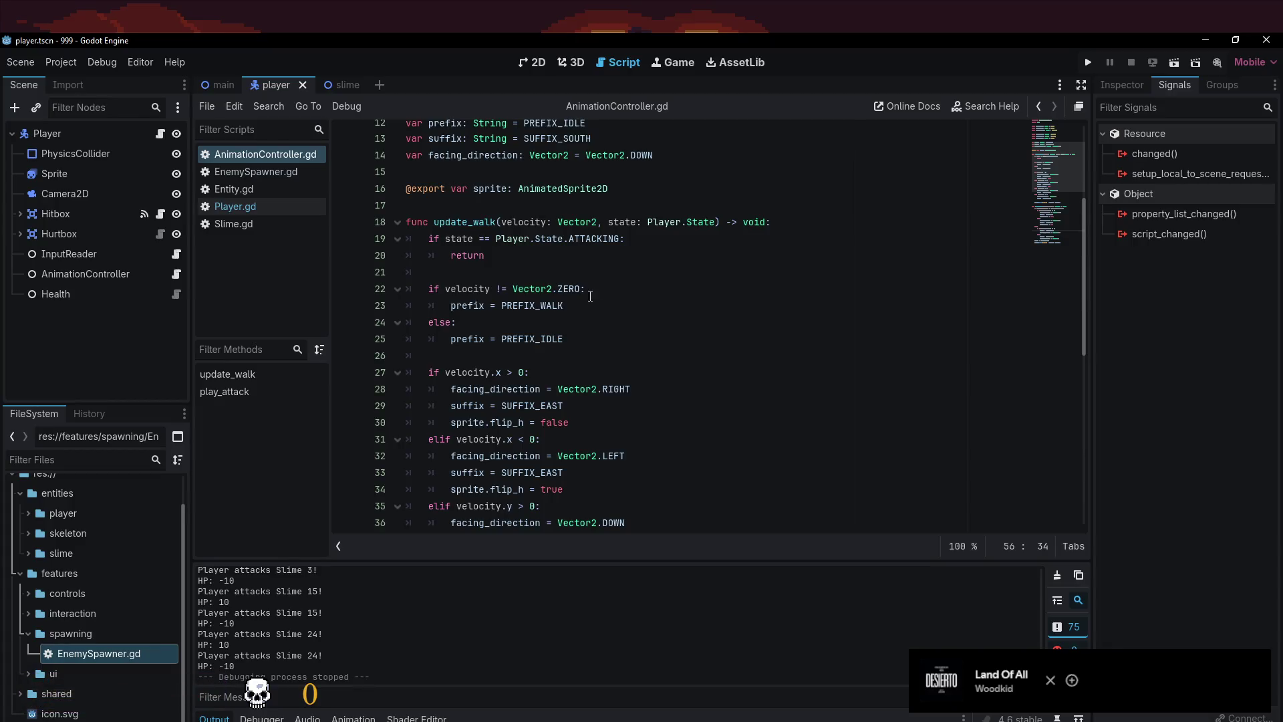
Scroll through AnimationController.gd, run the game with F5 to test the attacks, then stop it
scroll(584, 300, down, 4)
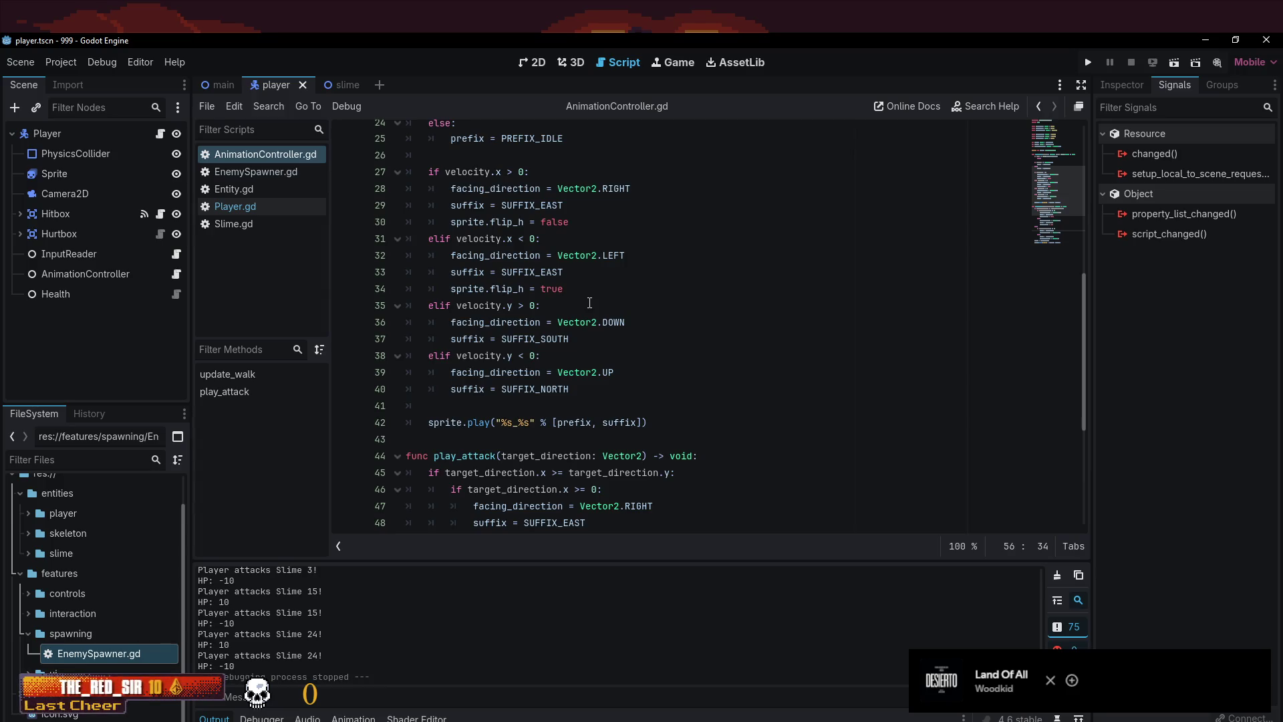
scroll(591, 298, down, 5)
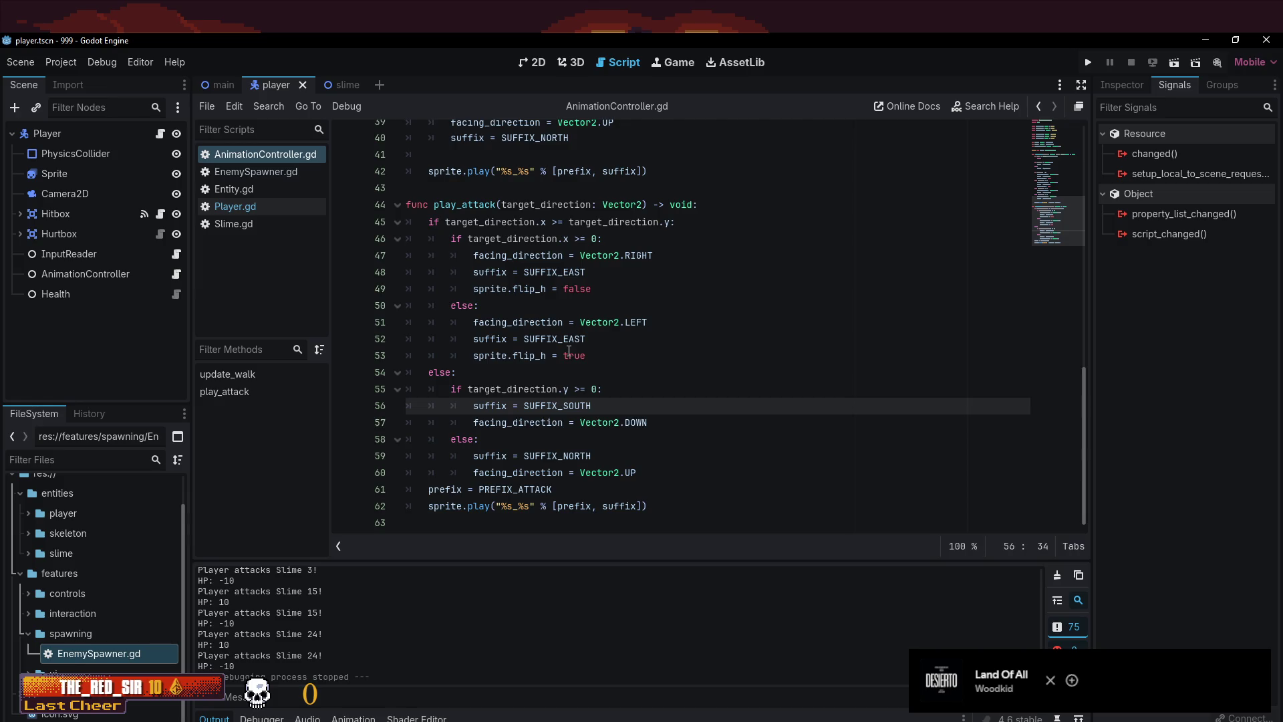
scroll(609, 319, up, 4)
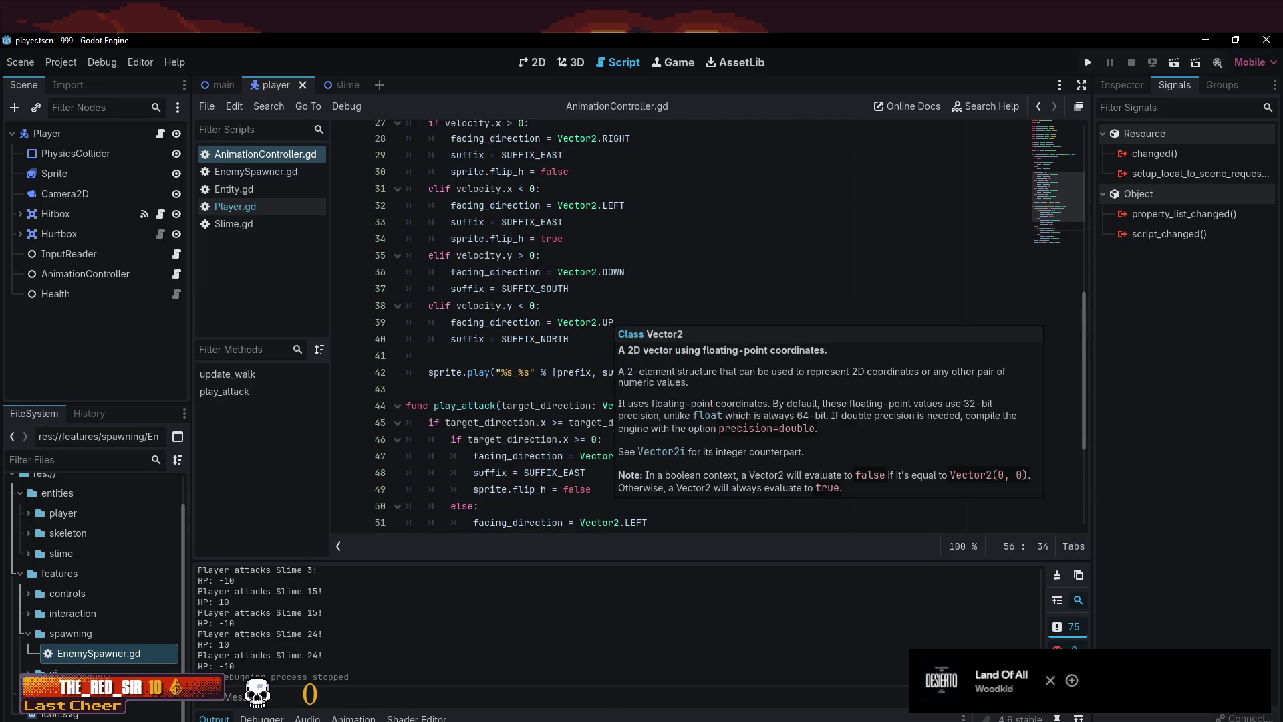
scroll(676, 260, up, 3)
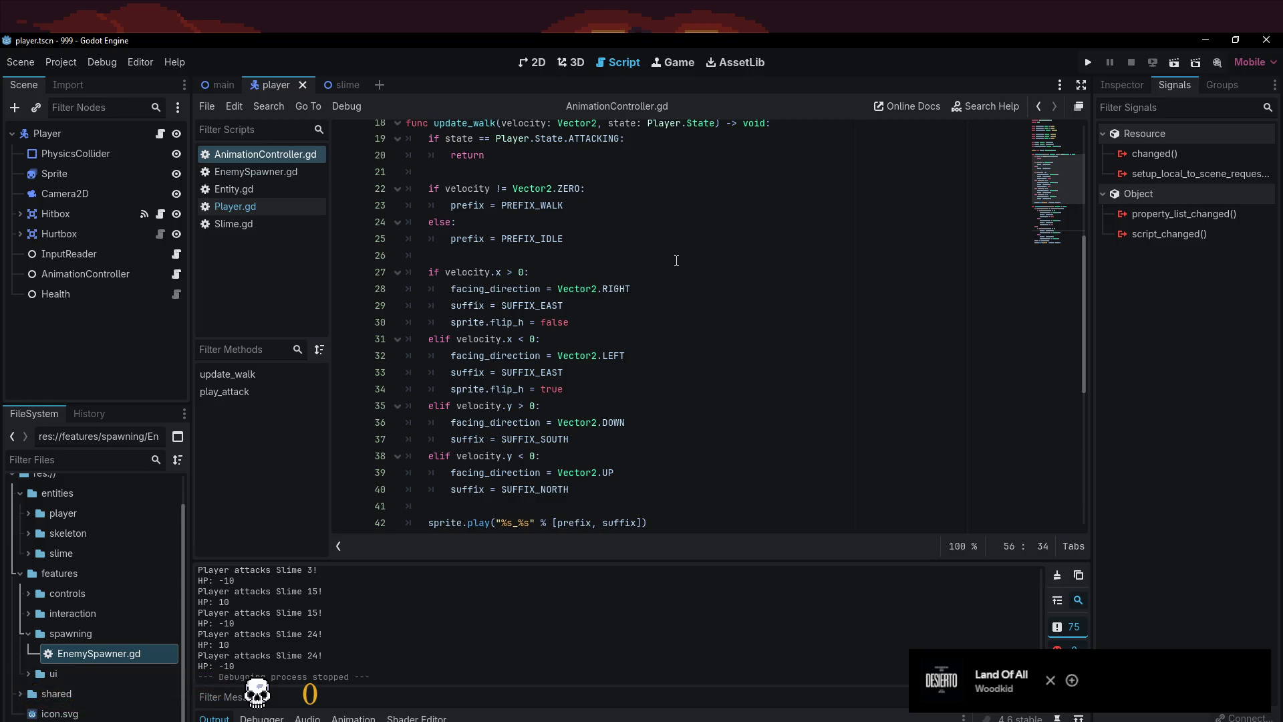
key(F5)
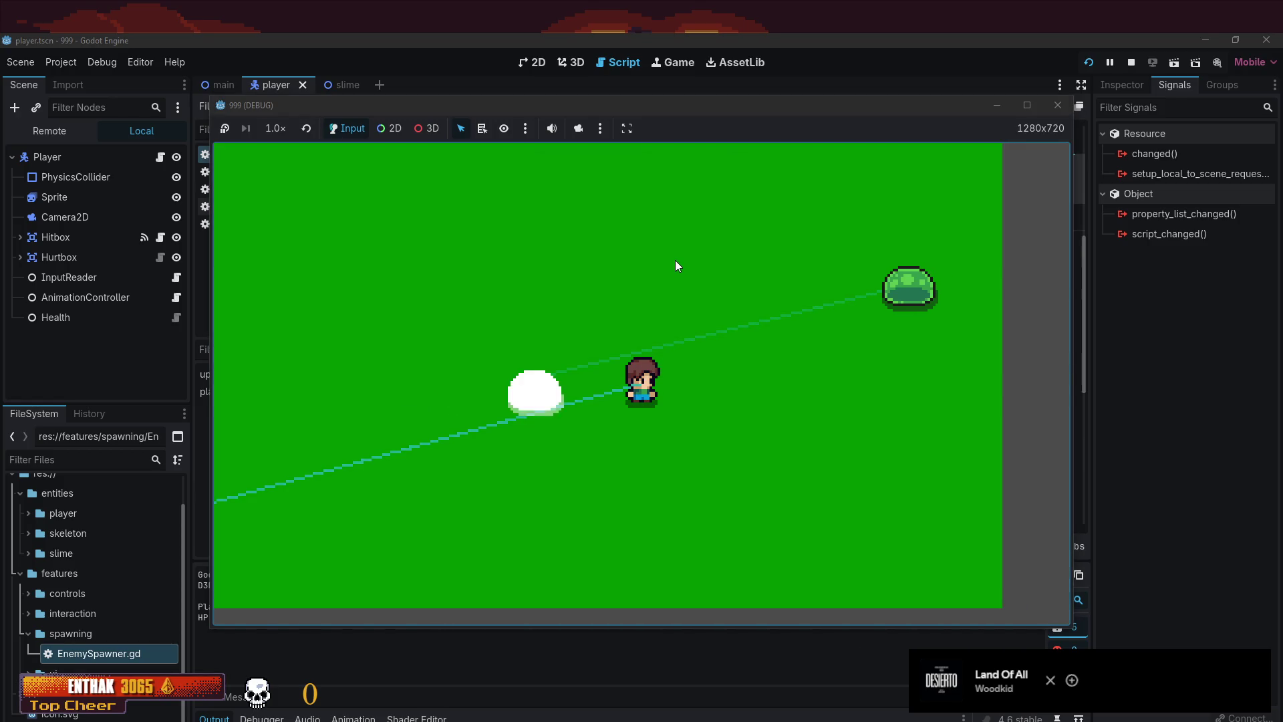
click(1056, 107)
Unfold the velocity.x < 0 branch on line 31, review the script, then switch to Player.gd
click(574, 323)
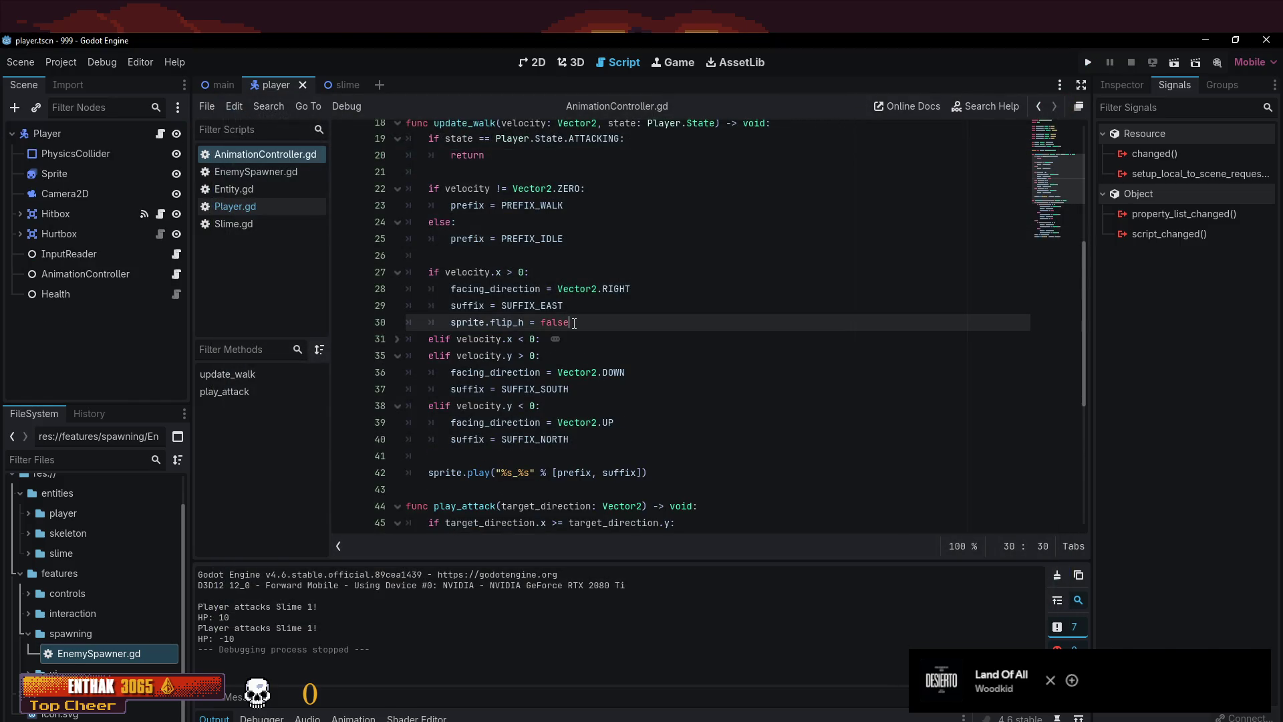
click(632, 341)
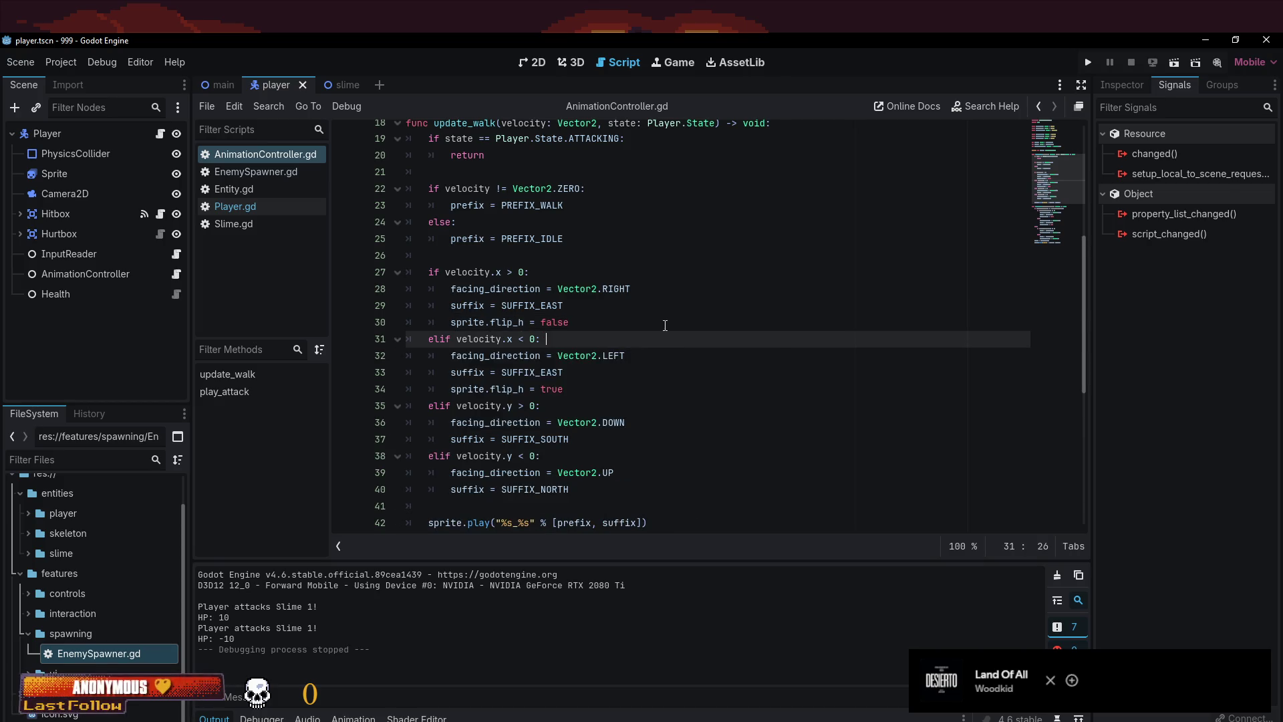
scroll(664, 323, up, 3)
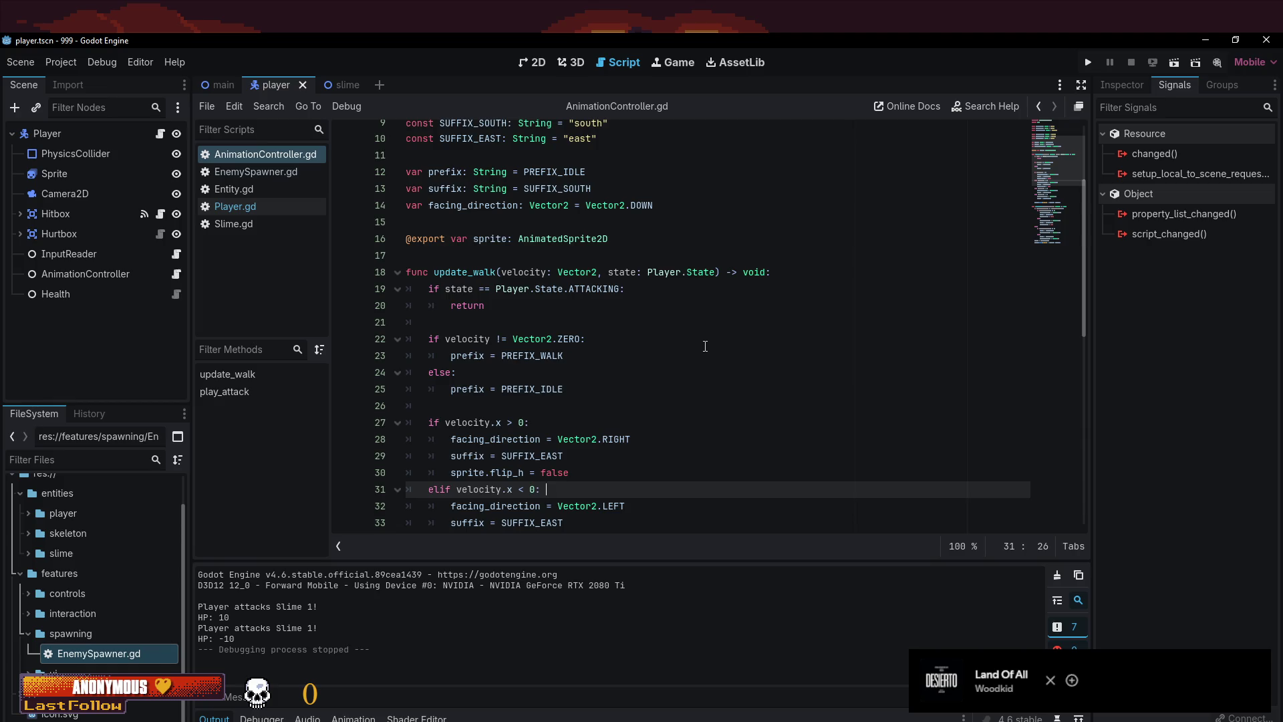
scroll(707, 341, down, 10)
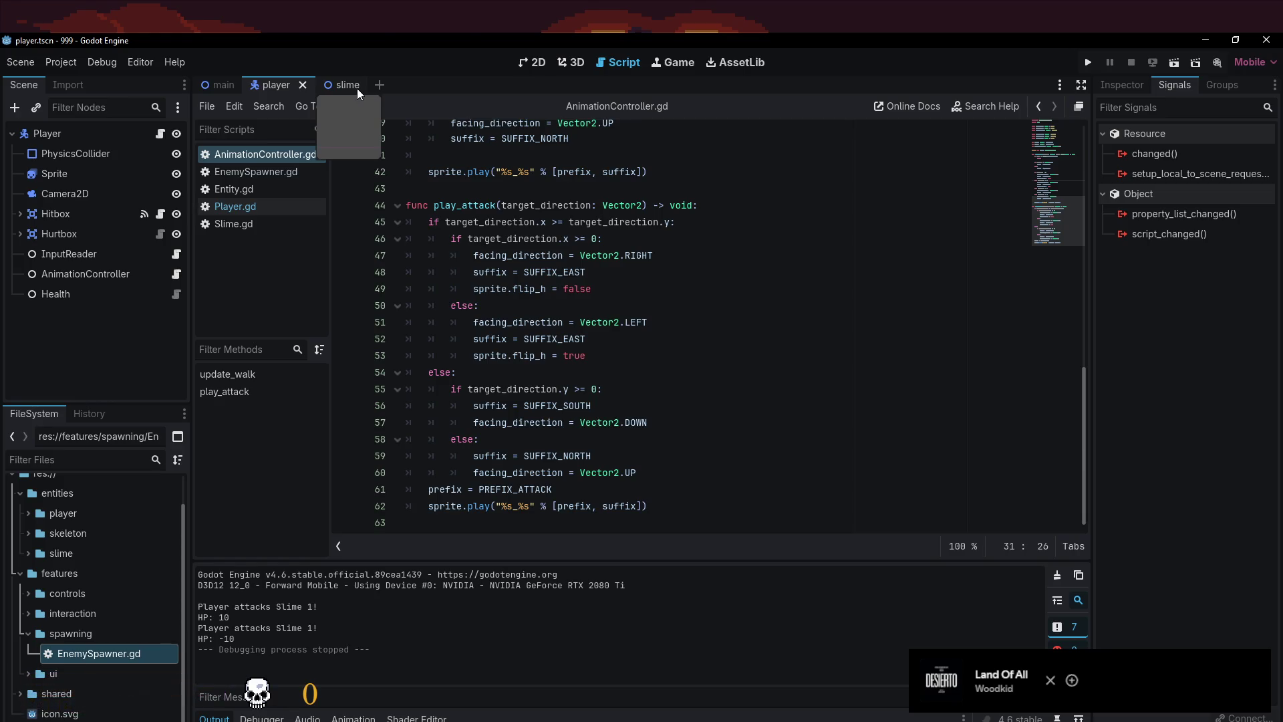
click(672, 266)
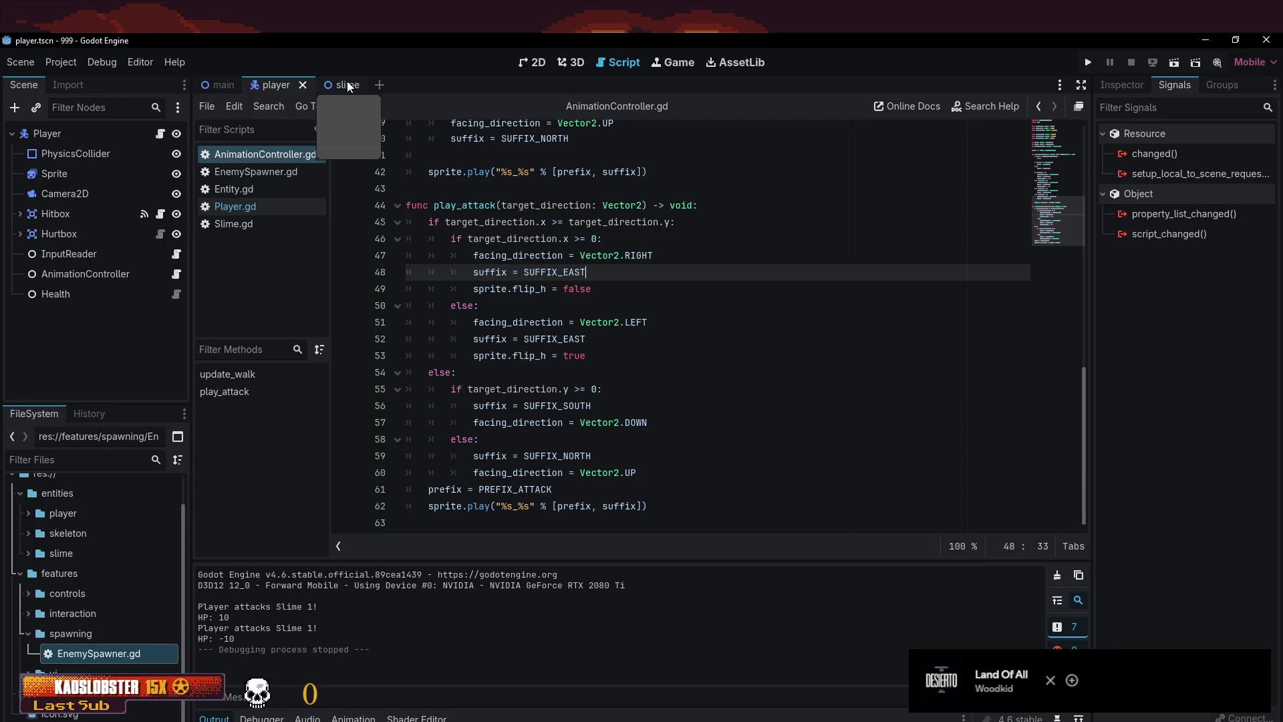
click(258, 206)
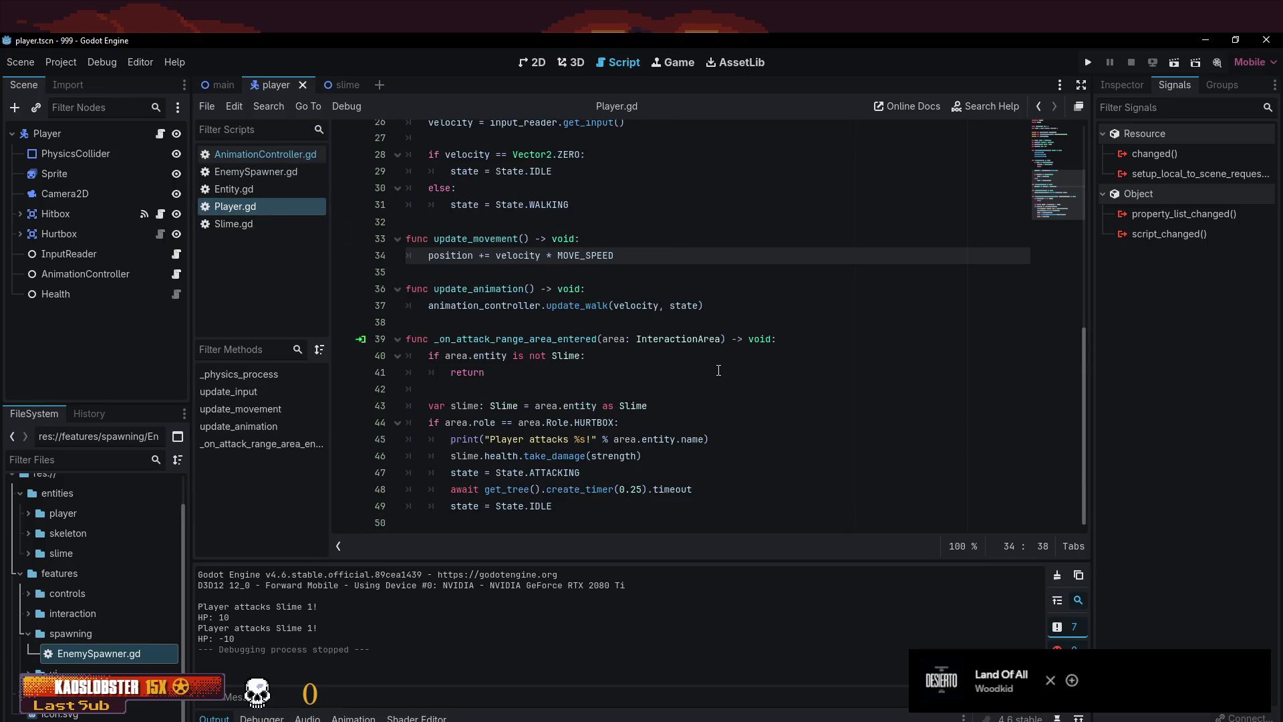
Add line 48 'animation_controller.play_attack(slime.position-position)' after the ATTACKING state line
click(726, 489)
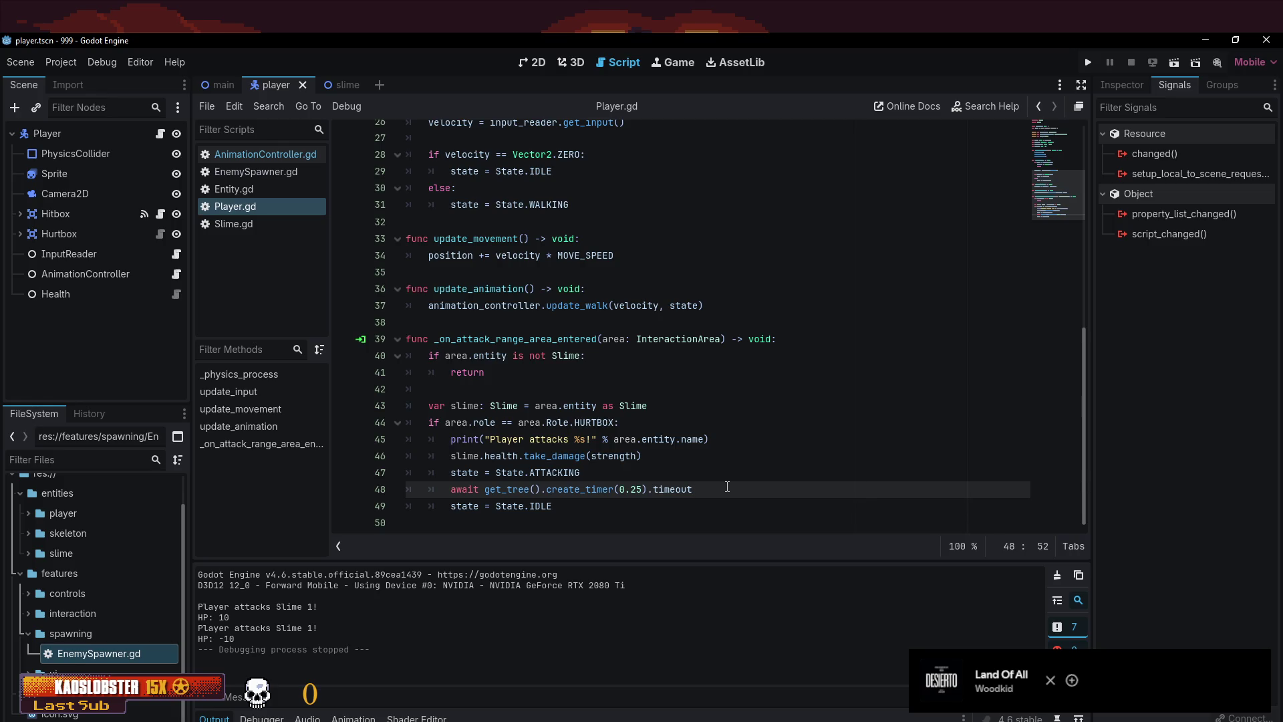
key(Up)
key(Up)
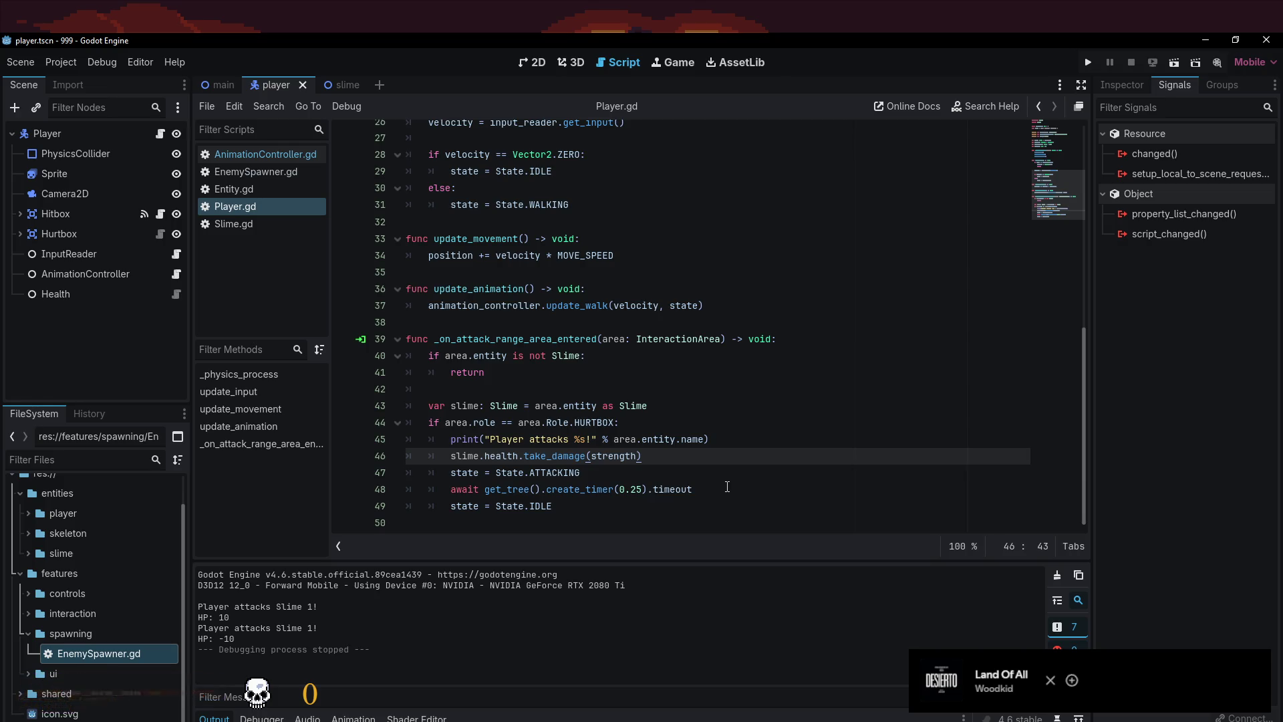
key(Down)
key(Return)
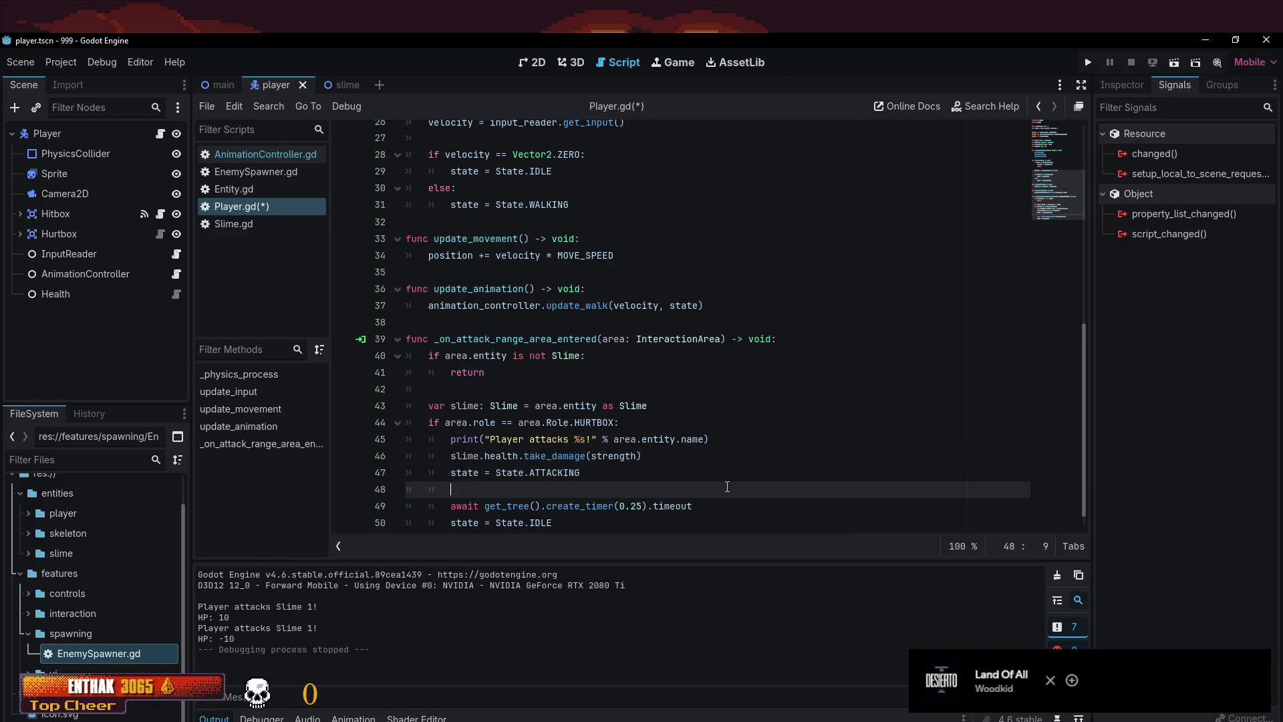
text(animation)
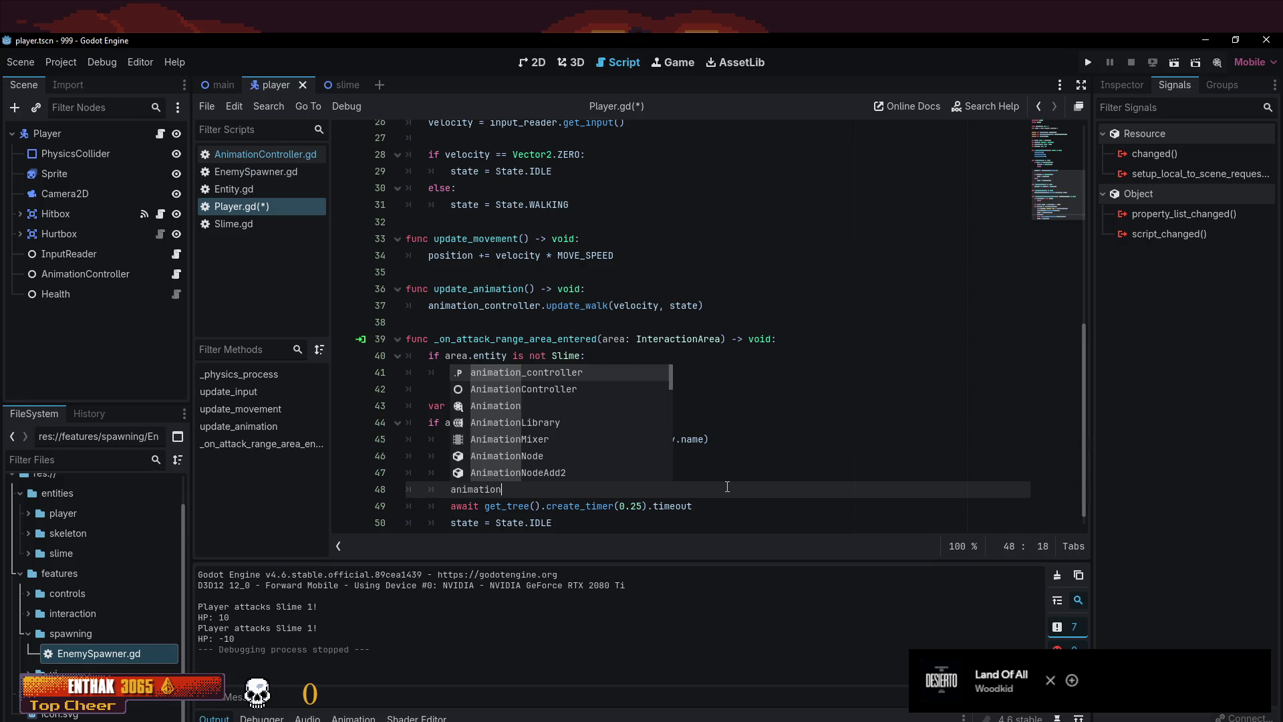
text(_)
key(Return)
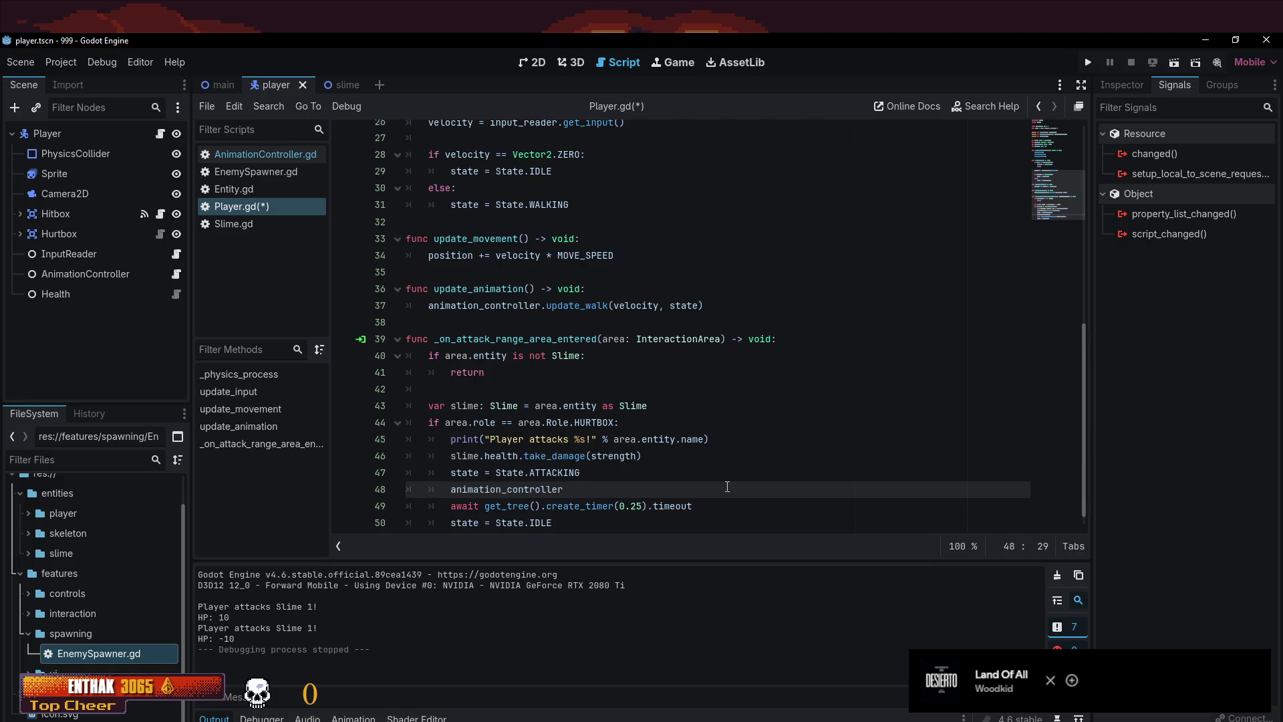
text(.play)
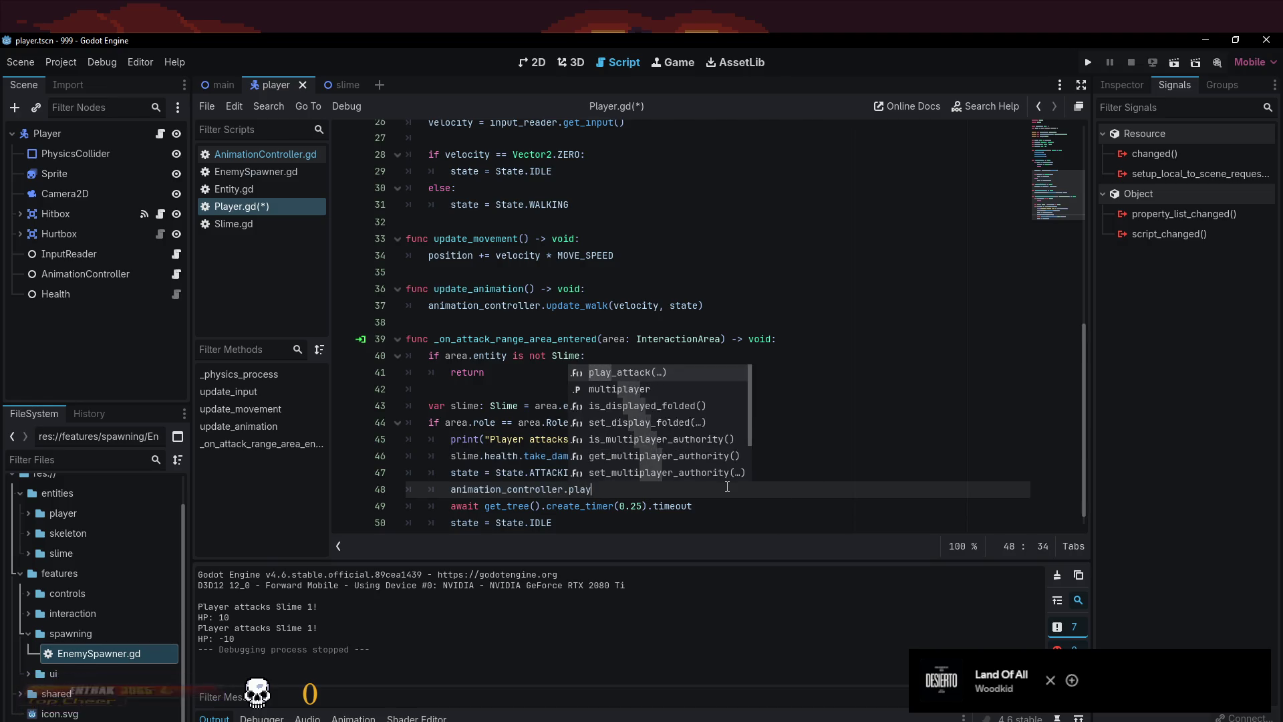
key(Return)
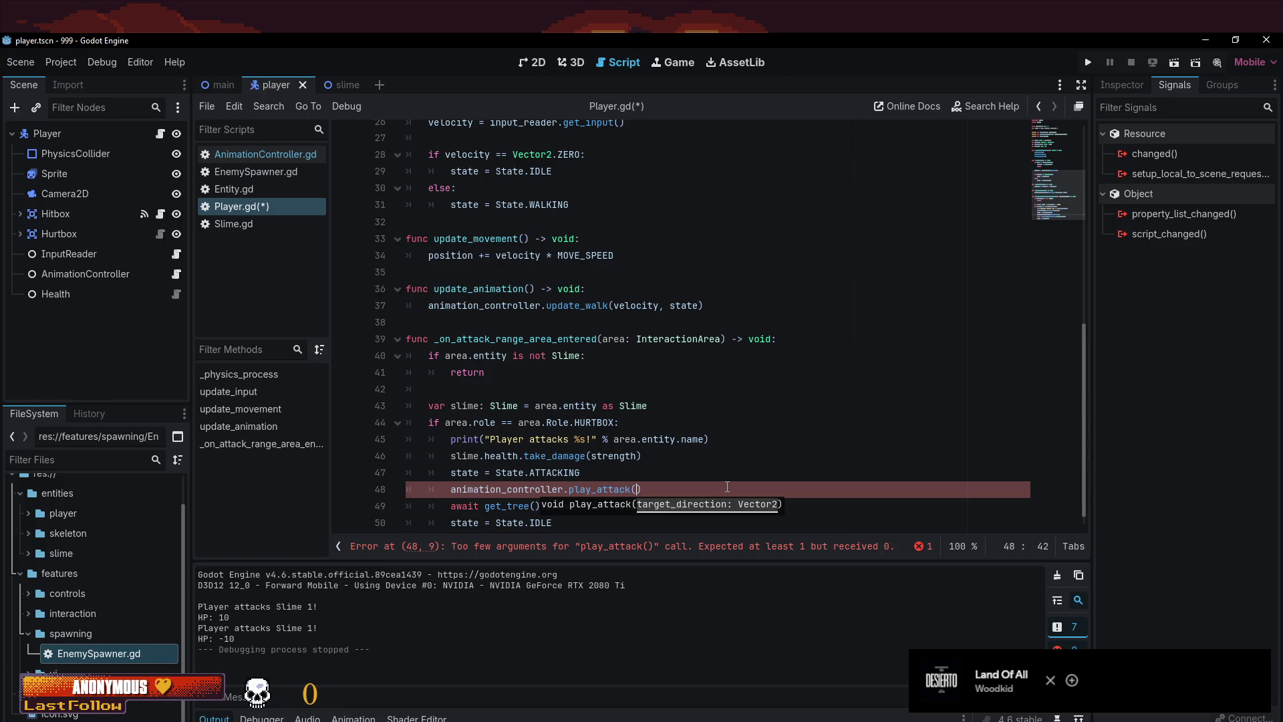
text(slime.position-)
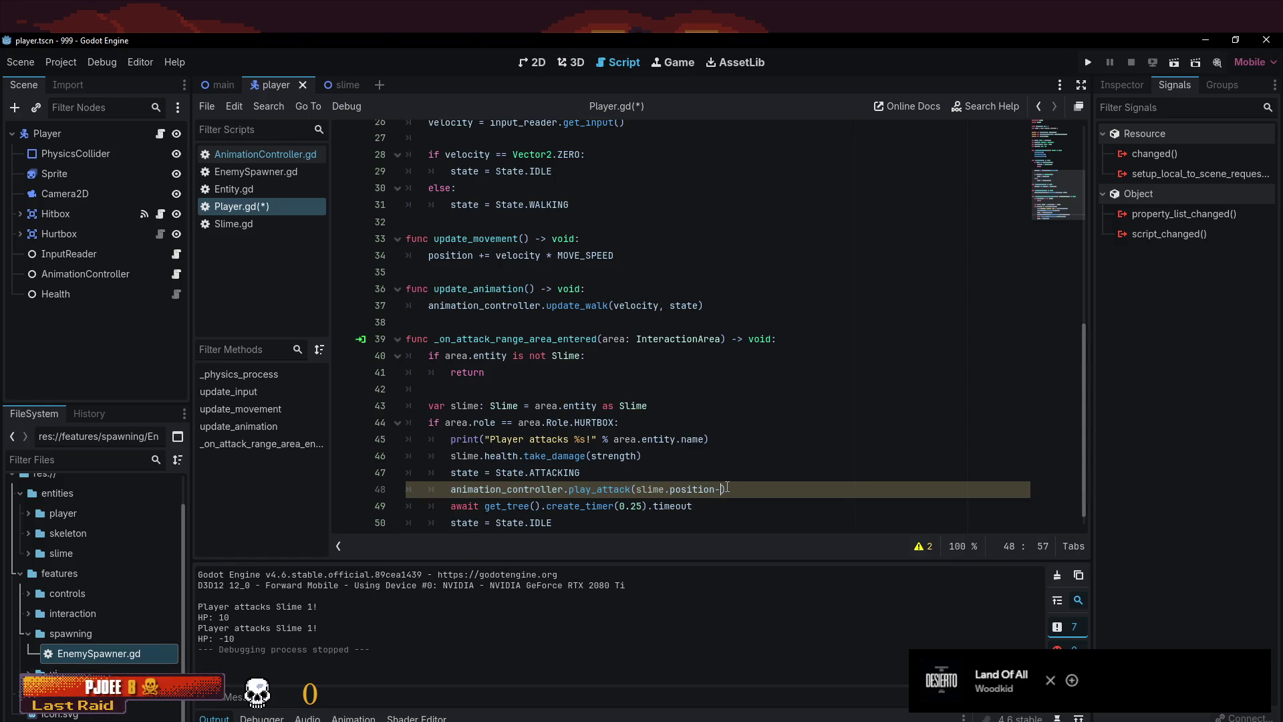
text(position)
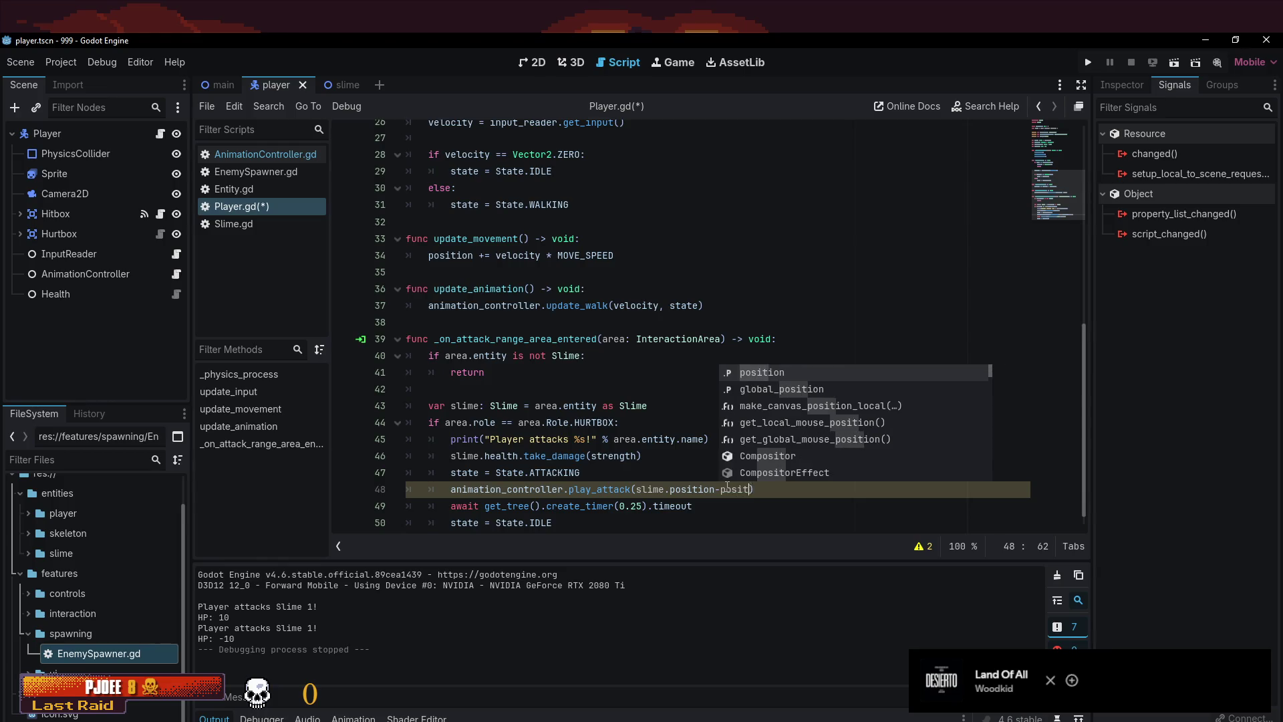
Save Player.gd and run the current scene with F6 to test the attack animation
click(656, 416)
key(ctrl+s)
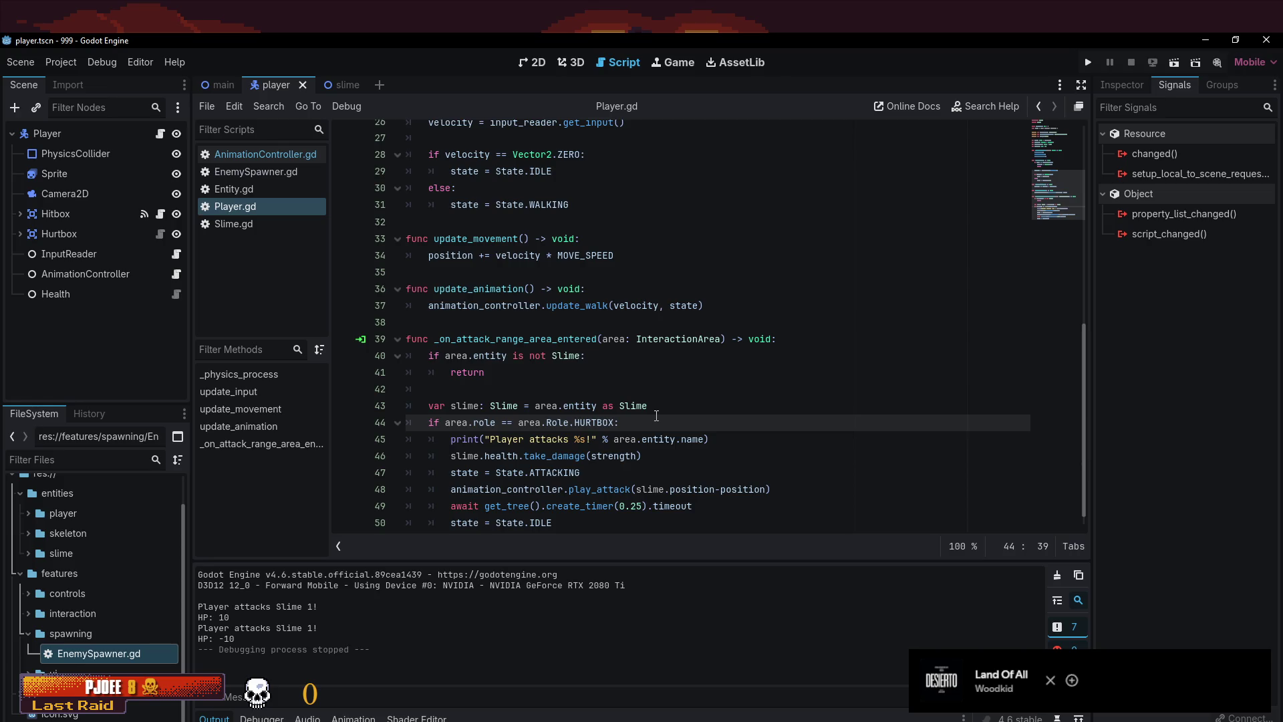
key(F6)
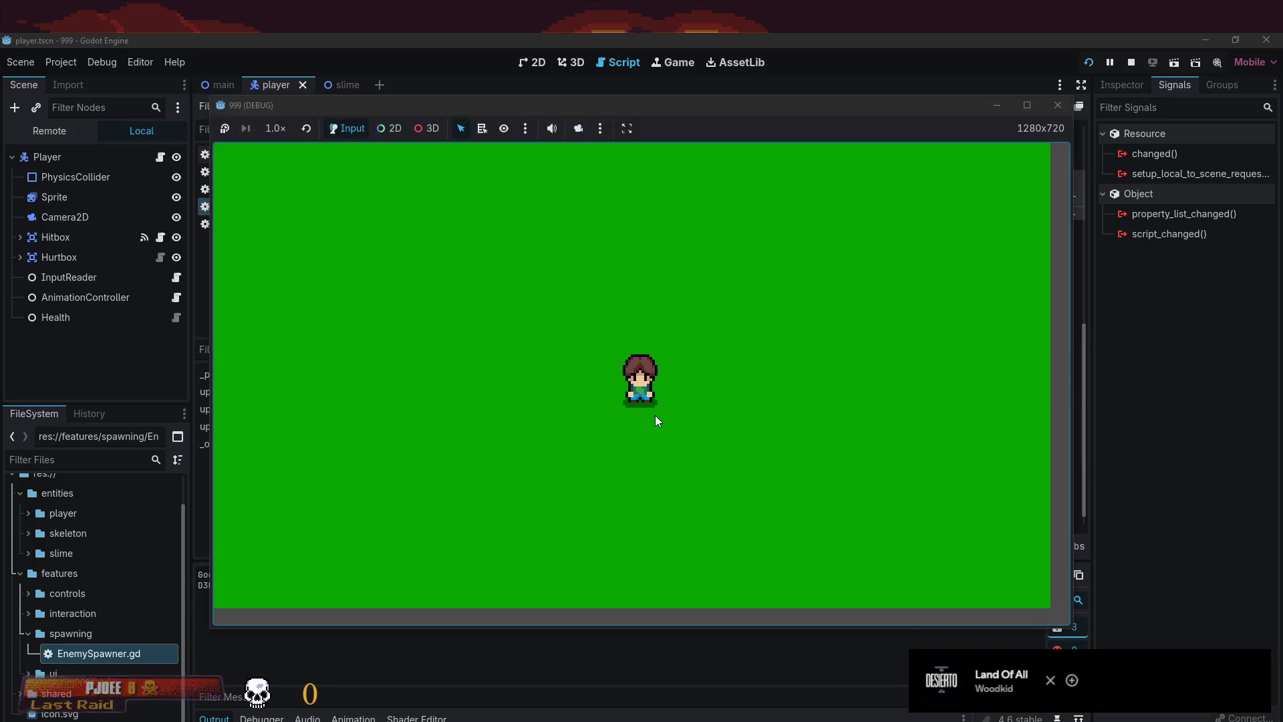
Walk the player around with WASD, moving back and forth through slimes to trigger attacks
key(w)
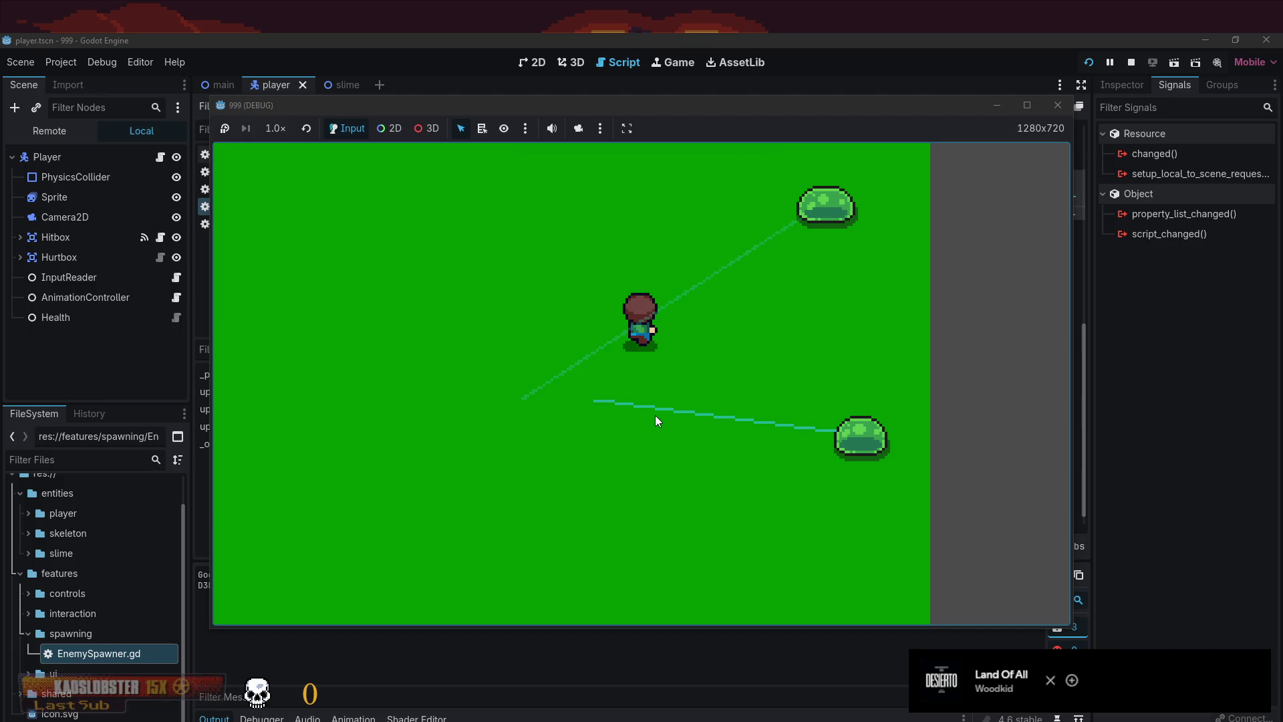
key(s)
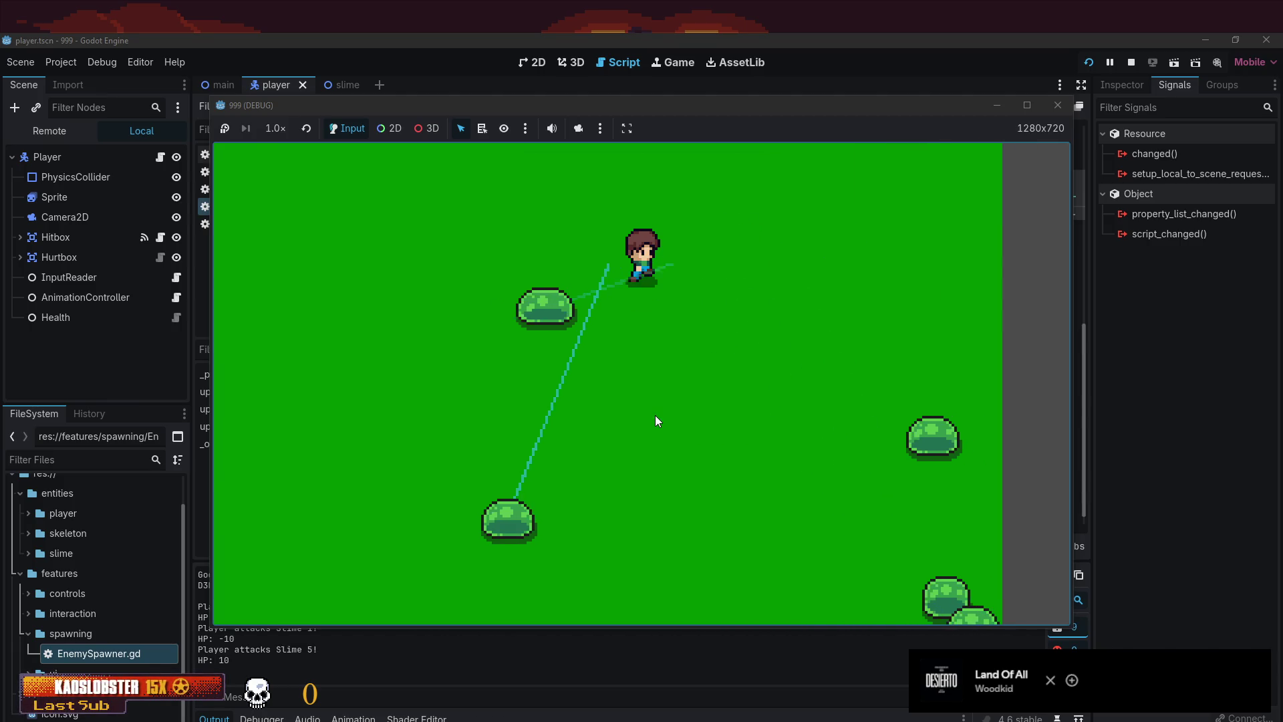
key(s)
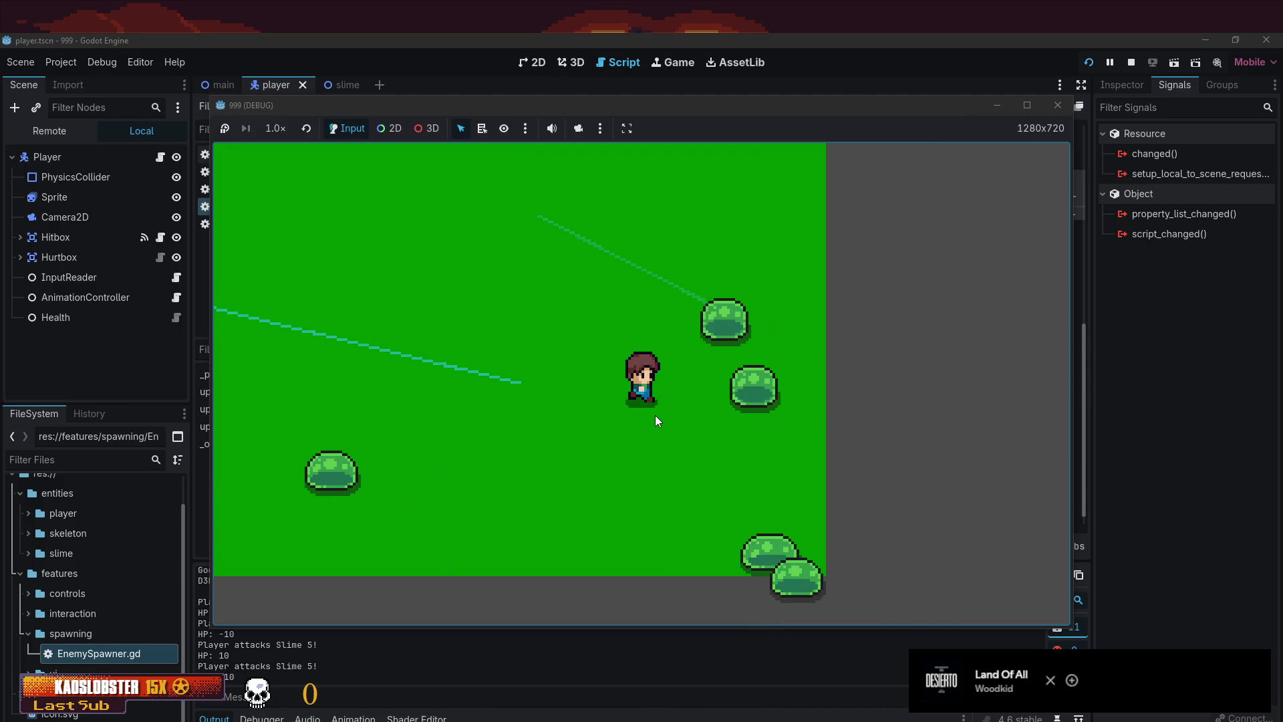
key(a)
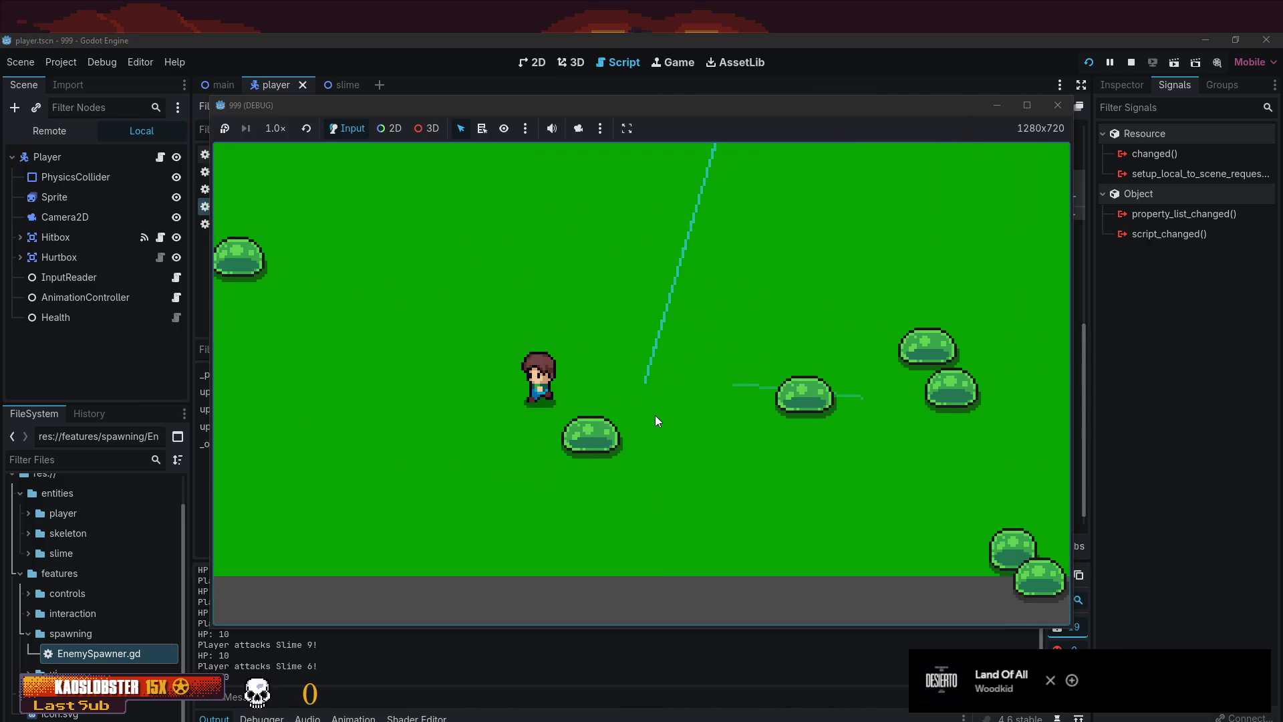
key(w)
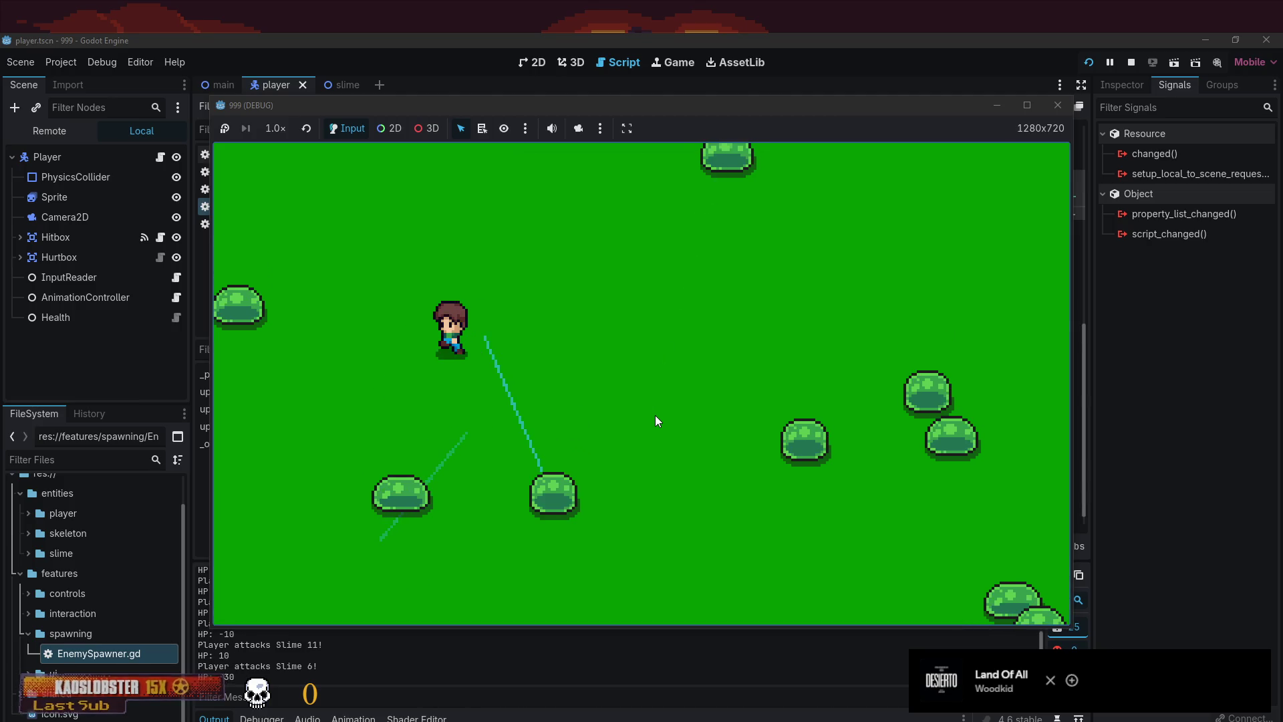
key(d)
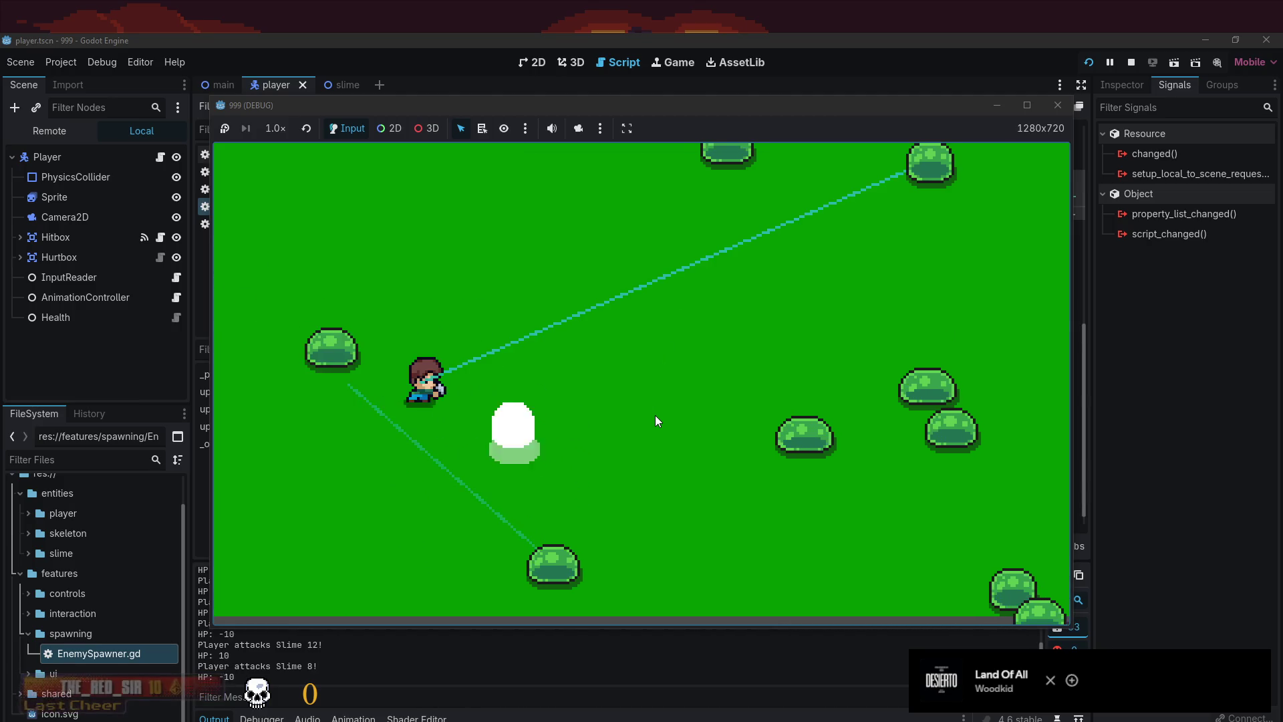
key(w)
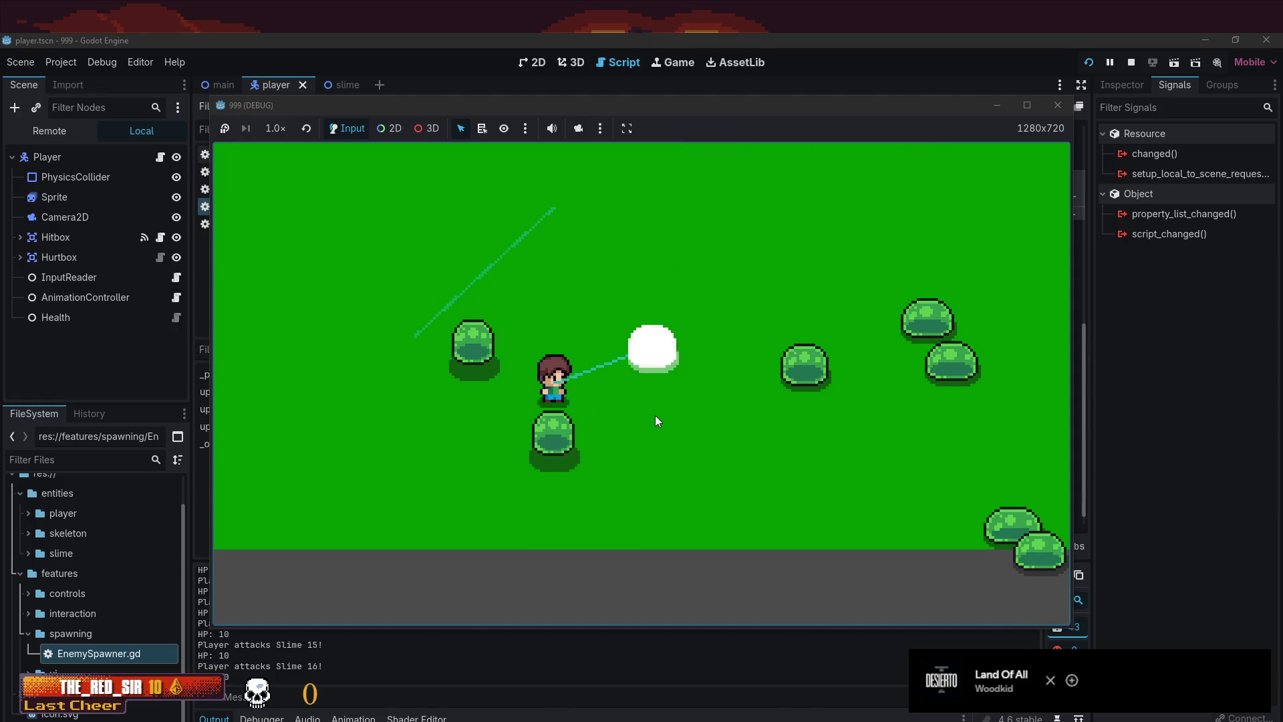
key(s)
key(a)
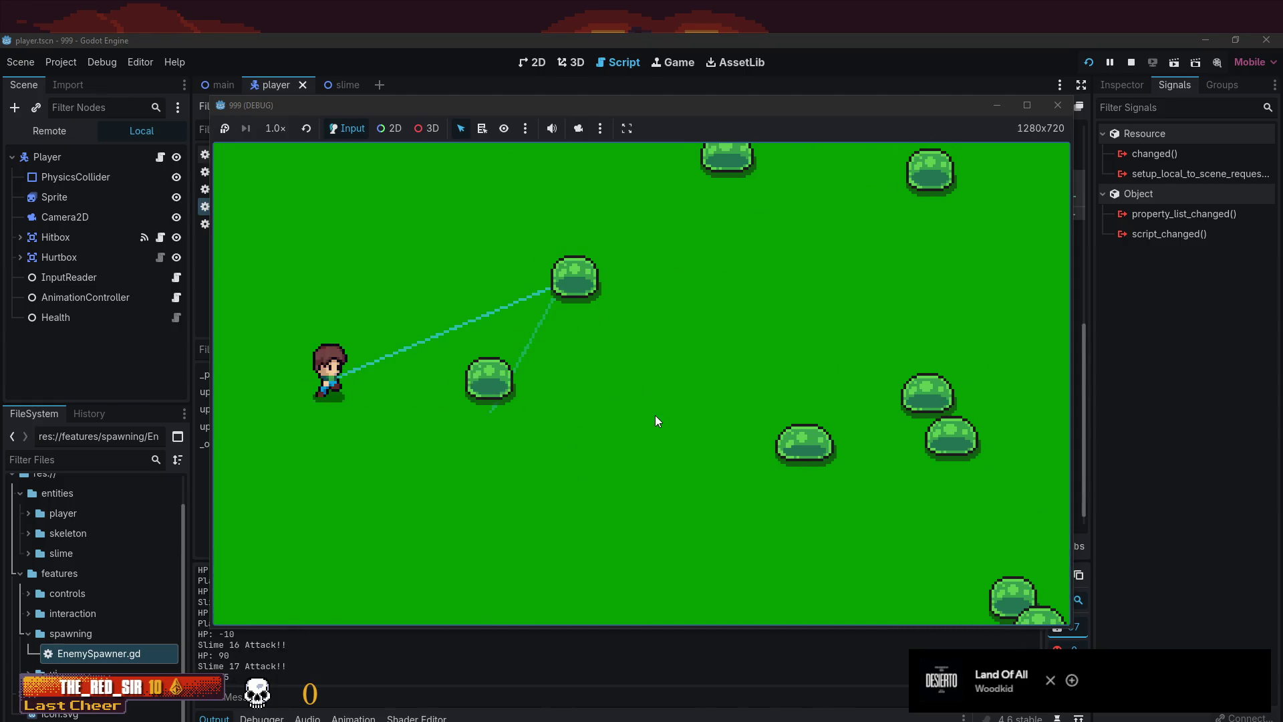
key(w)
key(d)
key(s)
key(w)
key(s)
key(d)
key(a)
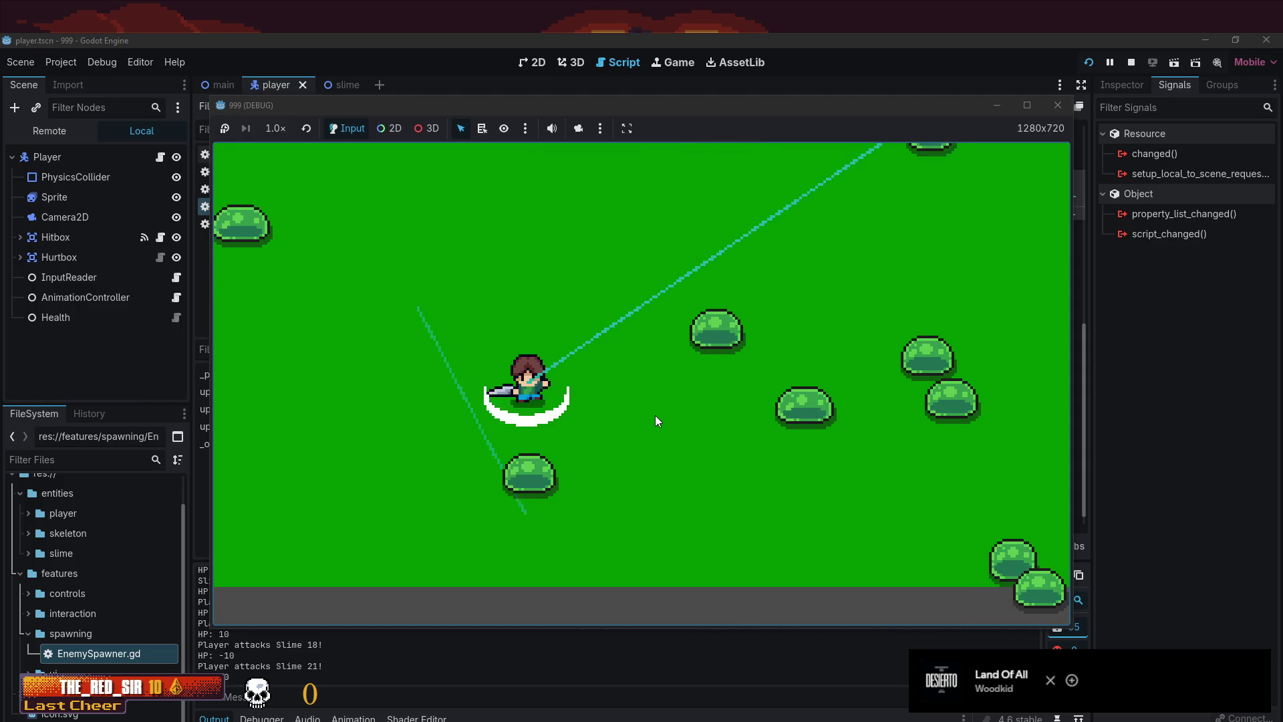
key(w)
key(d)
key(a)
key(d)
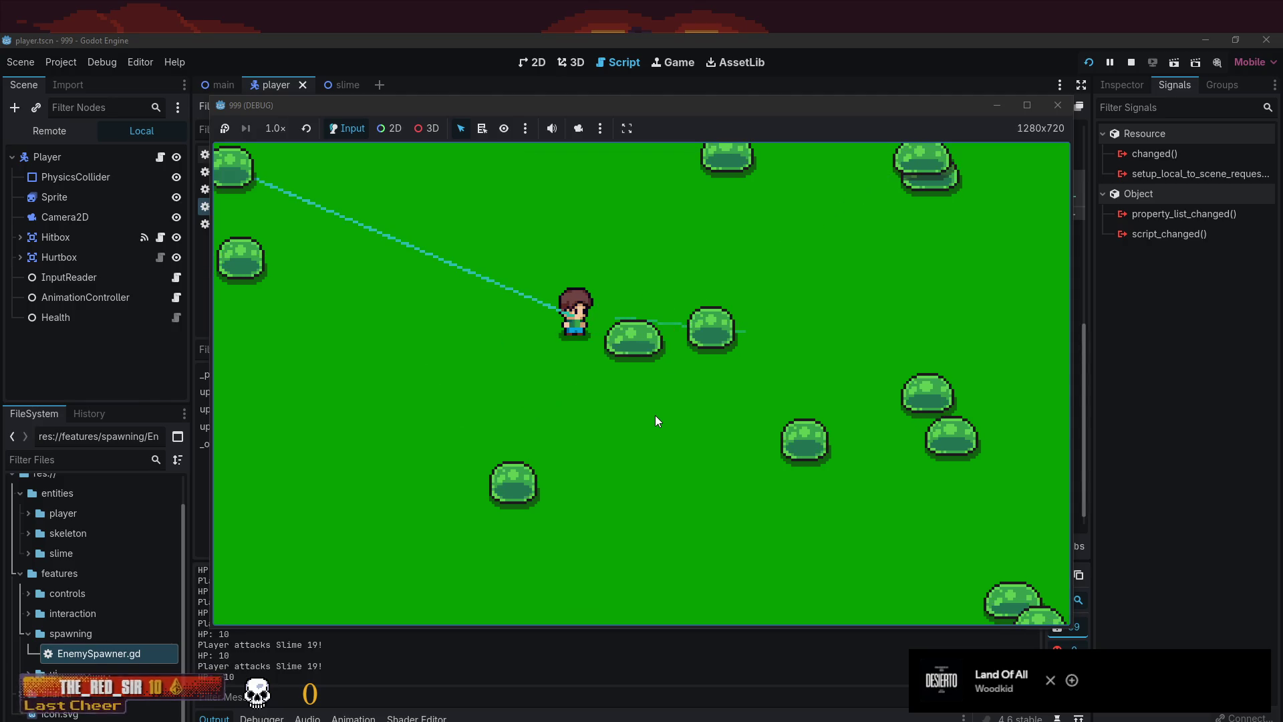
key(a)
key(d)
key(a)
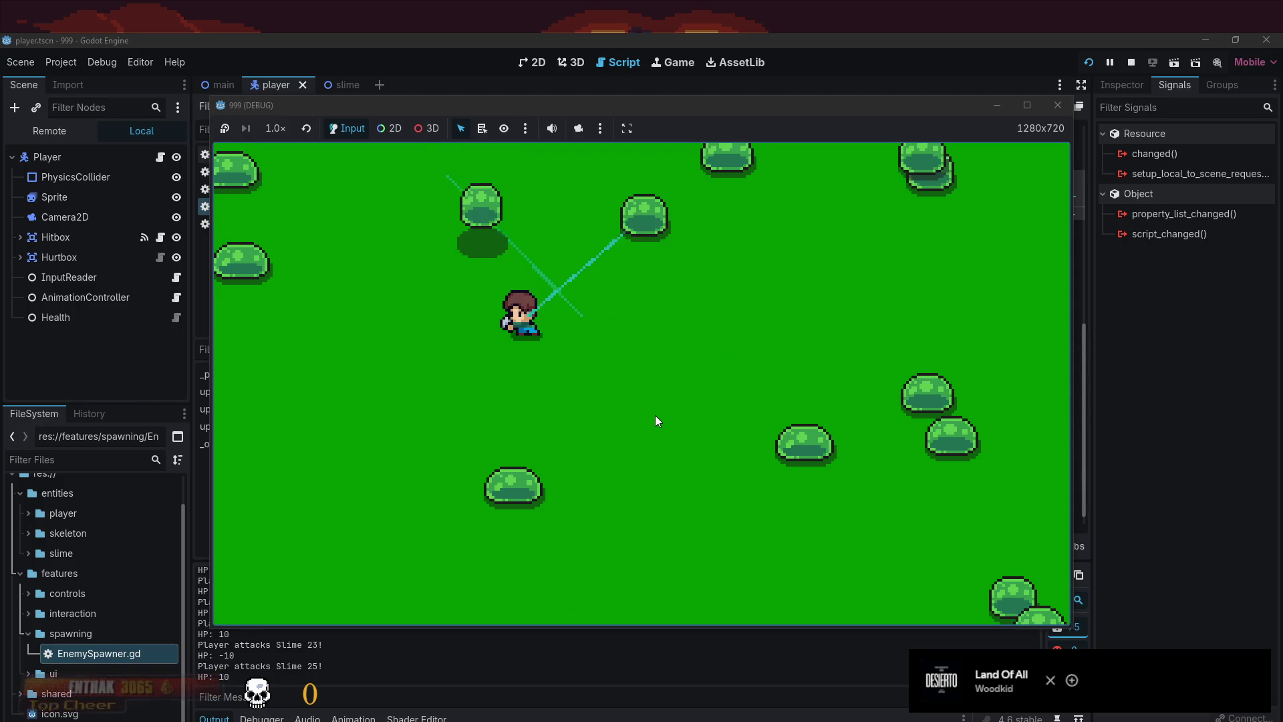
key(s)
key(a)
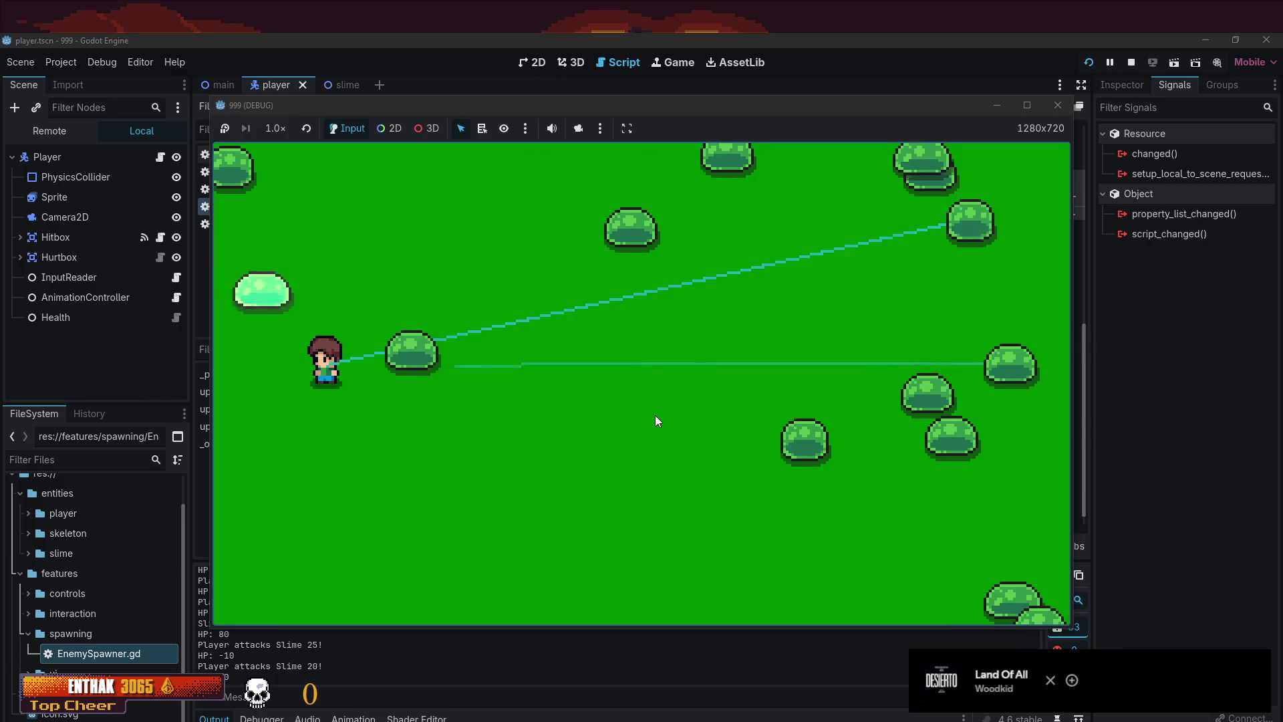
key(s)
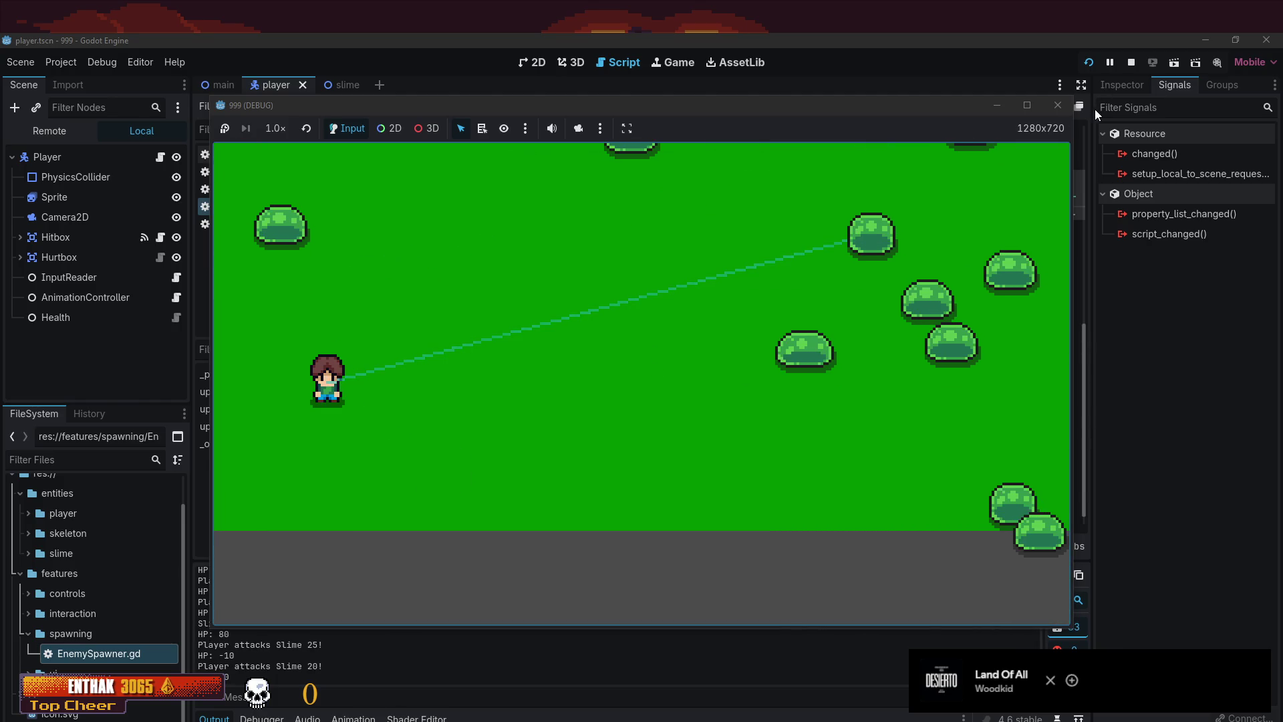
Close the running game window and return to line 37 of Player.gd
click(1066, 105)
click(679, 307)
mouse_move(679, 310)
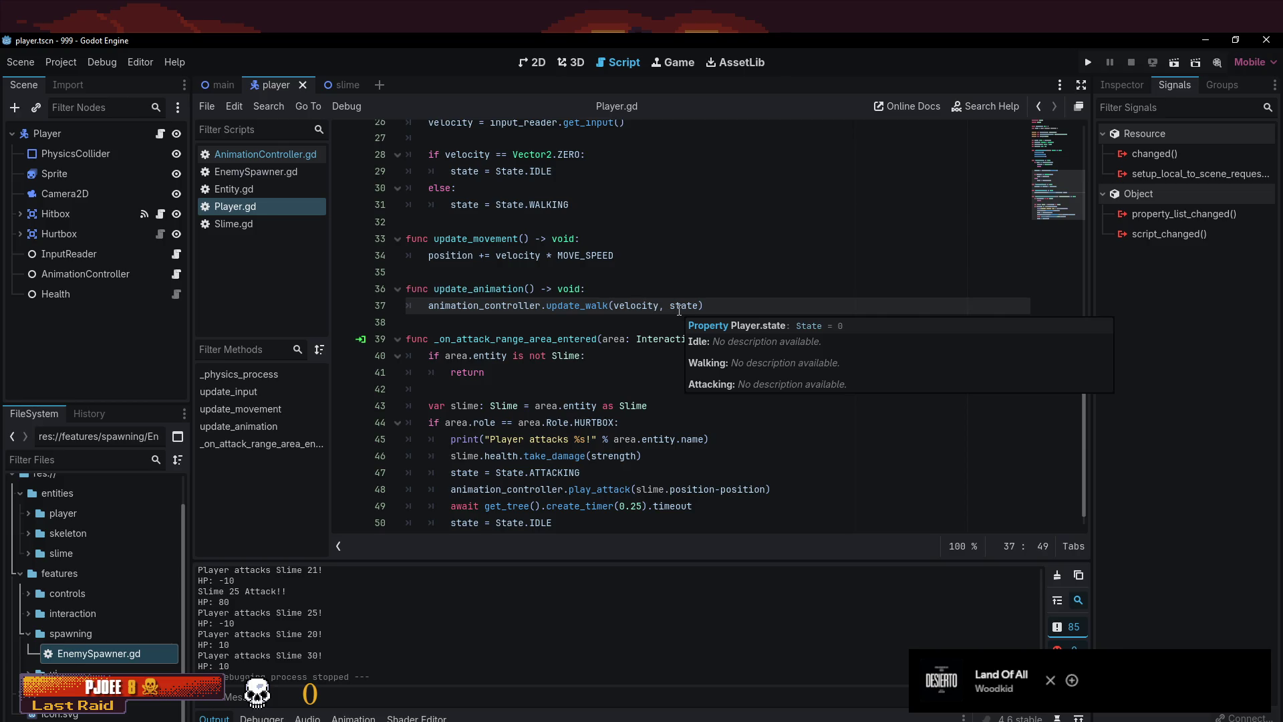
click(665, 264)
scroll(773, 296, down, 1)
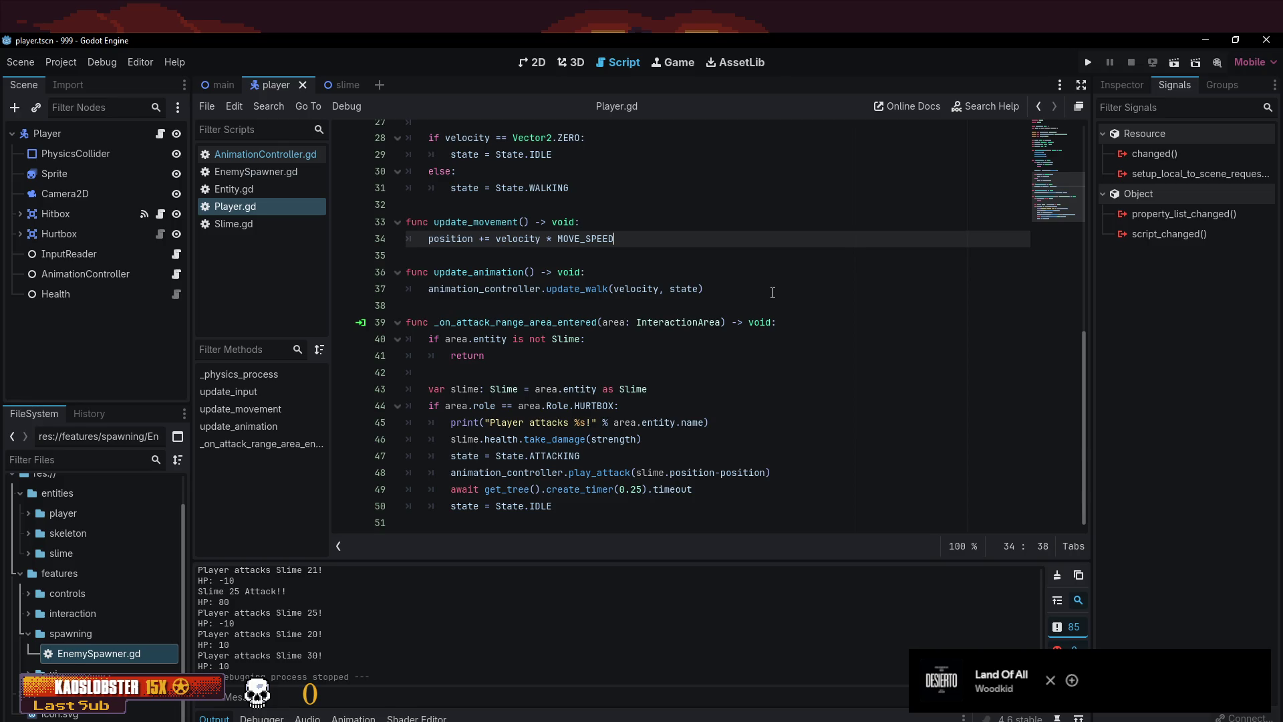
key(F5)
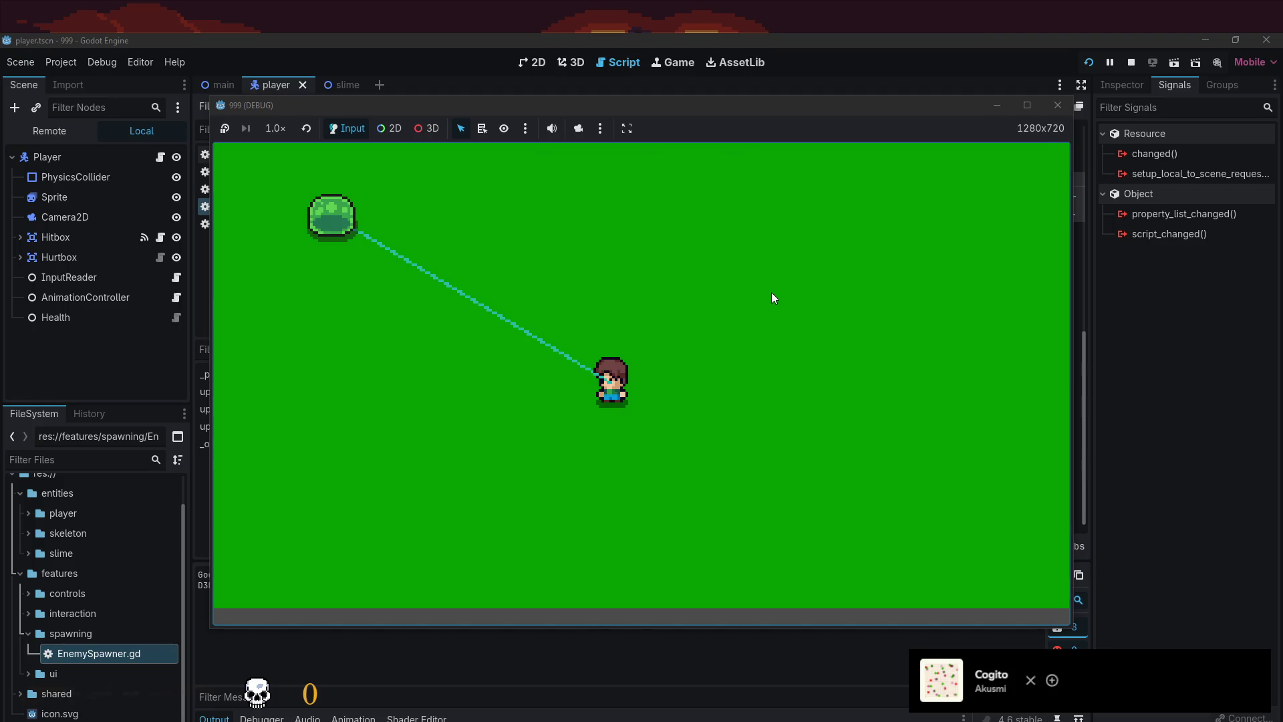
key(Left)
key(Up)
key(Right)
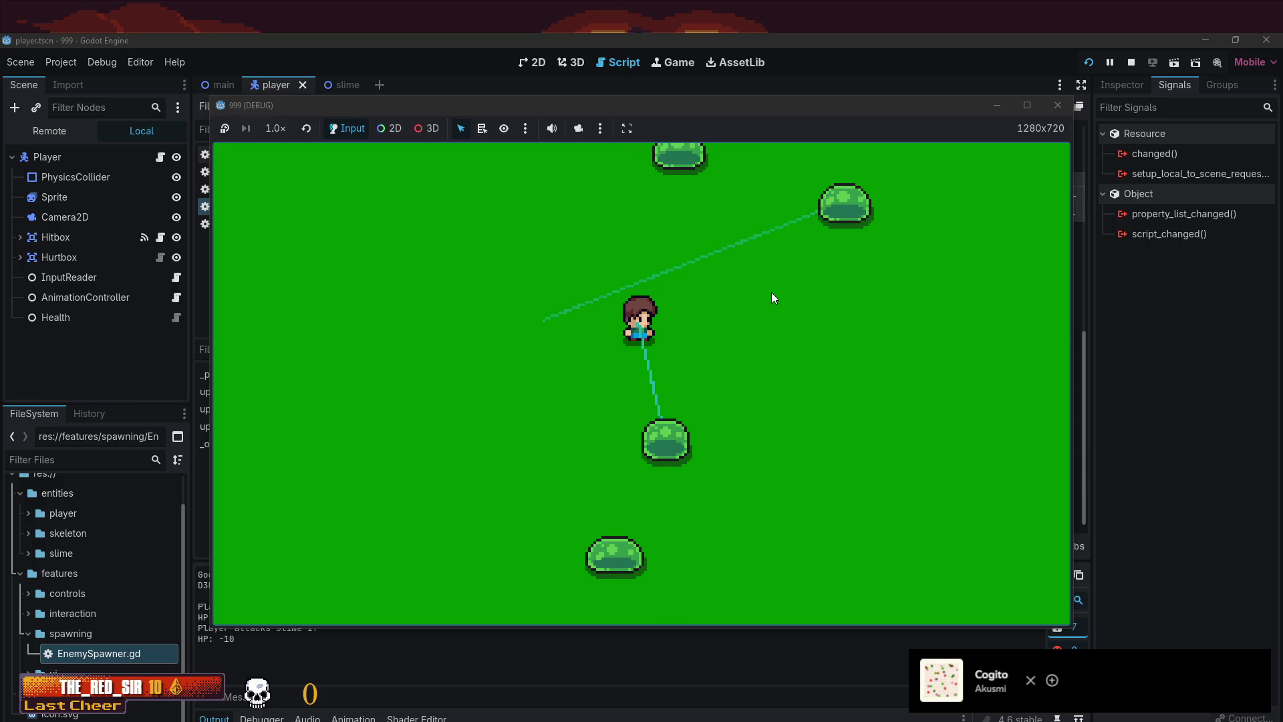
key(Left)
key(Up)
key(Left)
key(Down)
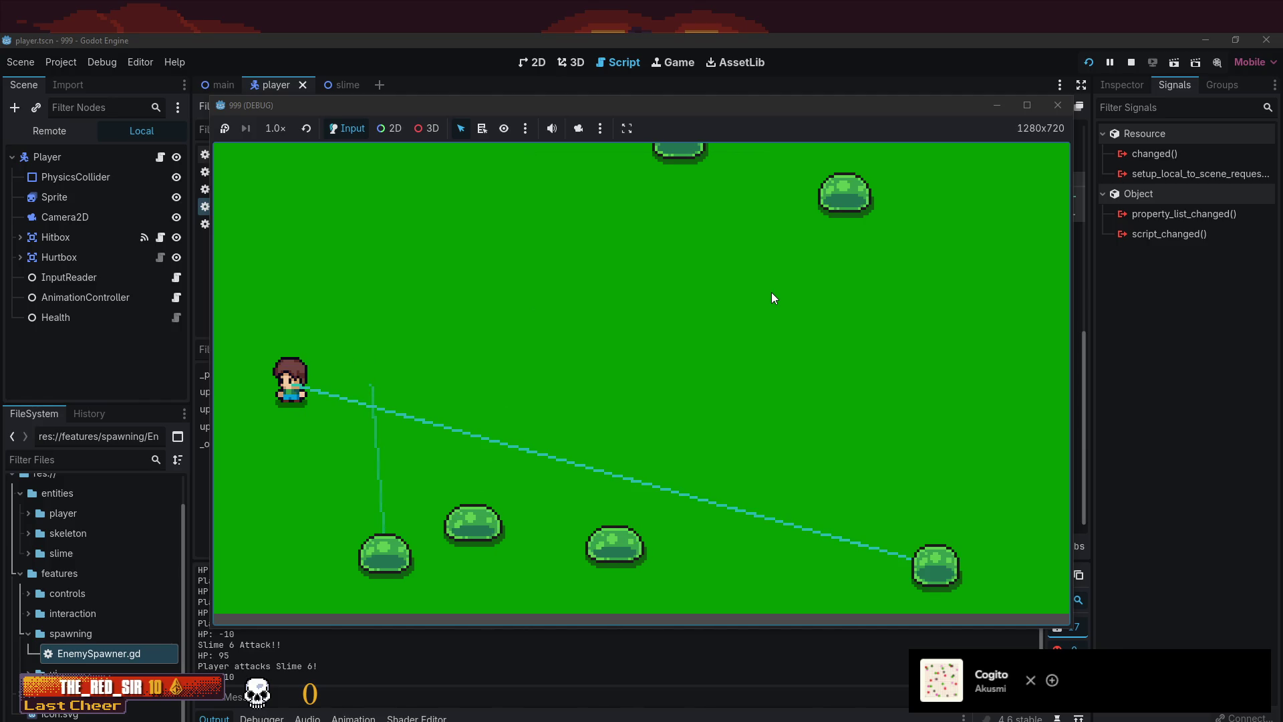
key(Right)
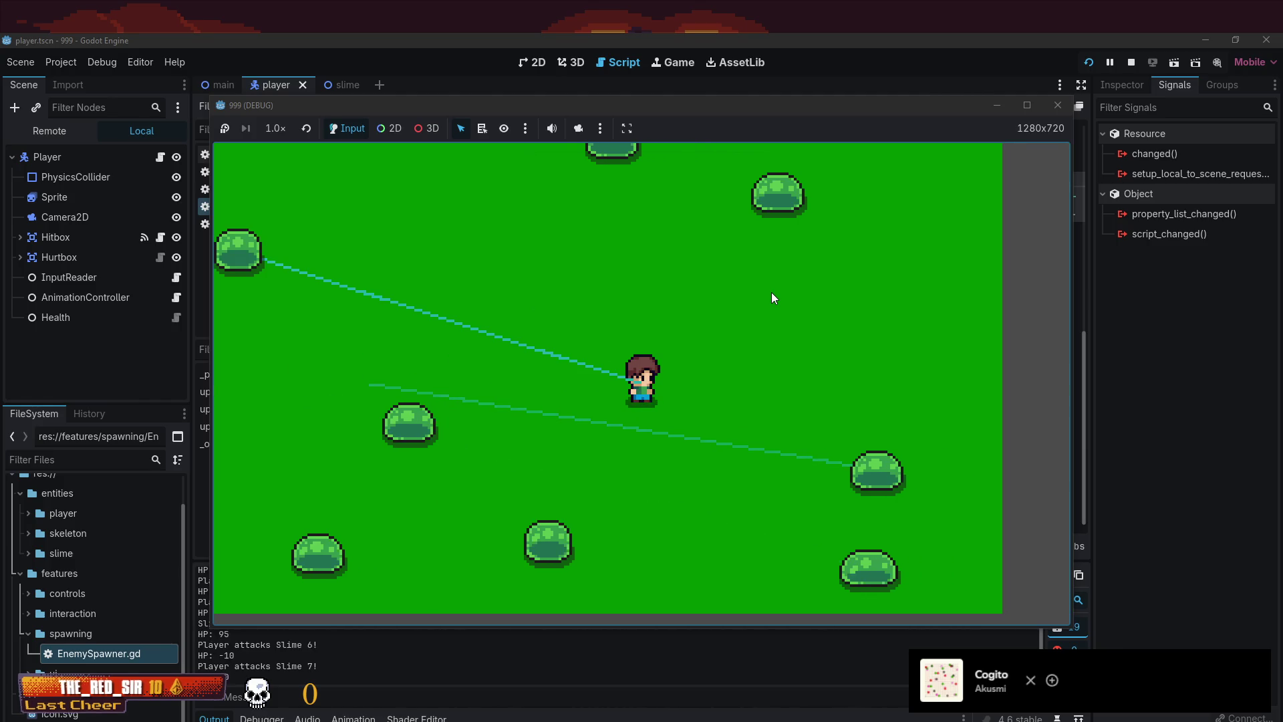
key(F8)
click(655, 395)
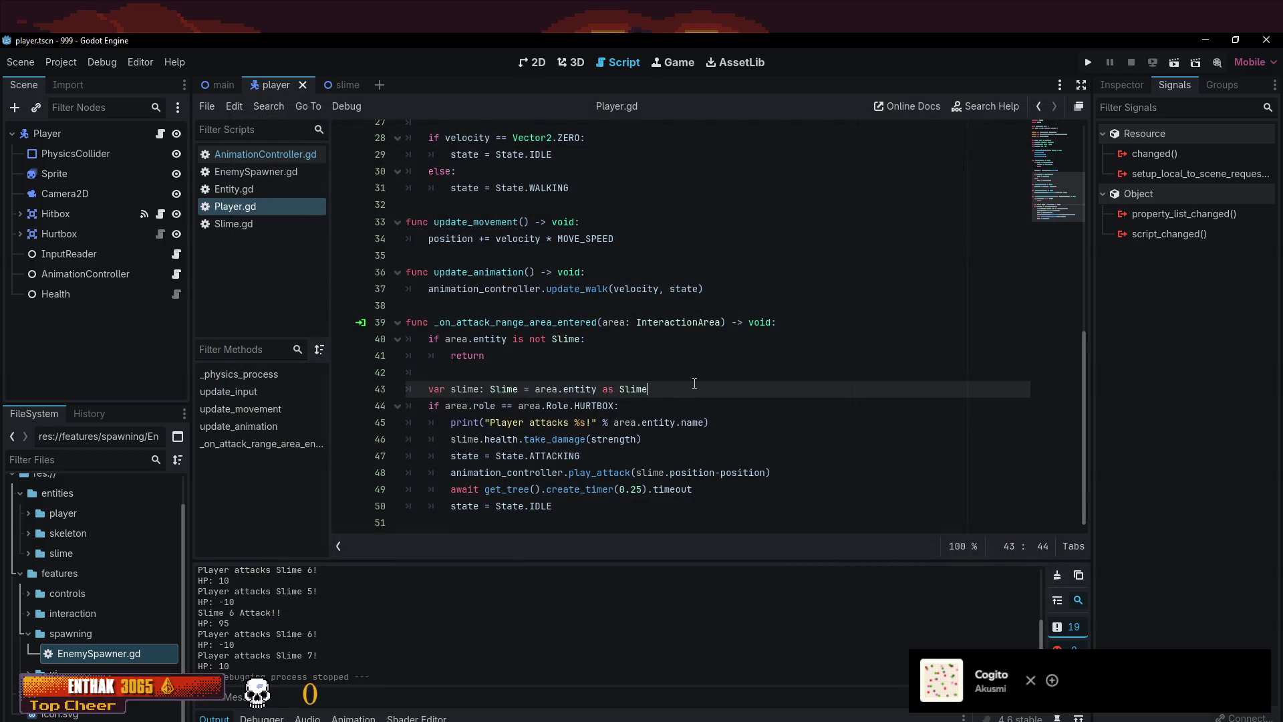
scroll(694, 381, up, 1)
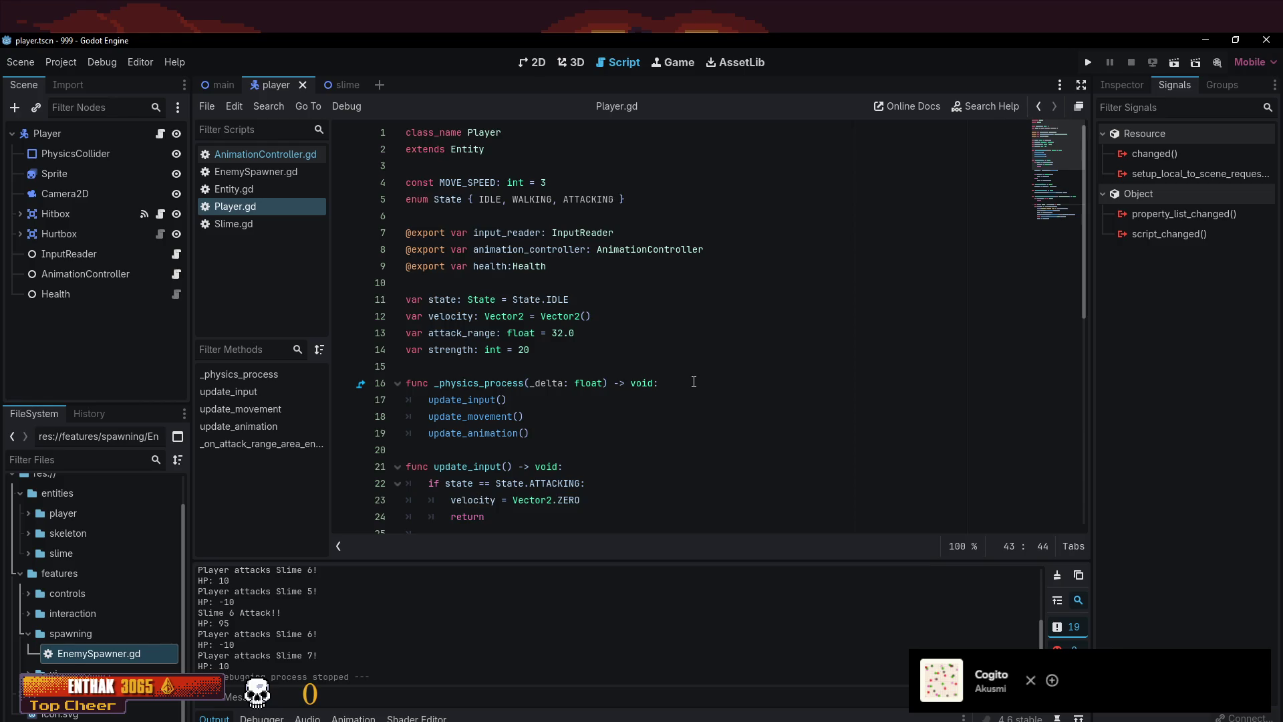
click(628, 199)
key(Down)
key(Down)
key(Down)
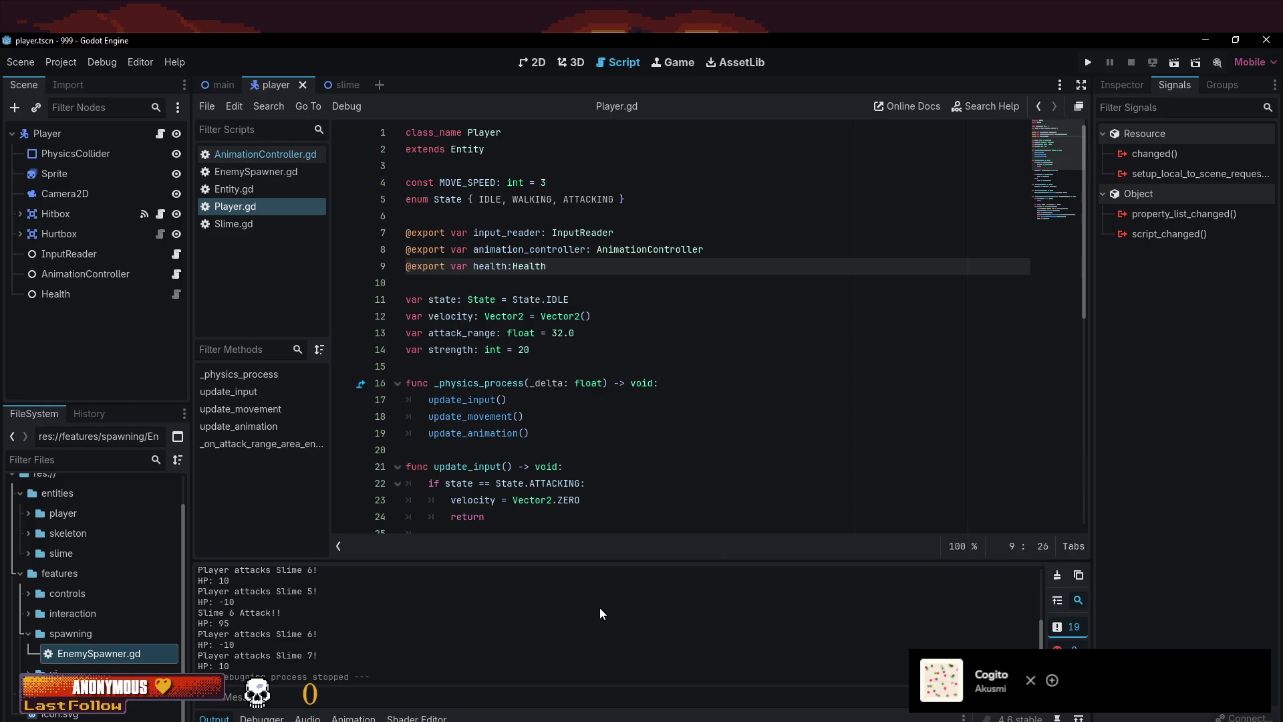
scroll(73, 667, down, 1)
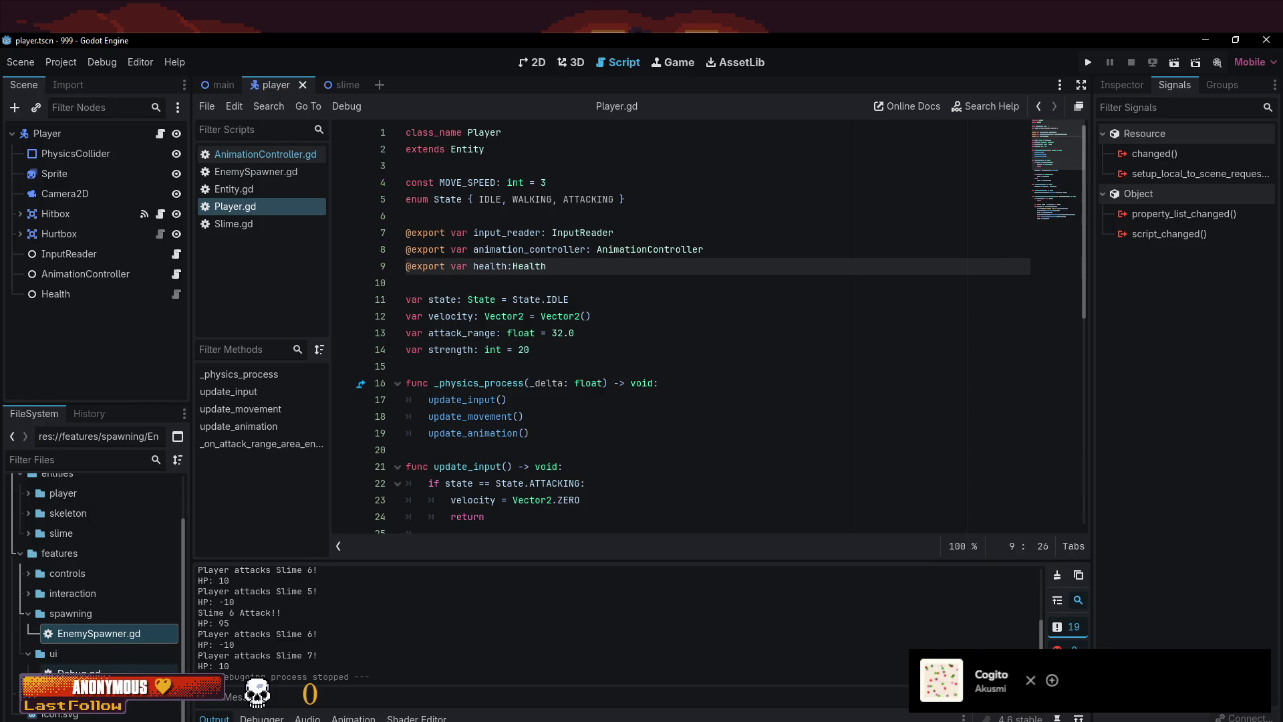
Open features/ui/Debug.gd from the FileSystem dock, then bring up Project Settings
double_click(68, 673)
click(600, 348)
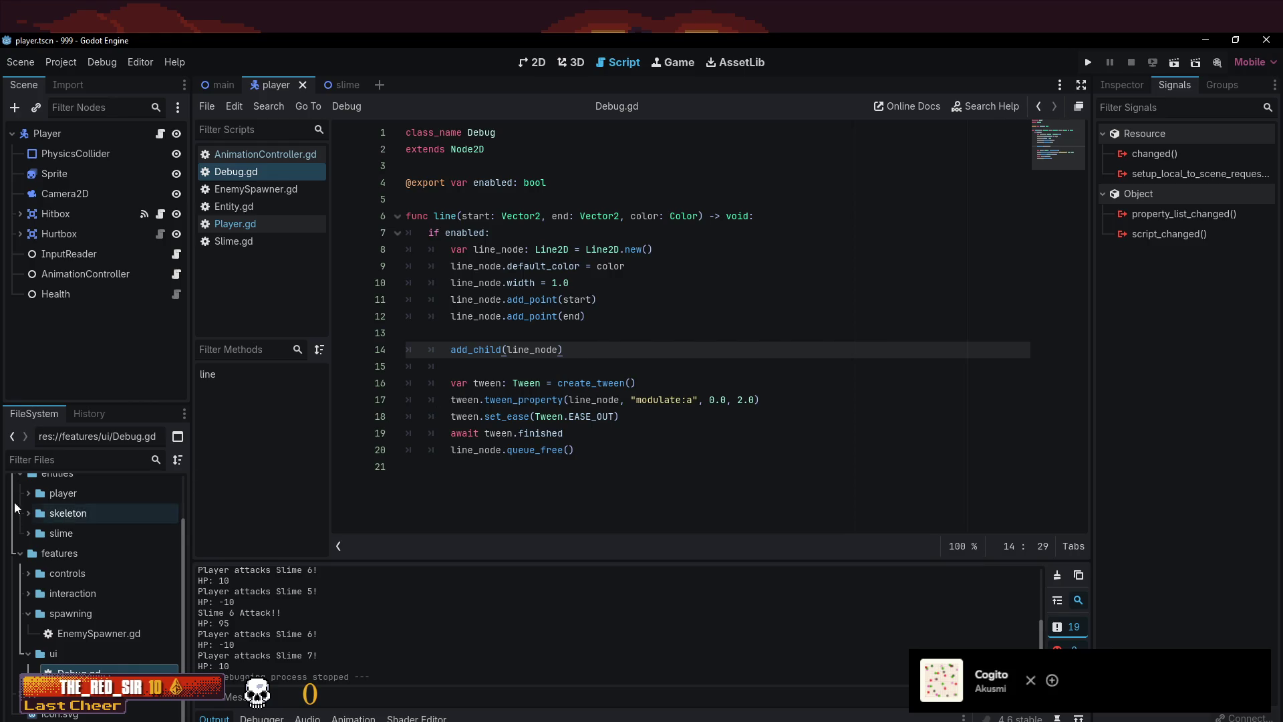
click(75, 64)
click(85, 81)
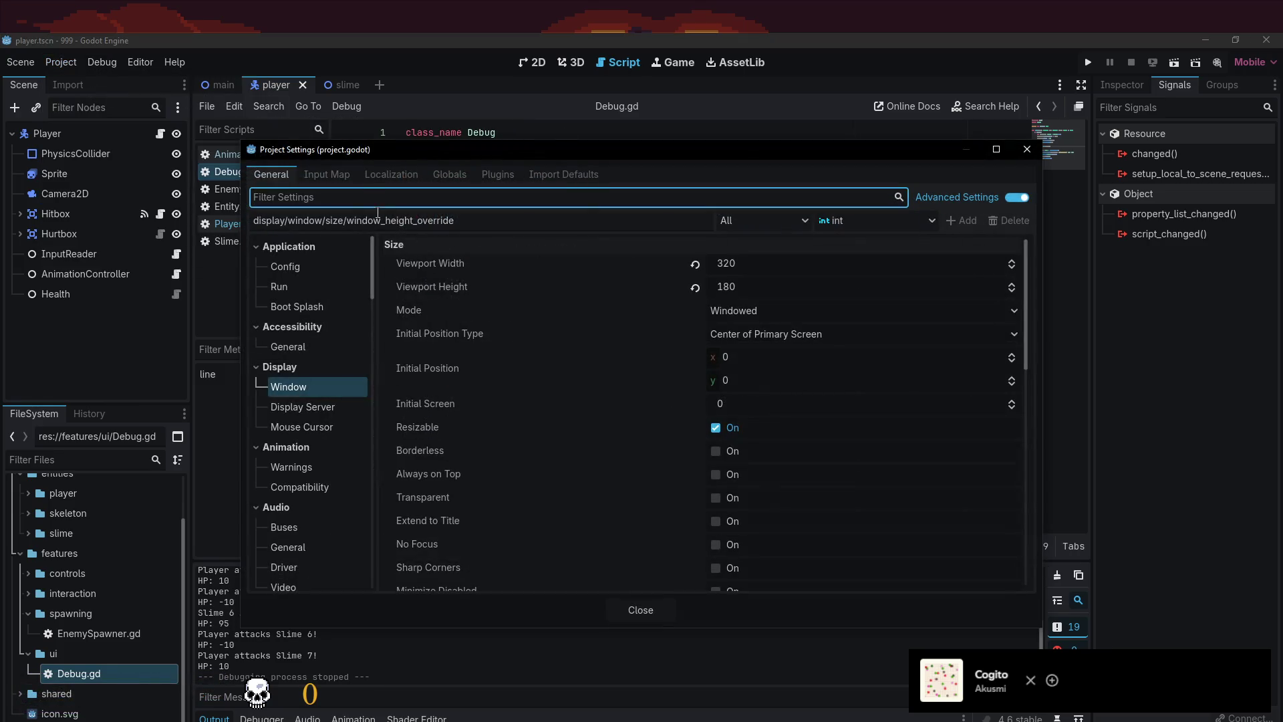
click(447, 176)
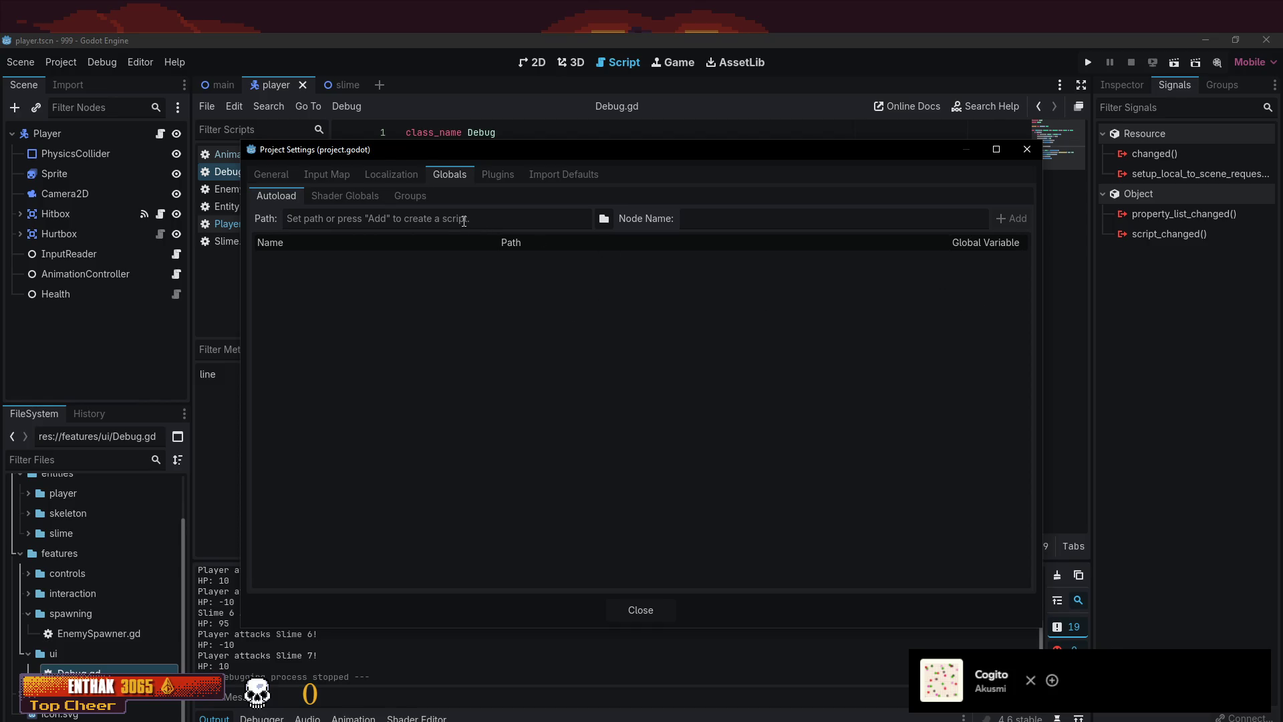
text(Debug)
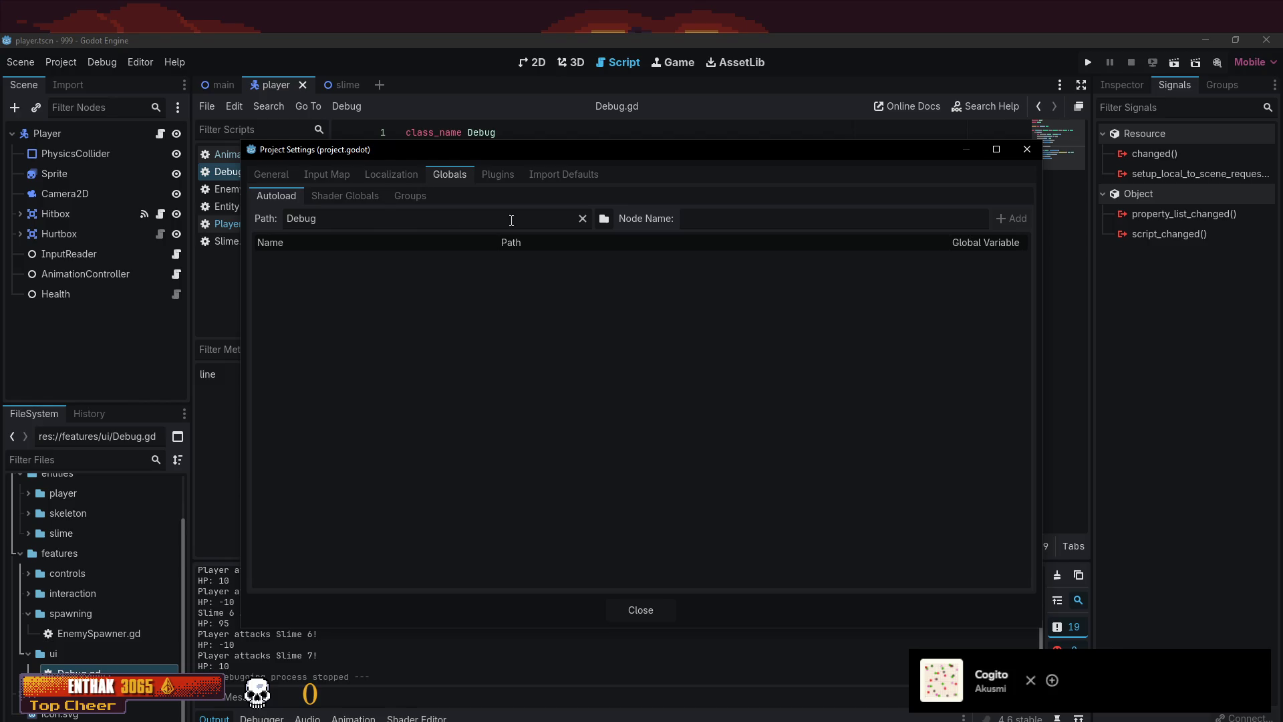
double_click(367, 219)
key(BackSpace)
text(Debug)
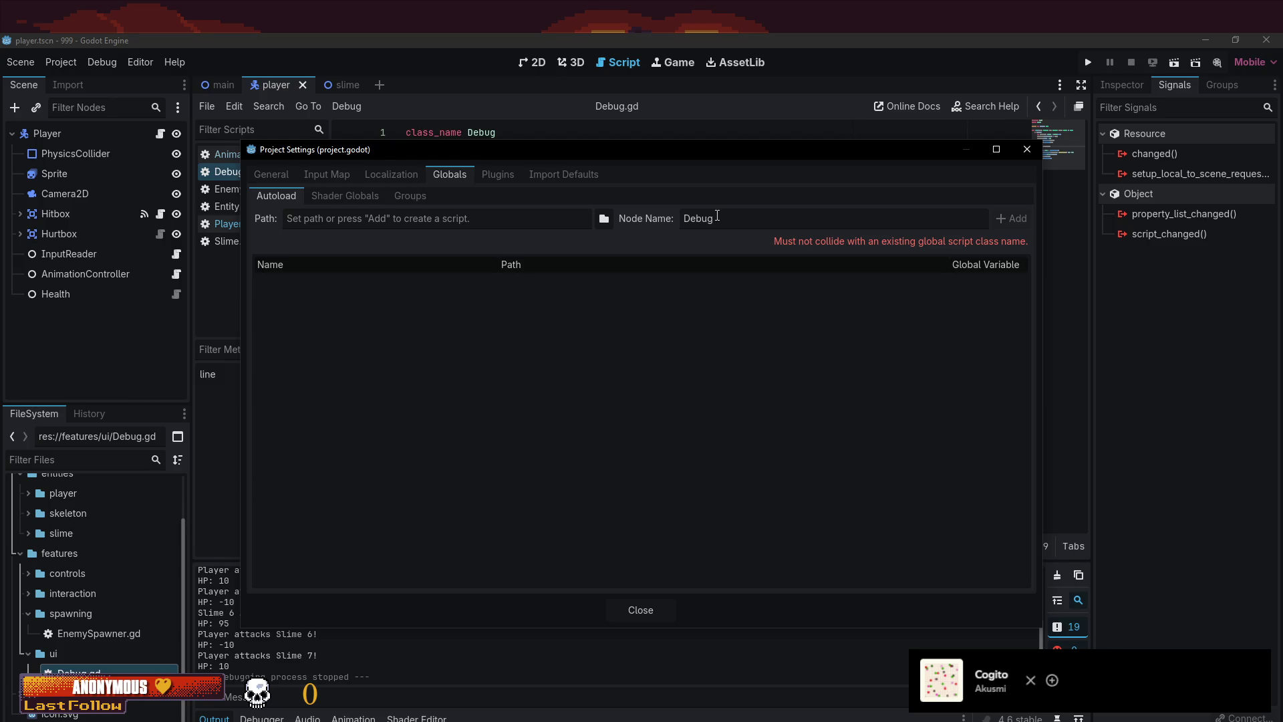
key(BackSpace)
key(BackSpace)
key(BackSpace)
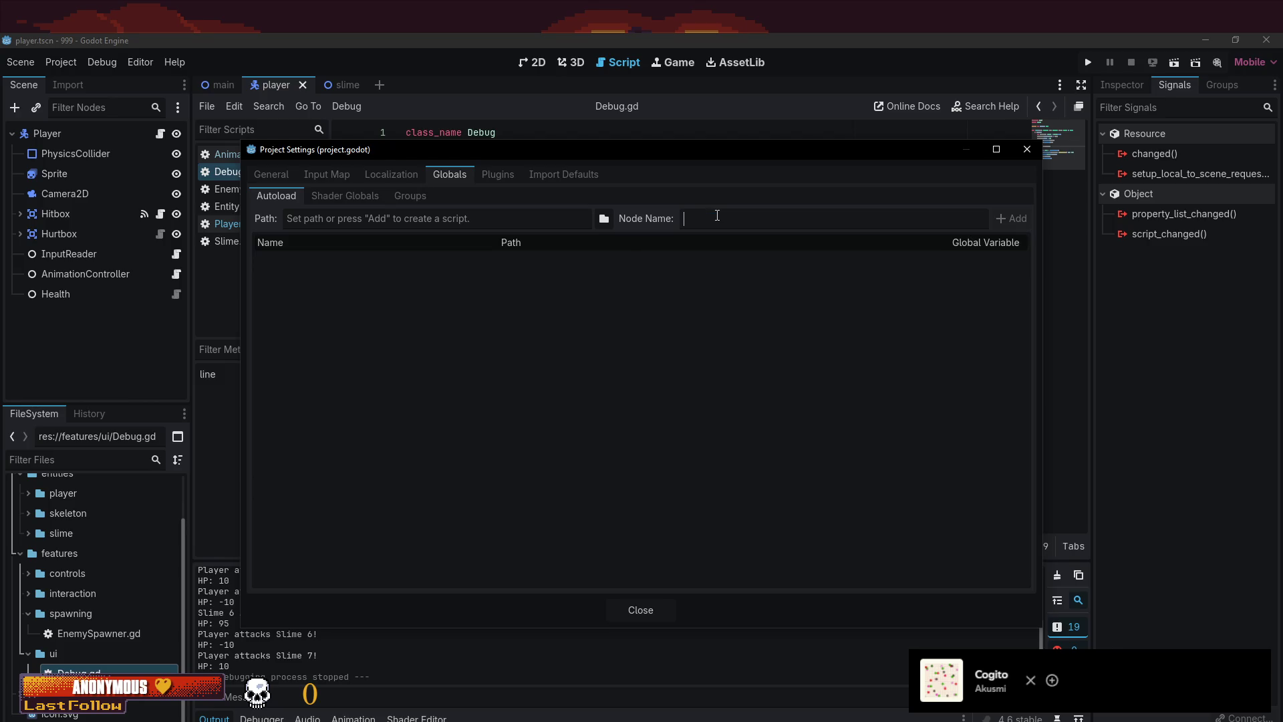
click(598, 220)
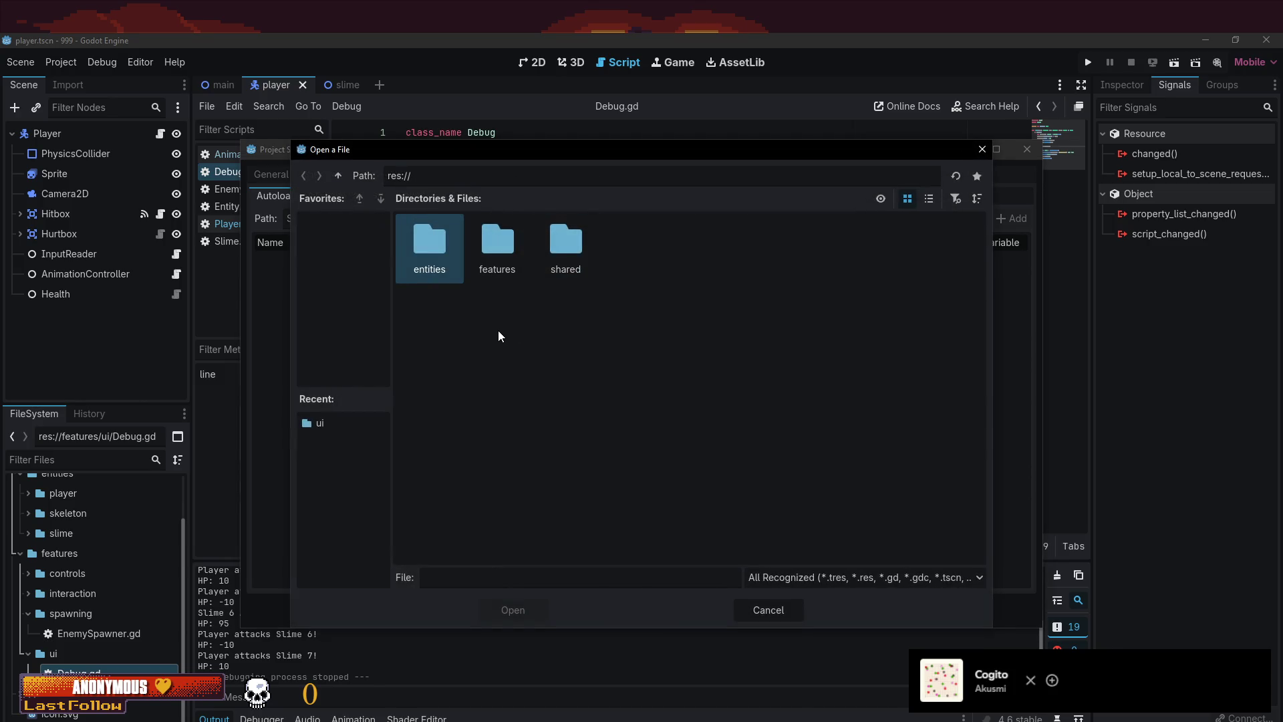
double_click(503, 242)
double_click(635, 247)
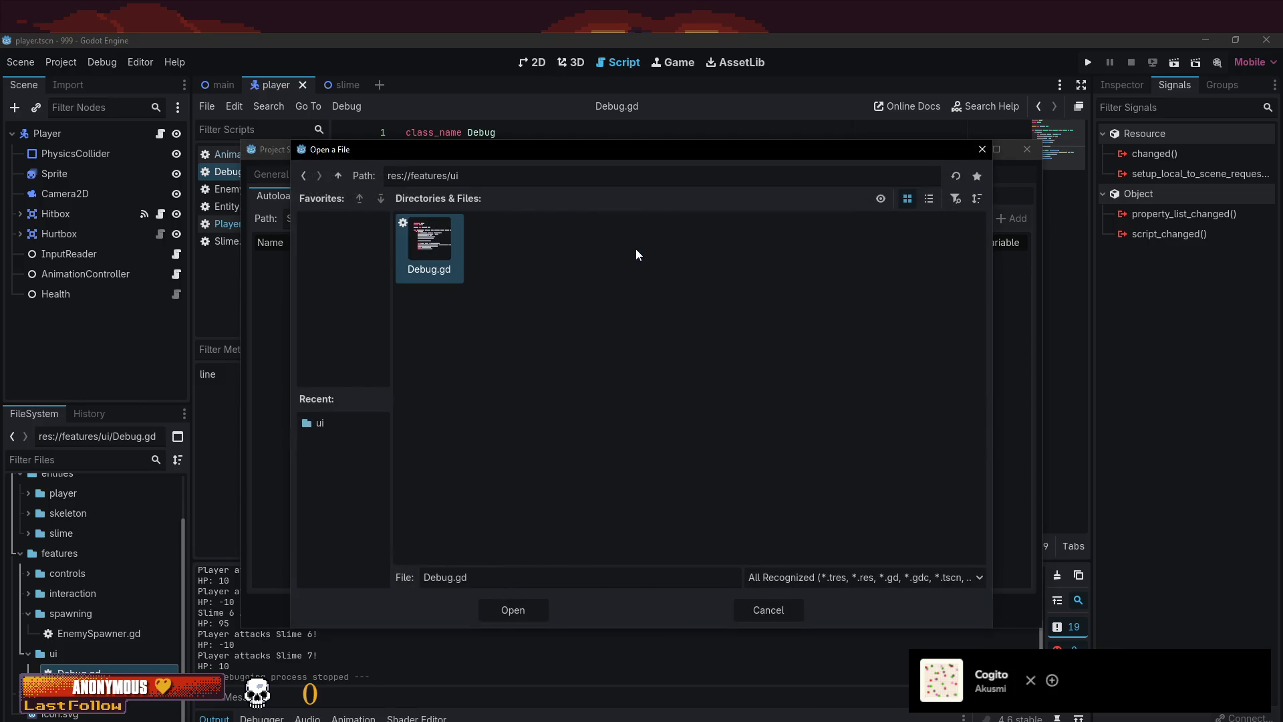
double_click(437, 249)
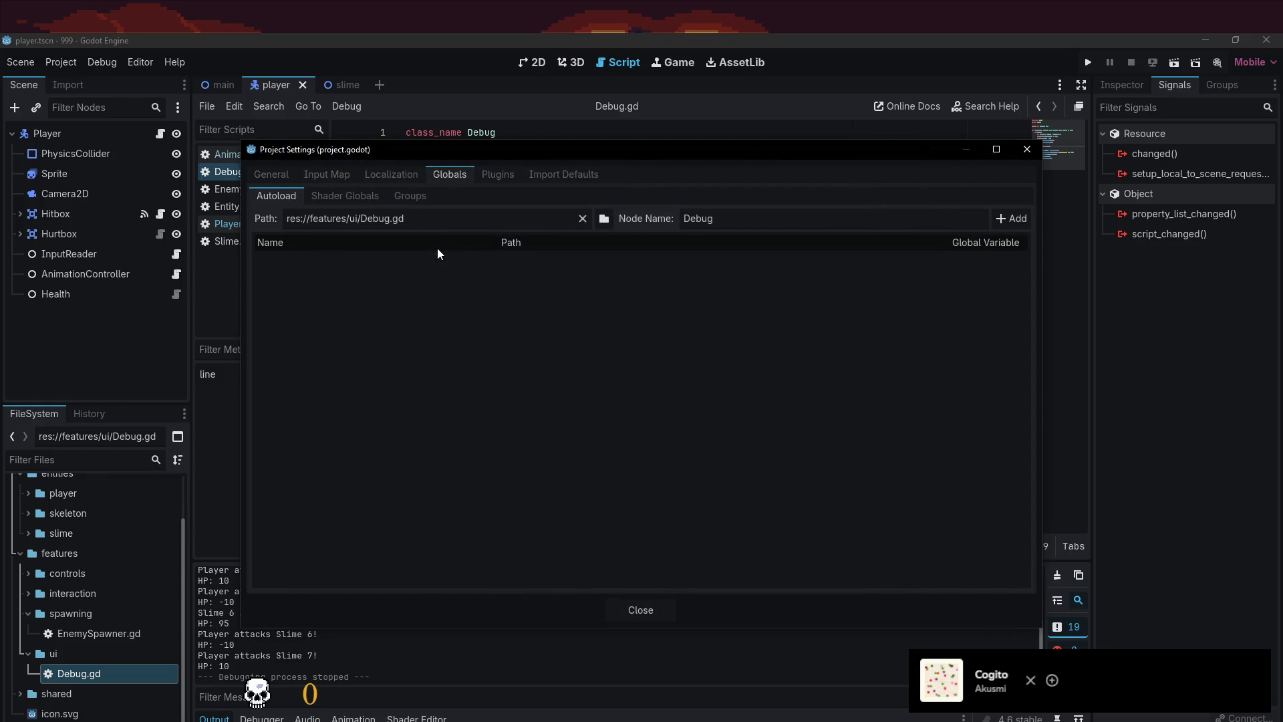
click(1008, 222)
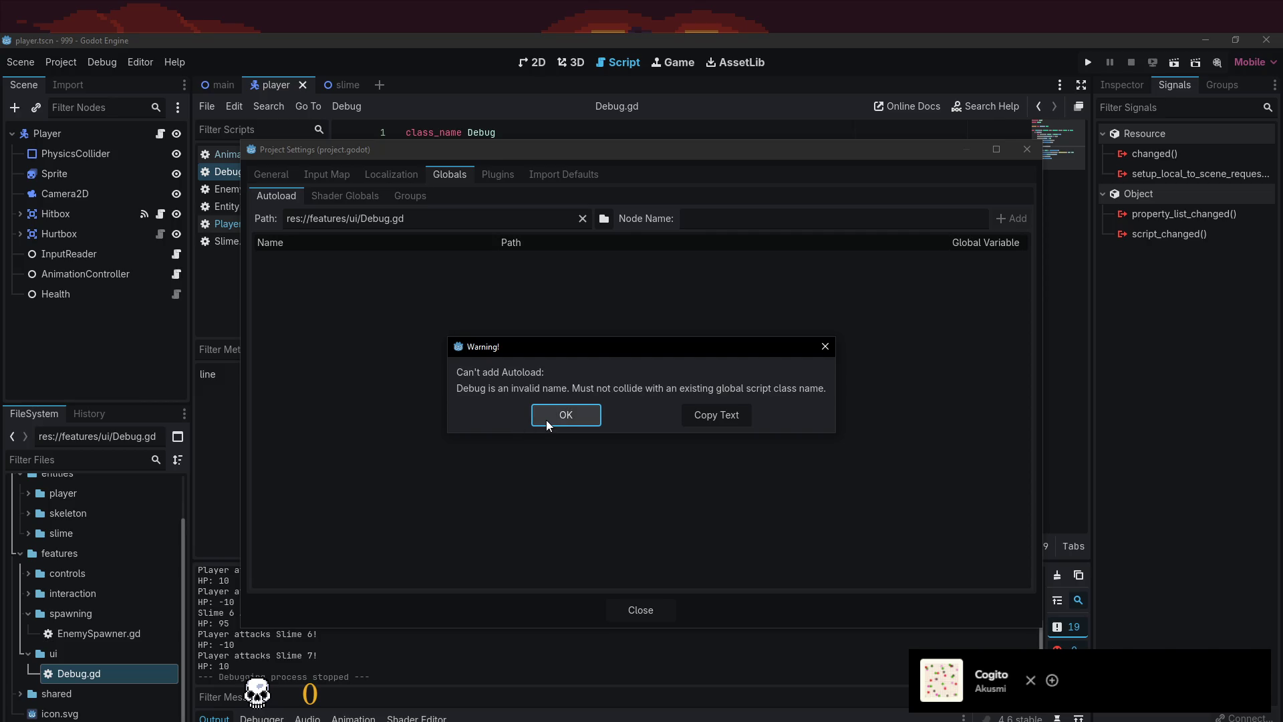
click(576, 416)
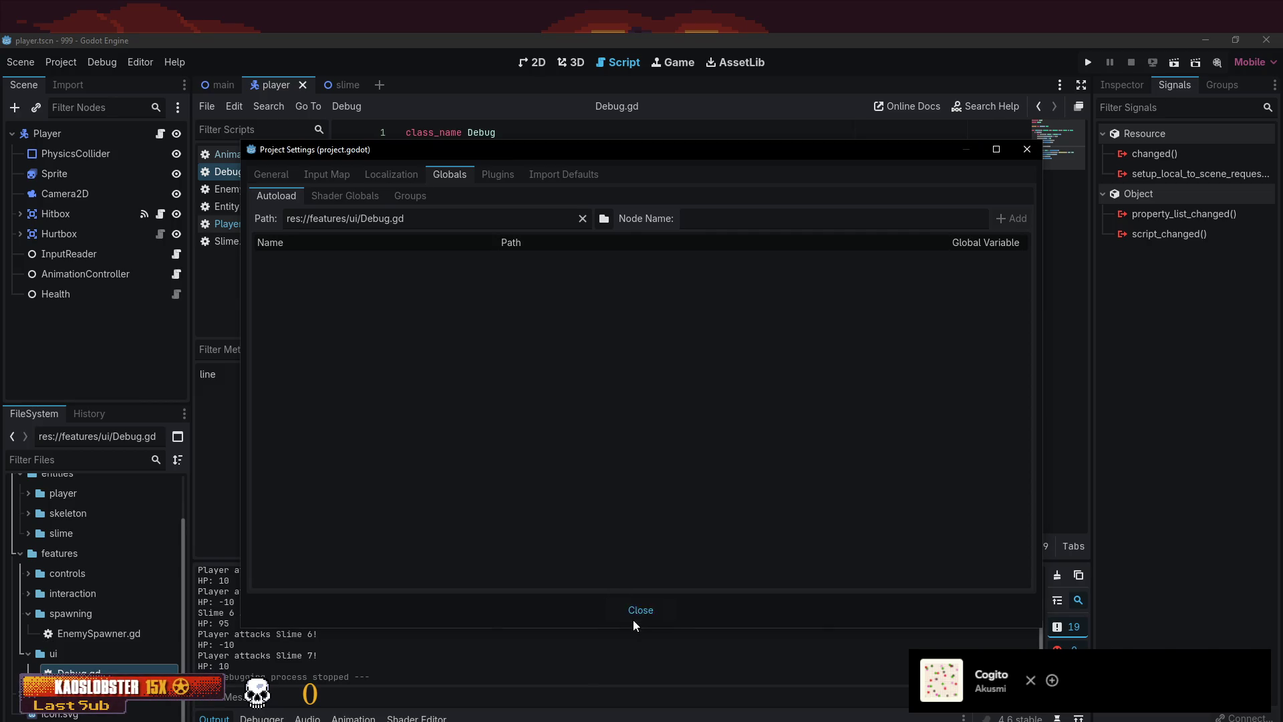
click(633, 619)
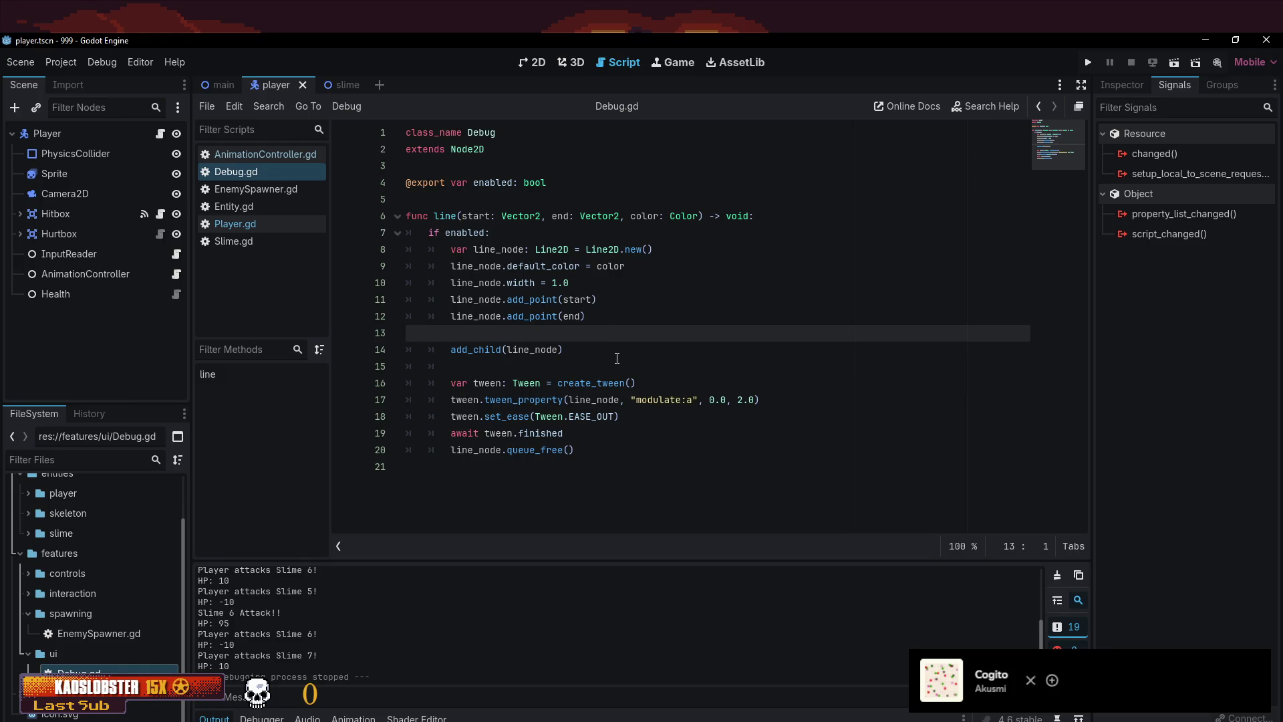
click(619, 357)
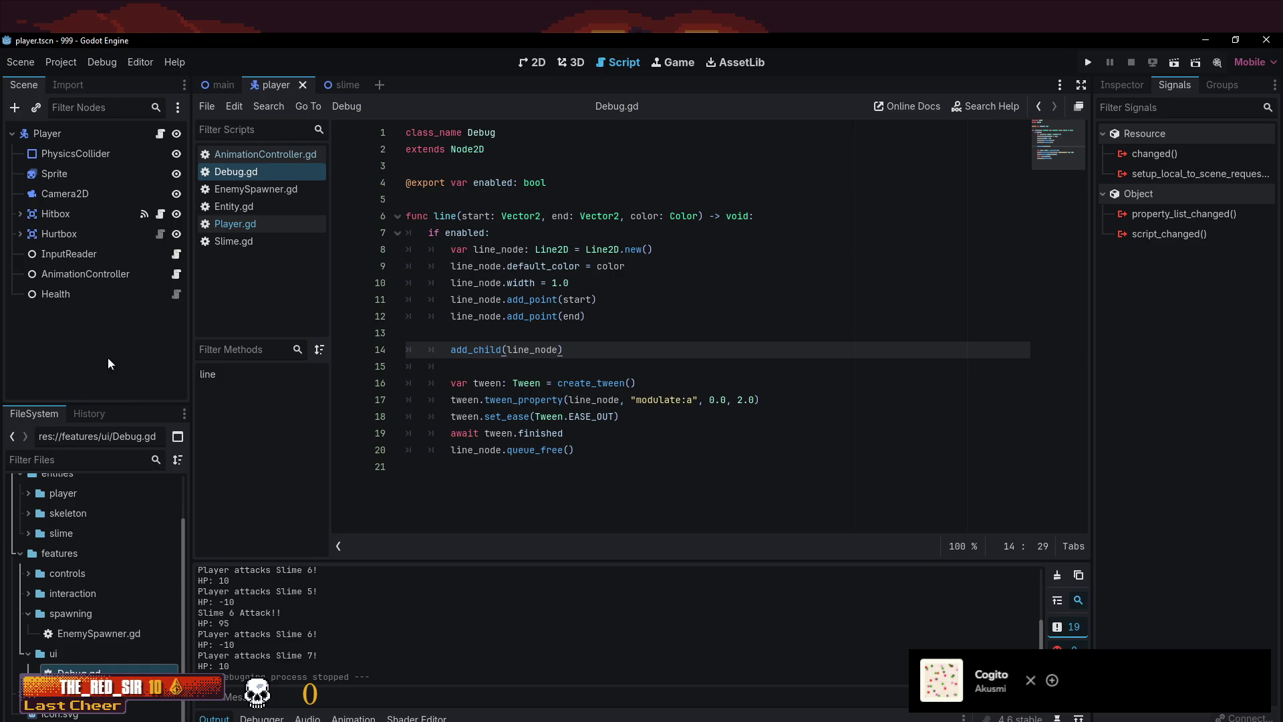
click(238, 223)
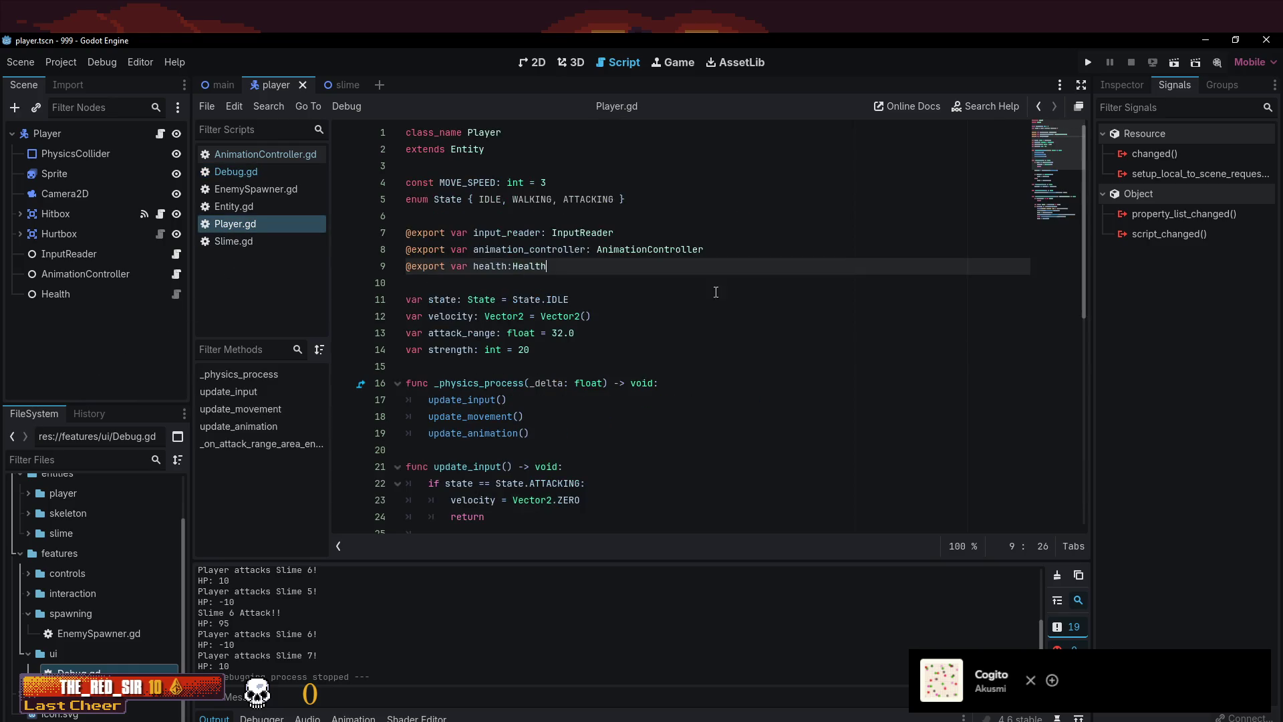
click(625, 299)
key(Up)
key(Up)
key(Up)
key(Down)
key(Return)
text(@expro)
key(BackSpace)
key(BackSpace)
text(ort var )
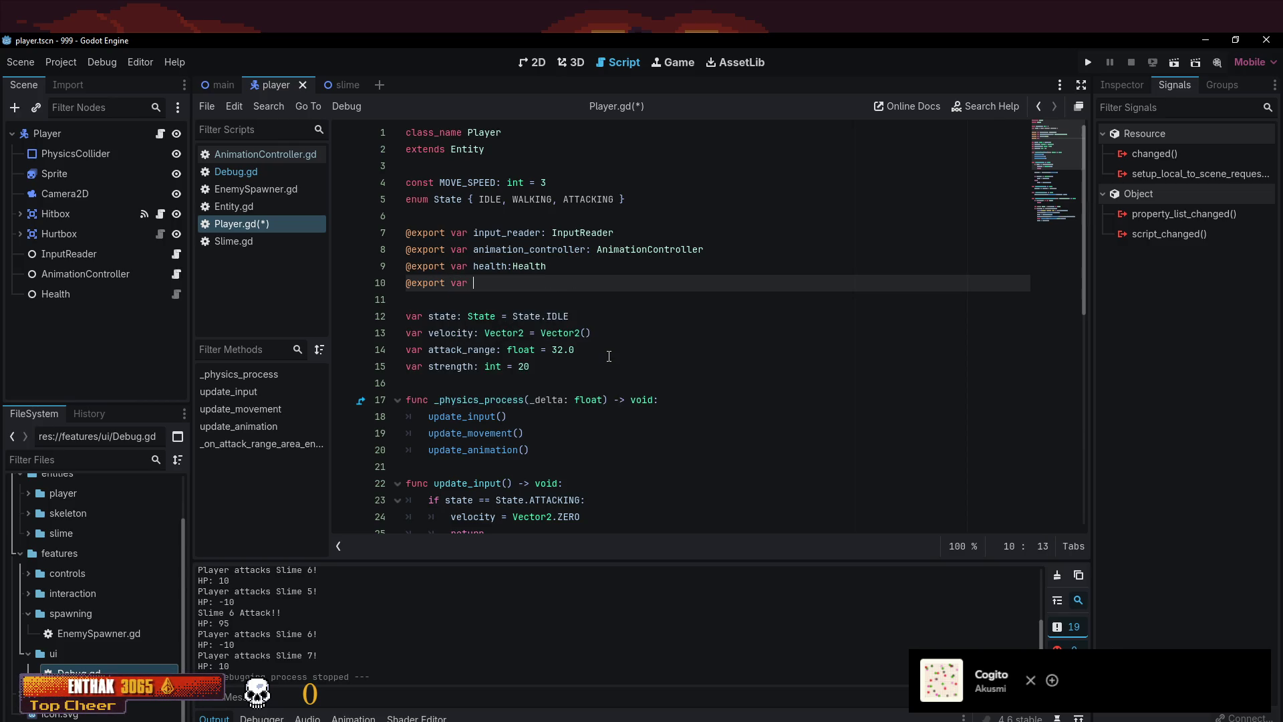
text(debug:)
text( Debug)
key(Escape)
Fix the spacing to 'health: Health', save, and show the Player node in the Inspector
key(Up)
key(Left)
key(Left)
key(Left)
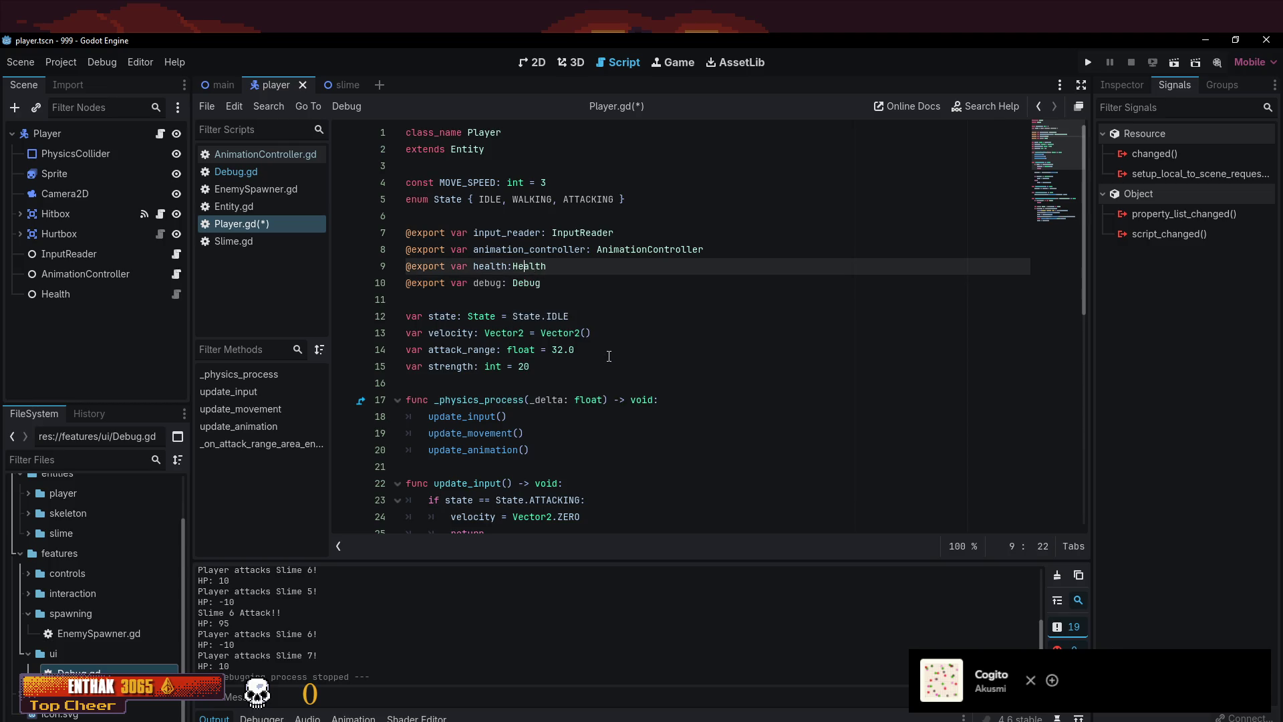
key(BackSpace)
key(Left)
key(ctrl+s)
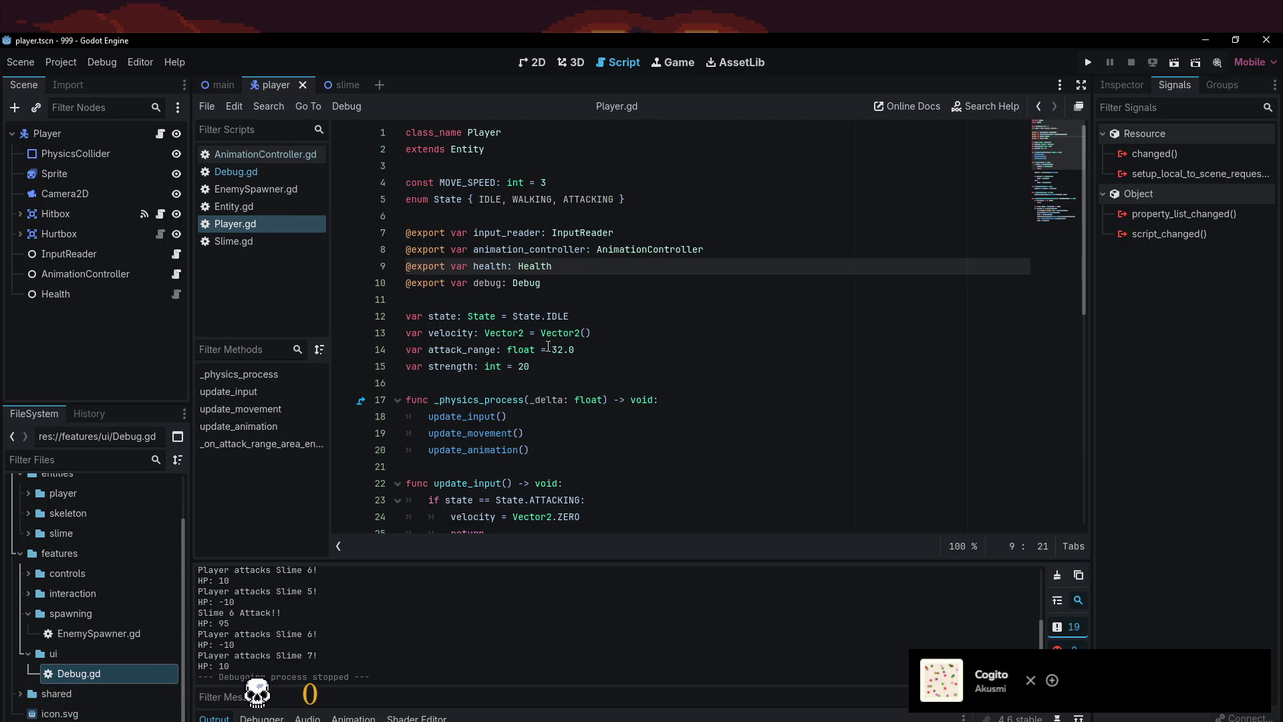
click(61, 133)
click(1122, 85)
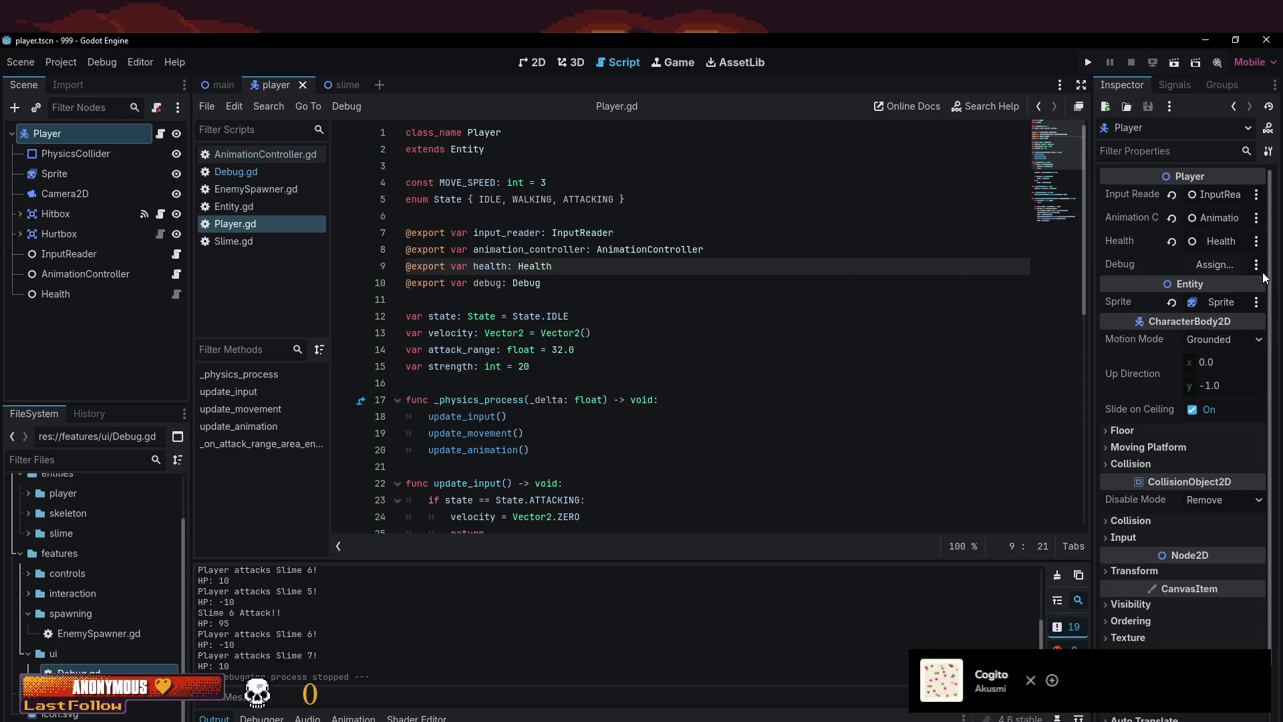
Open the node picker for the Debug property, toggle Show All on and off, and close it
click(1233, 265)
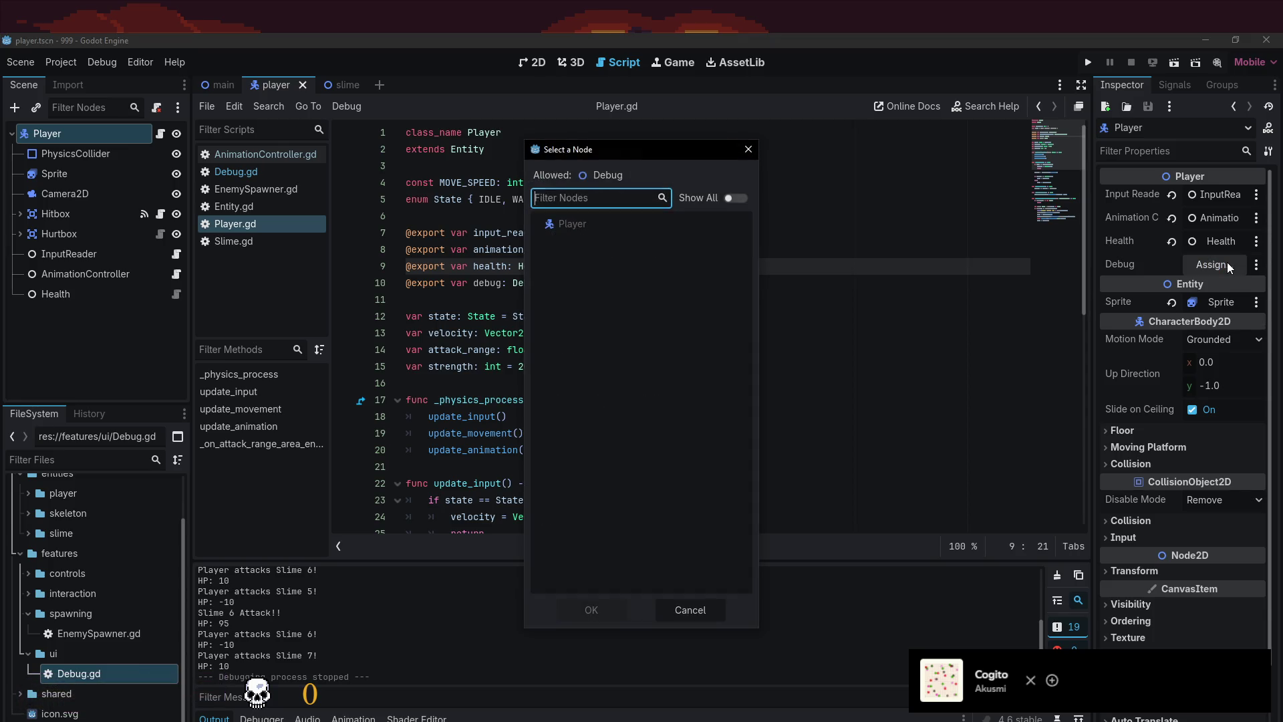
click(727, 198)
click(729, 195)
click(745, 152)
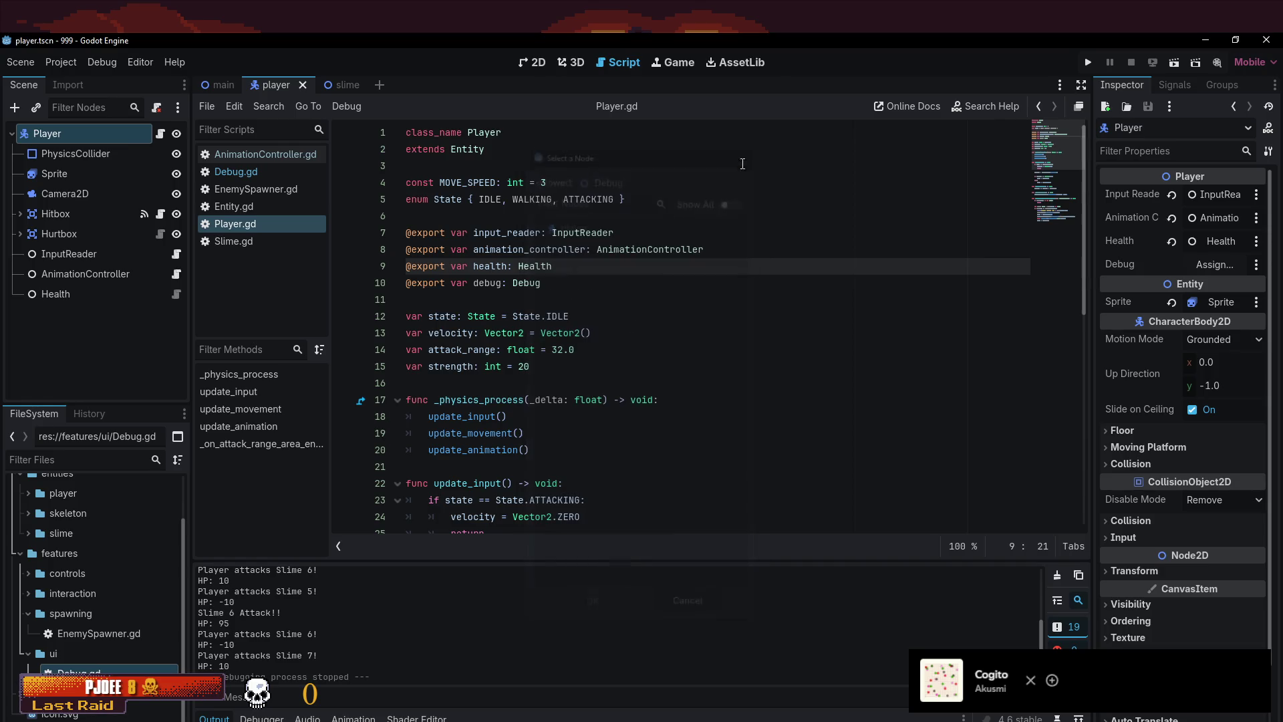
Place the caret at the end of line 12 in Player.gd and scroll down
click(696, 384)
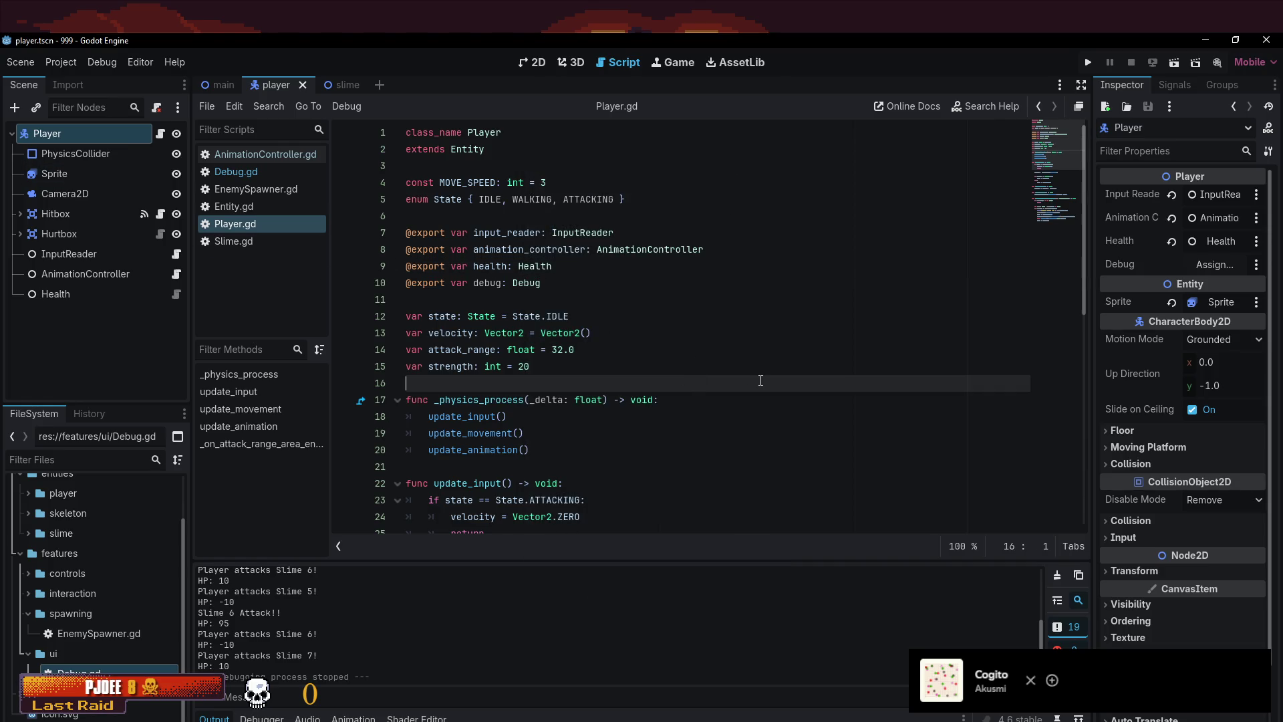
click(664, 324)
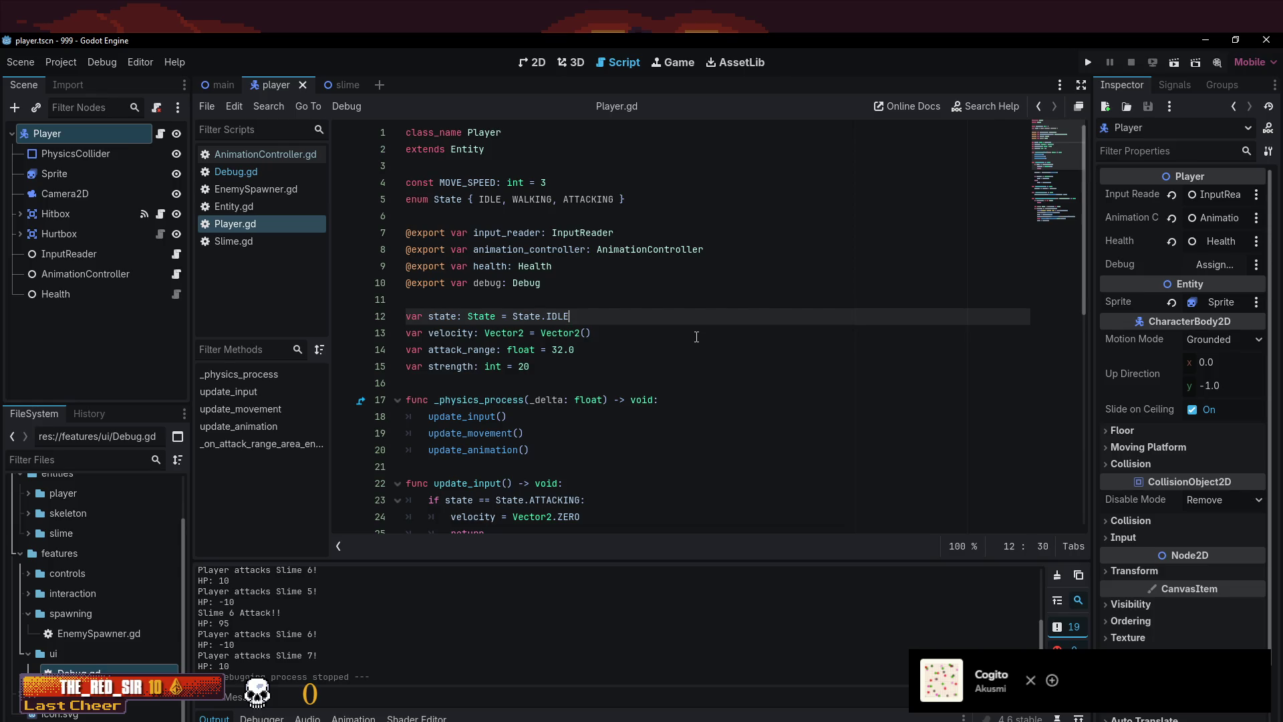
scroll(696, 300, down, 9)
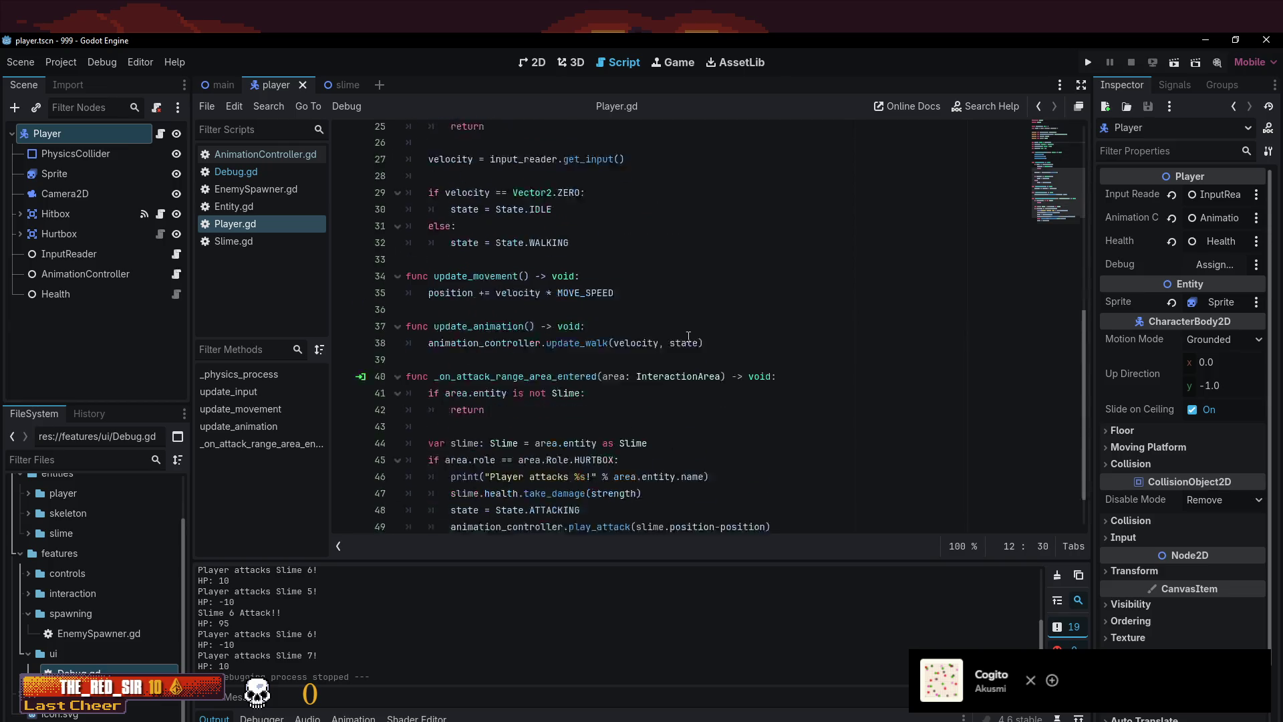
Insert an emit_signal() call on a new line after 'state = State.IDLE'
click(609, 489)
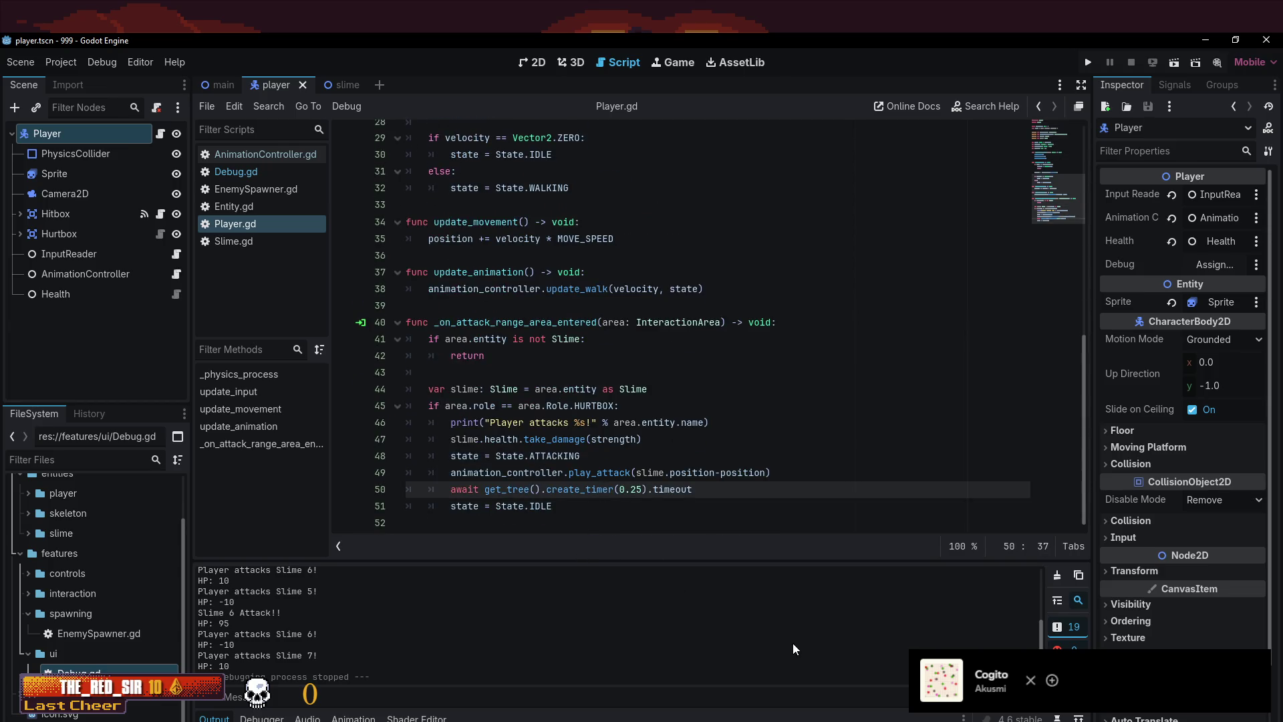
key(Up)
key(Up)
key(Down)
key(Down)
key(Down)
key(Return)
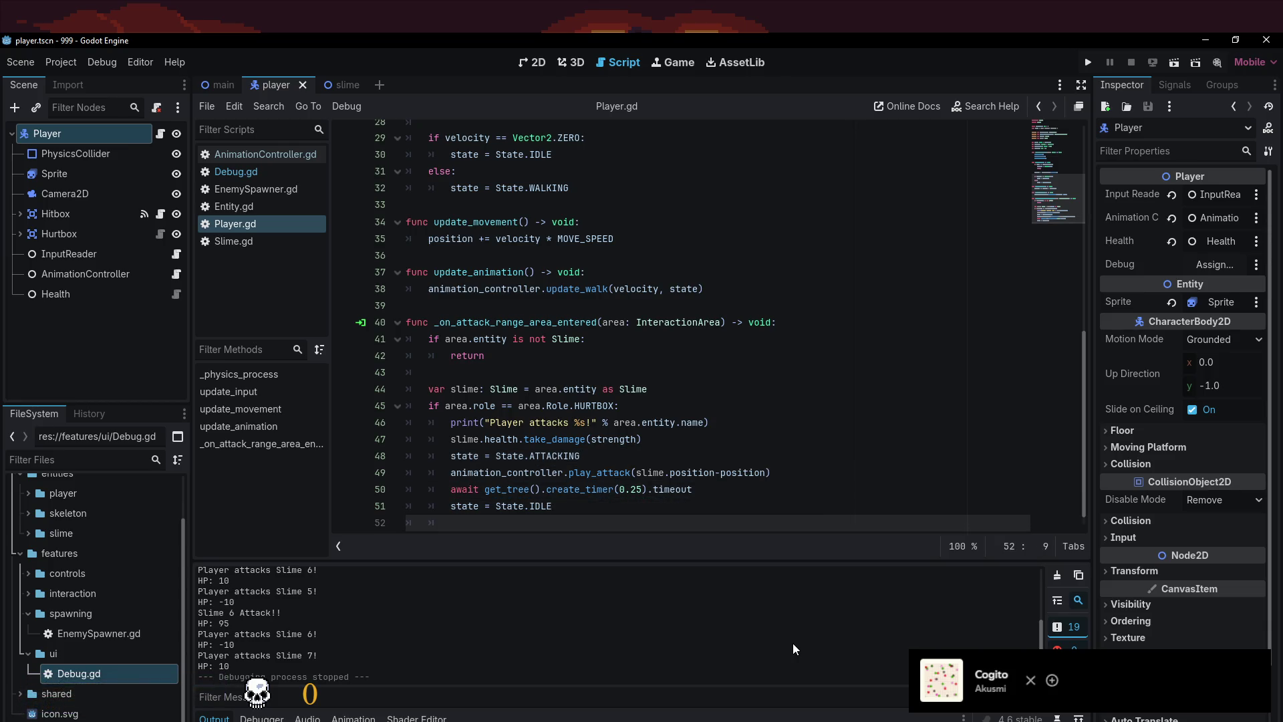
text(emit)
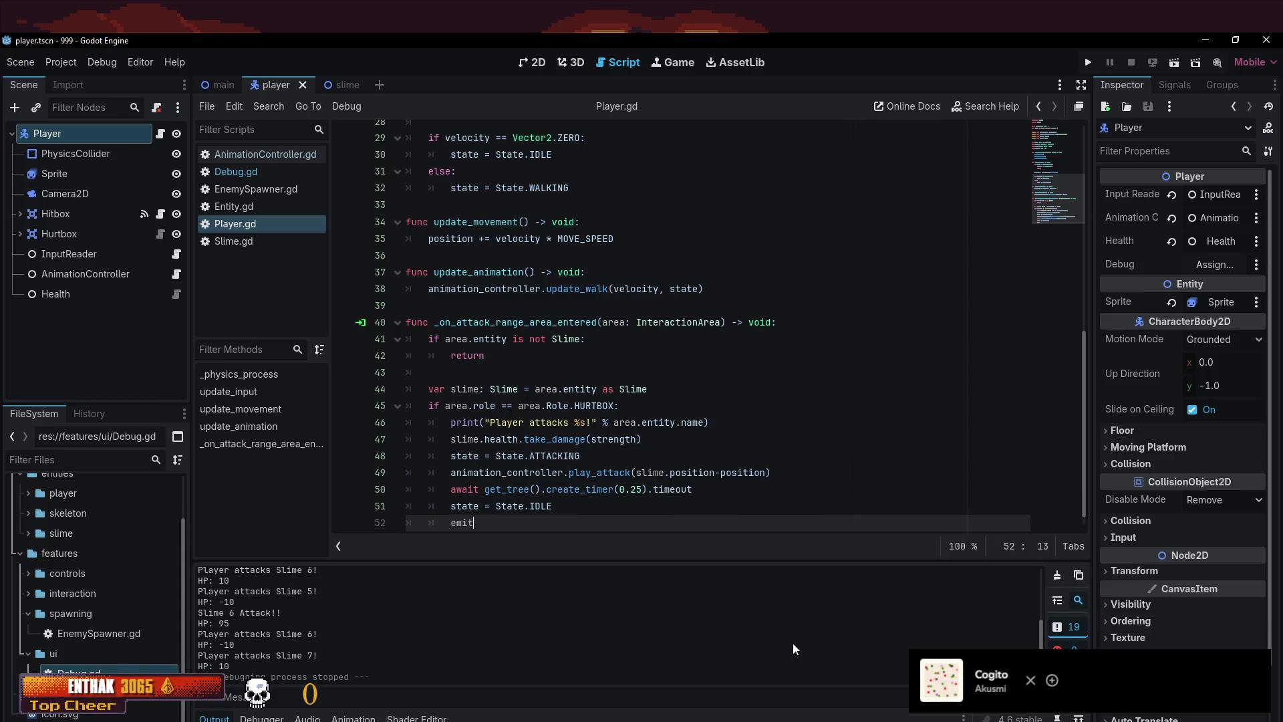
key(Return)
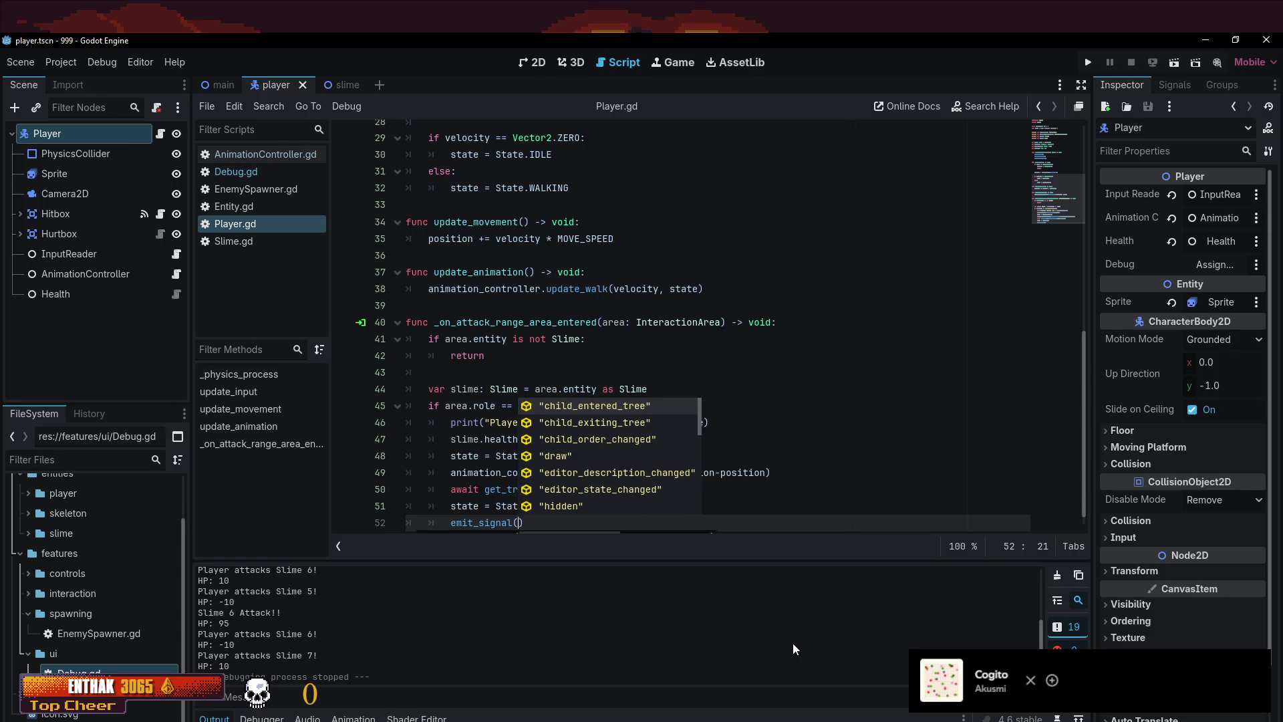
Browse the suggested signal names for emit_signal, then dismiss the list
key(Down)
key(Down)
key(Down)
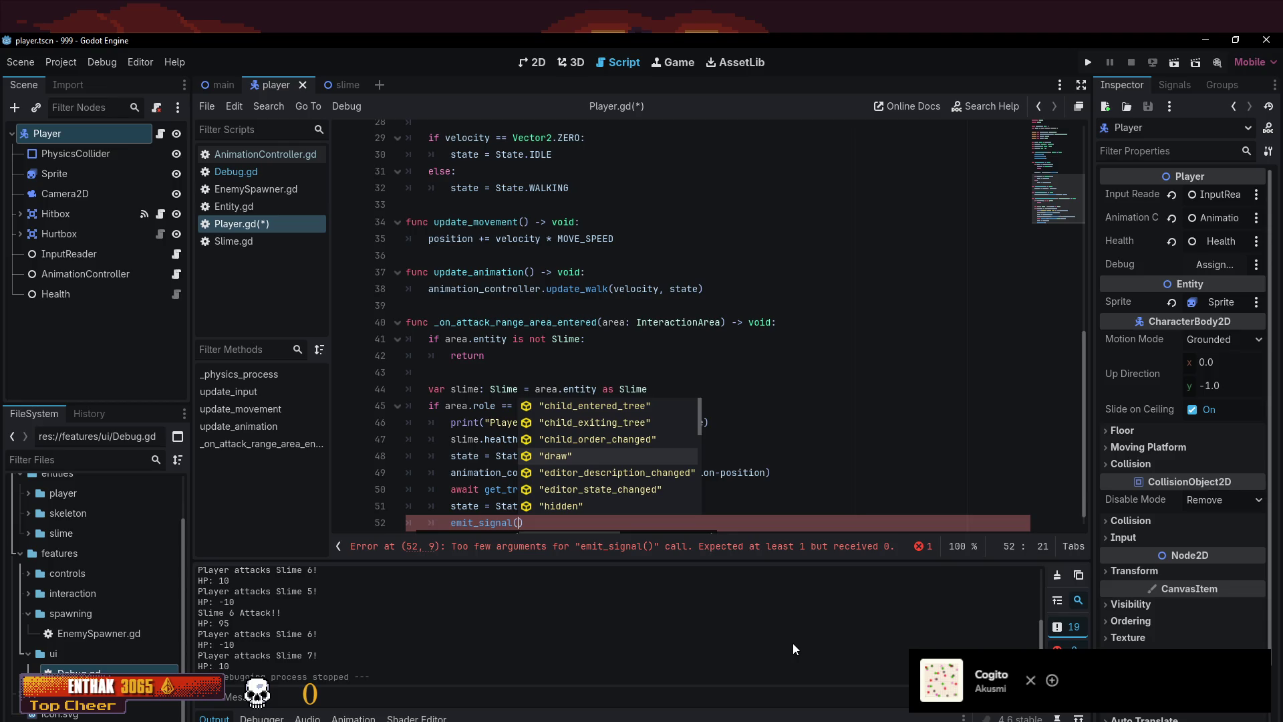
key(Down)
key(Down)
key(Down)
key(Down)
key(Down)
key(Down)
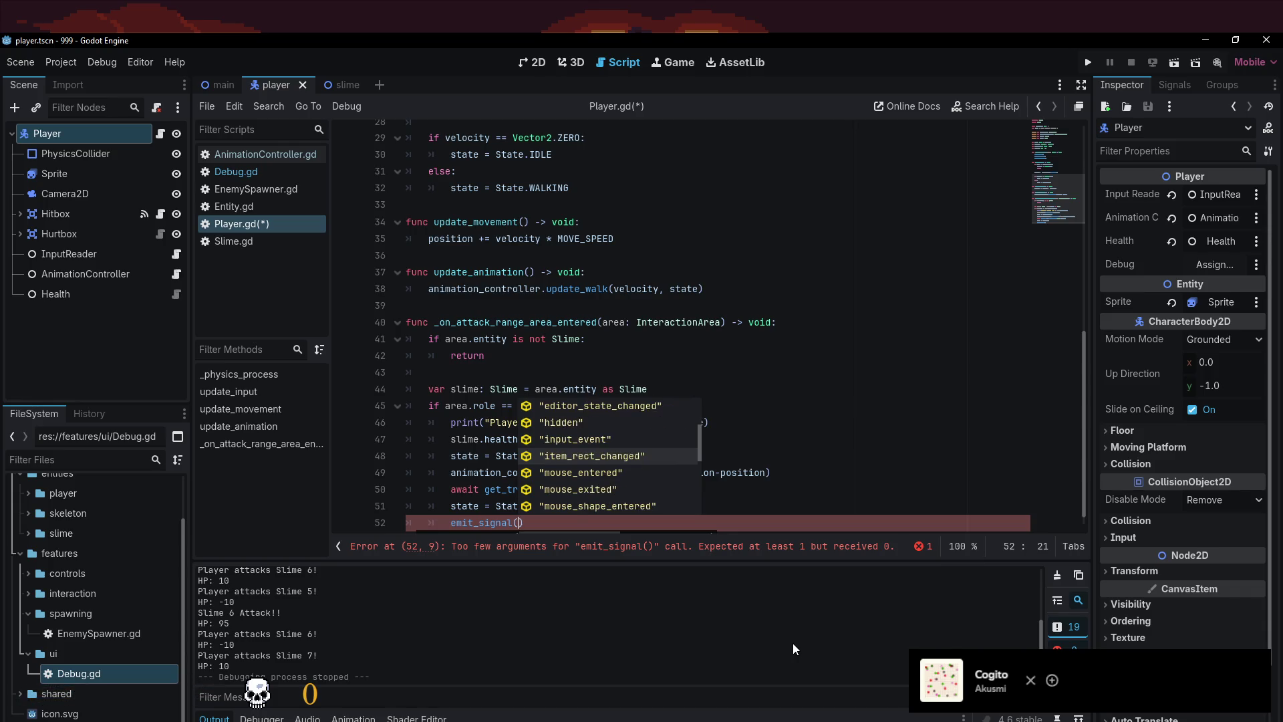
key(Down)
key(Down)
key(Down)
key(Down)
key(Down)
key(Down)
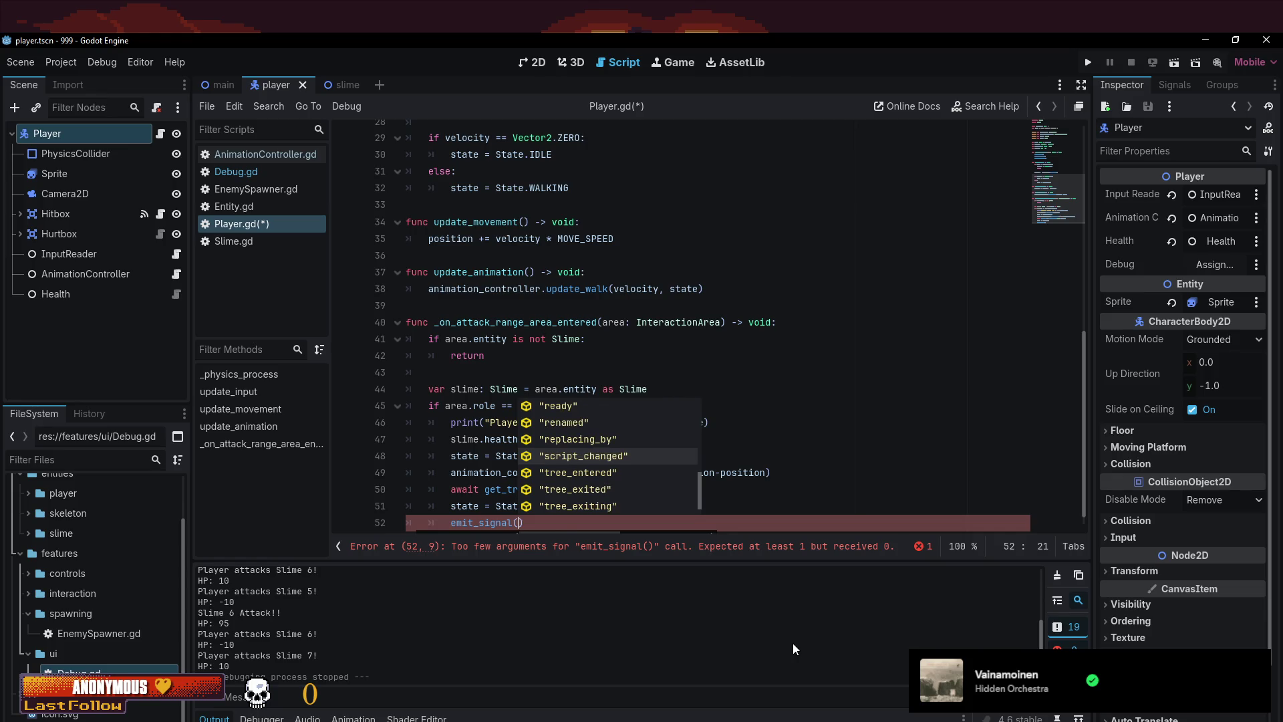
key(Down)
key(Down)
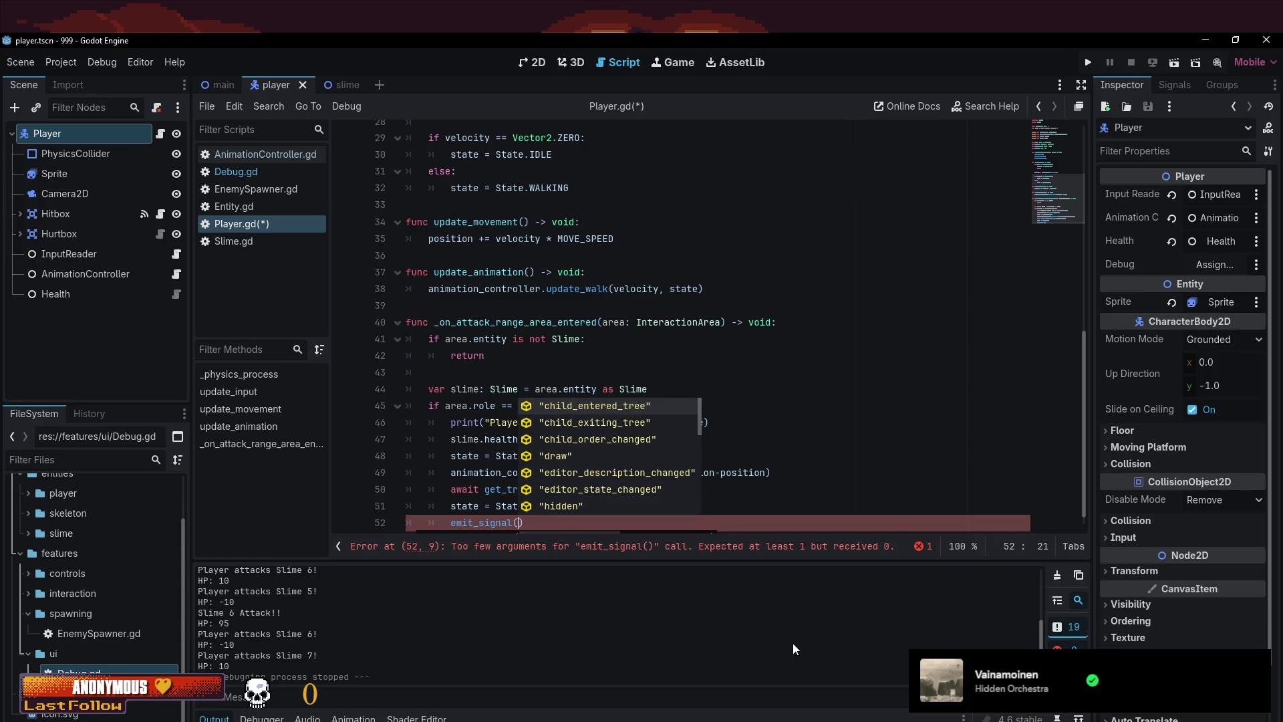
key(Down)
key(Down)
key(Down)
key(Down)
key(Down)
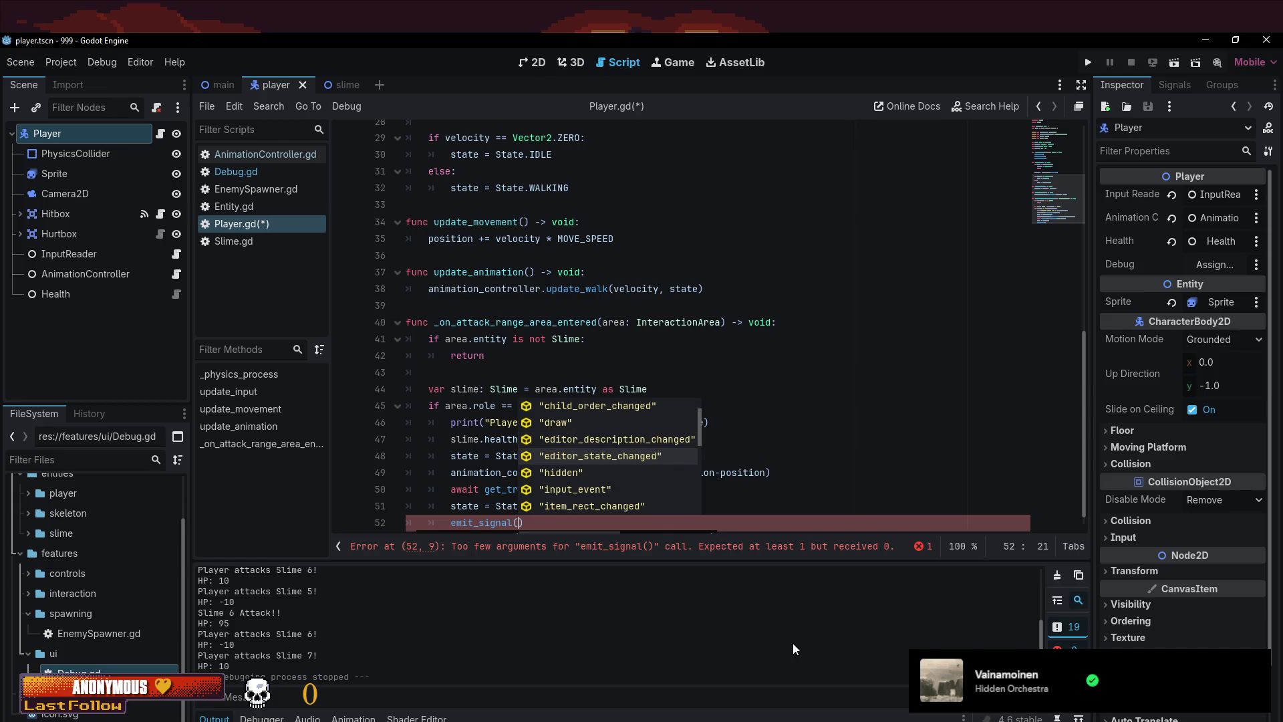
key(Down)
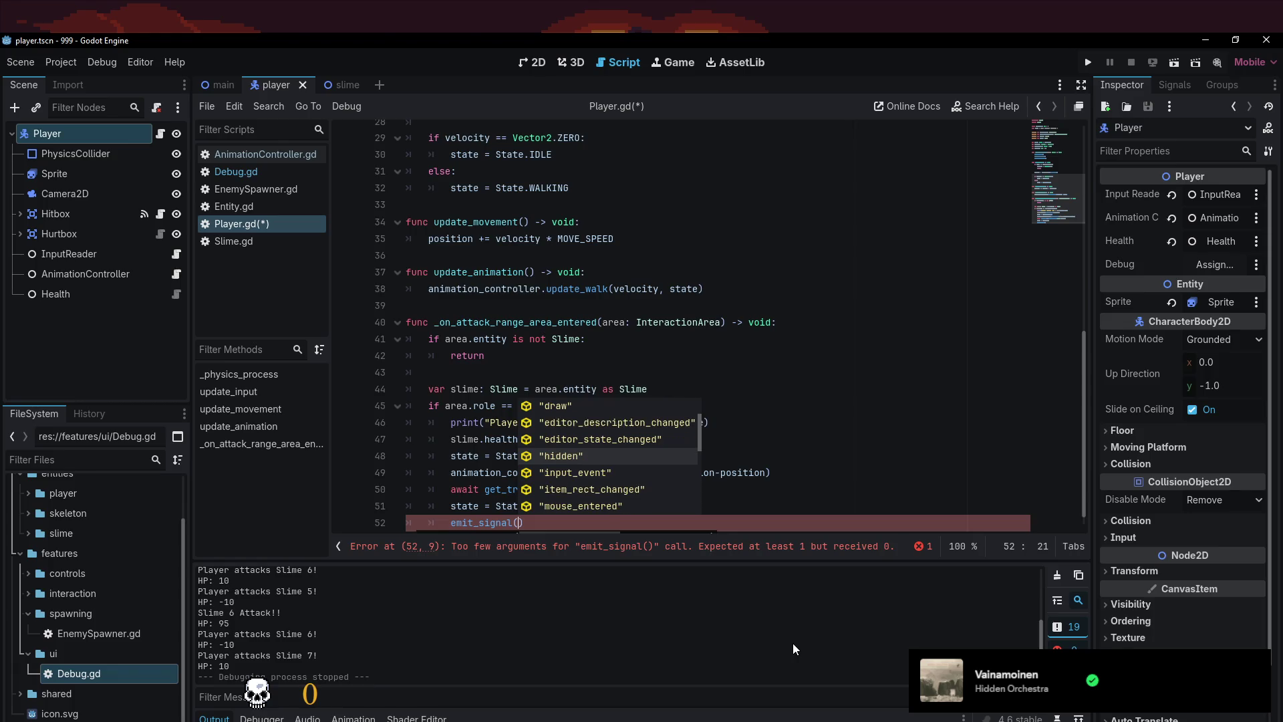
key(Down)
key(Down)
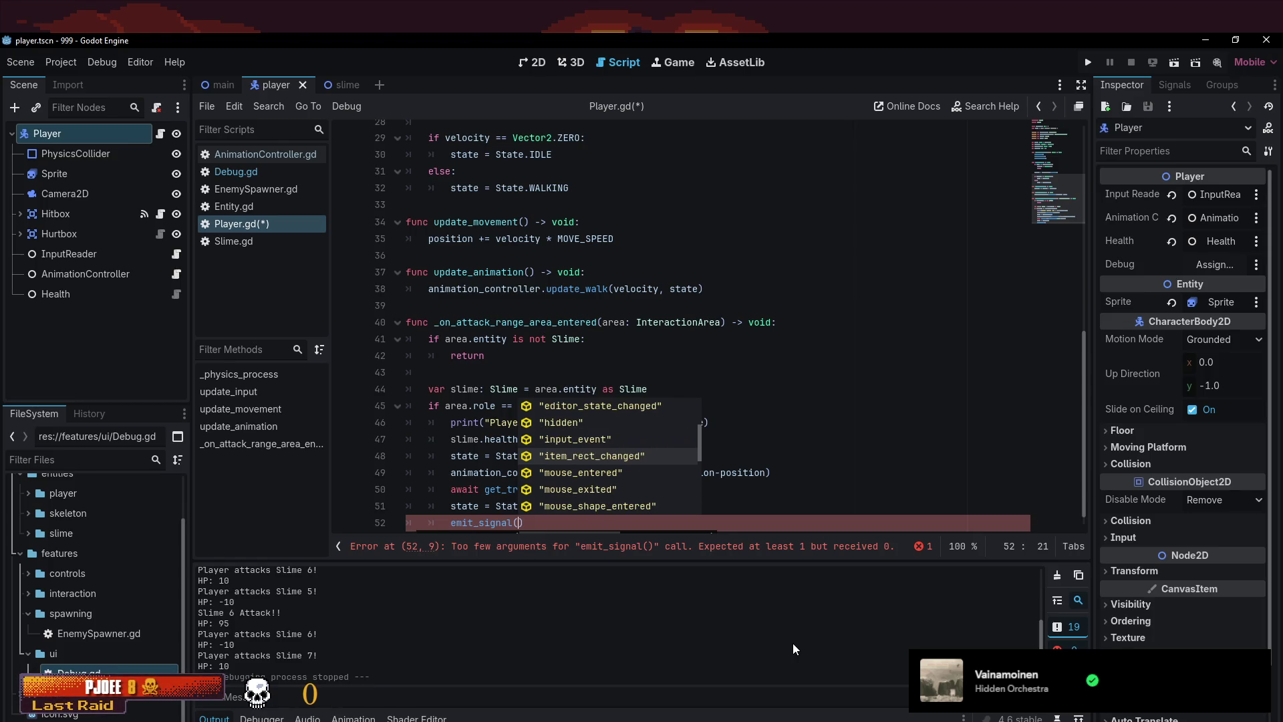
key(Down)
key(Down)
key(Down)
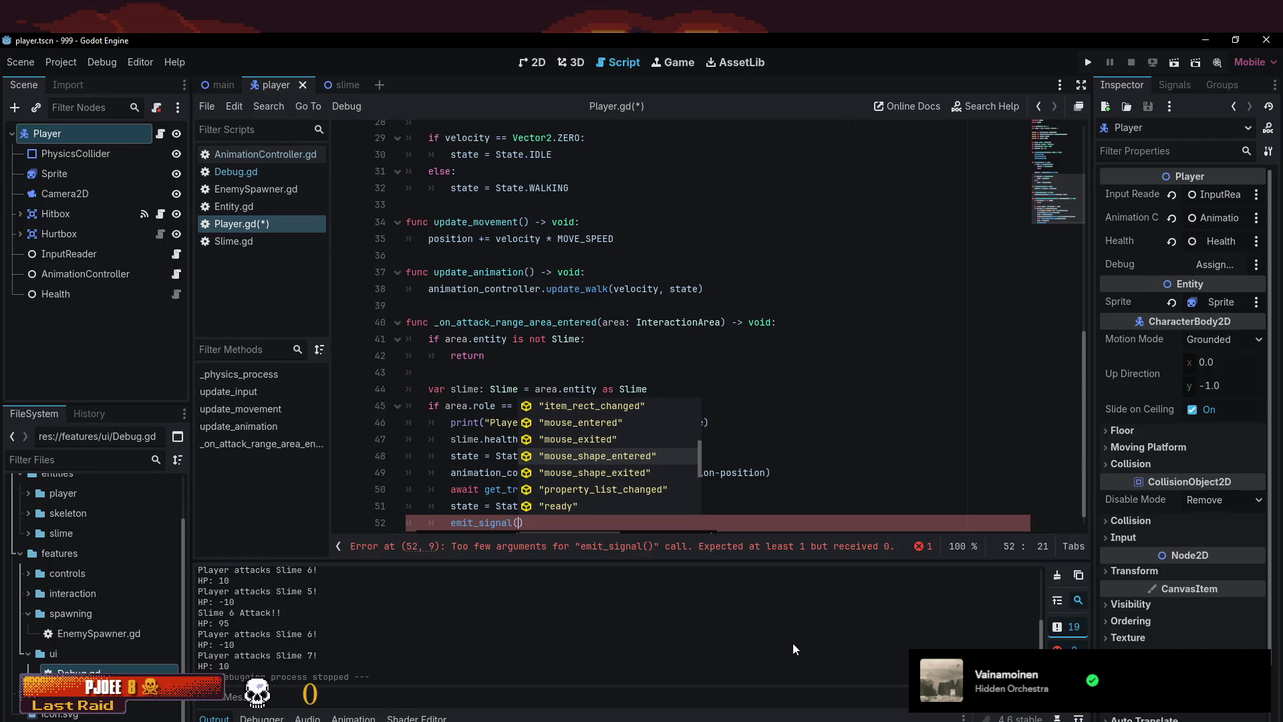
key(Down)
key(Down)
key(Down)
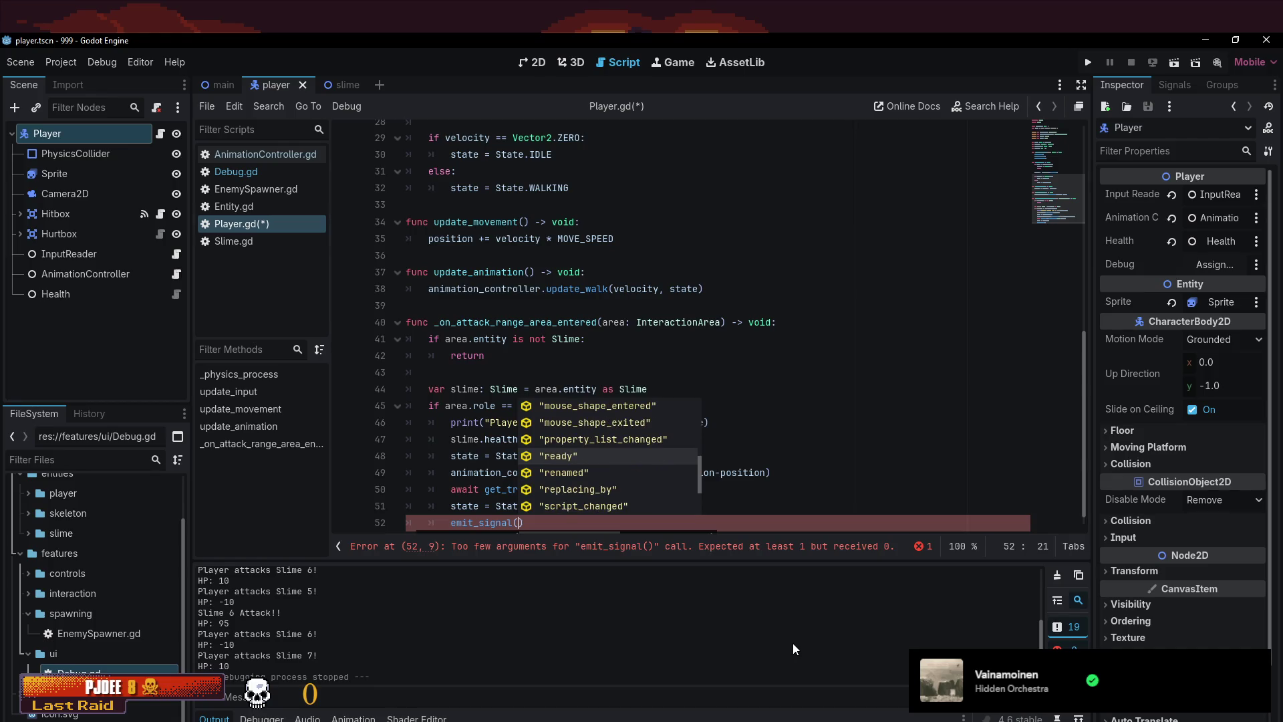
key(Down)
key(Down)
key(Down)
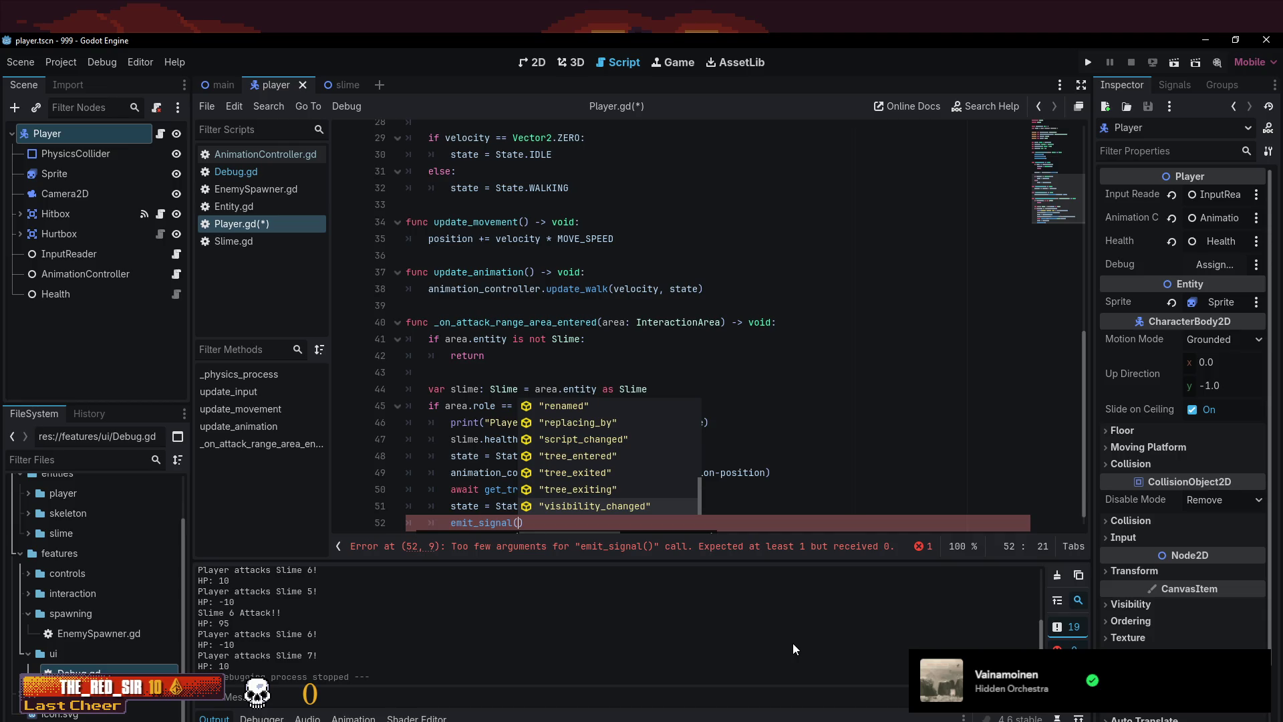
key(Escape)
Insert blank lines below the State enum and type 'signal attacking(' on line 7
click(756, 335)
key(Up)
key(Up)
key(Up)
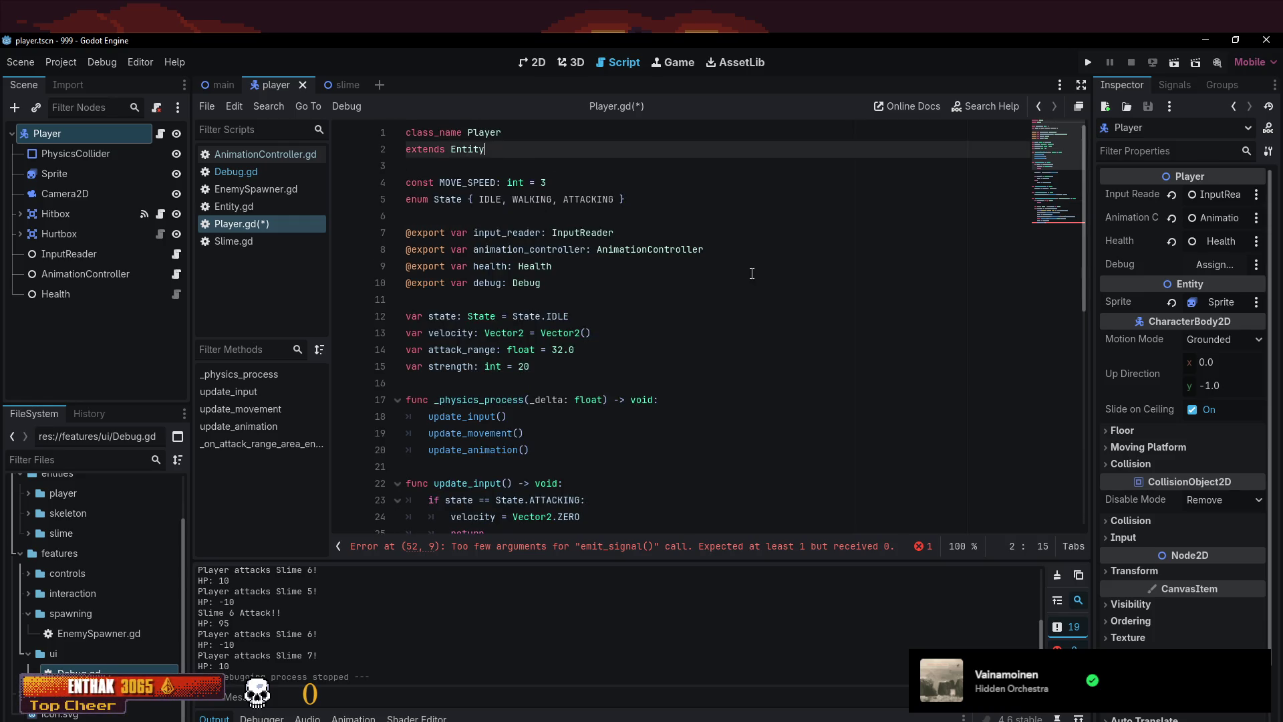
key(Down)
key(Down)
key(Down)
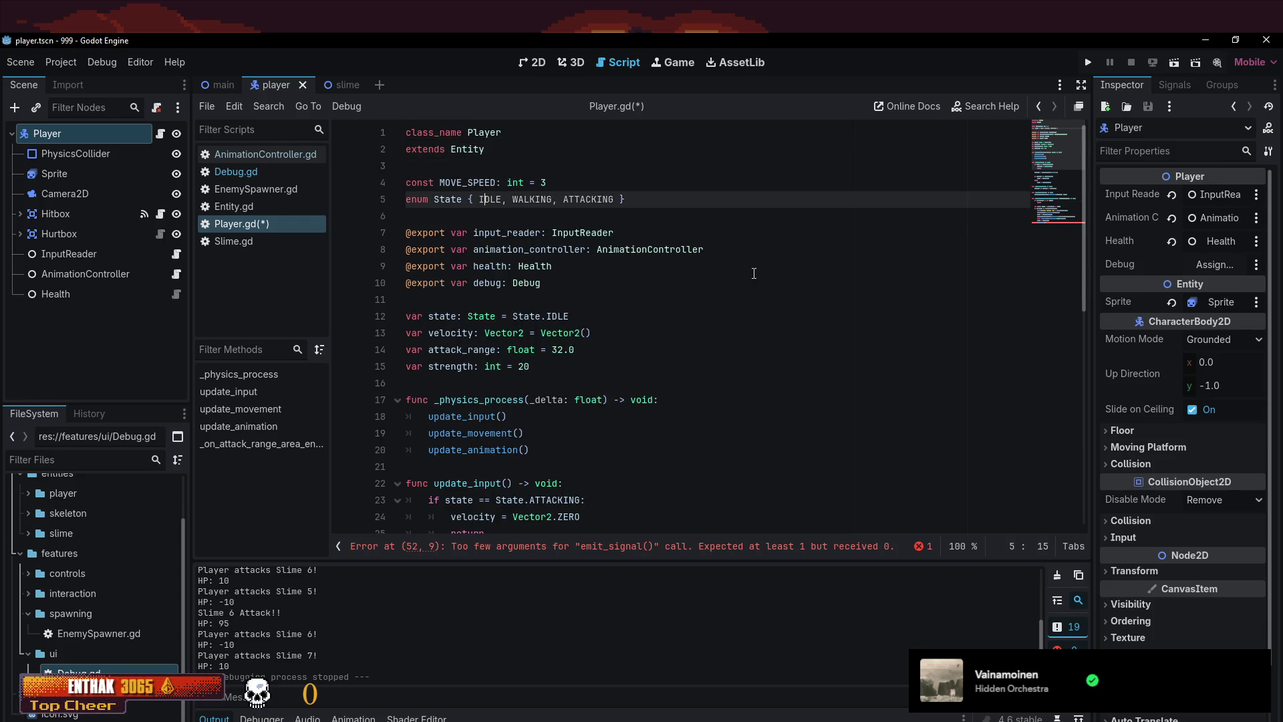
key(Return)
key(Return)
key(Up)
text(signal)
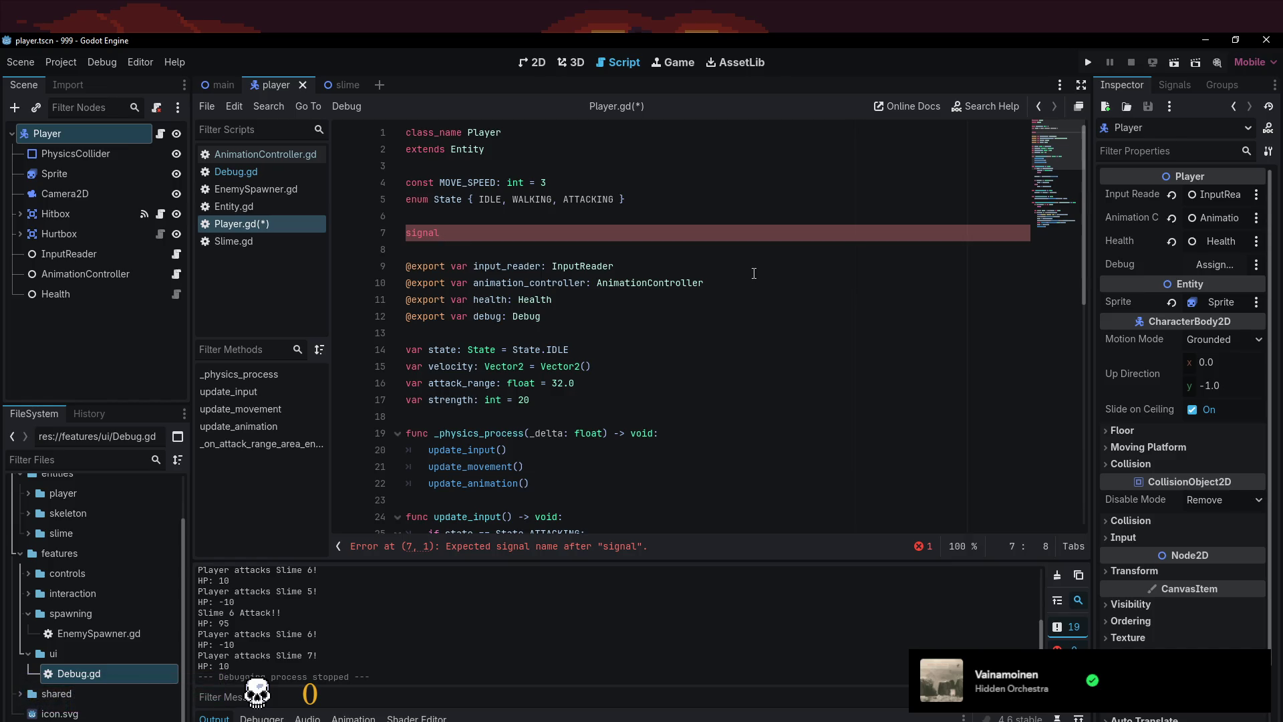
text(attacki)
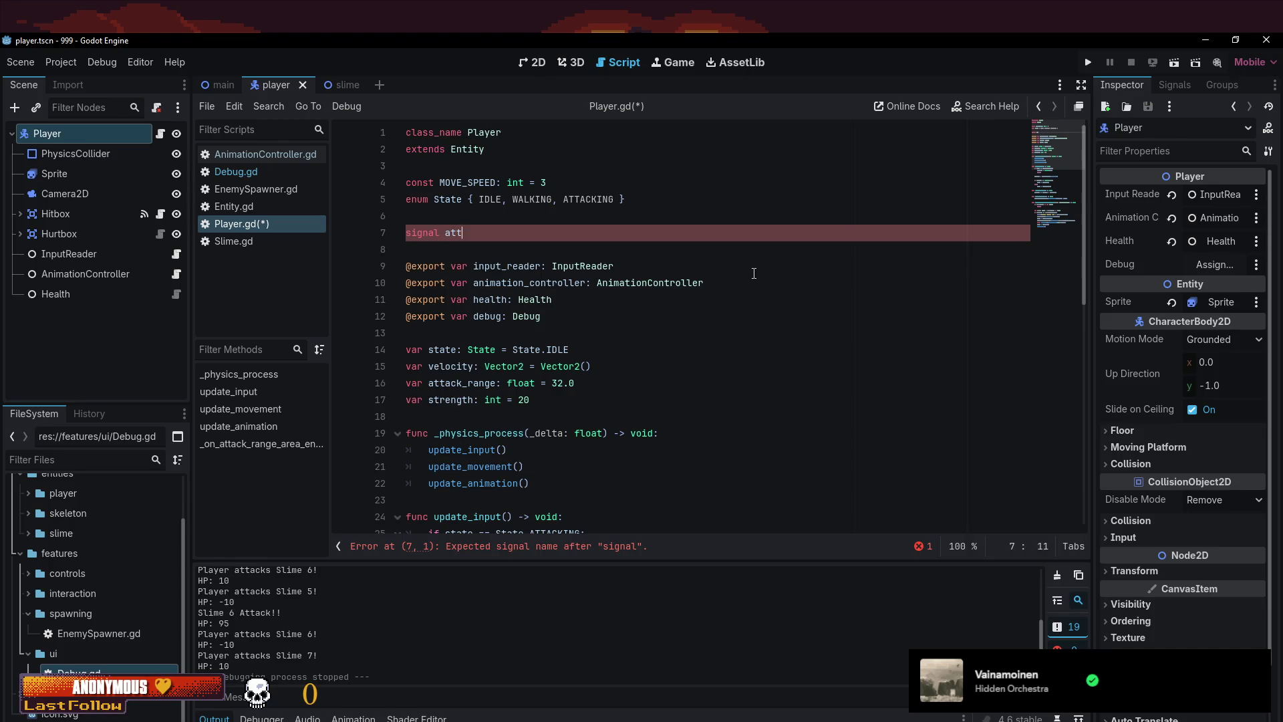
text(ng()
scroll(766, 349, down, 10)
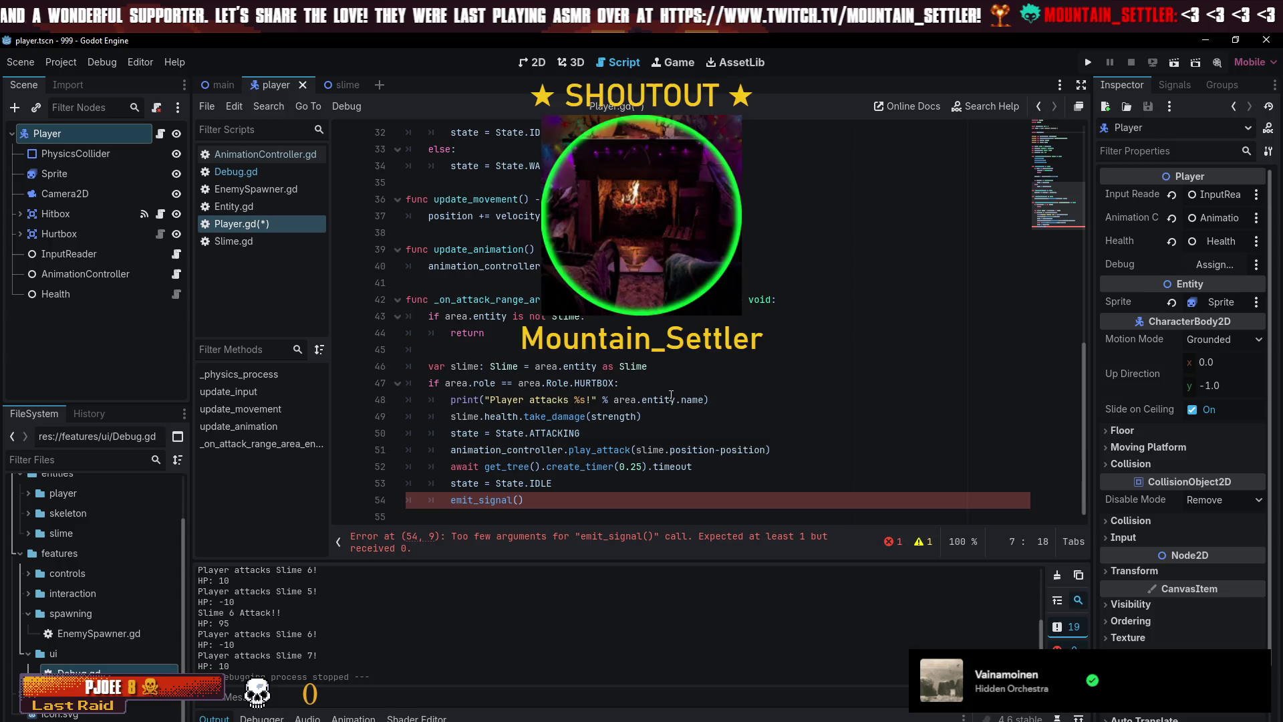
Delete the unfinished emit_signal() line from the attack handler
click(734, 410)
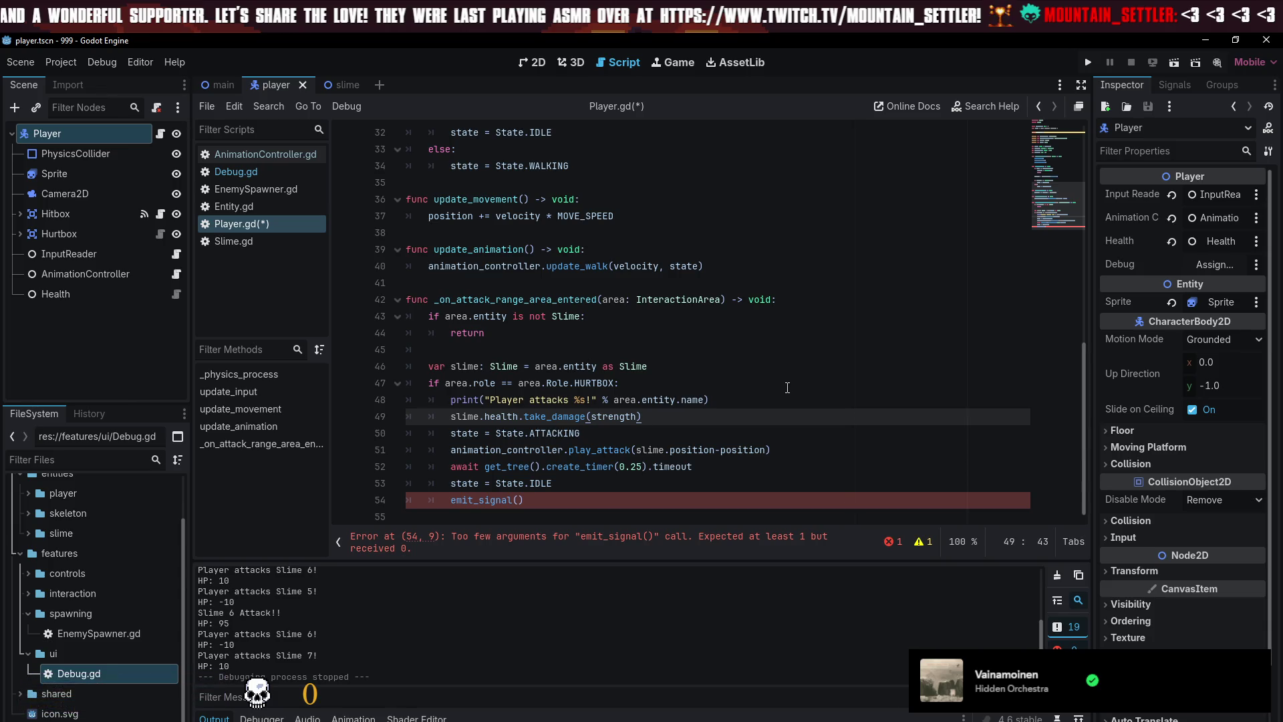
click(745, 372)
key(Down)
key(Down)
key(Down)
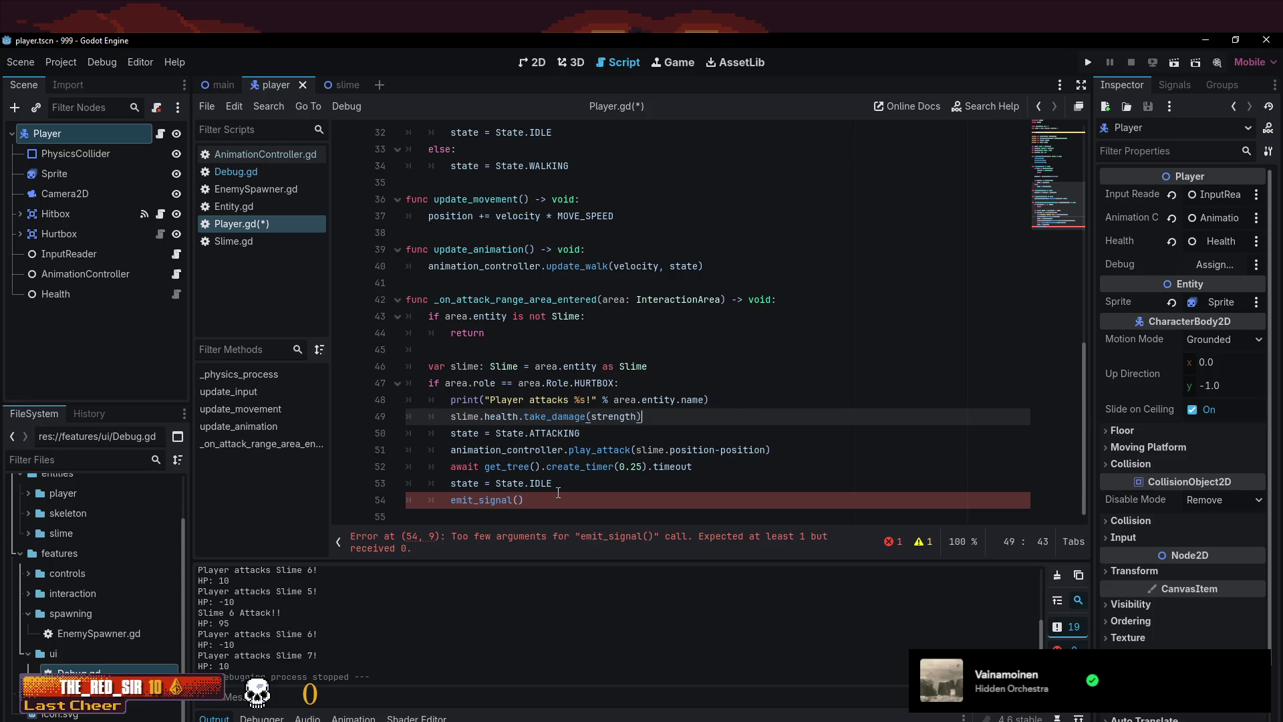
click(520, 501)
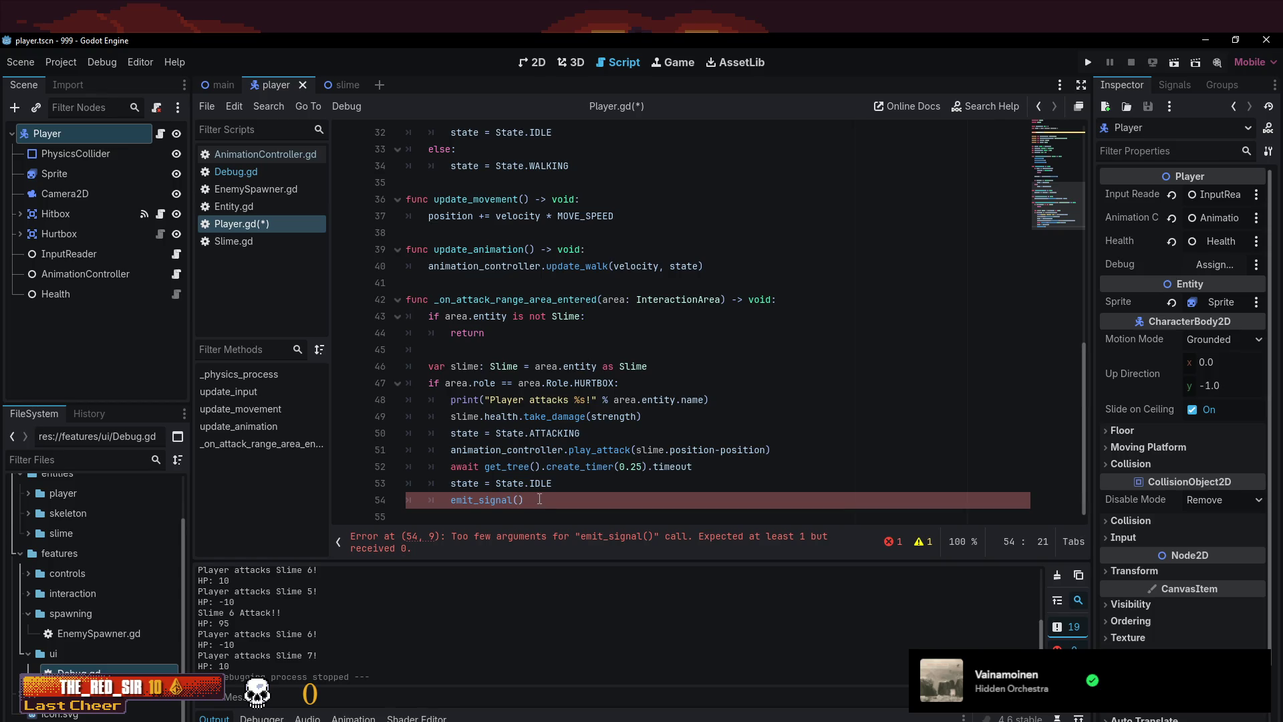
click(539, 500)
key(shift+Home)
key(BackSpace)
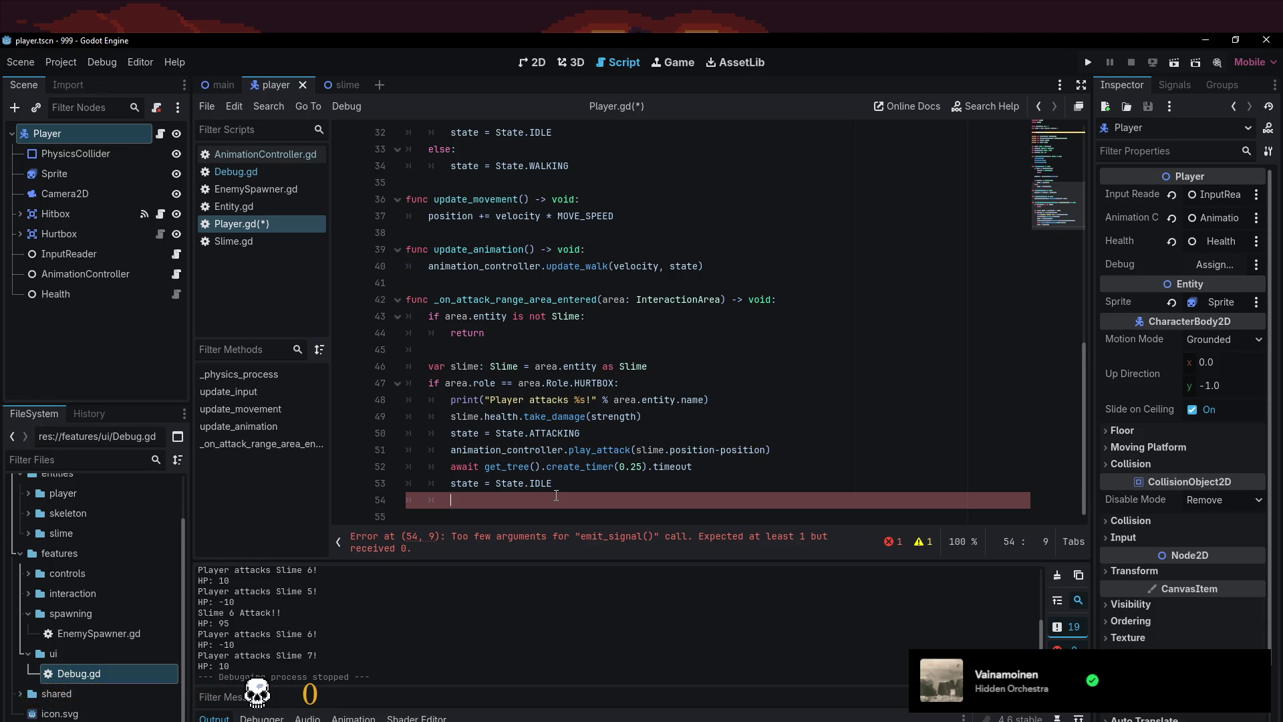
Search the built-in documentation for 'signal' from the attacking signal line
scroll(602, 485, up, 10)
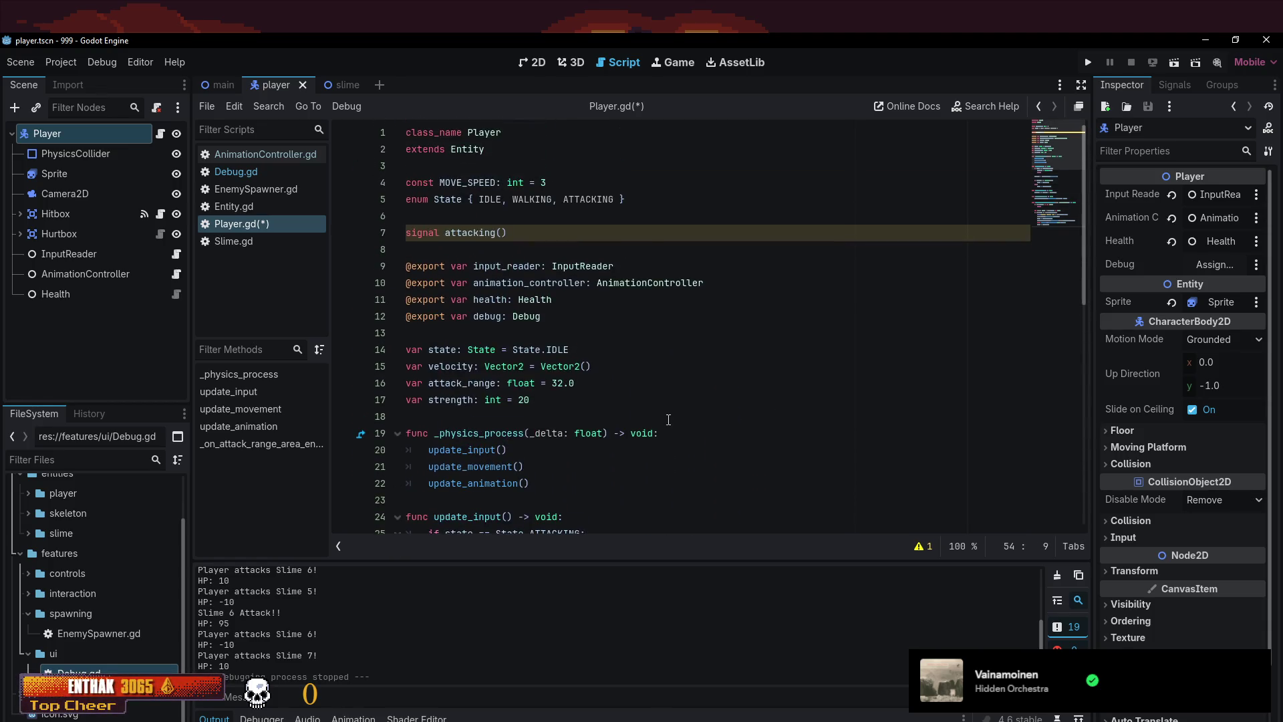
click(528, 233)
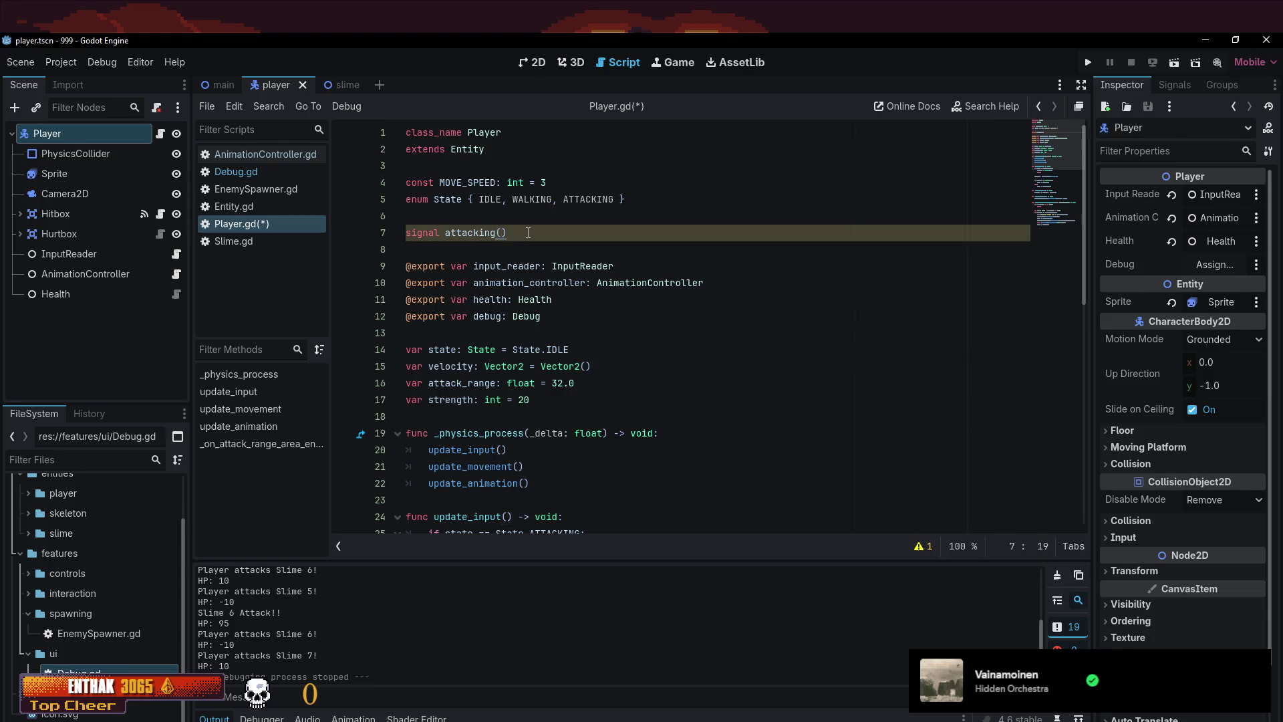
click(428, 232)
key(F1)
text(signal)
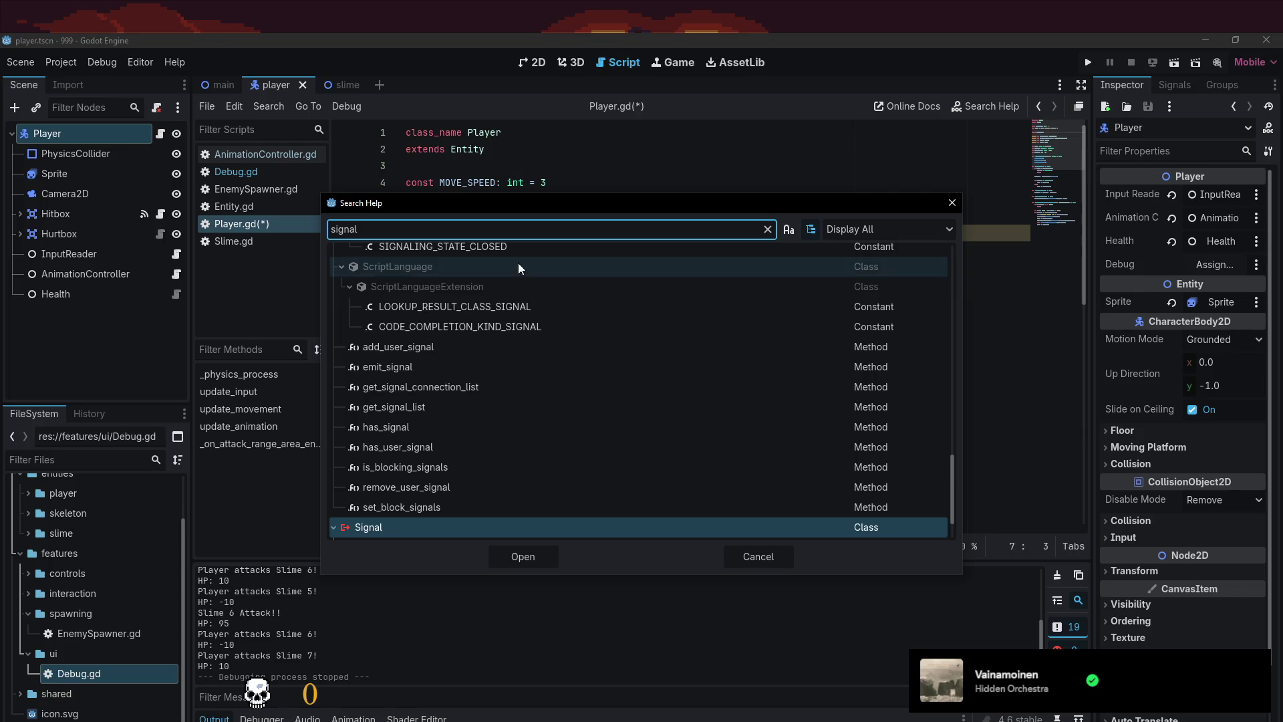
Read the emit_signal documentation, then return to the signal attacking() line 7 in Player.gd
double_click(427, 366)
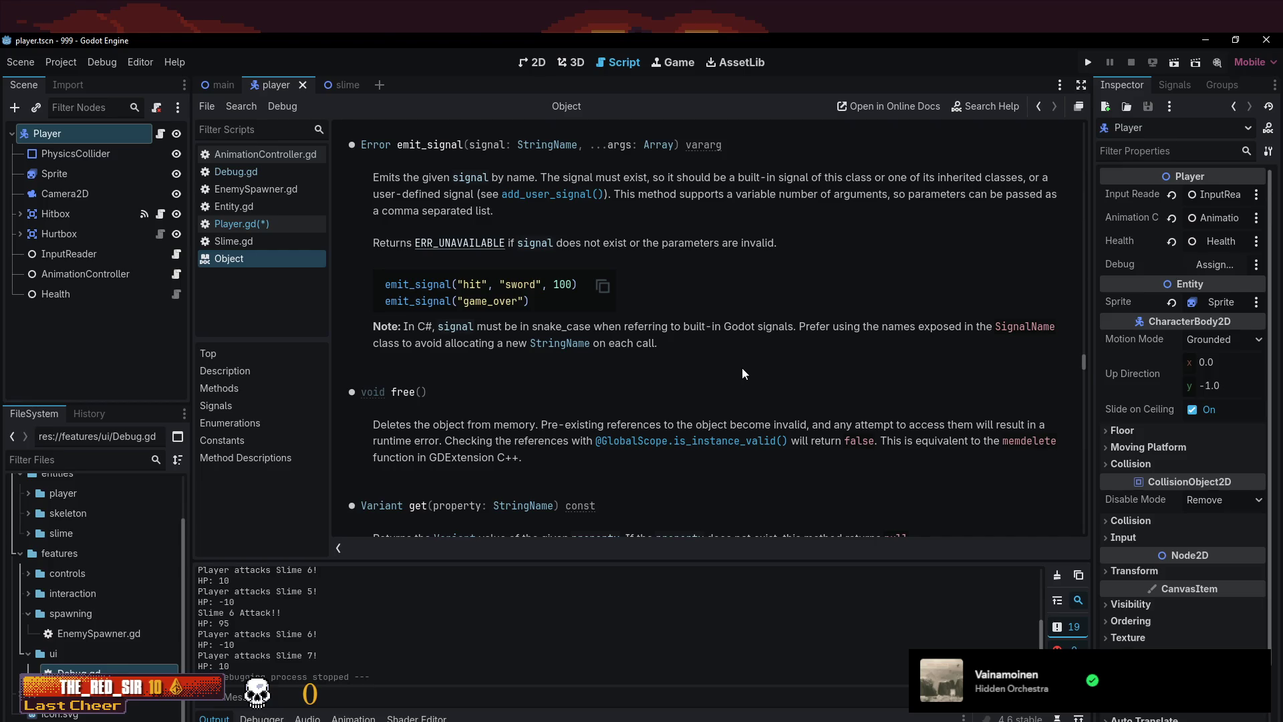
click(1040, 100)
scroll(661, 376, down, 4)
scroll(662, 377, up, 4)
click(471, 239)
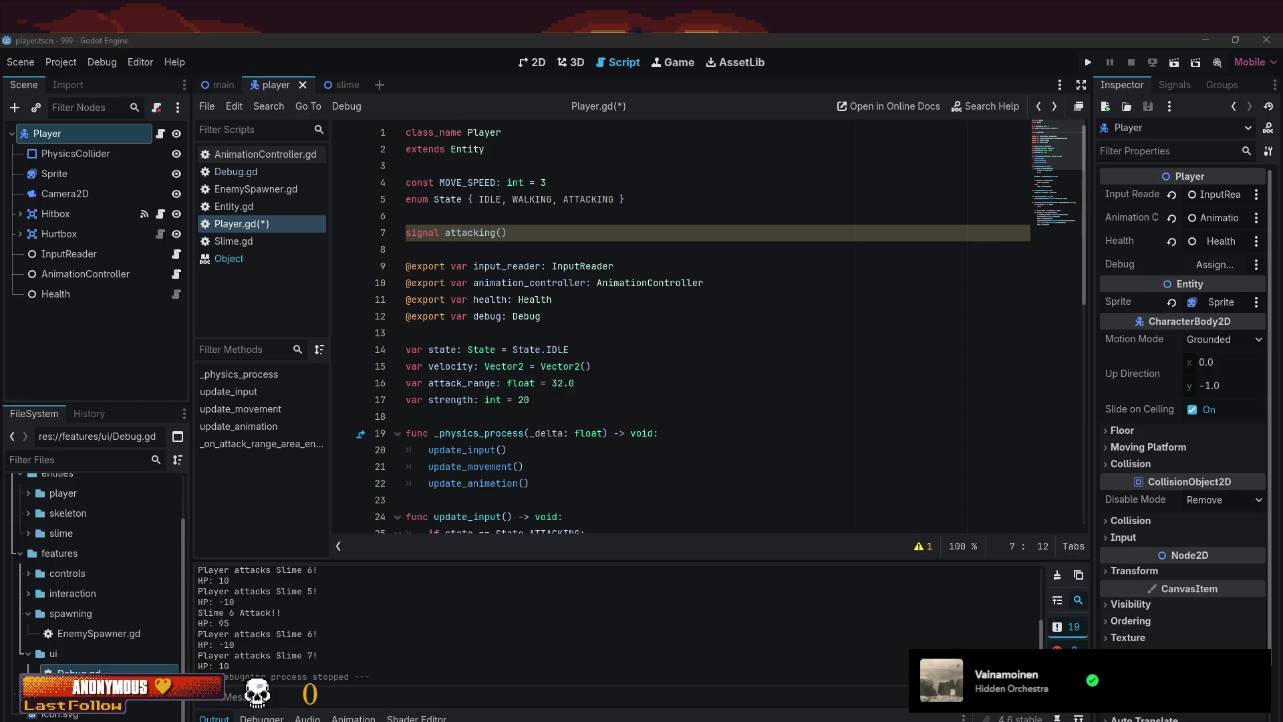
key(alt+Tab)
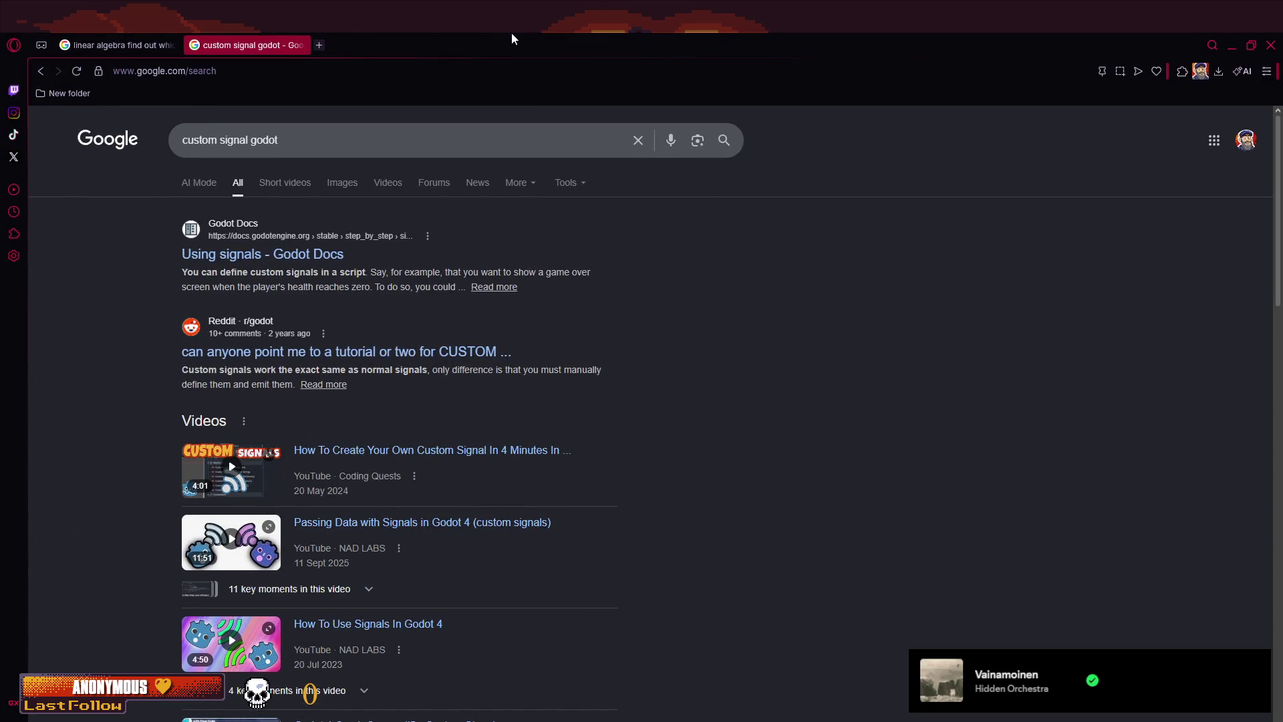
click(261, 254)
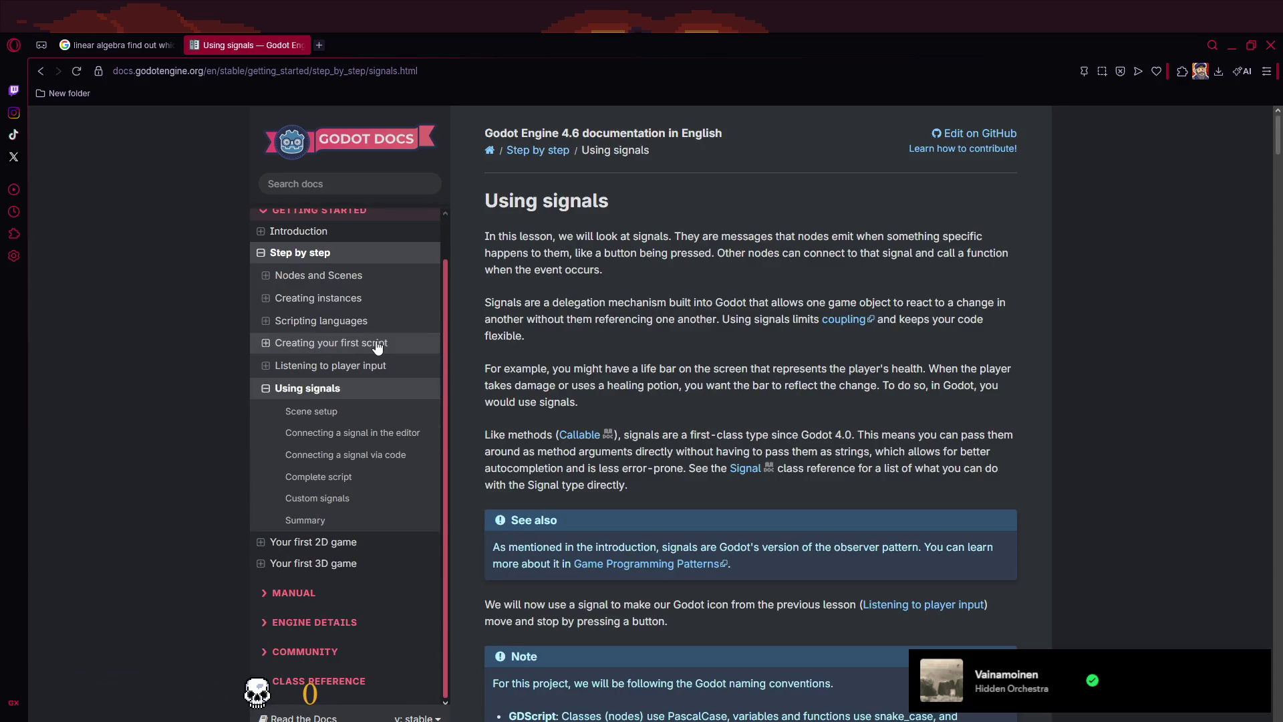
scroll(517, 366, down, 6)
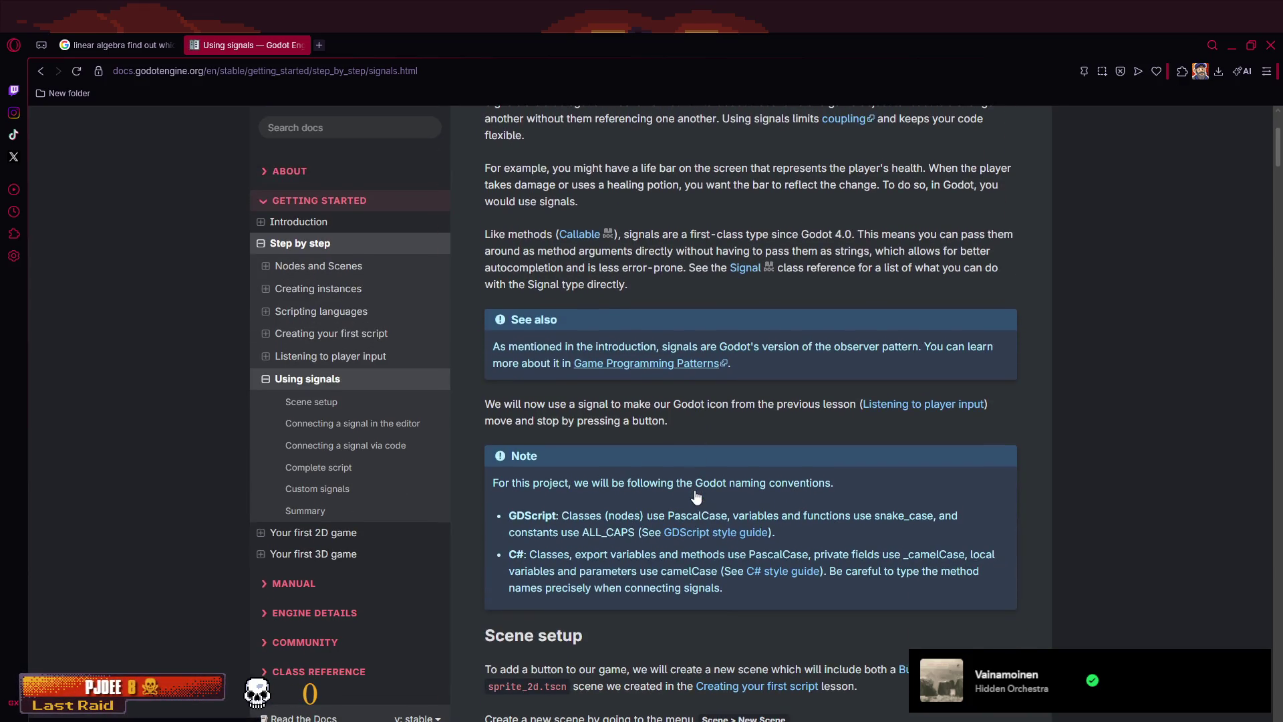
scroll(695, 491, down, 9)
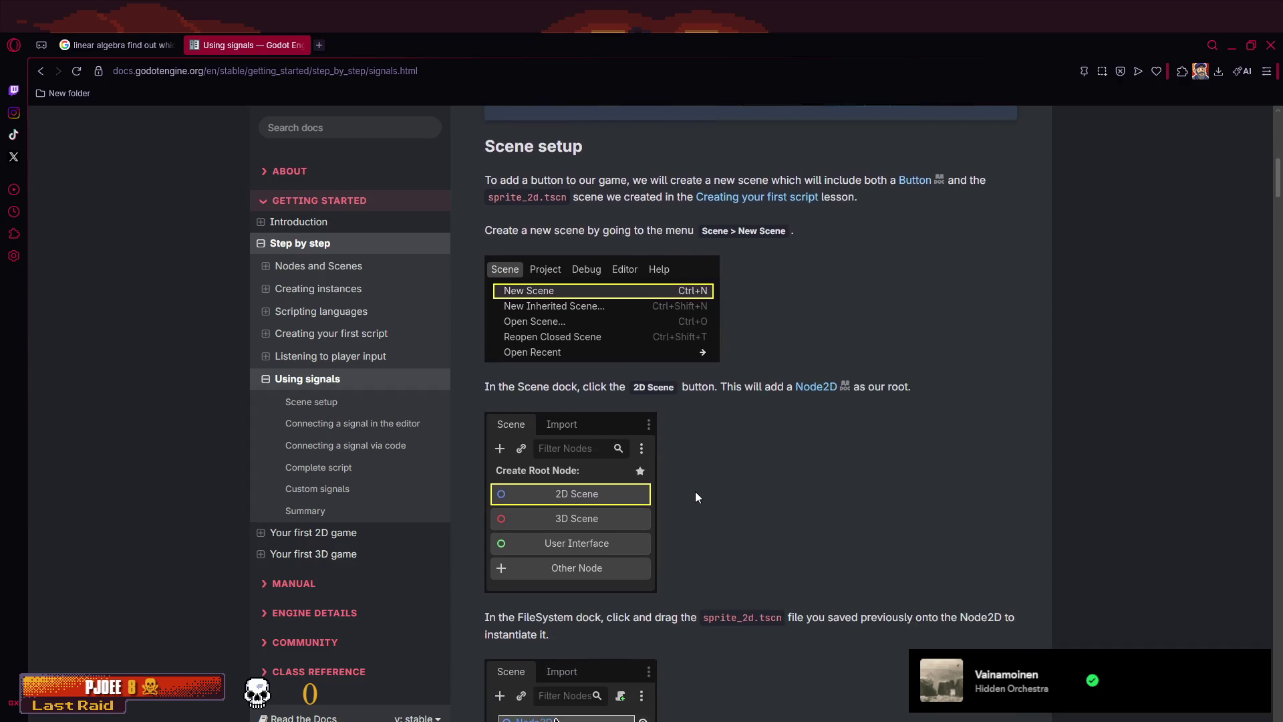
scroll(700, 493, down, 7)
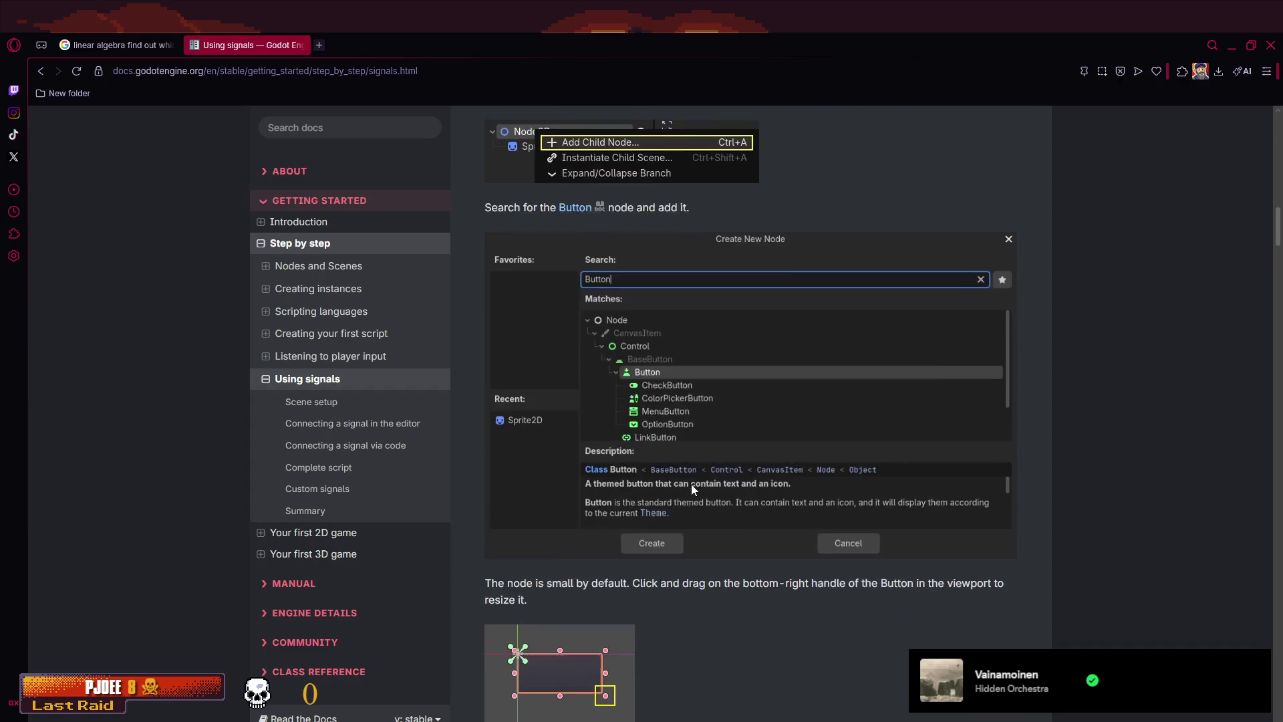
scroll(688, 487, up, 5)
scroll(675, 490, down, 20)
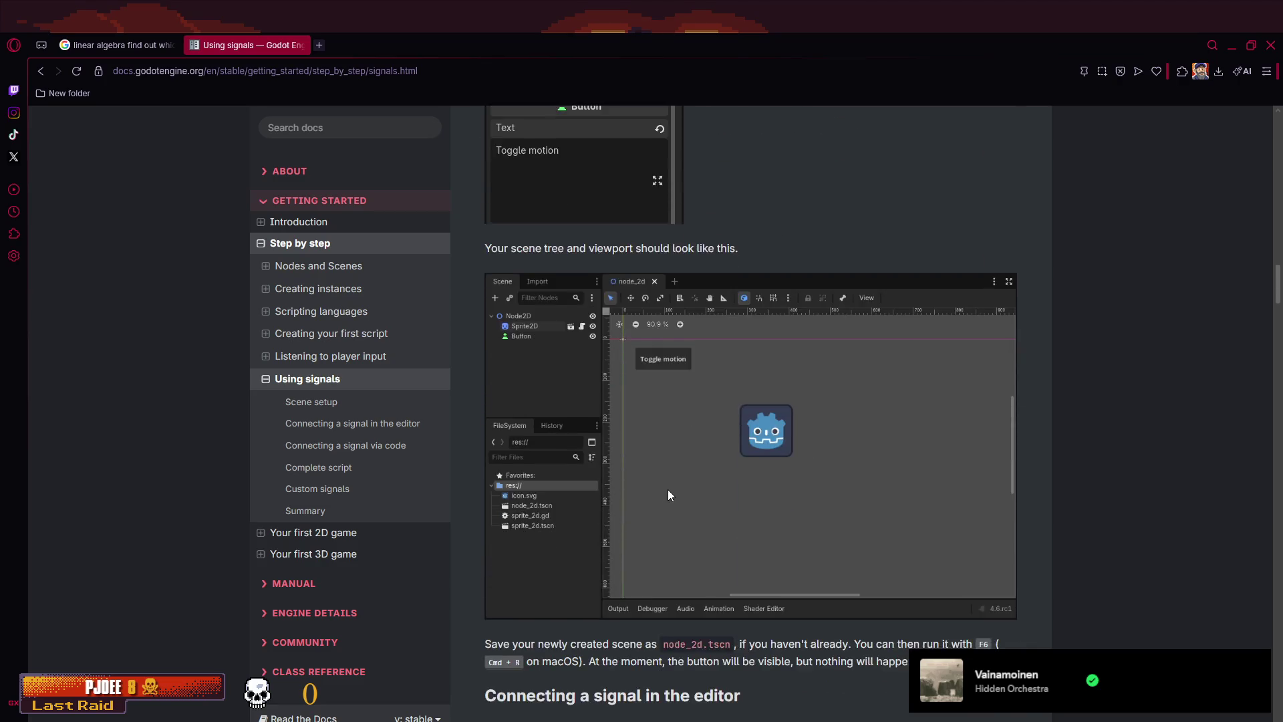
scroll(669, 495, down, 20)
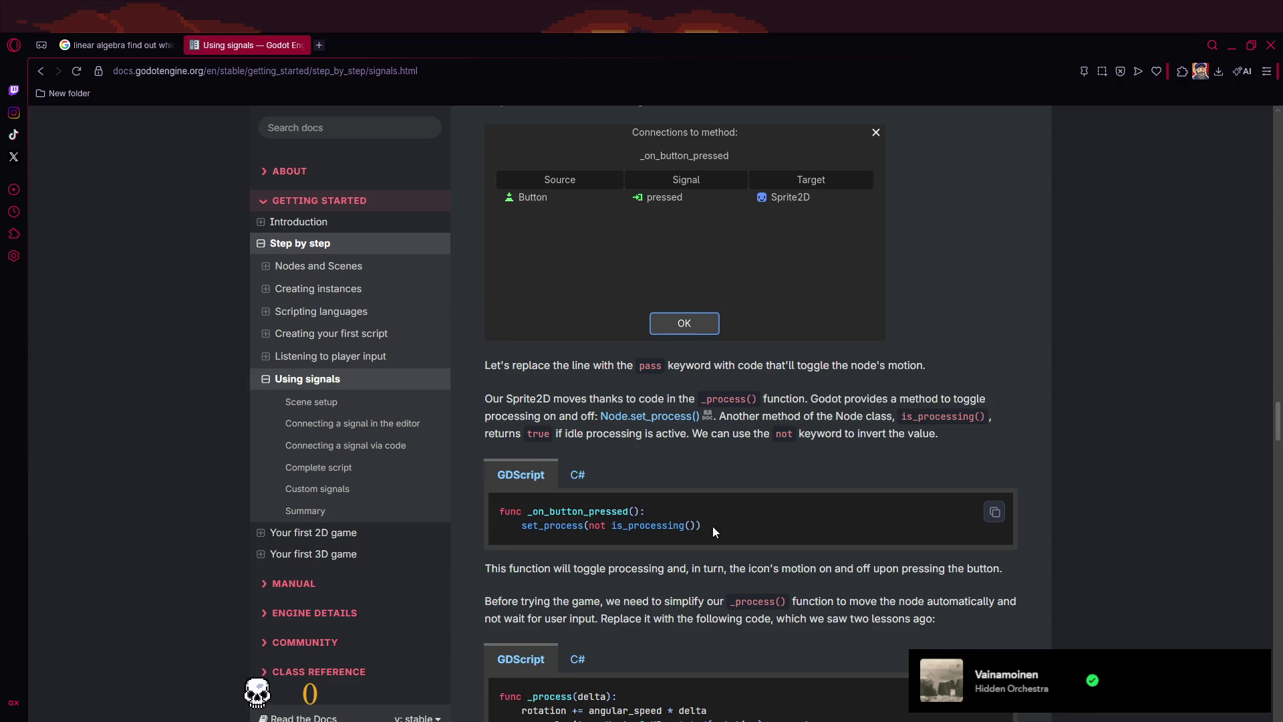
scroll(712, 526, down, 10)
scroll(713, 528, down, 10)
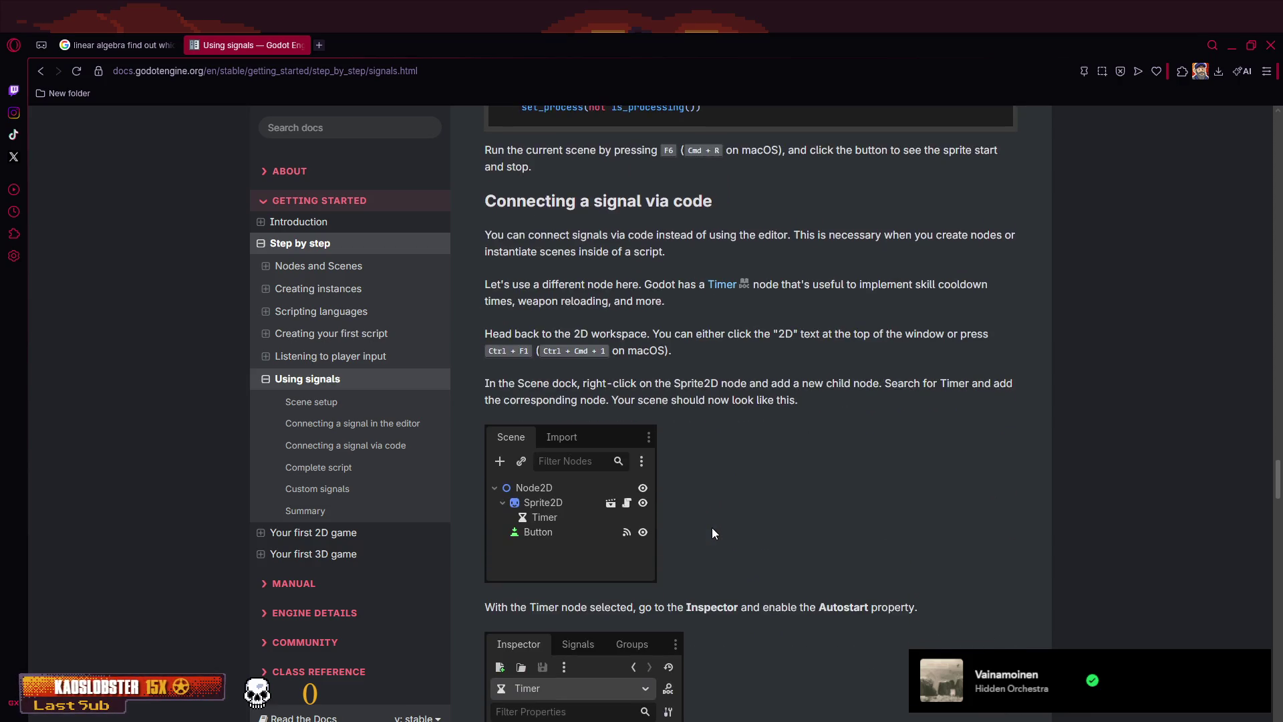
scroll(711, 527, down, 5)
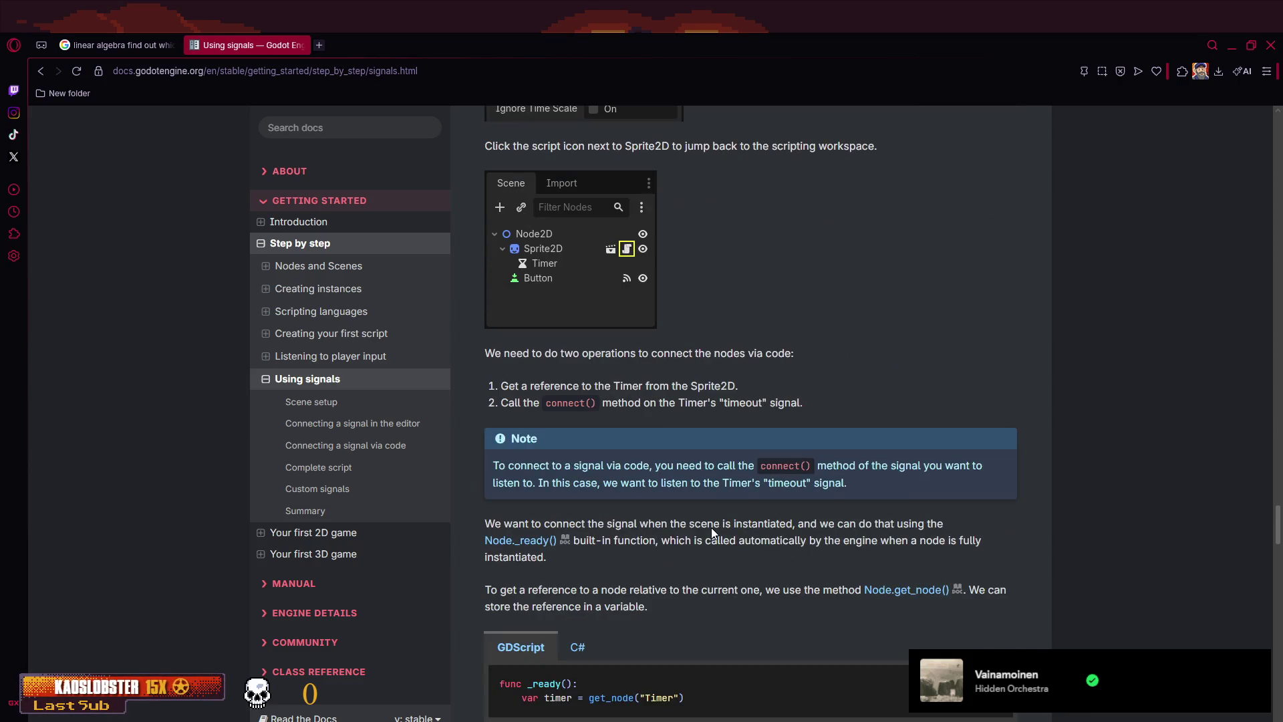
scroll(711, 527, down, 6)
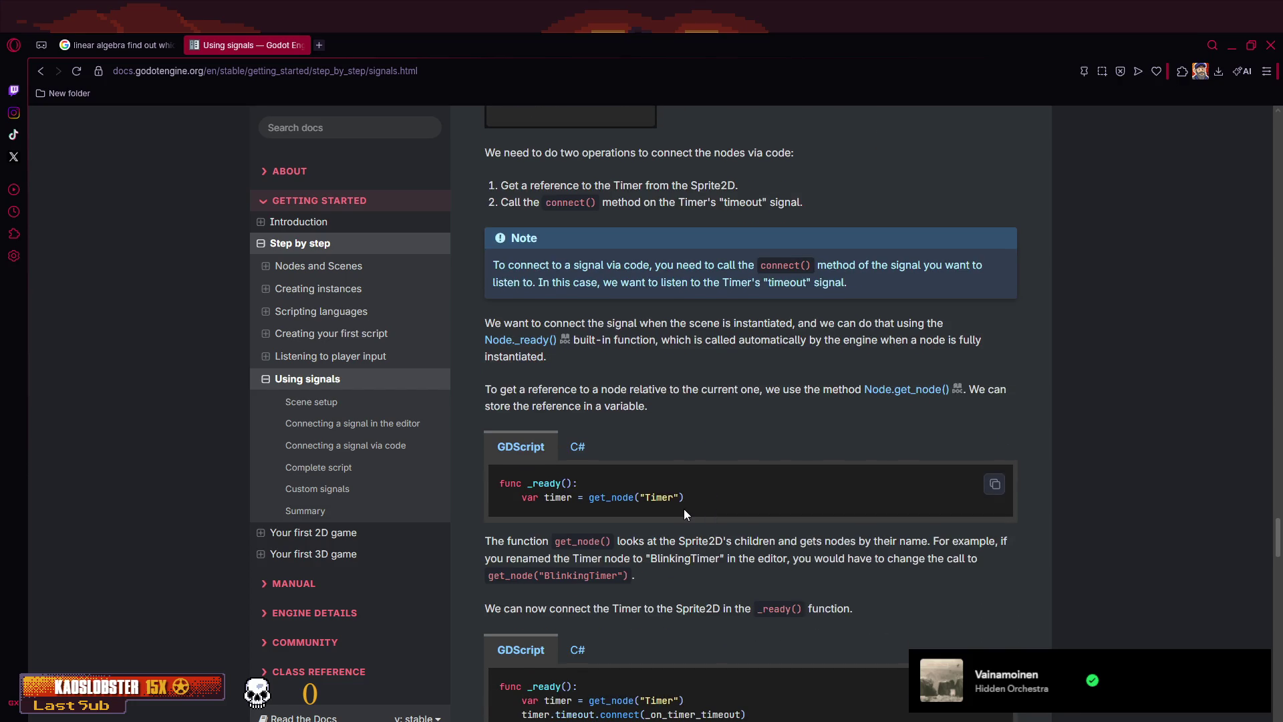
scroll(656, 510, down, 10)
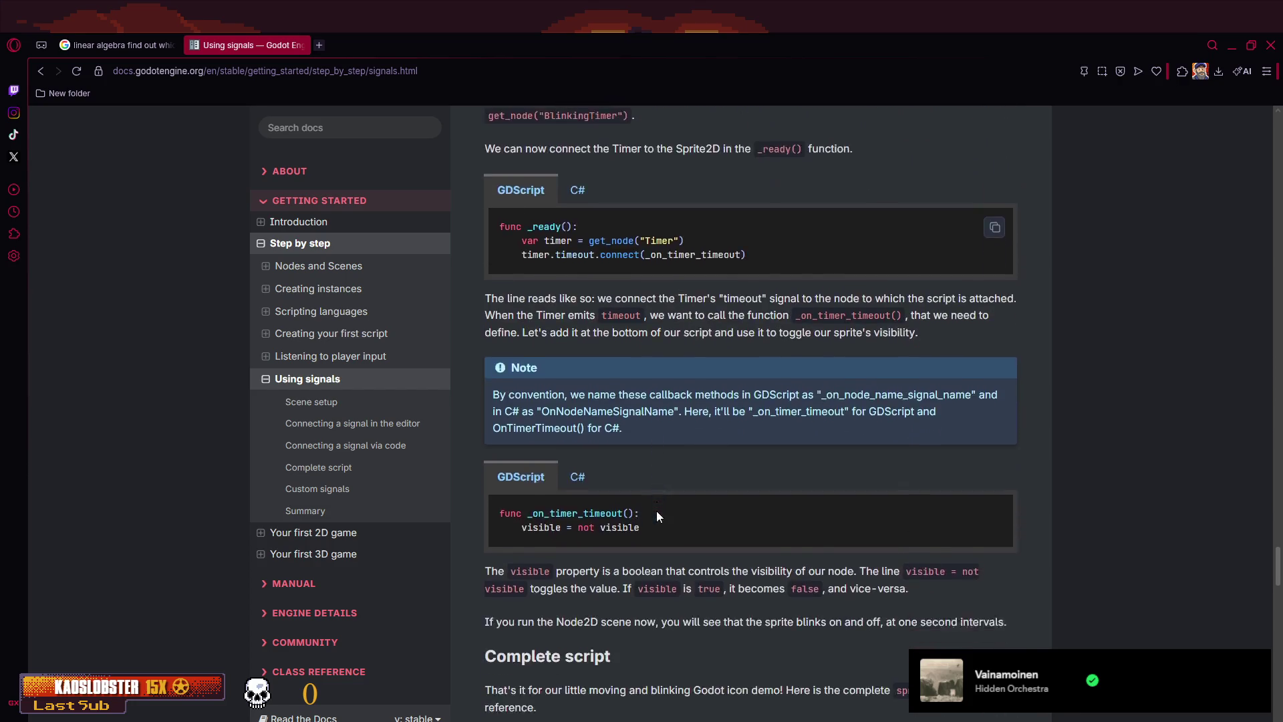
scroll(659, 511, up, 6)
scroll(658, 510, down, 9)
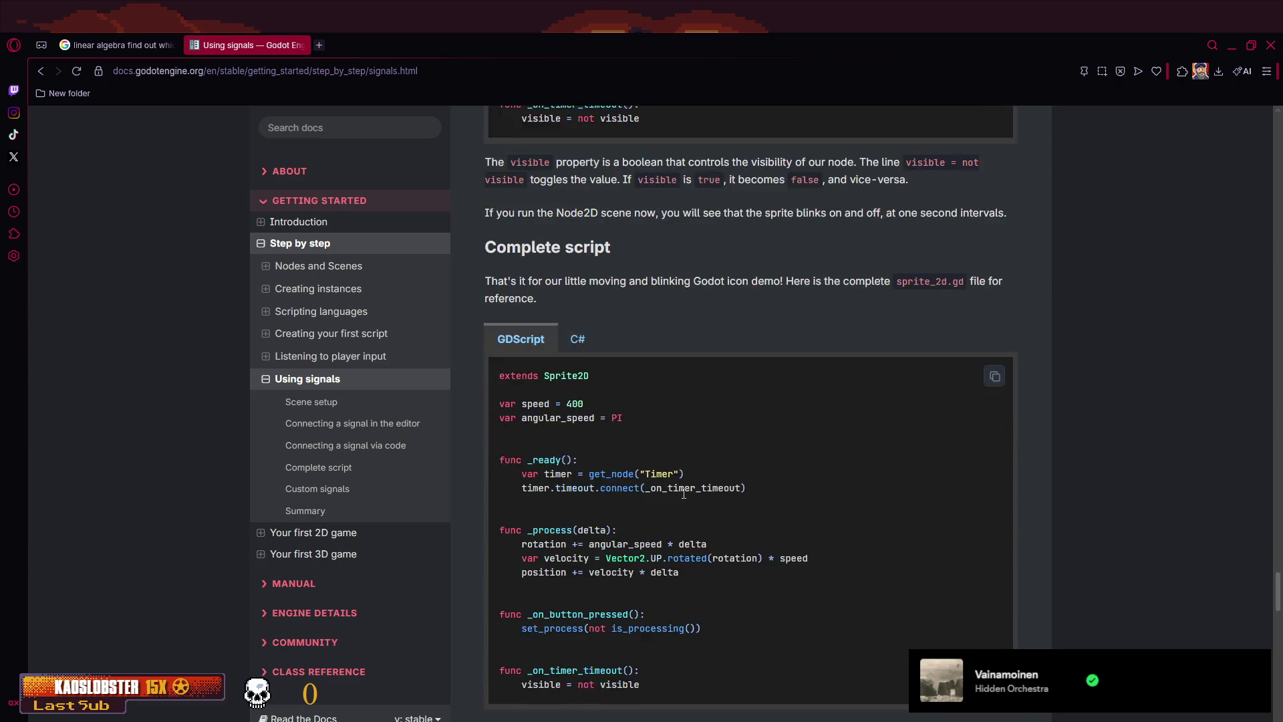
scroll(683, 492, down, 3)
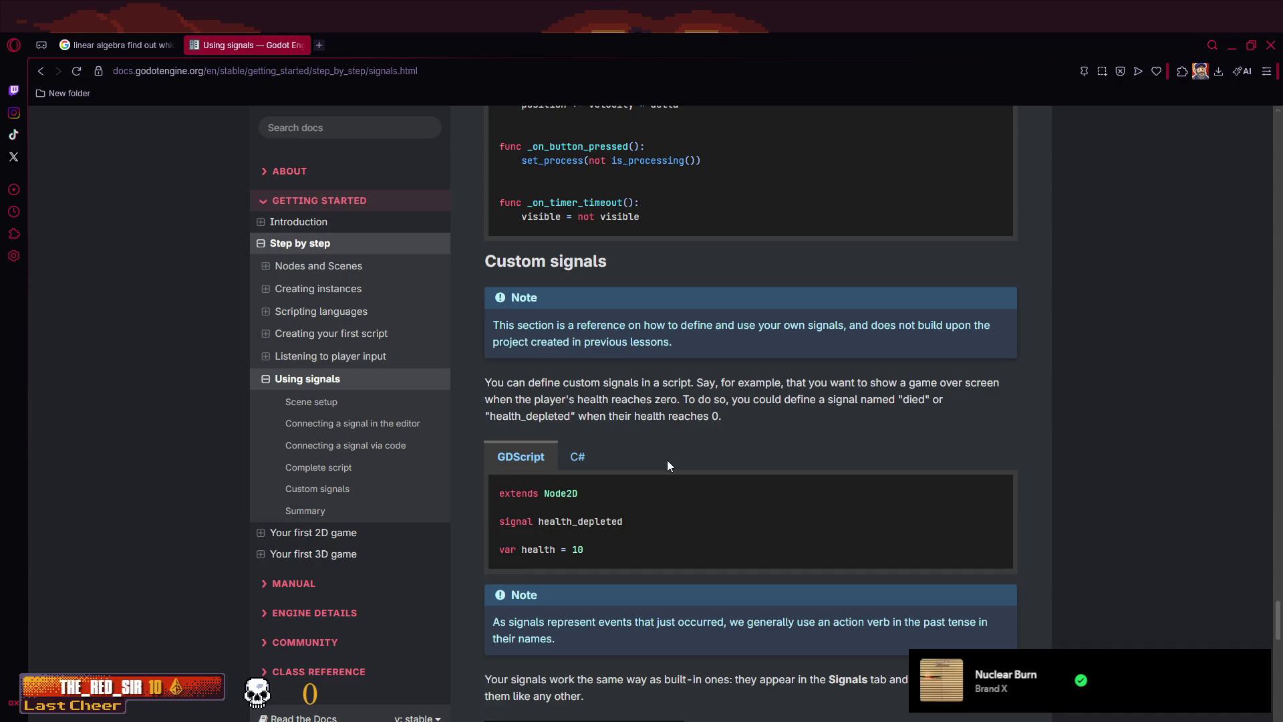
scroll(675, 455, down, 4)
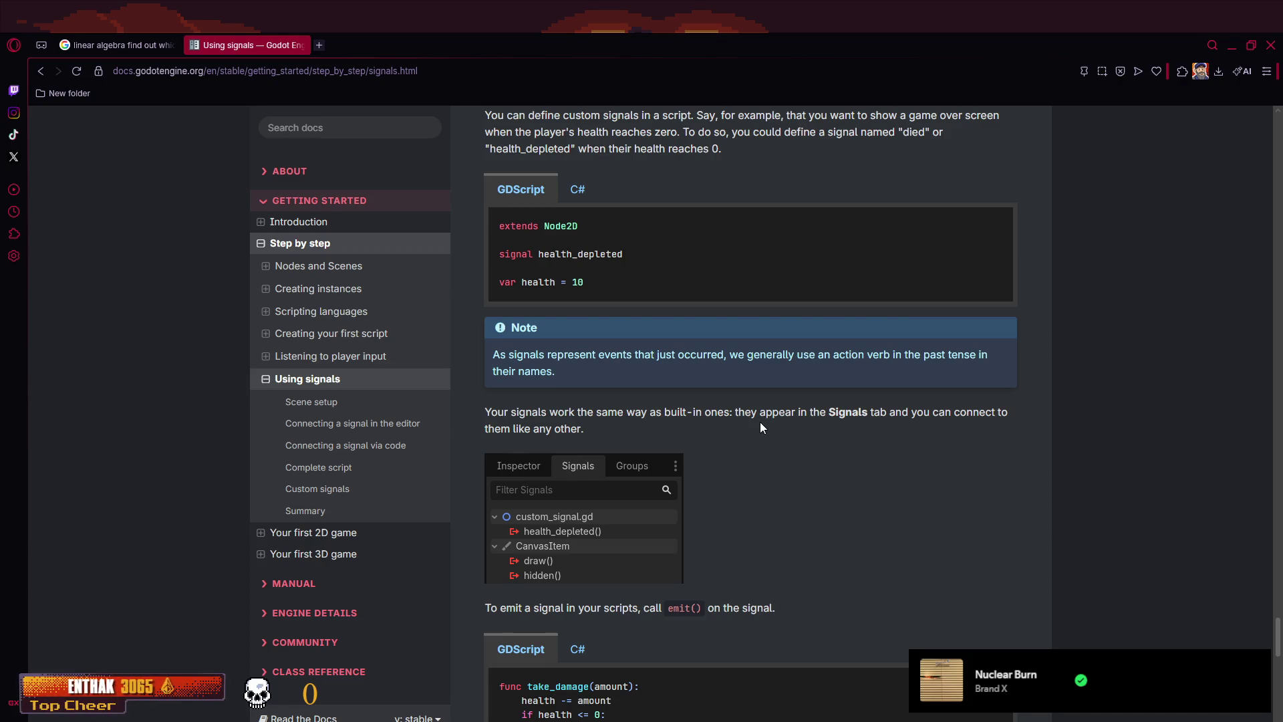
scroll(760, 455, down, 2)
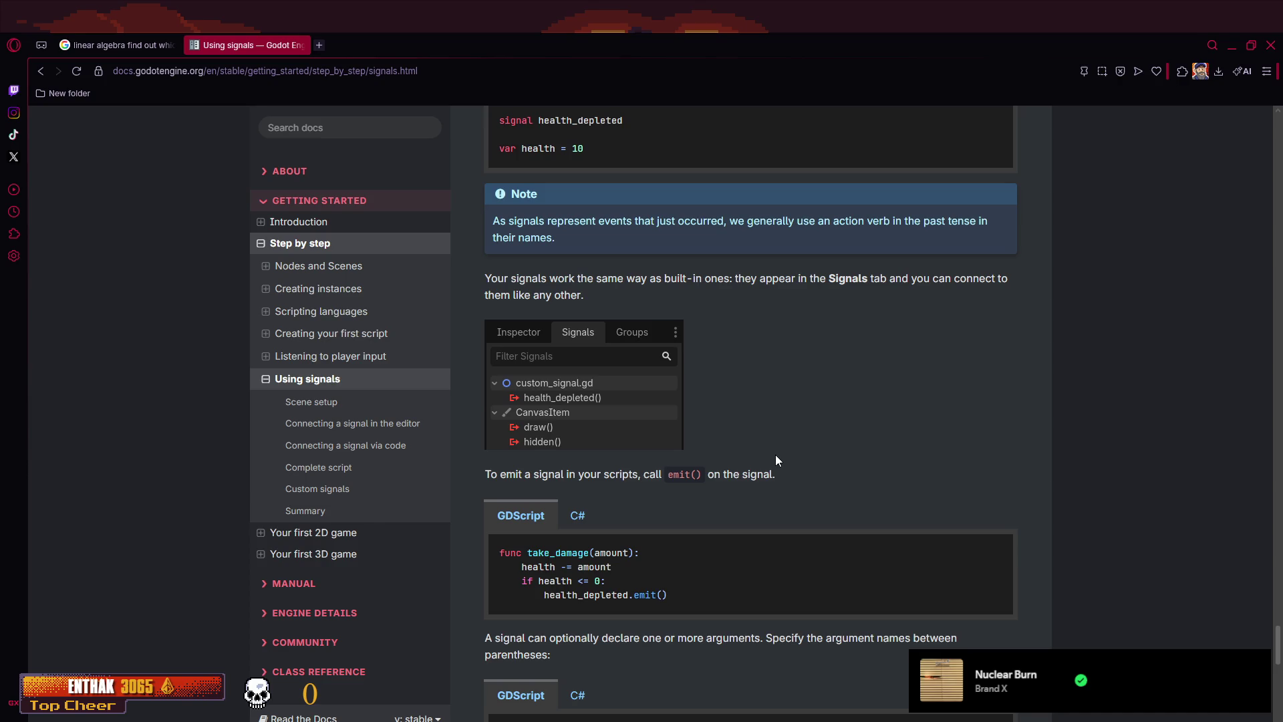
drag(498, 476, 777, 475)
click(862, 423)
scroll(862, 408, down, 4)
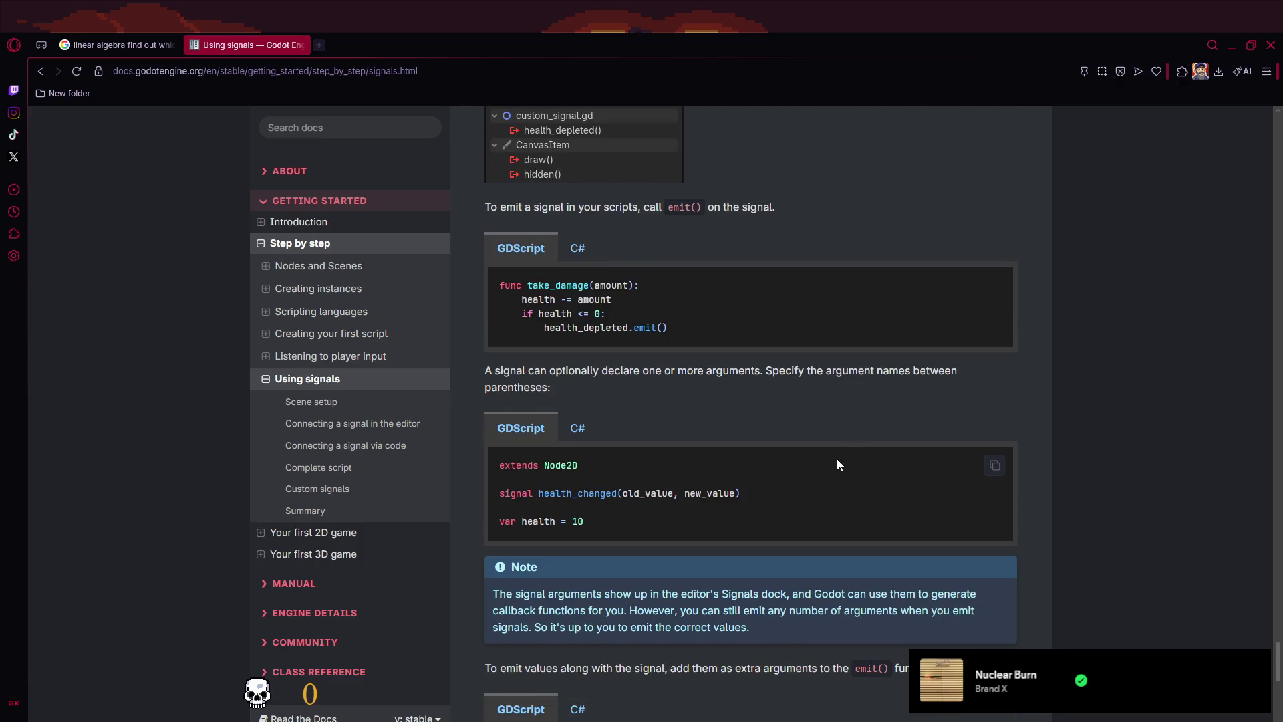
drag(566, 495, 722, 494)
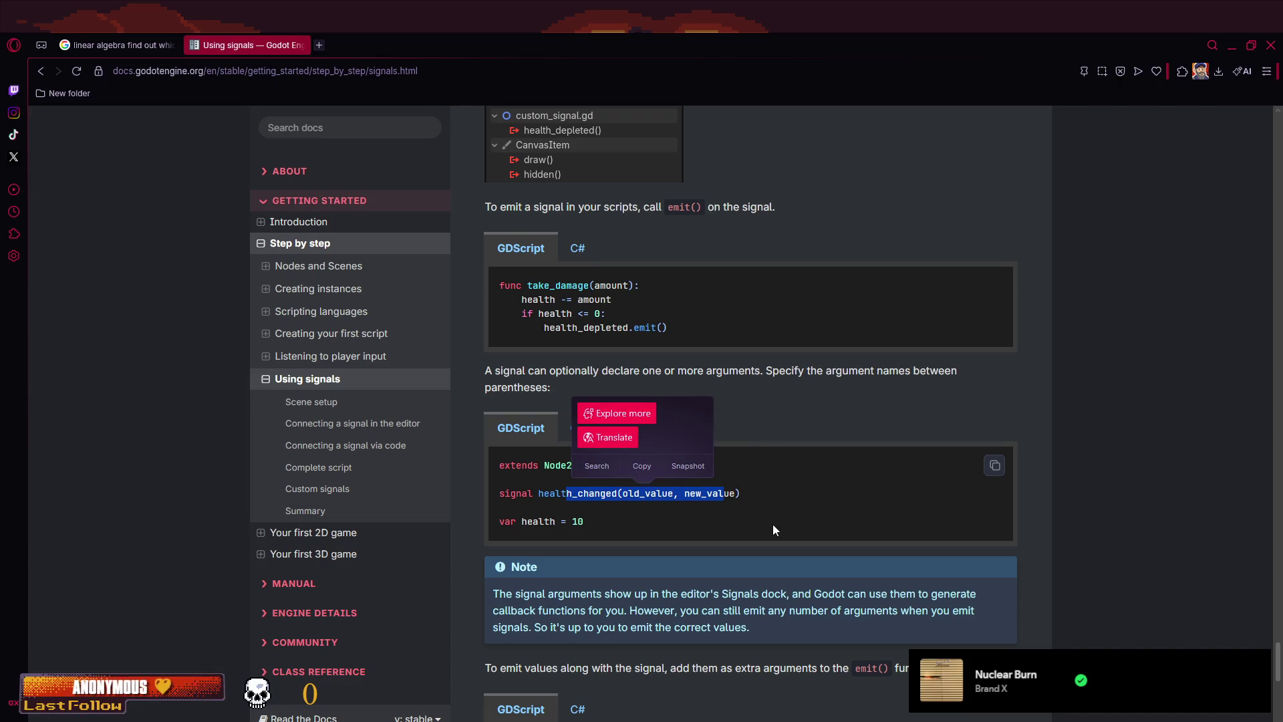
click(773, 524)
drag(539, 494, 789, 497)
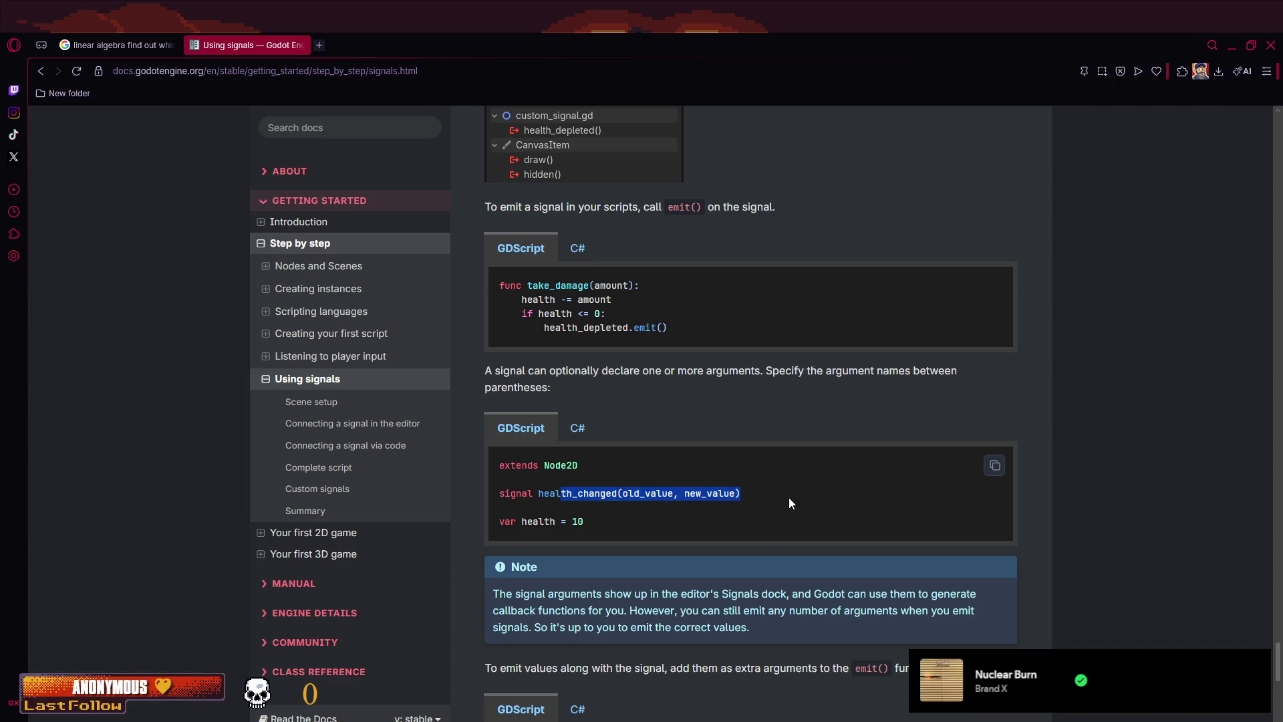
click(831, 387)
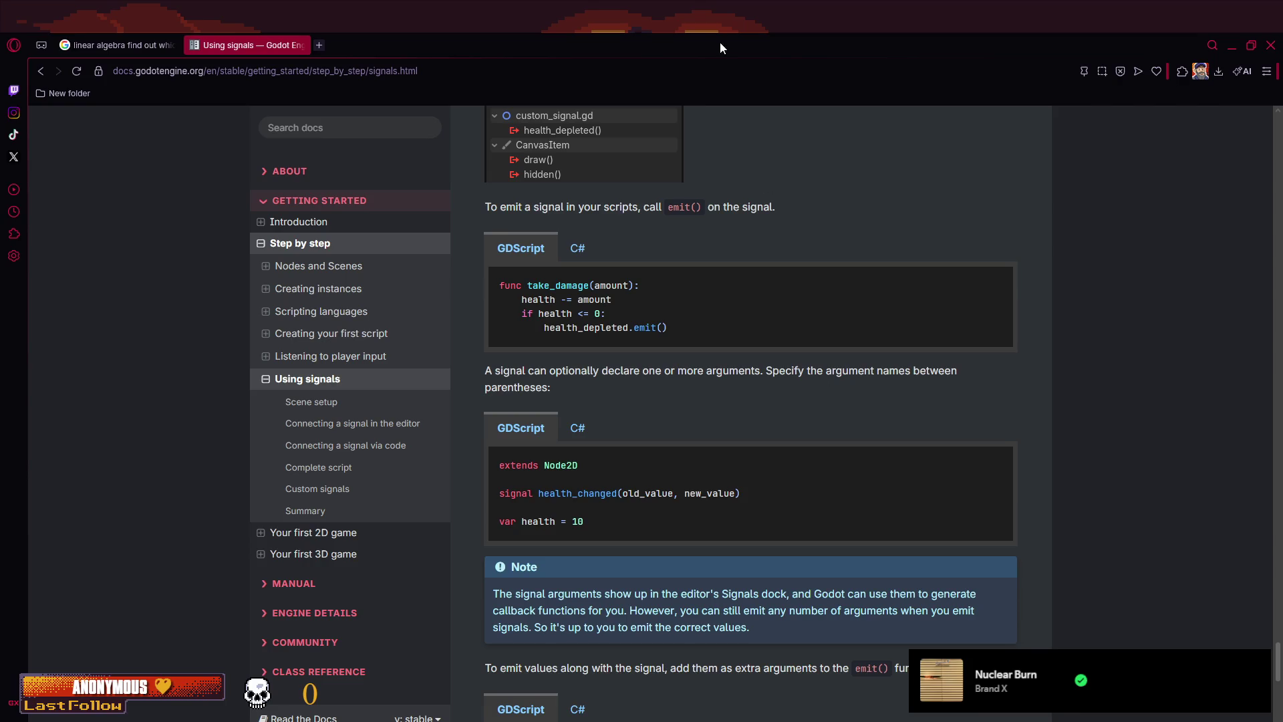
key(alt+Tab)
click(501, 233)
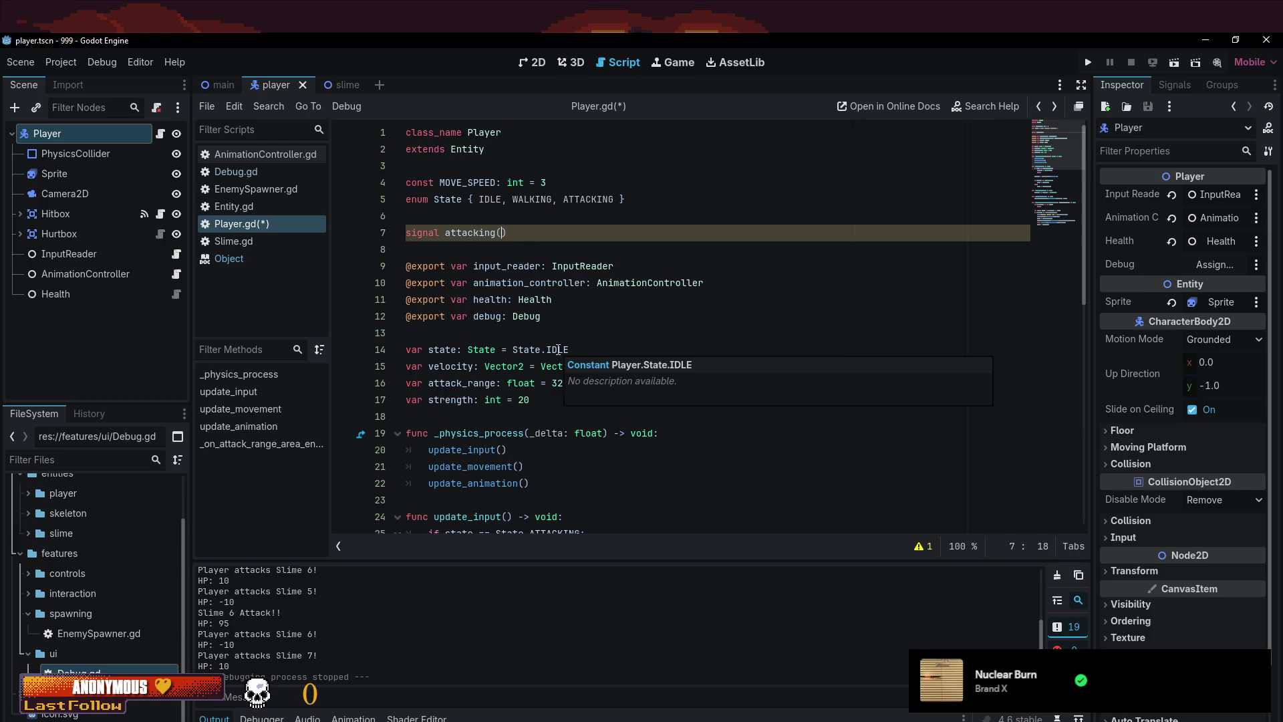
Jump from the play_attack call to its definition and inspect the target_direction: Vector2 parameter
scroll(621, 328, down, 5)
scroll(622, 328, down, 4)
scroll(625, 348, up, 8)
scroll(635, 395, down, 9)
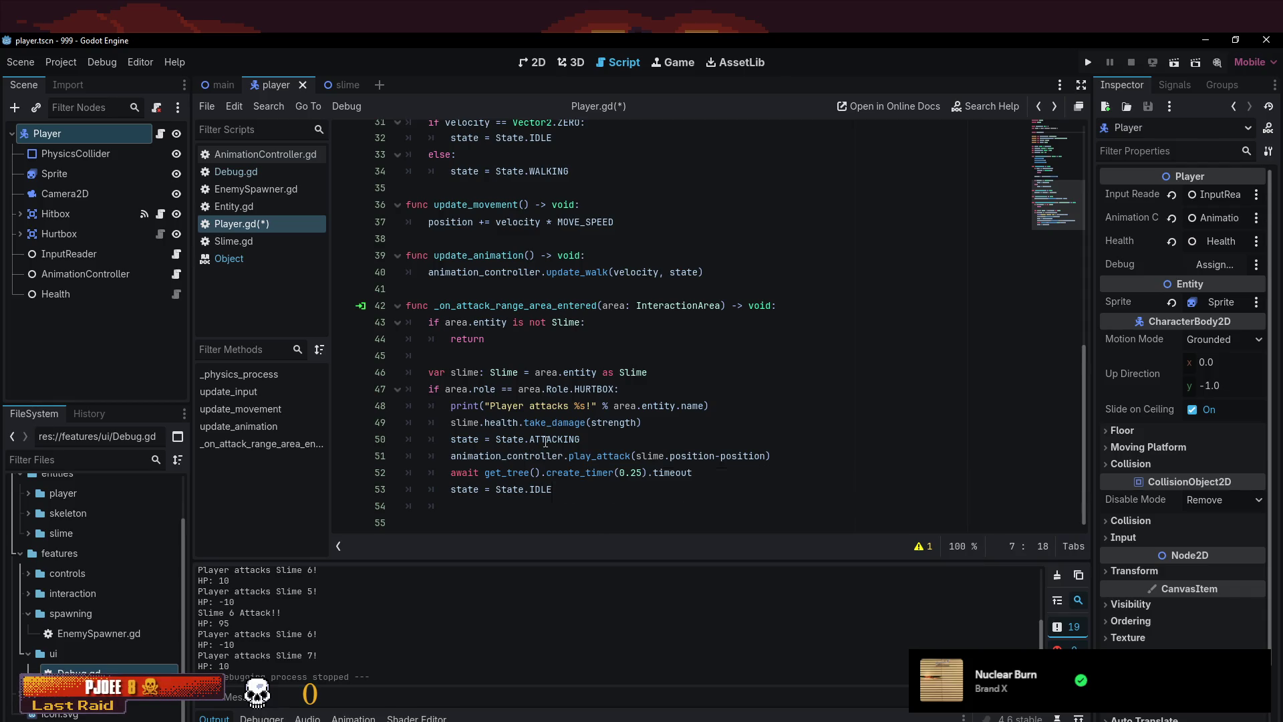
mouse_move(541, 426)
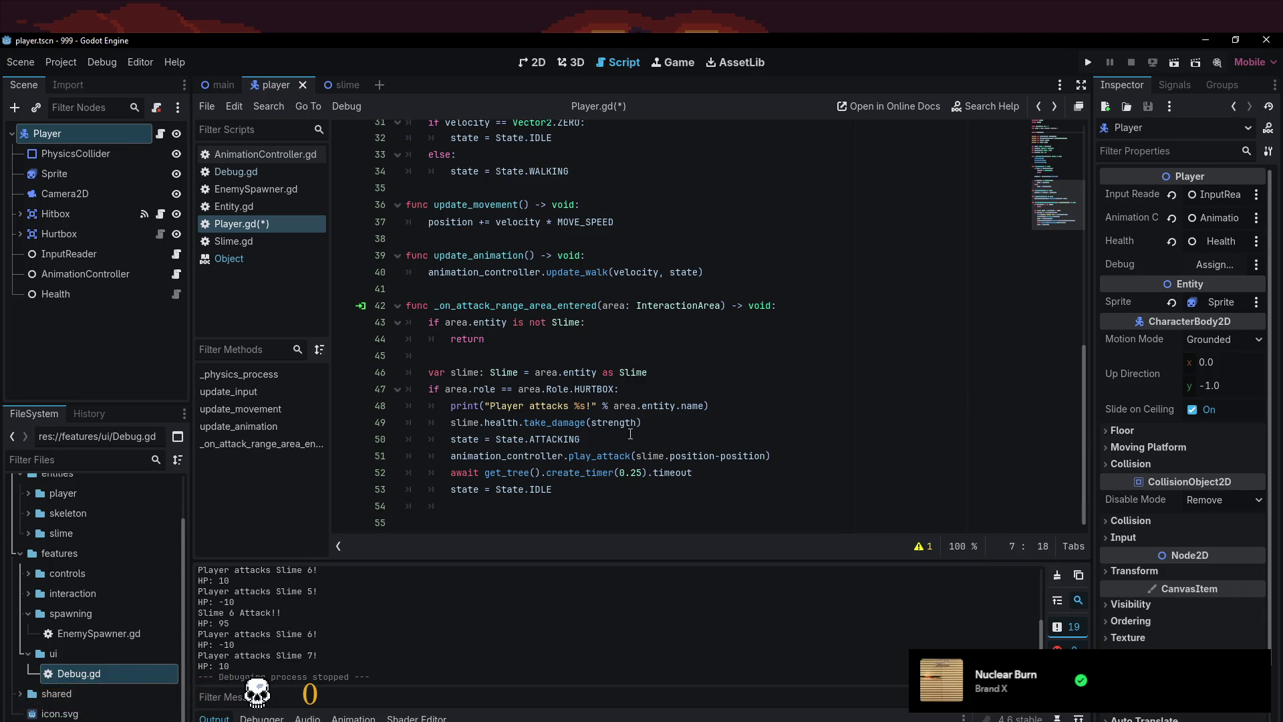
click(610, 456)
click(638, 456)
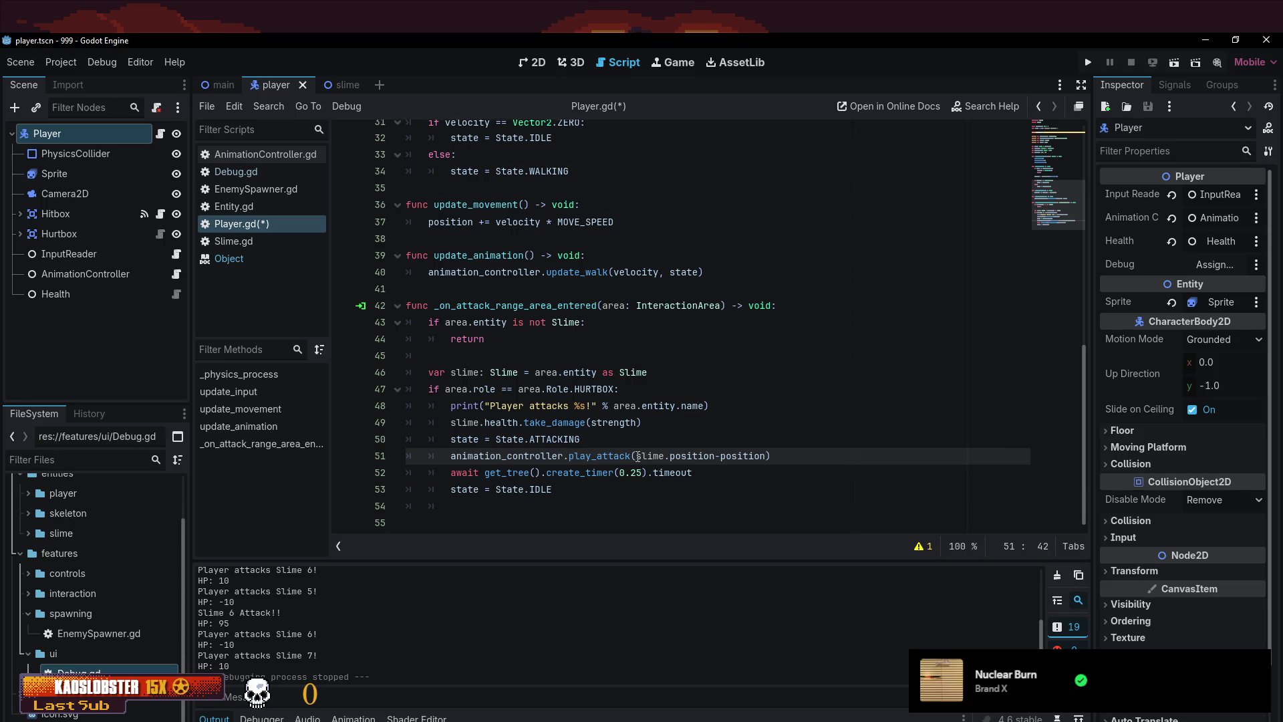
ctrl+click(612, 457)
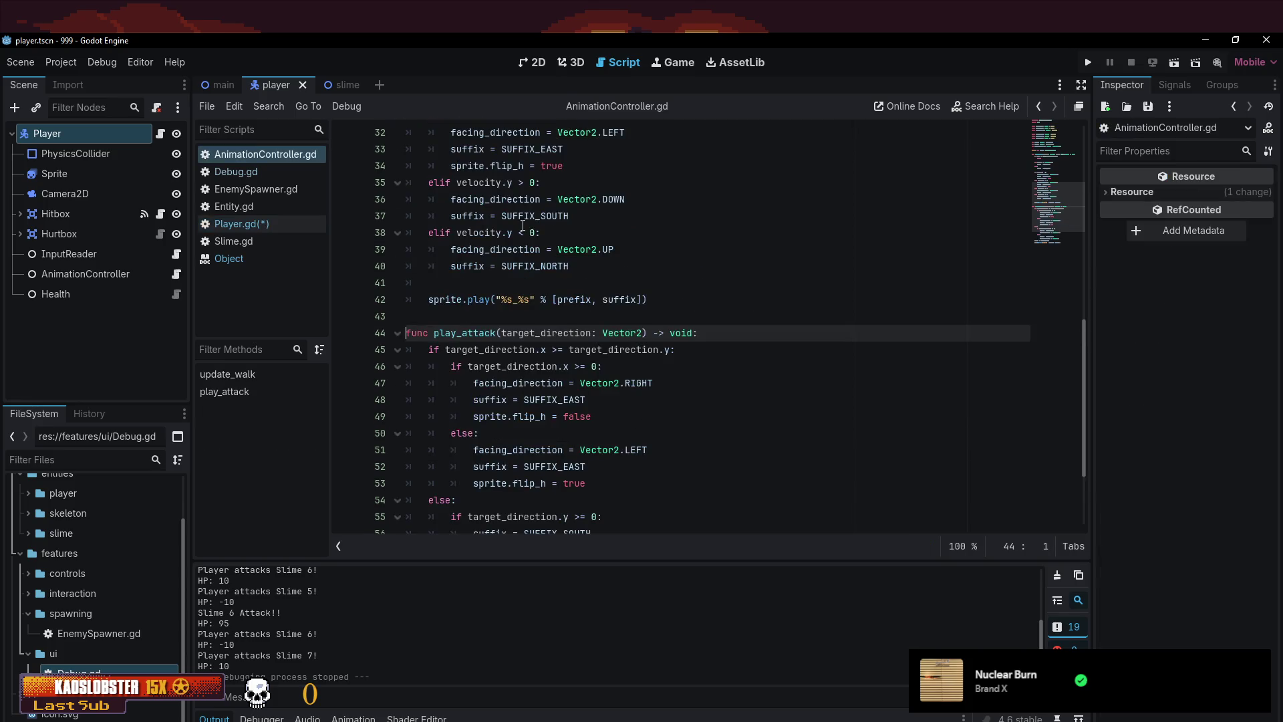
drag(501, 333, 643, 332)
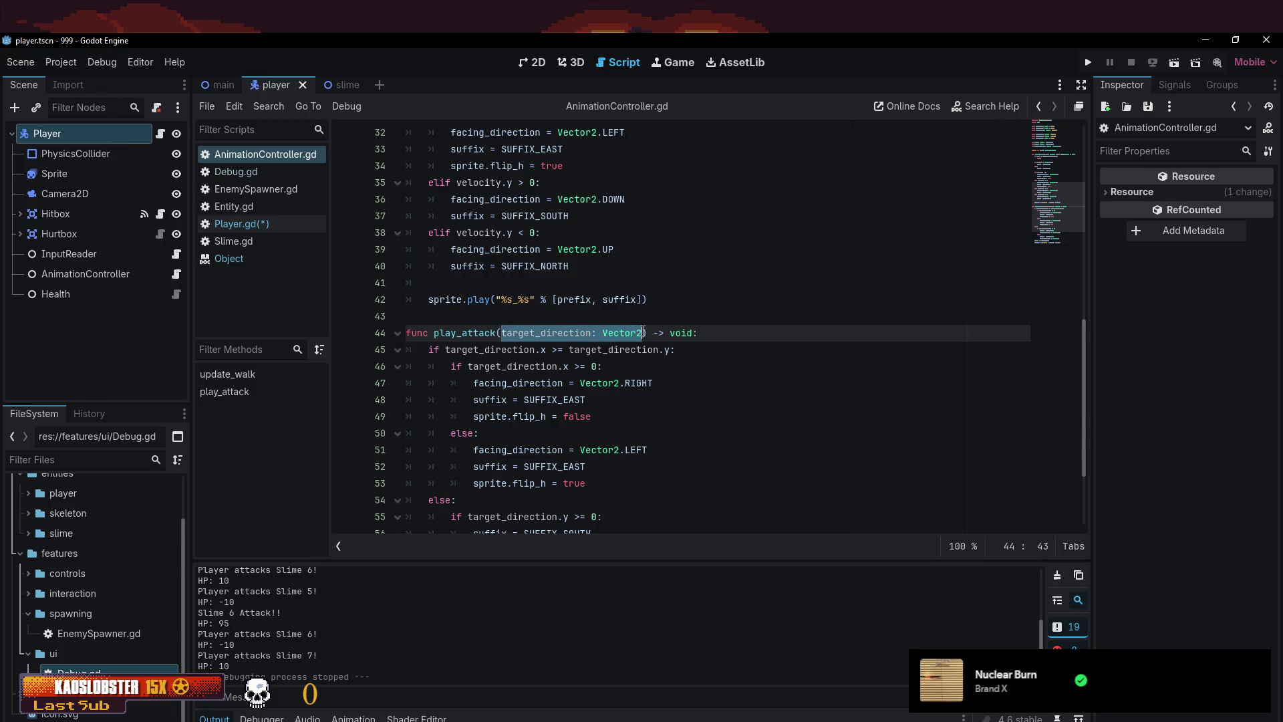
Navigate back from AnimationController.gd and return to the Player script
click(1039, 108)
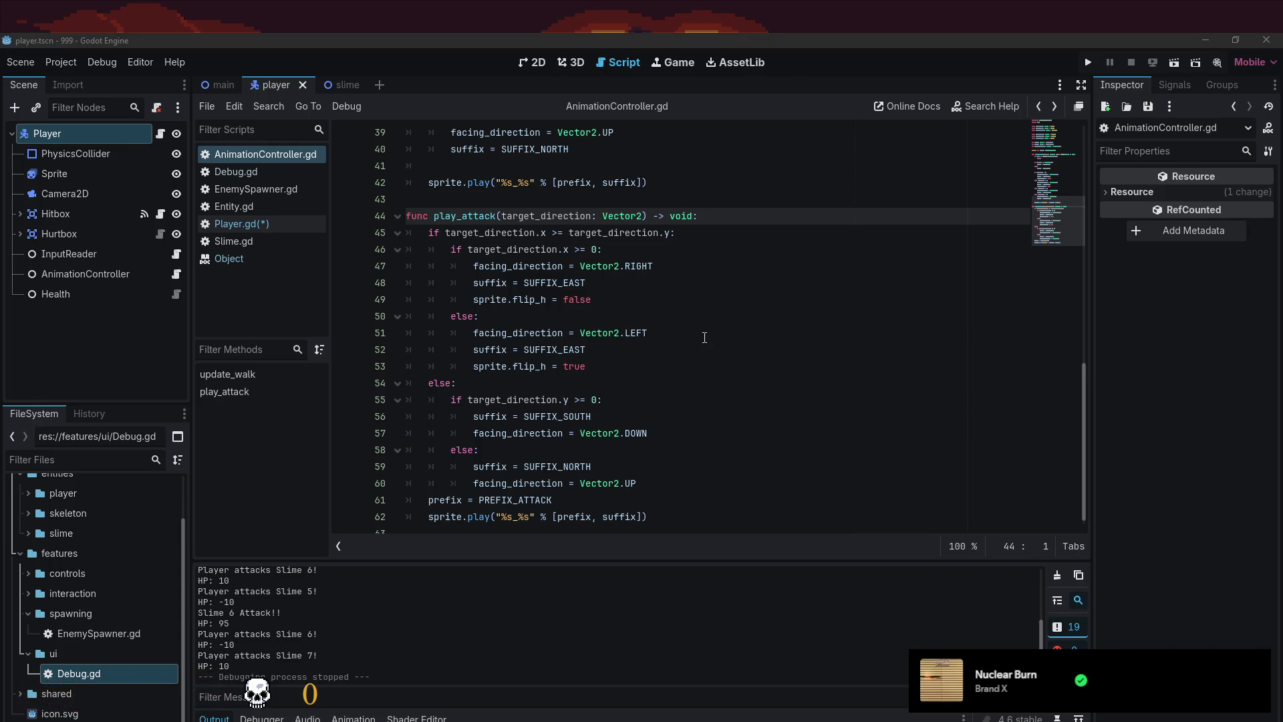
click(679, 323)
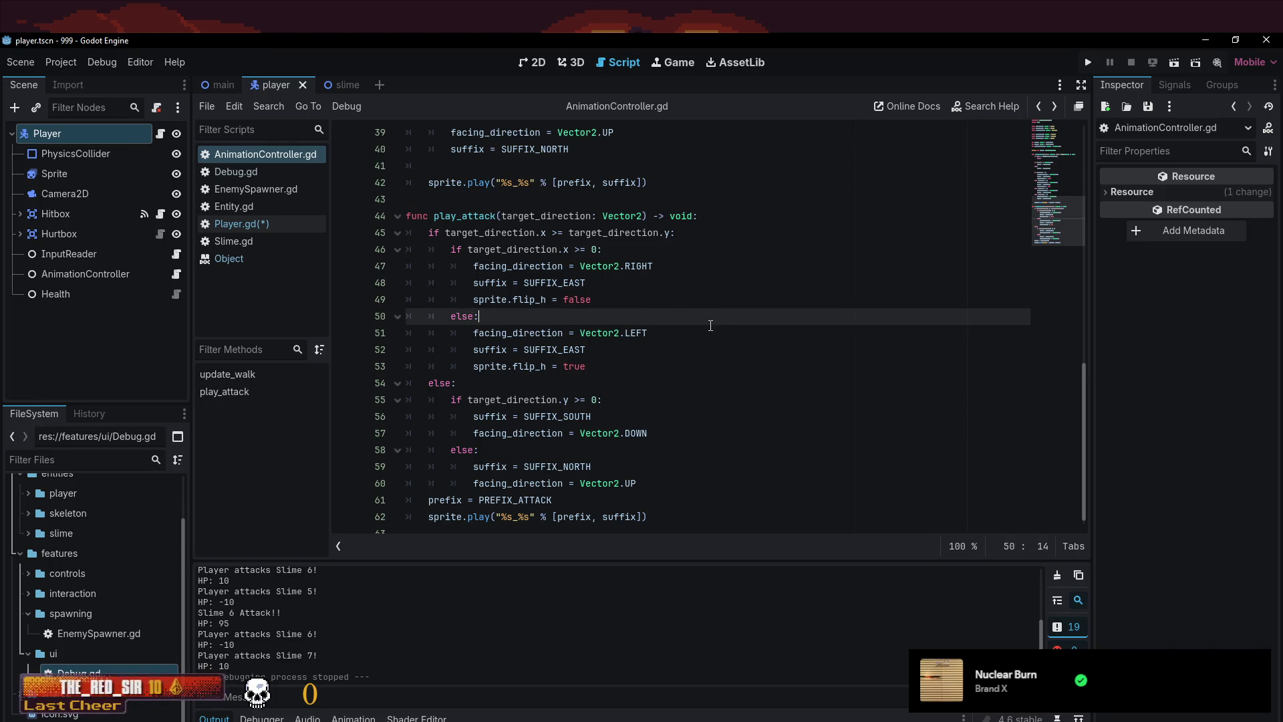
scroll(633, 290, up, 12)
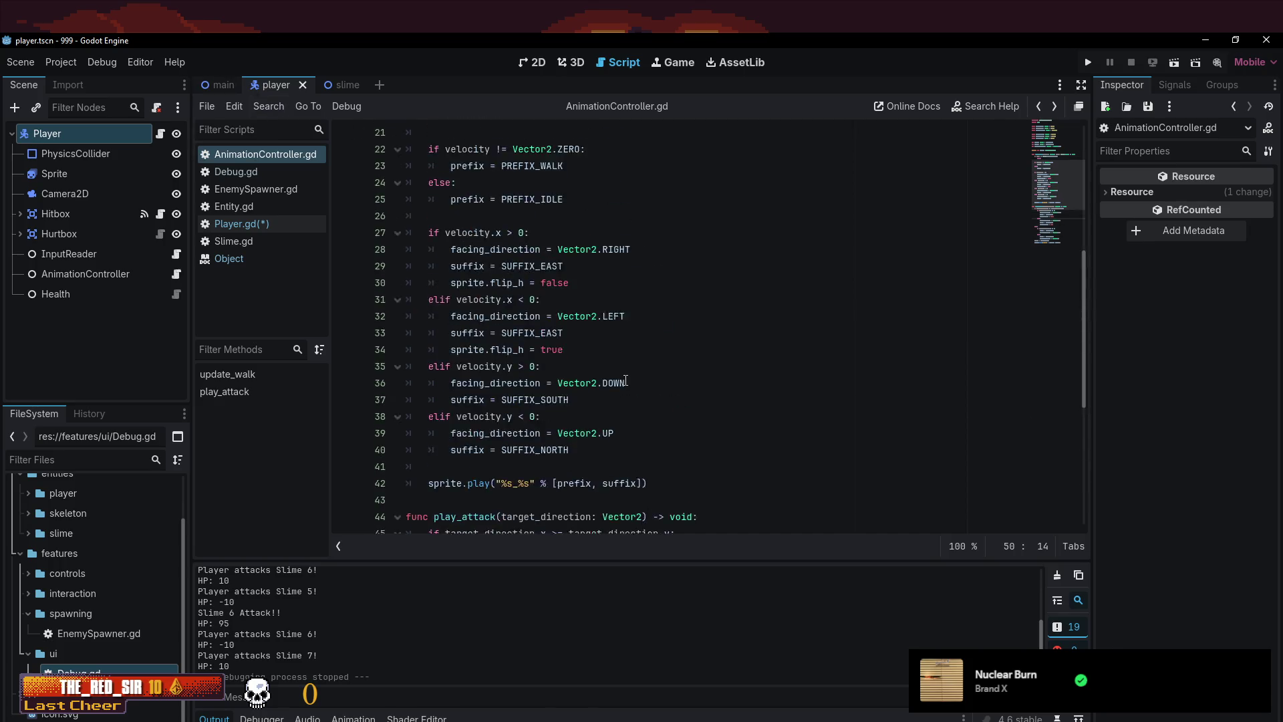
click(233, 223)
scroll(652, 282, up, 12)
Rename the attacking signal to attacked(target_direction: Vector2) and save Player.gd
scroll(652, 282, up, 1)
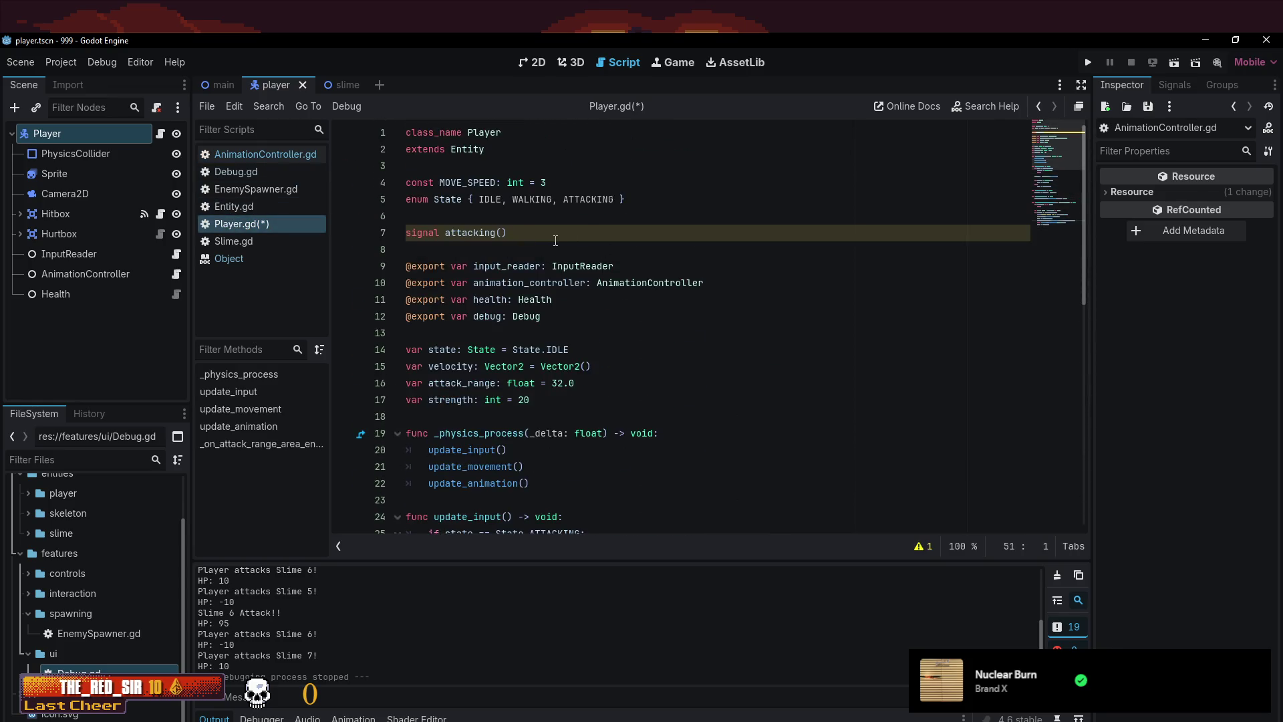
click(497, 231)
text(target_direction: Vector2)
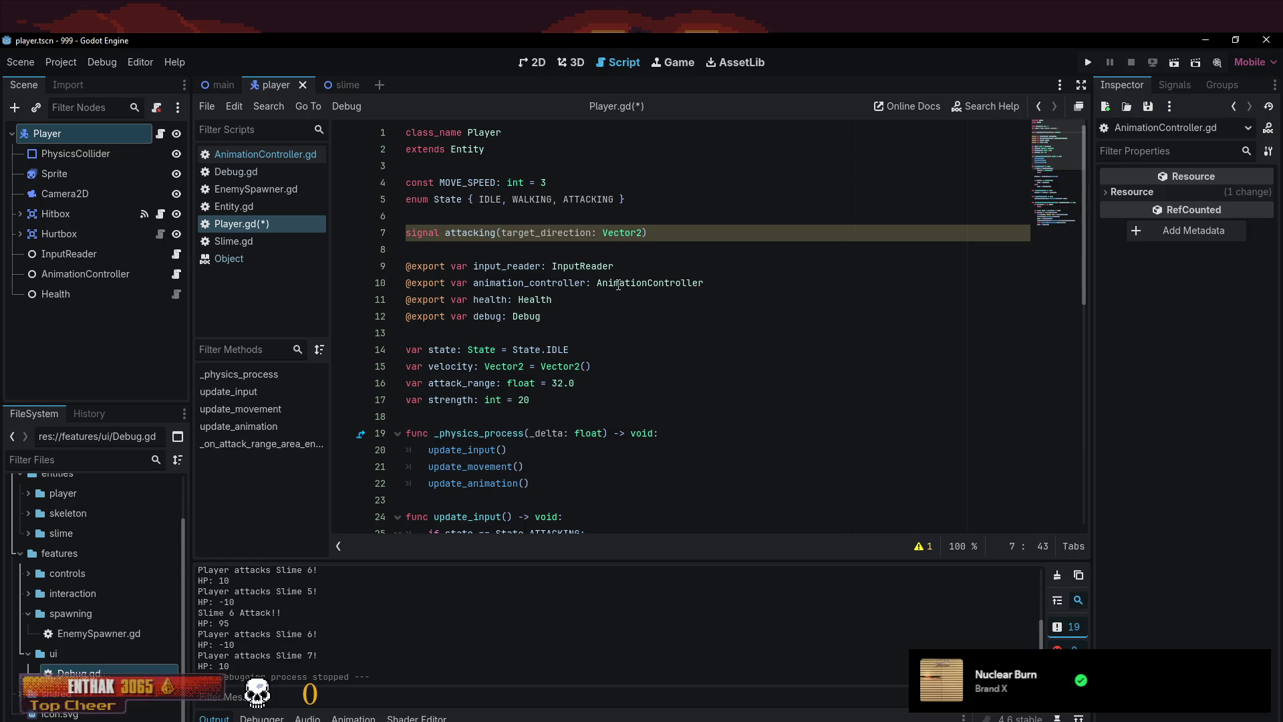
click(555, 234)
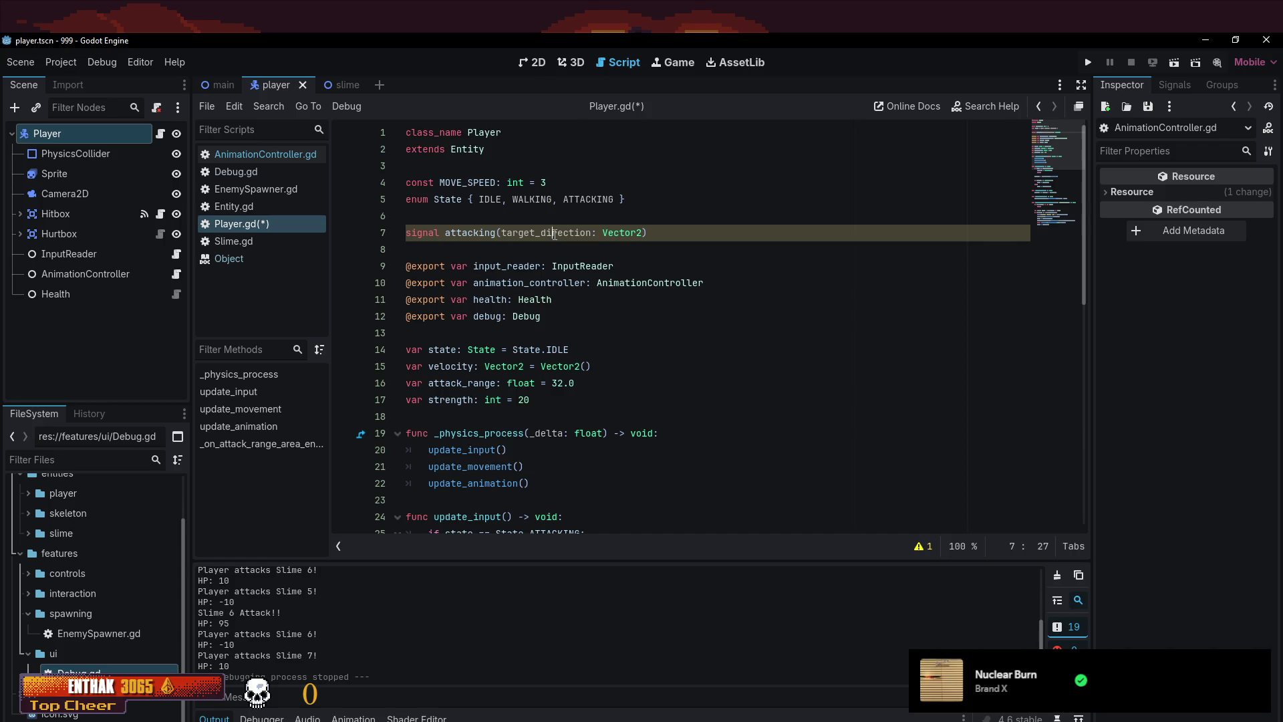
click(470, 232)
key(shift+Right)
key(shift+Right)
key(shift+Right)
text(ked)
key(ctrl+s)
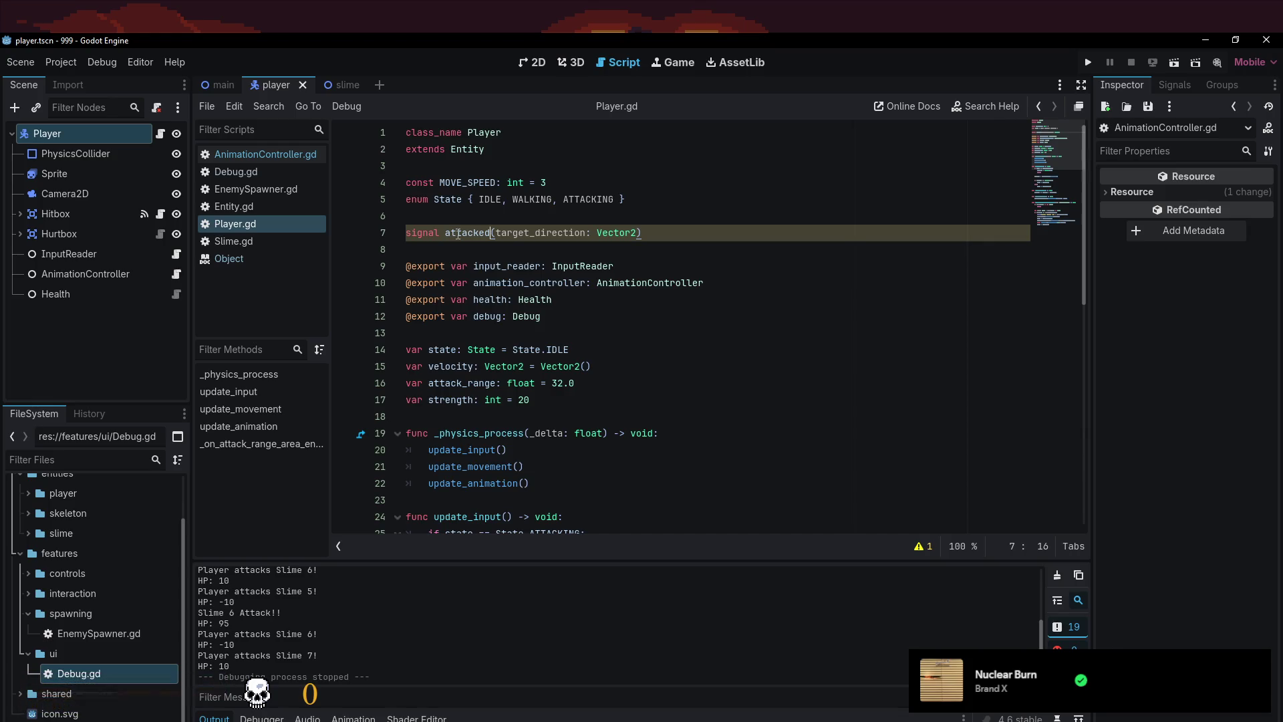
Review the unused attacked signal warning, then move to the play_attack line in the handler
click(930, 556)
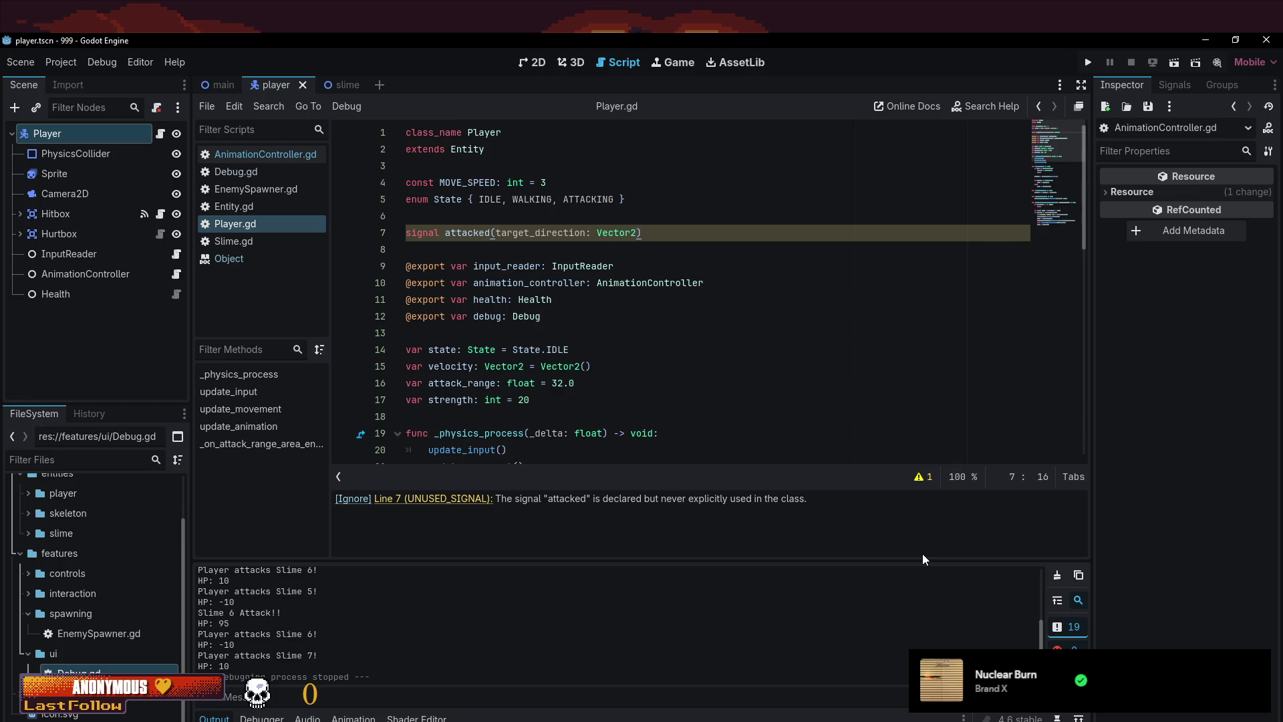
click(923, 477)
click(696, 367)
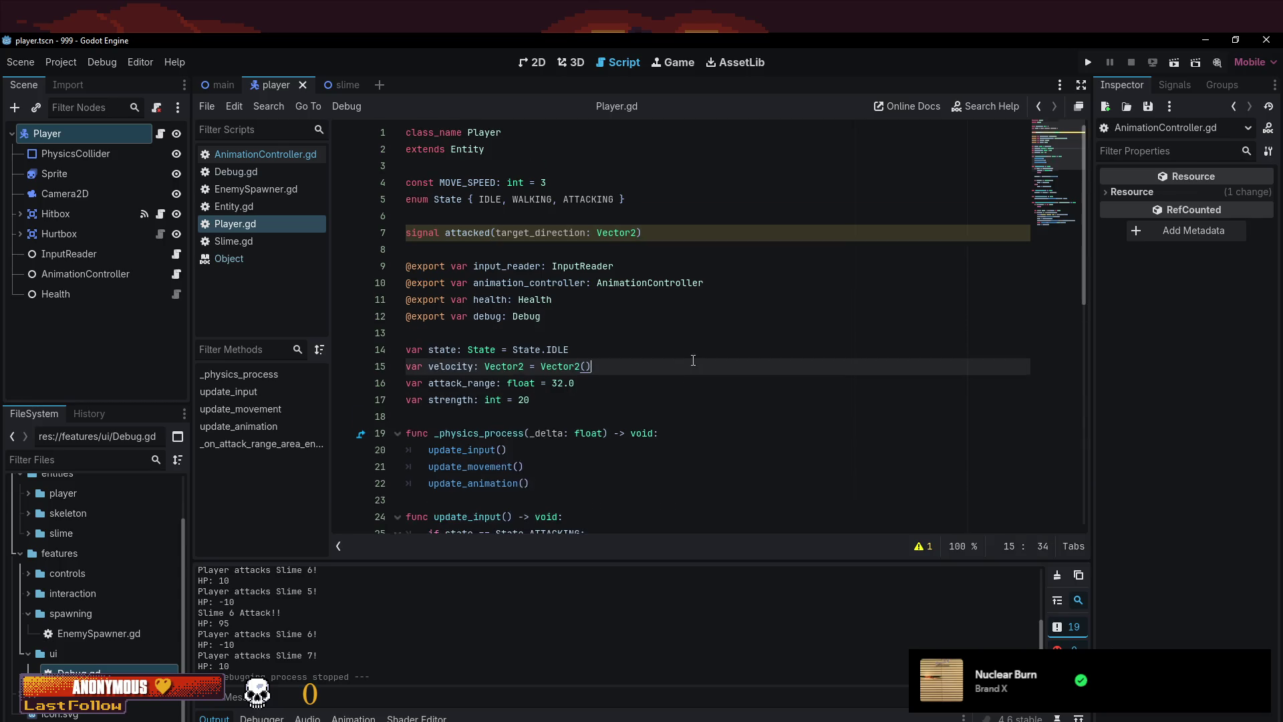
scroll(696, 369, down, 10)
click(657, 474)
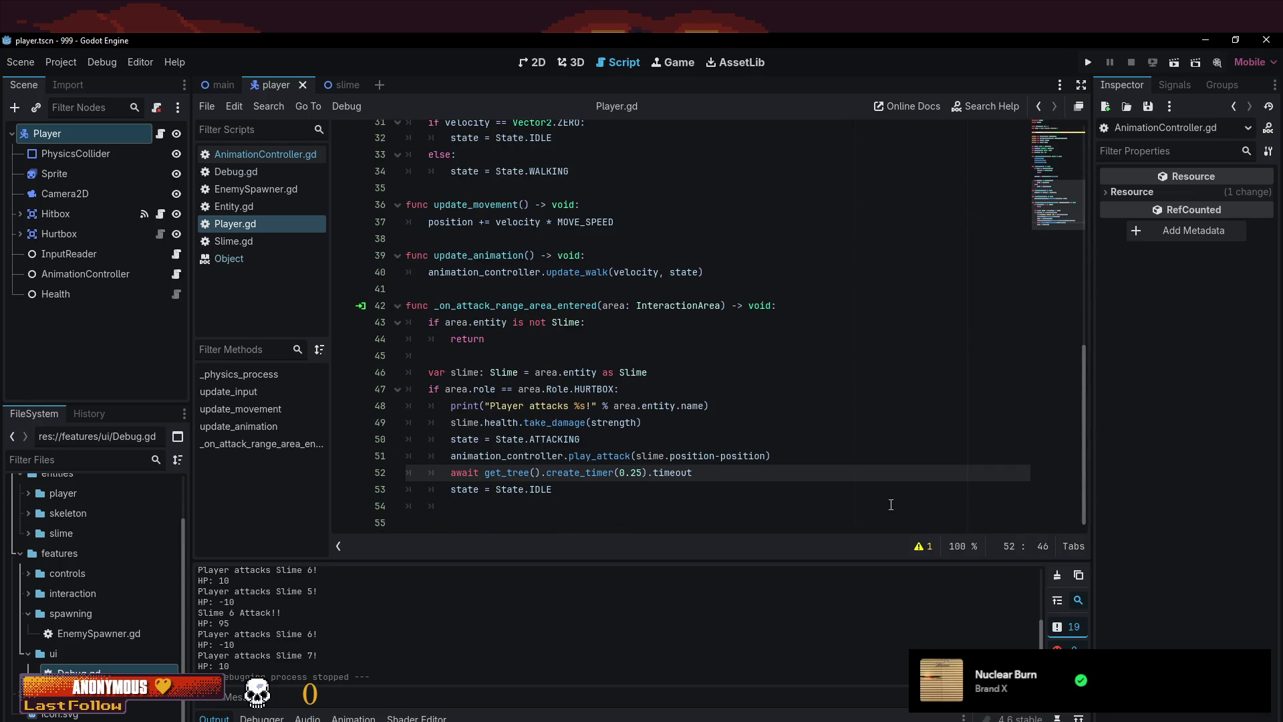
key(Up)
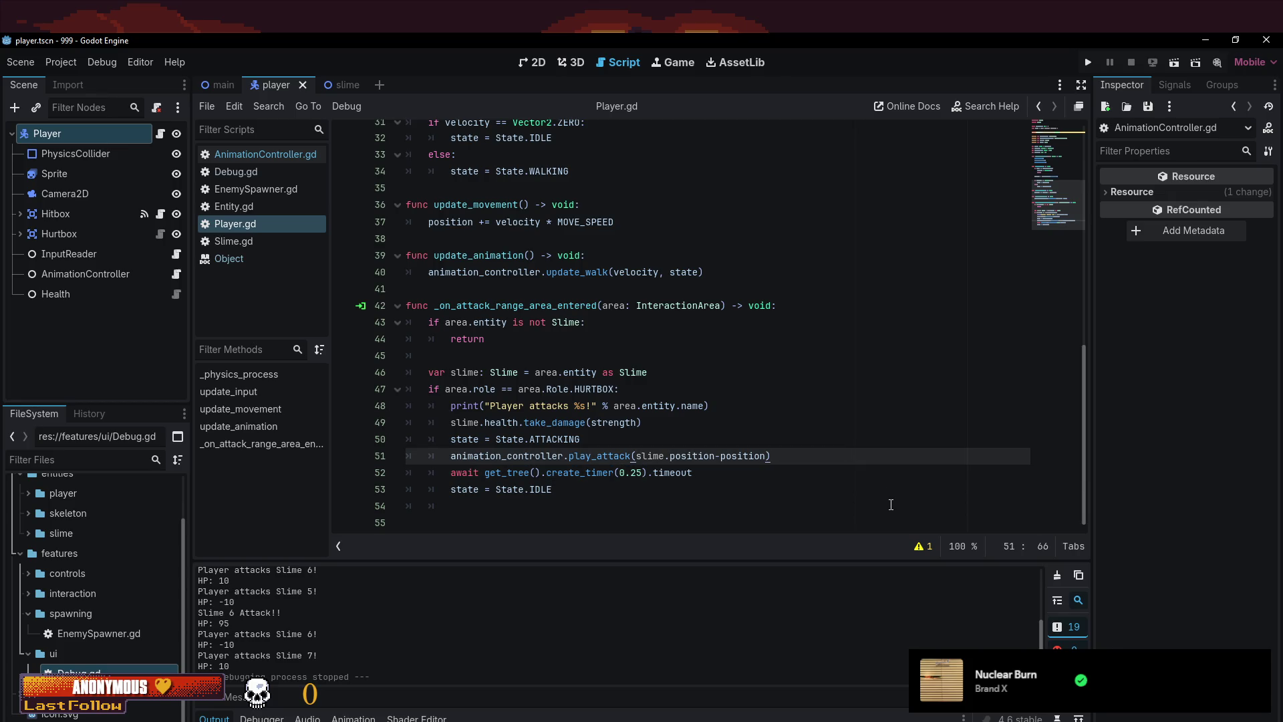
Add an attacked.emit() call below the play_attack call
key(Return)
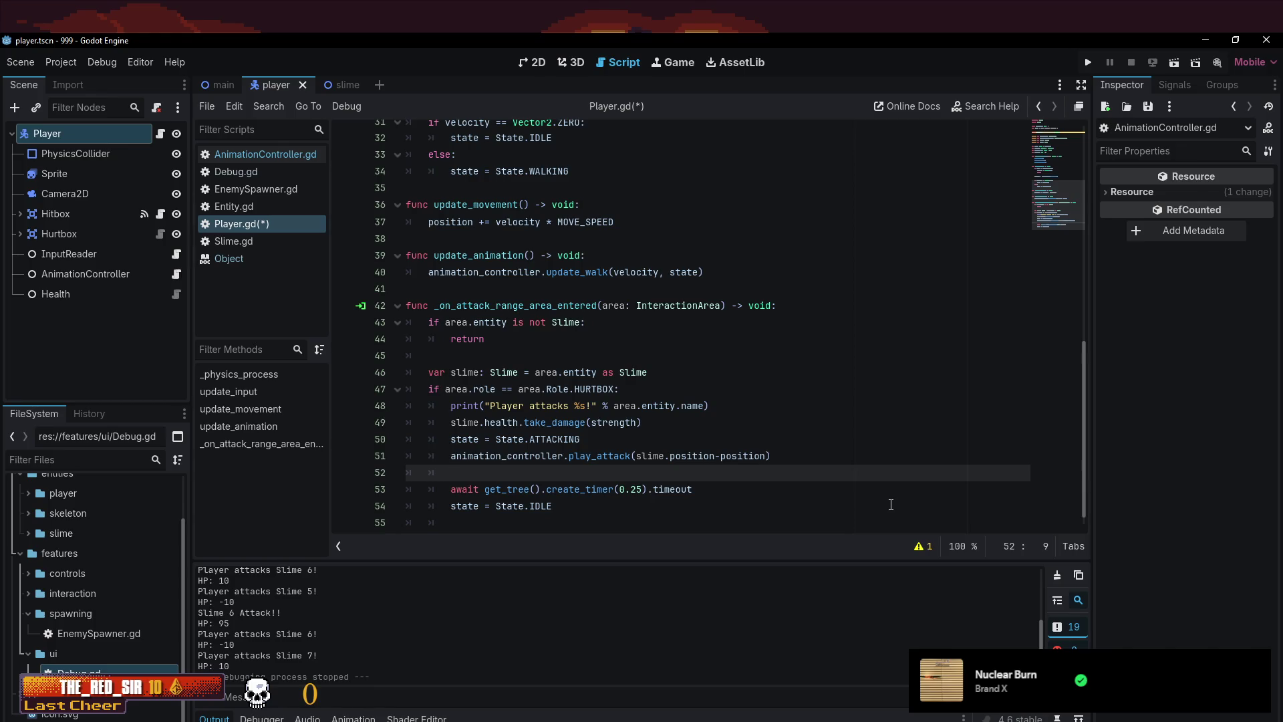
text(attacked.)
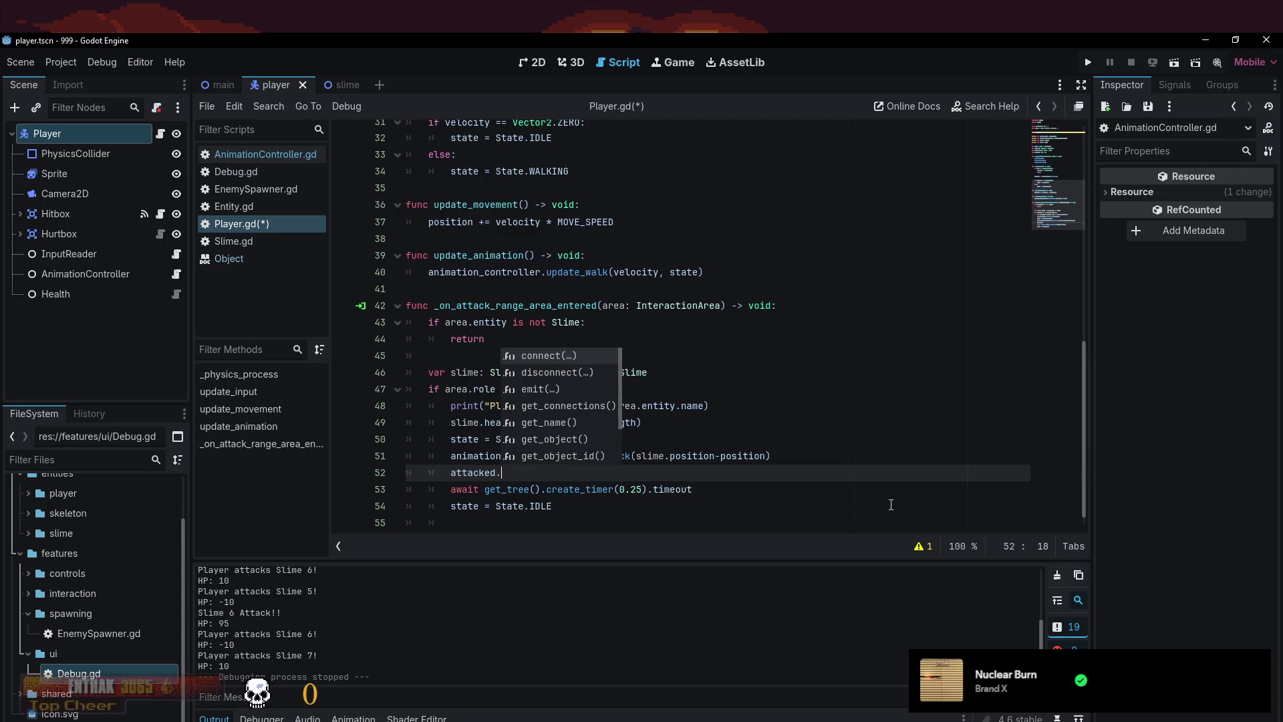
text(emit()
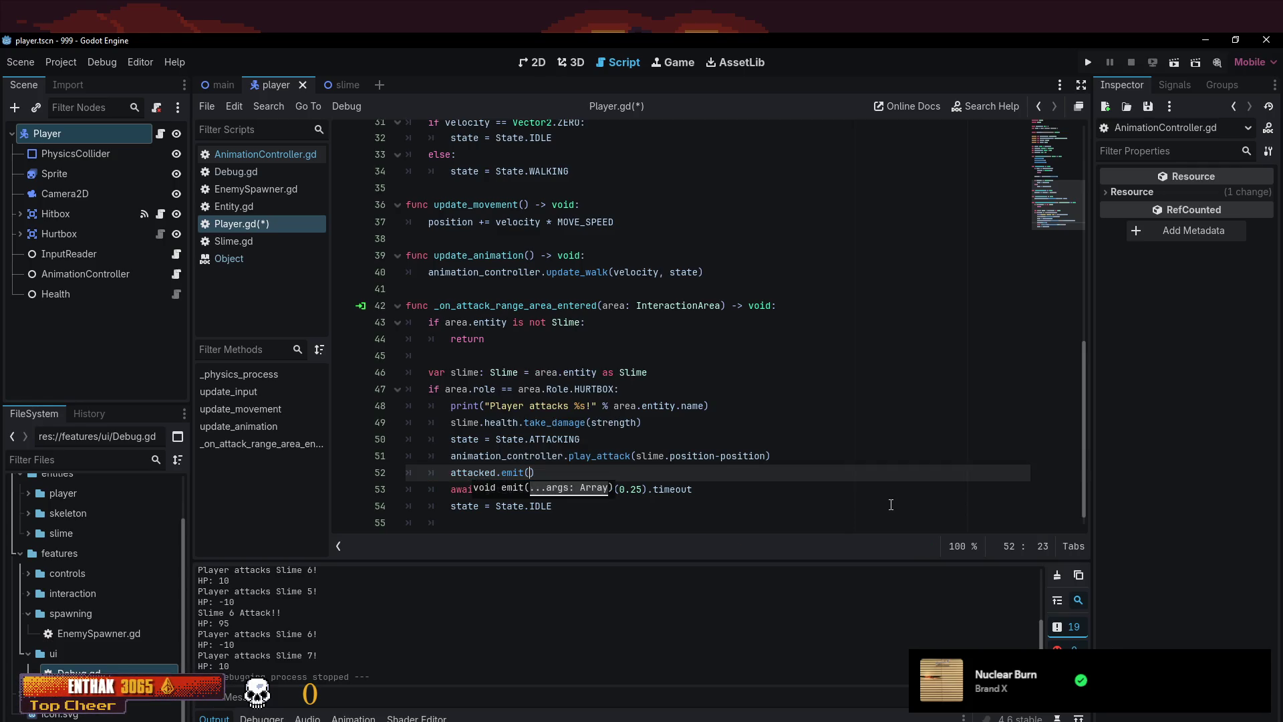
drag(636, 456, 766, 459)
click(532, 474)
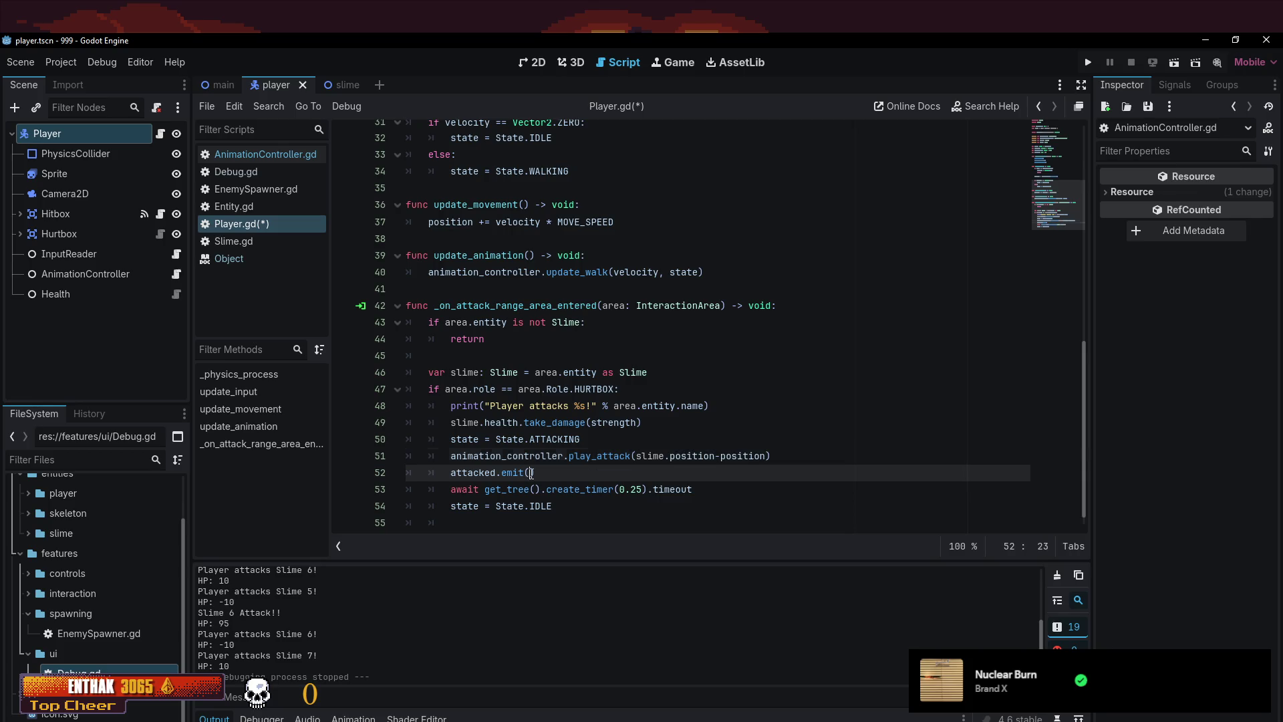
Declare var attack_direction holding the slime.position-position expression moved out of play_attack
key(Up)
key(Up)
key(End)
key(Return)
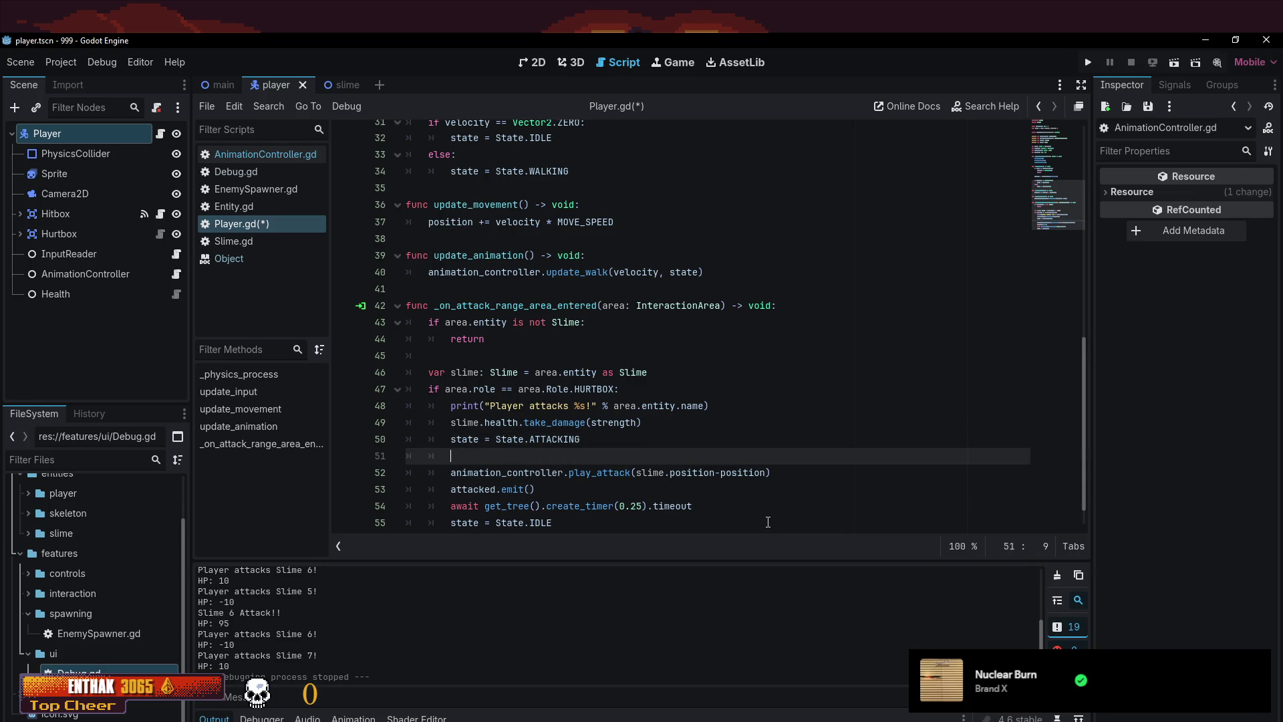
text(var )
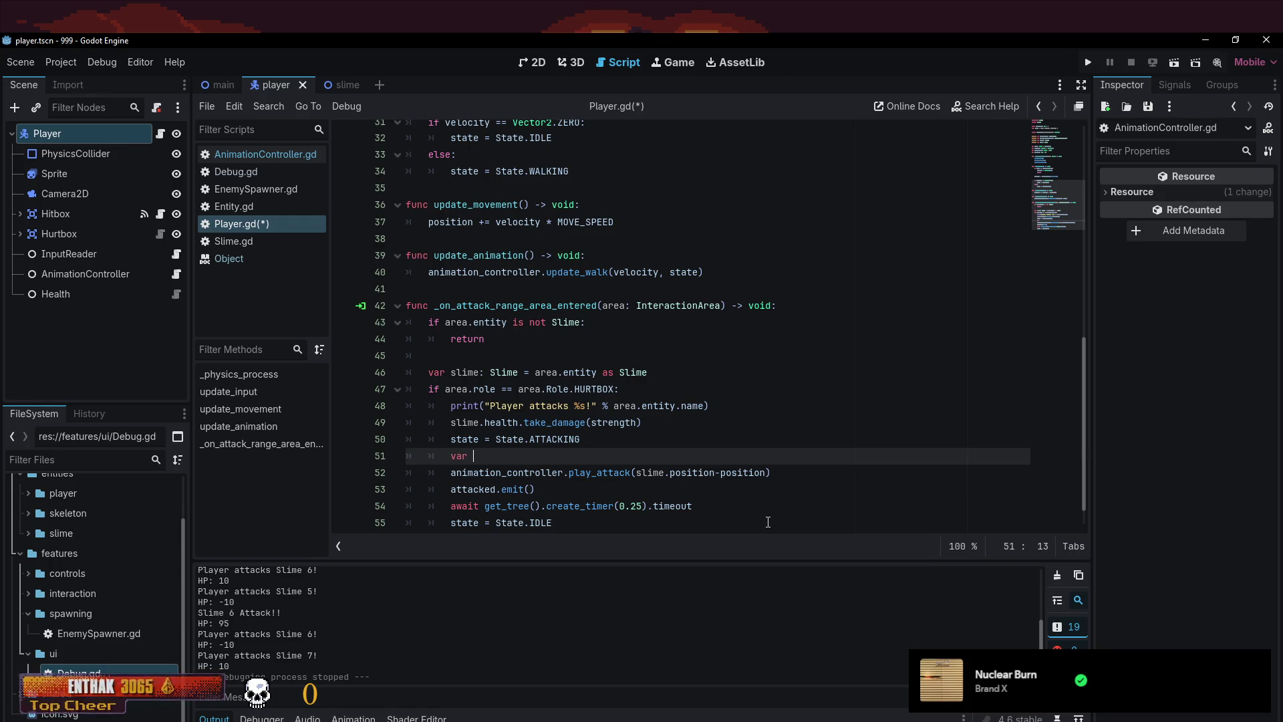
text(attack_)
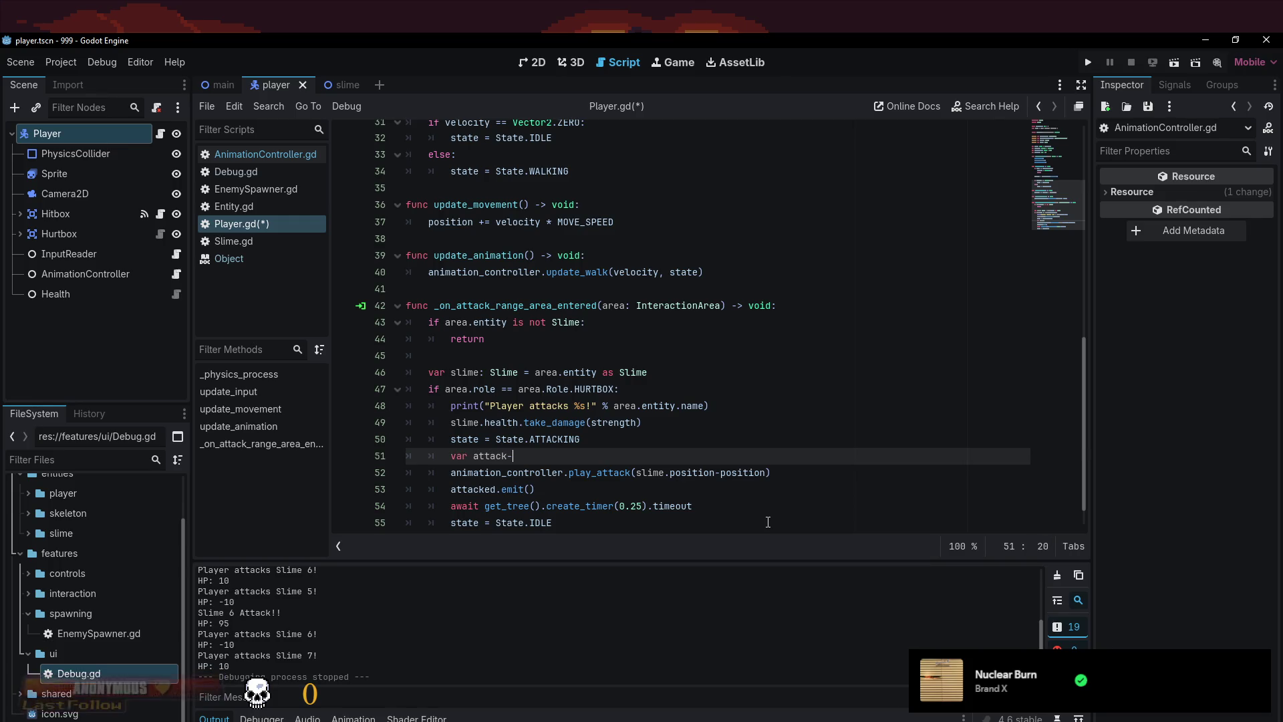
text(direction )
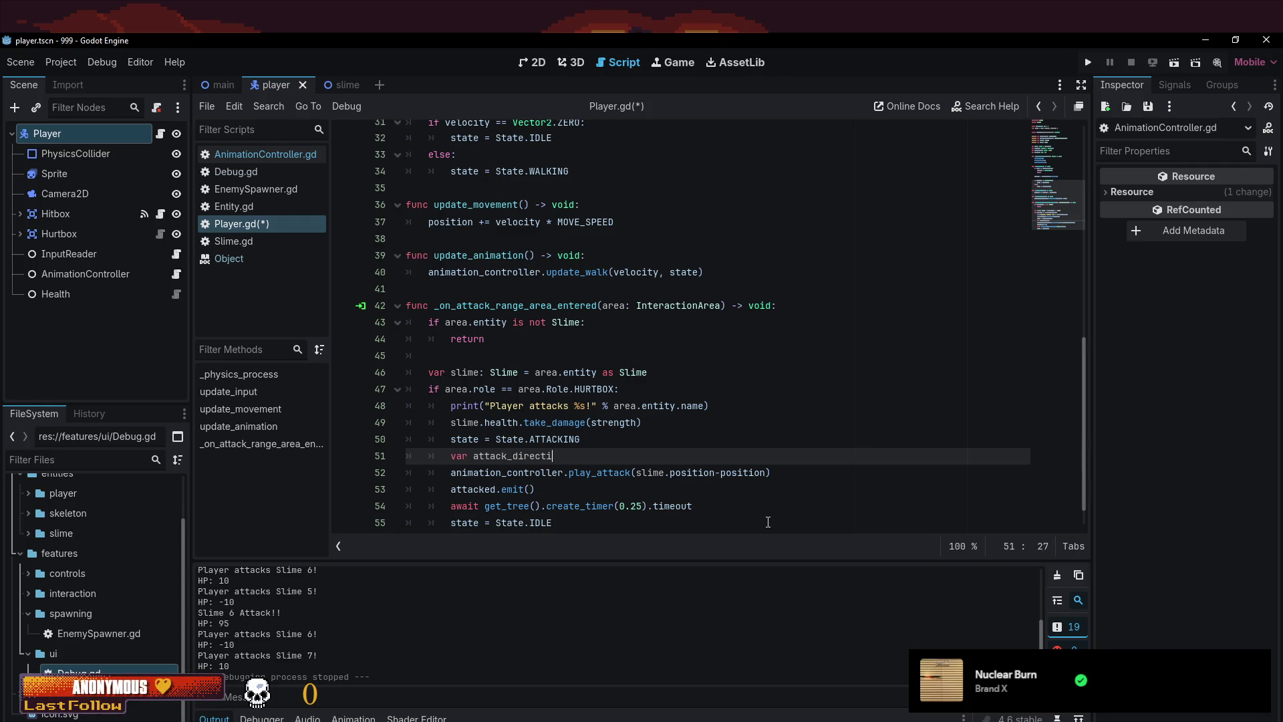
text(=)
key(Escape)
key(Down)
key(End)
key(Left)
key(shift+Left)
key(shift+Left)
key(shift+Left)
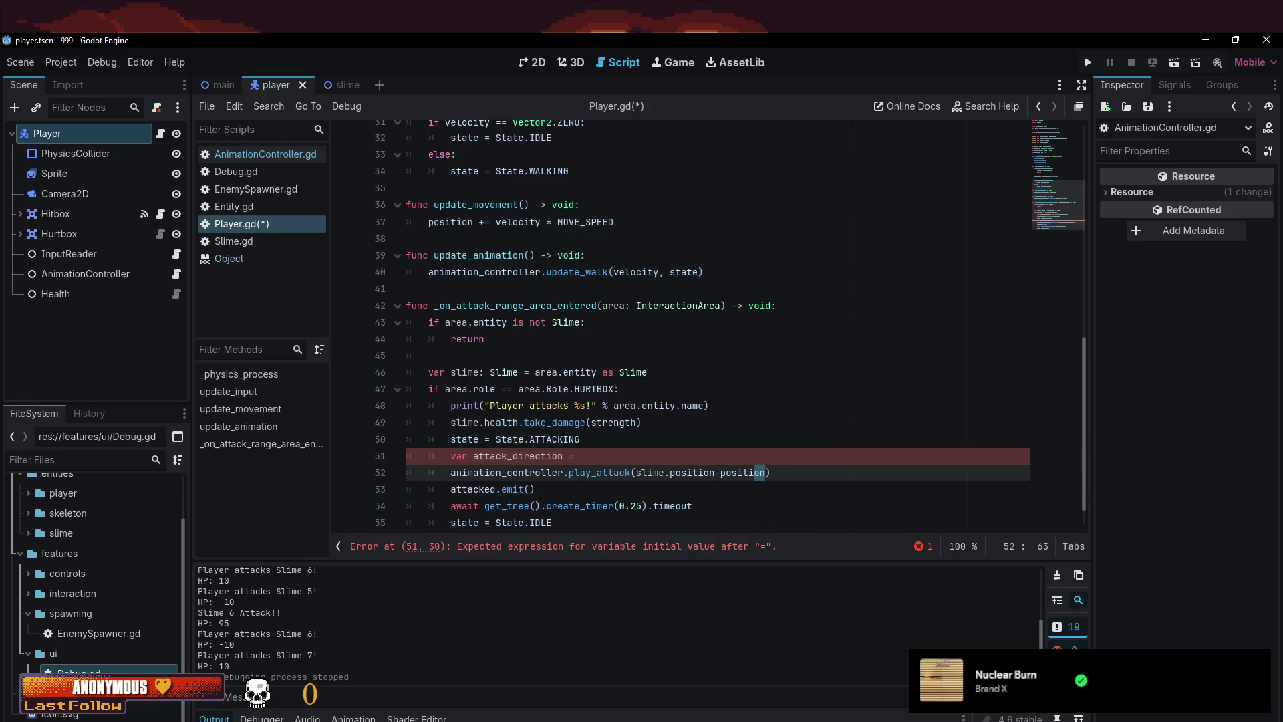
key(shift+Left)
key(ctrl+x)
key(Up)
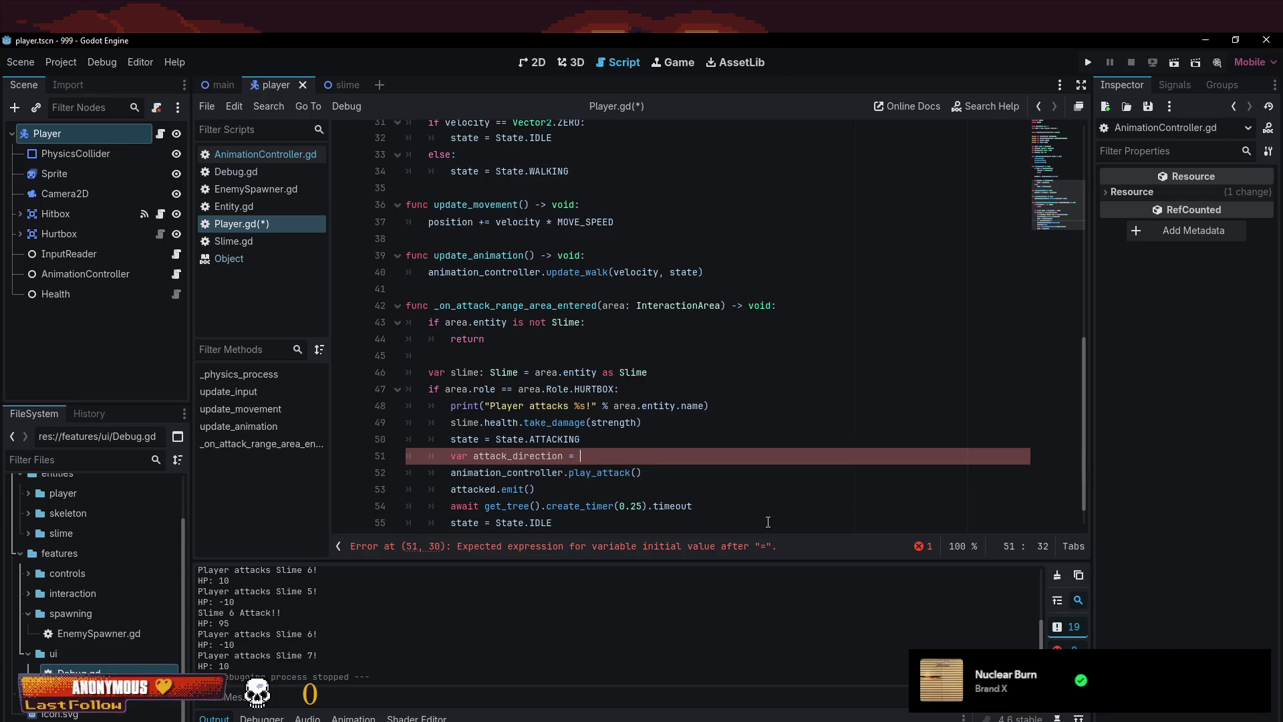
key(End)
key(ctrl+v)
Pass attack_direction to play_attack and attacked.emit, and save Player.gd
key(Down)
key(Left)
text(a)
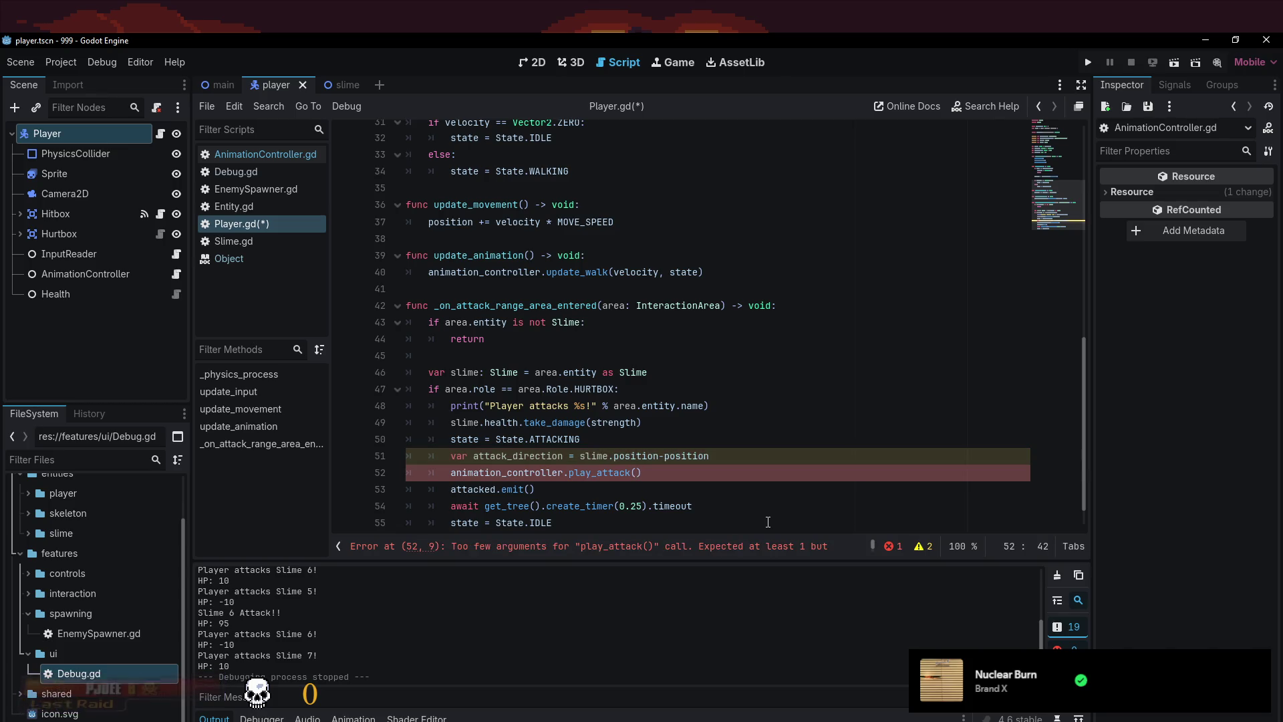
text(ttack_dire)
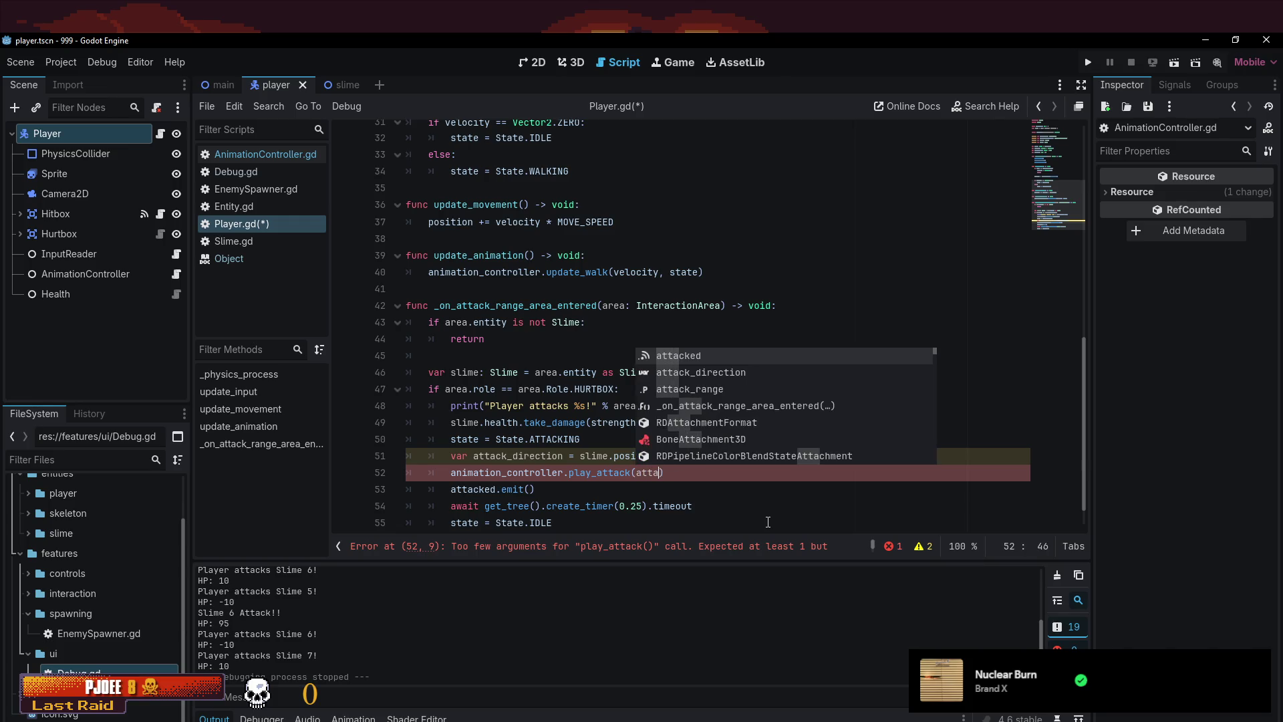
key(Return)
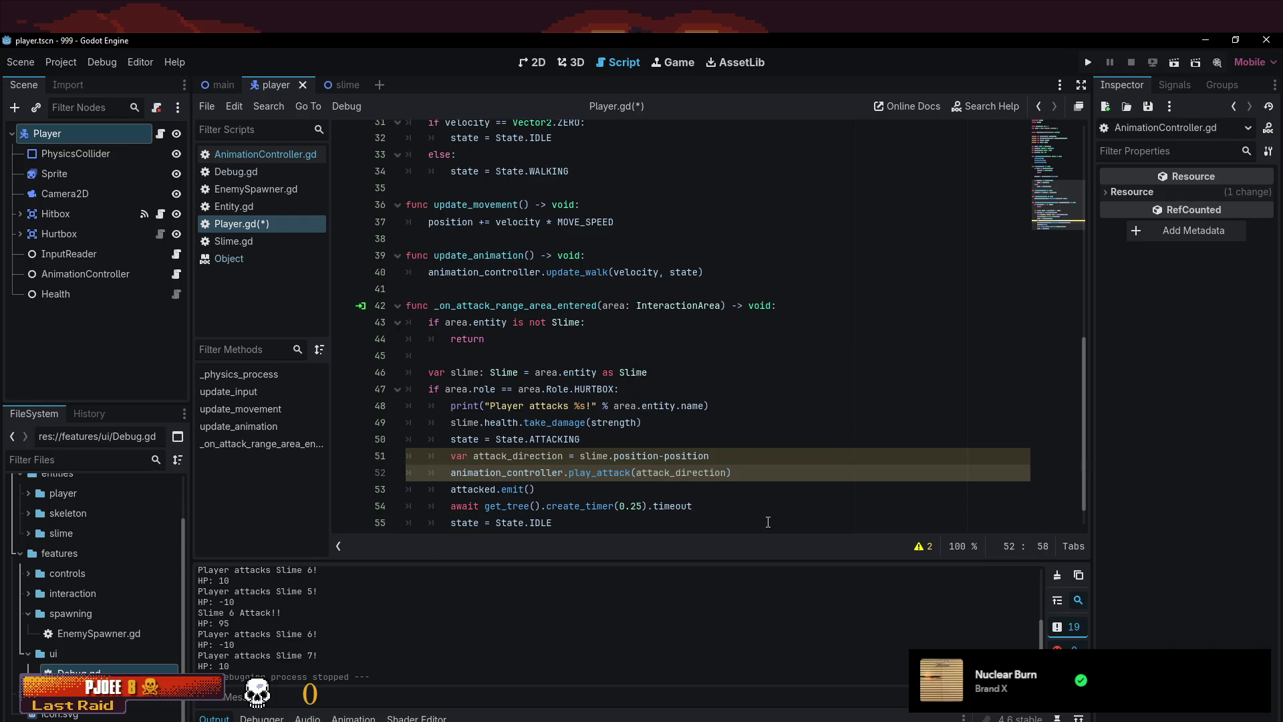
key(Down)
key(Left)
text(attack_di)
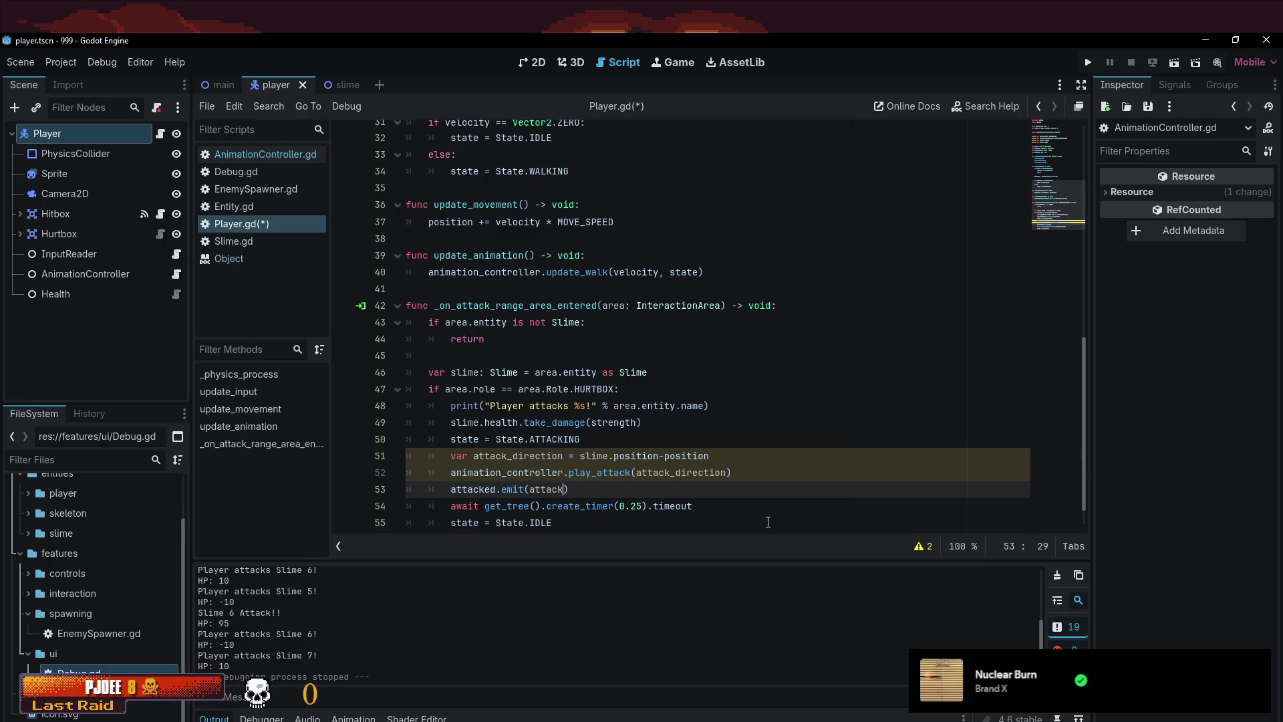
text(rection)
key(ctrl+s)
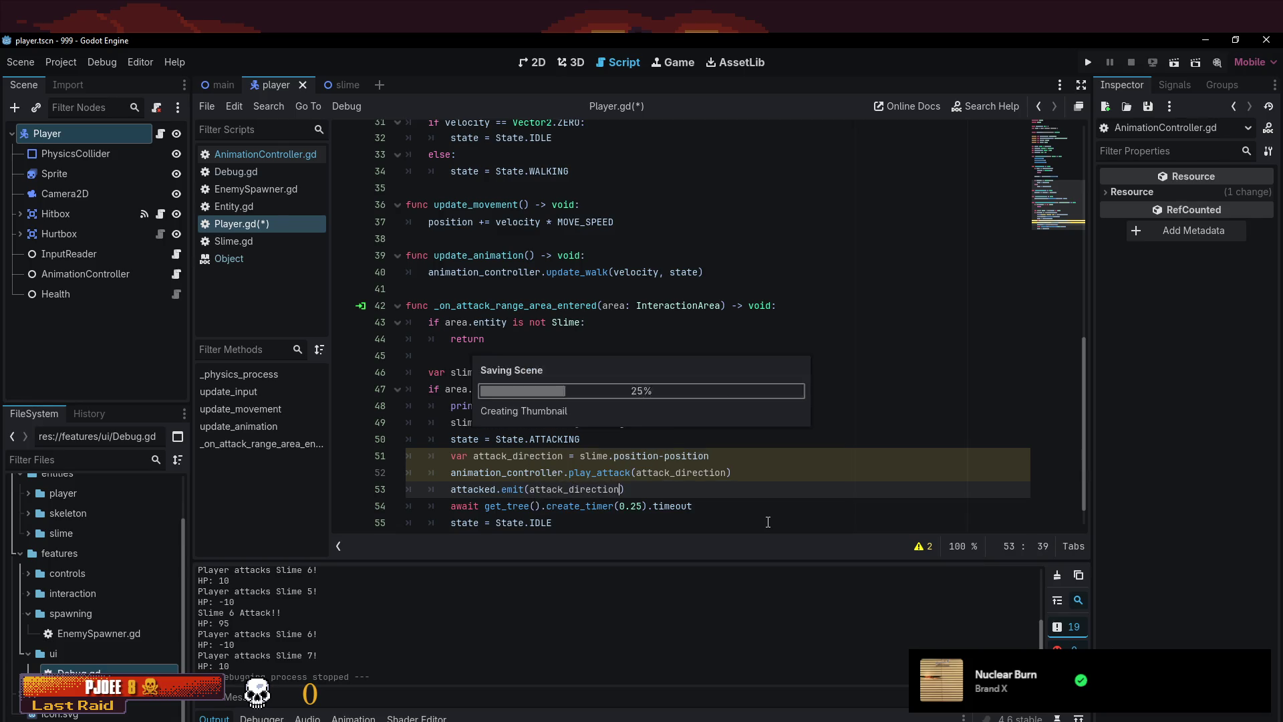
click(563, 456)
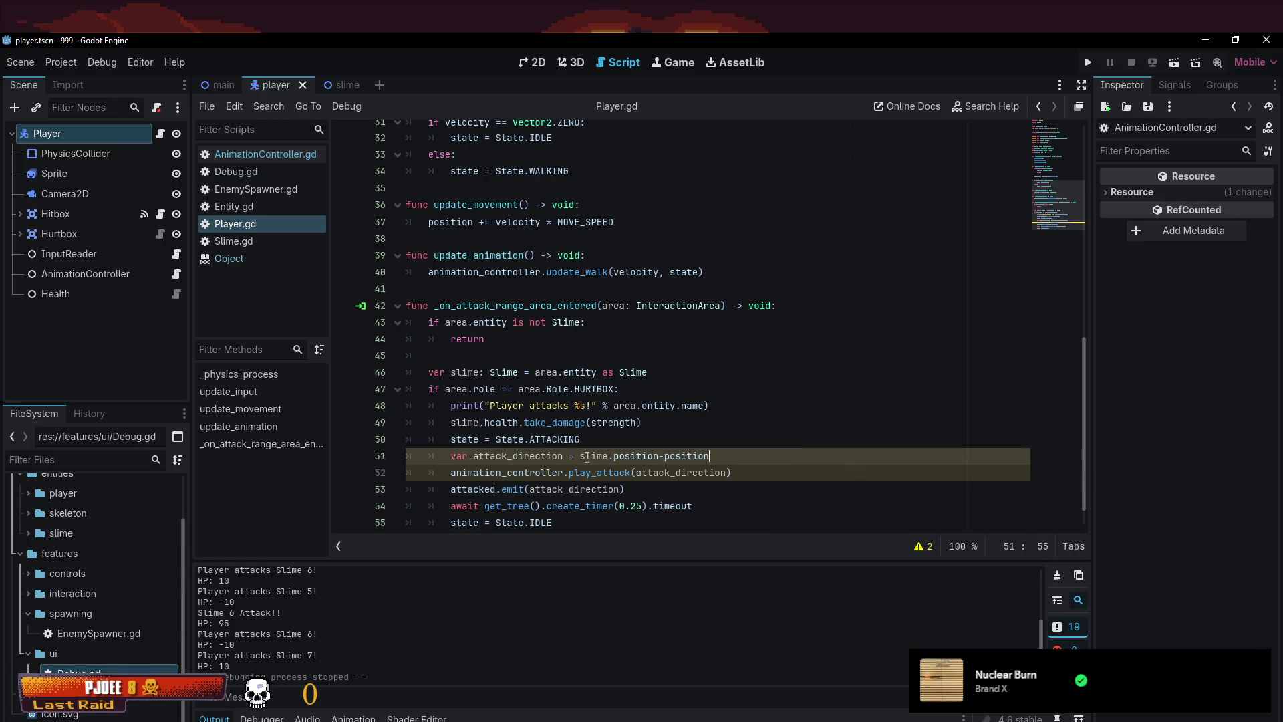
Annotate attack_direction with the Vector2 type and save Player.gd
text(: Vector2)
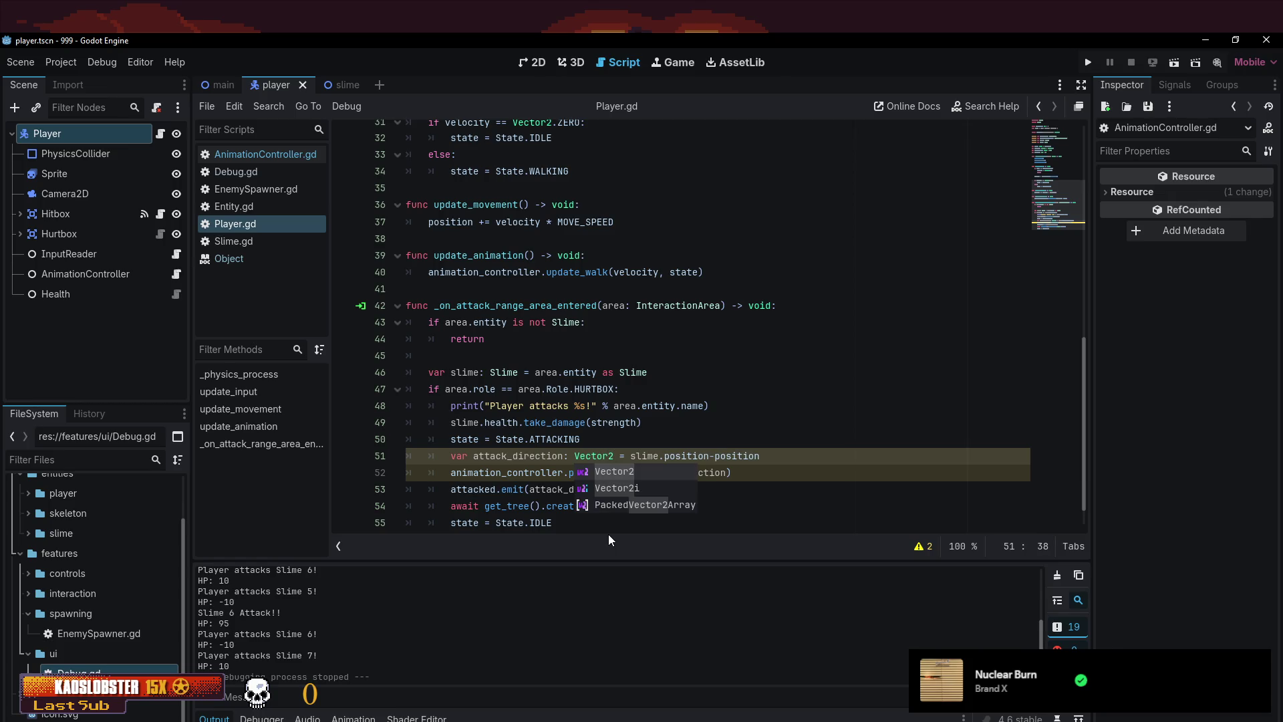
key(Up)
key(ctrl+s)
click(713, 511)
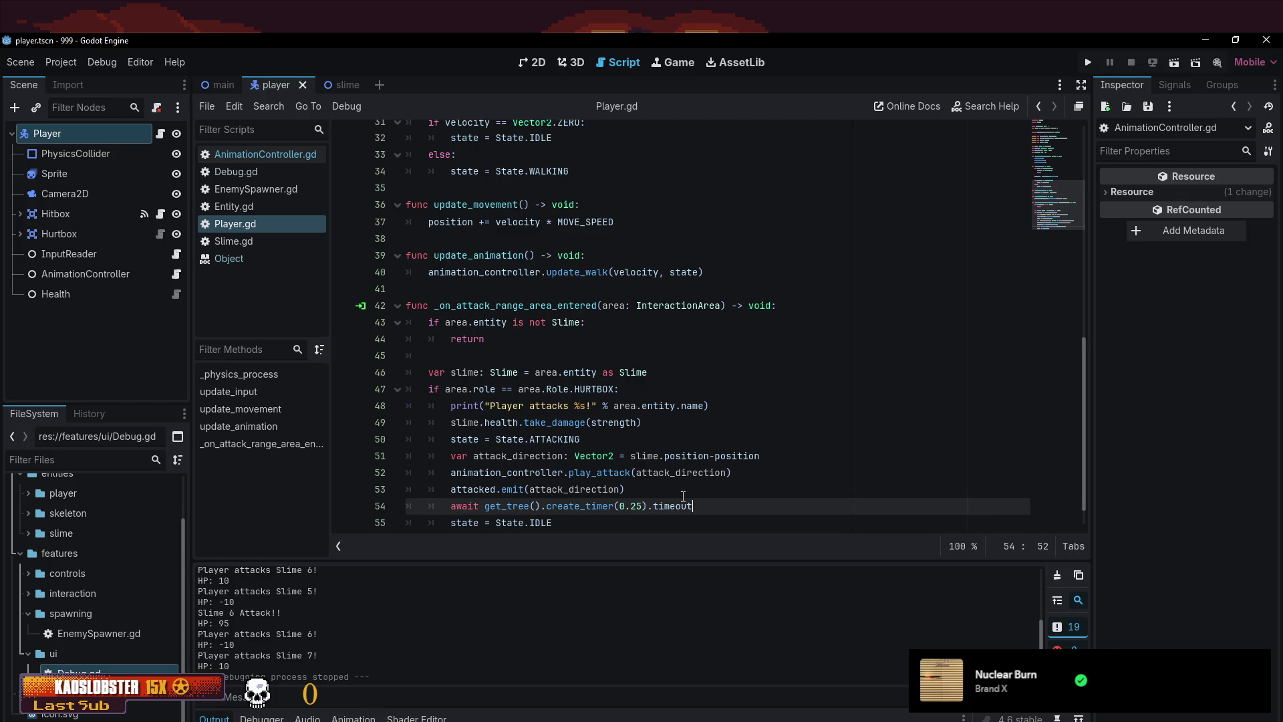
click(680, 494)
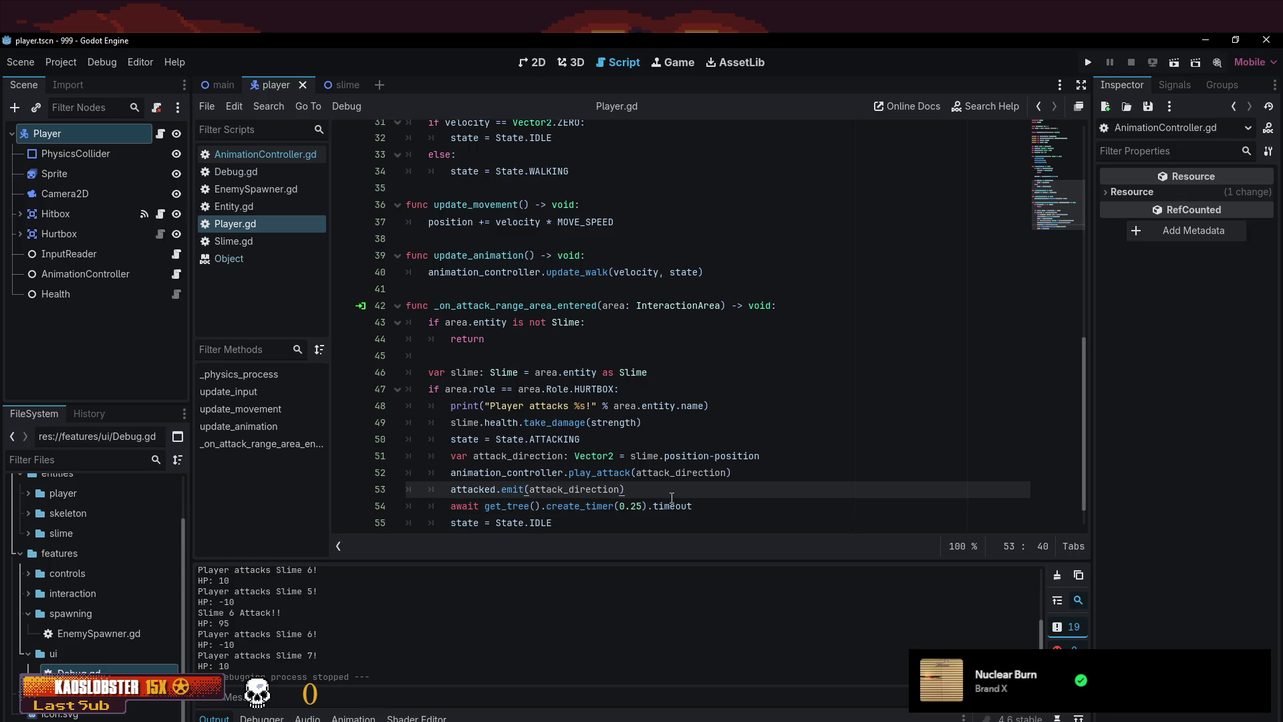
Look up emit in the Object class reference, close that page, and switch to the main scene
click(255, 261)
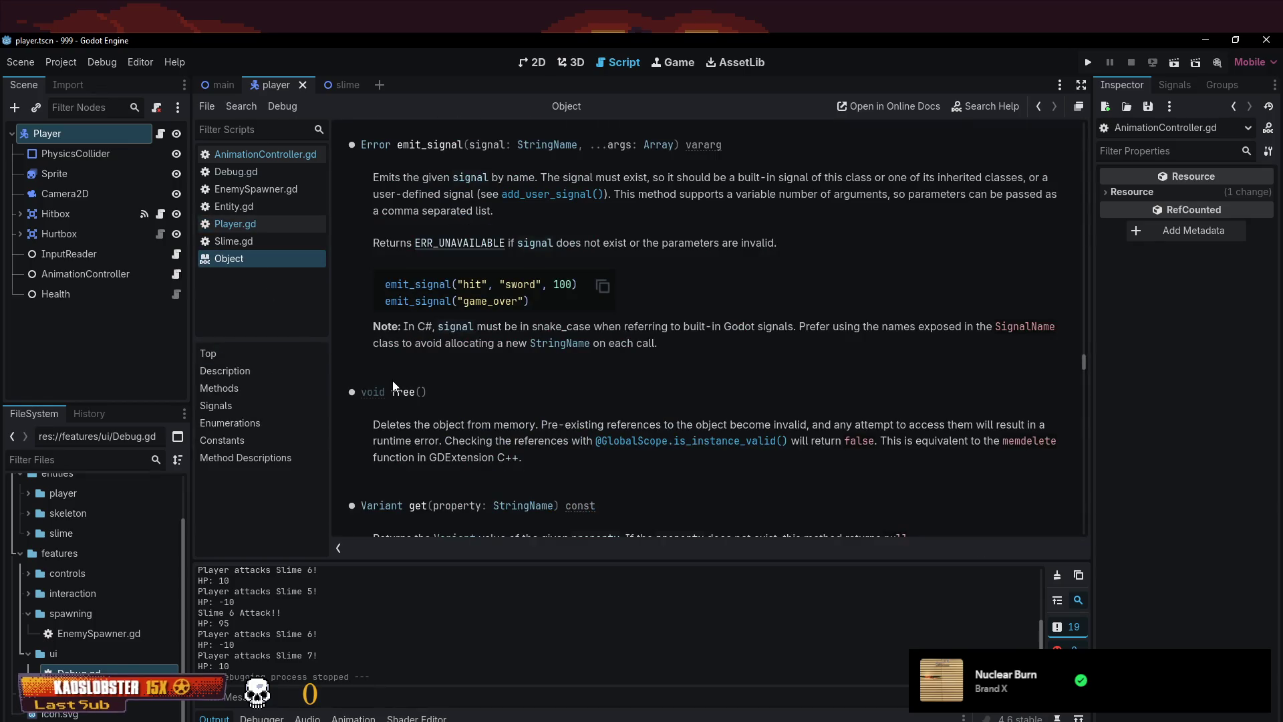
right_click(259, 259)
click(263, 270)
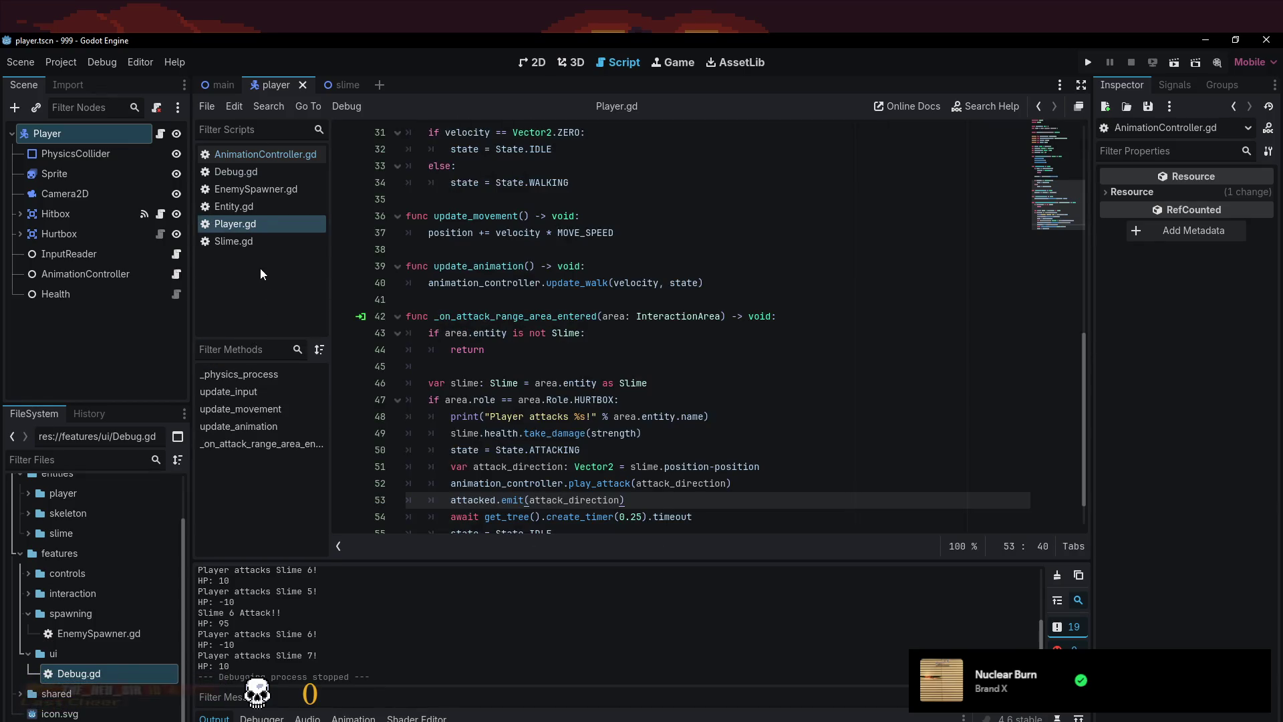
click(714, 315)
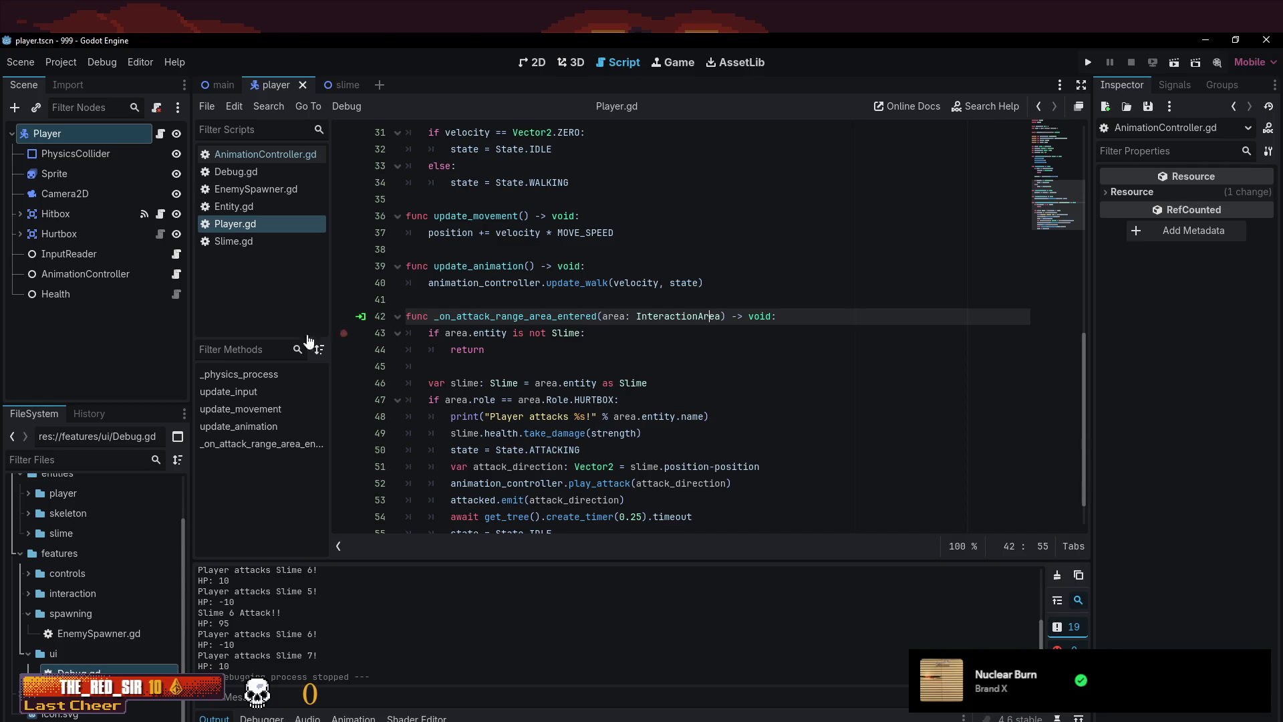
click(98, 339)
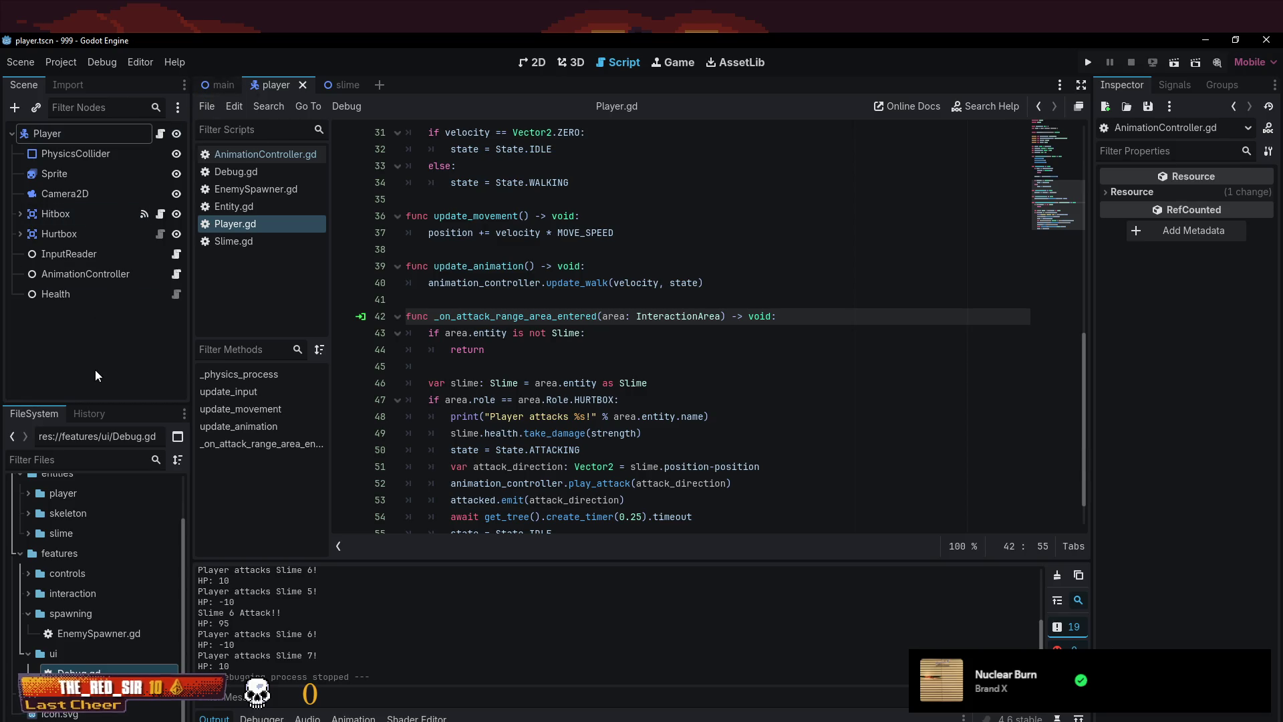
click(219, 88)
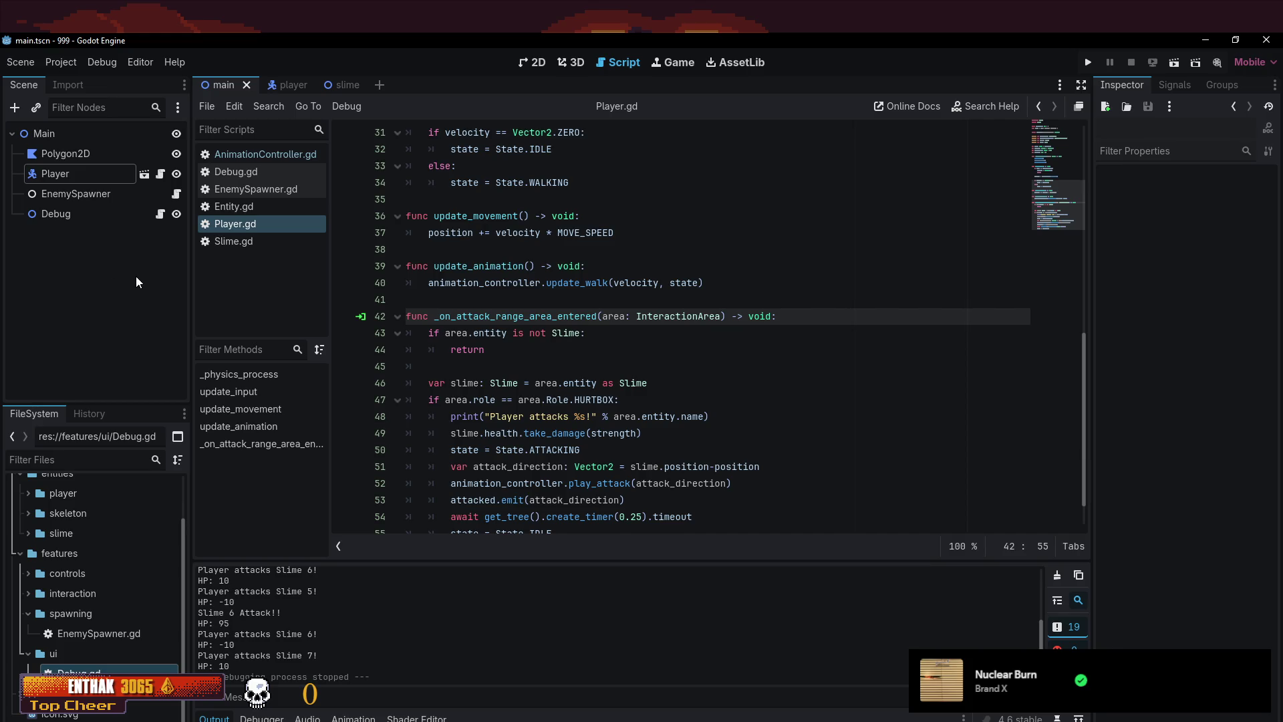
Attach a new script saved as res://shared/Main.gd to the Main root node
click(69, 213)
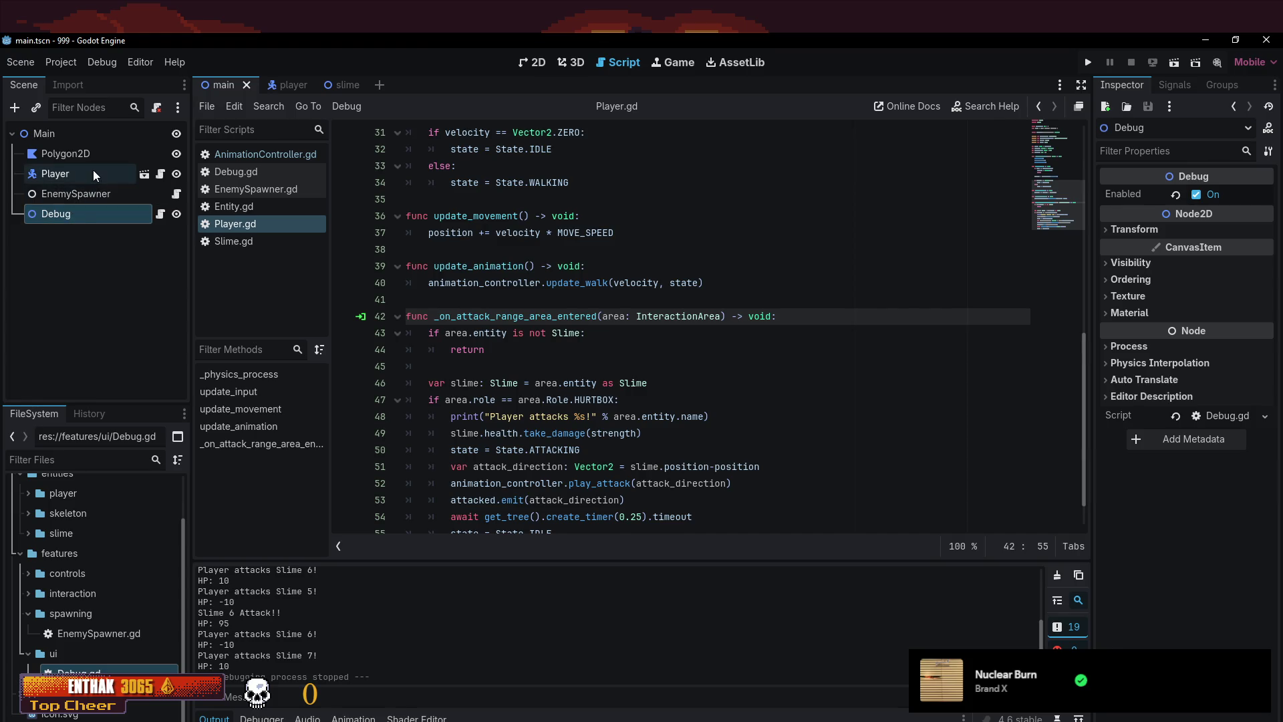
click(93, 171)
click(87, 210)
click(71, 133)
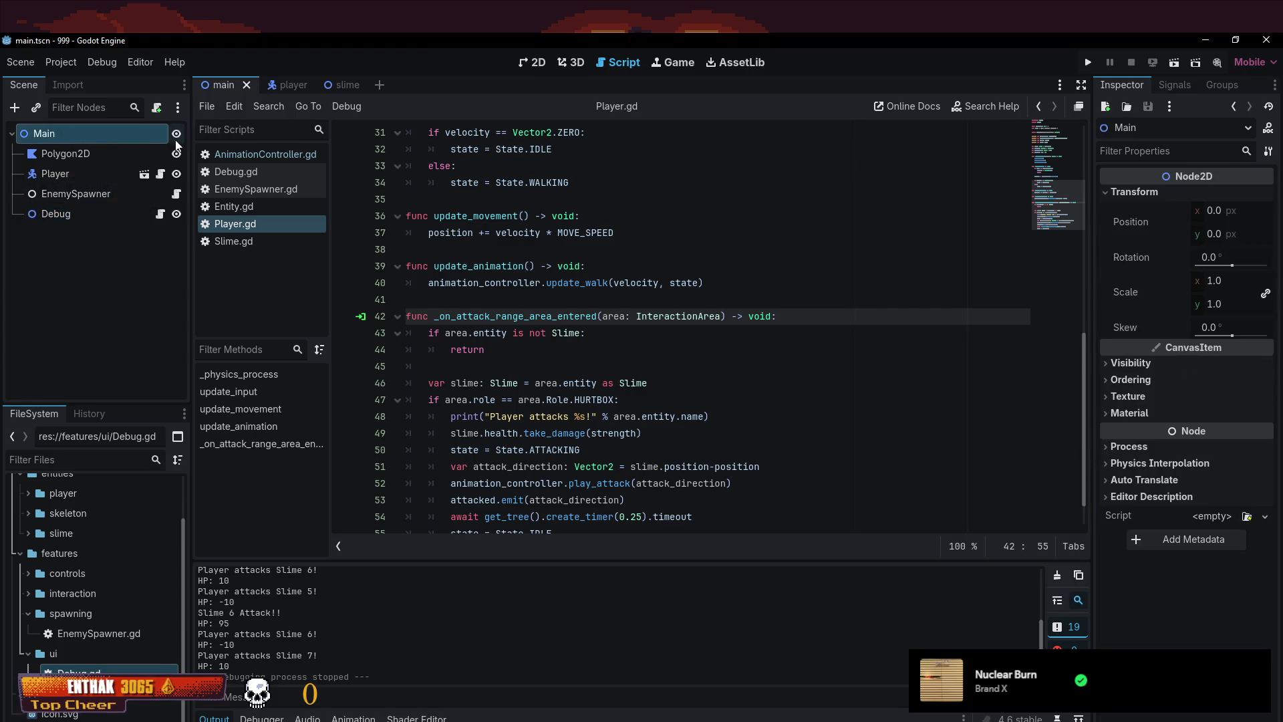
click(156, 108)
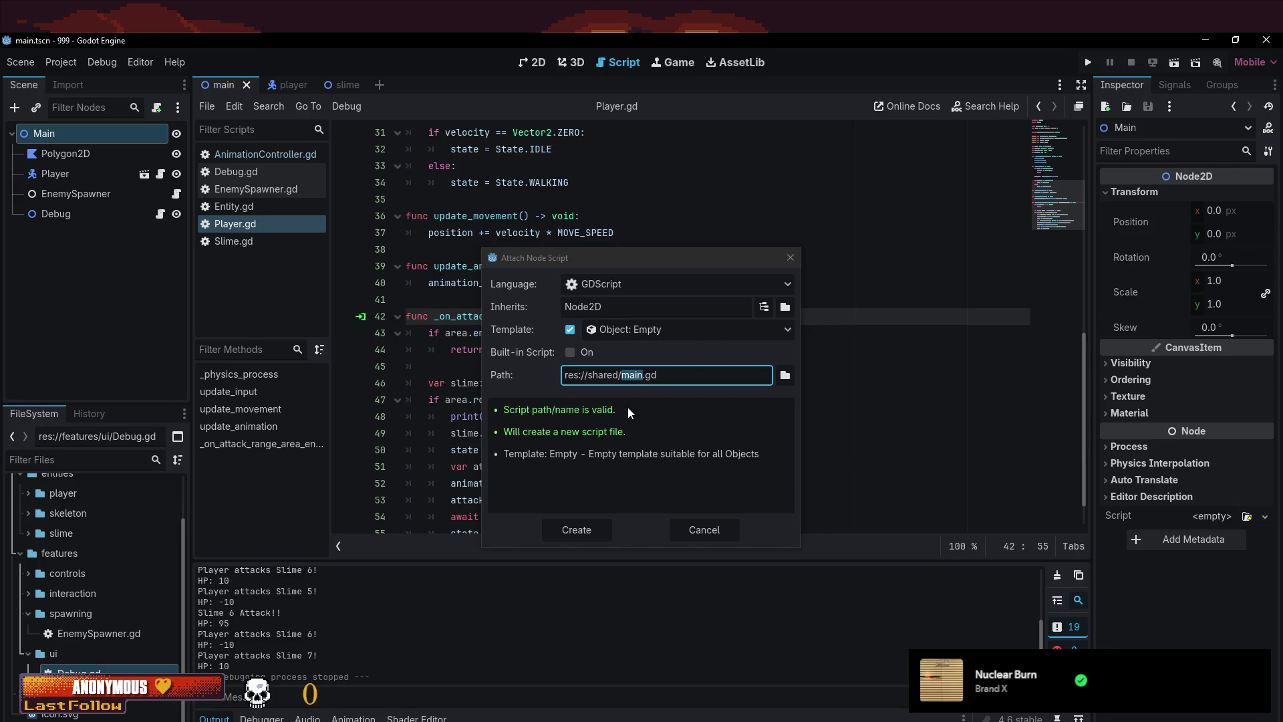
click(624, 377)
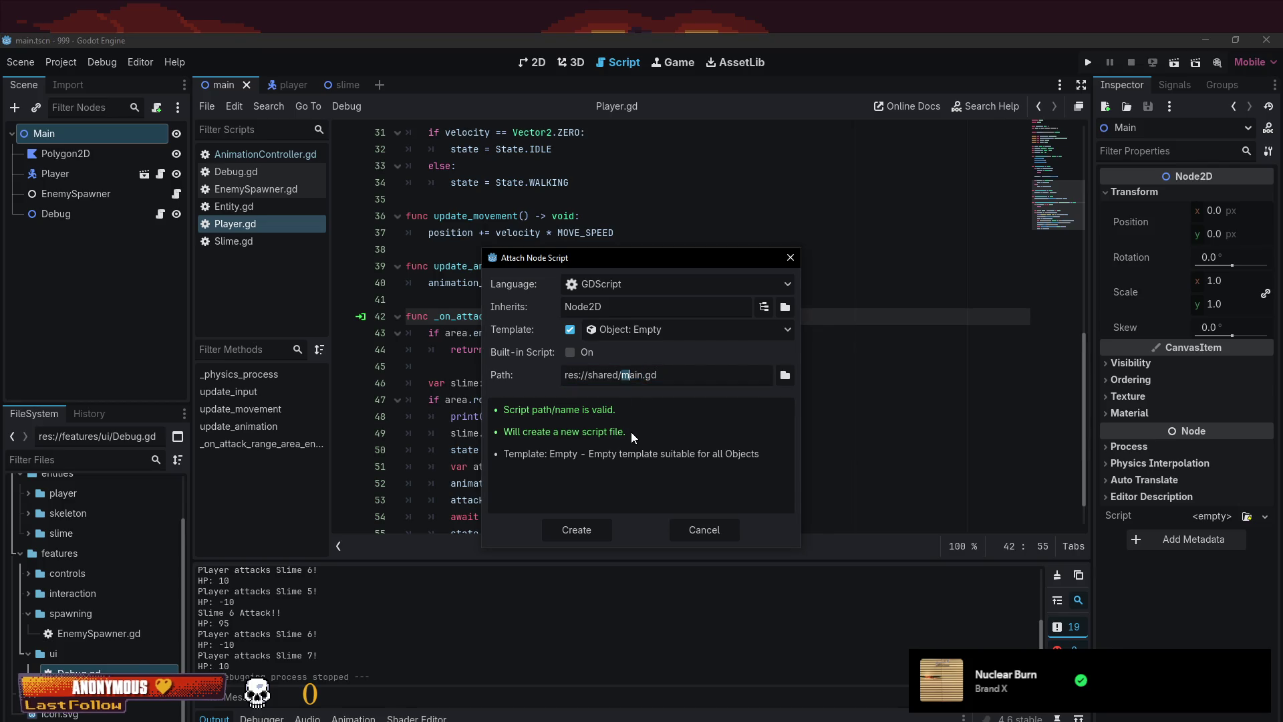
key(Delete)
text(M)
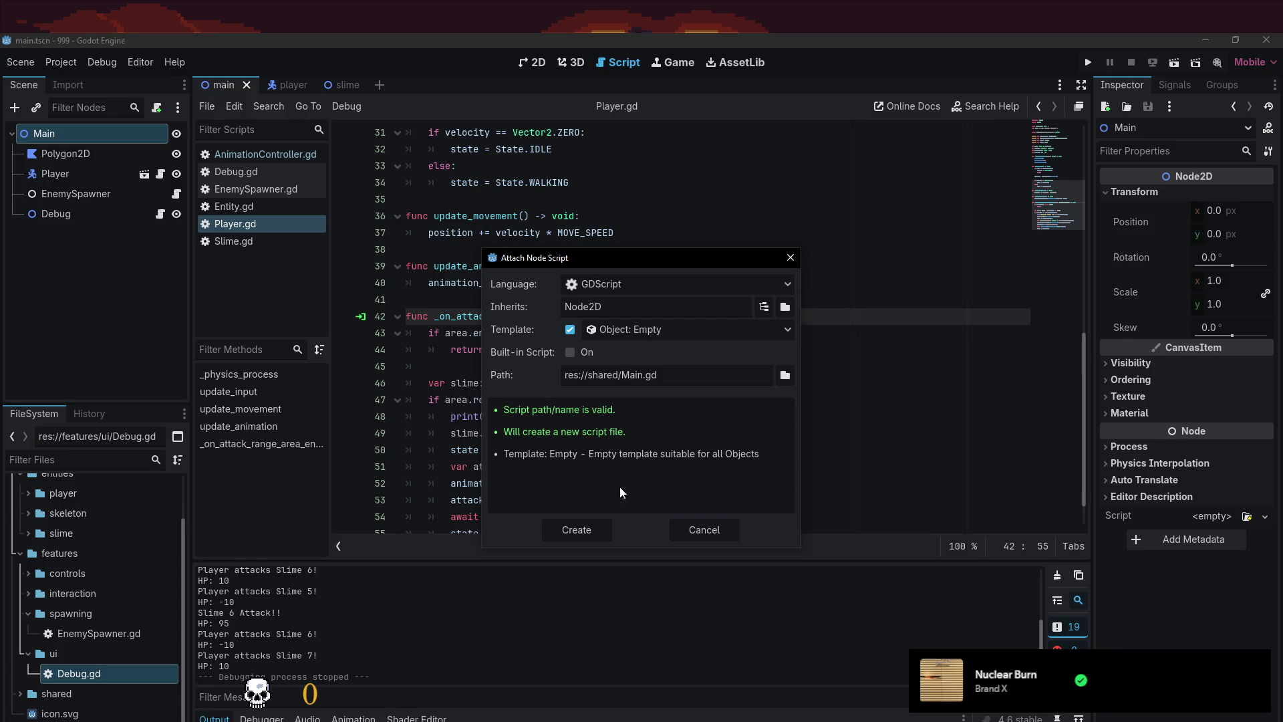
click(578, 530)
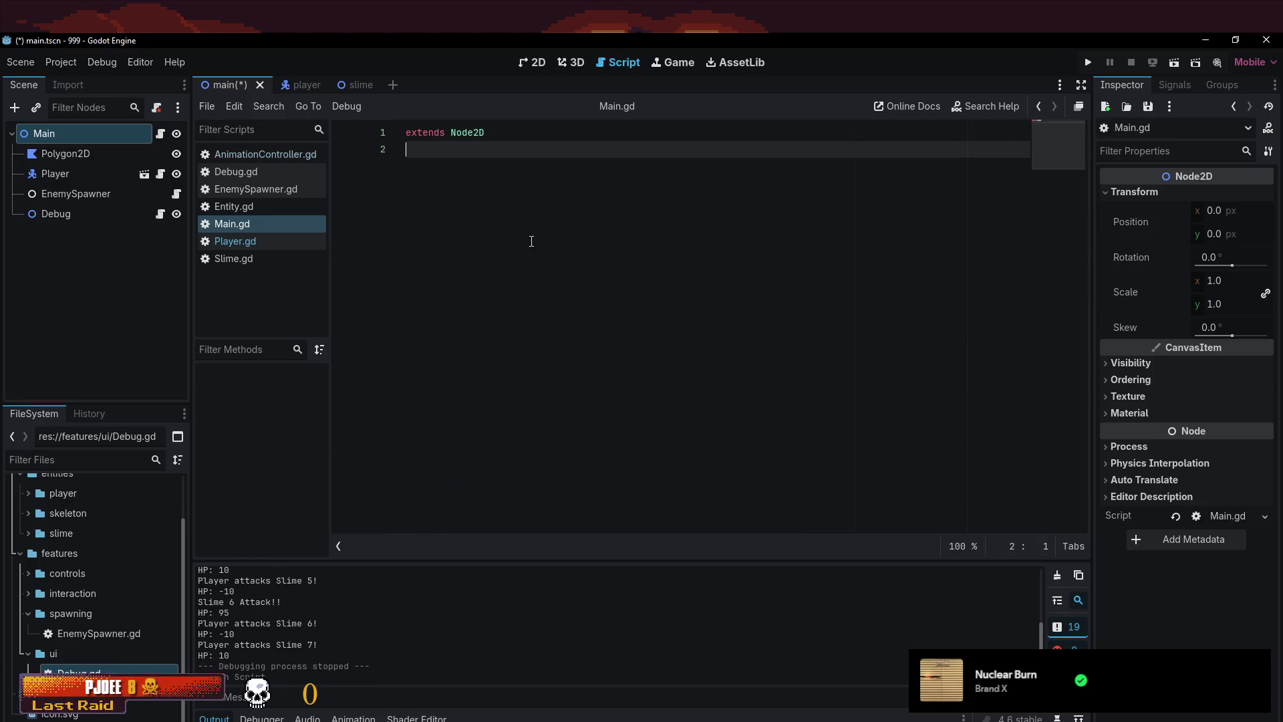
Write func _ready() -> void: below extends Node2D in Main.gd
key(Return)
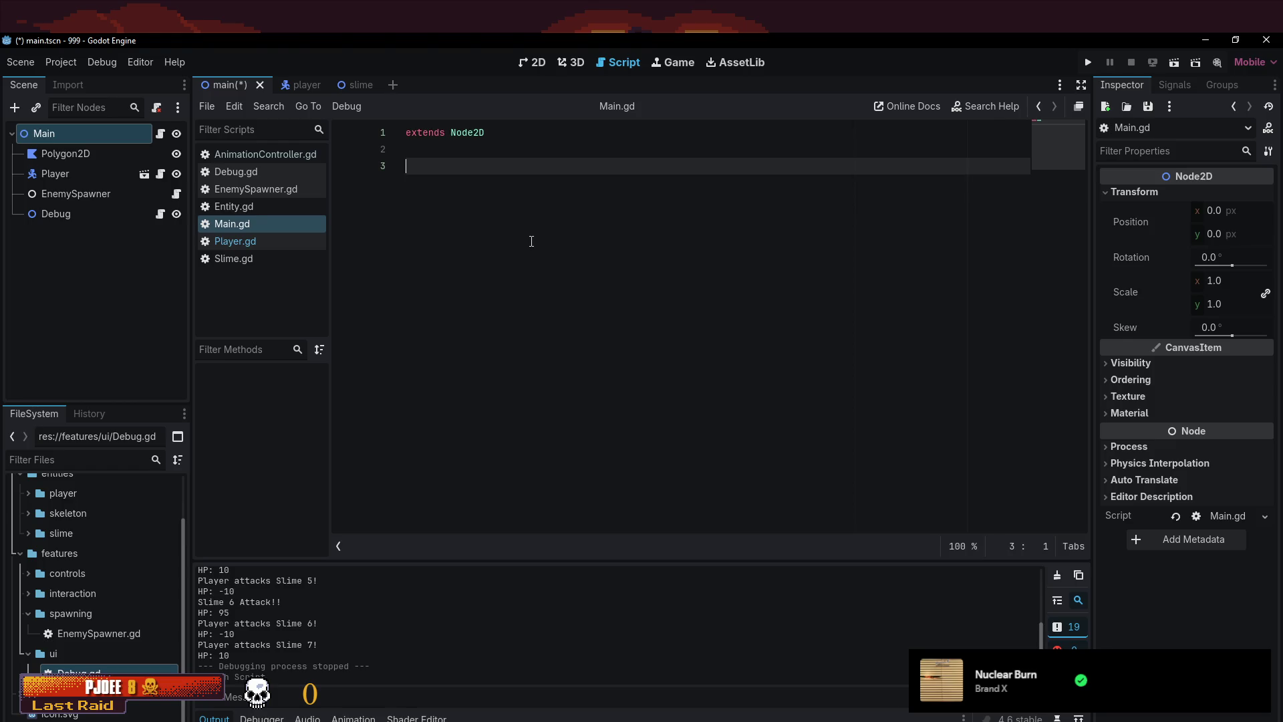
text(ready)
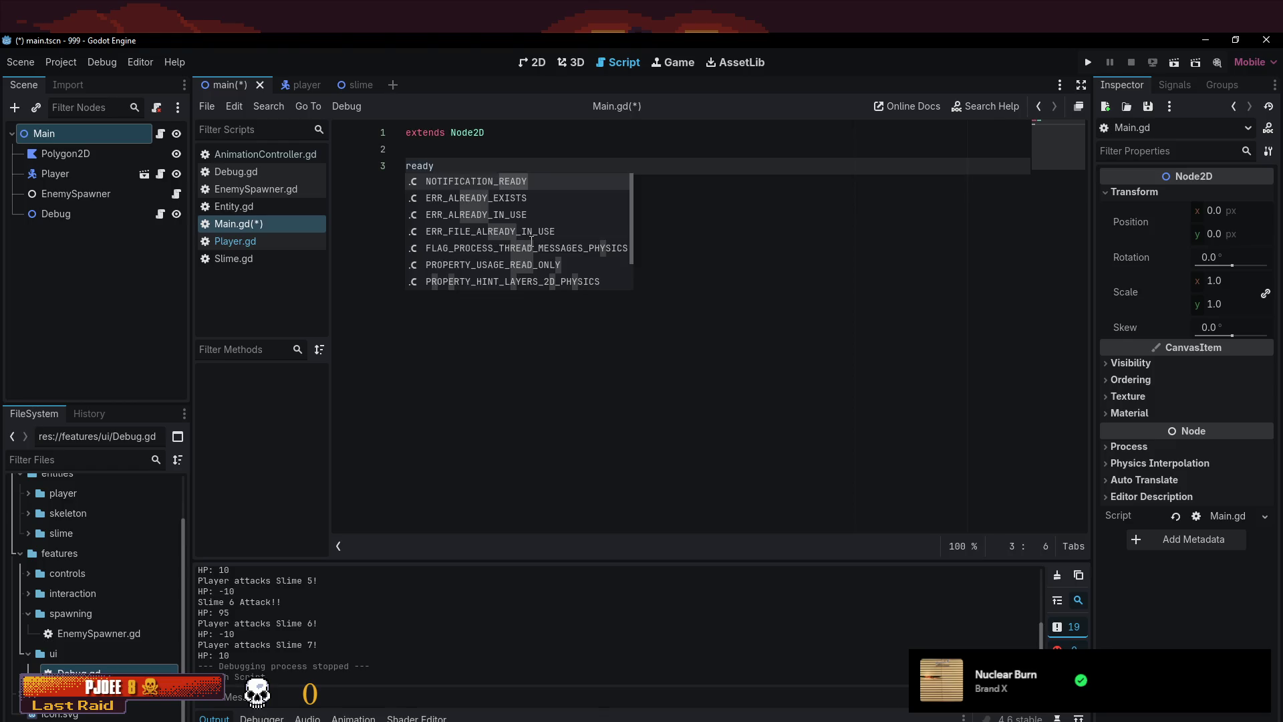
key(Escape)
key(BackSpace)
key(BackSpace)
key(BackSpace)
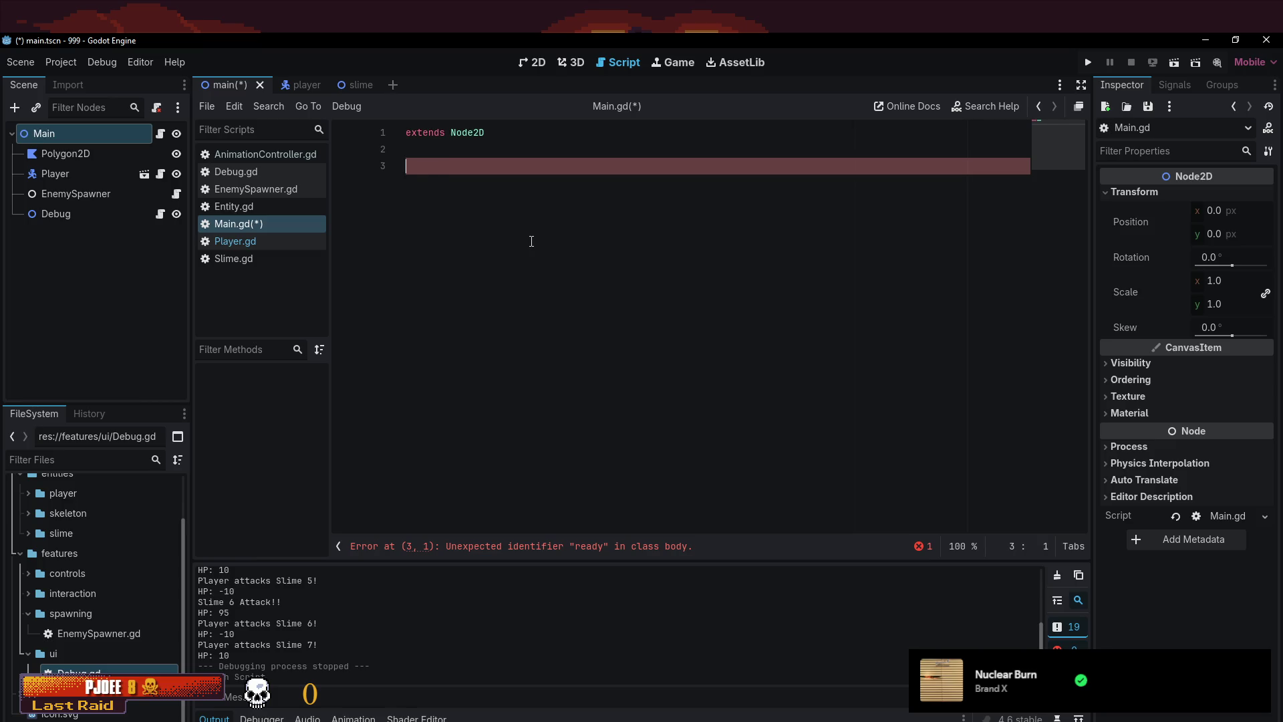
text(func )
text(_ready)
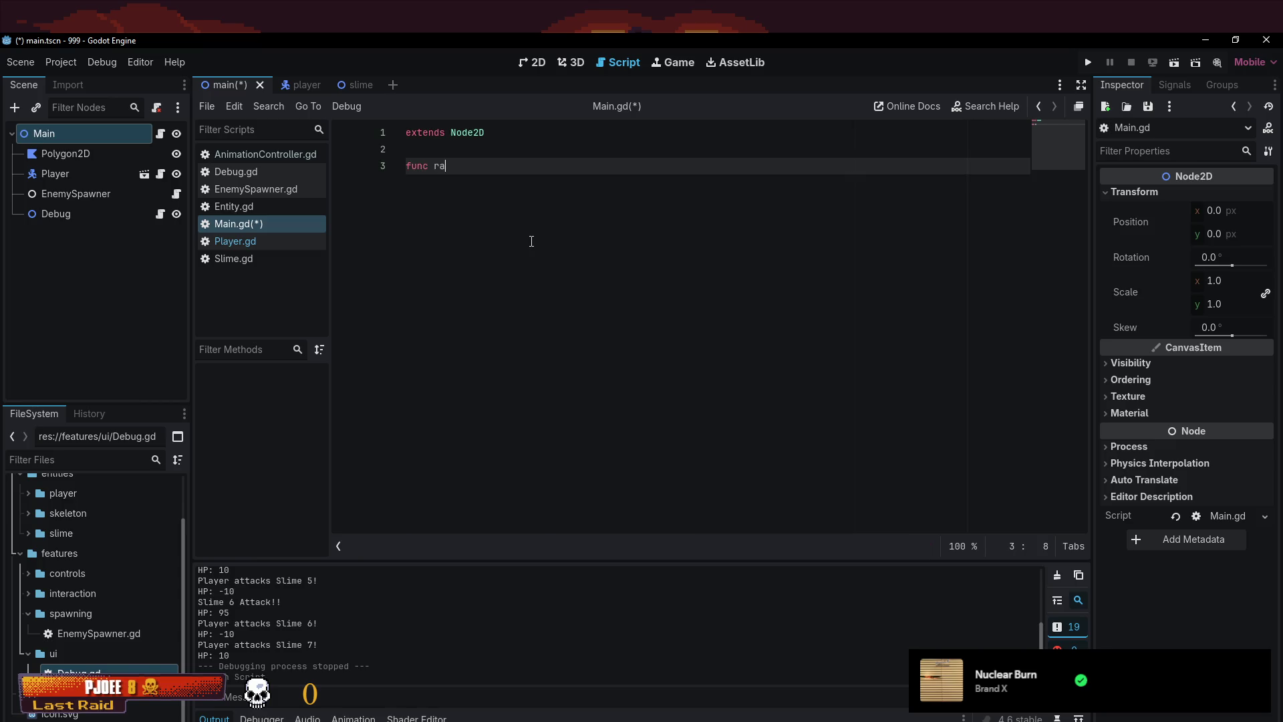
key(Return)
text(-> void:)
key(Return)
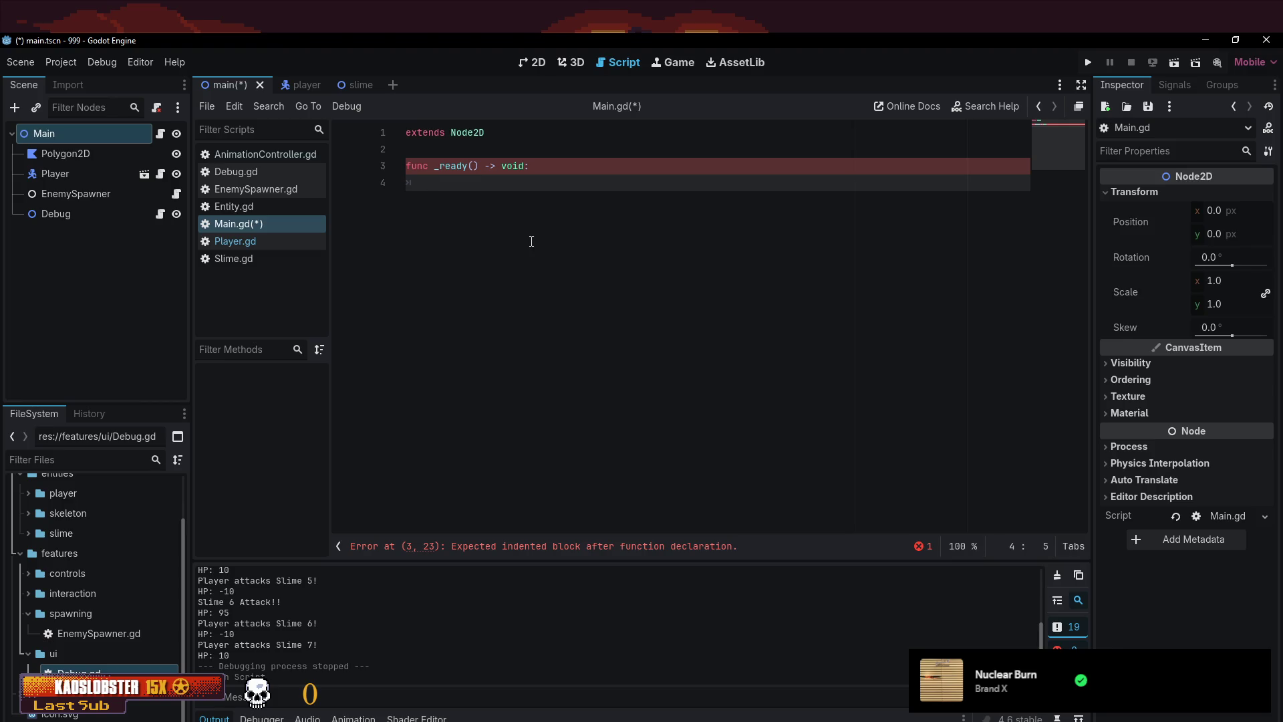
Add blank lines above _ready for variables and begin an @ annotation
text(Debug)
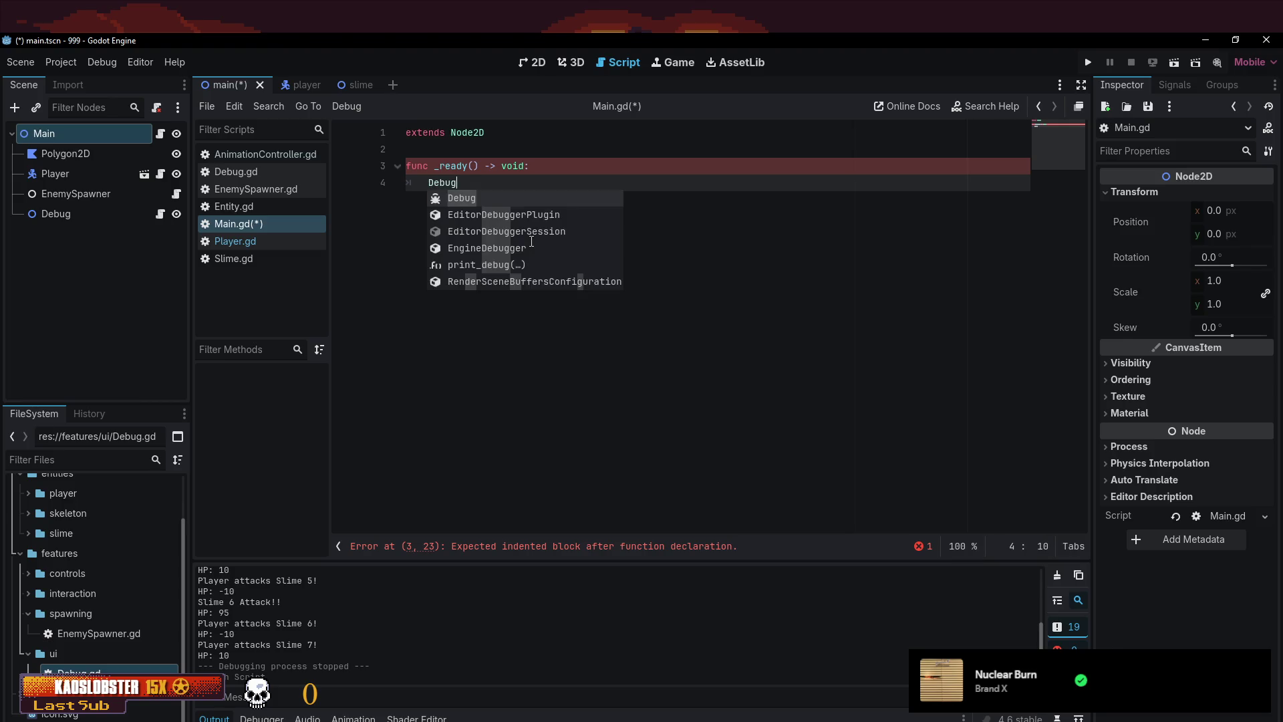
key(BackSpace)
key(BackSpace)
key(BackSpace)
key(BackSpace)
key(Up)
key(Up)
key(Return)
key(Return)
key(Up)
key(Up)
key(Down)
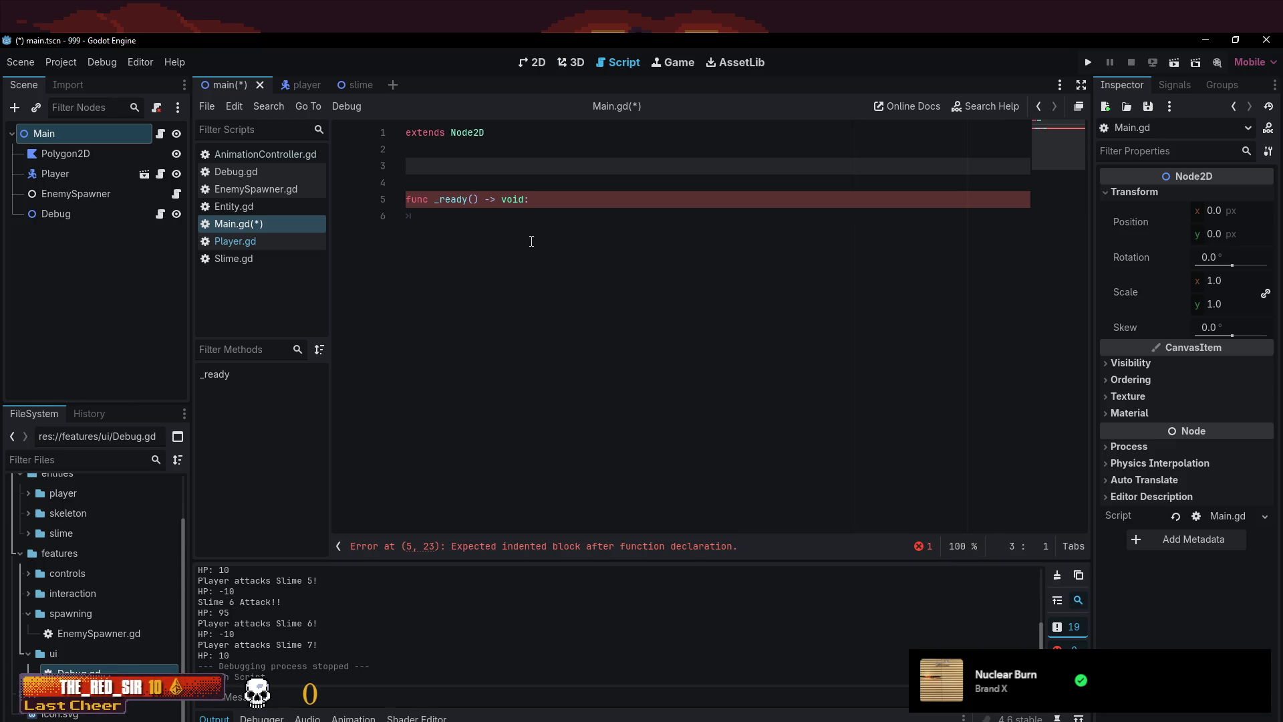
text(@)
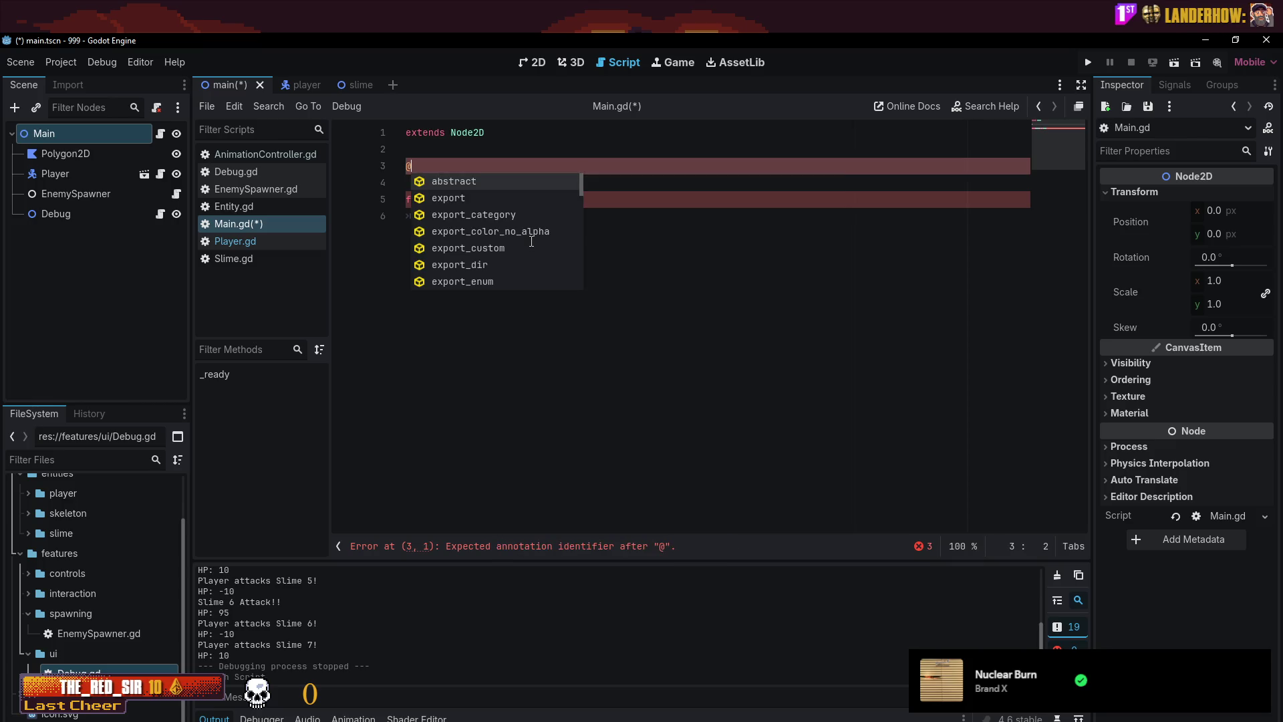
key(Return)
key(BackSpace)
key(BackSpace)
key(BackSpace)
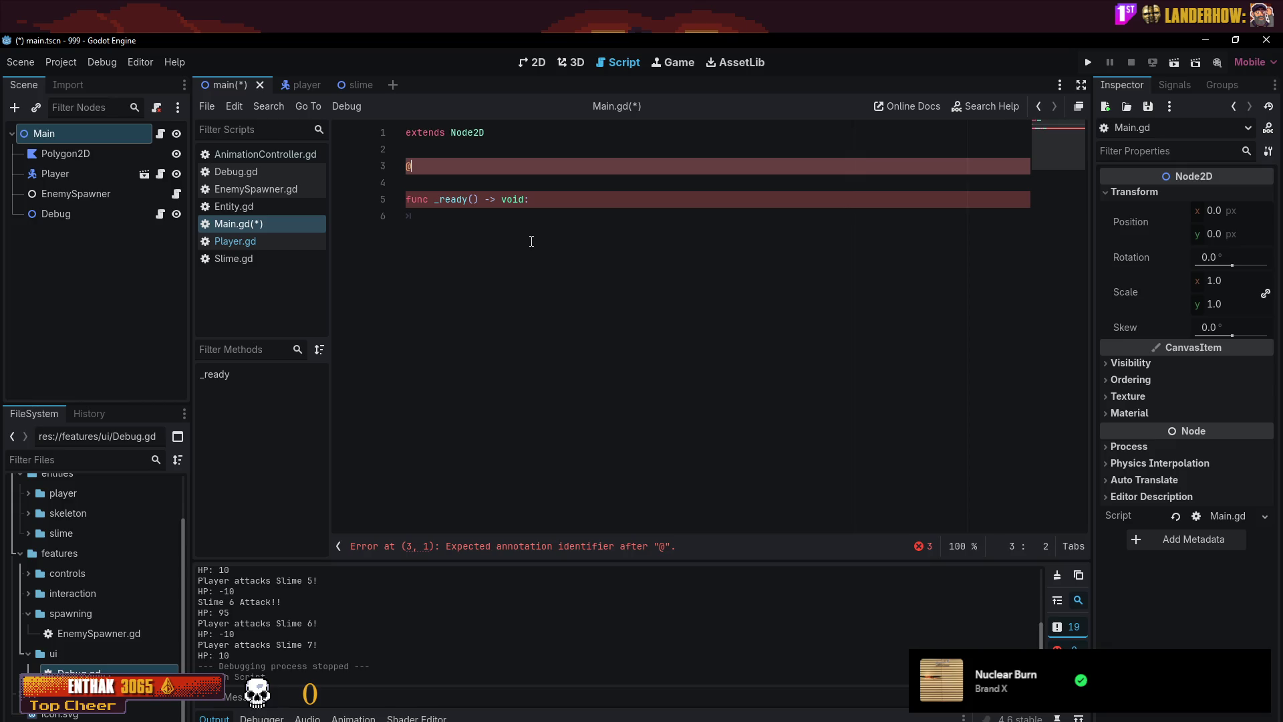
text(exp)
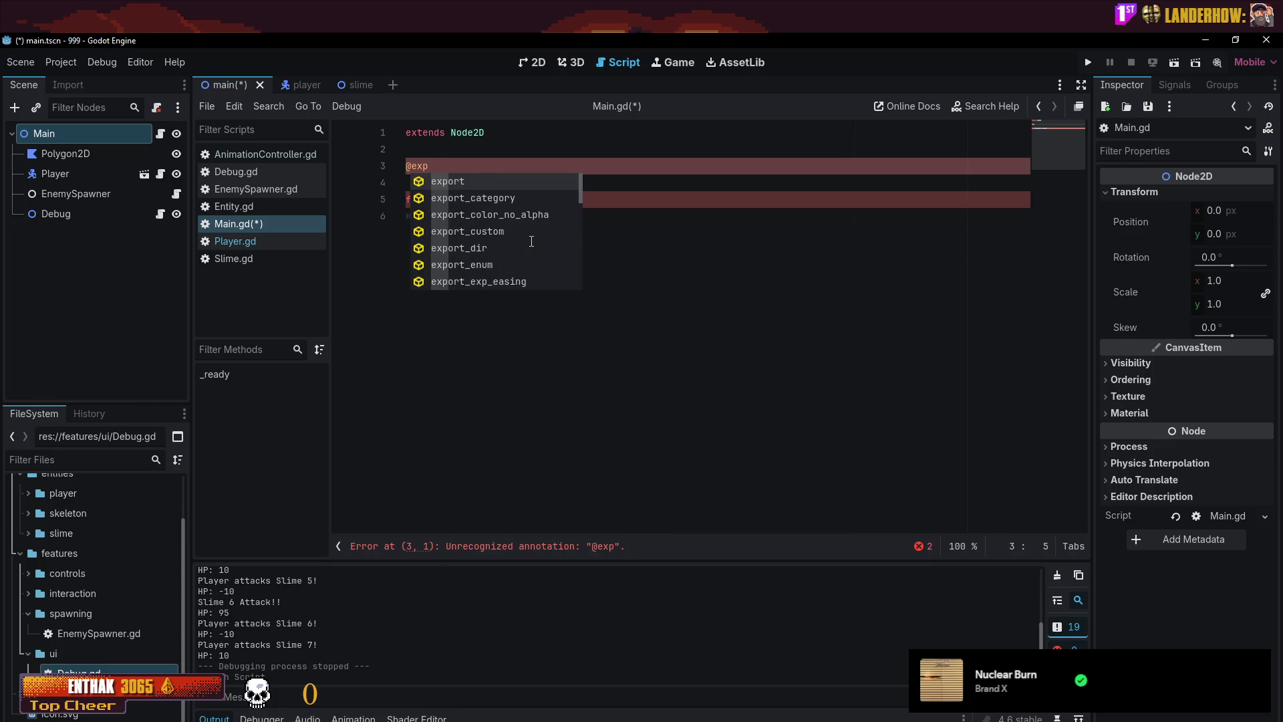
text(ort)
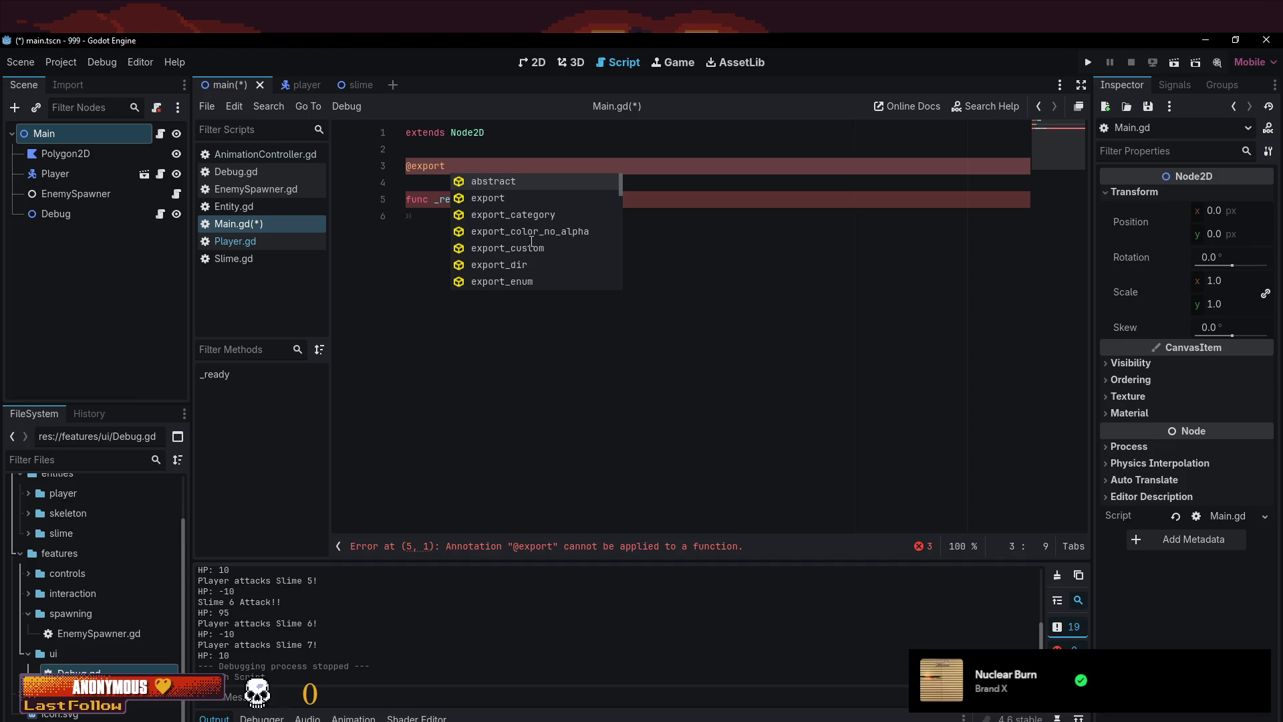
text(player)
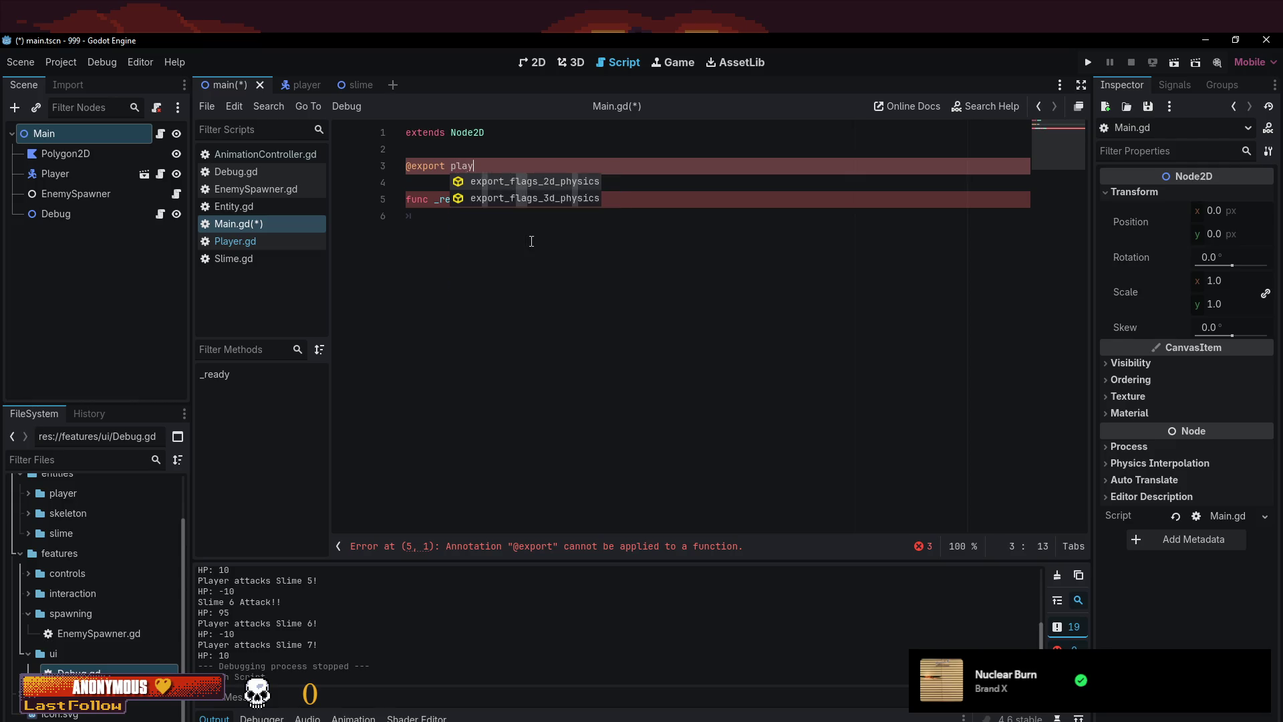
key(Escape)
key(BackSpace)
key(BackSpace)
key(BackSpace)
text(var player)
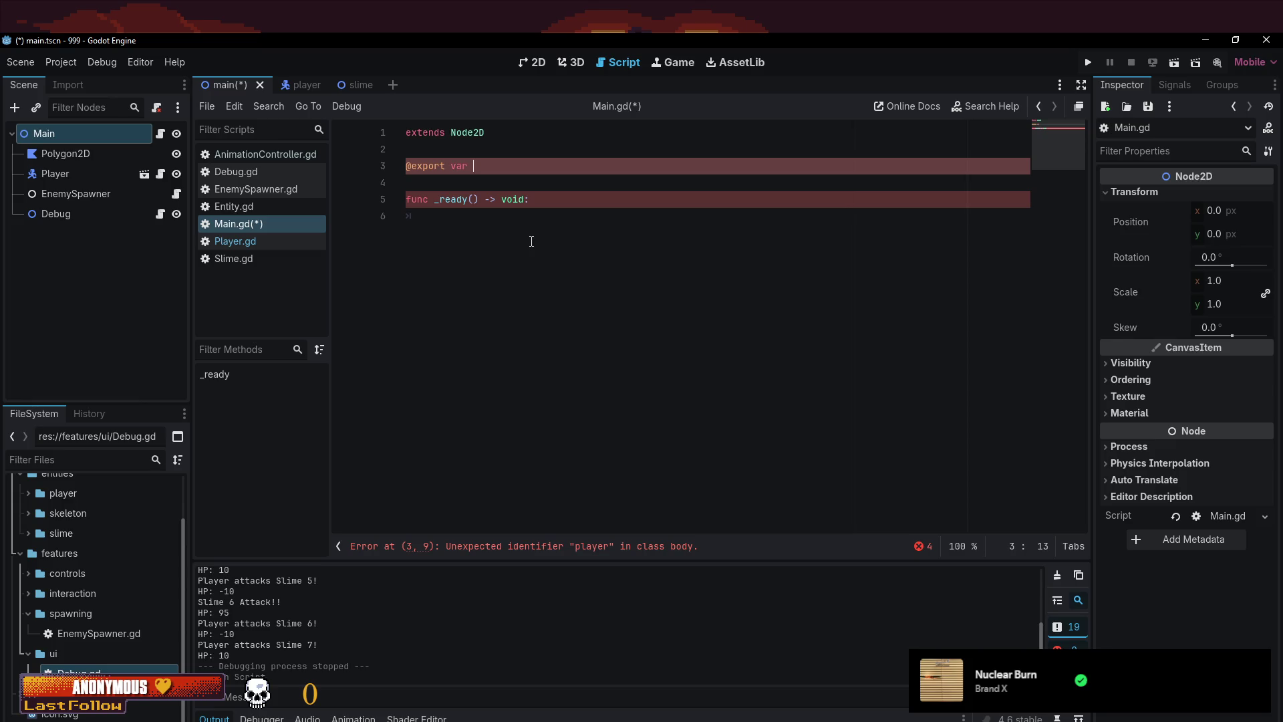
text(: Player)
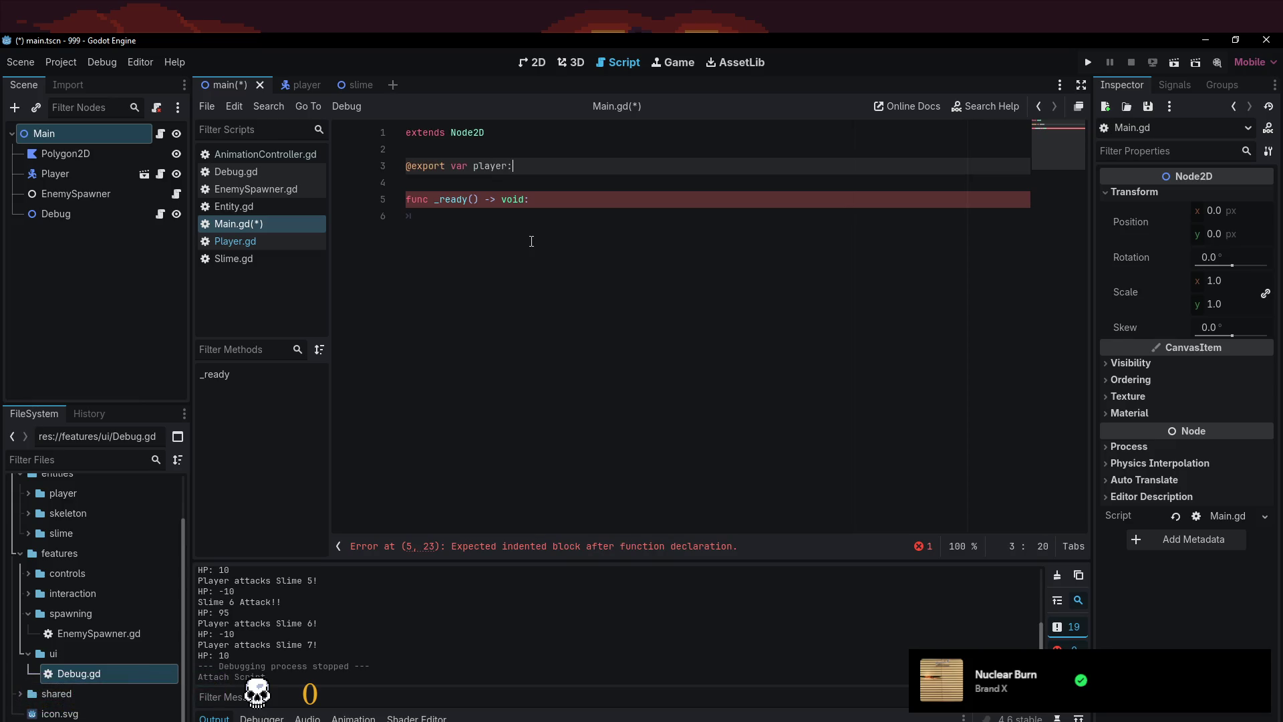
key(Return)
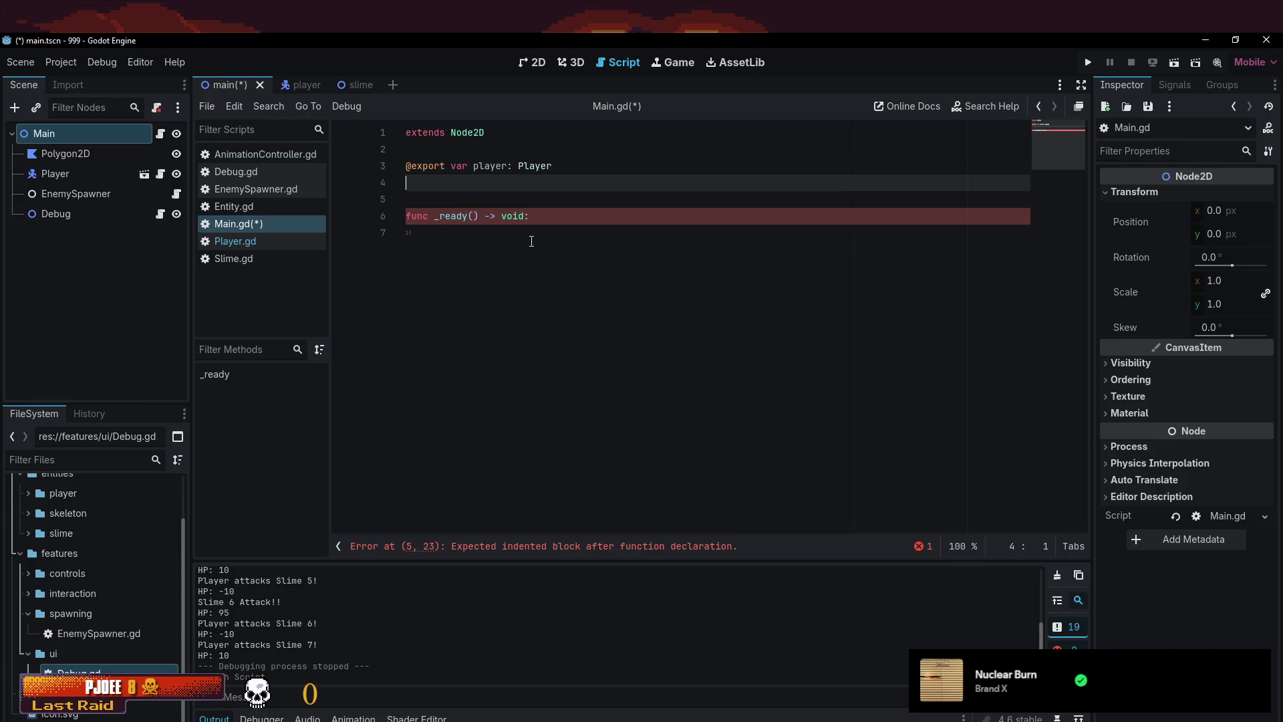
Duplicate the player declaration and change the copy to spawner: EnemySpawner
key(Up)
key(ctrl+c)
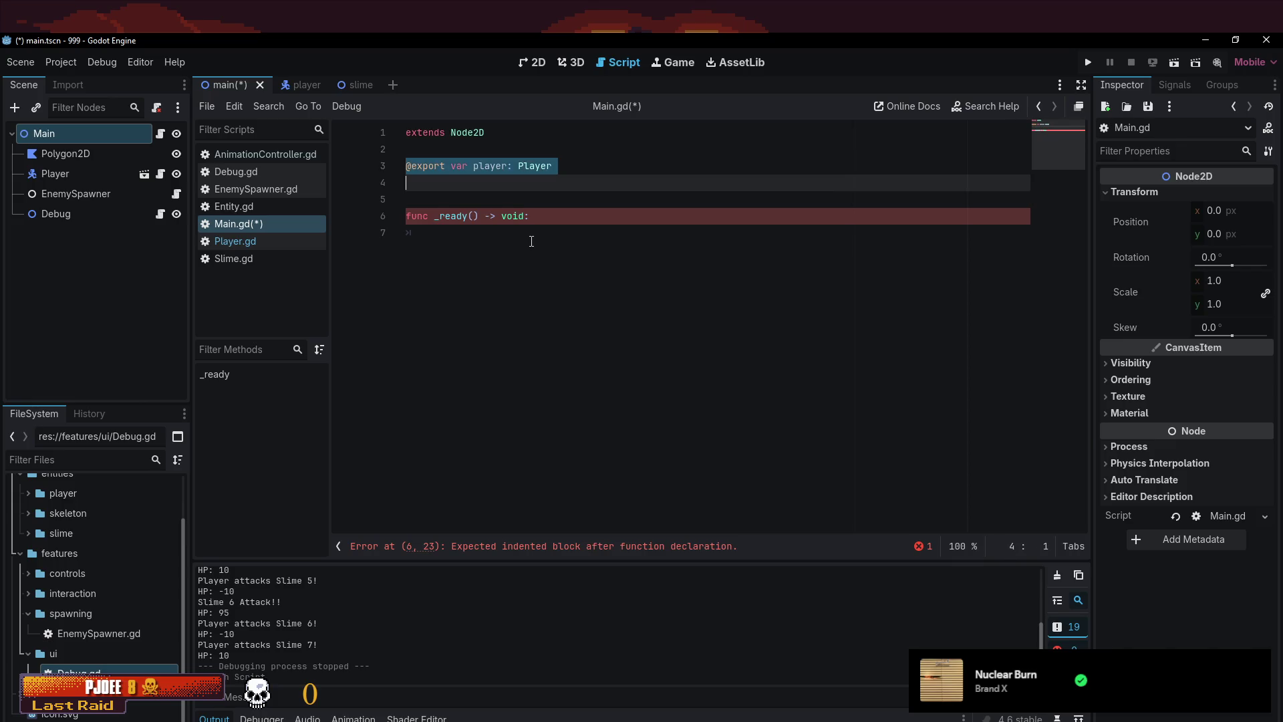
key(Down)
key(ctrl+v)
key(ctrl+v)
key(Up)
key(Up)
key(shift+Right)
key(shift+Right)
key(shift+Right)
key(shift+Right)
key(shift+Right)
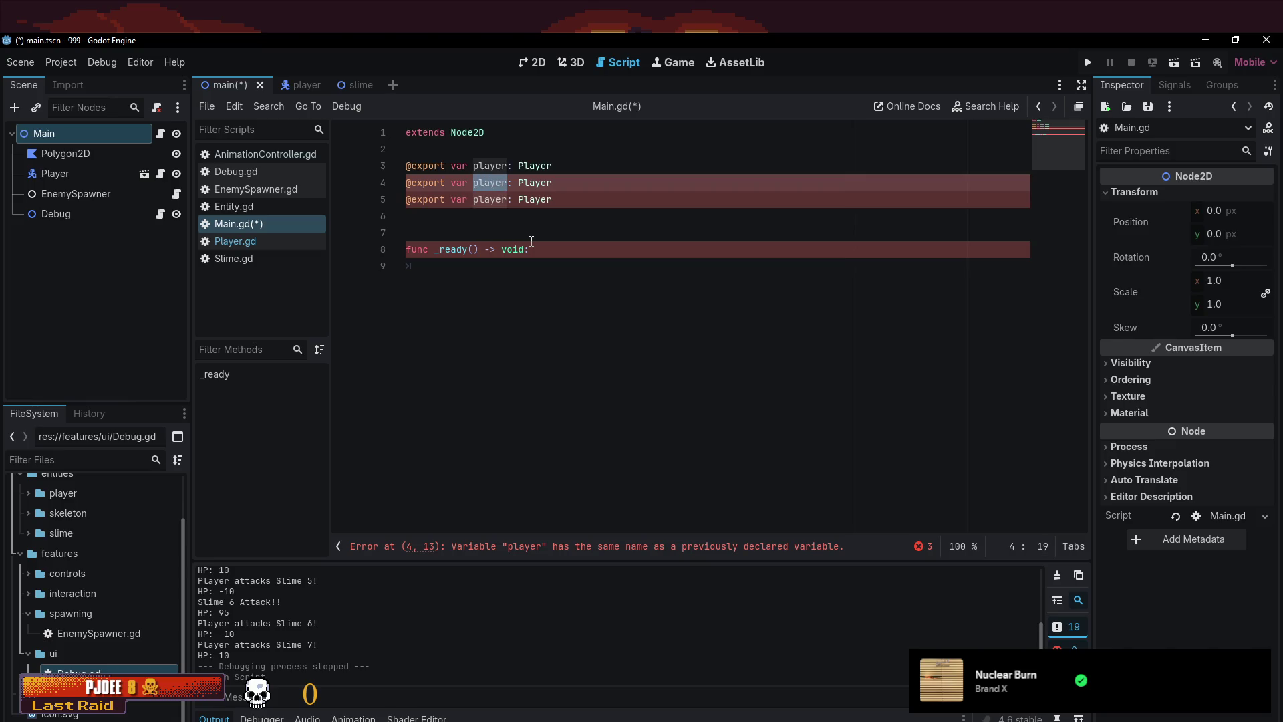
text(spawner)
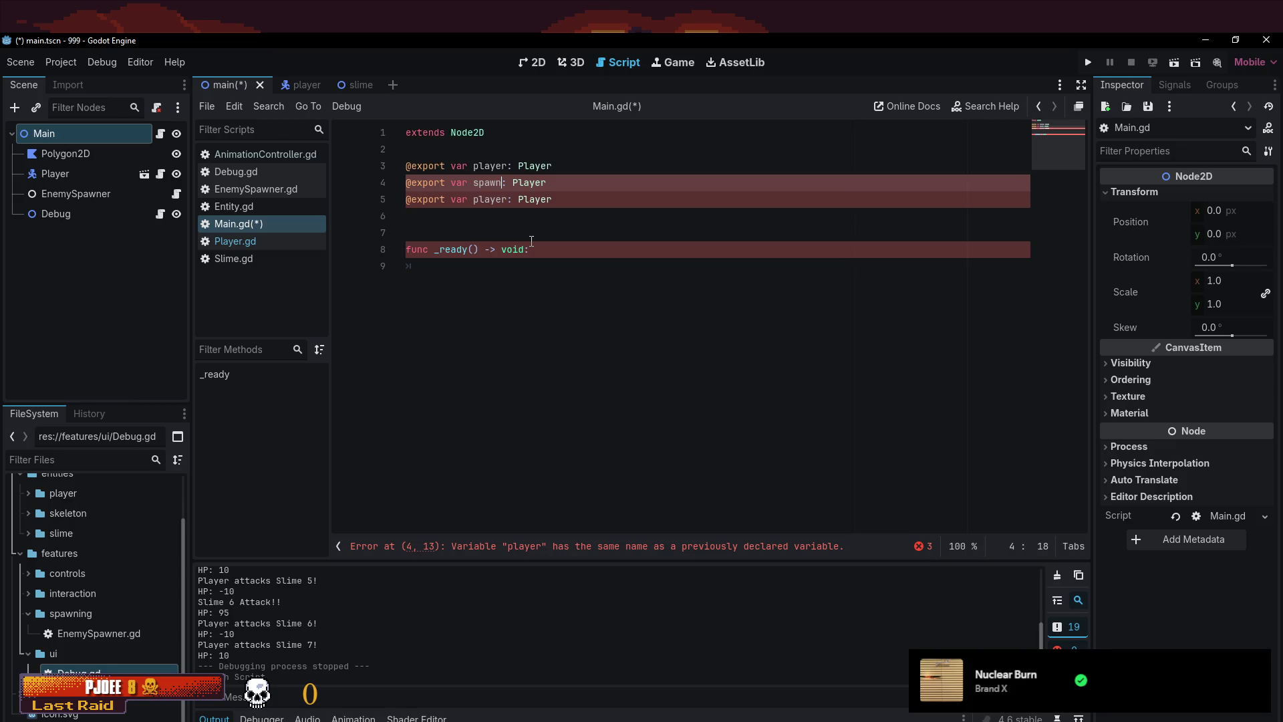
key(Right)
key(Right)
key(shift+End)
key(BackSpace)
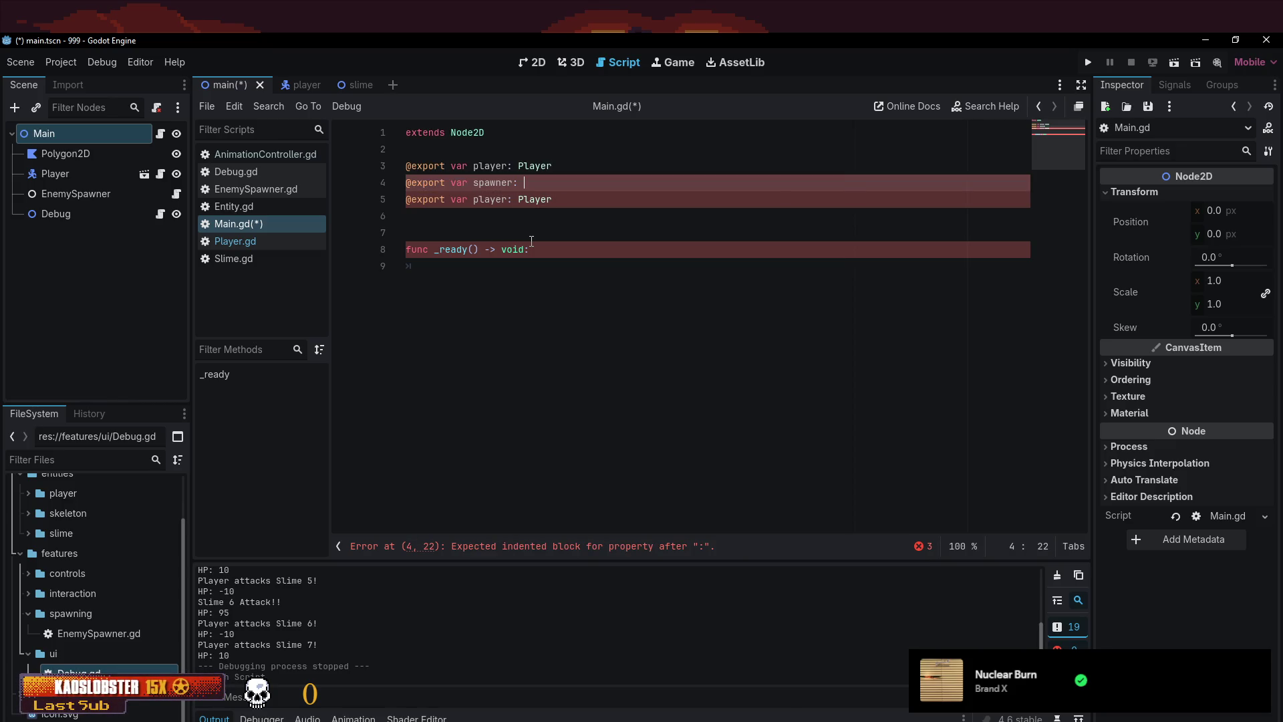
text(E)
key(Escape)
text(nemy)
key(Return)
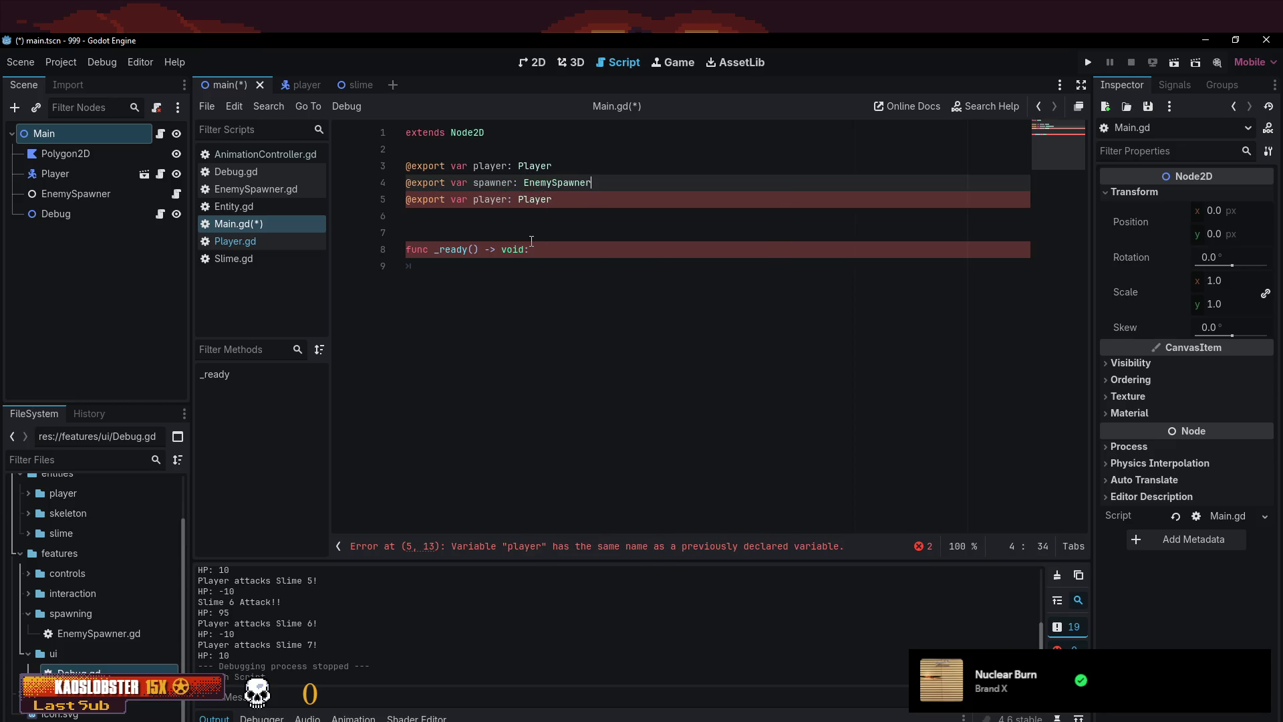
Check the third declaration on line 5, then return to the empty _ready body
key(Down)
key(Left)
key(Left)
key(Left)
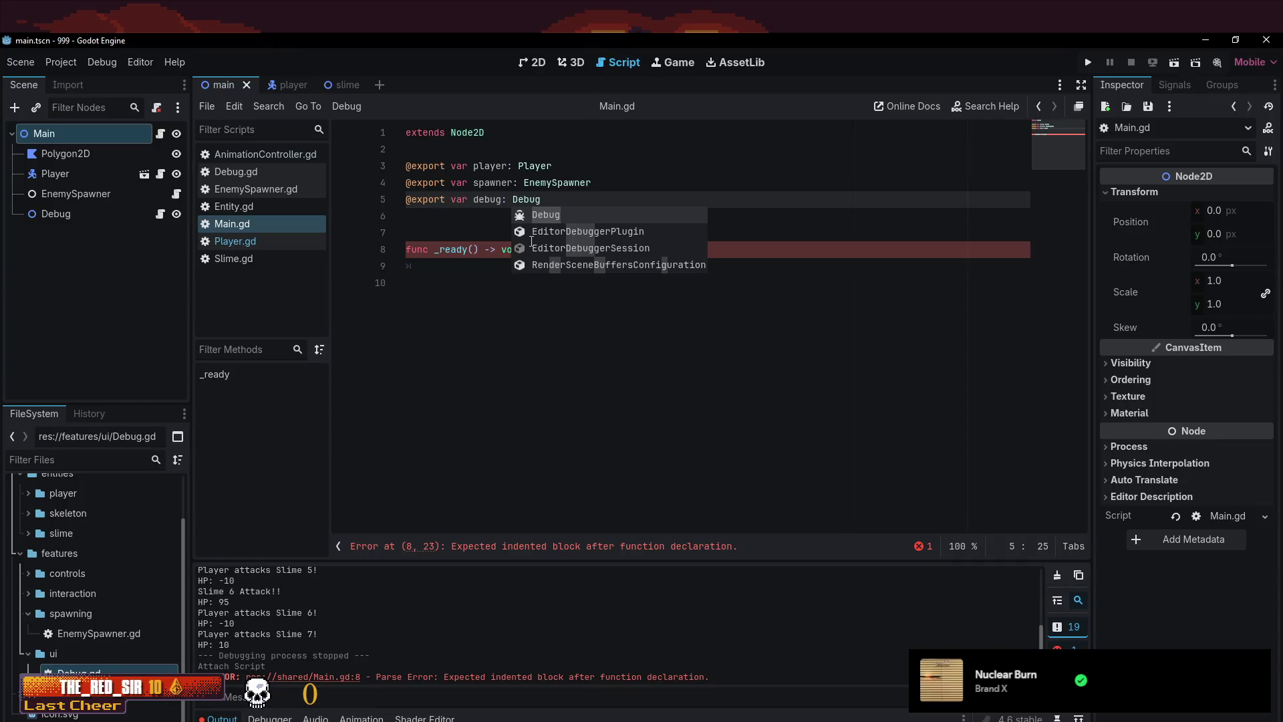
click(447, 422)
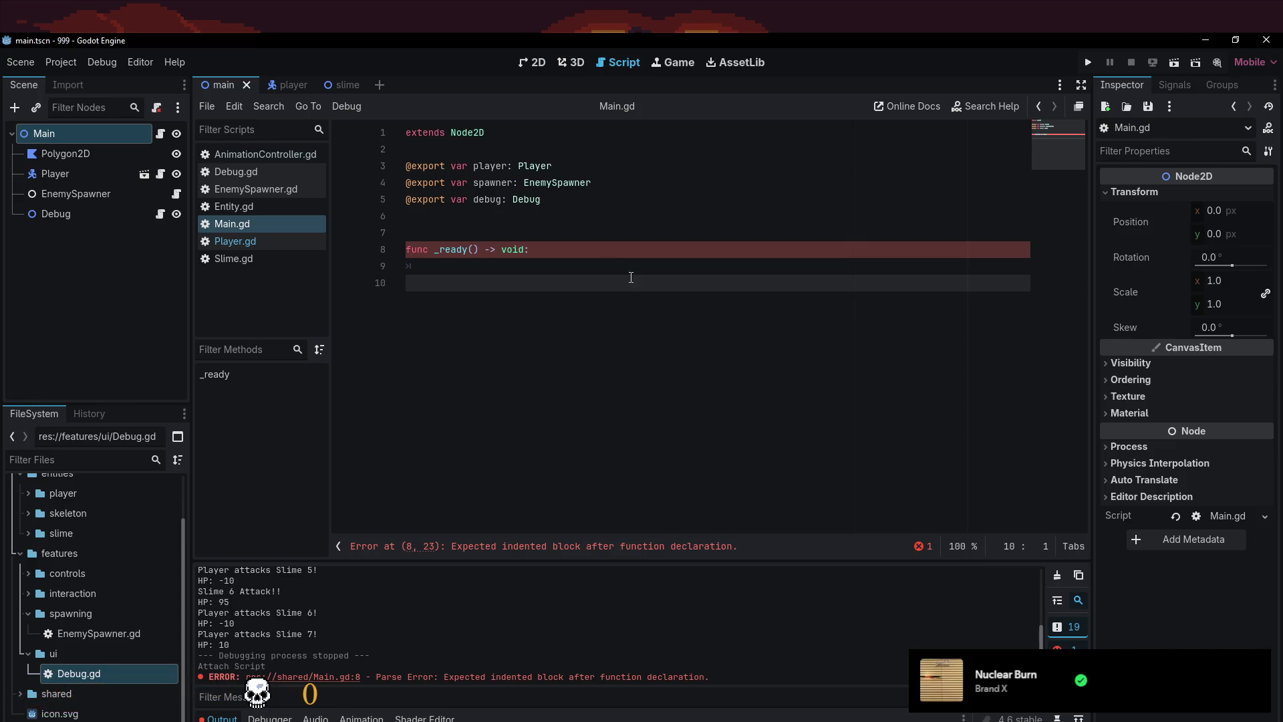
key(Up)
Put pass in _ready, assign the Player, EnemySpawner and Debug nodes to Main's exports, and save
text(pass)
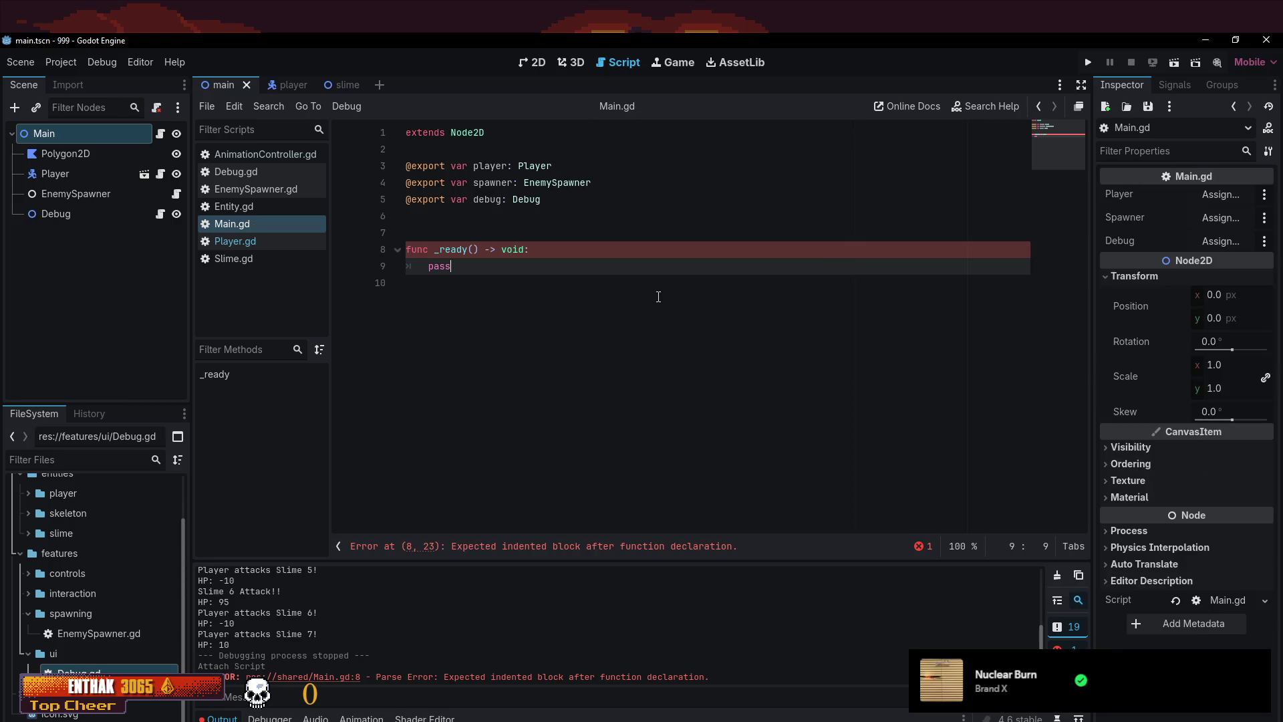
key(Down)
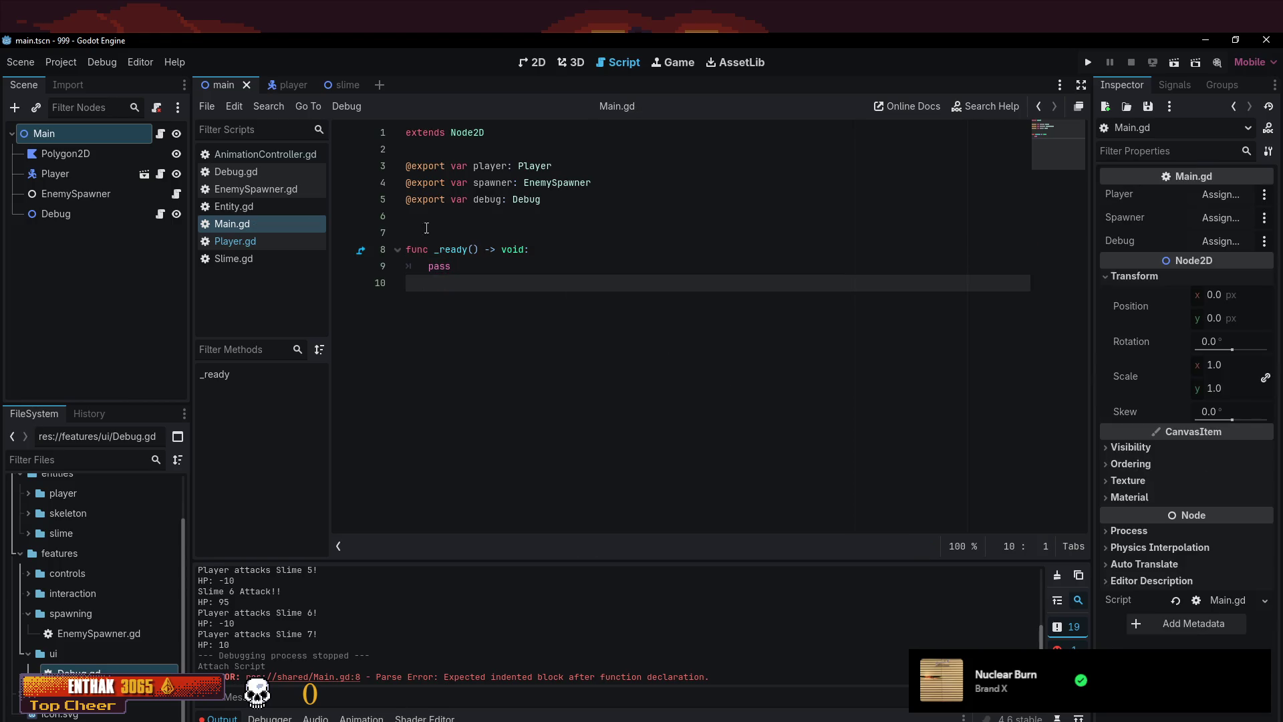
mouse_move(55, 174)
mouse_down()
mouse_move(1142, 257)
mouse_move(1221, 194)
mouse_up()
drag(94, 199, 1203, 218)
mouse_move(56, 220)
mouse_down()
mouse_move(1196, 261)
mouse_move(1237, 242)
mouse_up()
key(ctrl+s)
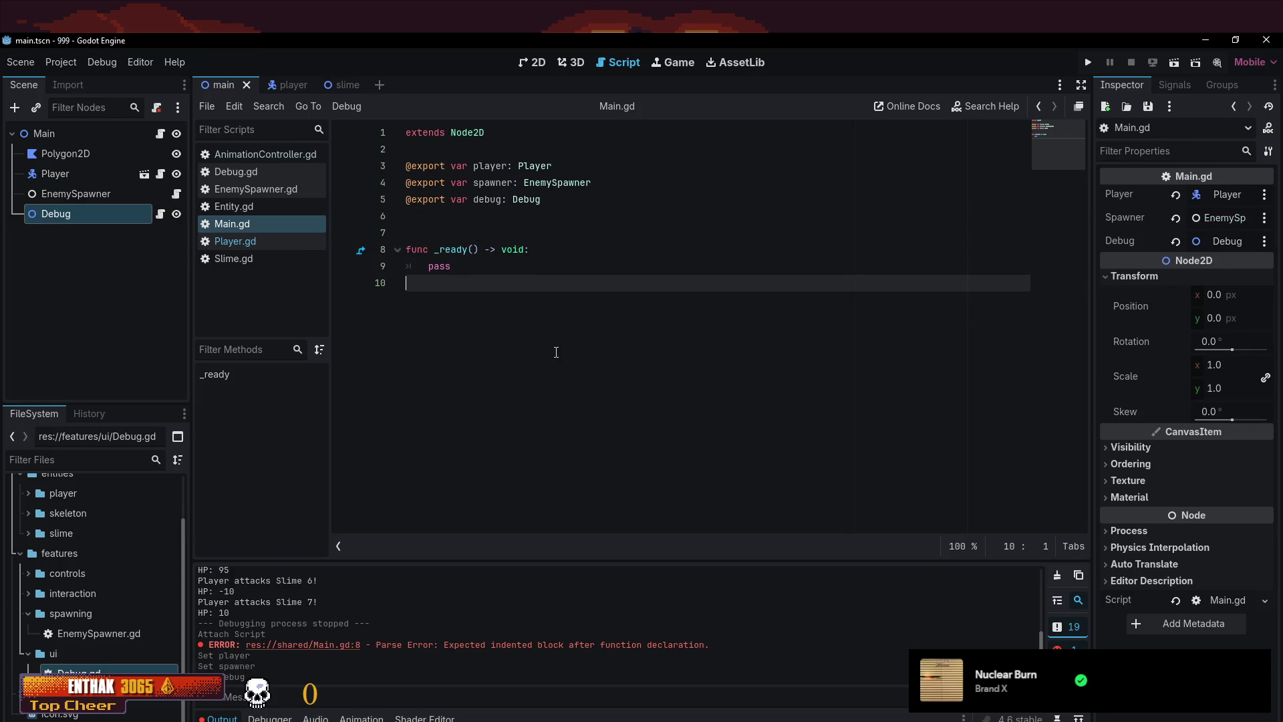
Replace pass in _ready with a player.attacked.connect call
key(Up)
key(End)
key(BackSpace)
key(BackSpace)
key(BackSpace)
key(BackSpace)
text(debug )
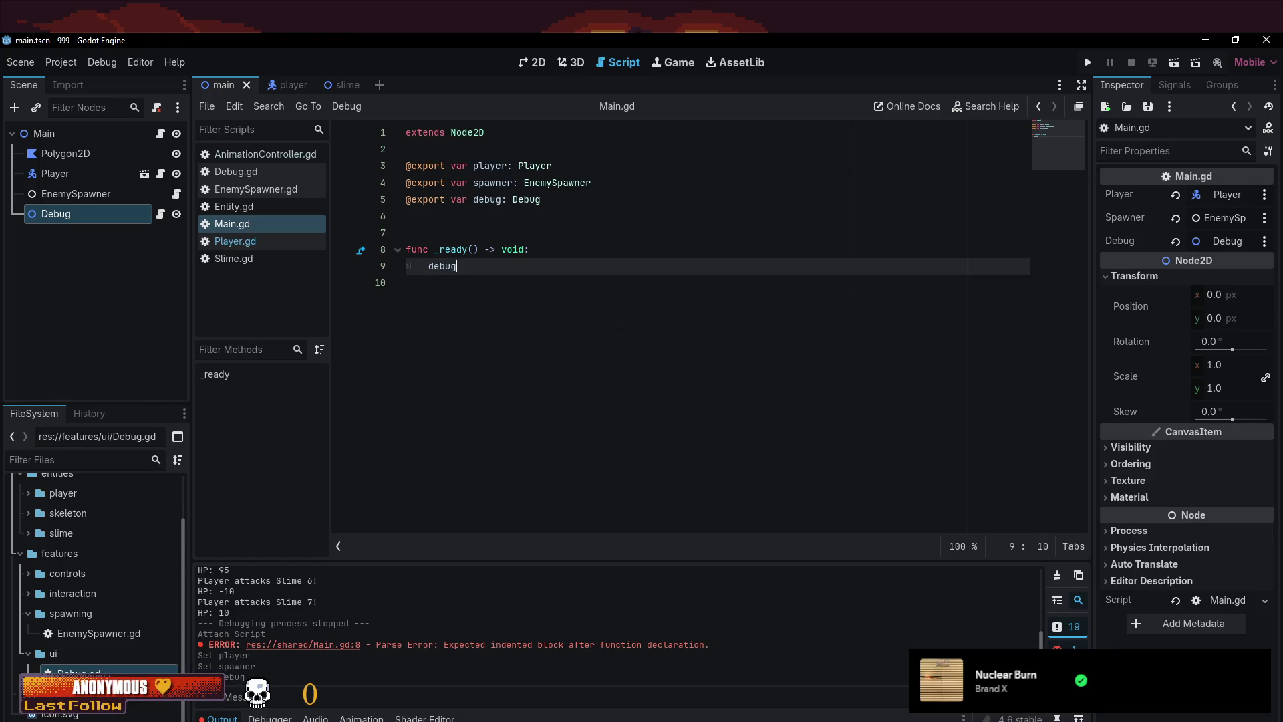
text(.)
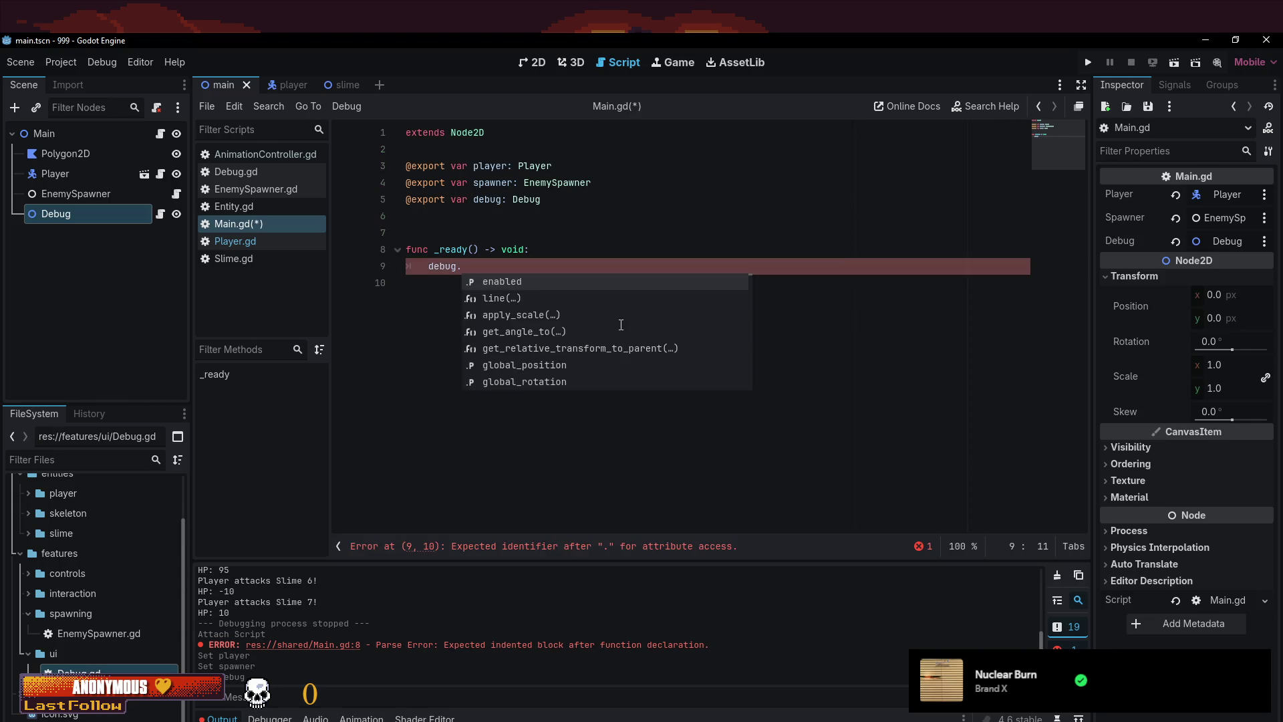
key(Escape)
key(BackSpace)
key(BackSpace)
key(BackSpace)
text(player.)
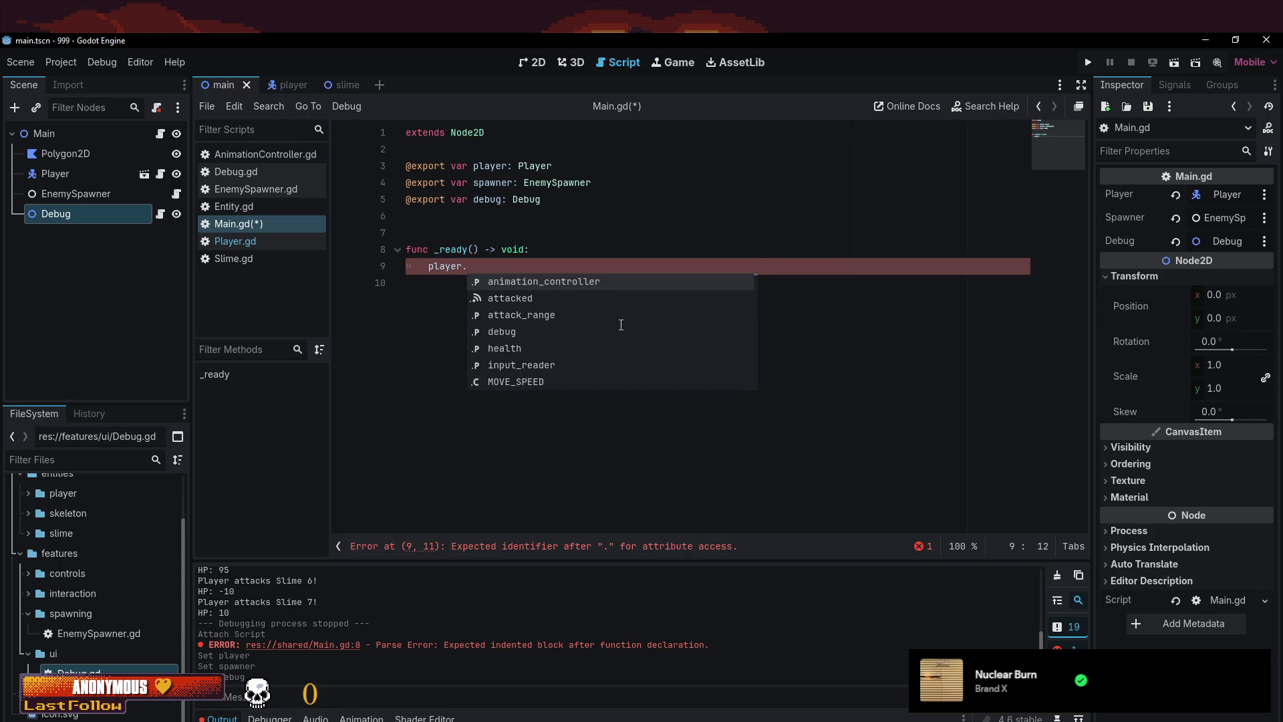
key(Down)
key(Return)
text(.con)
key(Return)
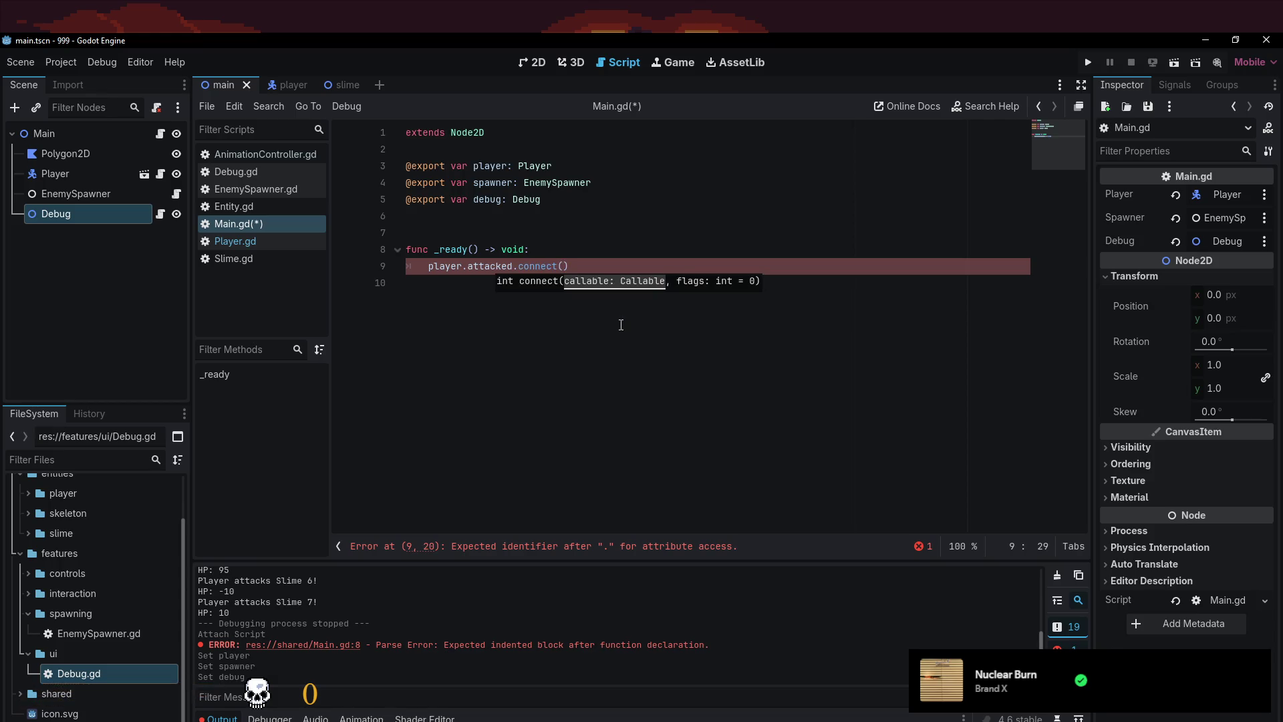
Pass debug._on_player_attacked, without parentheses, as the connect argument and save Main.gd
text(debug.)
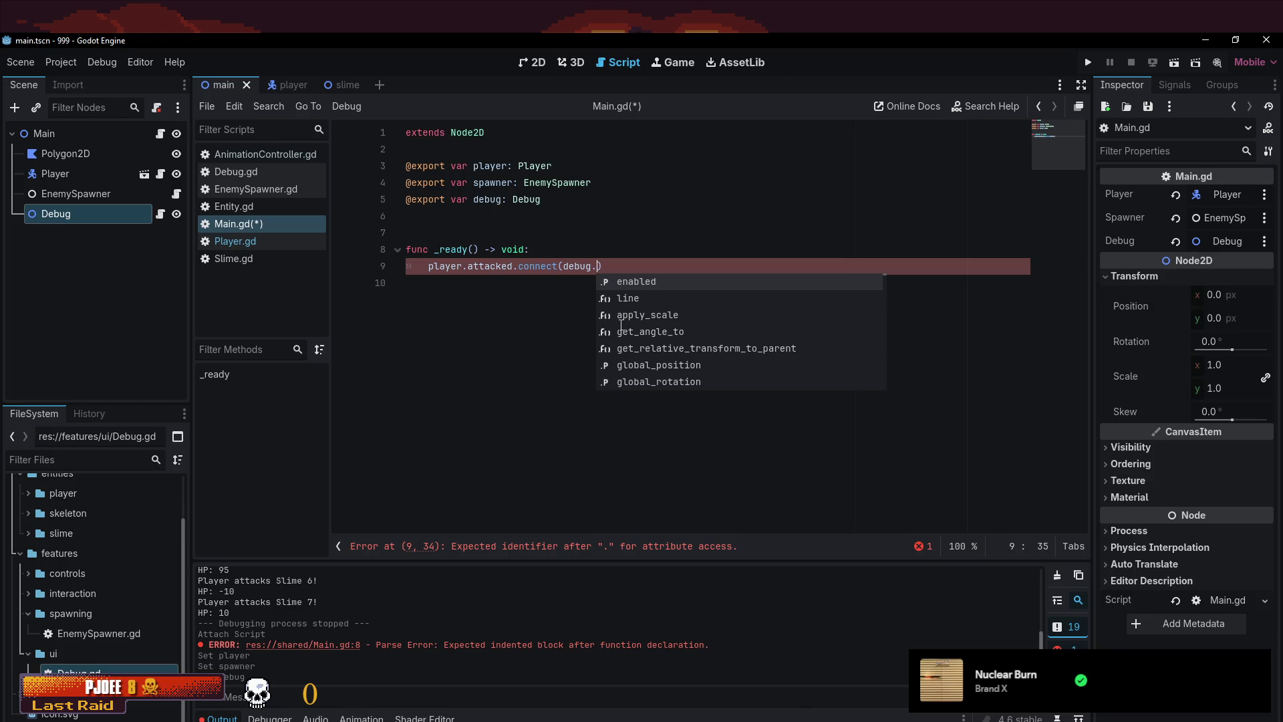
key(BackSpace)
key(BackSpace)
key(BackSpace)
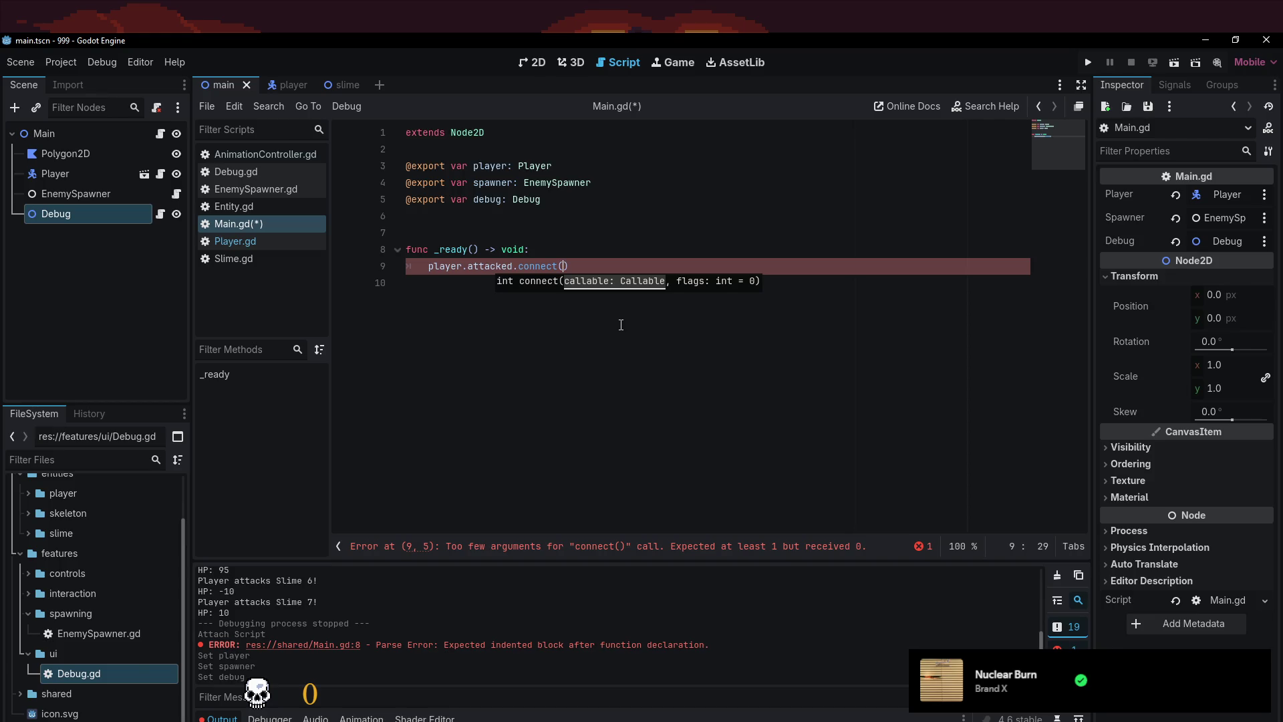
text(debug.)
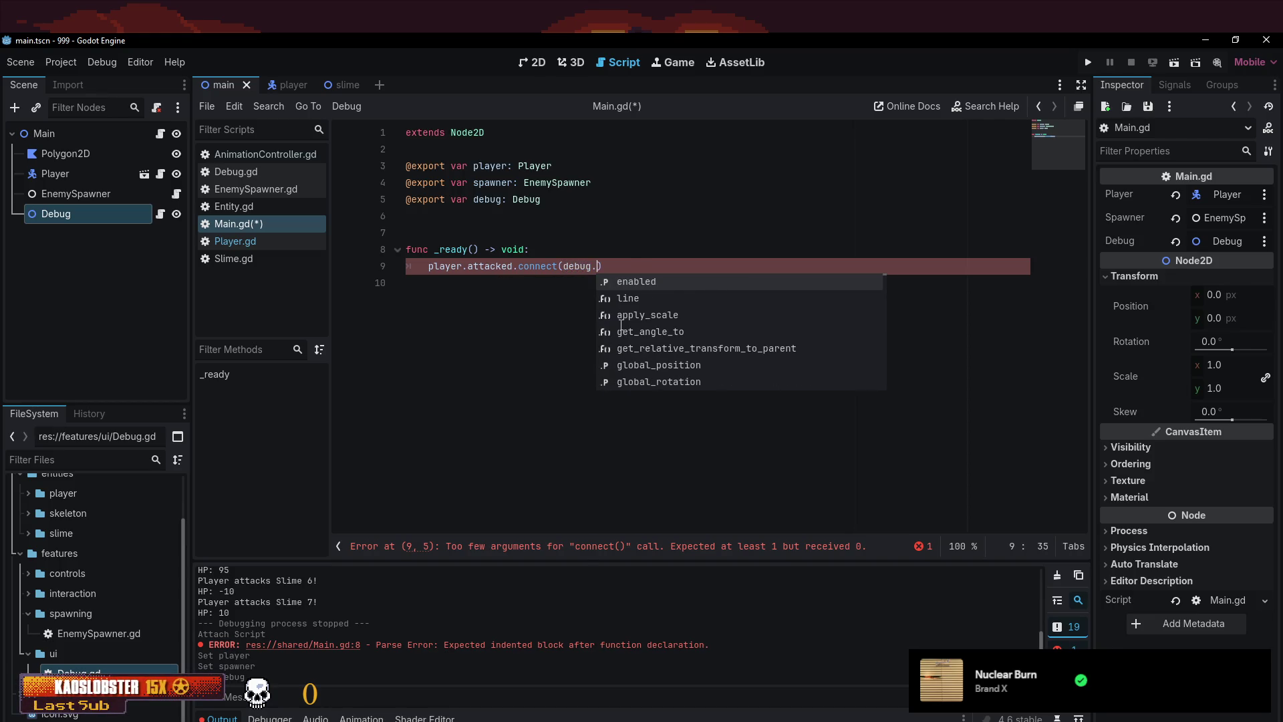
text(_)
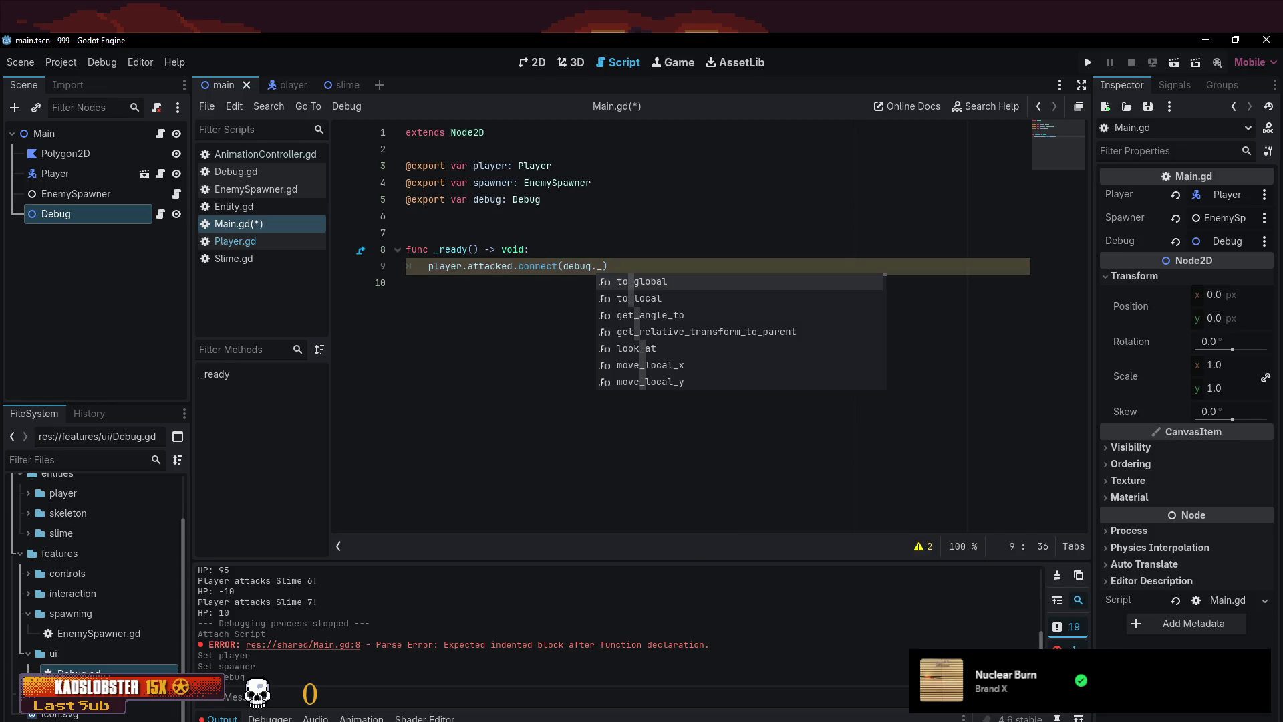
text(on)
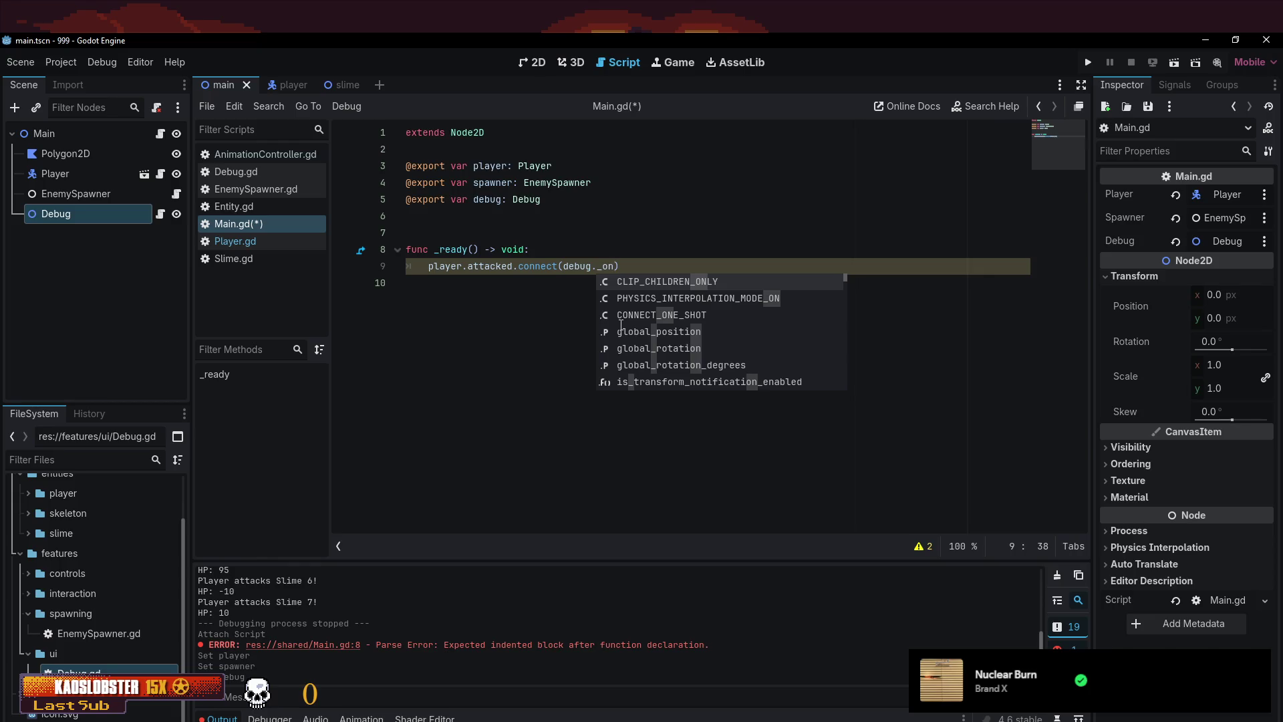
text(_play)
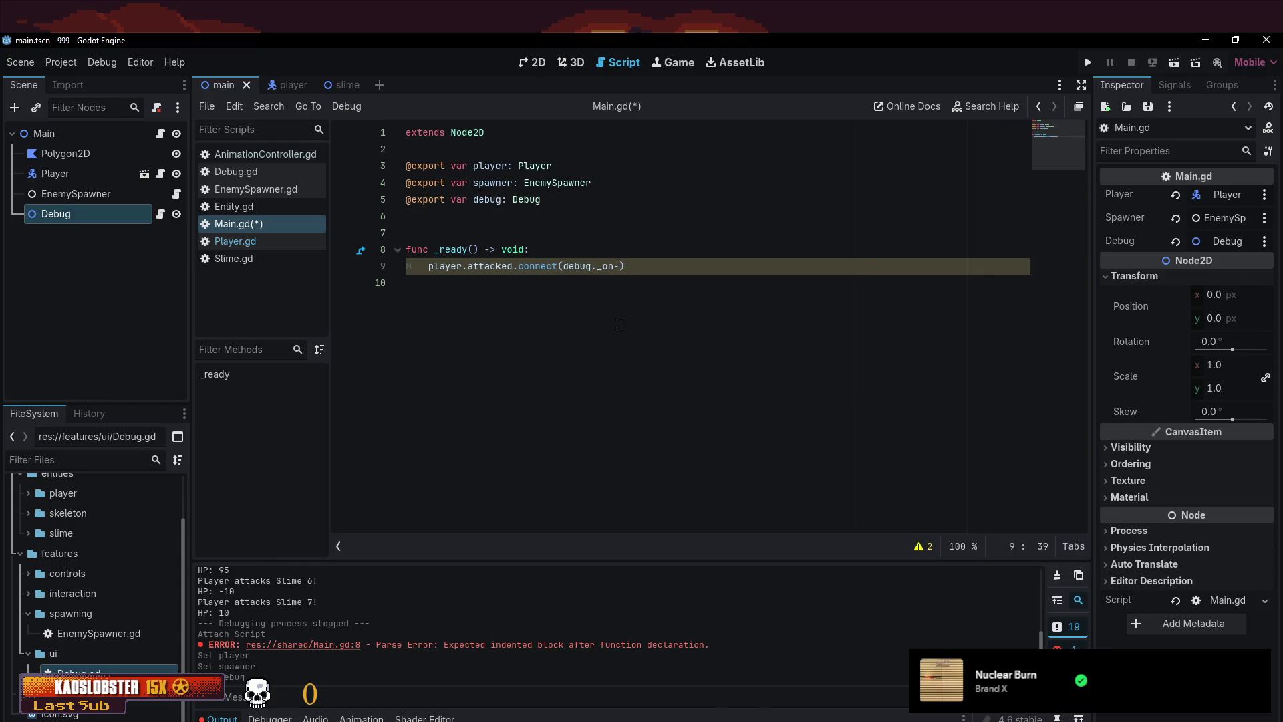
text(er_attacked())
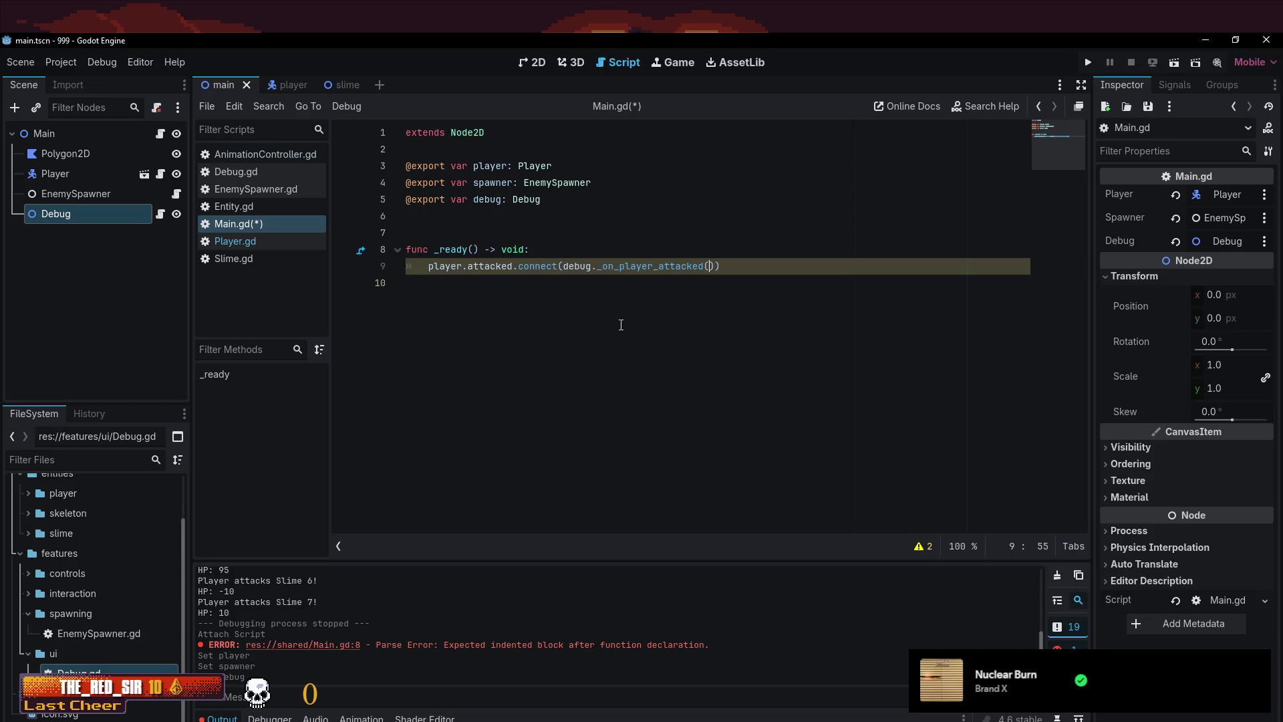
key(Left)
key(Left)
key(Left)
key(Right)
key(Right)
key(Right)
key(Delete)
key(Delete)
key(ctrl+s)
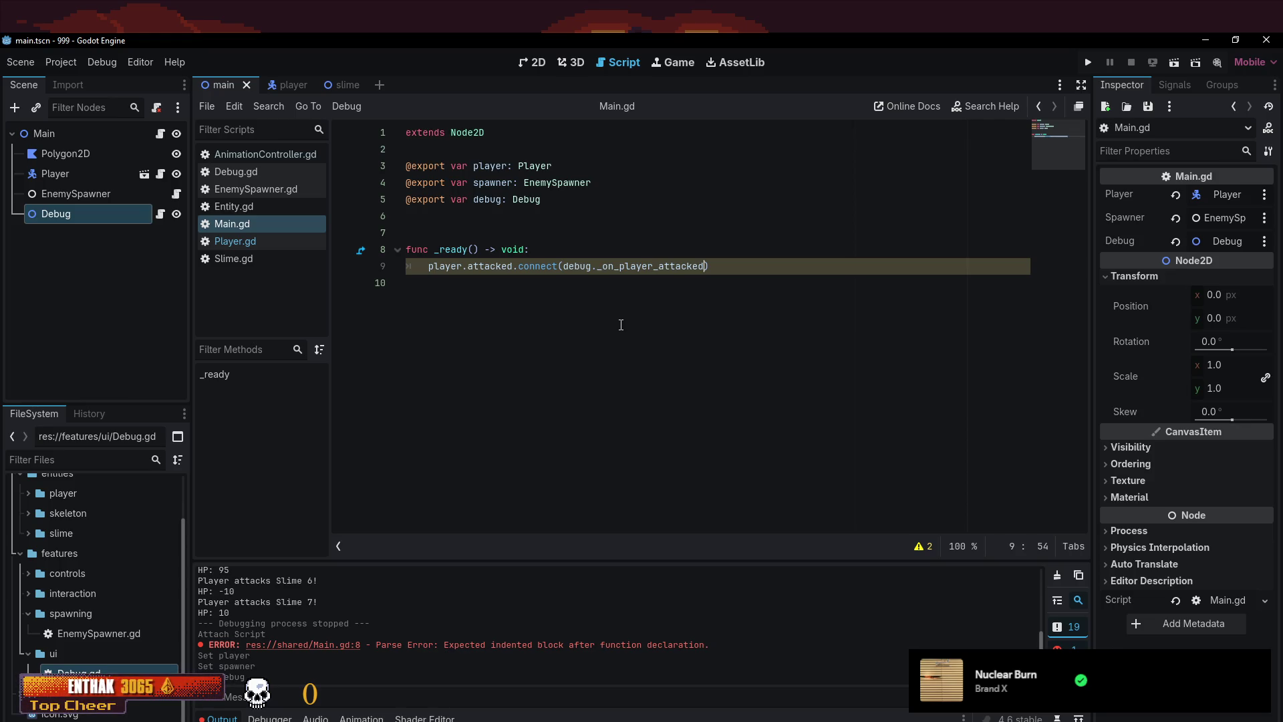
List Main.gd's two line 9 warnings and select the _on_player_attacked handler name
click(919, 546)
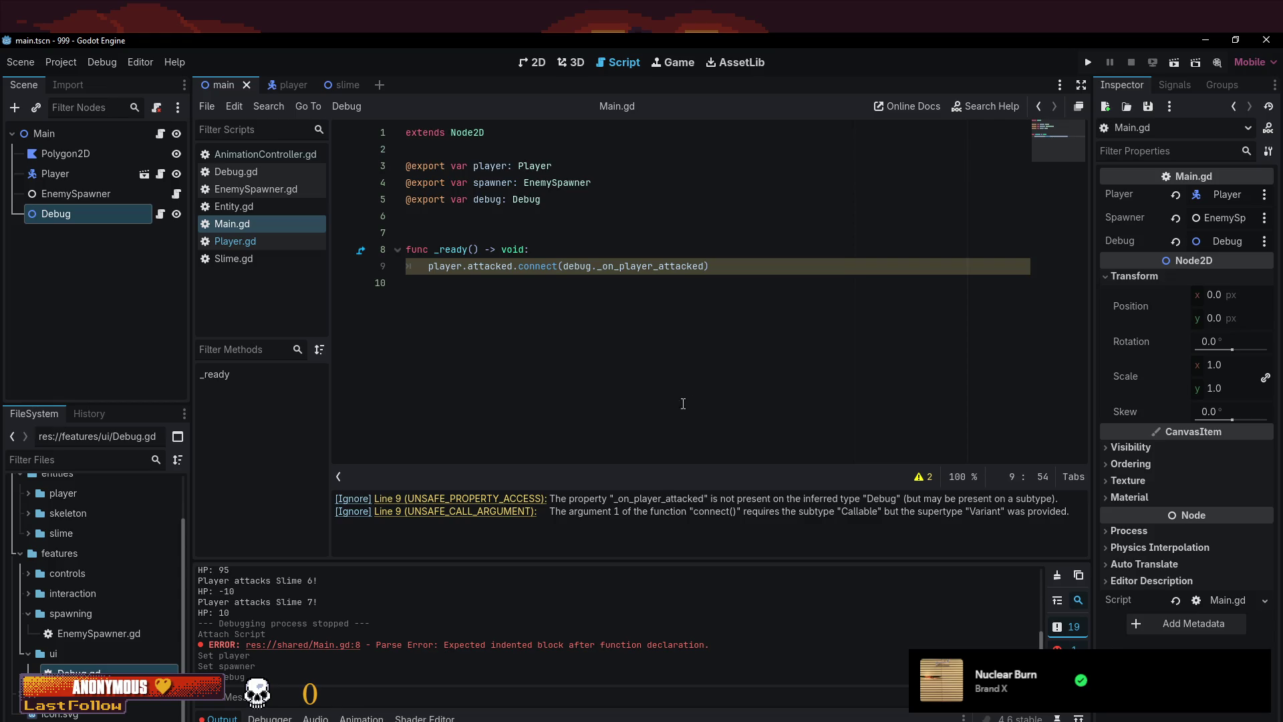
click(675, 405)
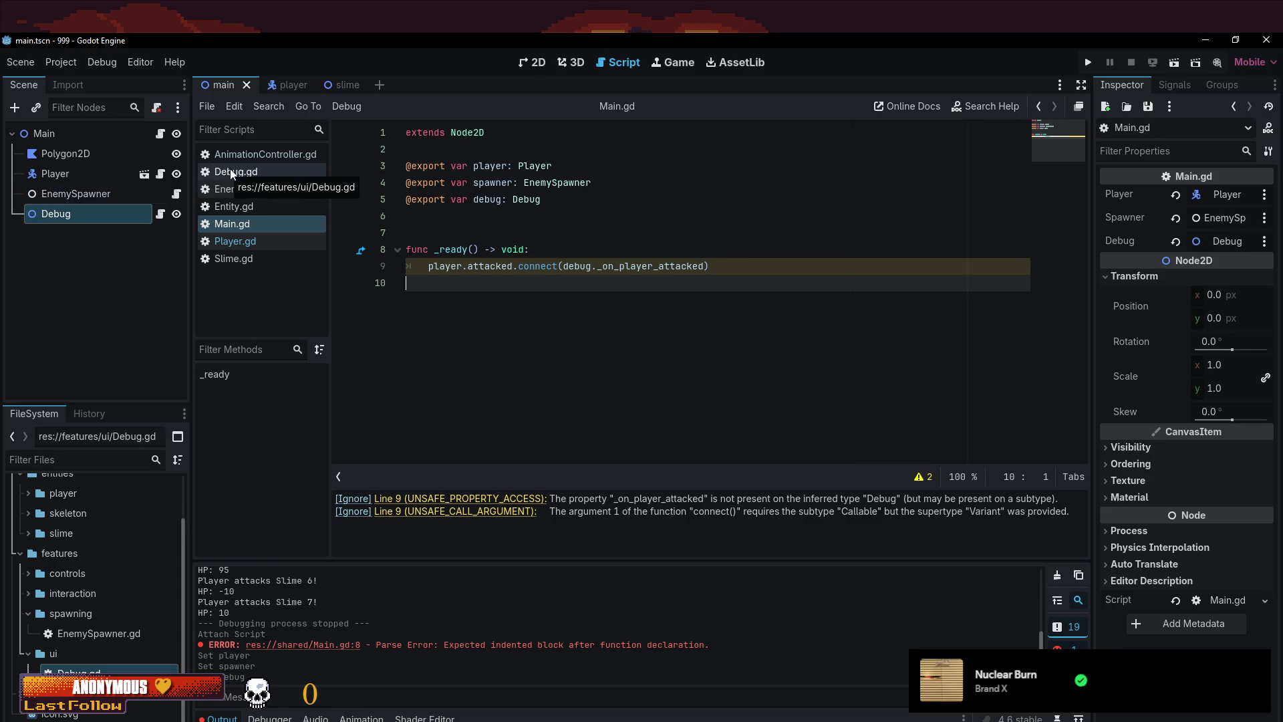
drag(597, 266, 700, 266)
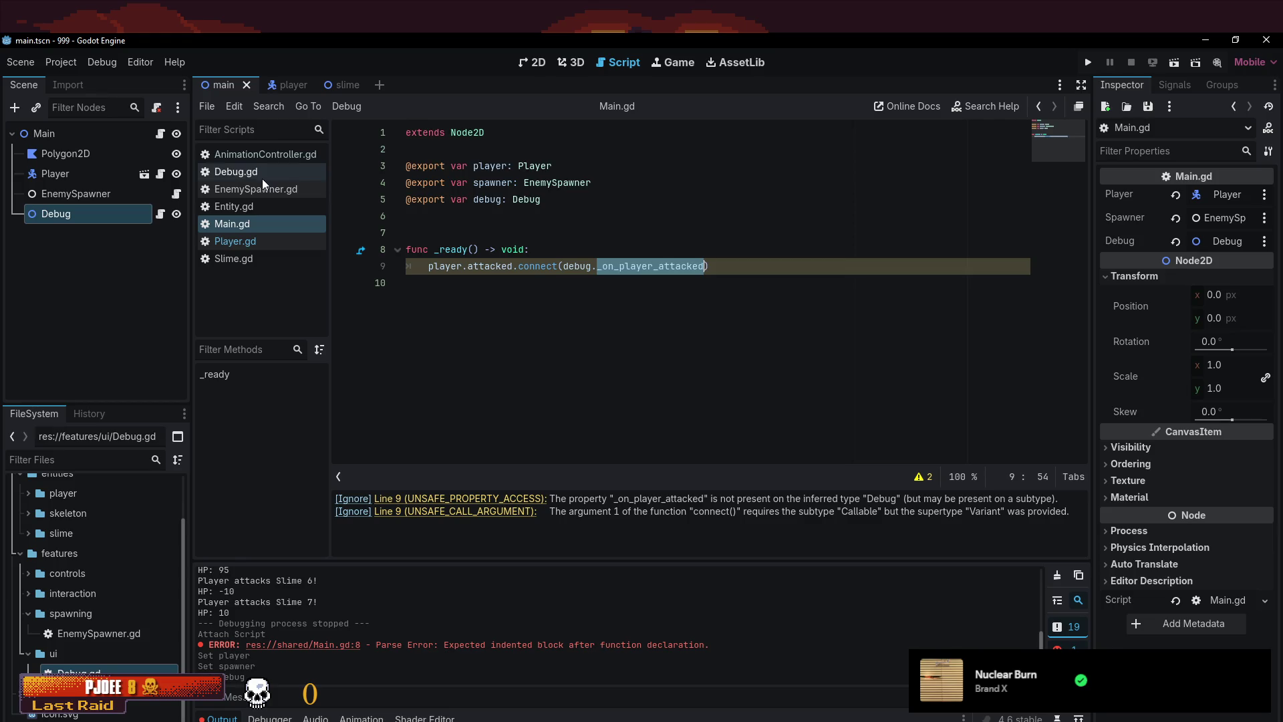
Add 'func _on_player_attacked()' as a new line 22 at the end of Debug.gd
click(263, 175)
click(678, 413)
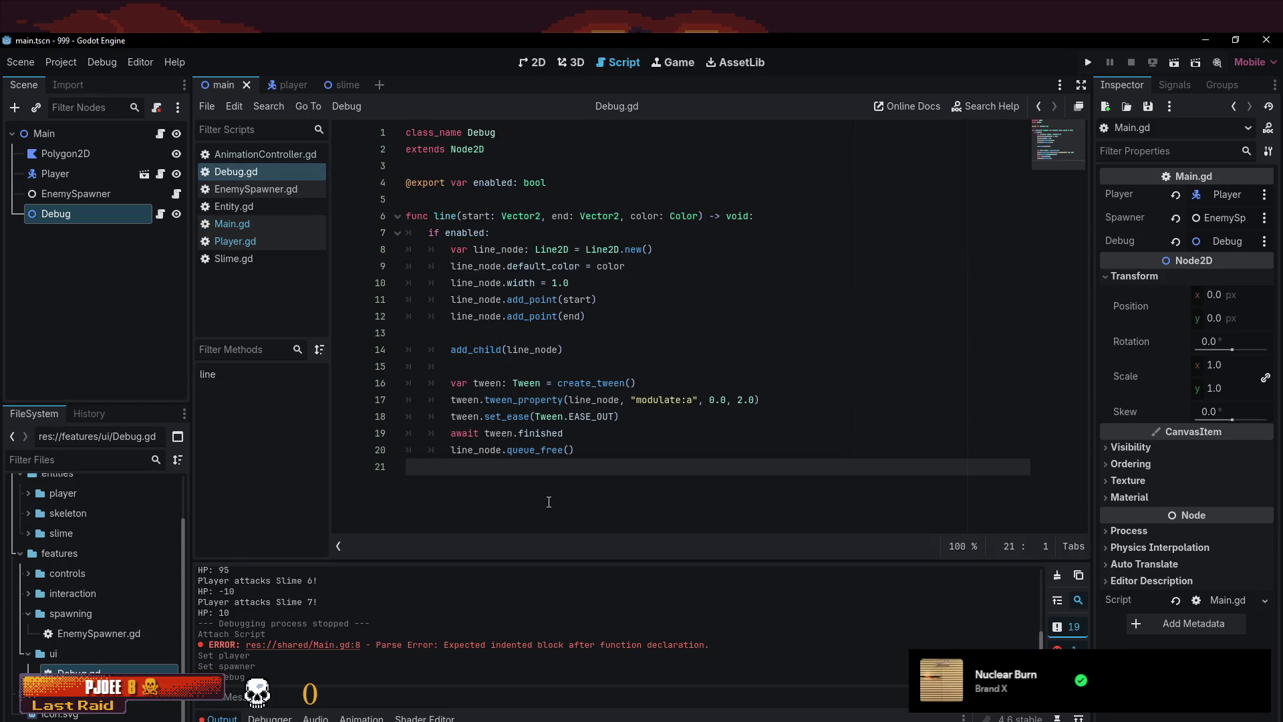
key(Return)
text(func _on_player_attacked)
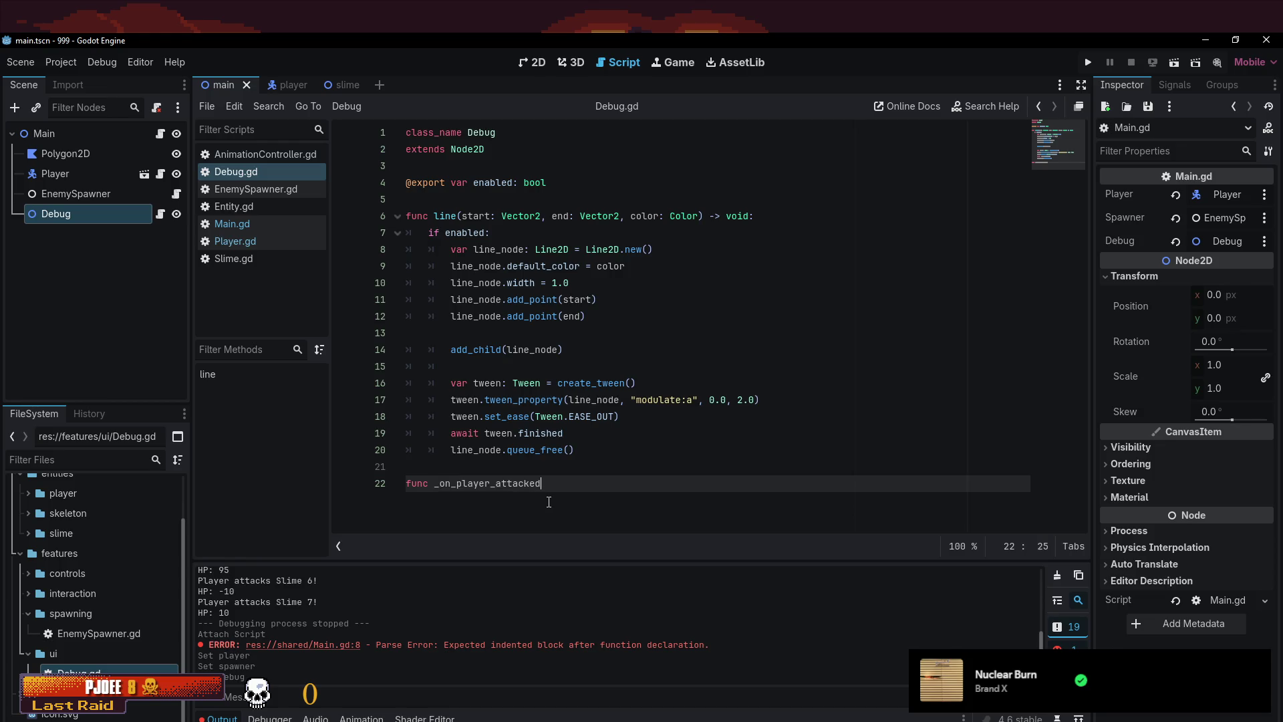
text(())
Look up the attacked signal's target_direction parameter on line 7 of Player.gd
click(271, 188)
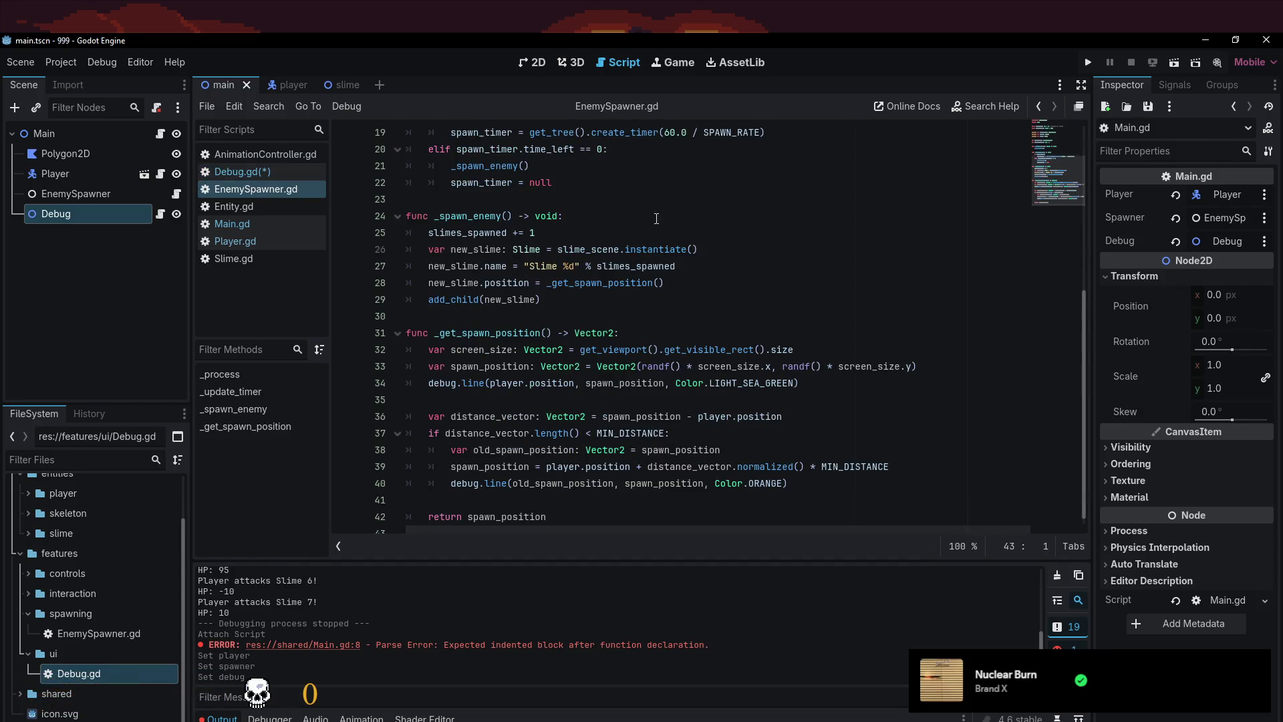
scroll(655, 217, up, 6)
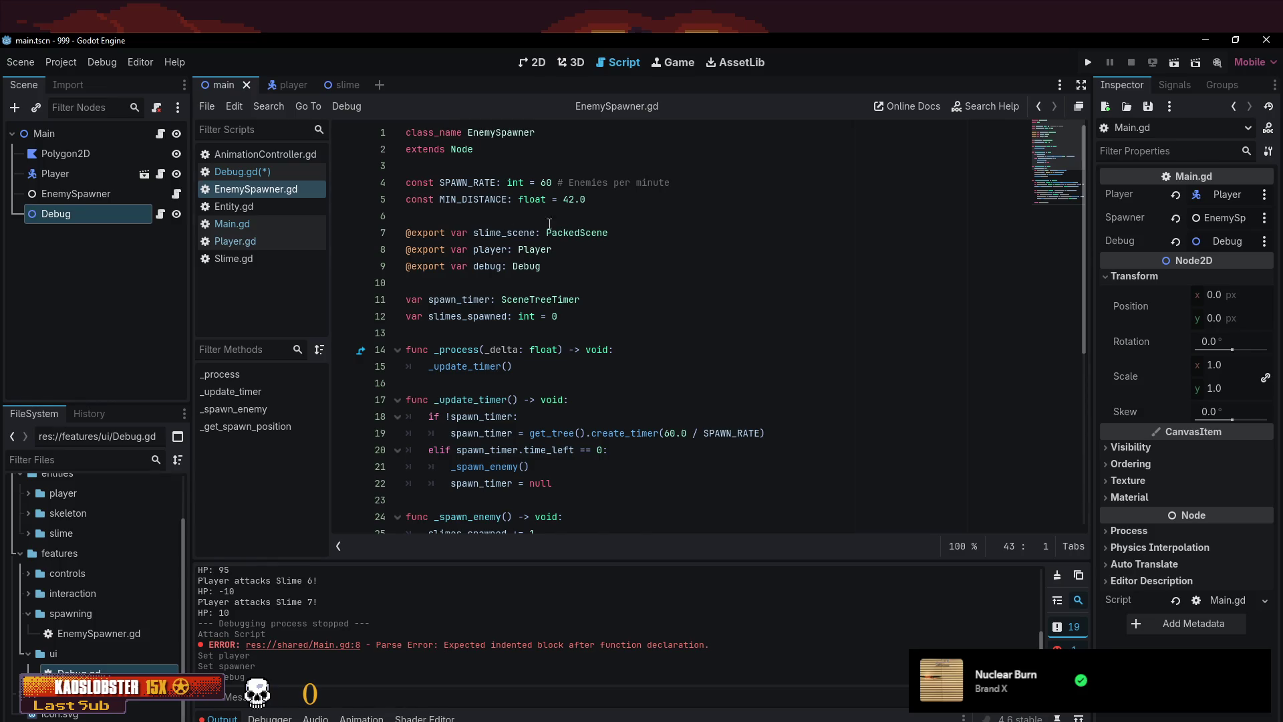
click(233, 245)
scroll(582, 284, up, 10)
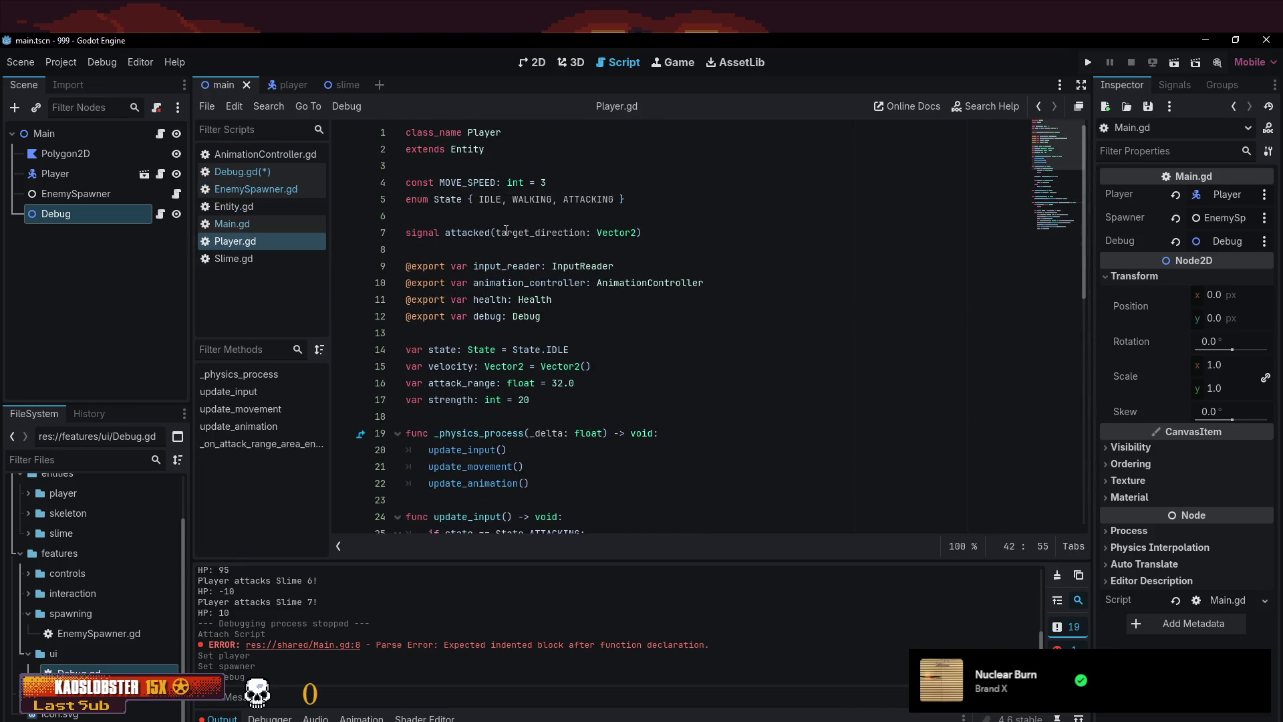
drag(495, 232, 636, 227)
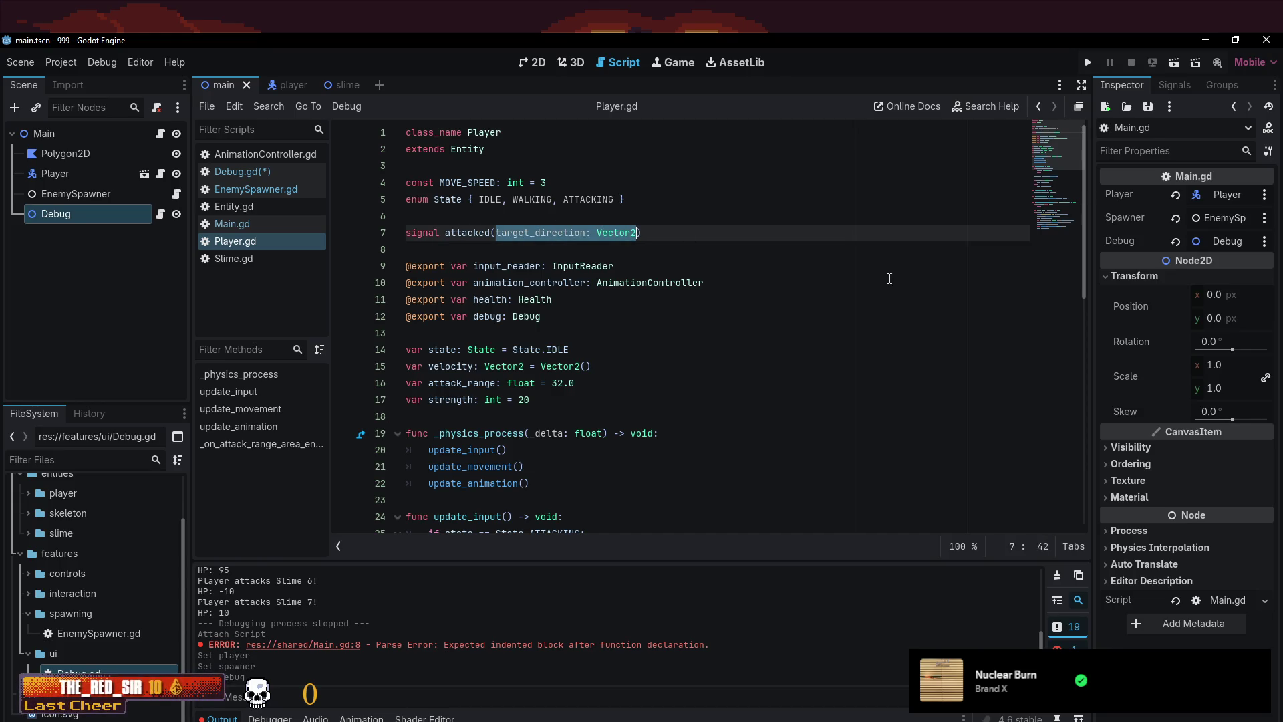
click(260, 174)
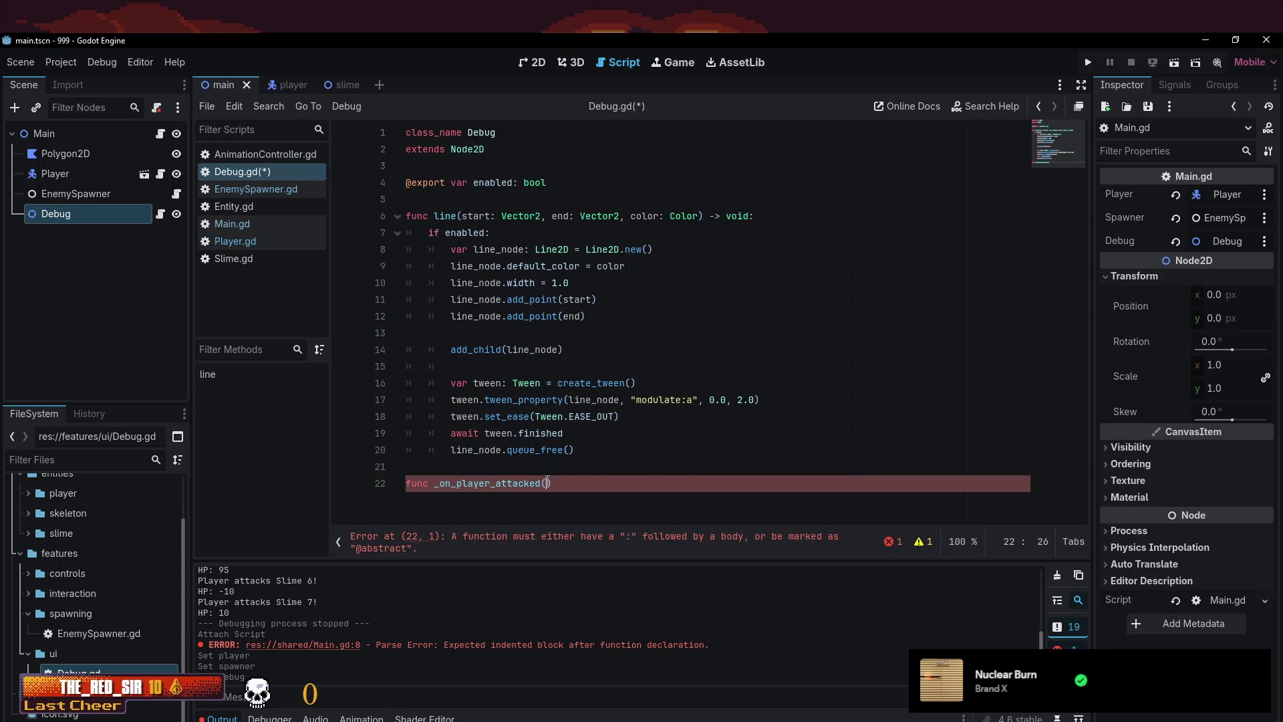
Give _on_player_attacked a (target_direction: Vector2) -> void signature and a line() call in its body
text() -)
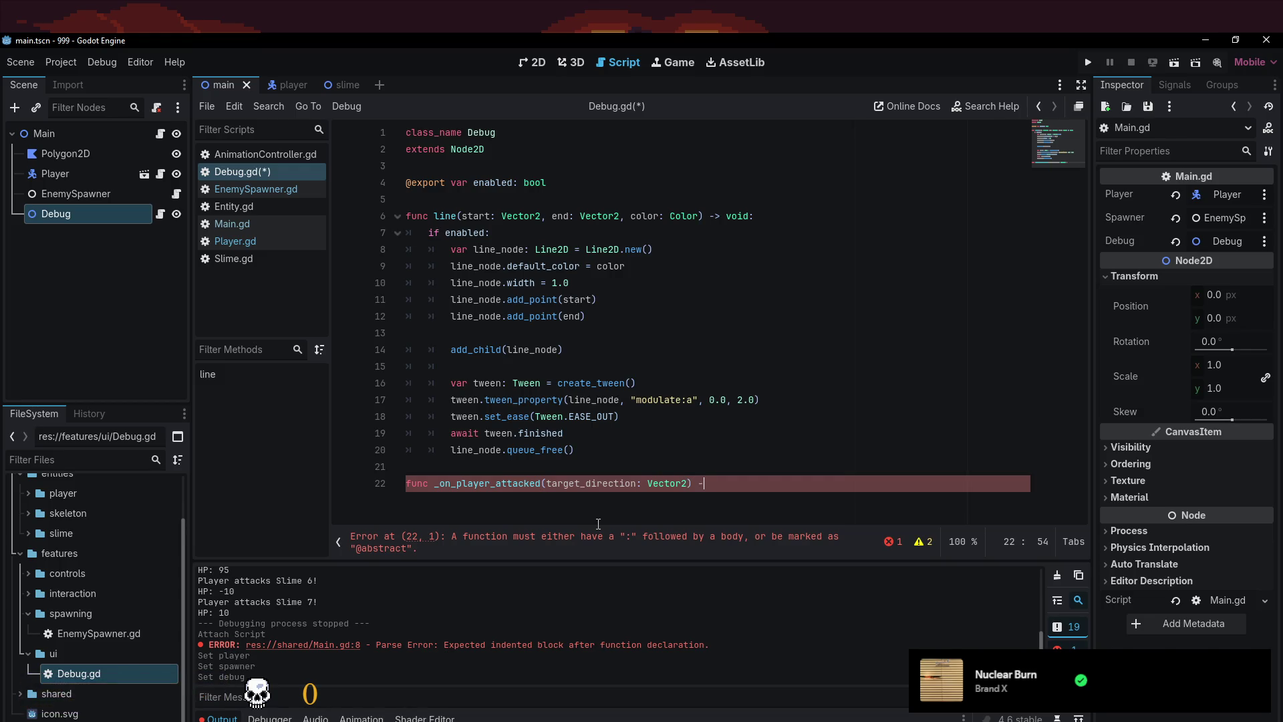
text(> void:)
key(Return)
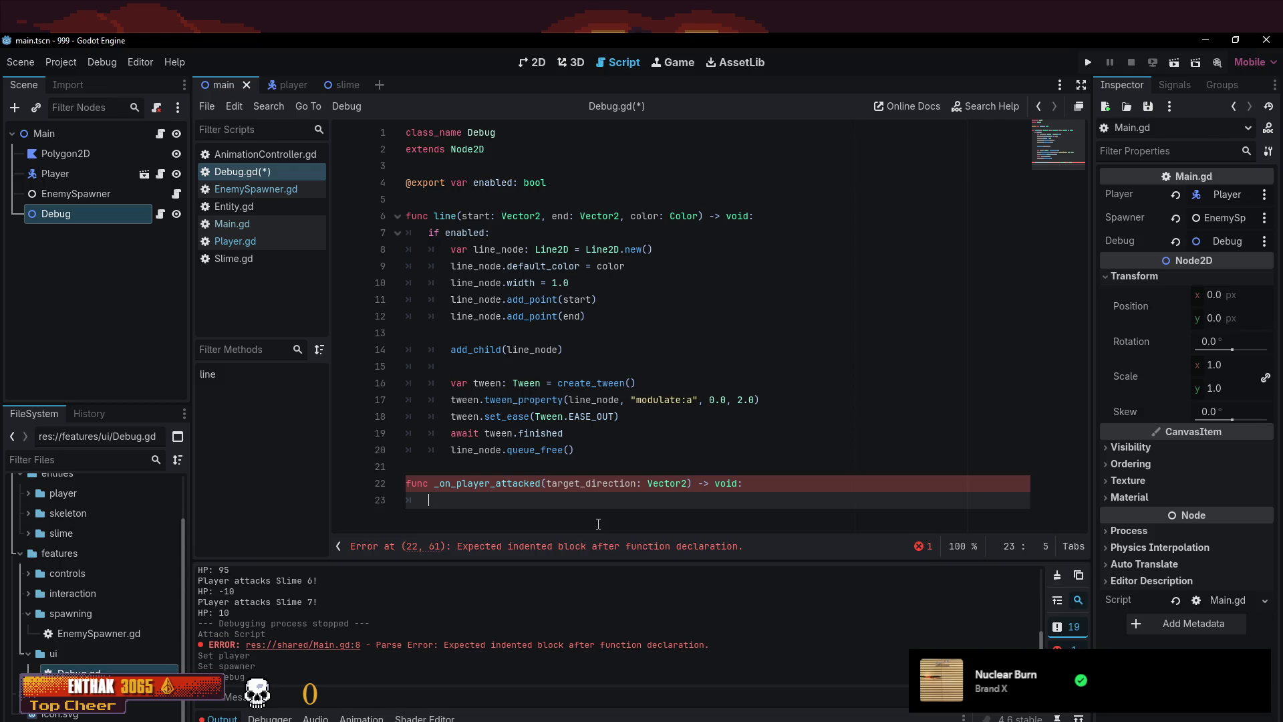
text(line)
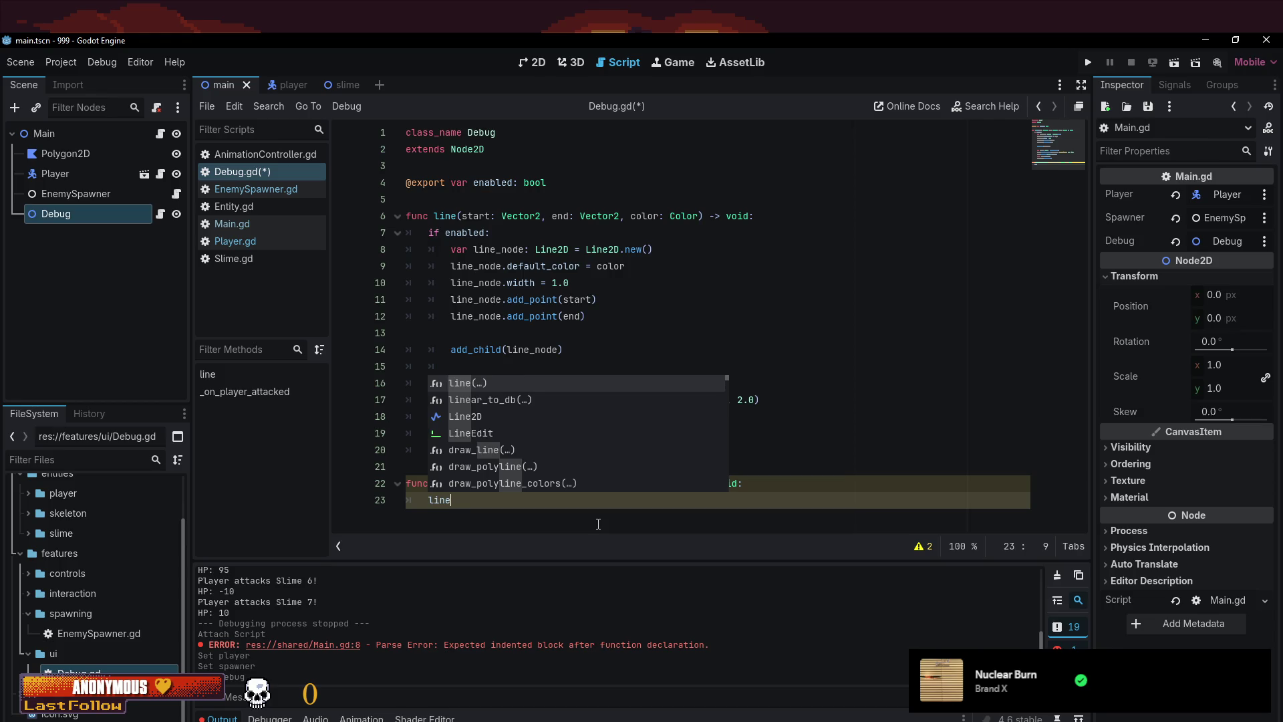
key(Return)
key(Left)
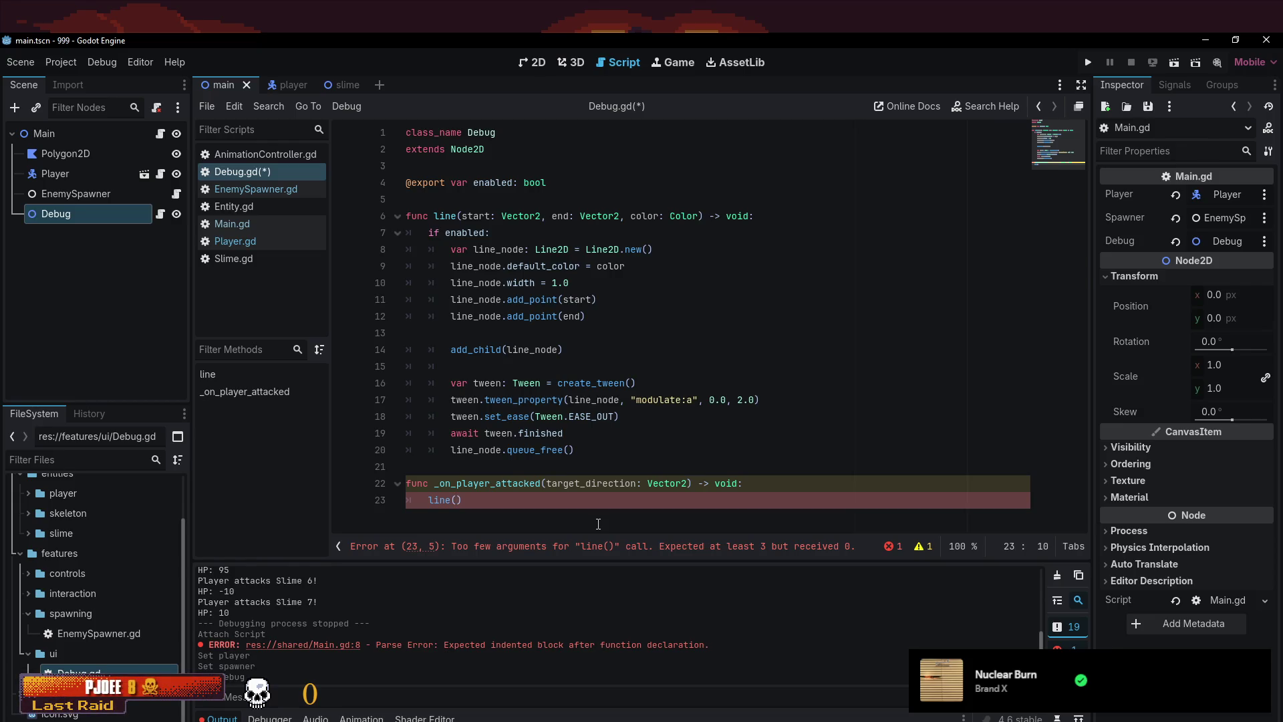
click(290, 86)
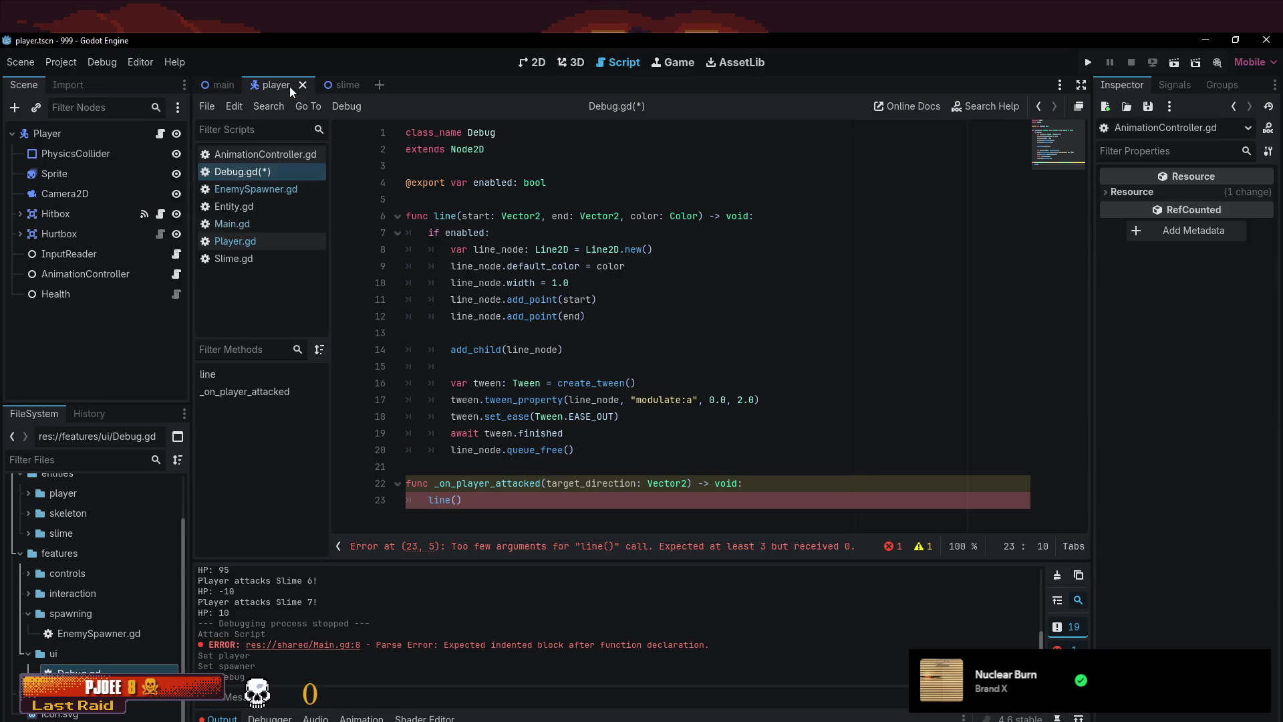
Find line 53 of Player.gd, where _on_attack_range_area_entered calls attacked.emit(attack_direction)
click(740, 451)
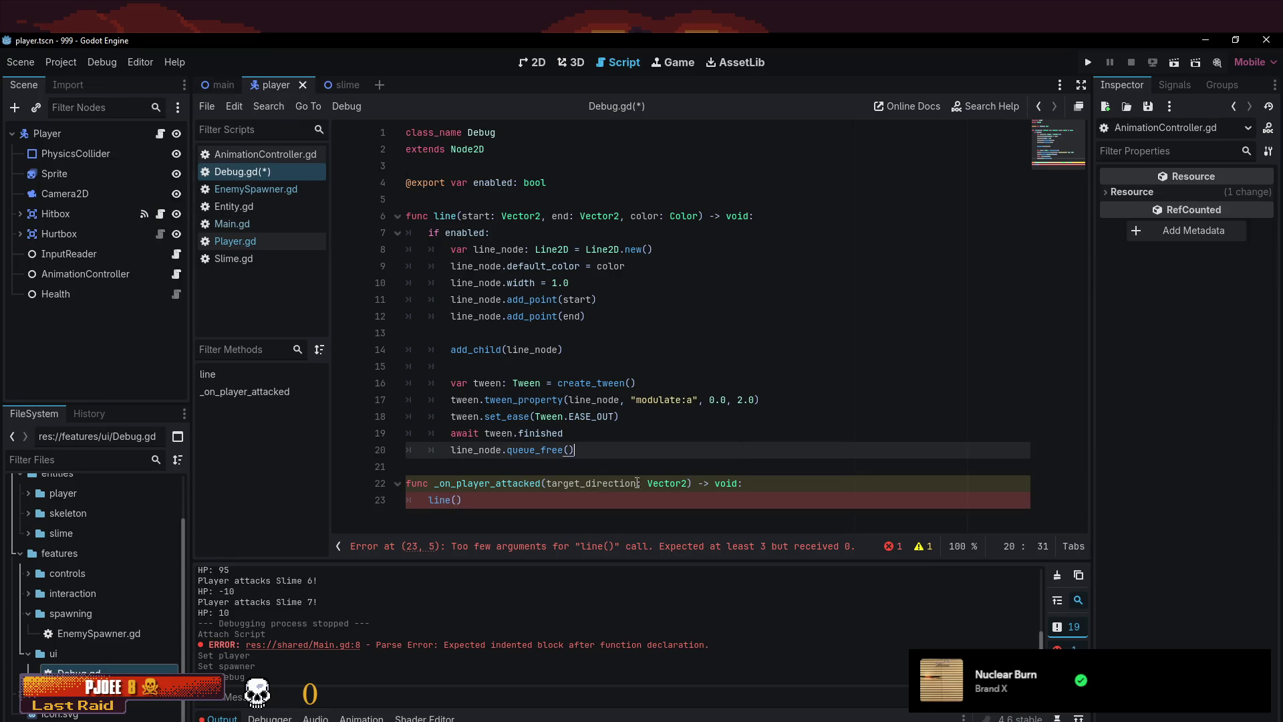
click(546, 482)
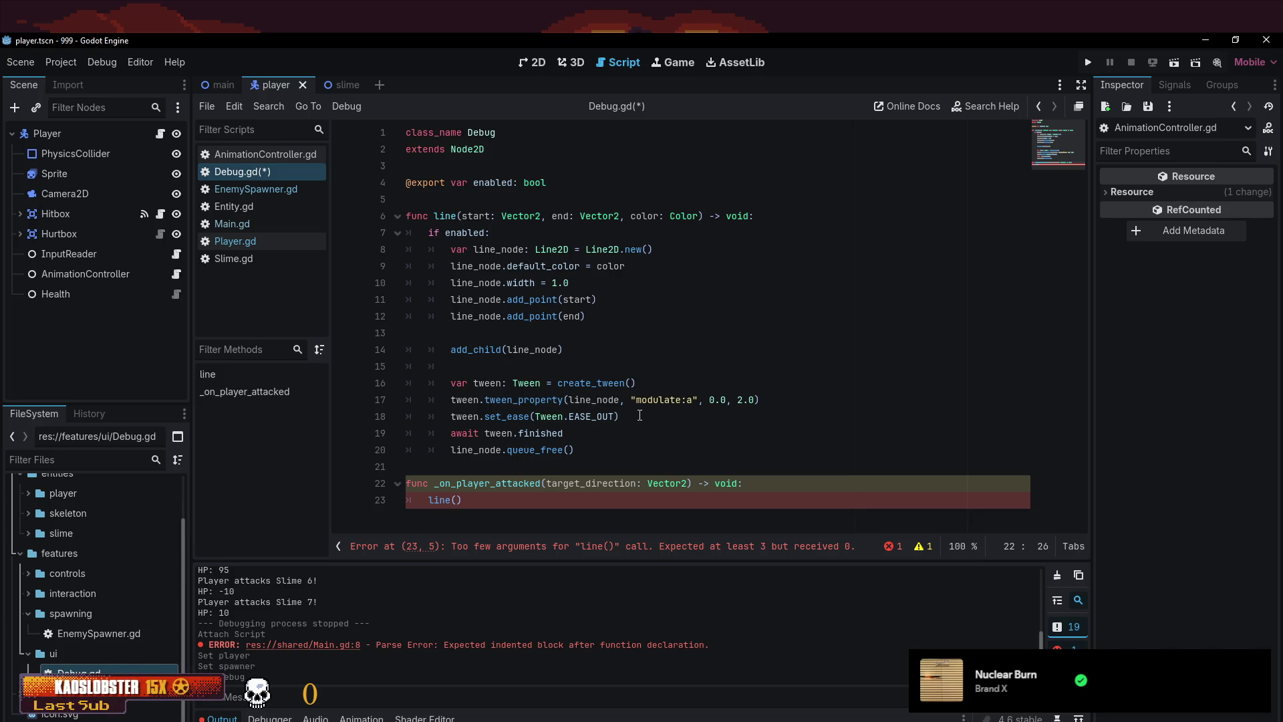
click(632, 315)
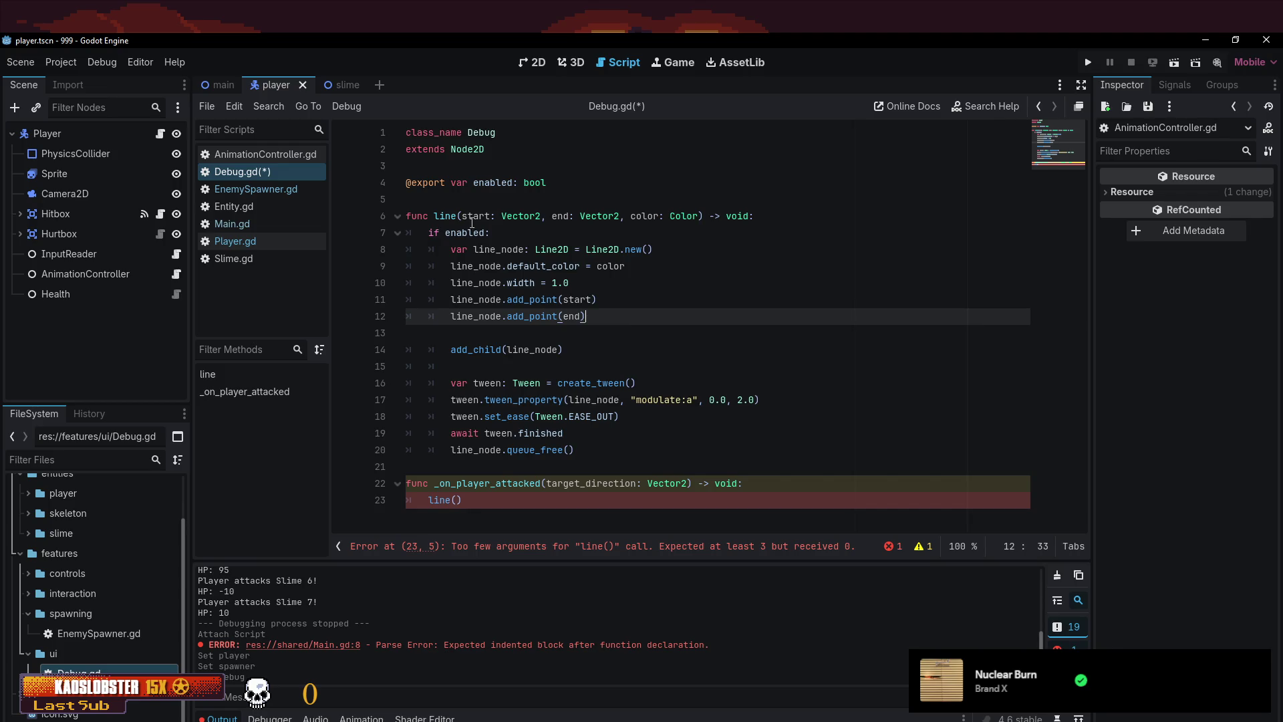
click(574, 399)
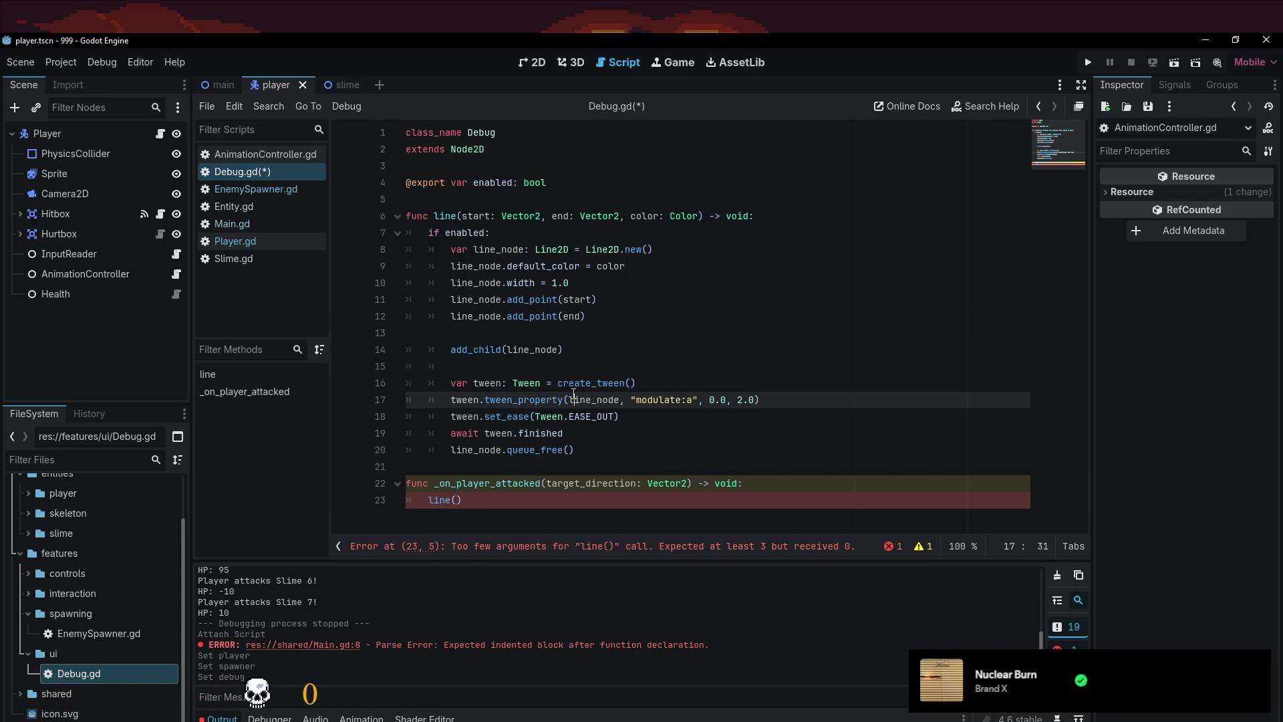
click(618, 325)
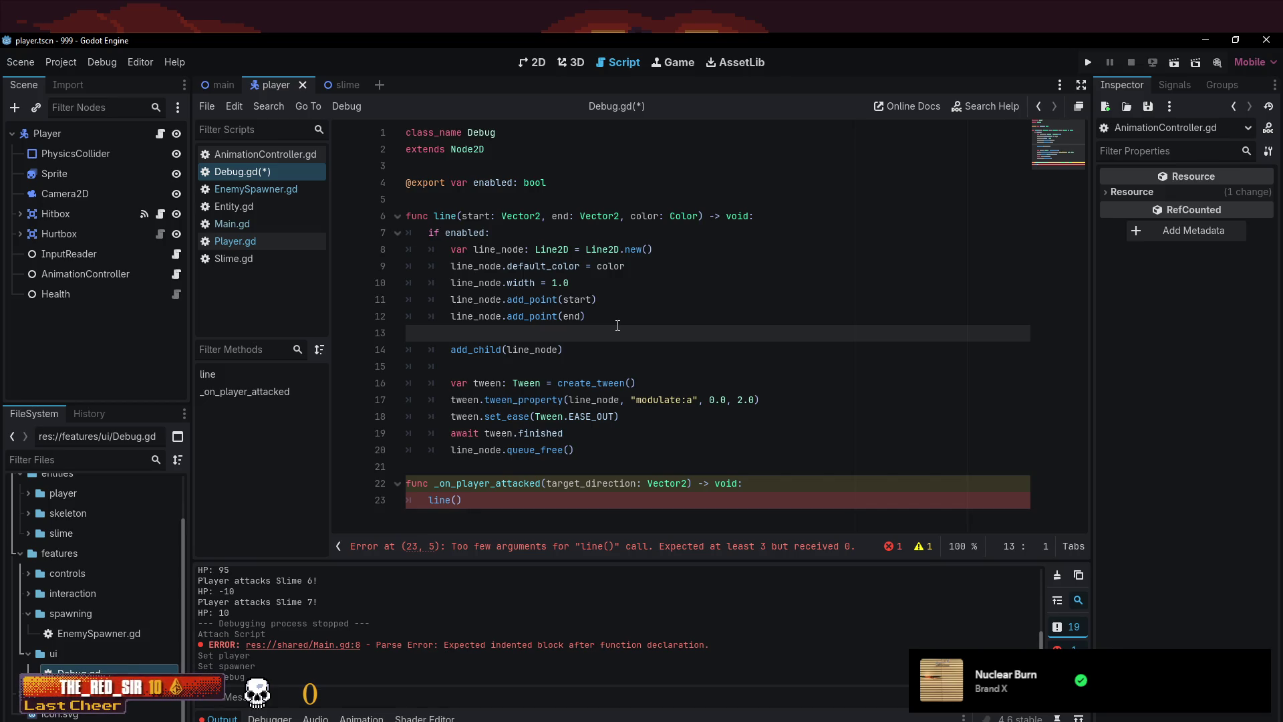
click(254, 240)
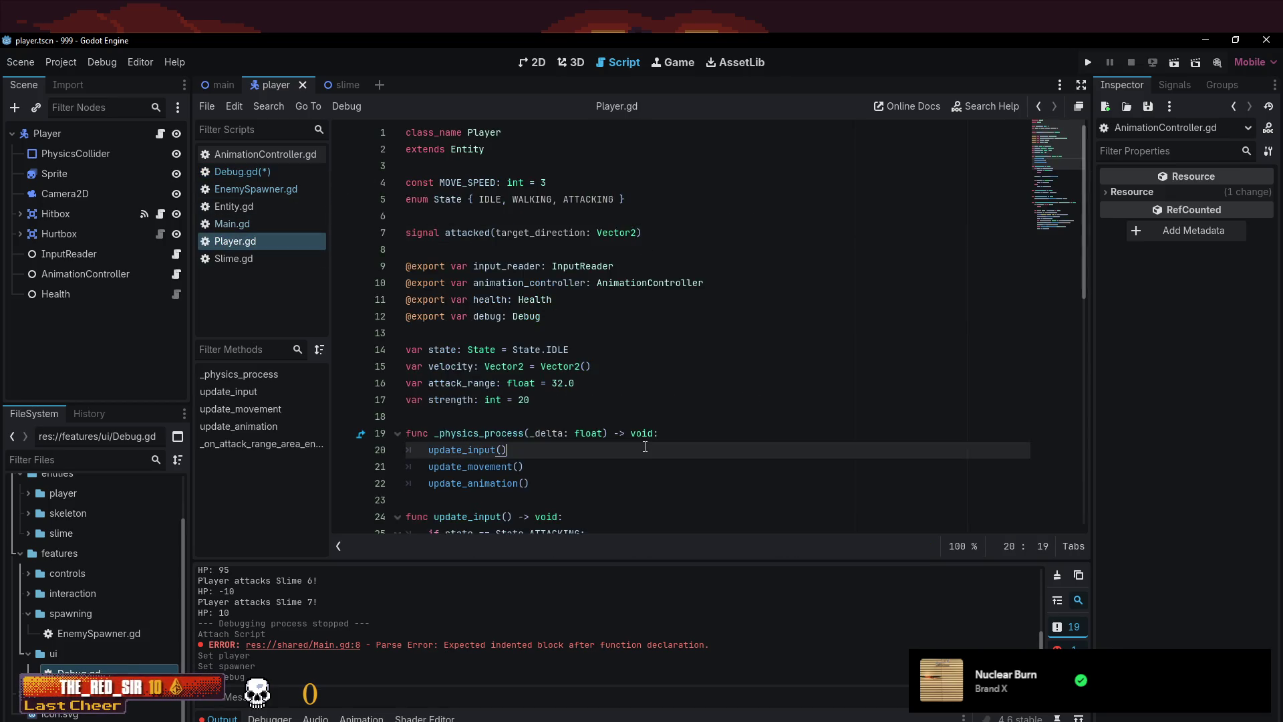
scroll(649, 451, down, 8)
scroll(649, 451, down, 2)
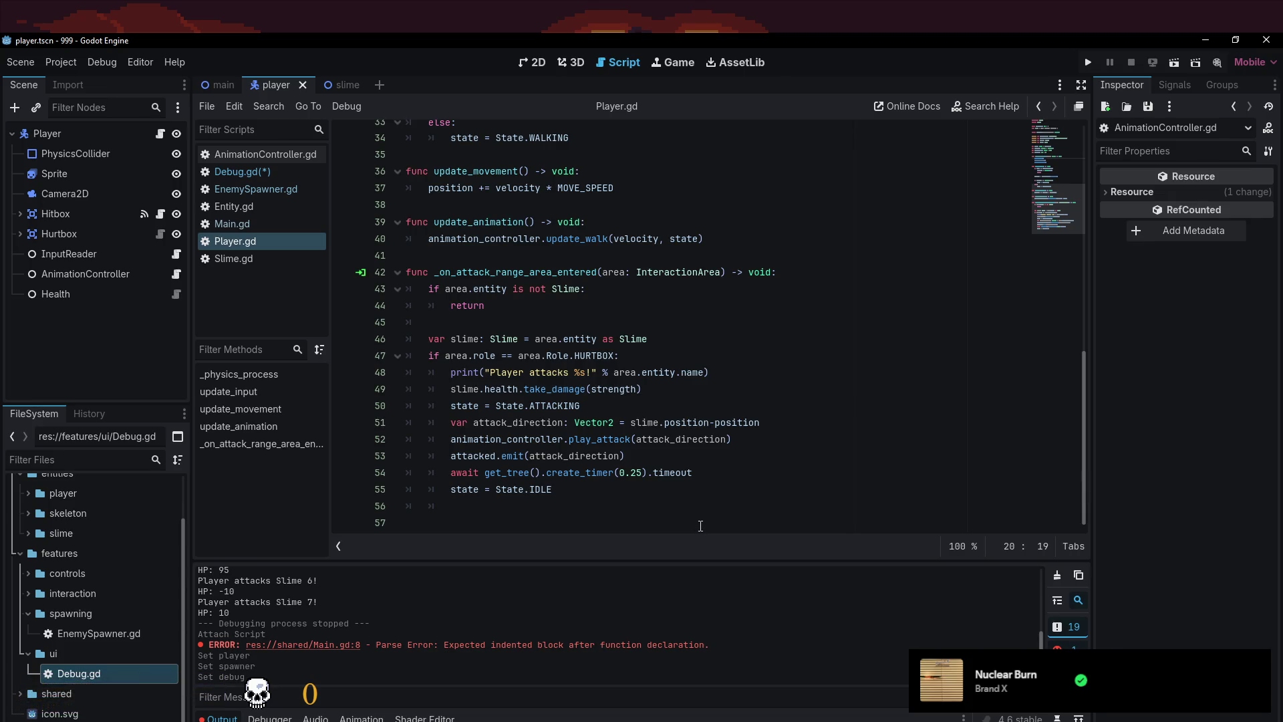
click(543, 456)
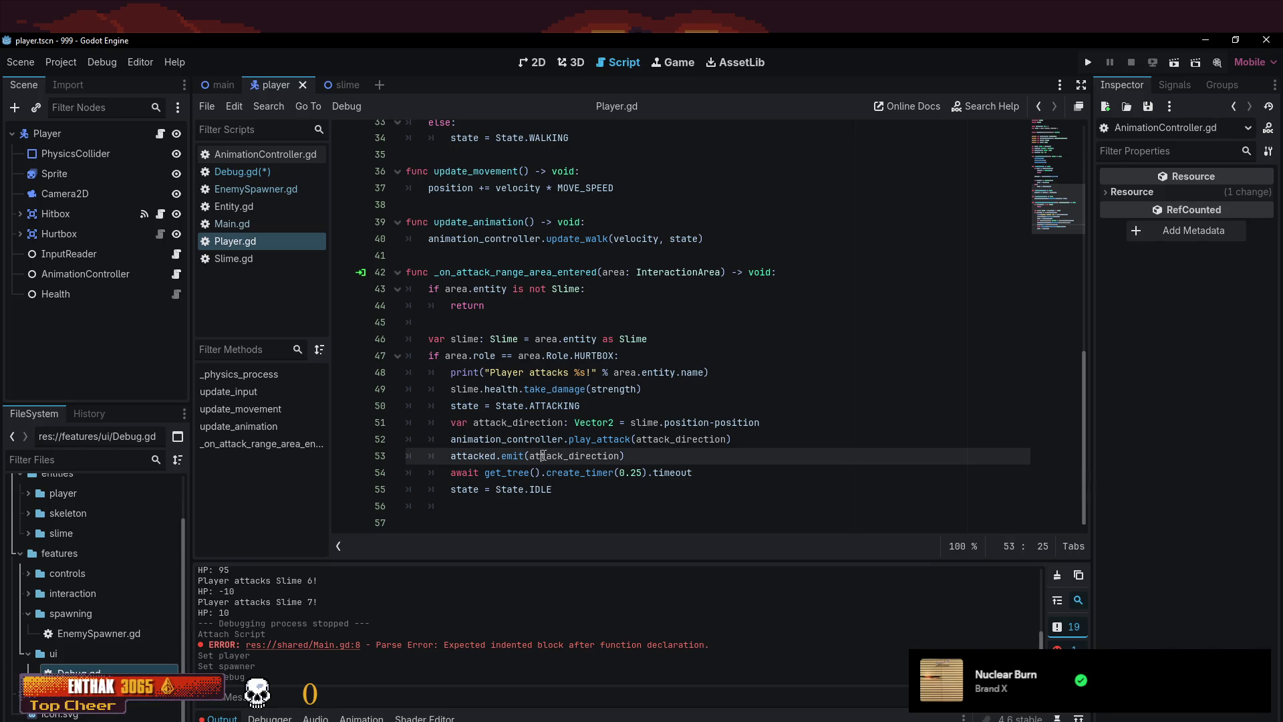
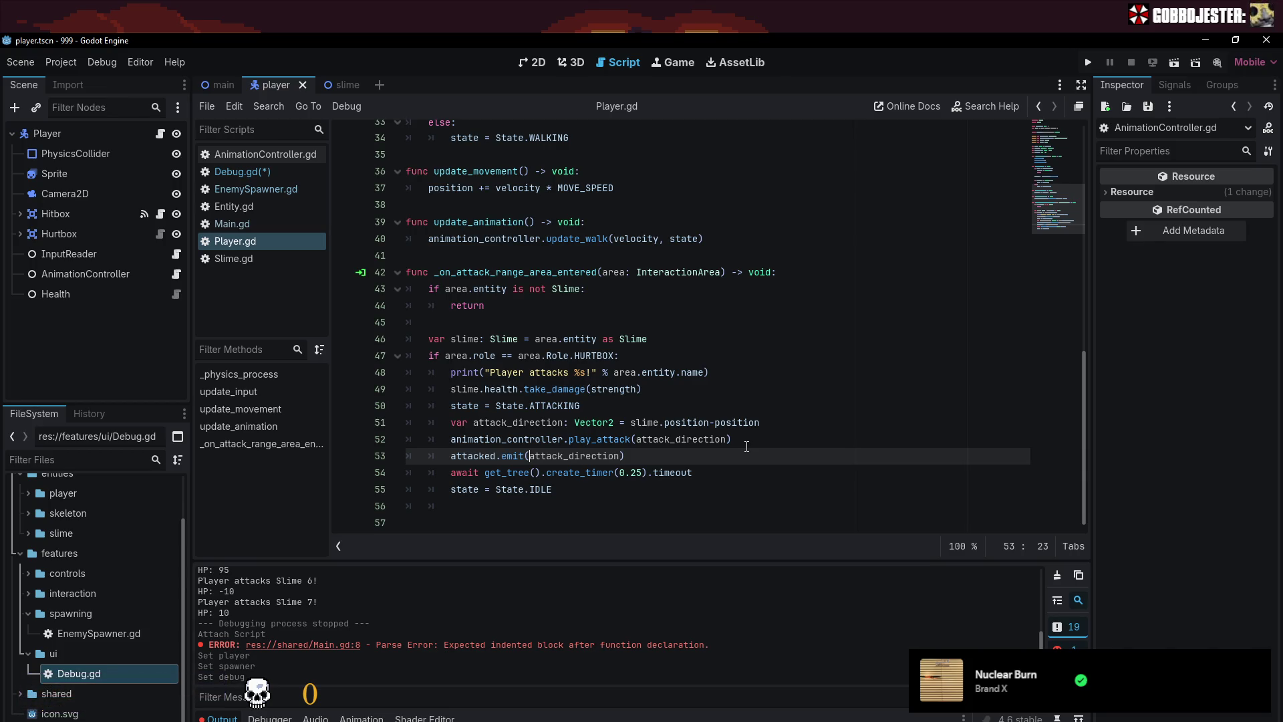
Change the signal call to attacked.emit(position, slime.position) and save Player.gd
text(position)
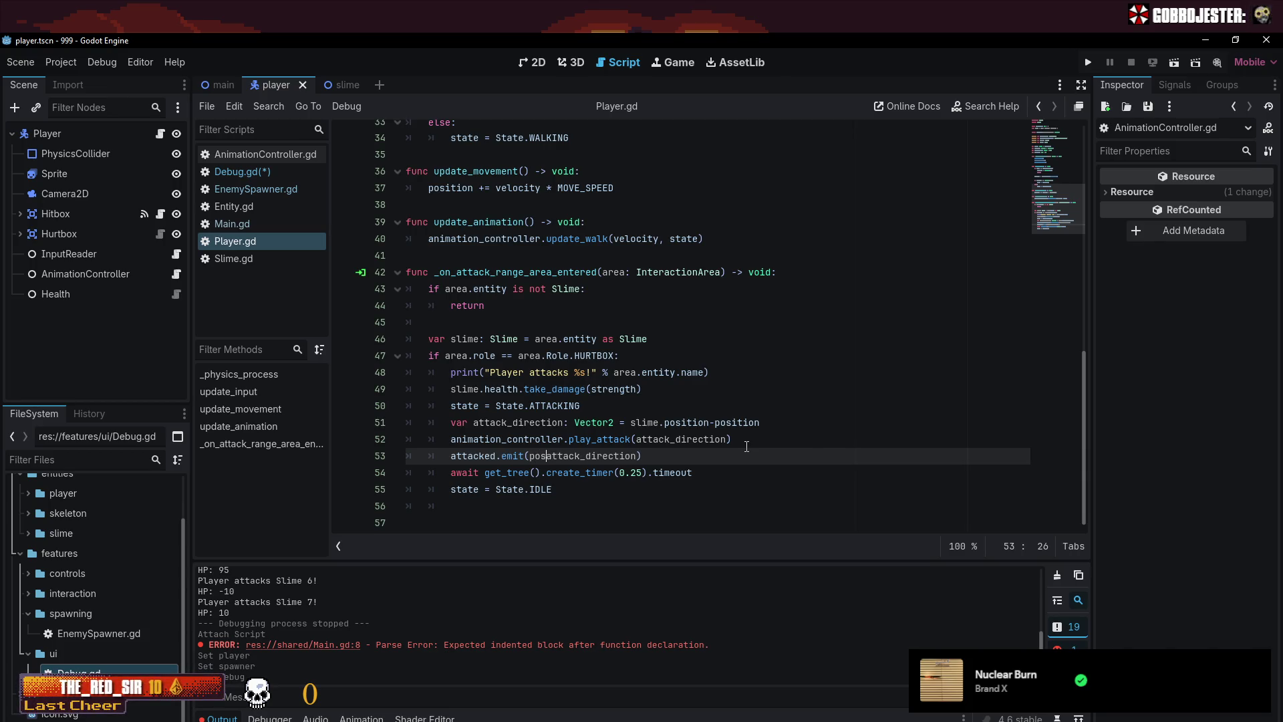
text(,)
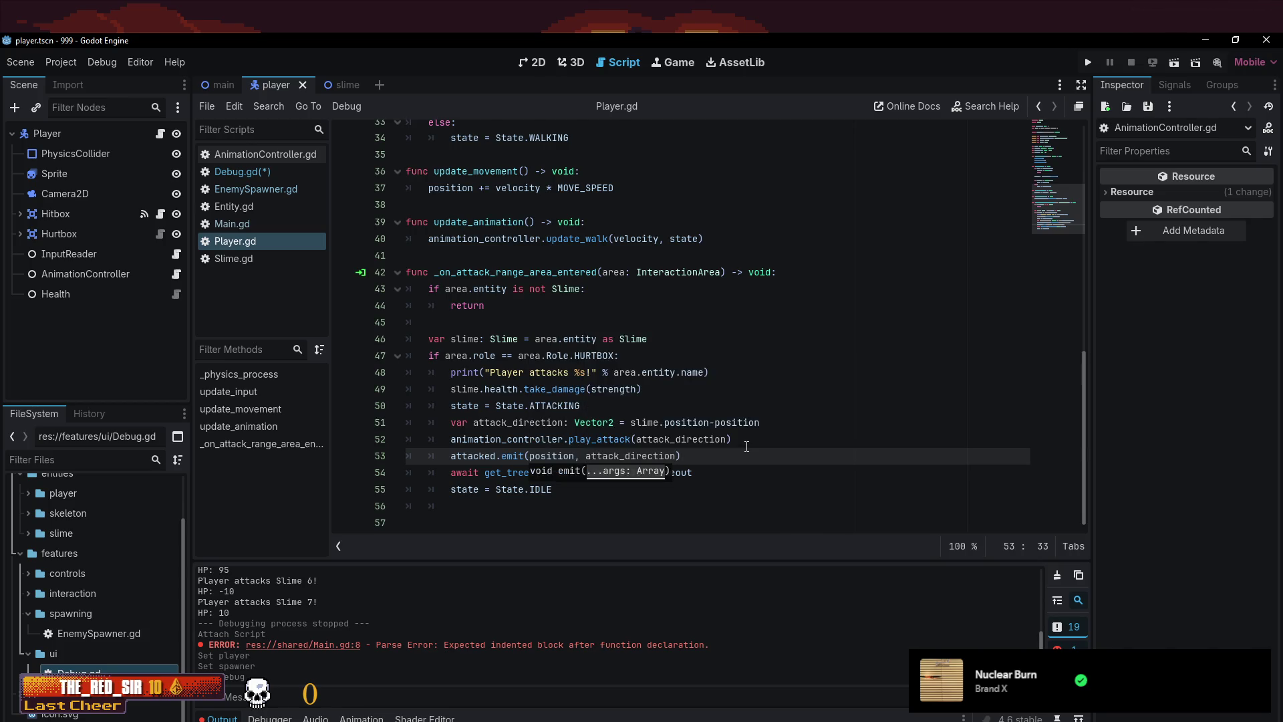
key(ctrl+shift+Right)
key(Delete)
text(slime.)
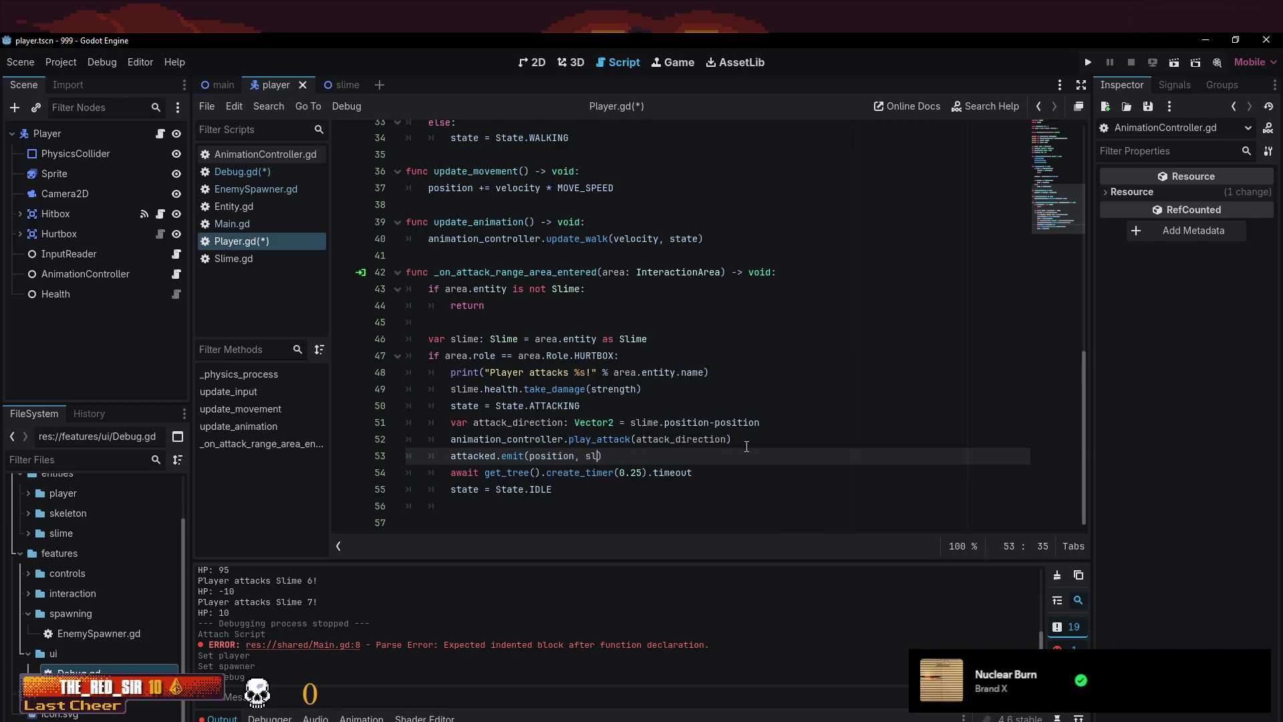
text(po)
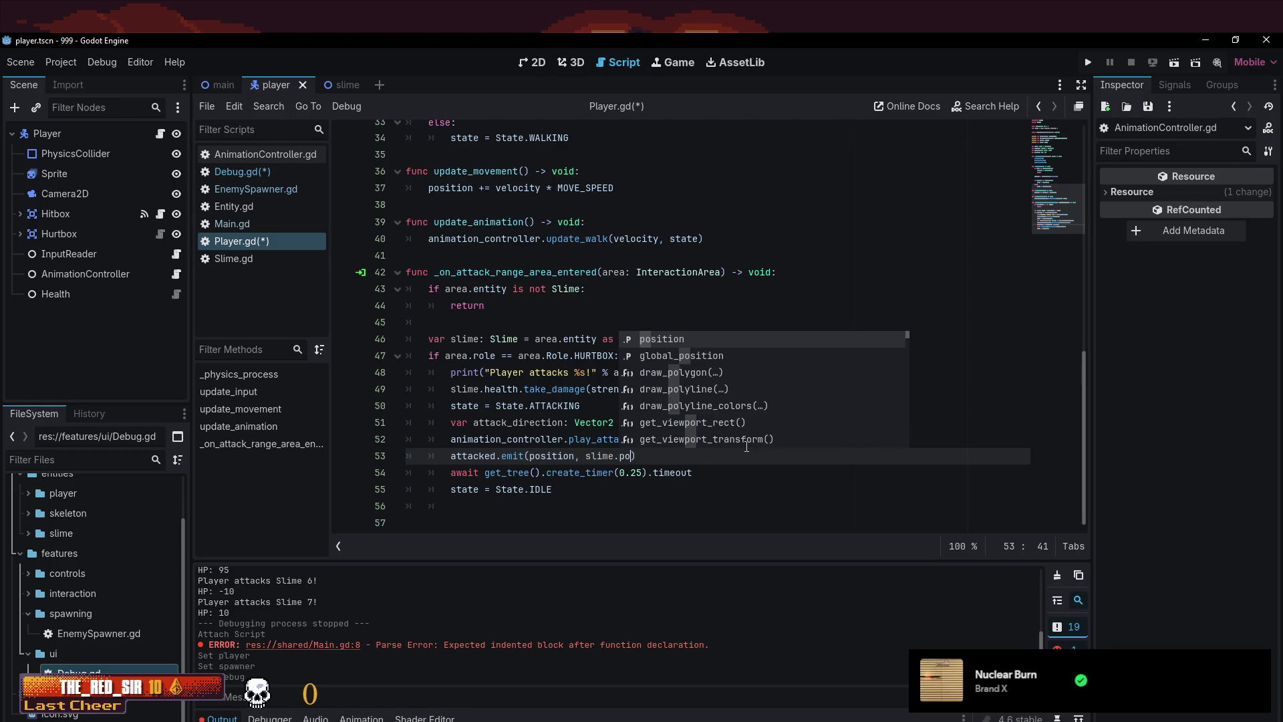
text(sition)
key(ctrl+s)
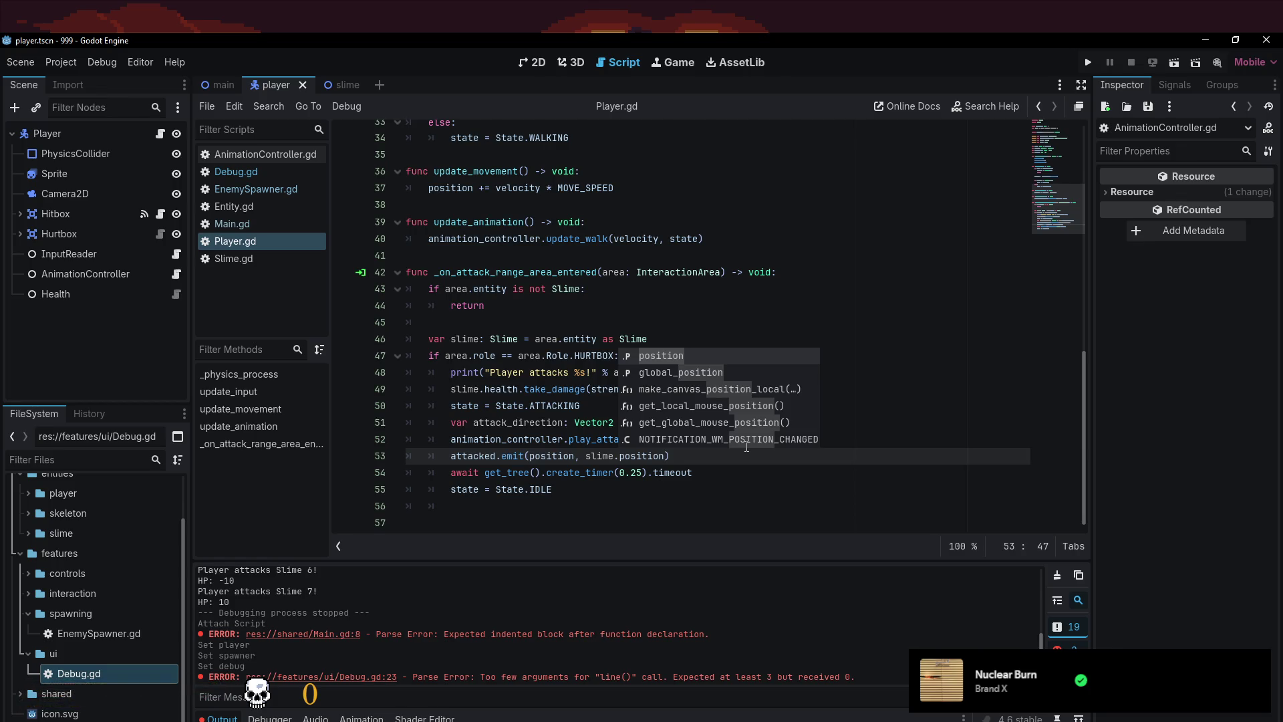
Move the caret from the end of line 52 down to line 53
click(529, 439)
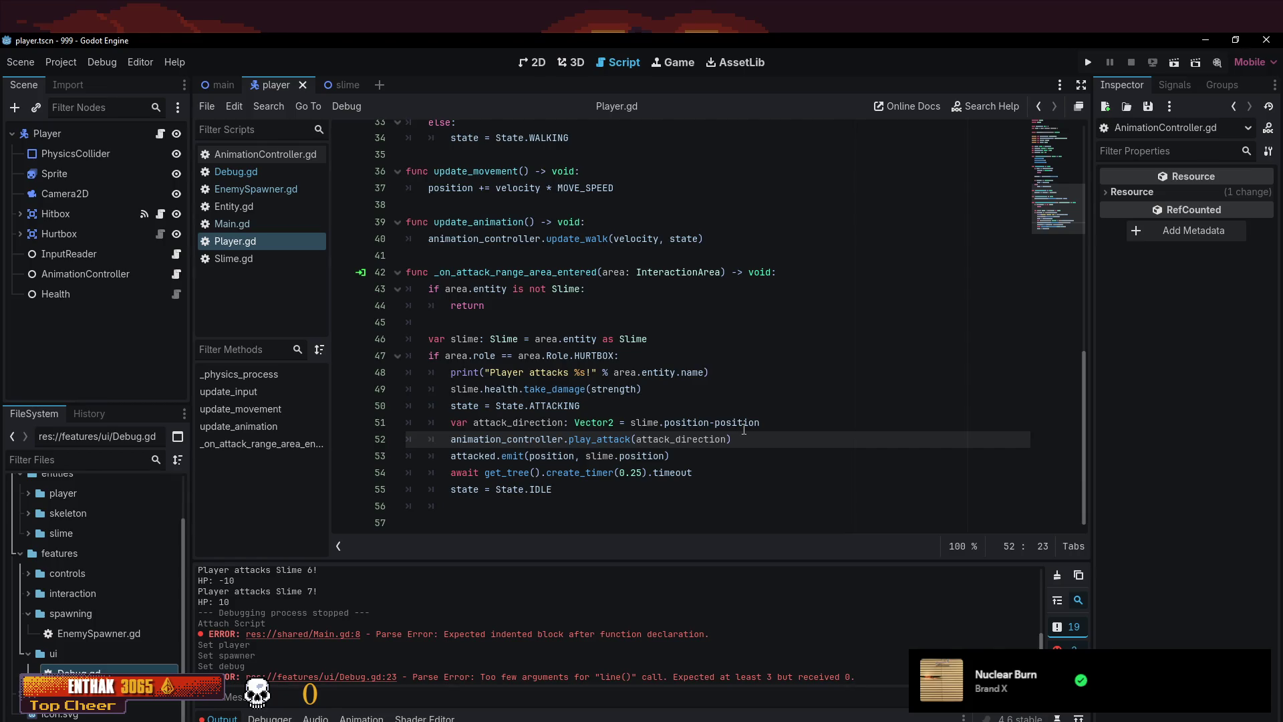
key(End)
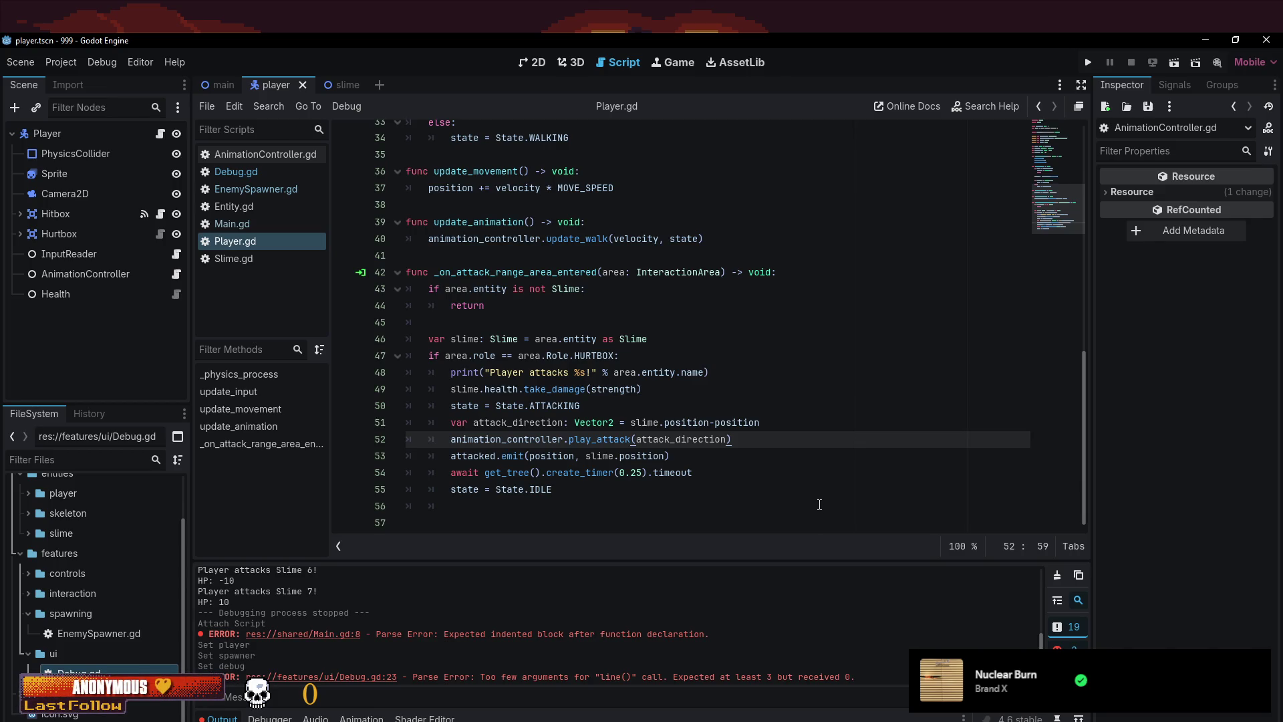
key(Down)
key(ctrl+Left)
key(ctrl+Left)
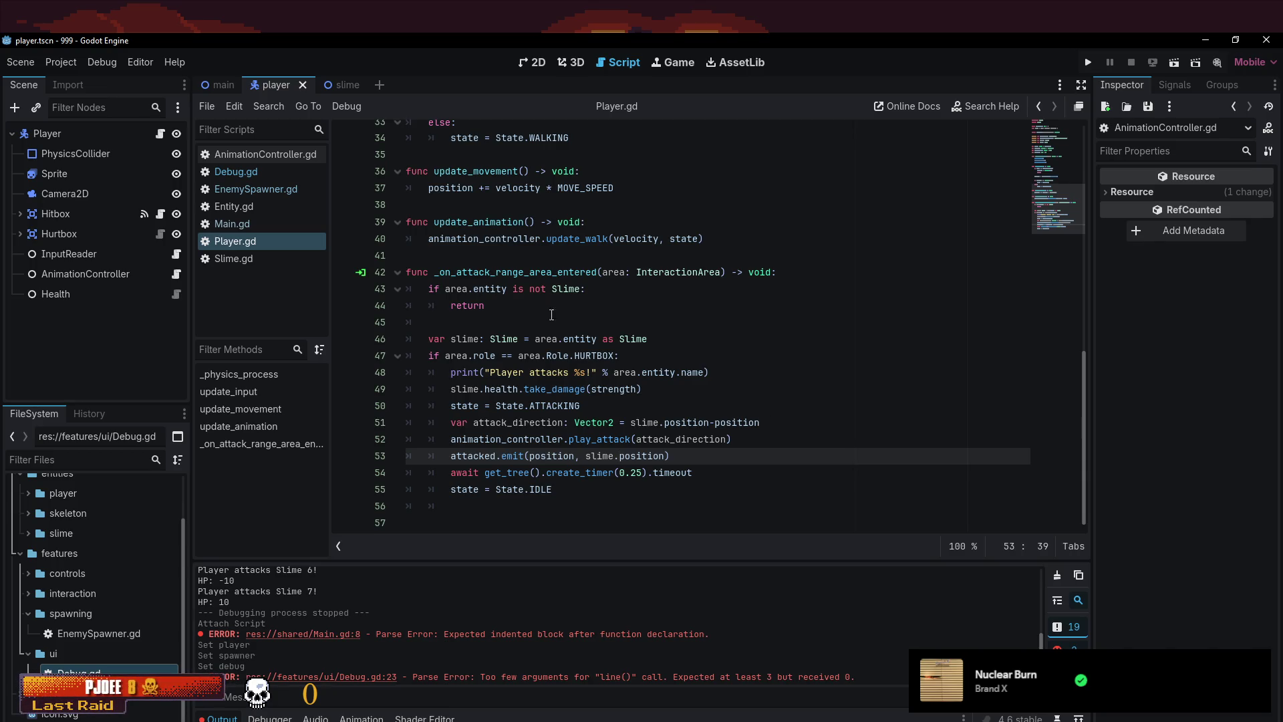
In Debug.gd, insert 'source_position: Vector2,' before target_direction in the _on_player_attacked signature
click(234, 172)
click(704, 471)
click(563, 484)
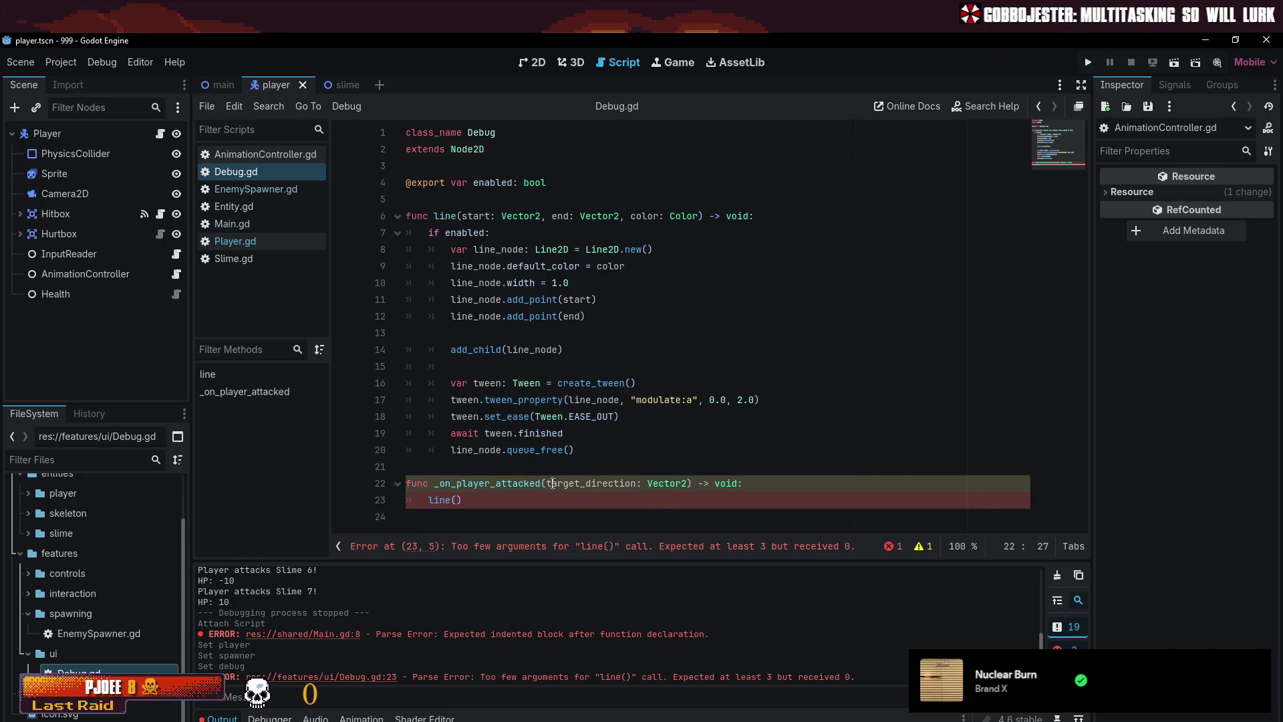
key(Left)
text(source_)
text(position,)
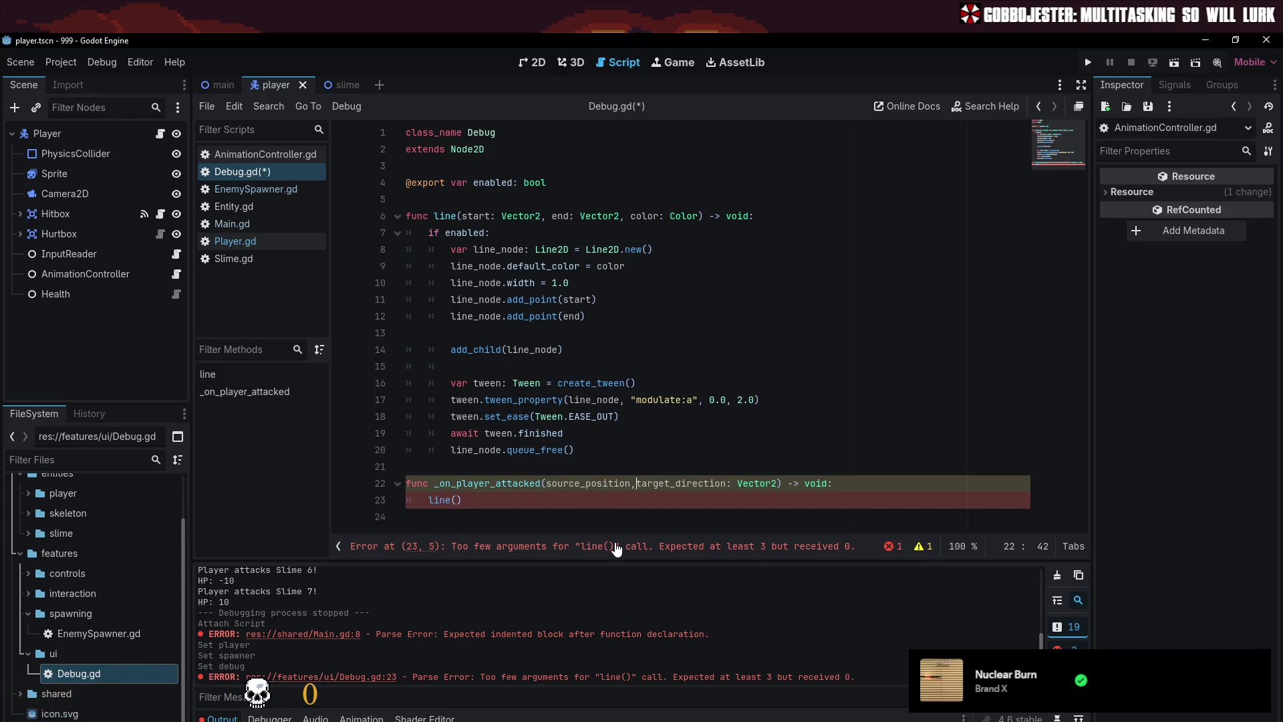
key(Left)
text(: Vector2)
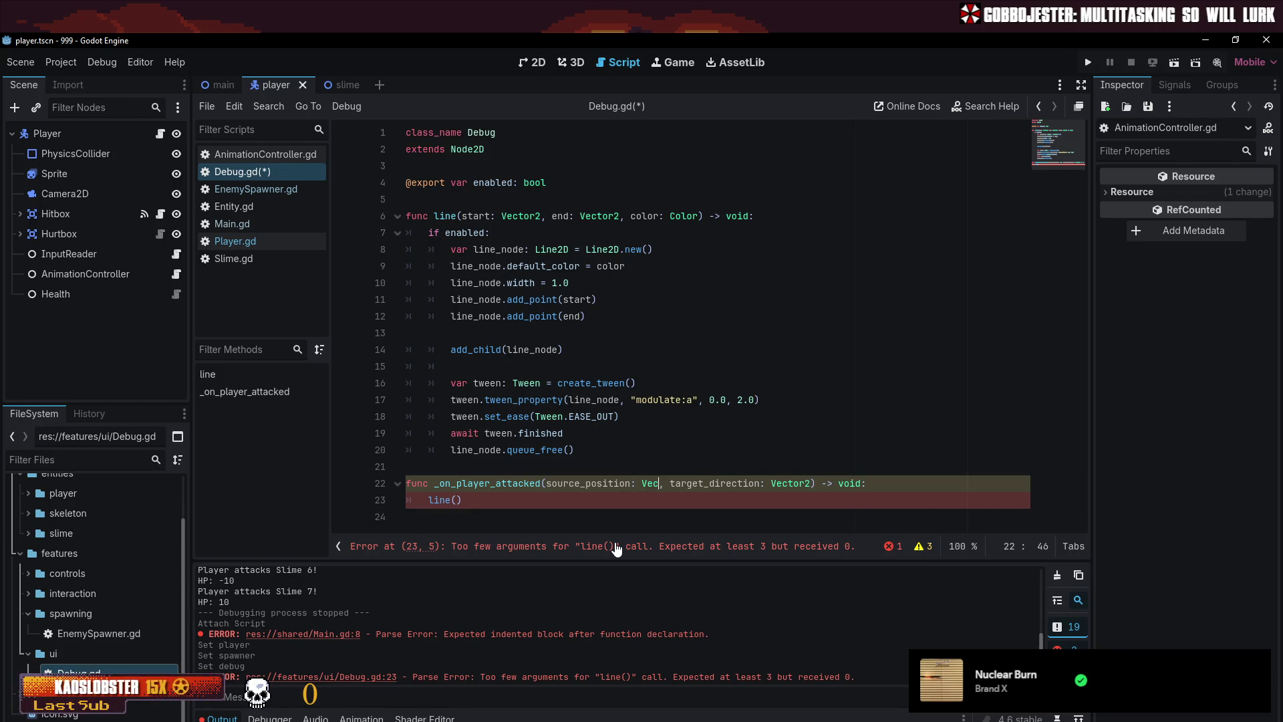
key(Escape)
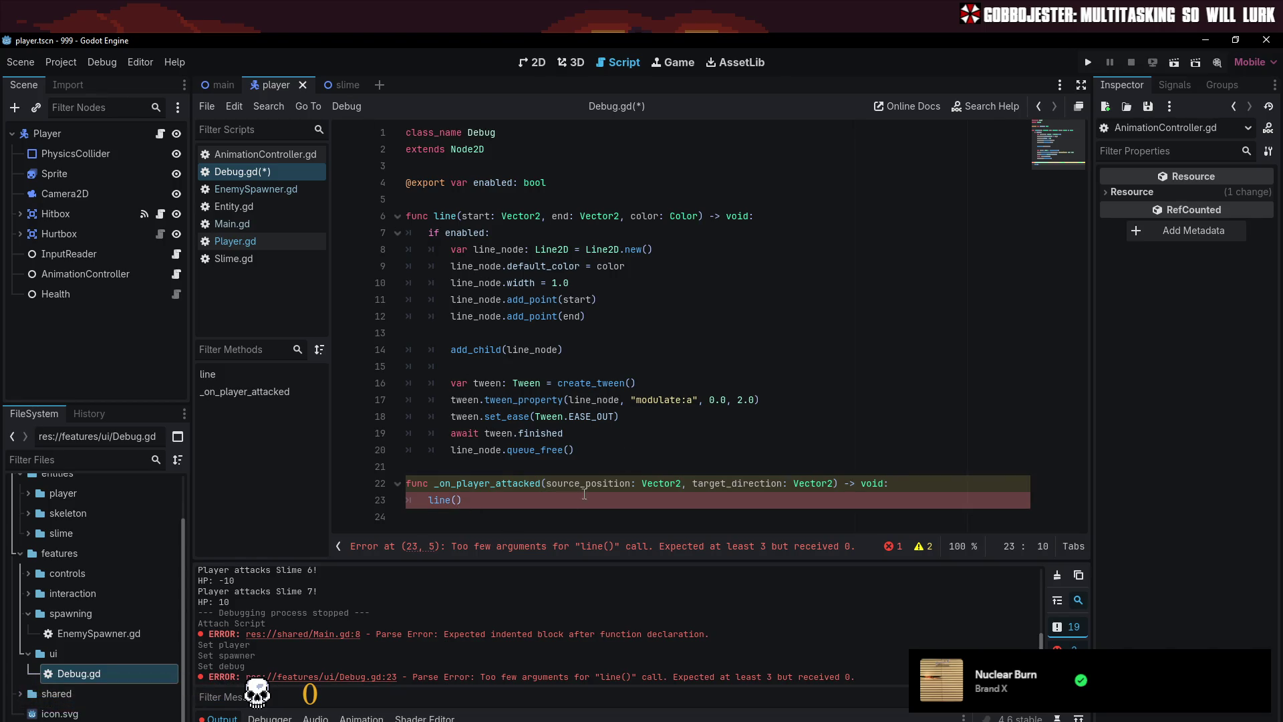
click(638, 434)
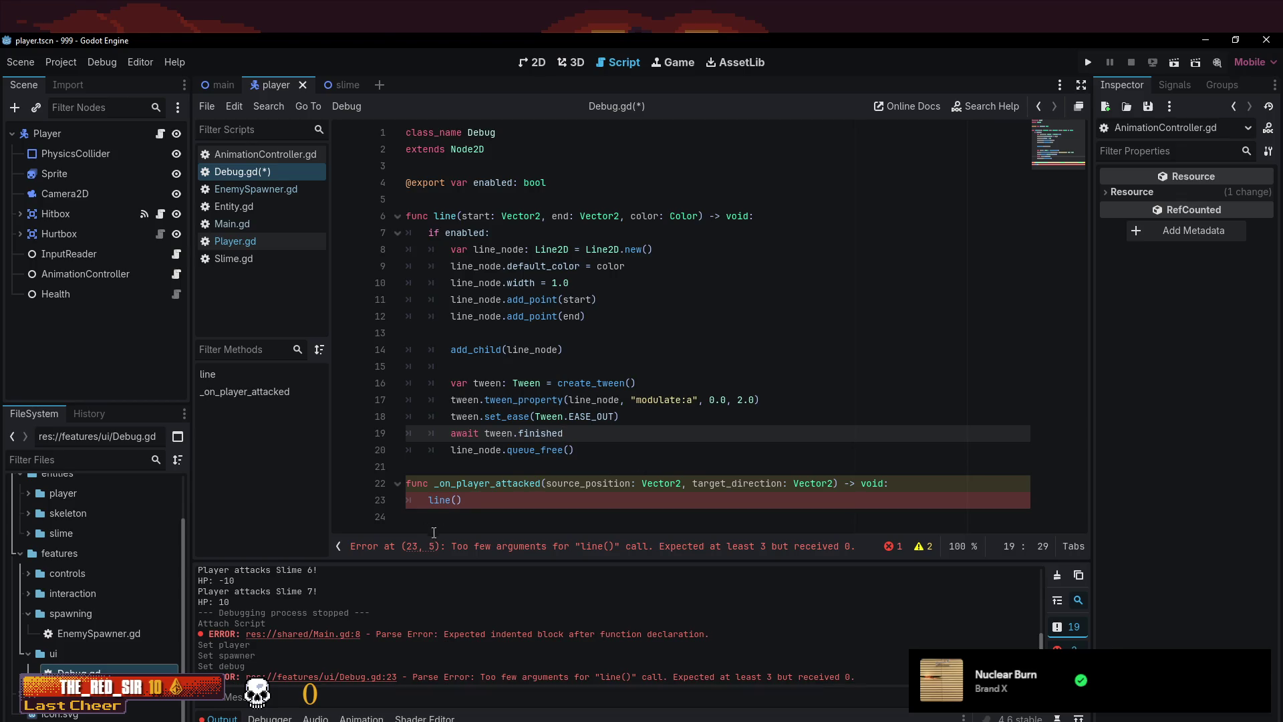
click(457, 501)
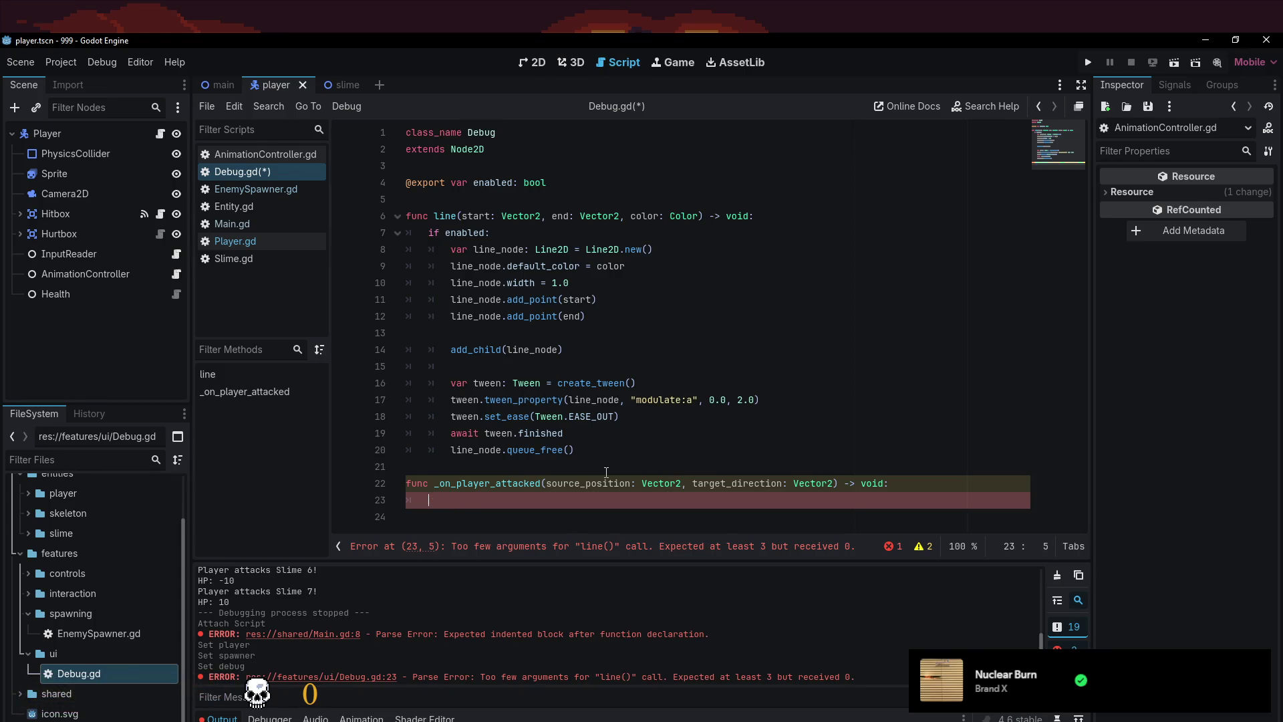
Pass source_position and target_position to line(), renaming target_direction to target_position
key(BackSpace)
key(BackSpace)
key(BackSpace)
text(pa)
key(ctrl+s)
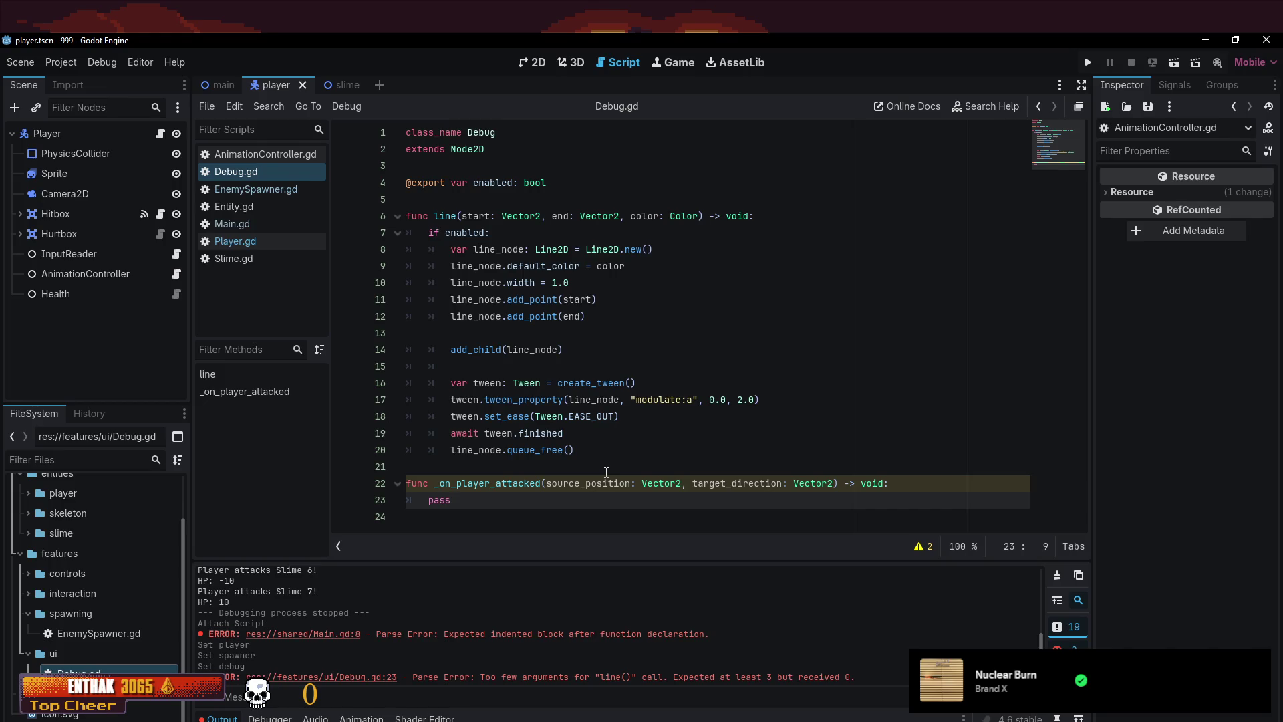
click(926, 547)
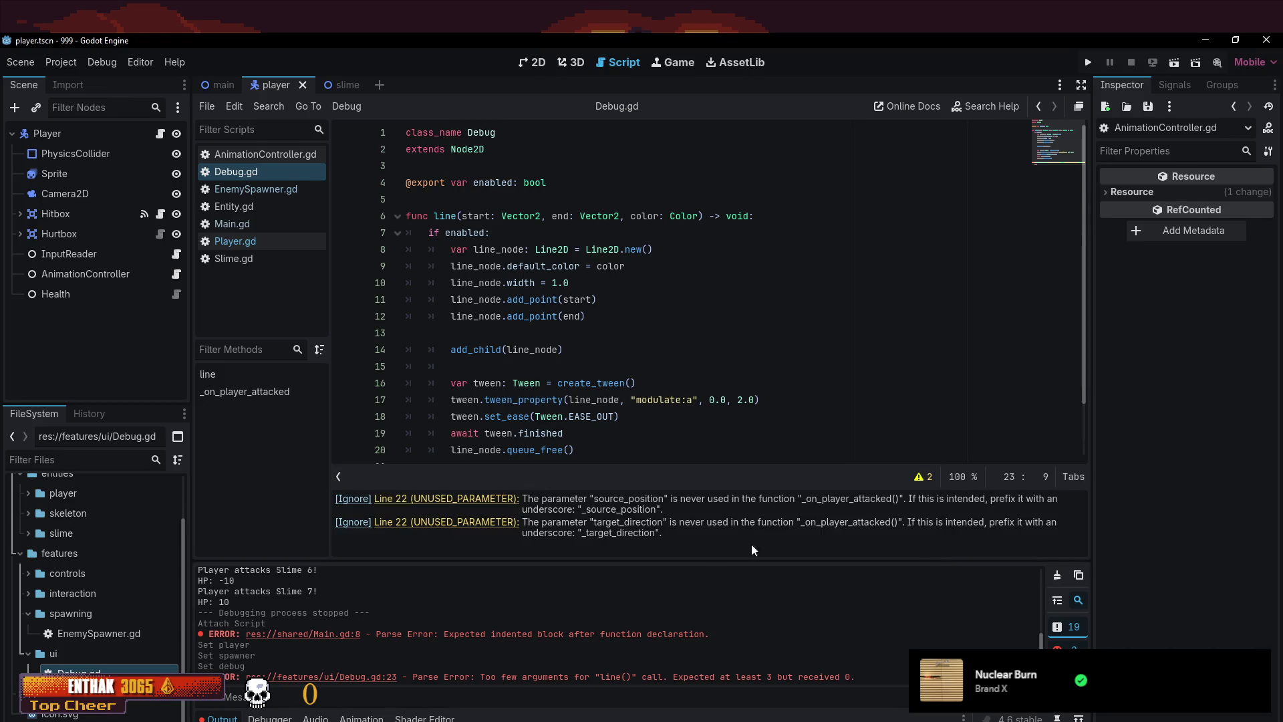
click(926, 476)
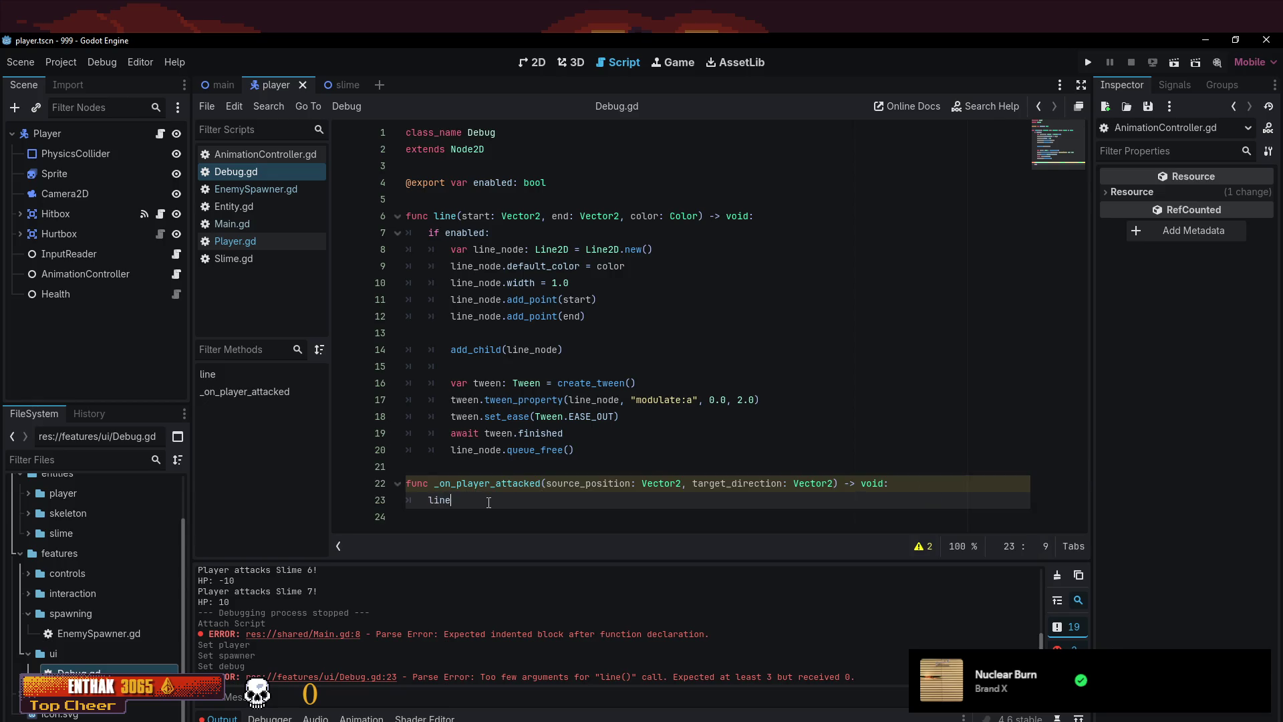
text(sour)
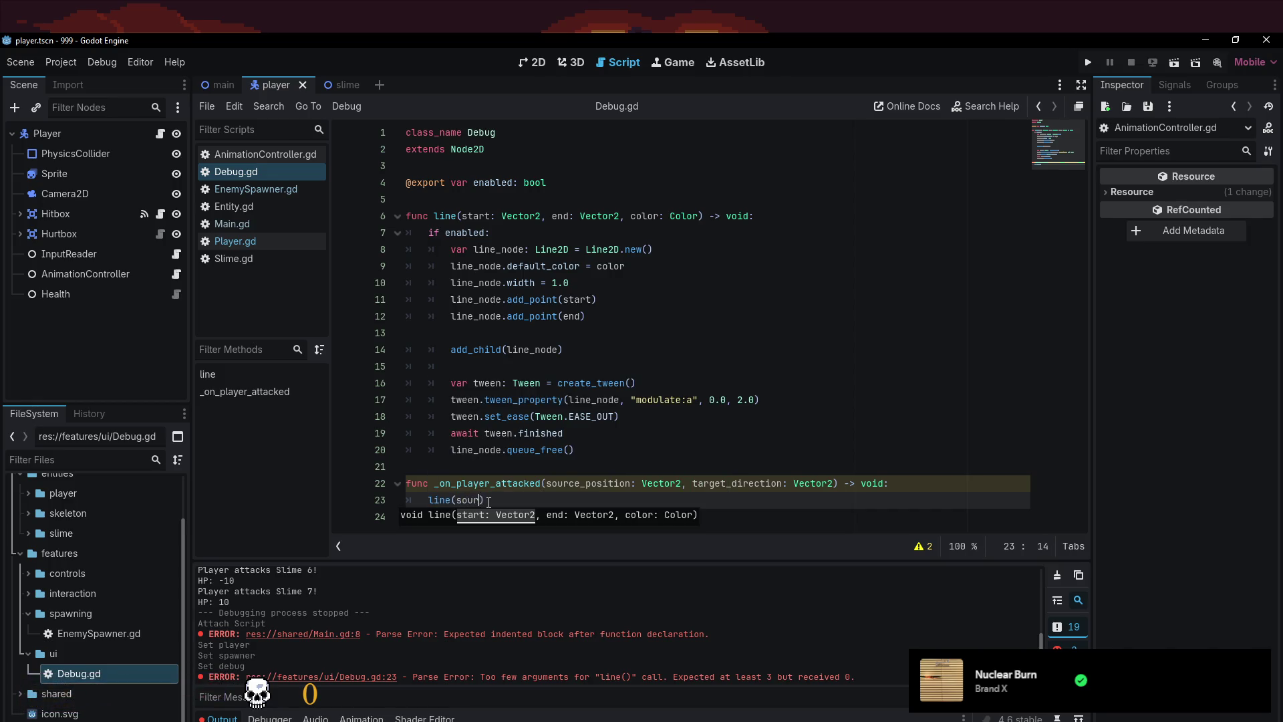
text(position, targ)
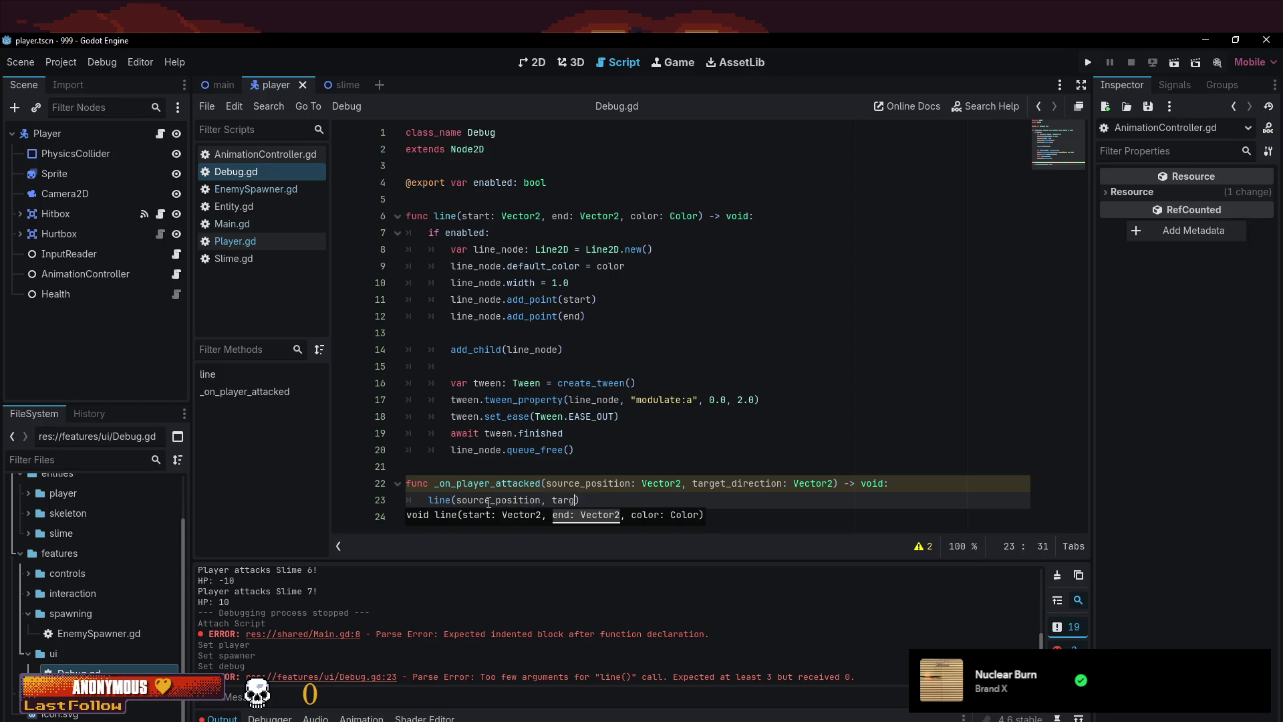
text(_)
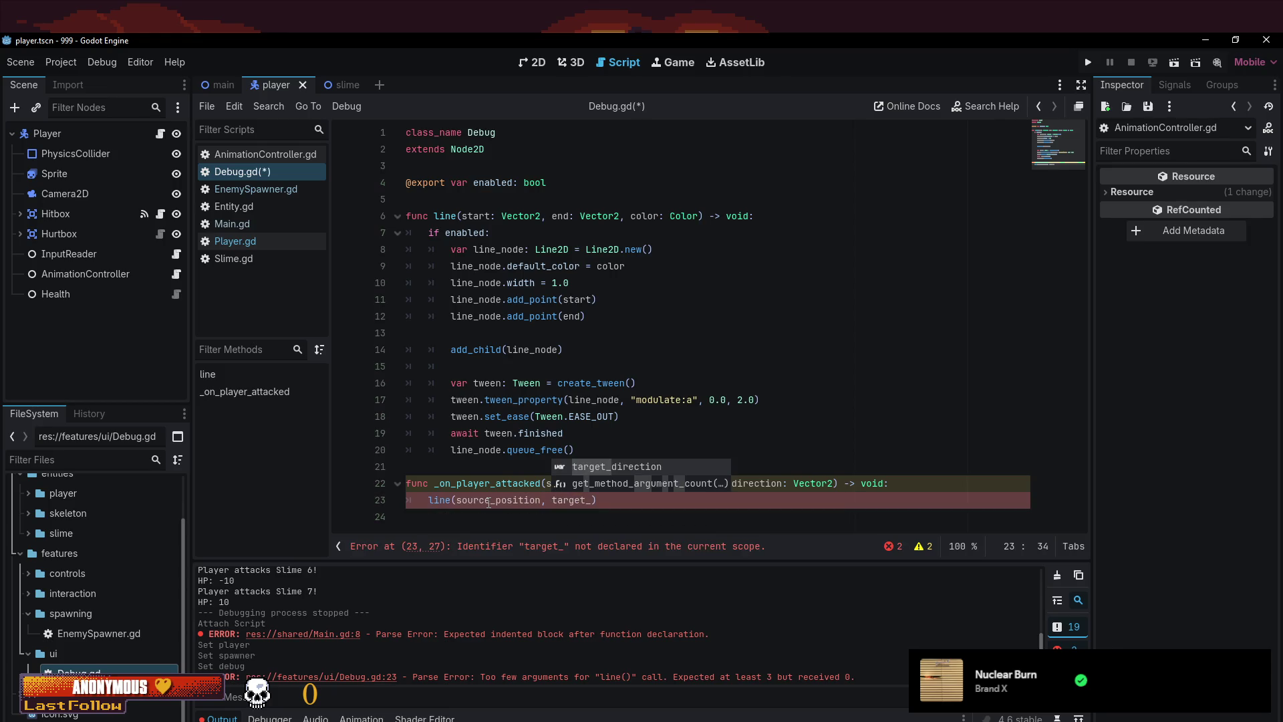
text(position)
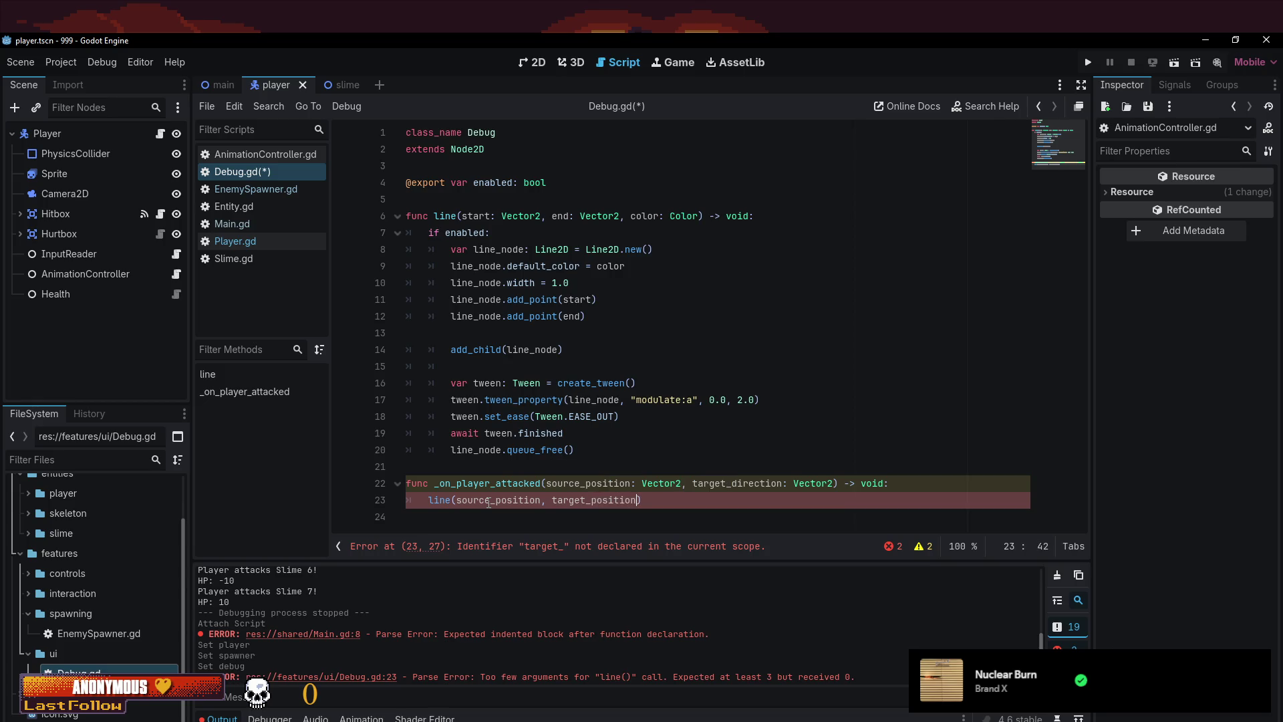
key(Up)
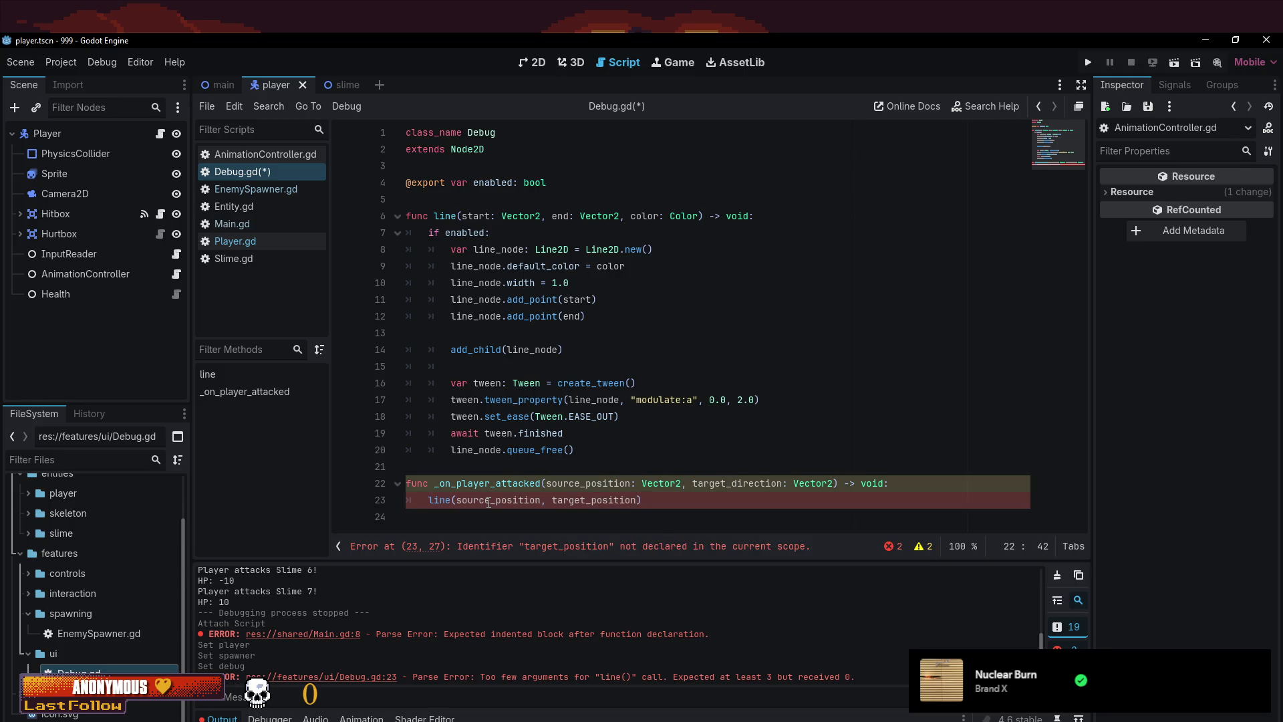
click(610, 501)
double_click(736, 483)
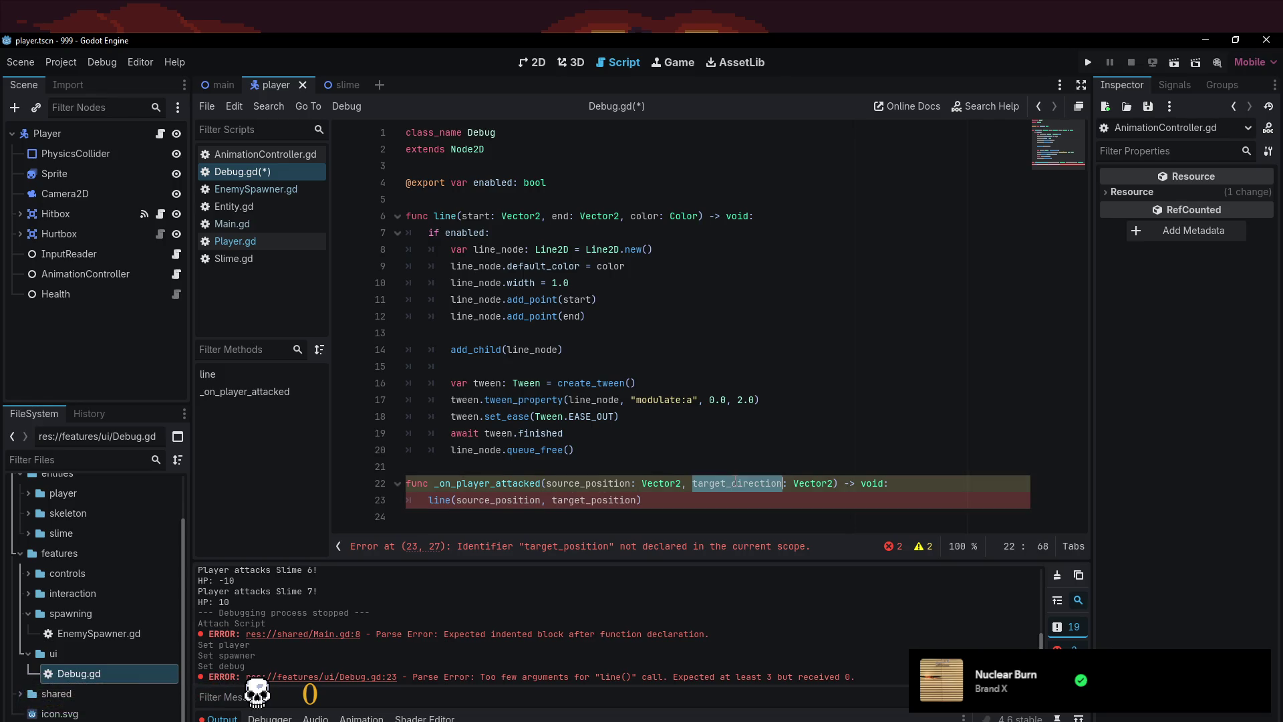
Add Color.DARK_RED as the line() colour argument and run the game with F5
click(652, 506)
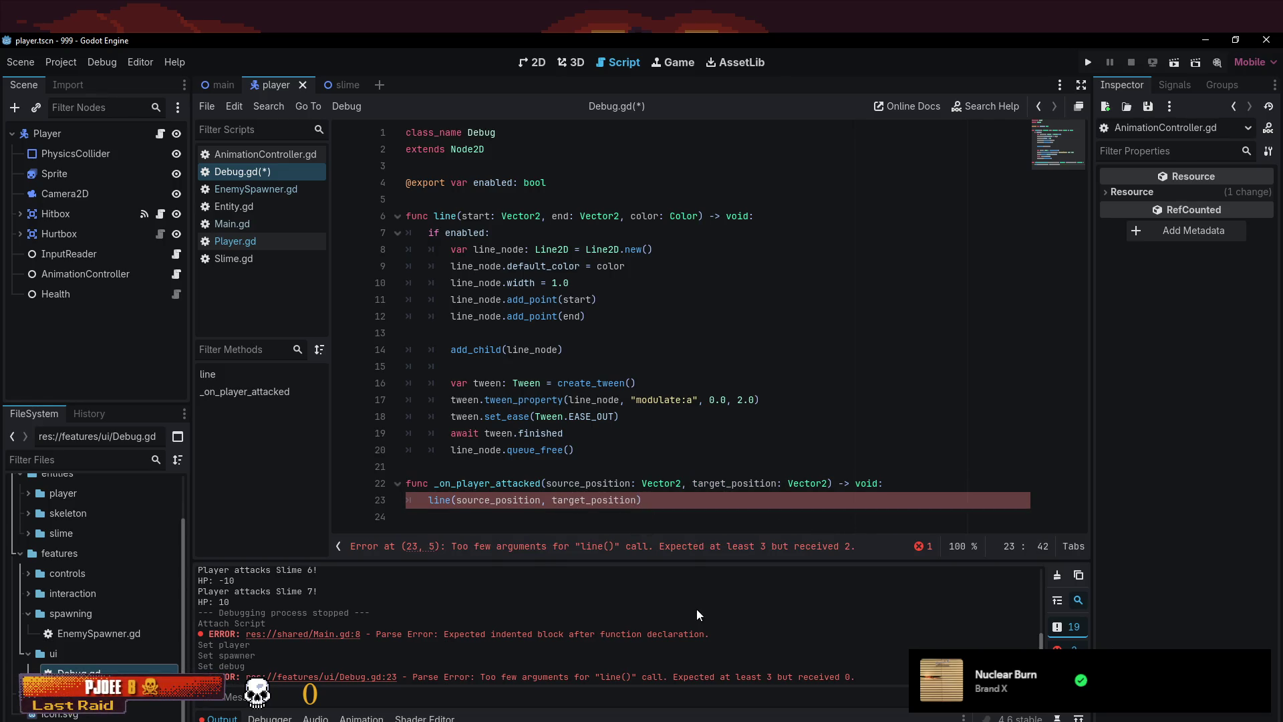
text(, Color.RED)
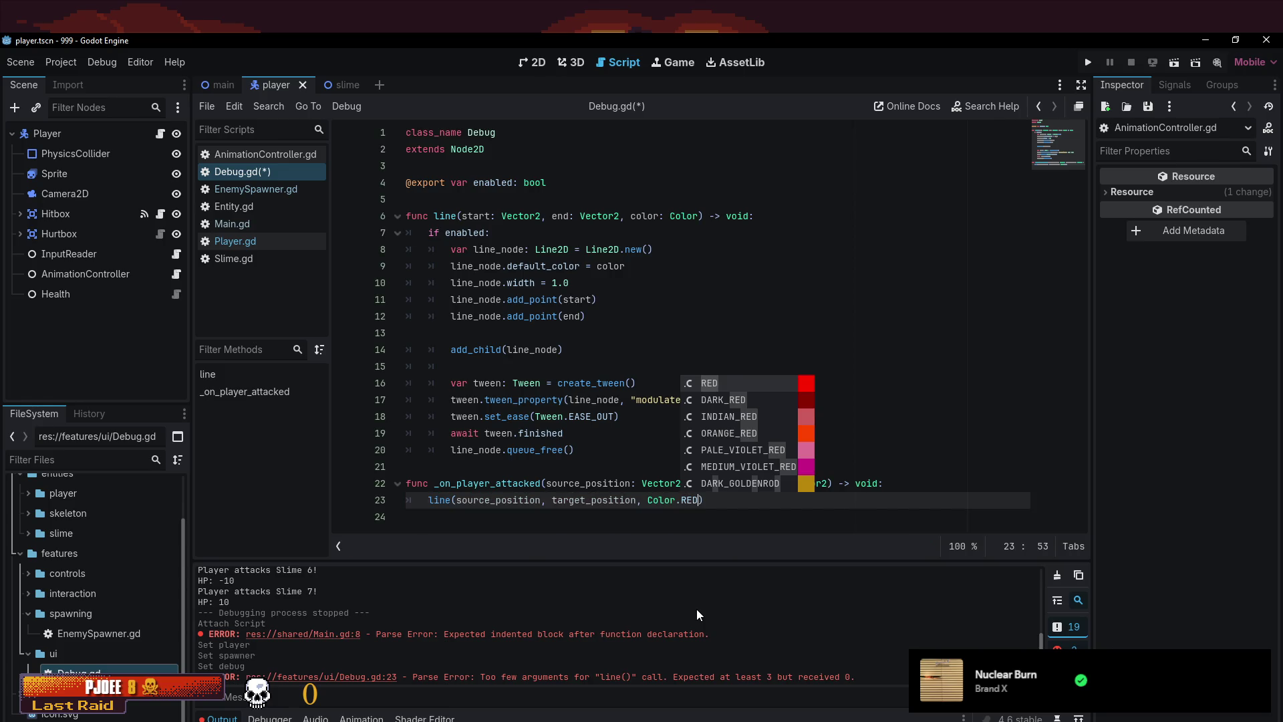
key(Down)
key(Down)
key(Down)
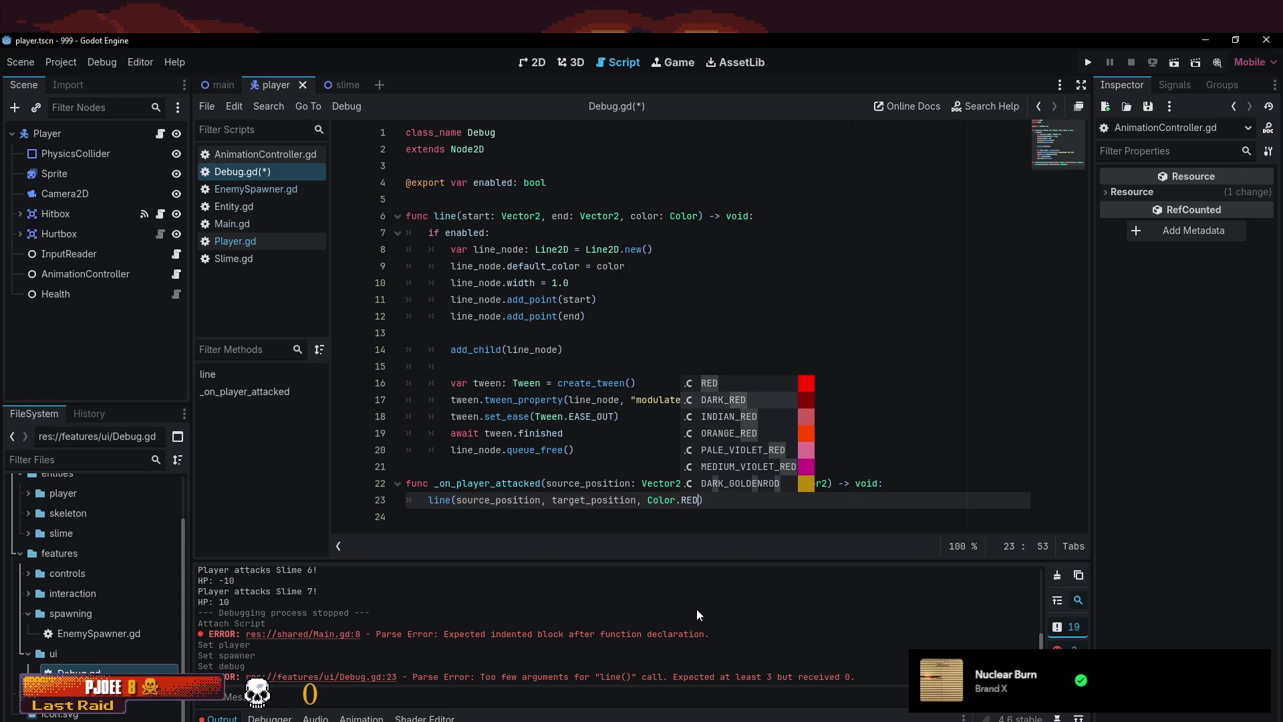
key(Down)
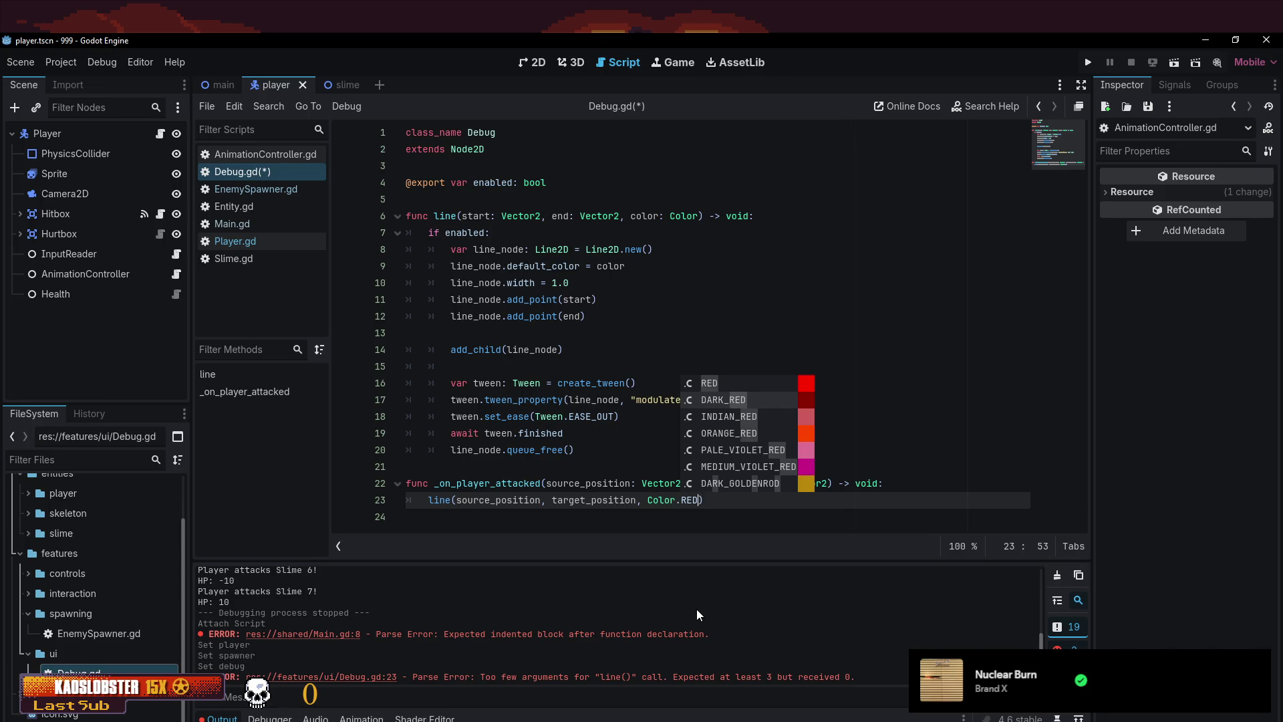
key(Return)
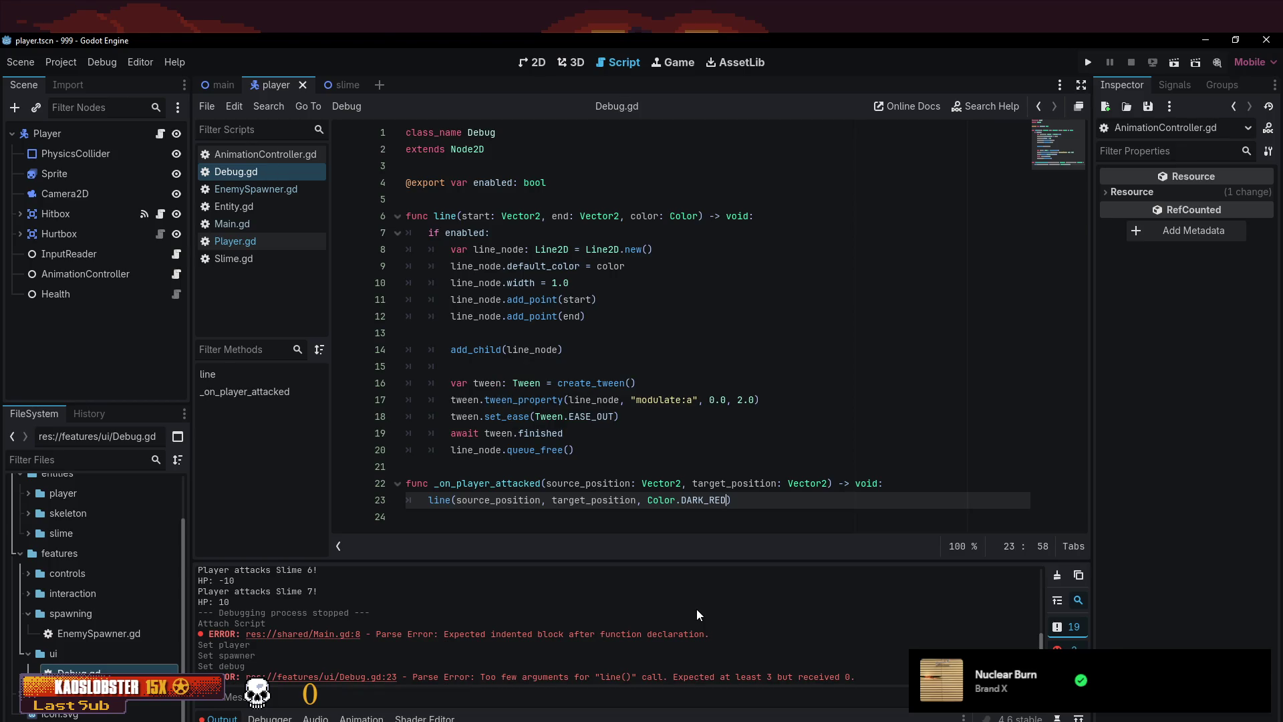
key(F5)
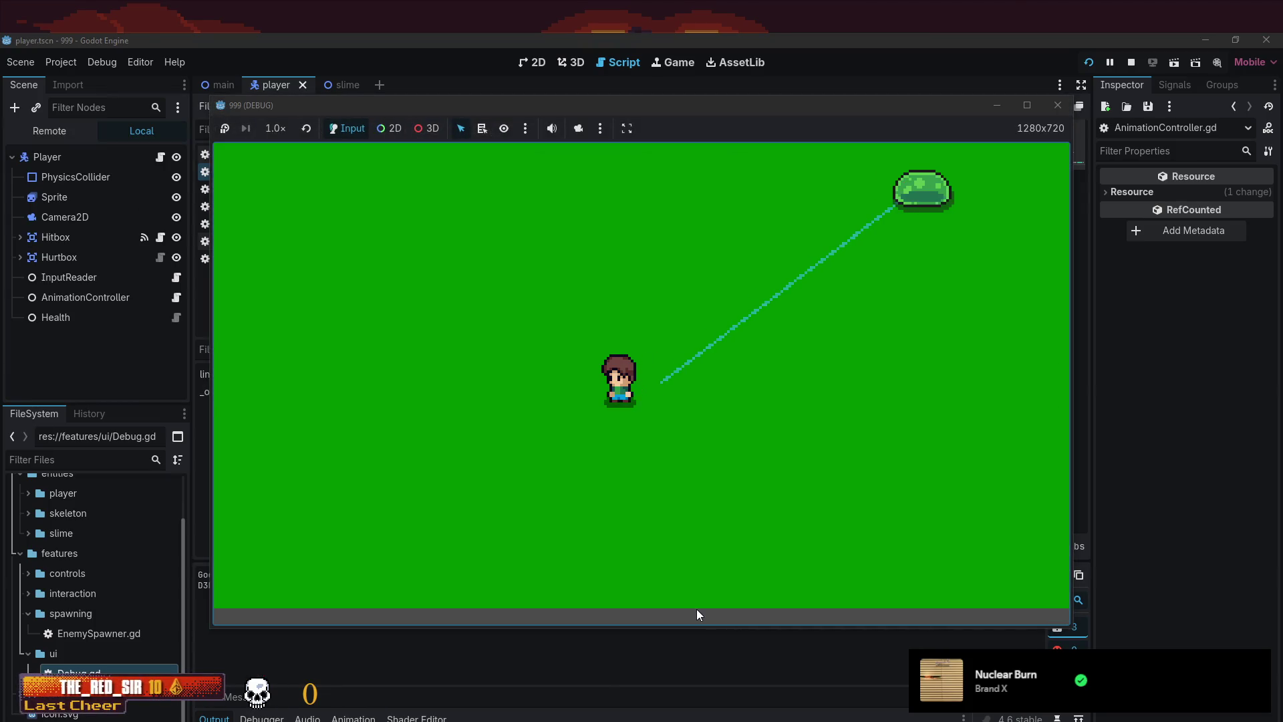
Walk the player around the field among the slimes using W, A, S and D
key(w)
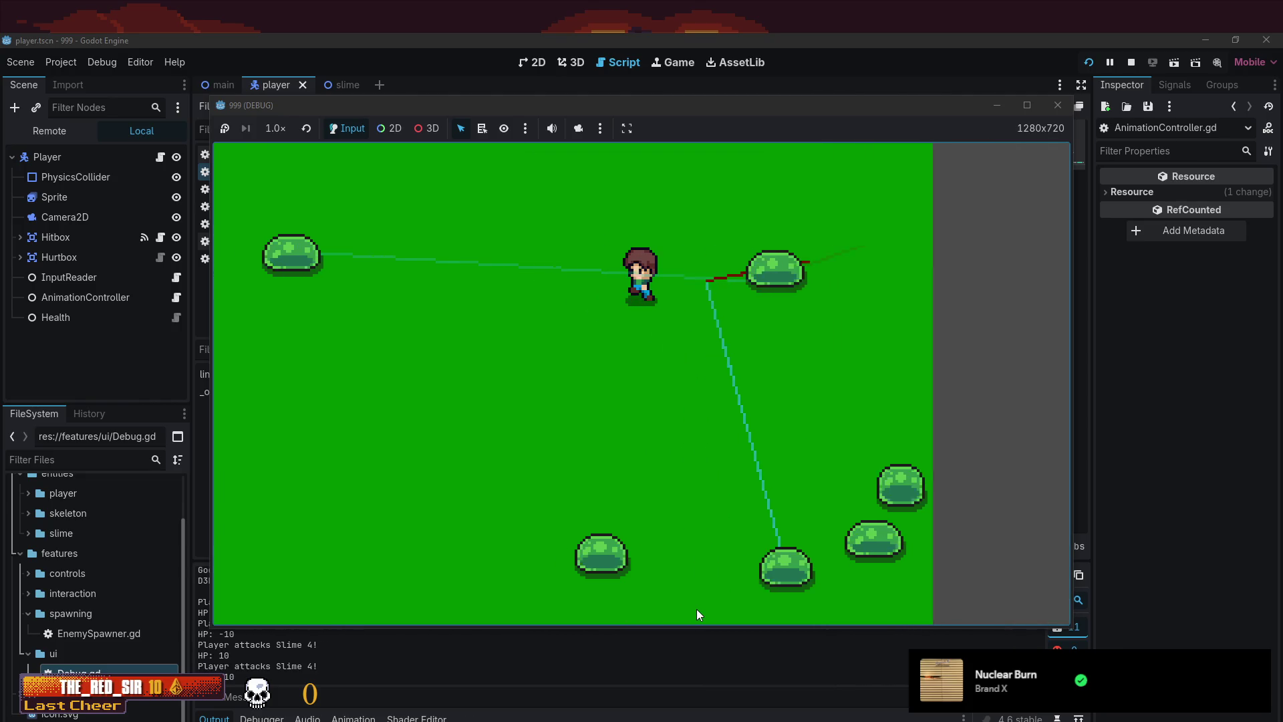
key(s)
key(a)
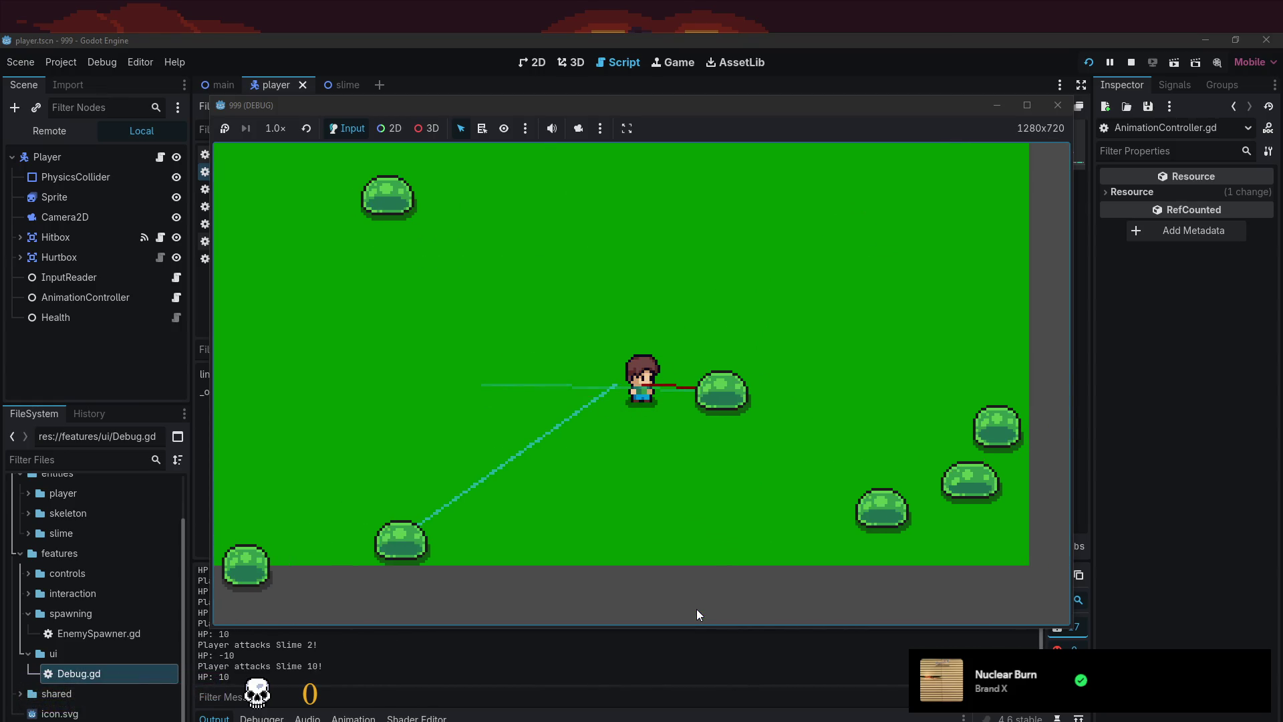
key(s)
key(w)
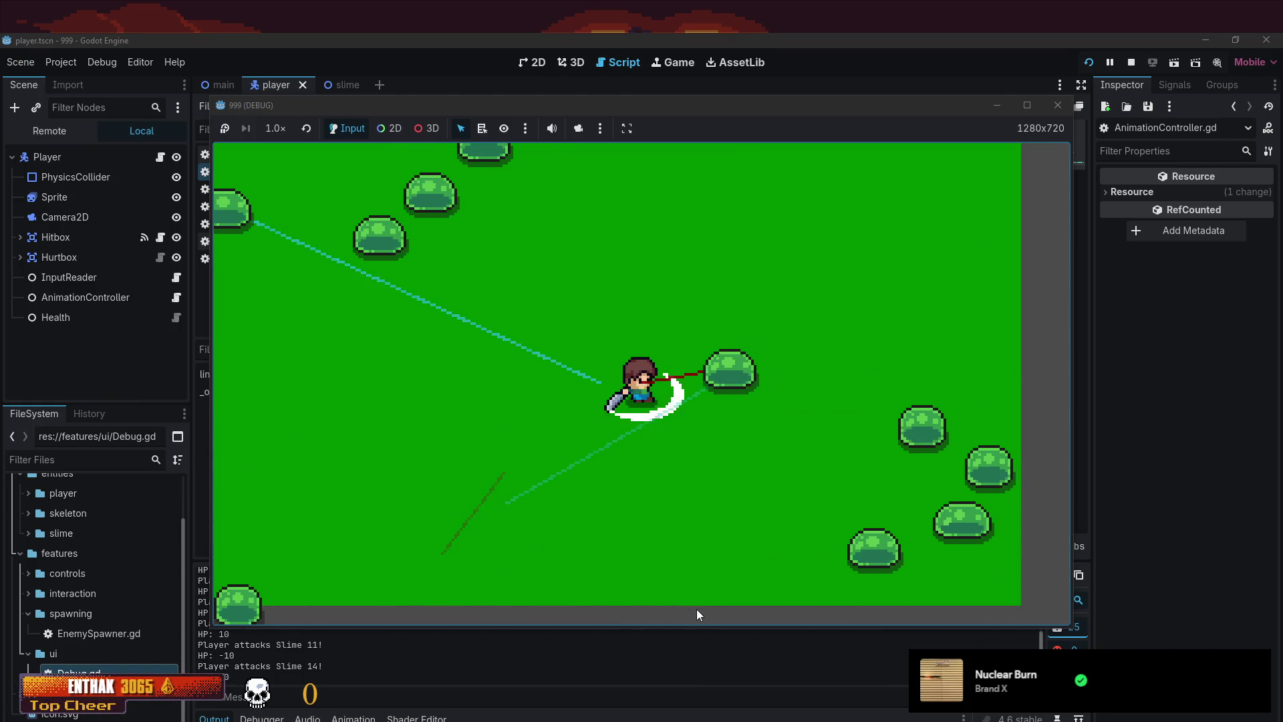
key(s)
key(d)
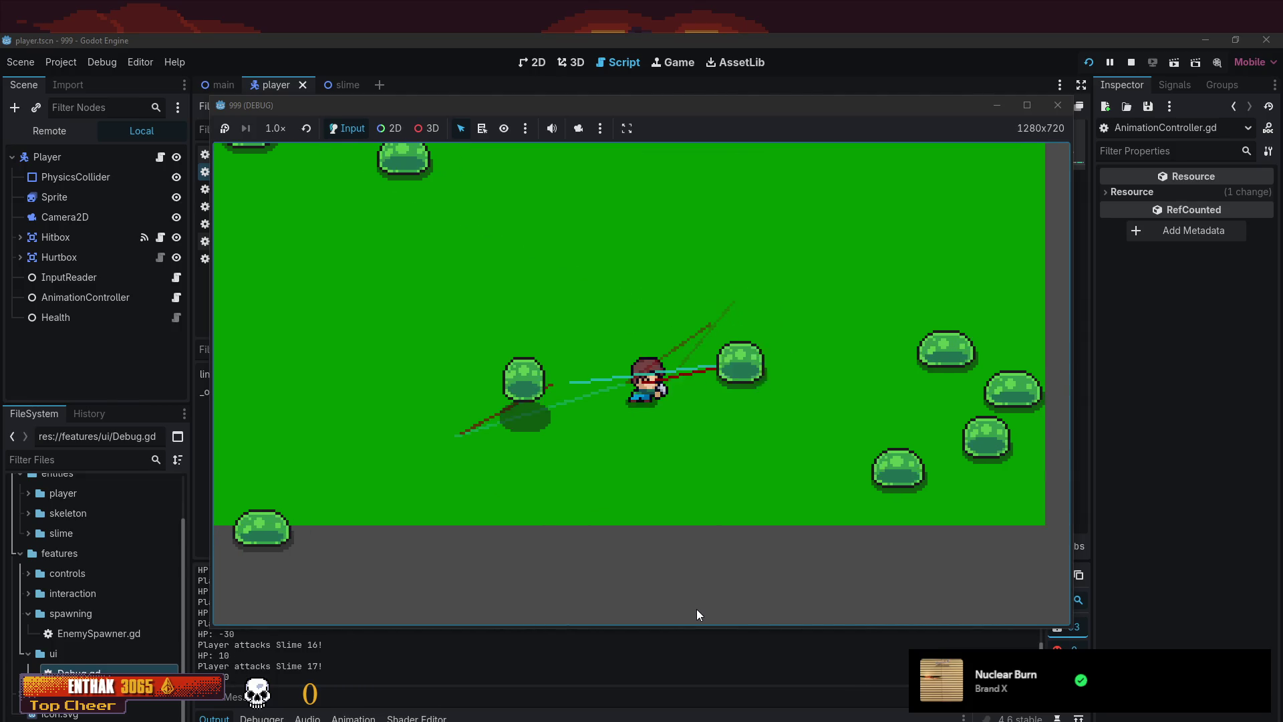
key(a)
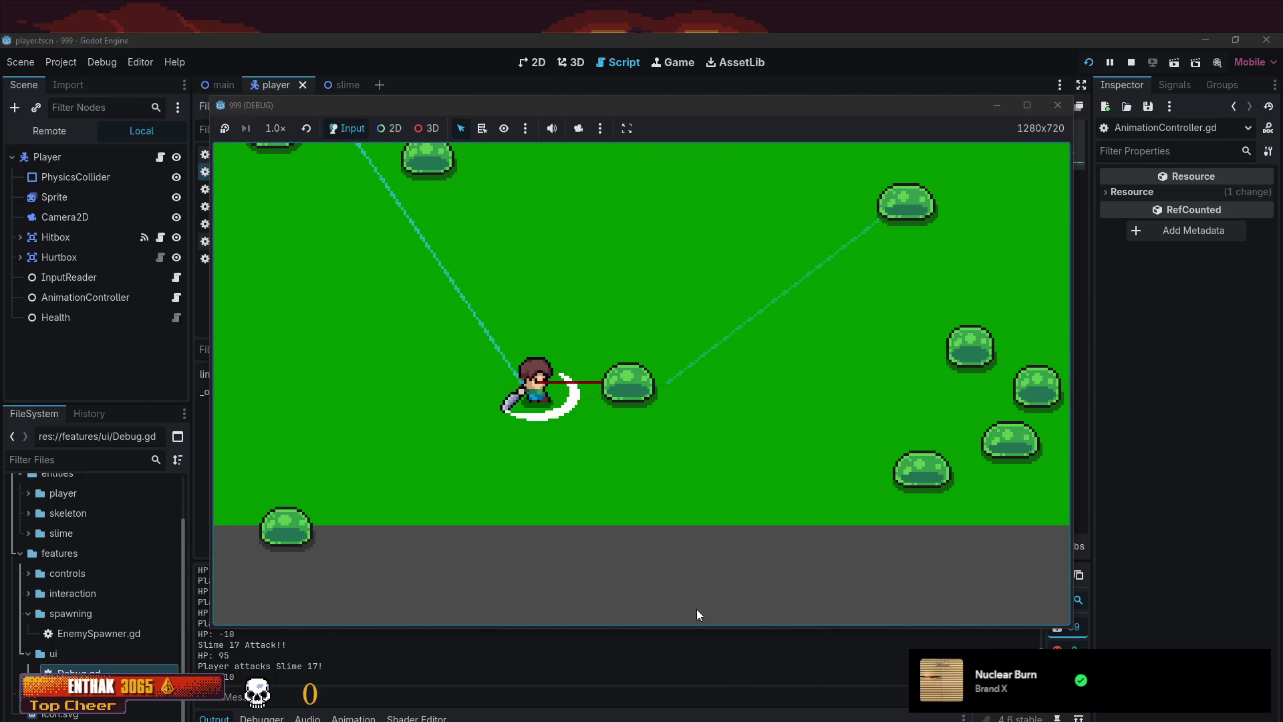
key(w)
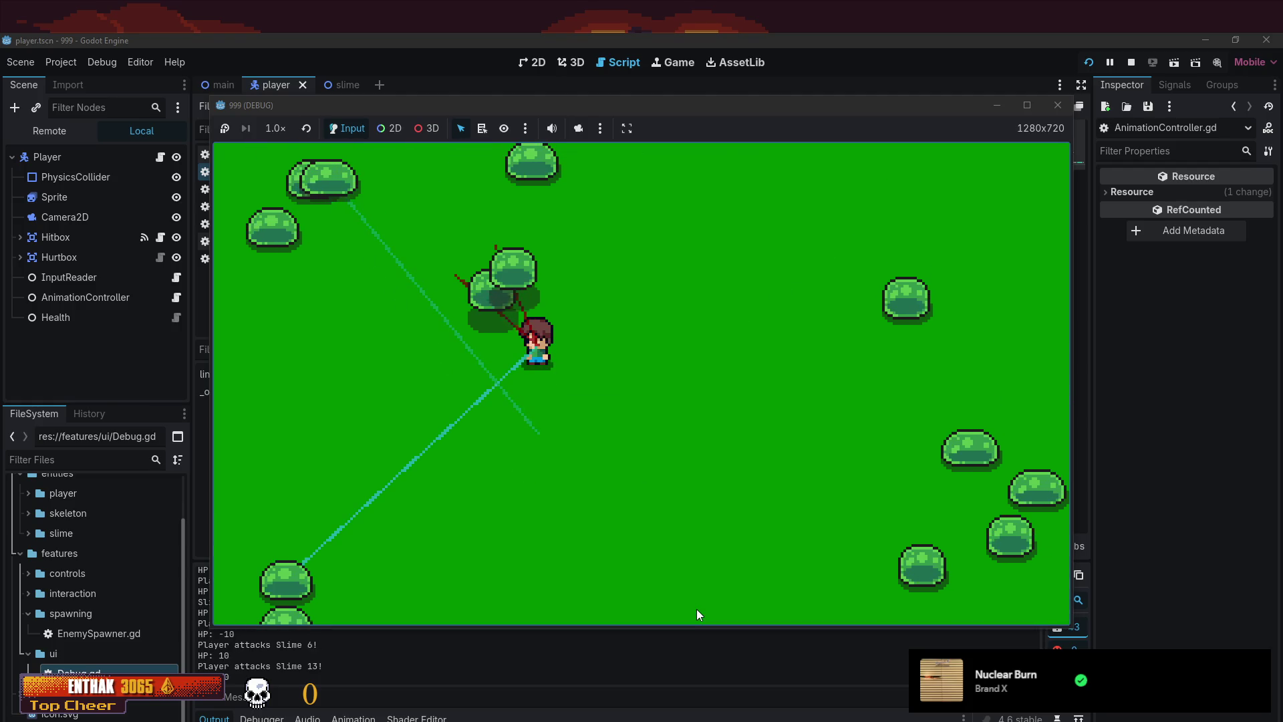
key(d)
key(d)
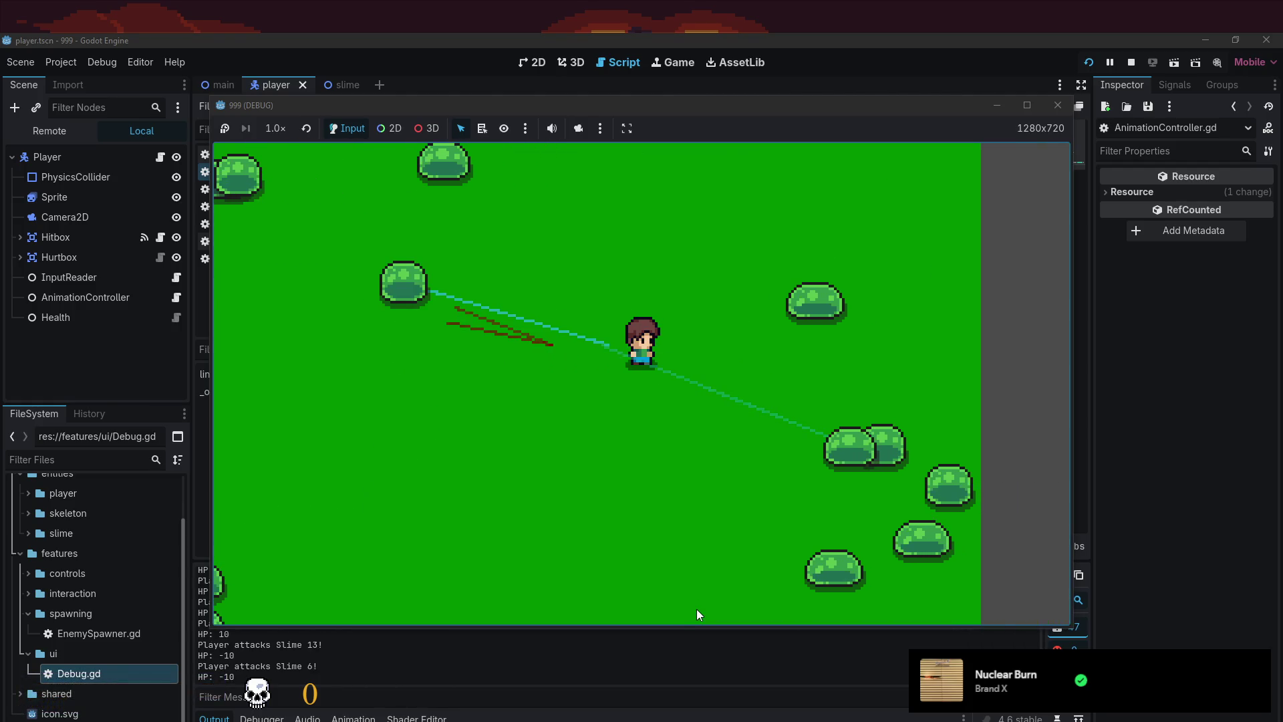
key(w)
key(a)
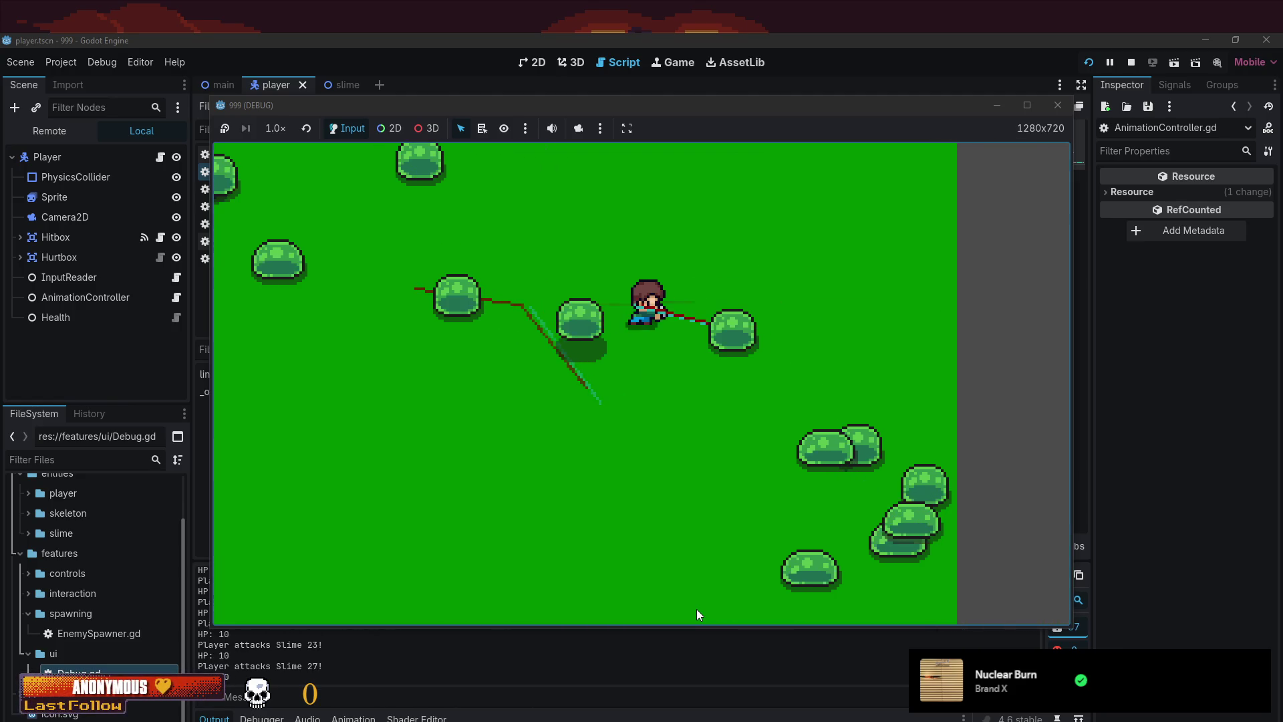
key(s)
key(w)
key(a)
key(d)
key(w)
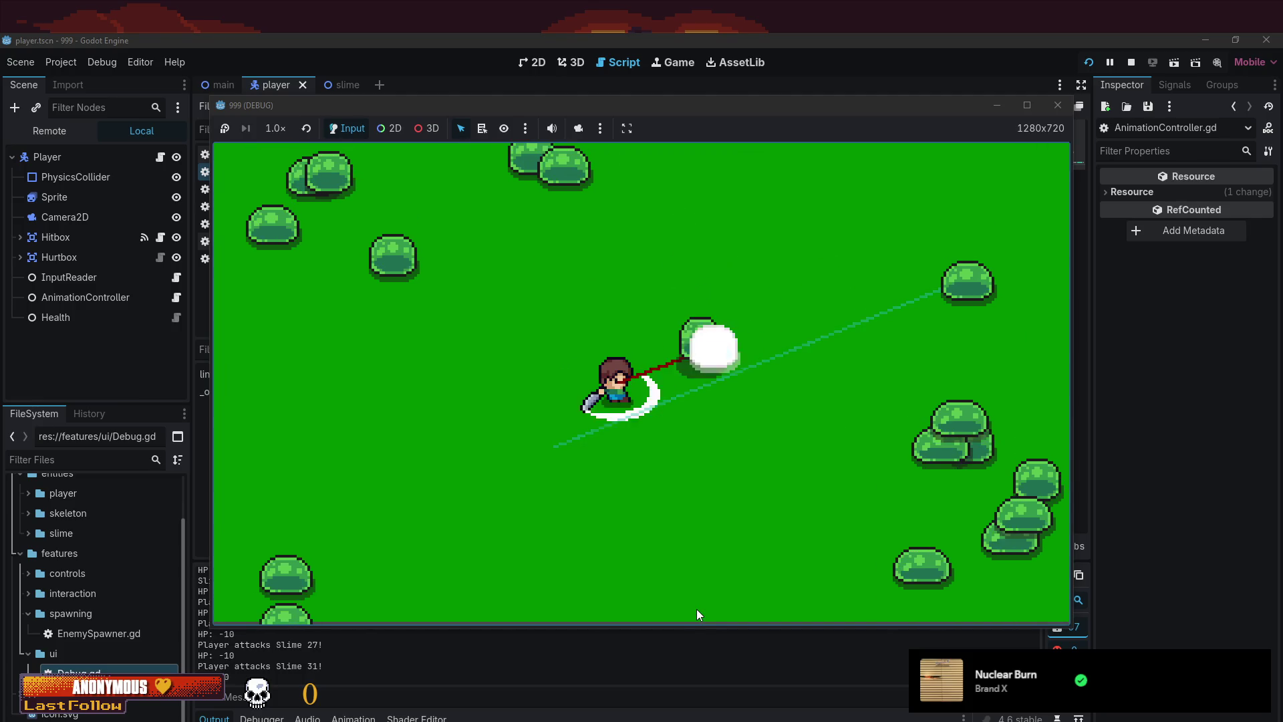
Attack the slimes with Space while dodging around them, then close the game window
key(d)
key(space)
key(a)
key(space)
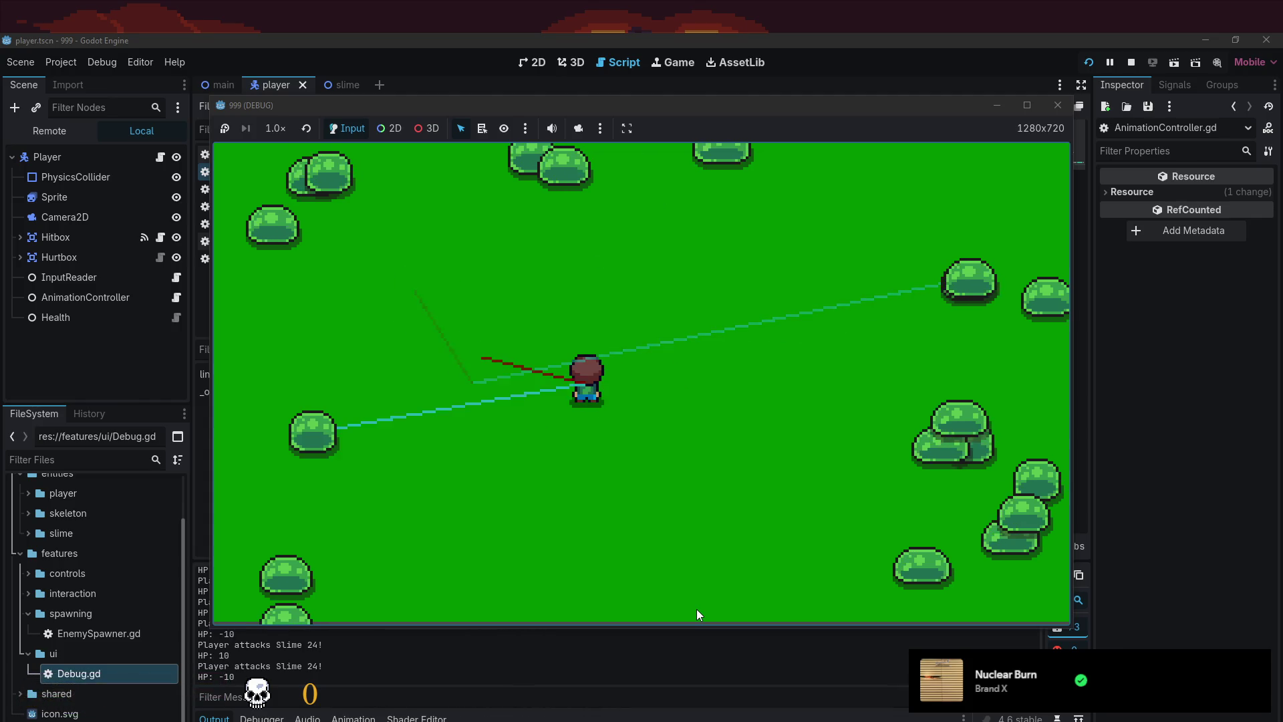
key(d)
key(space)
key(a)
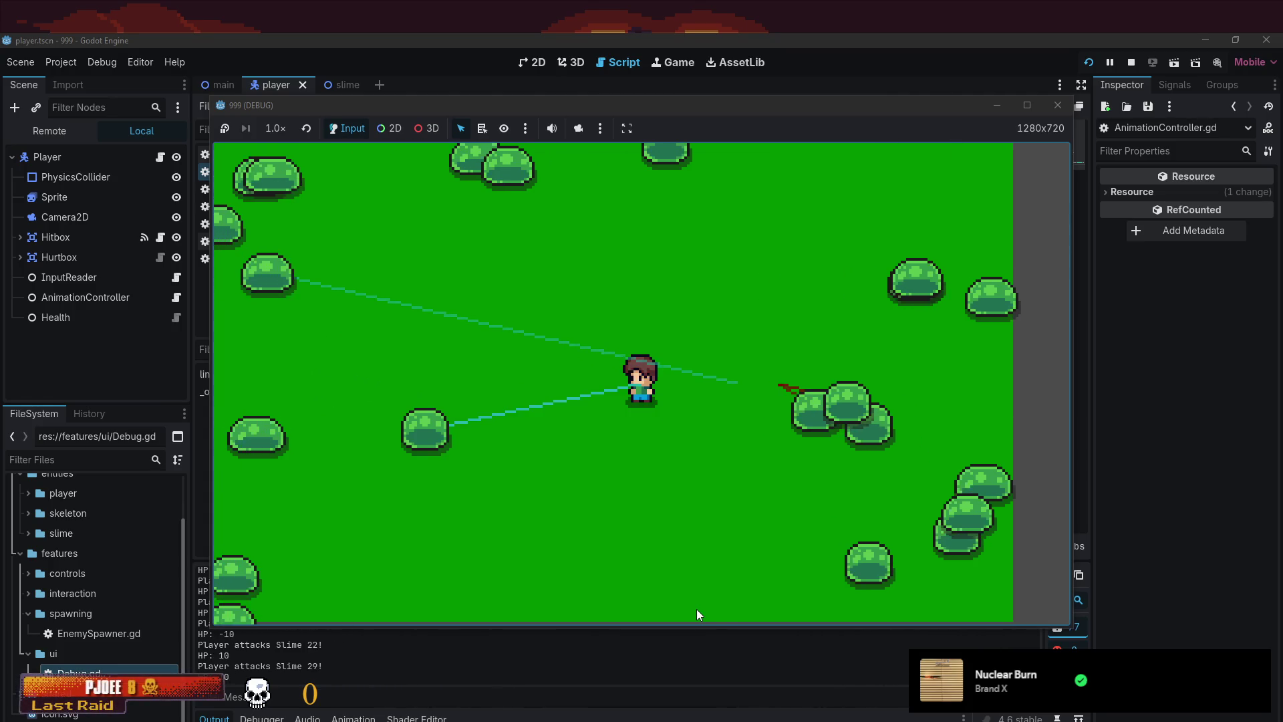
key(s)
key(space)
key(w)
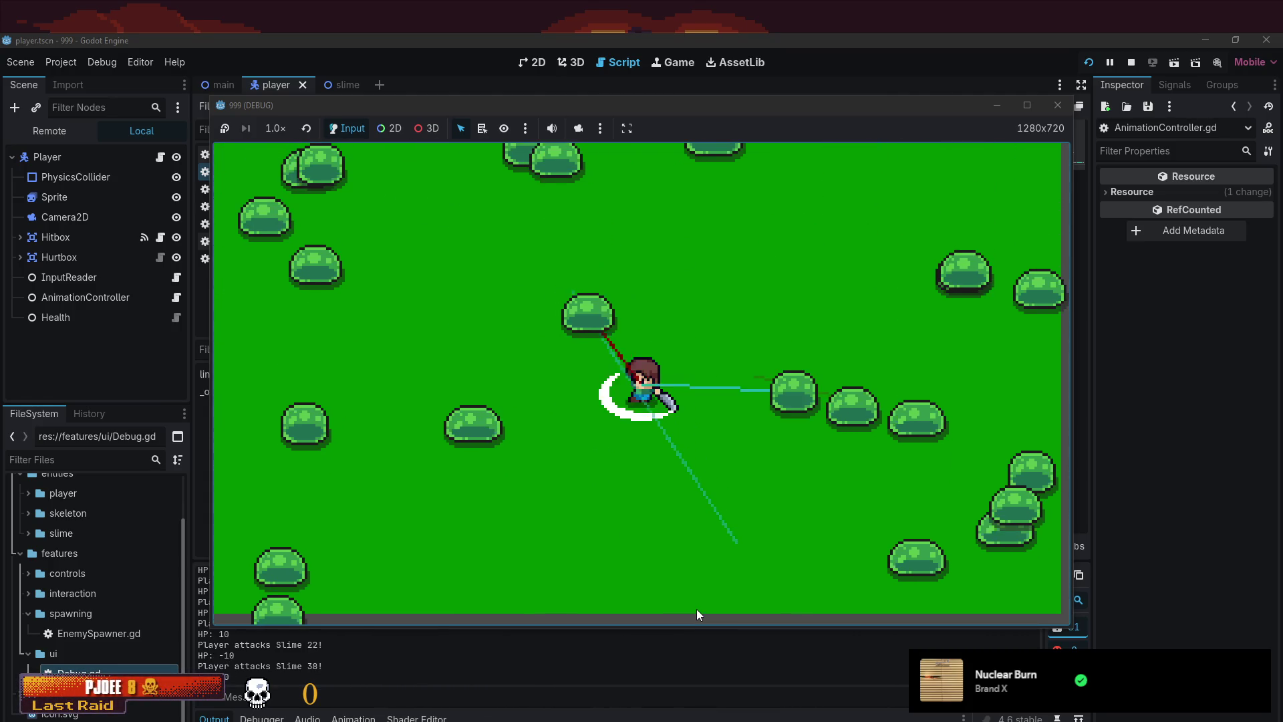
key(d)
key(s)
key(w)
key(space)
key(a)
key(space)
key(s)
key(d)
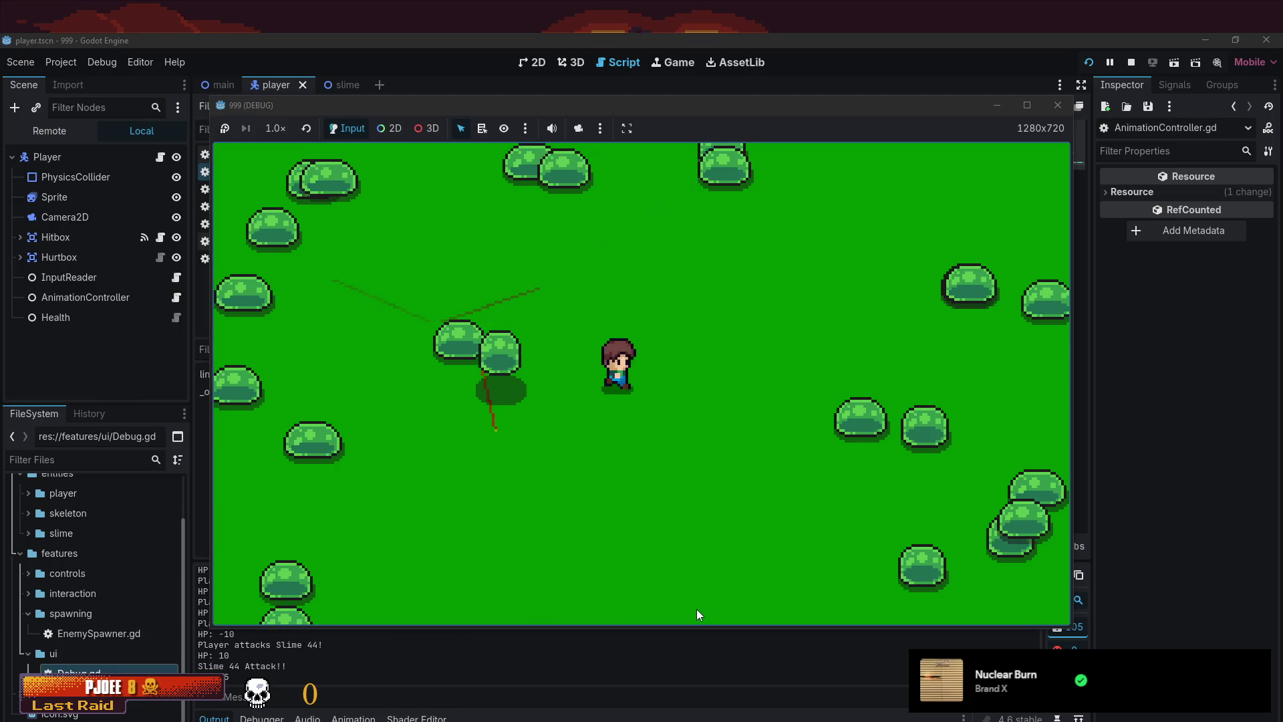
key(s)
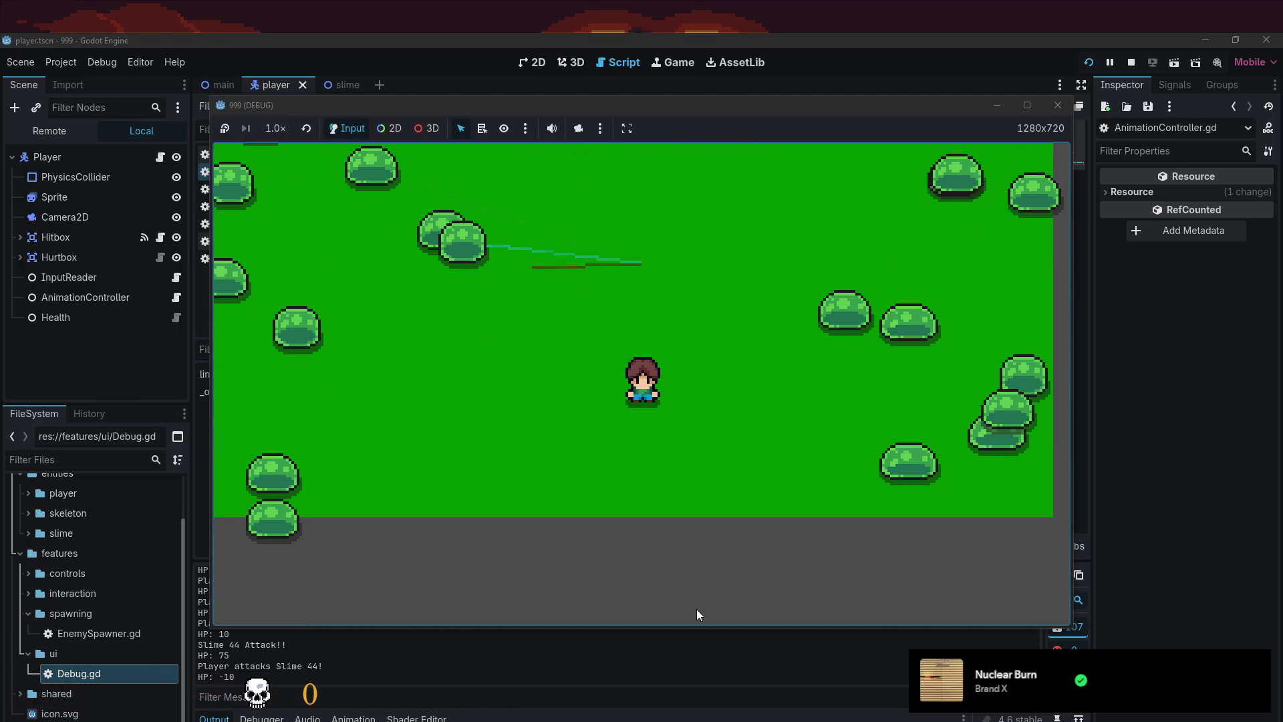
key(w)
key(a)
key(space)
key(s)
key(d)
key(w)
key(space)
key(s)
key(w)
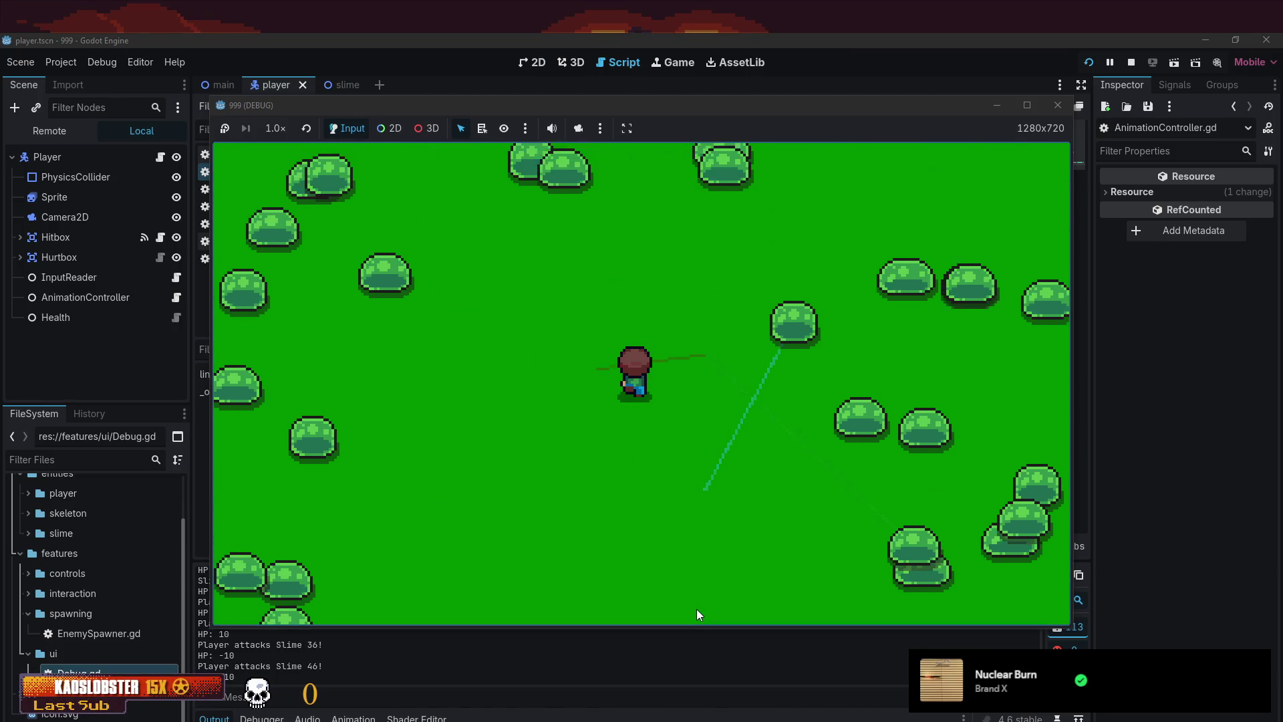
key(space)
key(w)
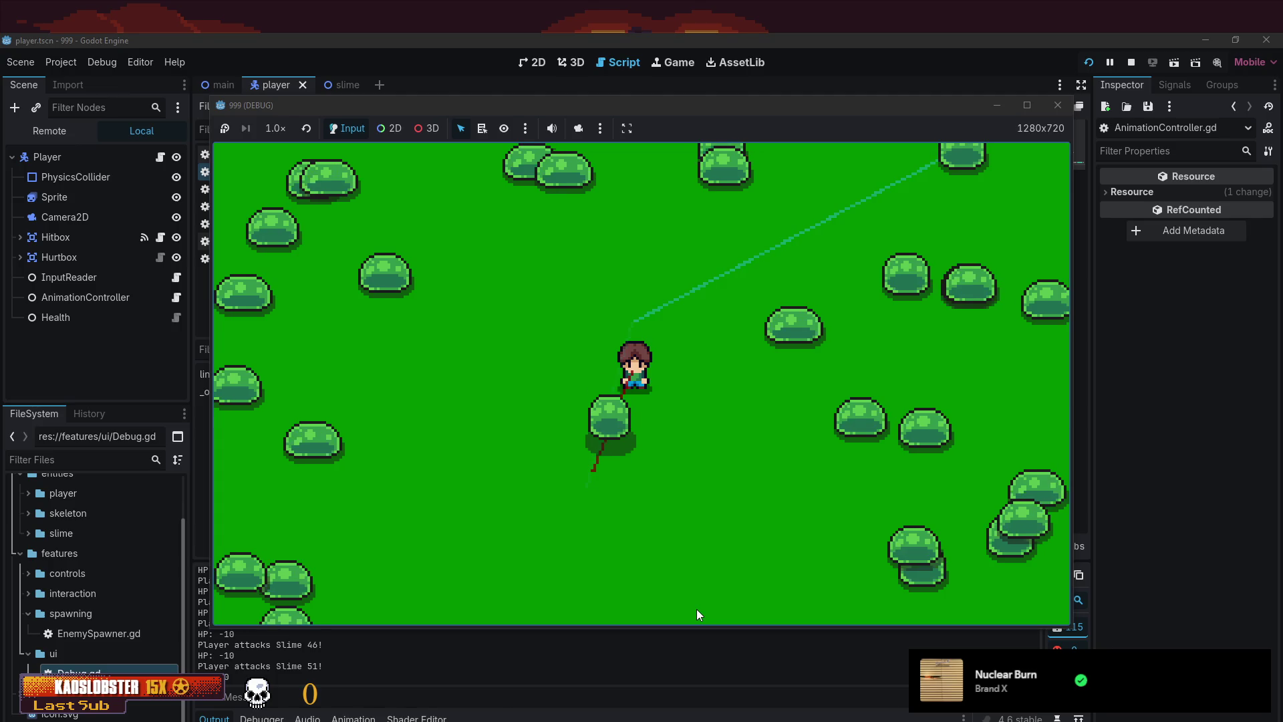
key(a)
key(space)
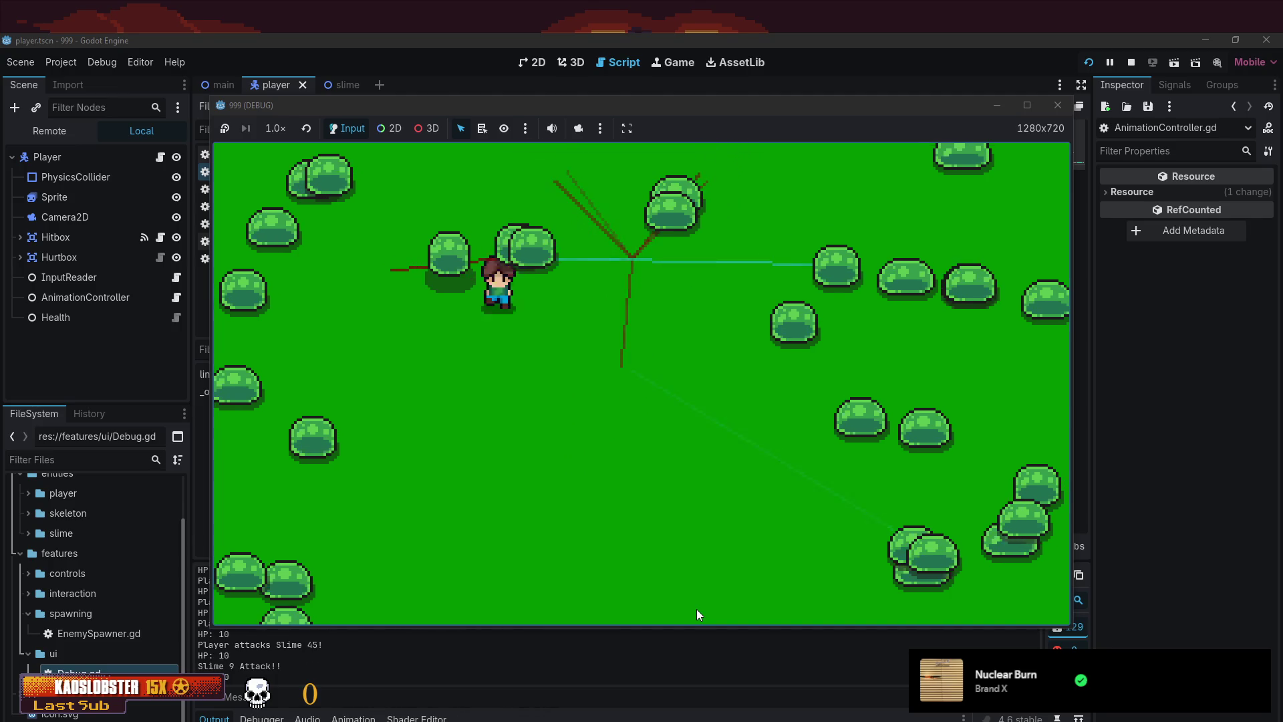
key(s)
key(a)
key(space)
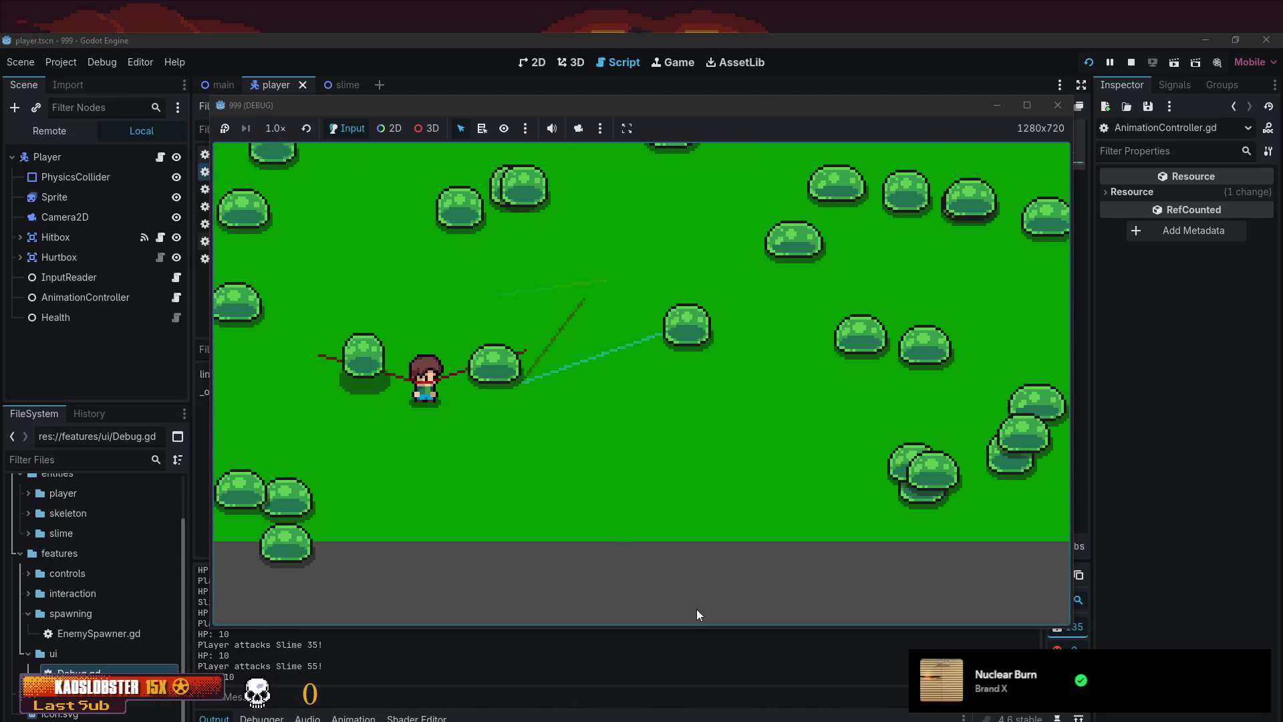
key(d)
key(a)
key(space)
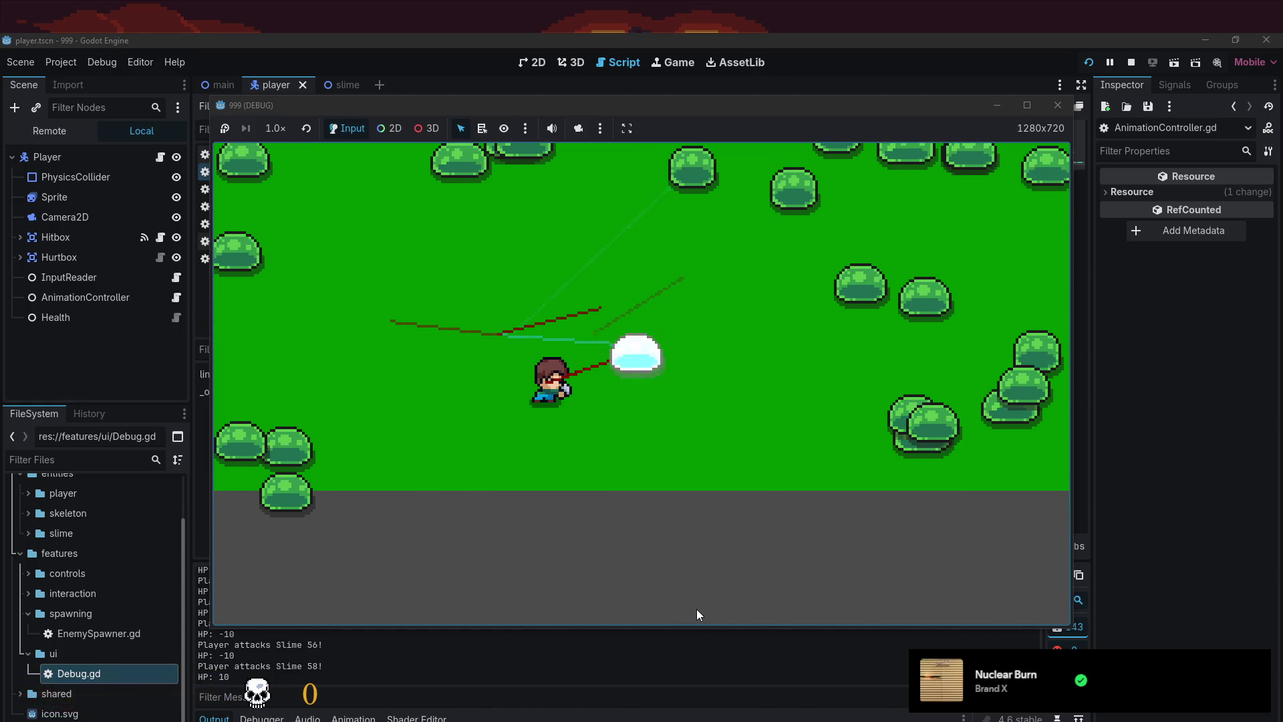
key(space)
key(w)
key(d)
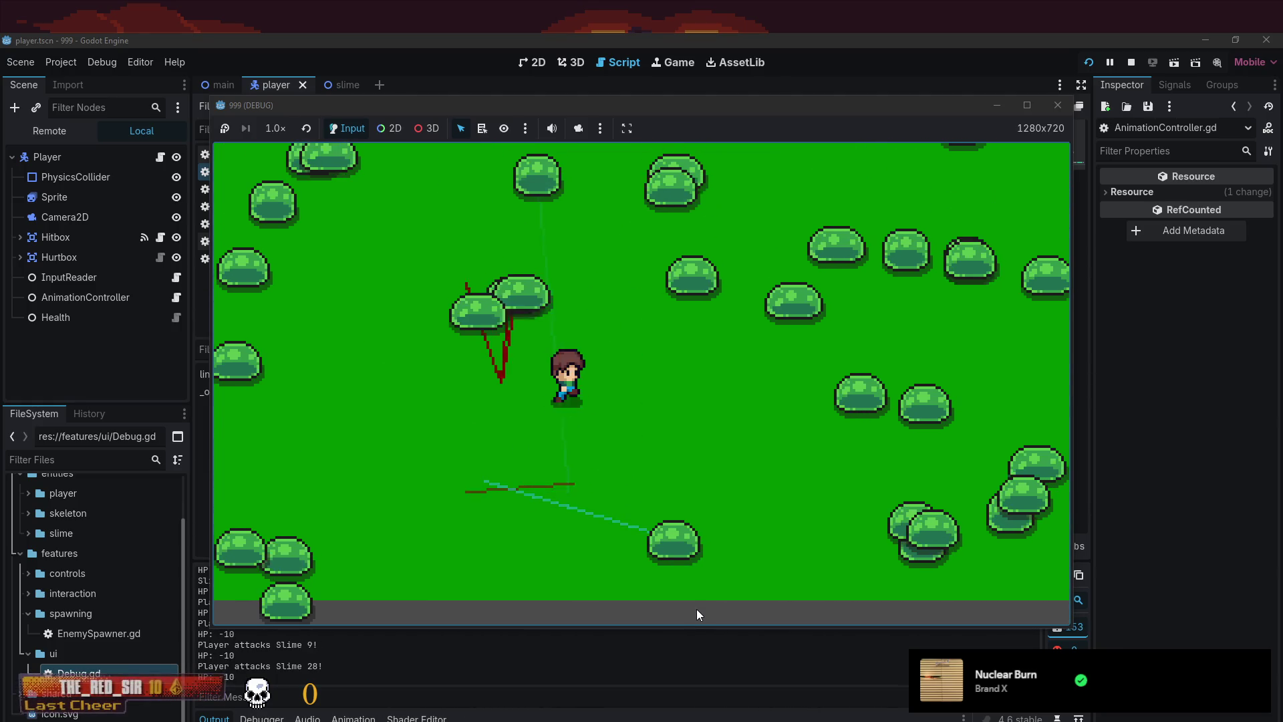
key(a)
key(space)
key(s)
key(d)
key(a)
key(w)
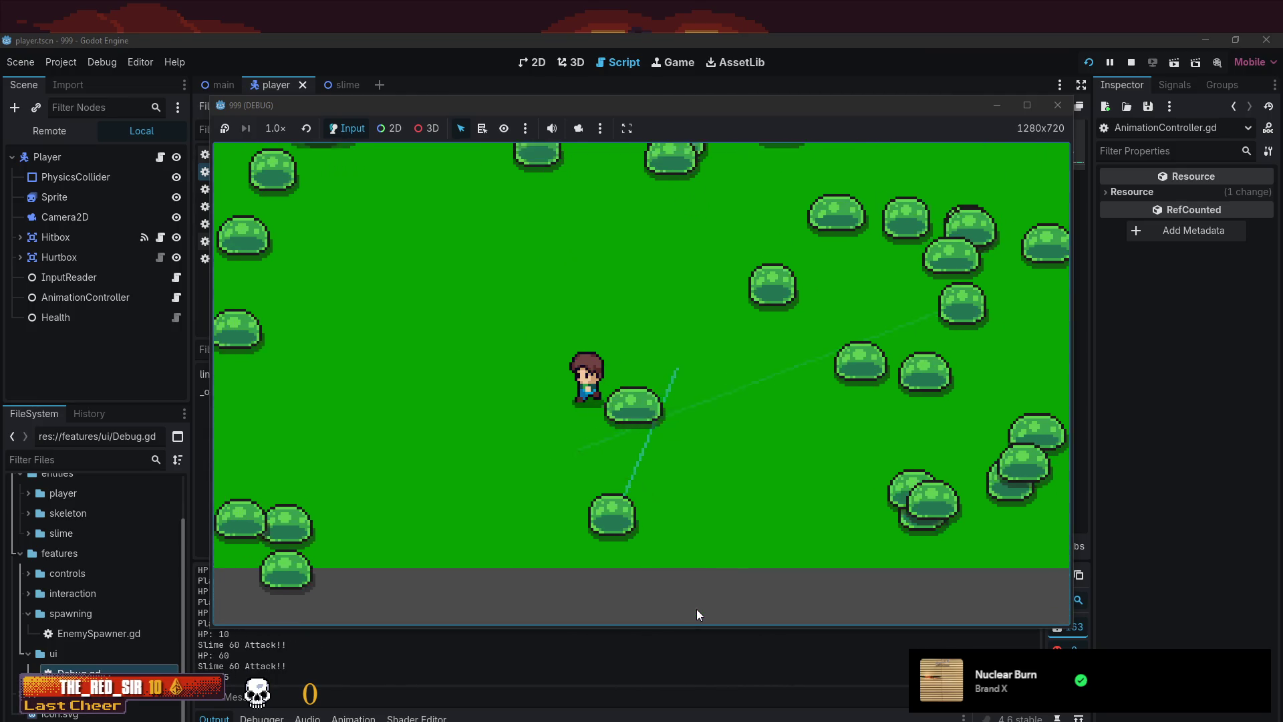
key(a)
key(space)
key(d)
key(a)
key(space)
key(w)
key(space)
key(s)
key(s)
key(d)
key(space)
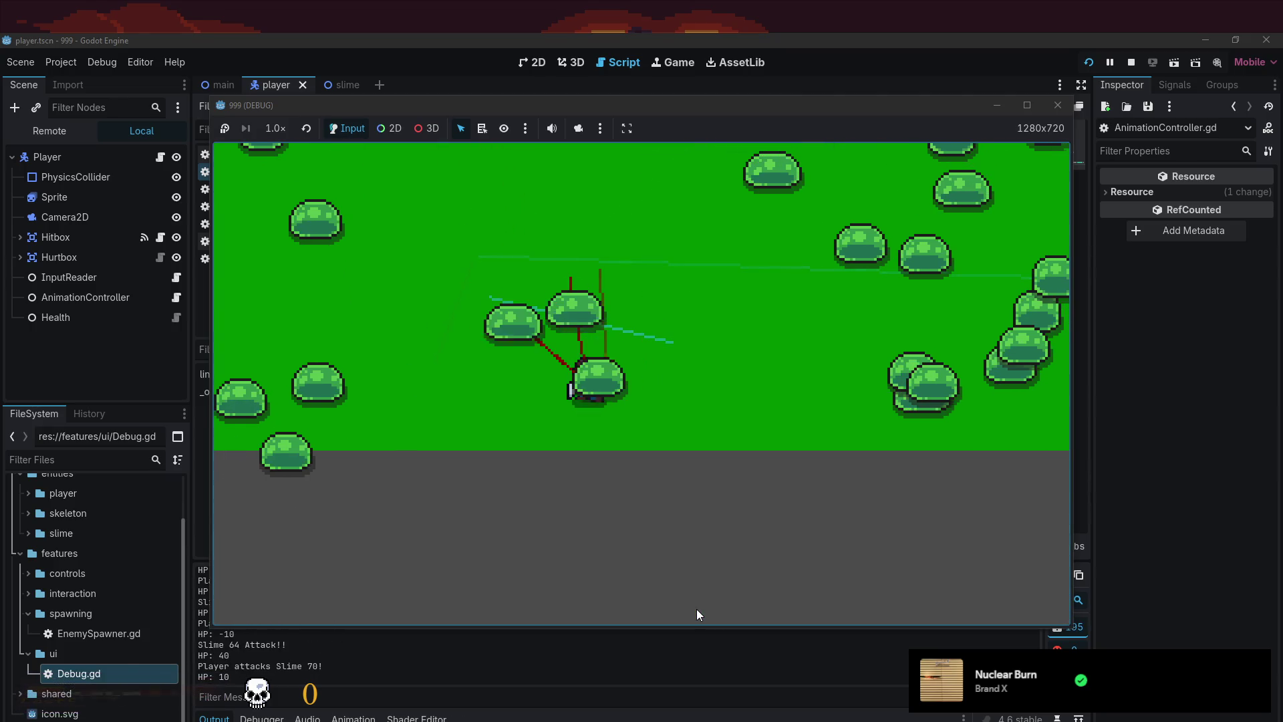
key(d)
key(w)
key(space)
key(a)
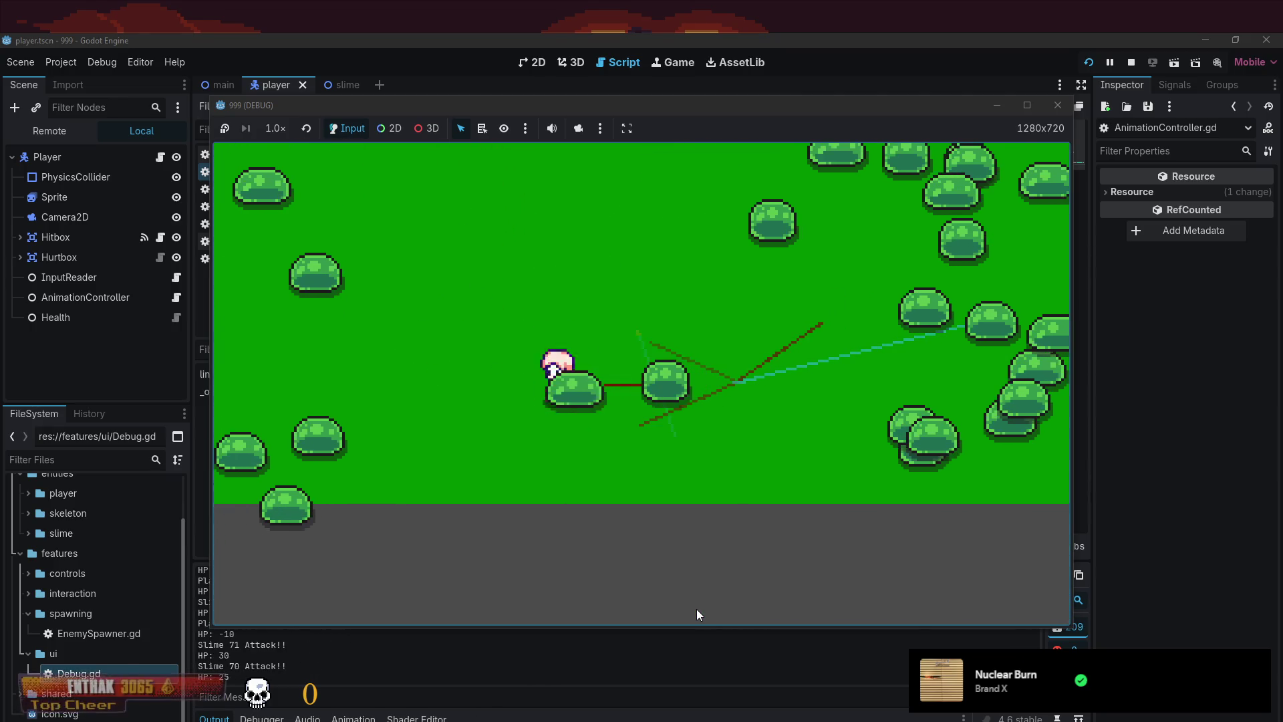
key(d)
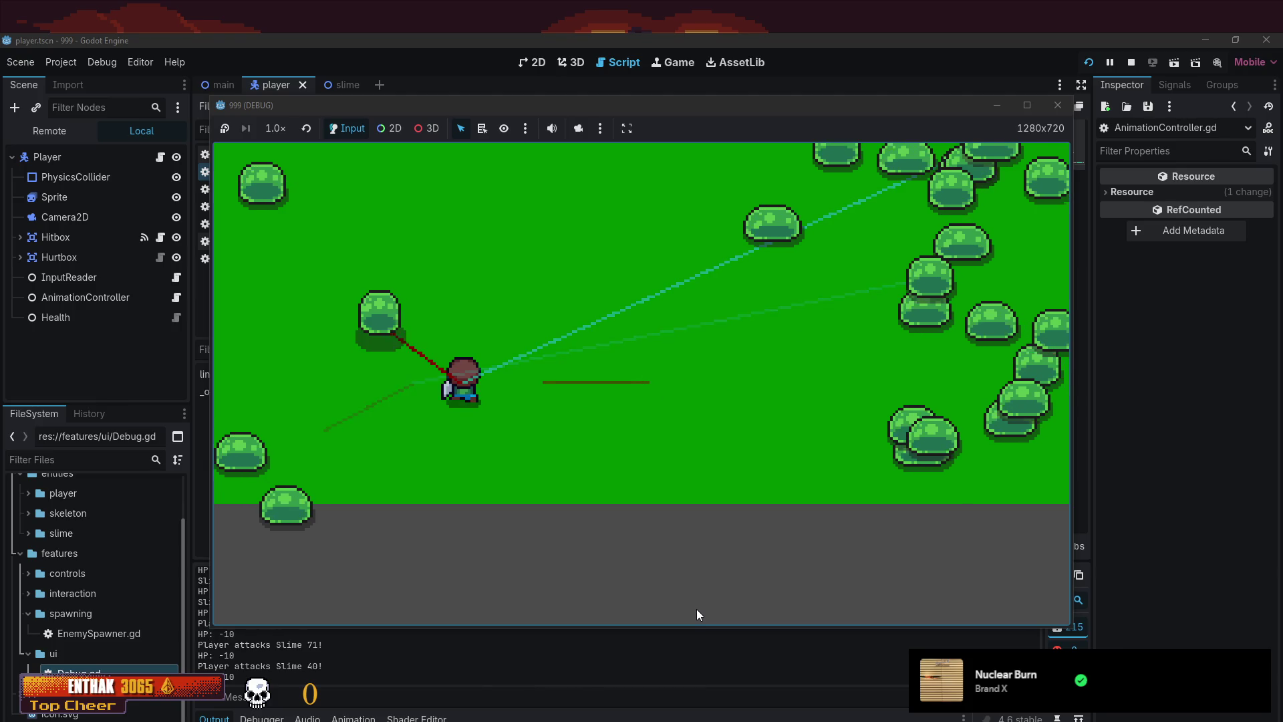
key(d)
key(space)
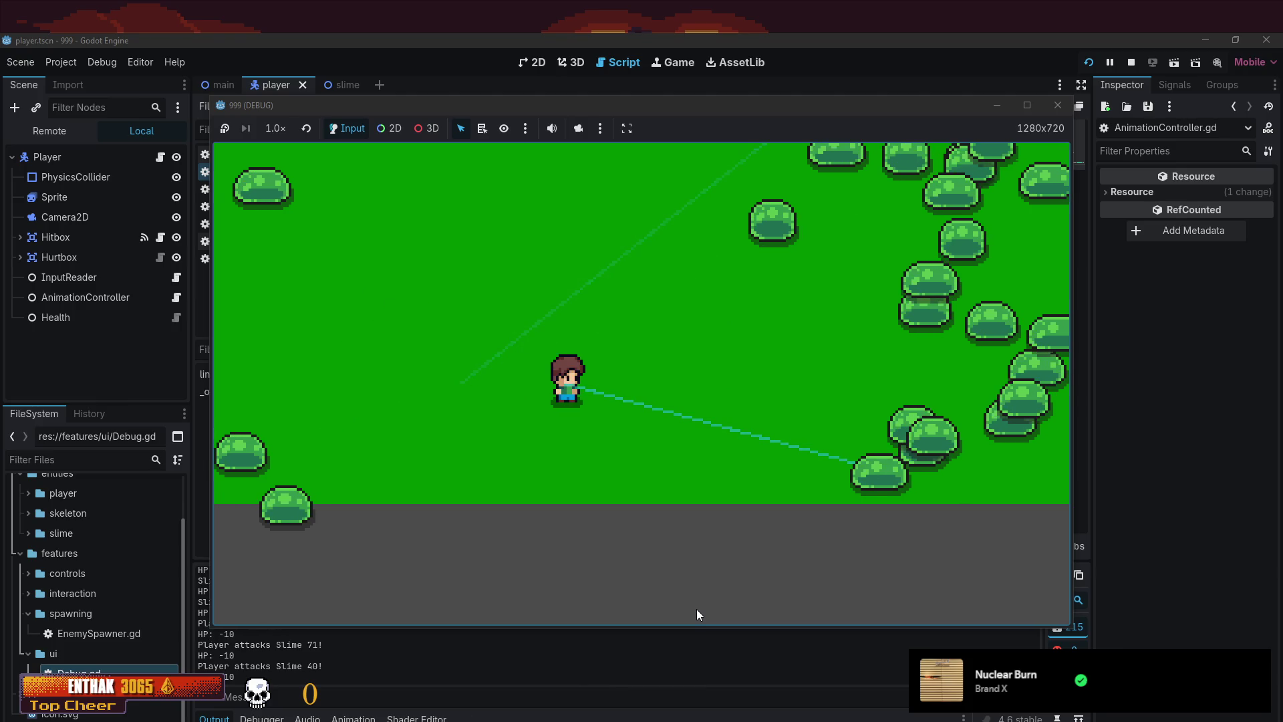
key(space)
key(d)
key(space)
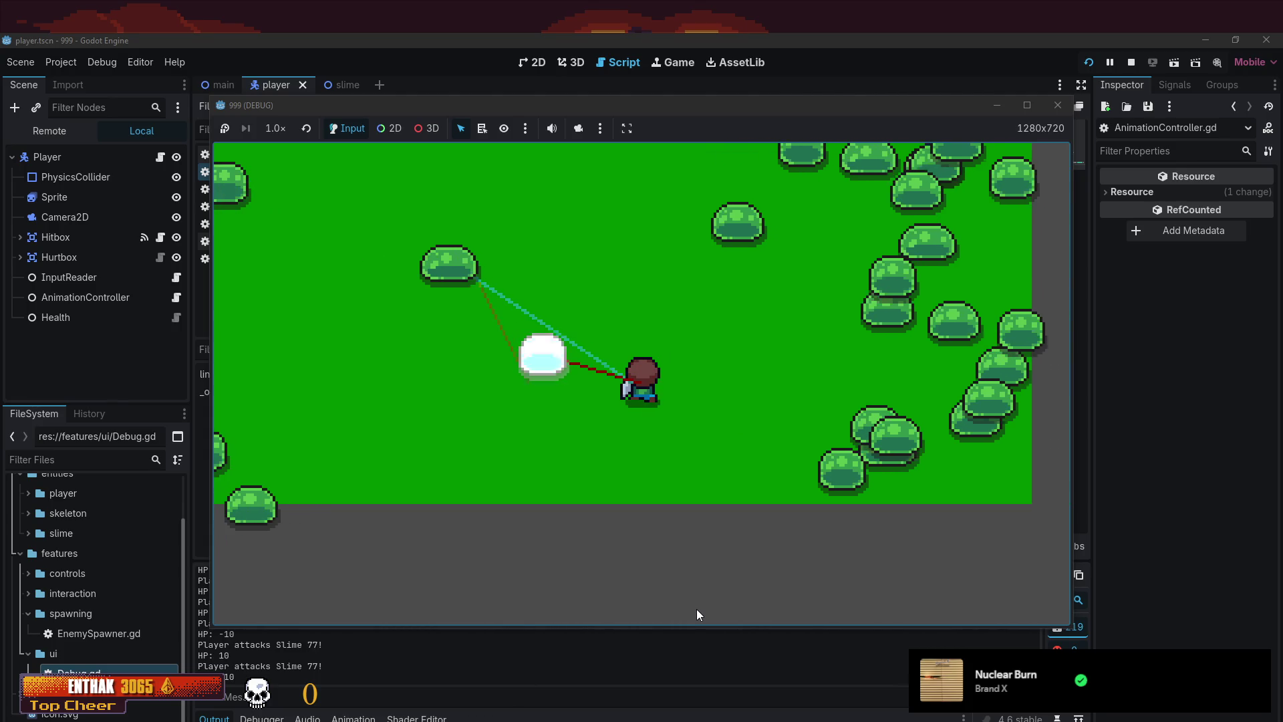
key(w)
key(s)
key(a)
key(space)
key(space)
key(w)
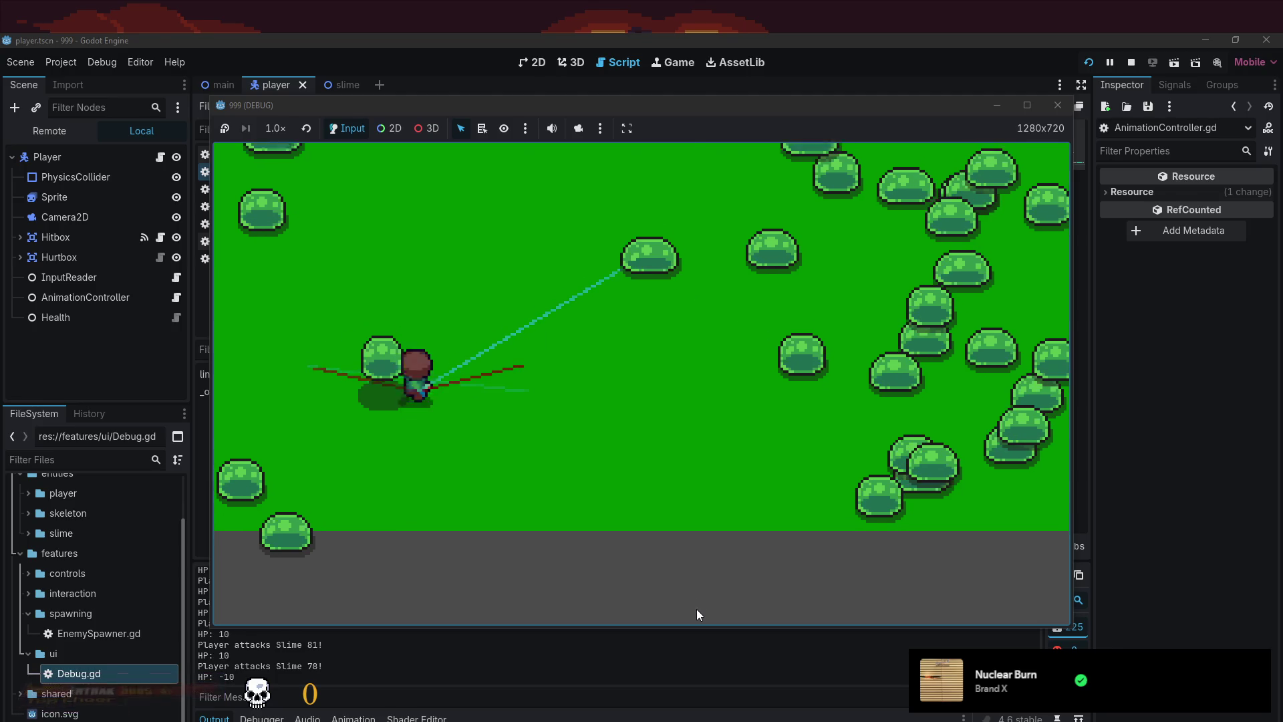
key(d)
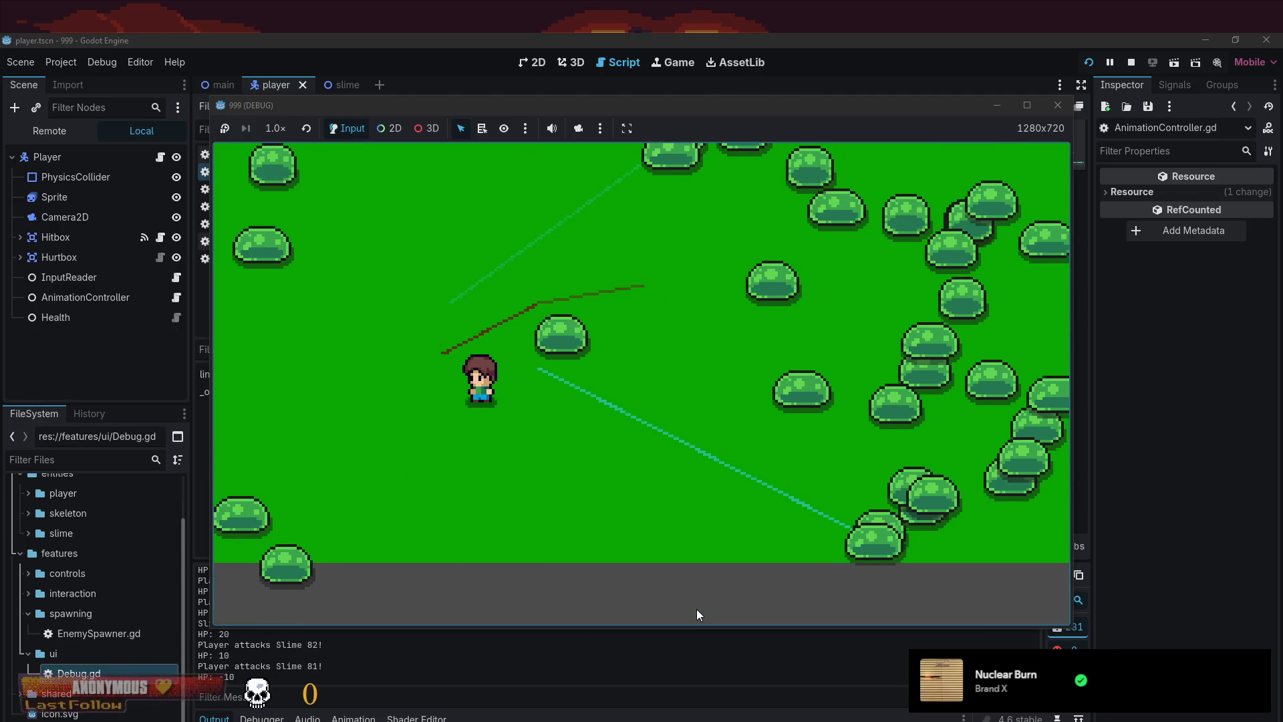
click(1057, 105)
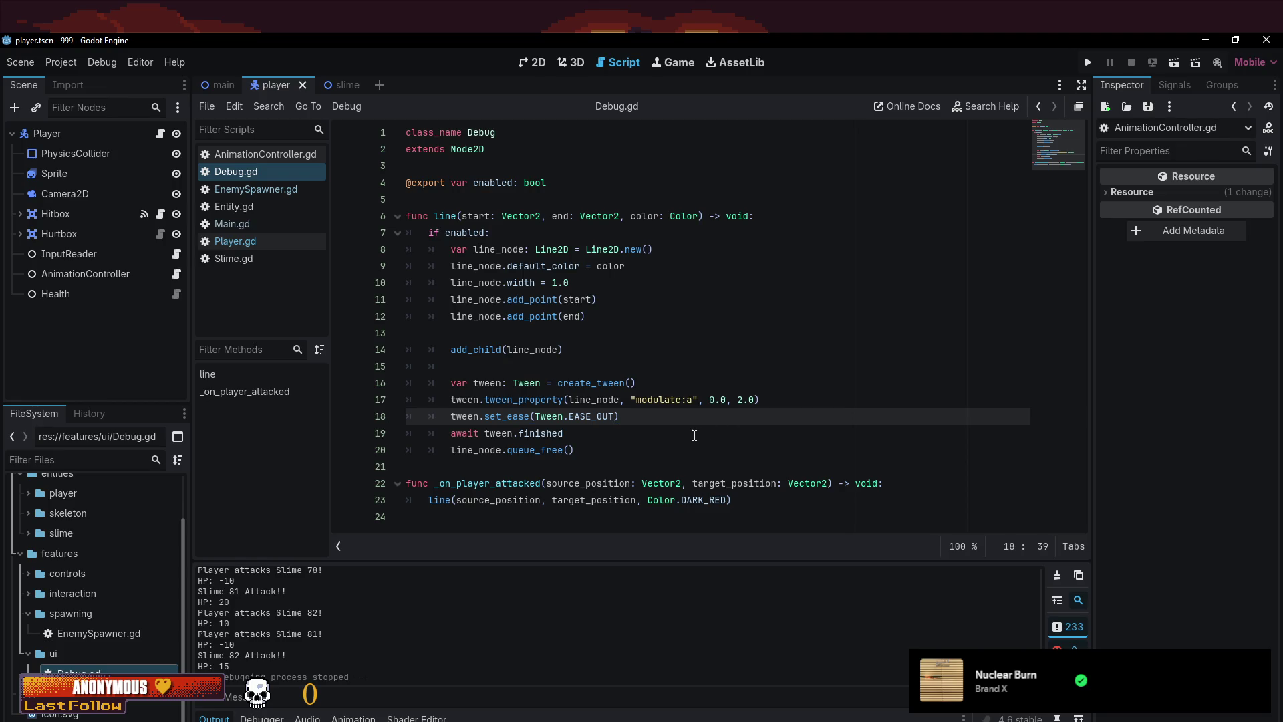
Switch to AnimationController.gd and scroll down to the direction comparison in play_attack
click(695, 434)
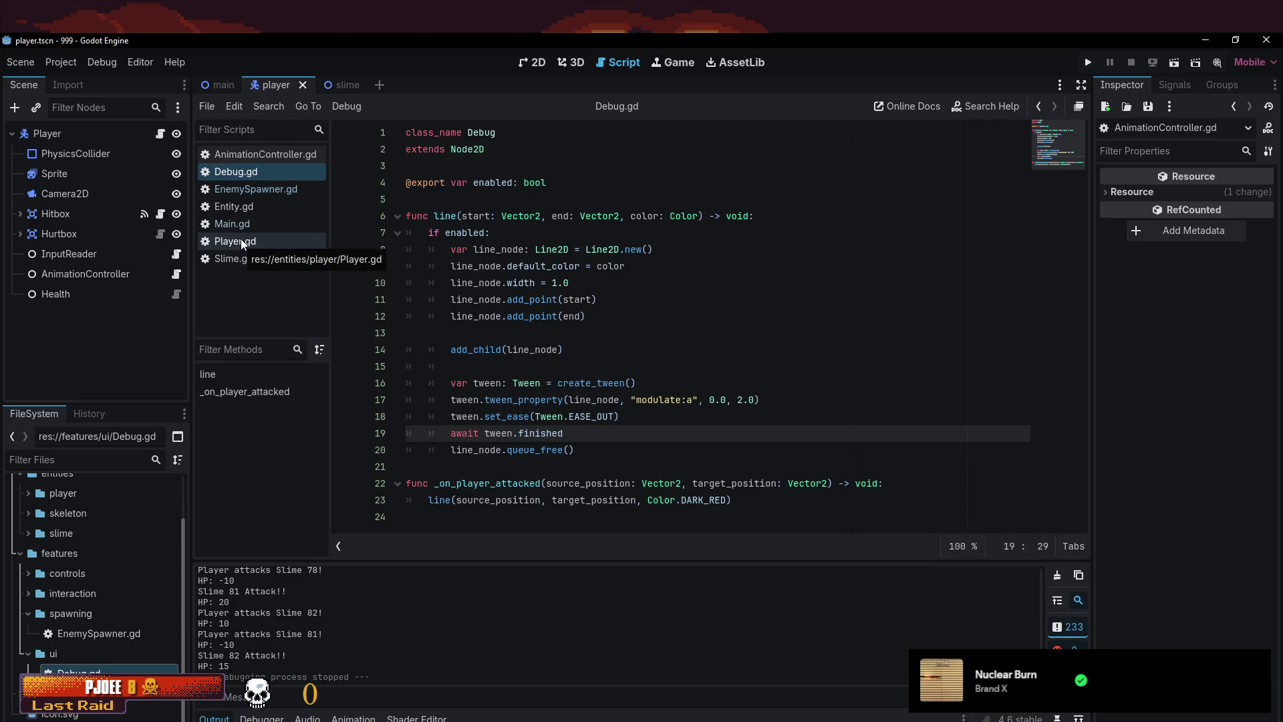
click(243, 154)
scroll(680, 439, down, 6)
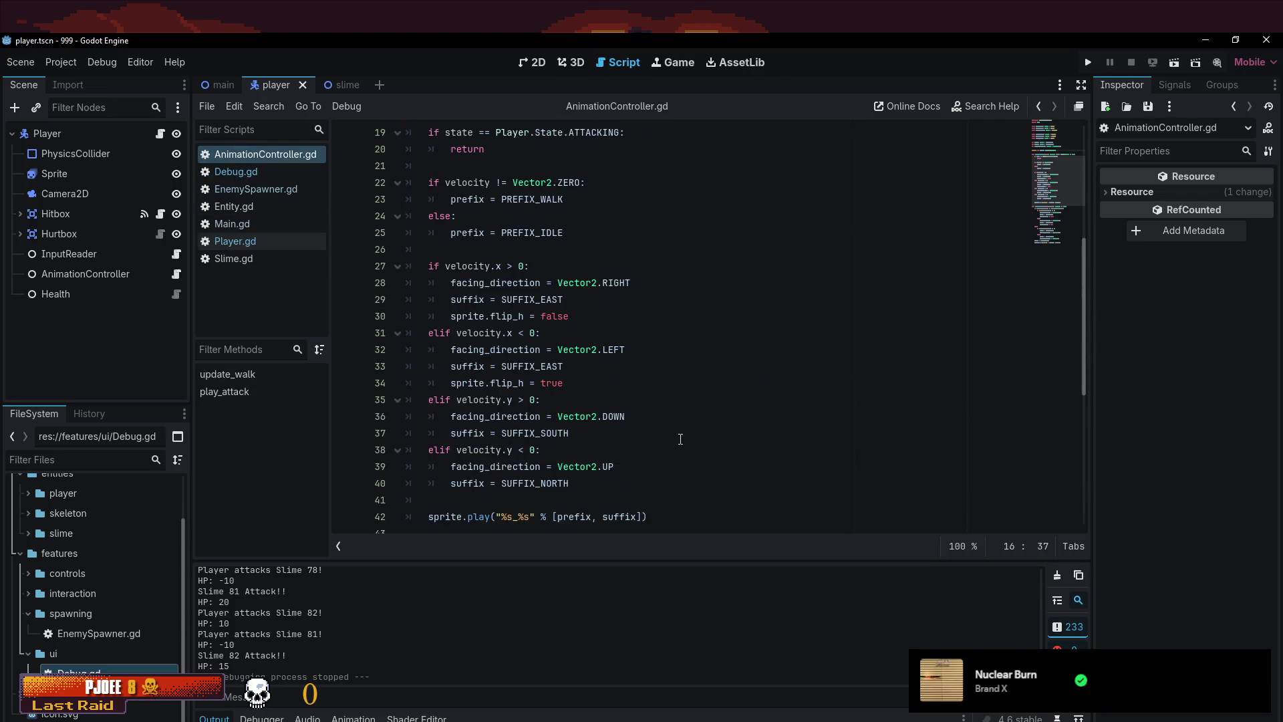
scroll(681, 439, down, 5)
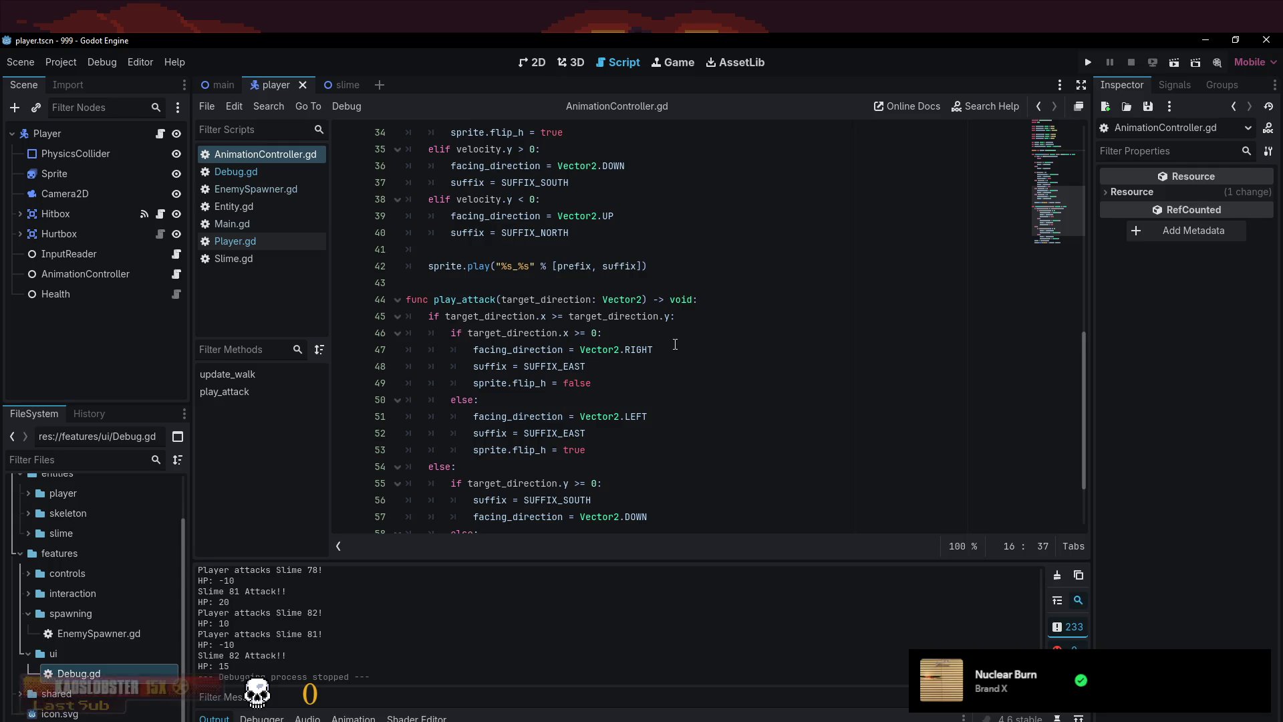
scroll(663, 352, down, 2)
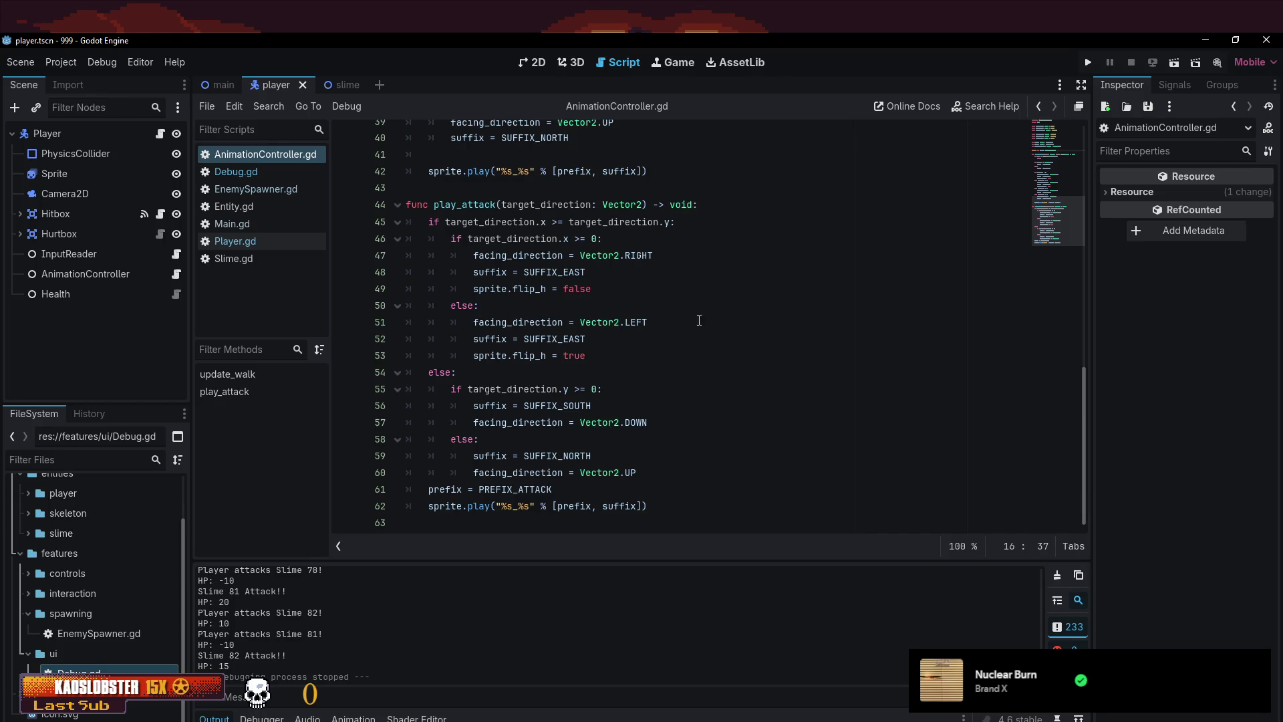
click(548, 222)
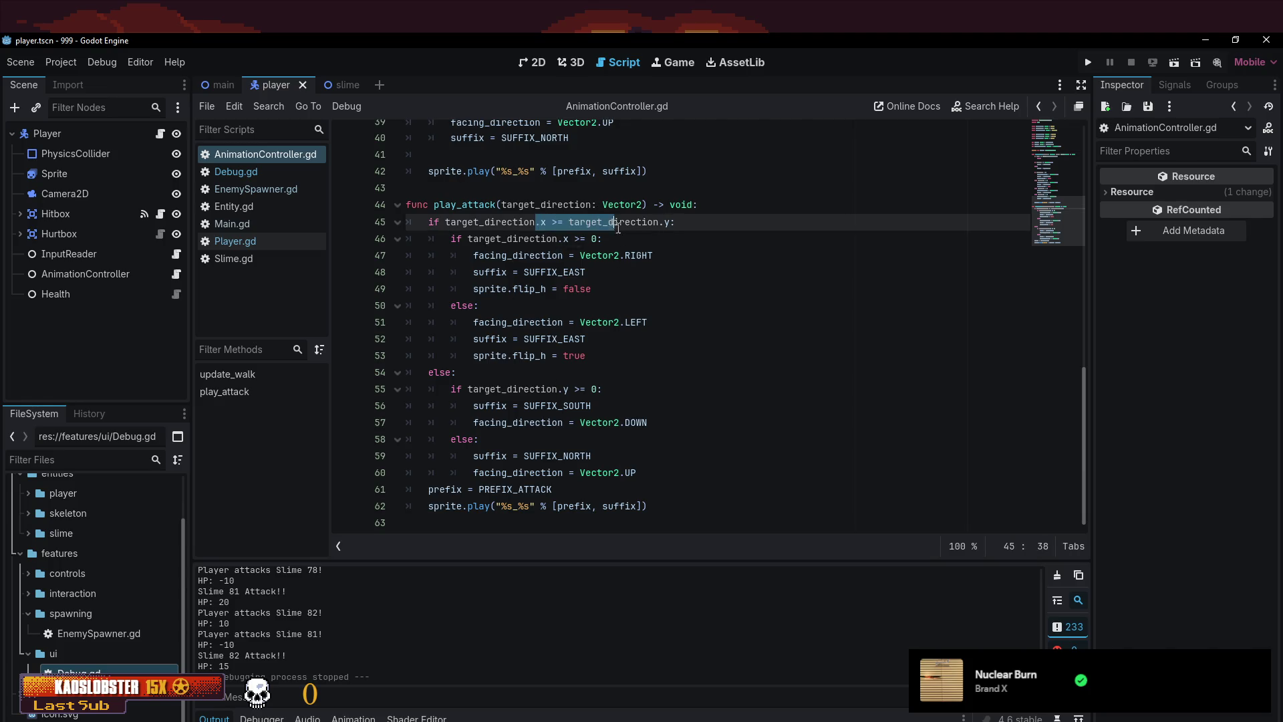
Change line 45 to 'if abs(target_direction.x) >= abs(target_direction.y):', save, and run the game
drag(615, 227, 669, 234)
click(679, 227)
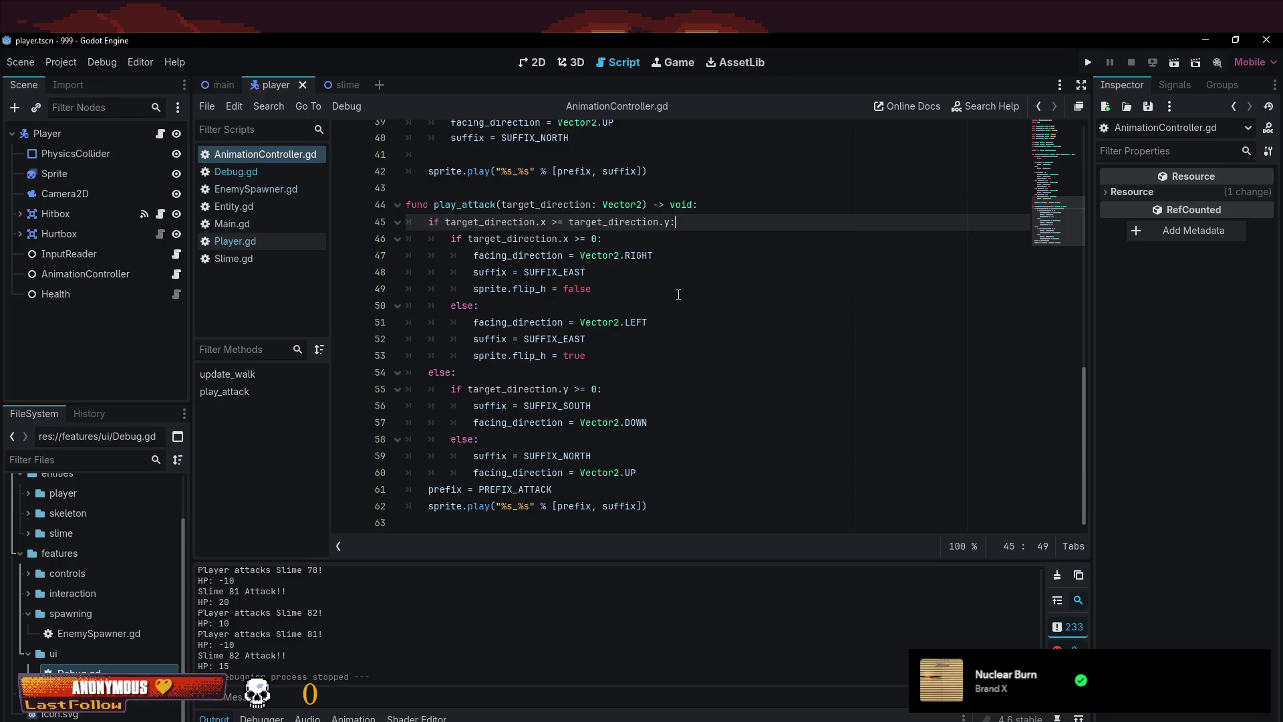
key(Home)
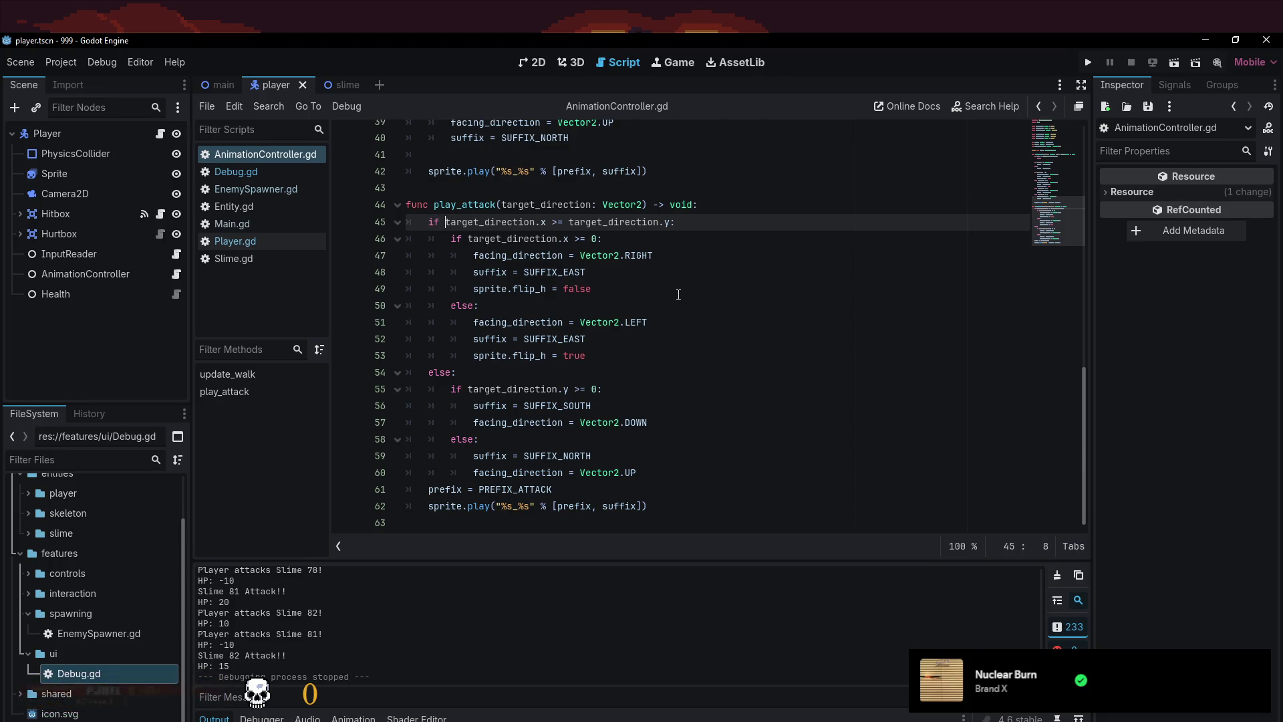
key(Right)
text(abs()
key(ctrl+Right)
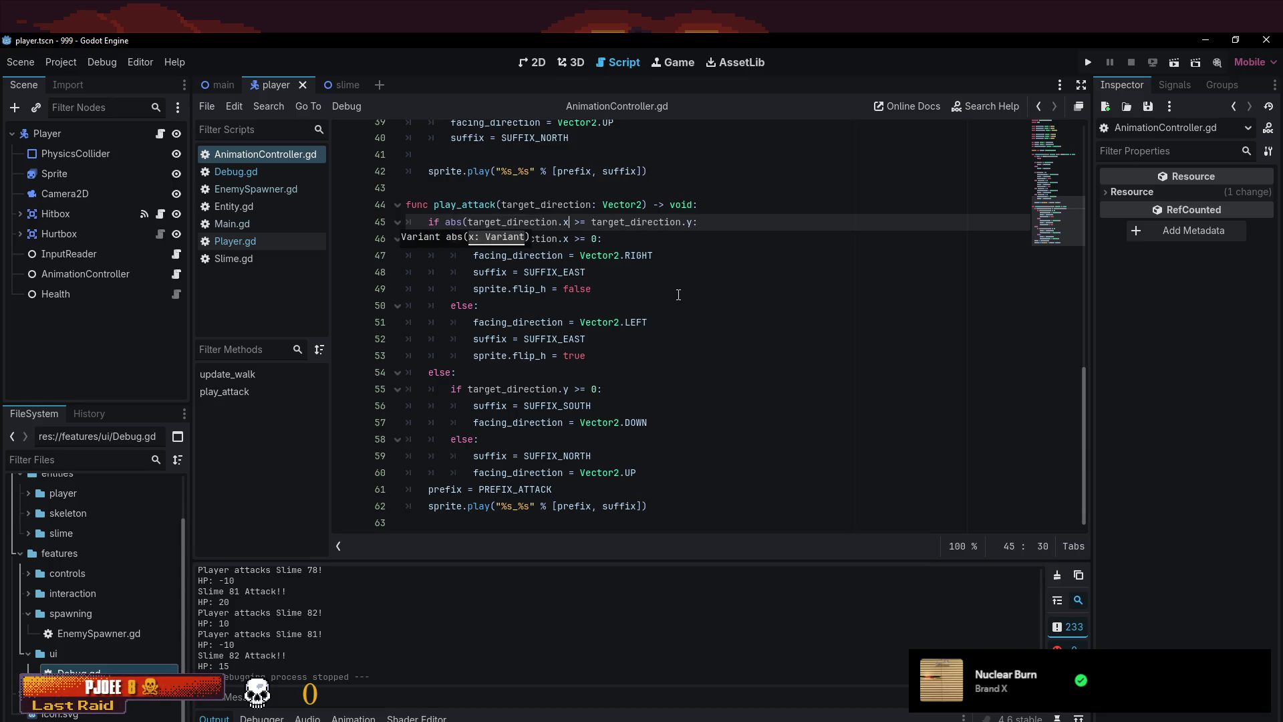
text() >= )
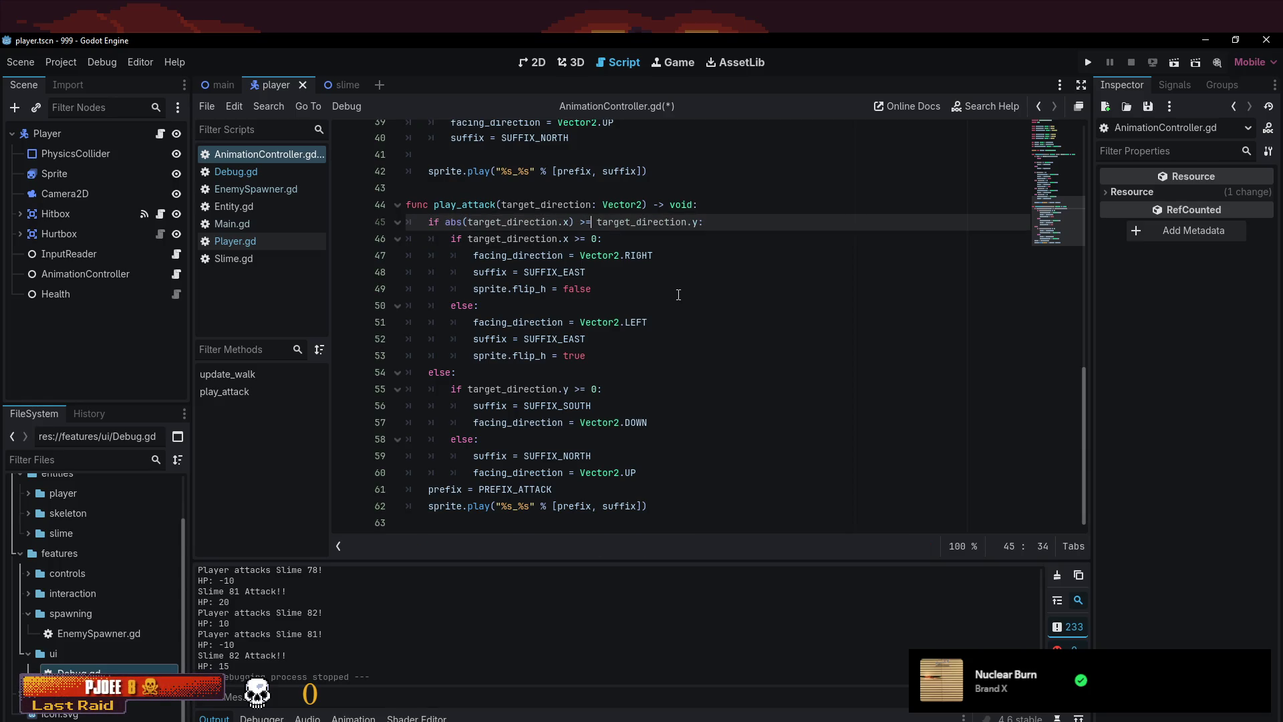
text(abs()
key(ctrl+Right)
text())
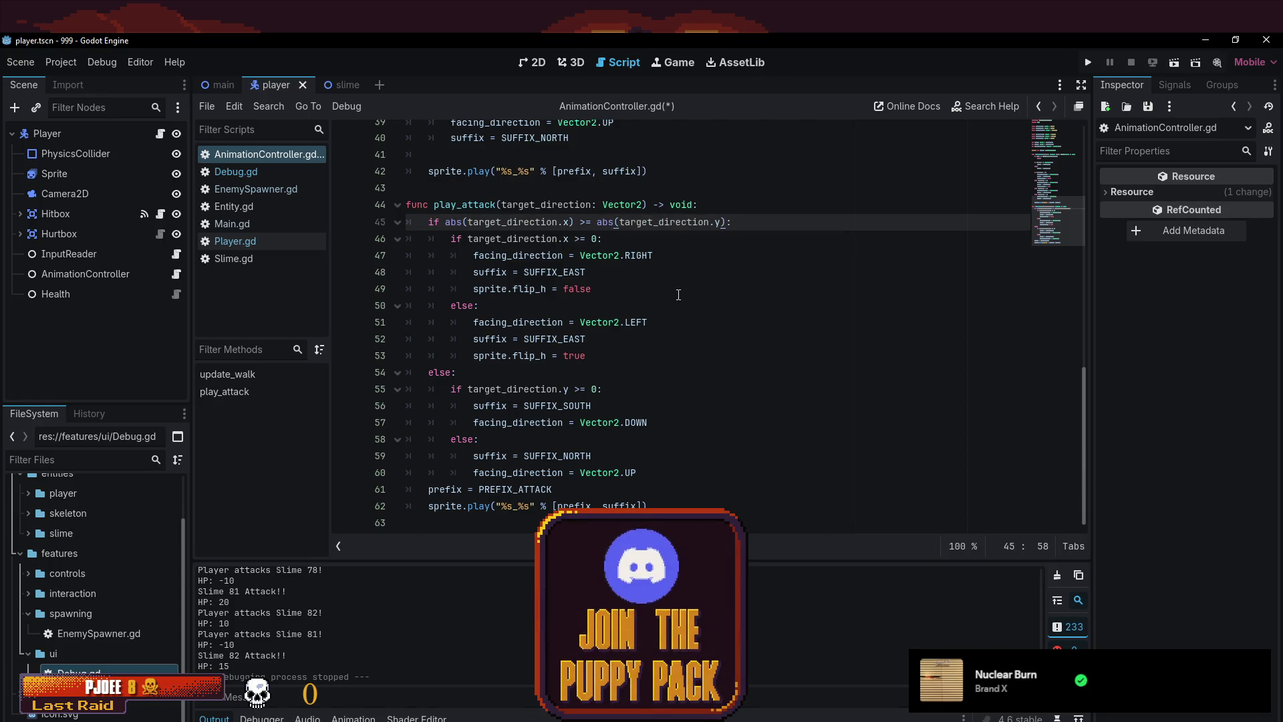
key(ctrl+s)
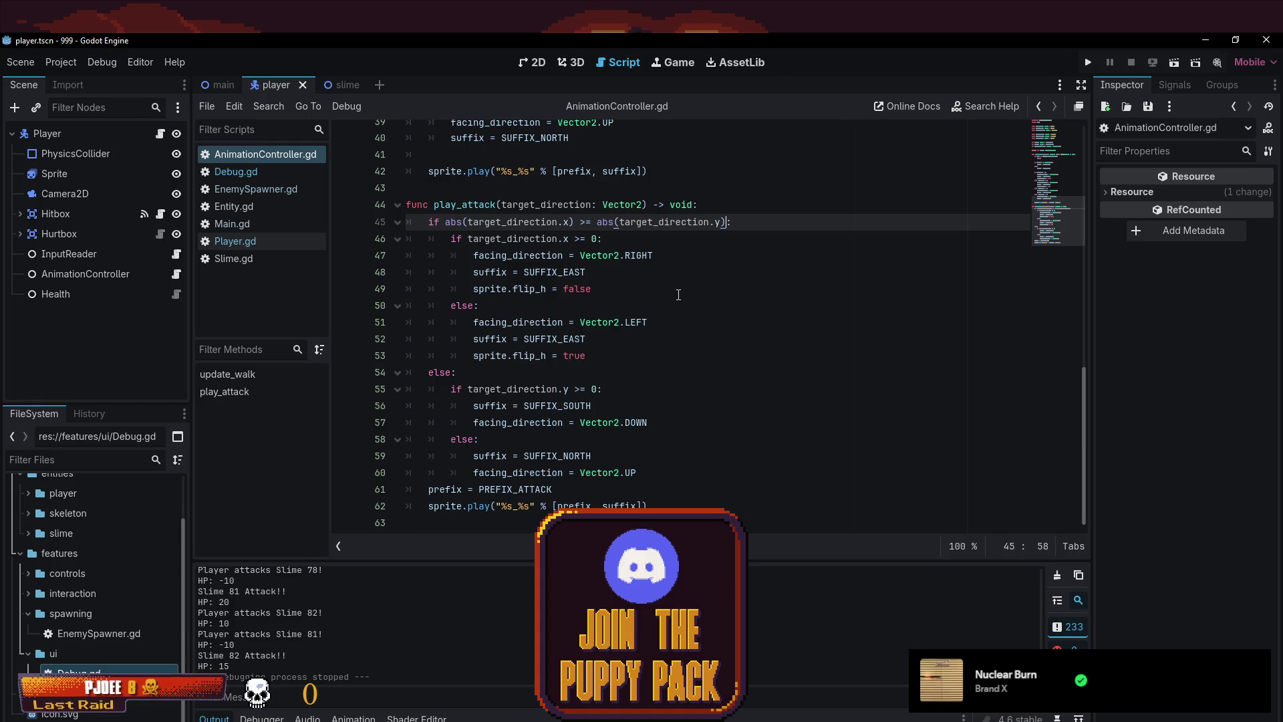
key(F5)
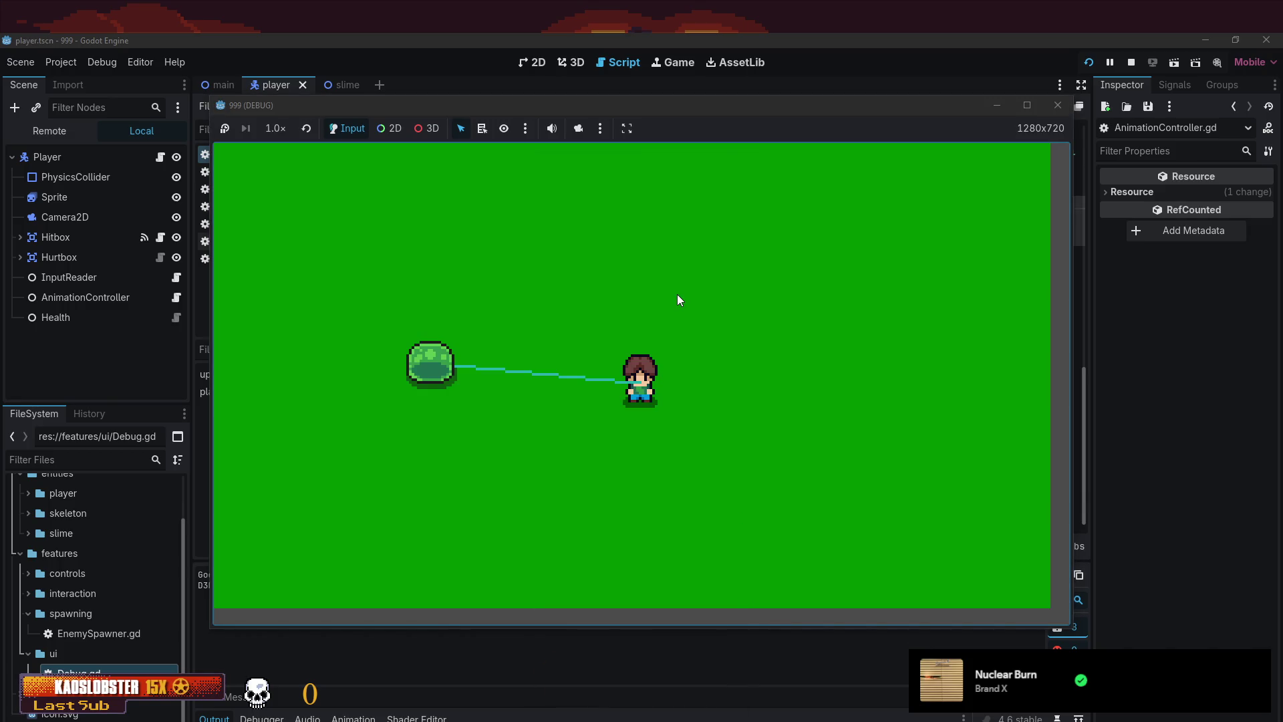
Walk the player left, right and up across the field with WASD, attacking slimes with Space
key(a)
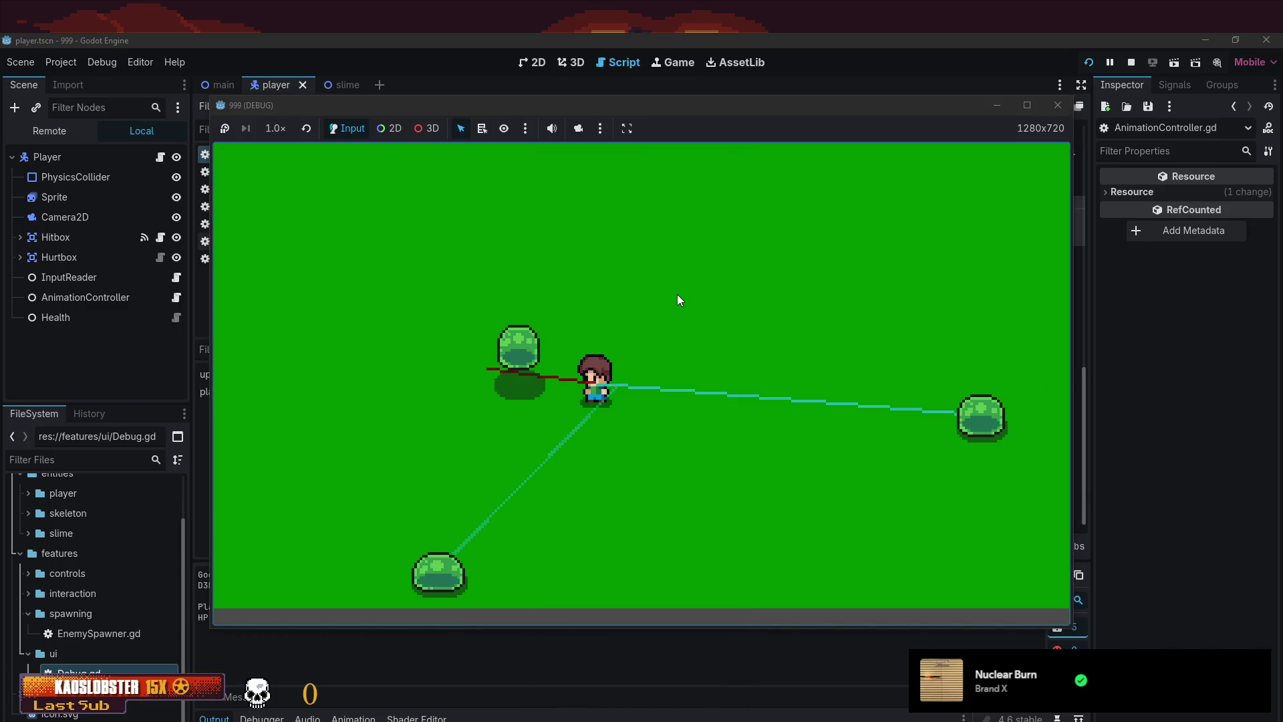
key(d)
key(space)
key(d)
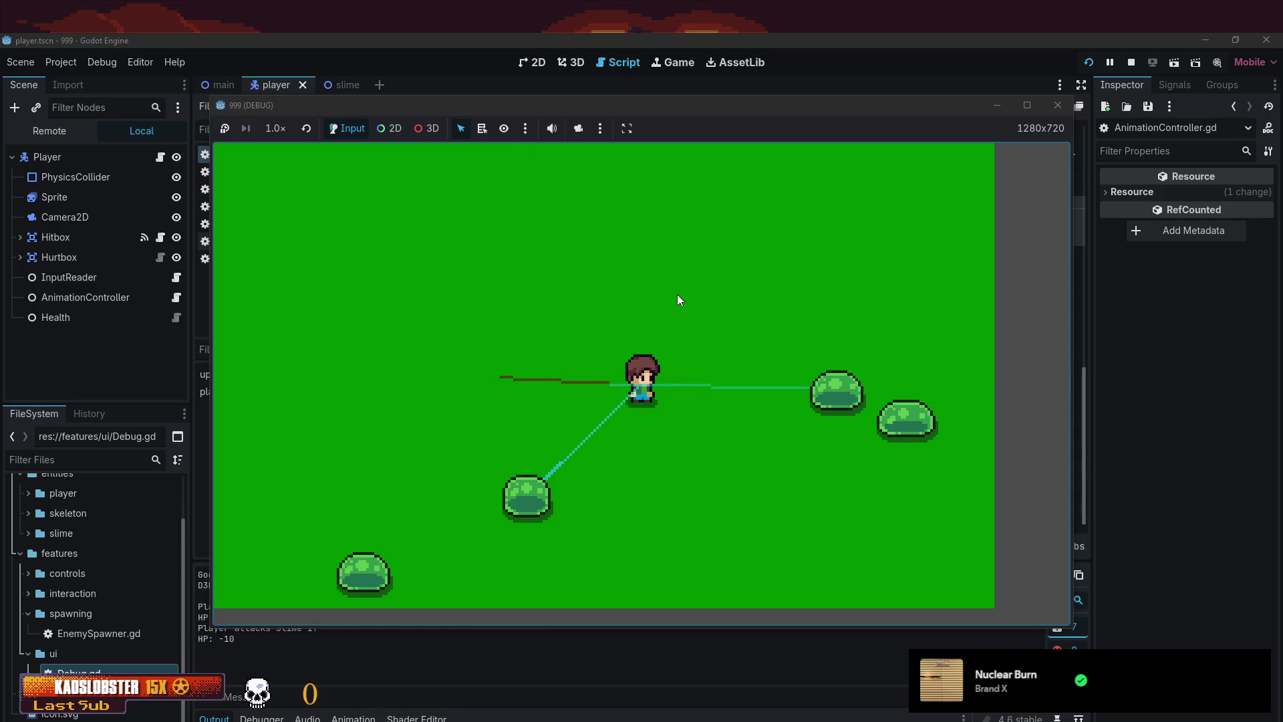
key(space)
key(space)
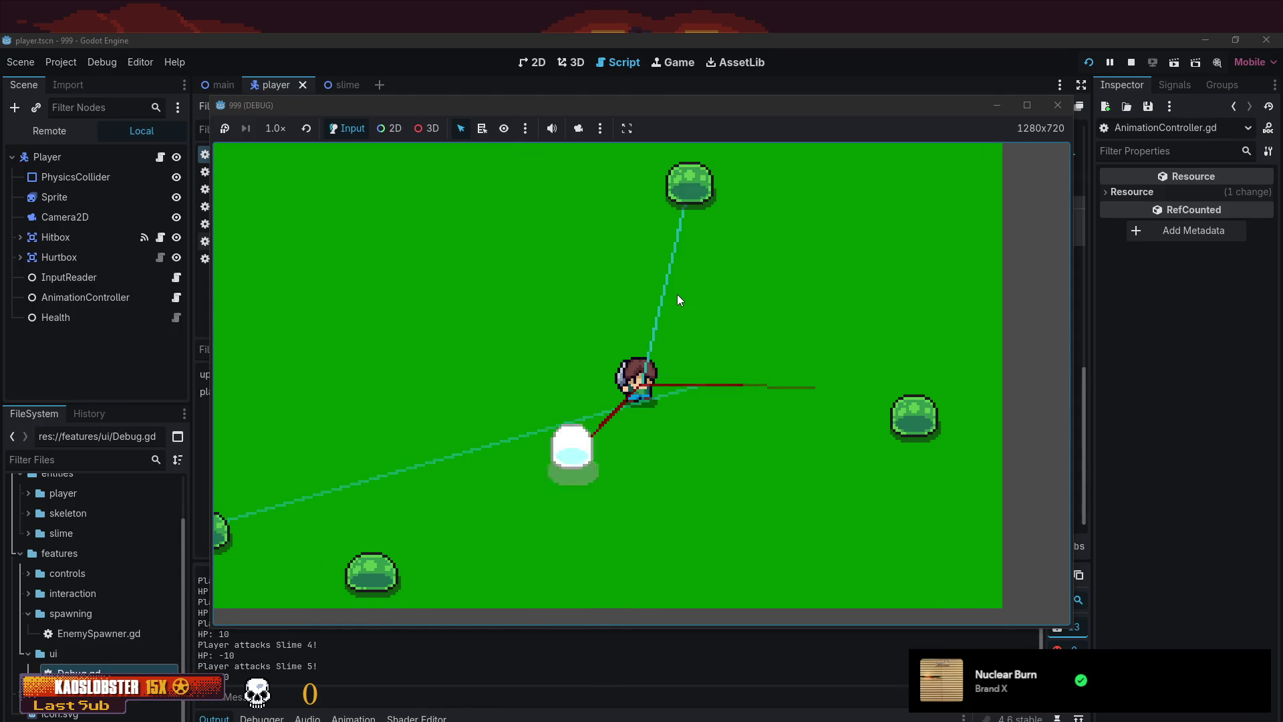
key(w)
key(a)
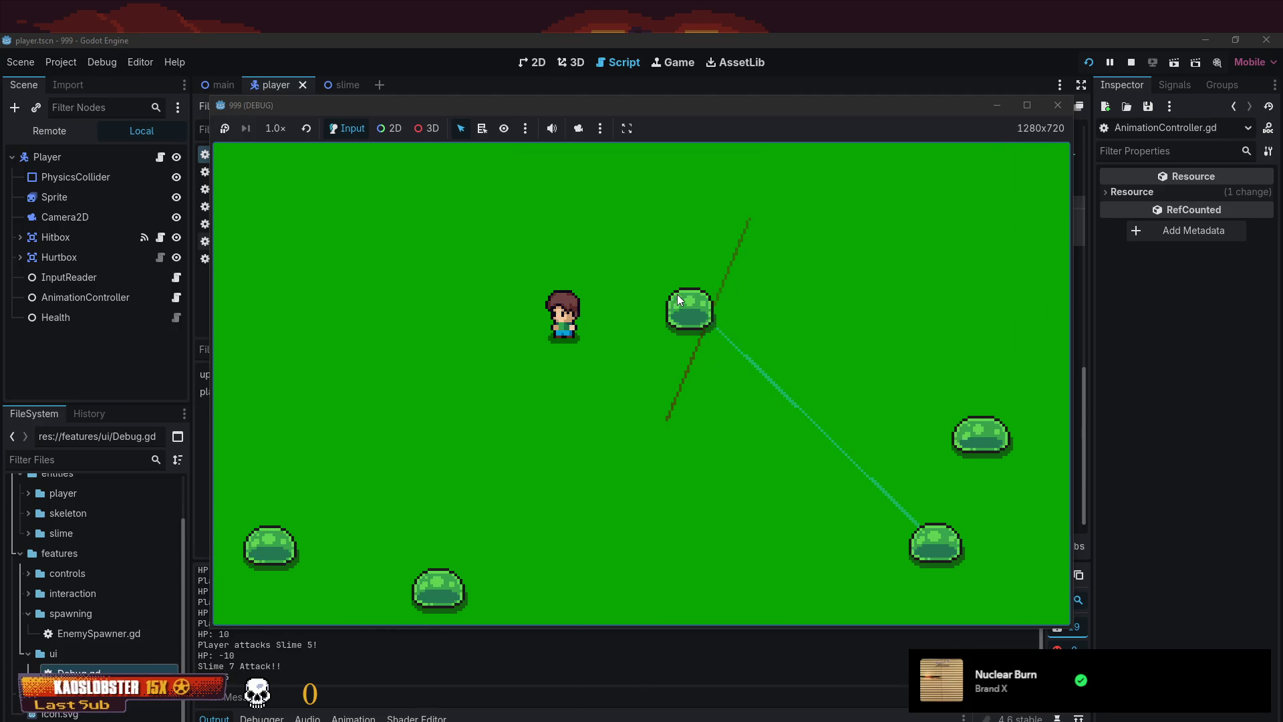
key(space)
key(d)
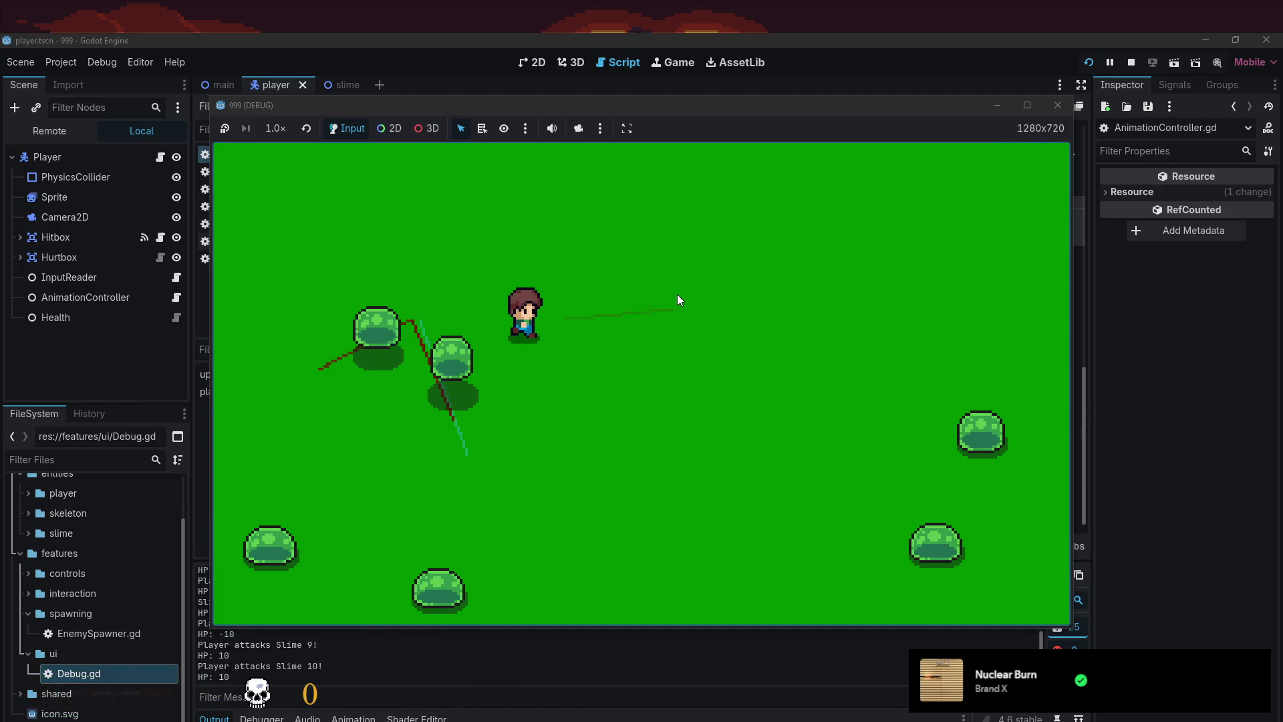
key(space)
key(w)
key(a)
key(space)
key(a)
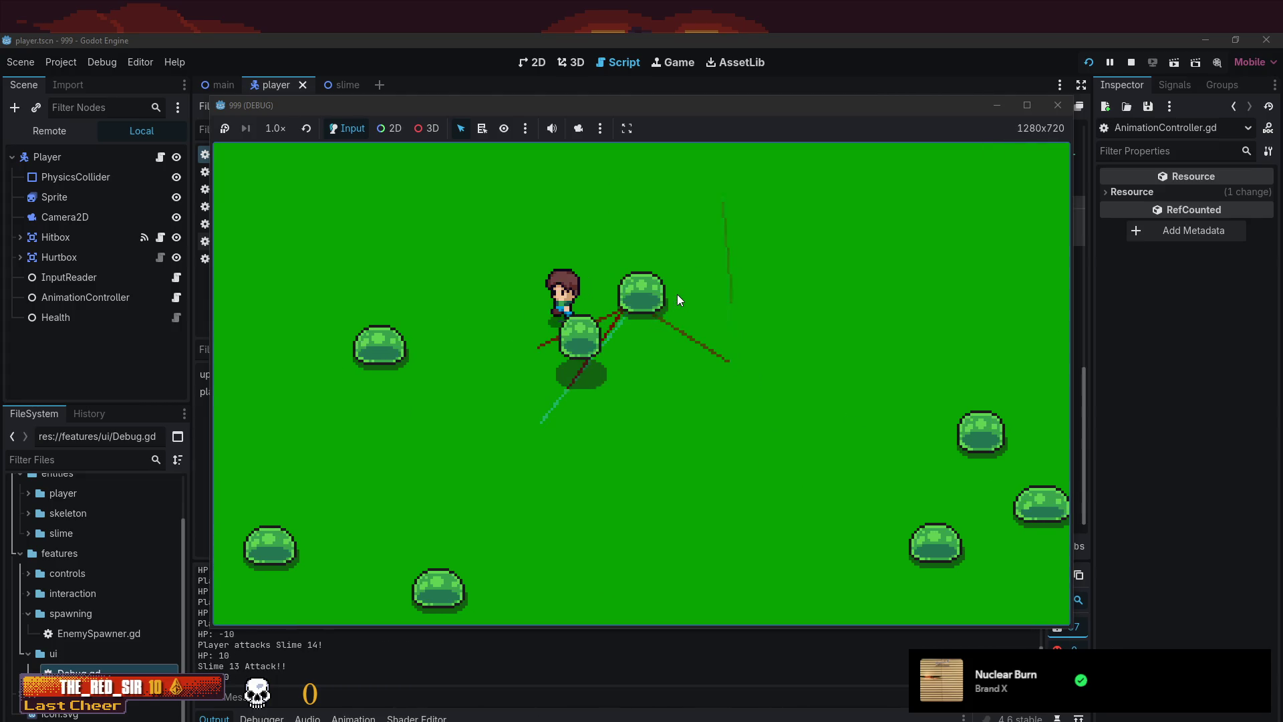
key(space)
key(d)
key(space)
key(d)
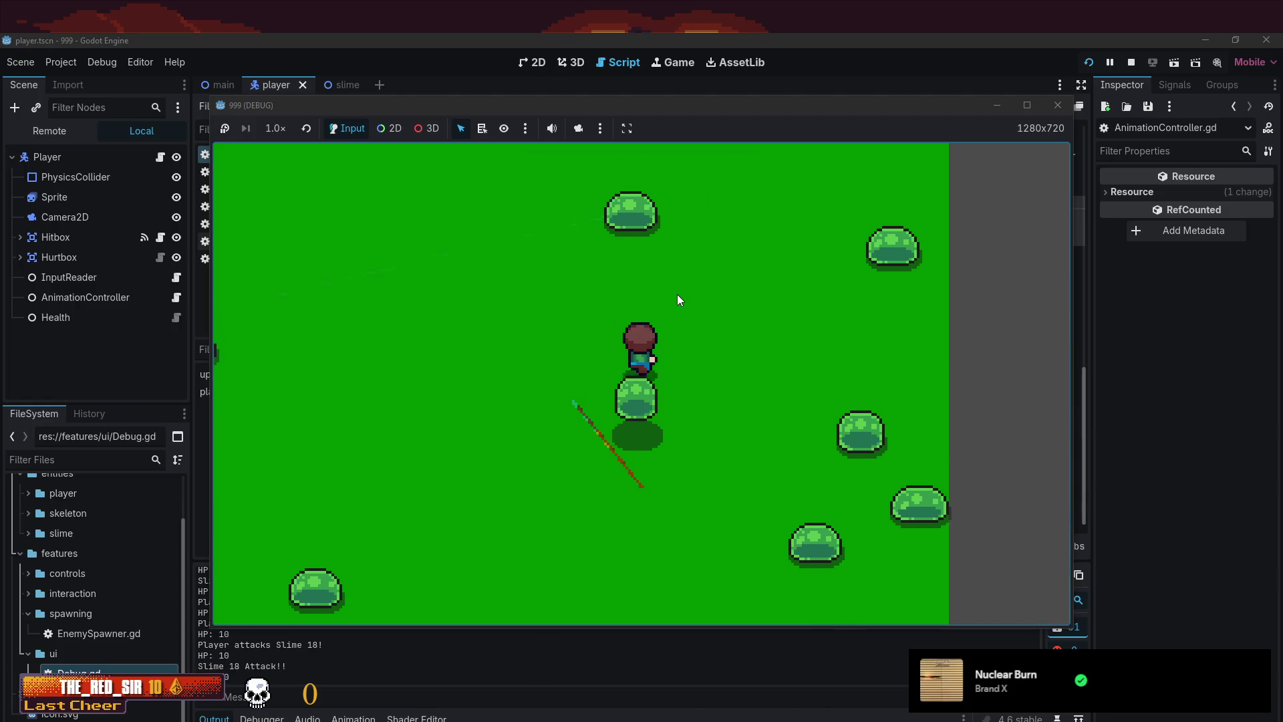
key(space)
key(a)
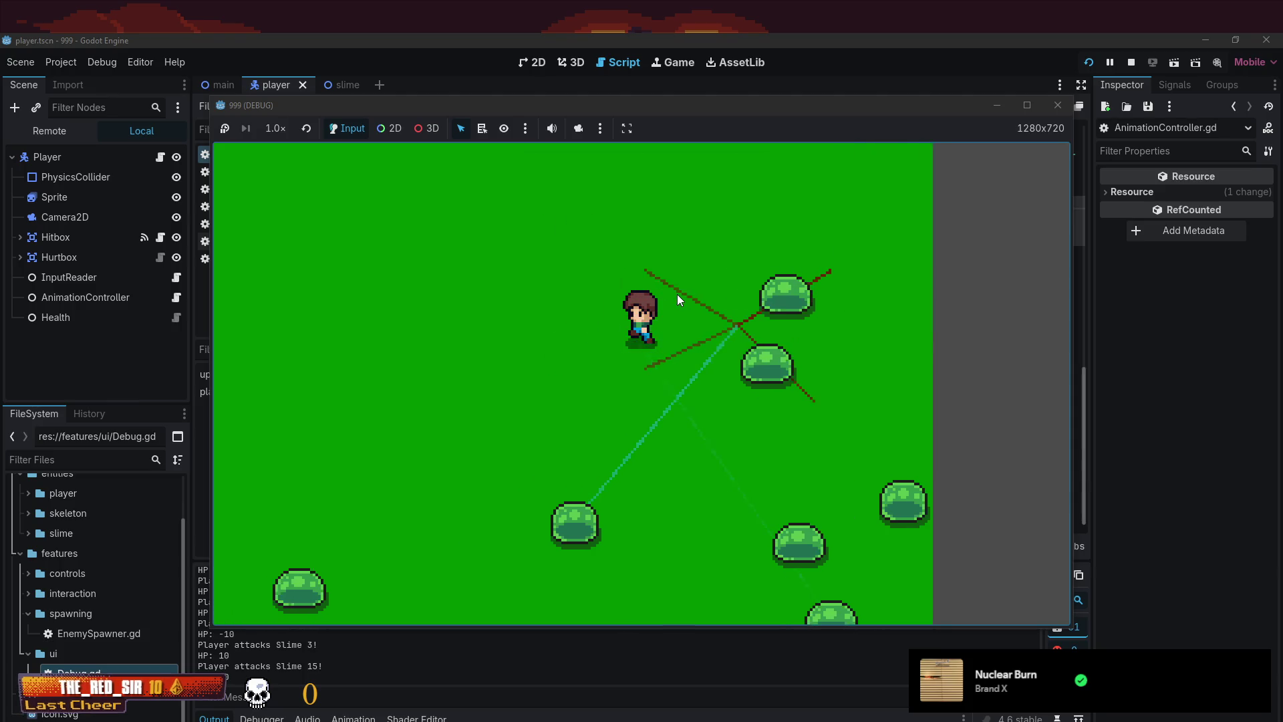
key(space)
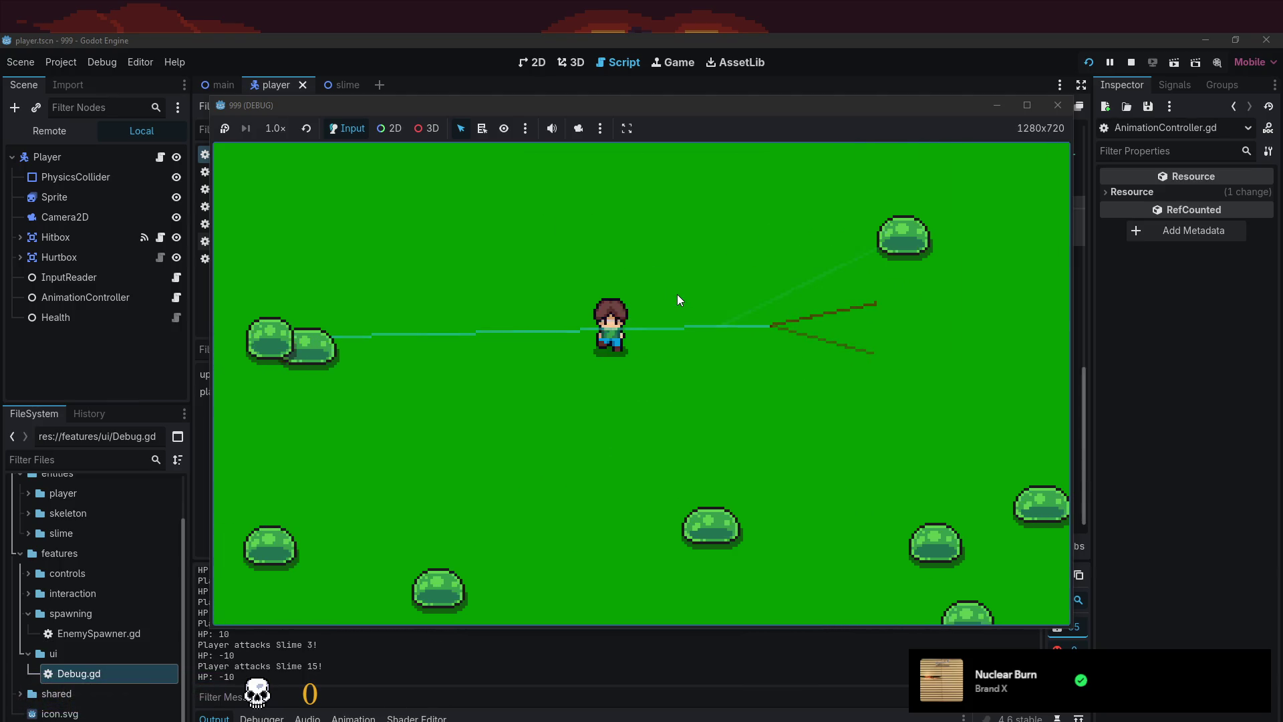
key(s)
key(a)
key(space)
key(w)
key(d)
key(a)
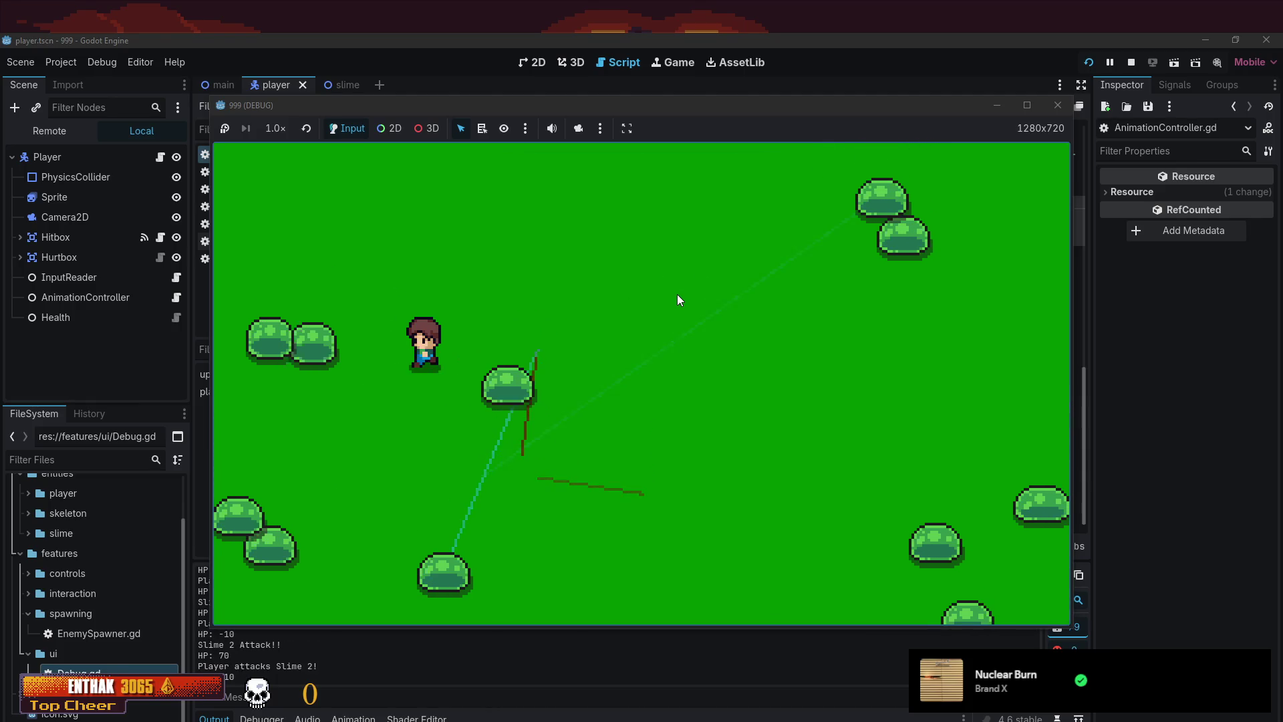
key(space)
key(w)
key(d)
key(a)
key(d)
key(space)
key(a)
key(space)
Keep moving through the slime swarm while attacking, then stop the running game
key(s)
key(d)
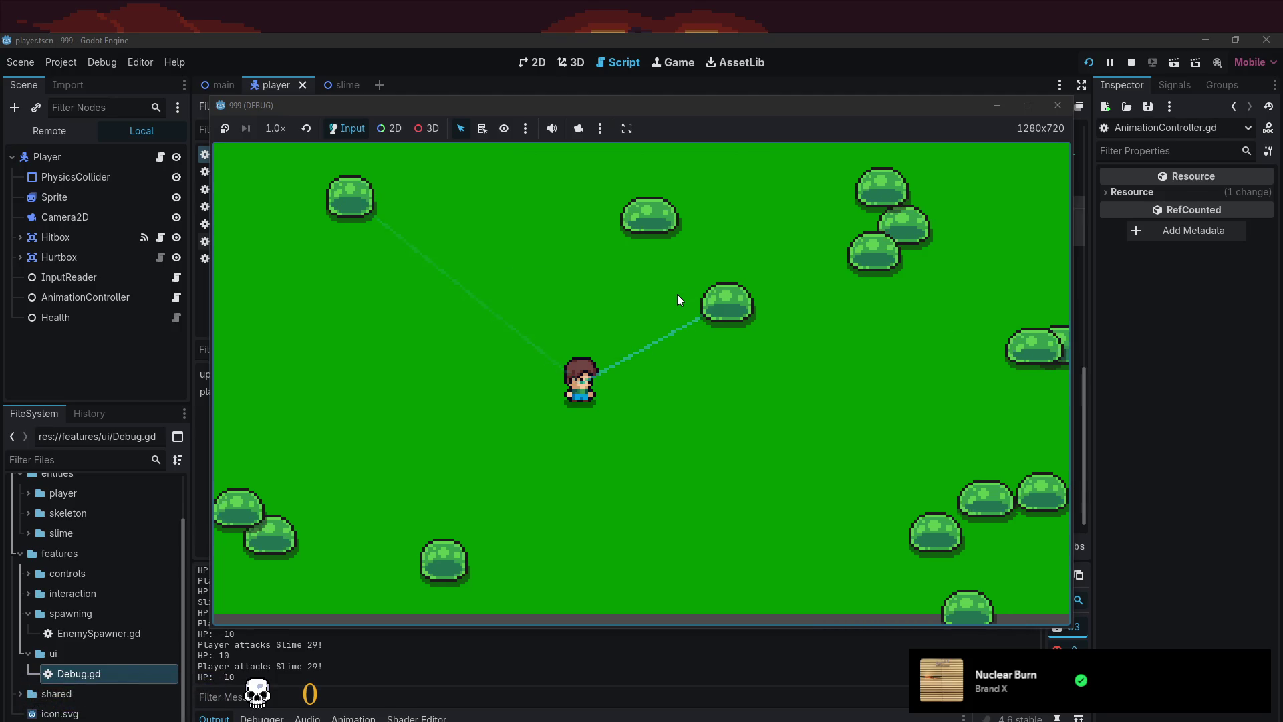
key(w)
key(a)
key(space)
key(space)
key(d)
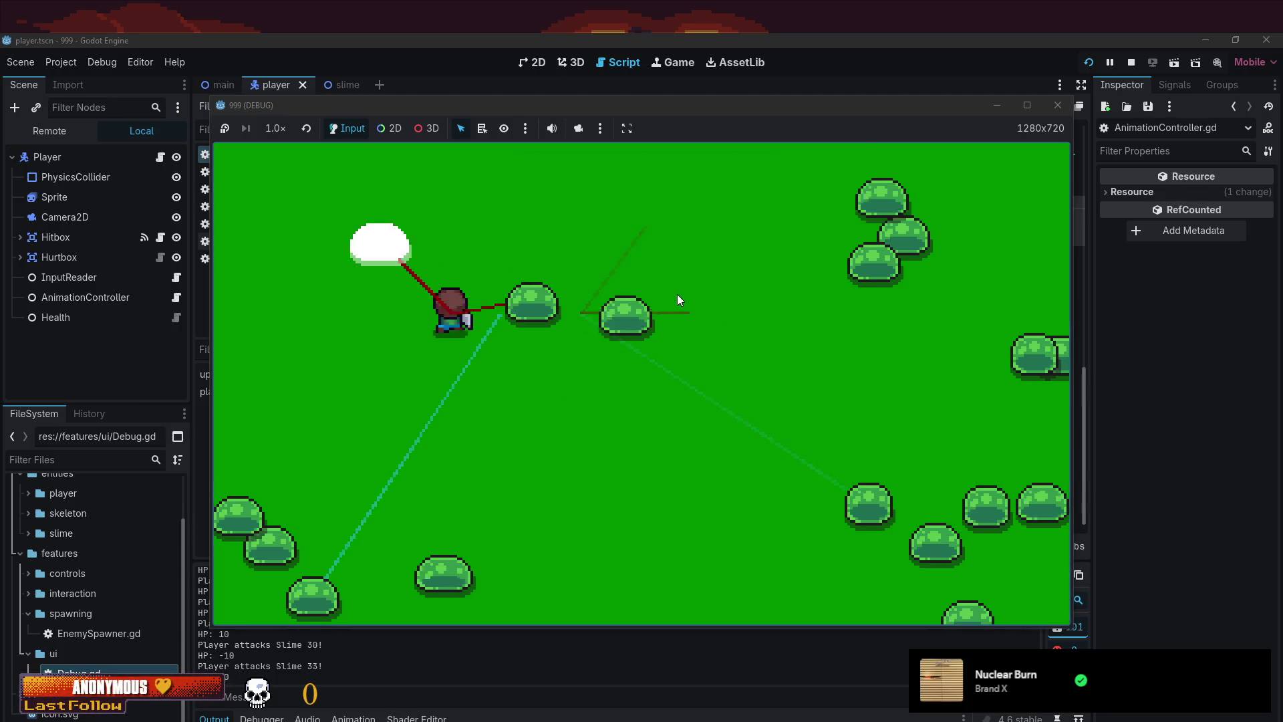
key(s)
key(s)
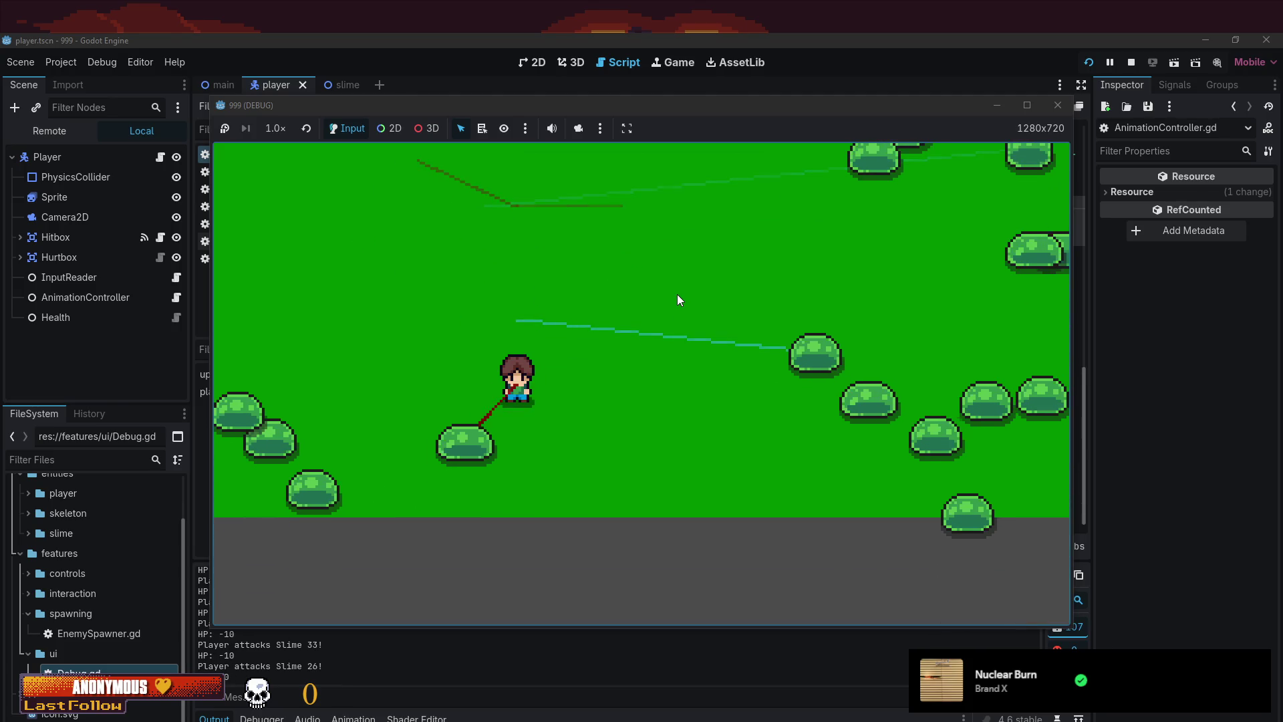
key(d)
key(space)
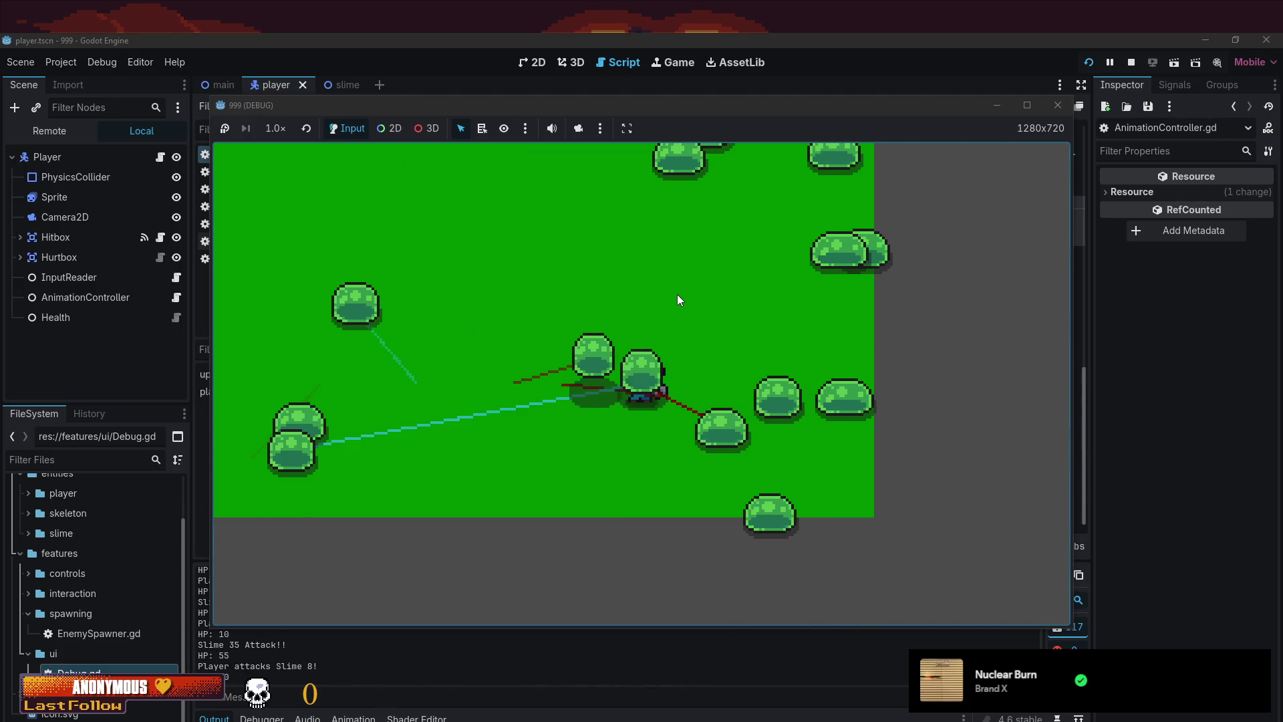
key(d)
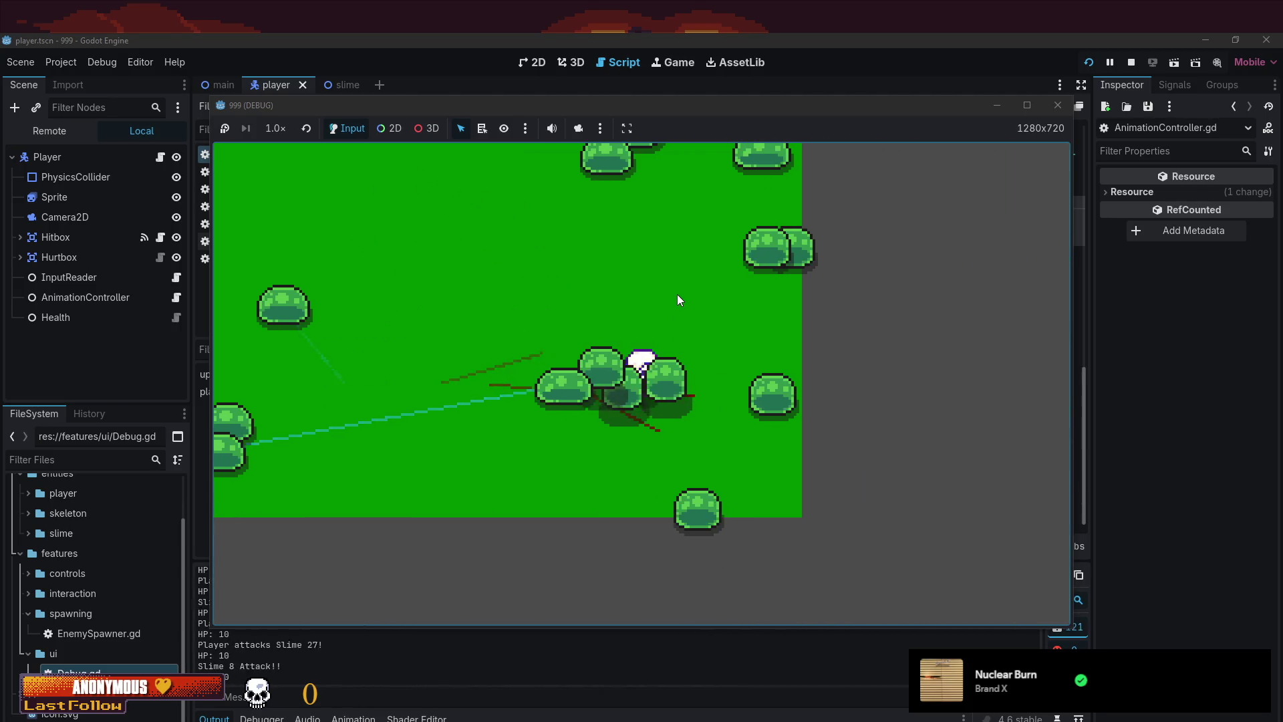
key(w)
key(a)
key(space)
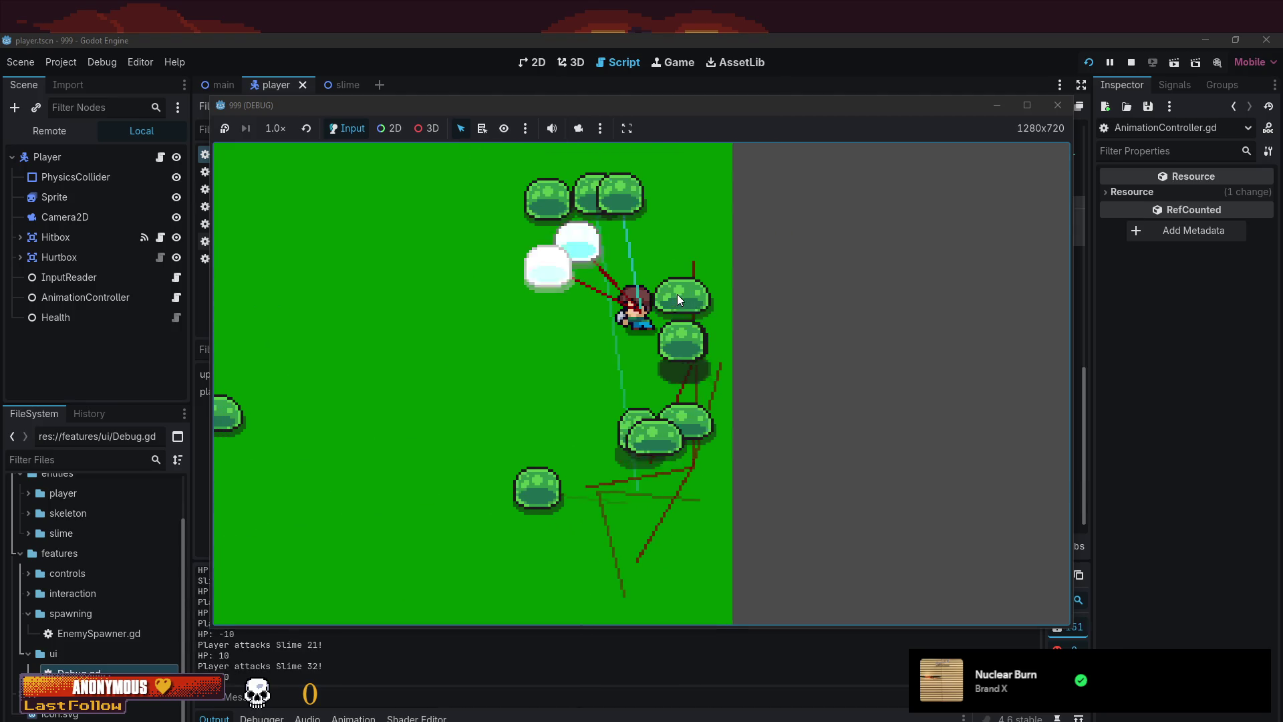
key(a)
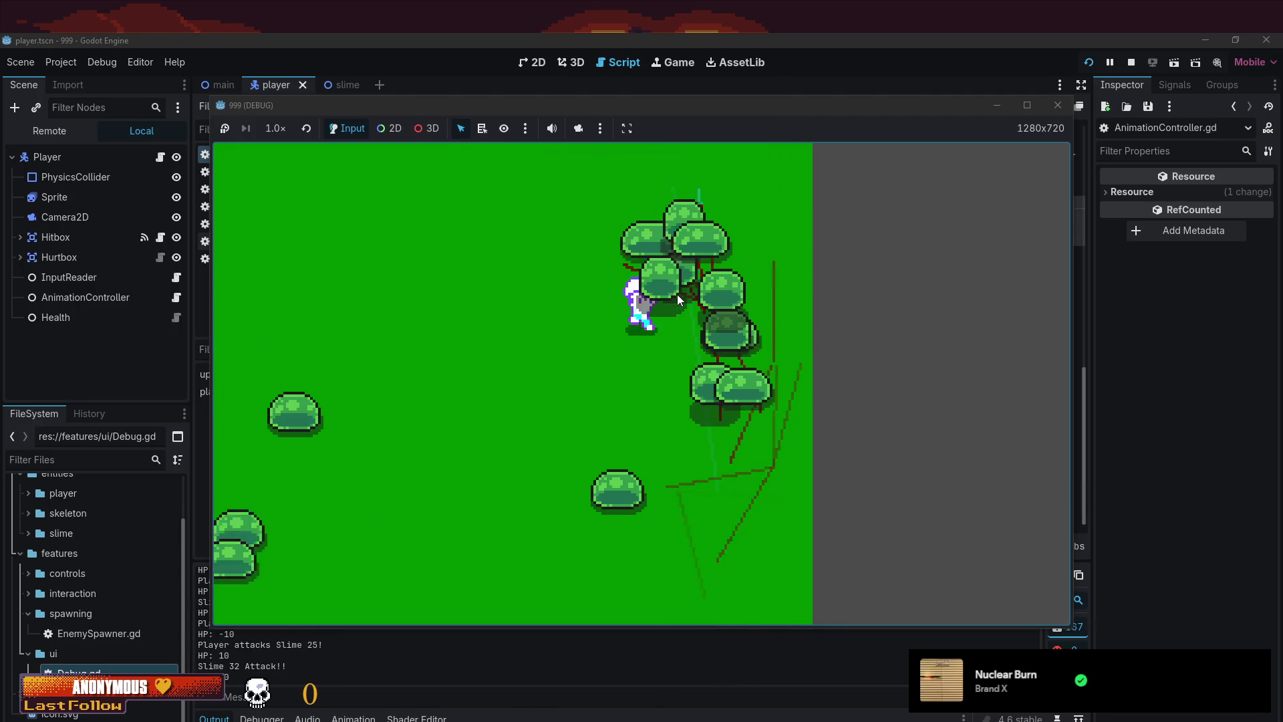
key(d)
key(space)
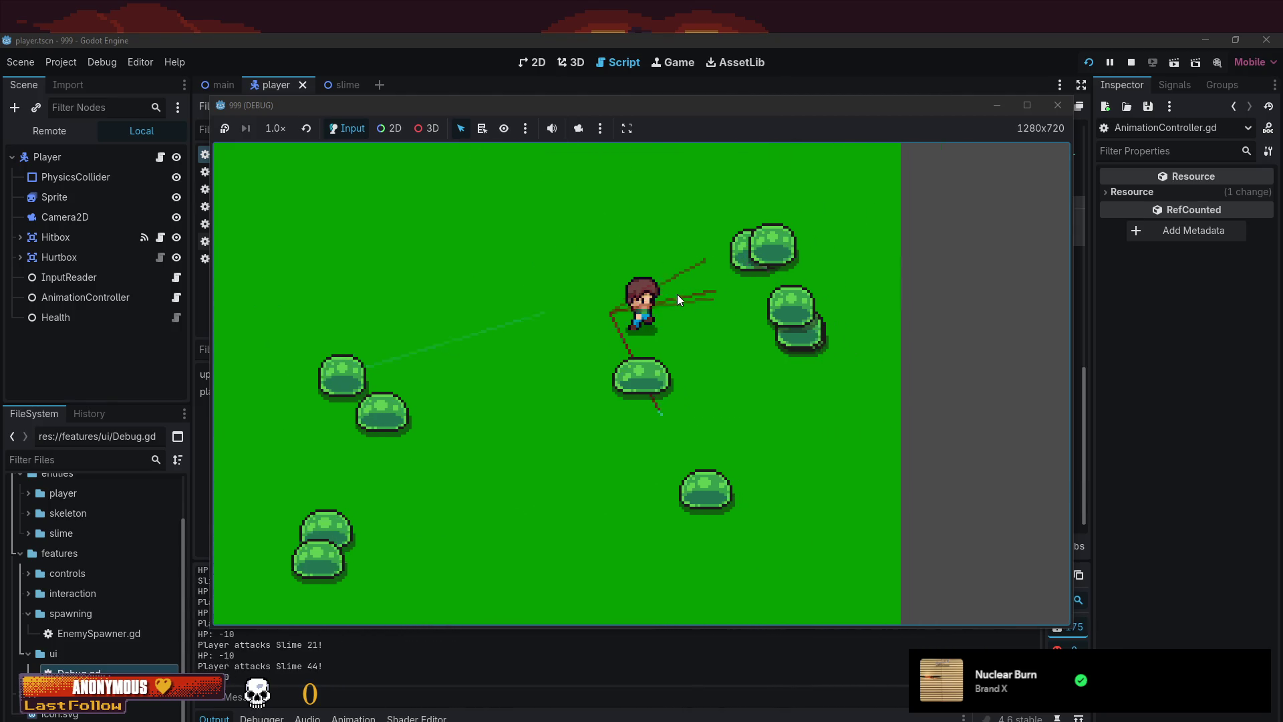
key(a)
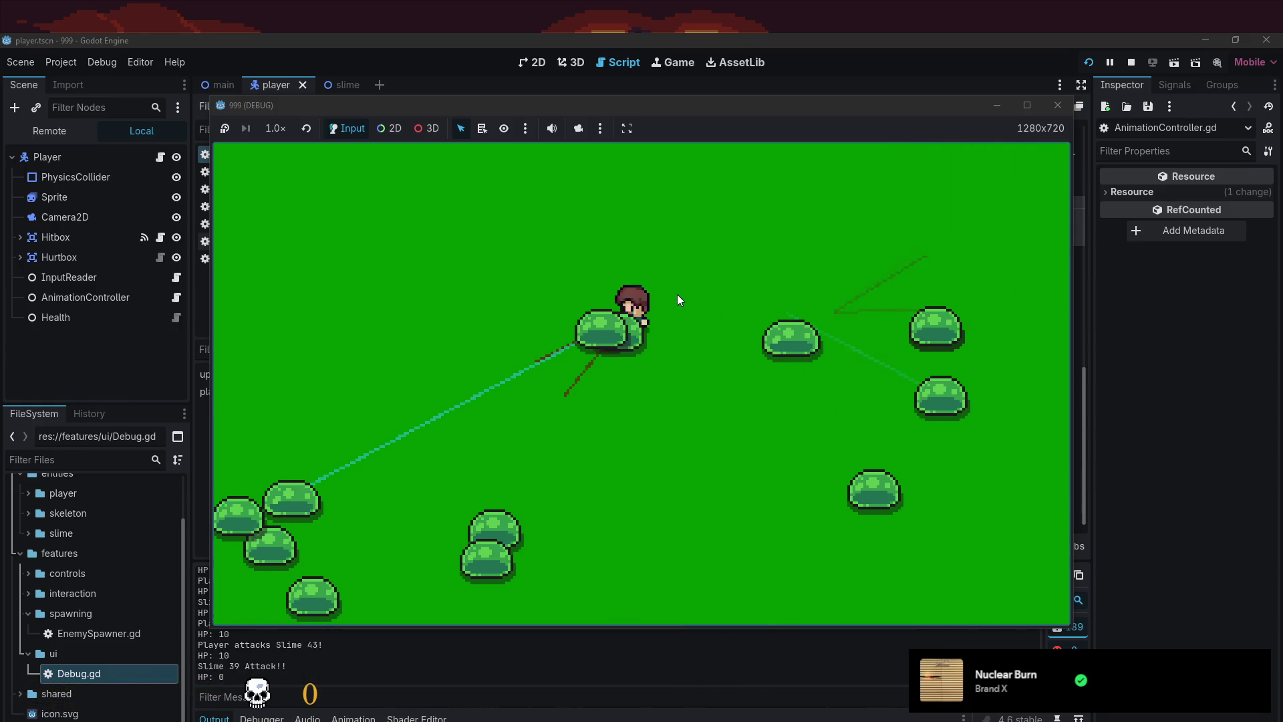
key(a)
key(a)
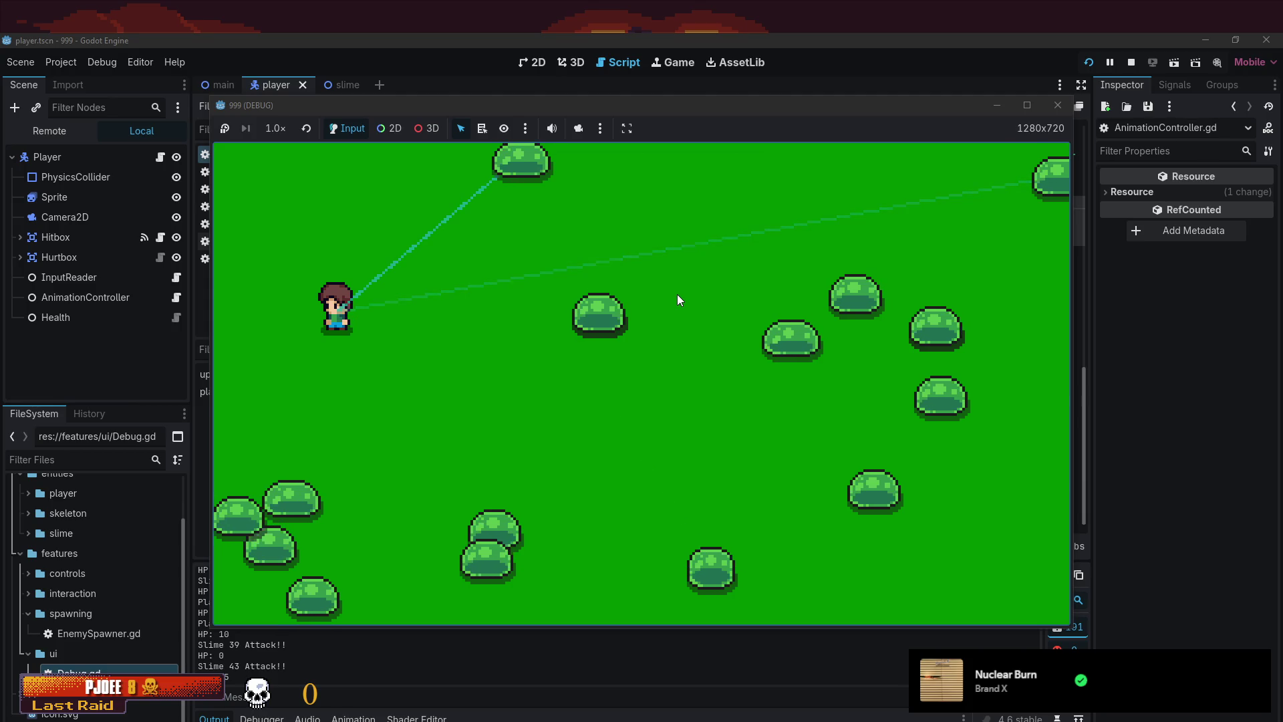
key(s)
key(s)
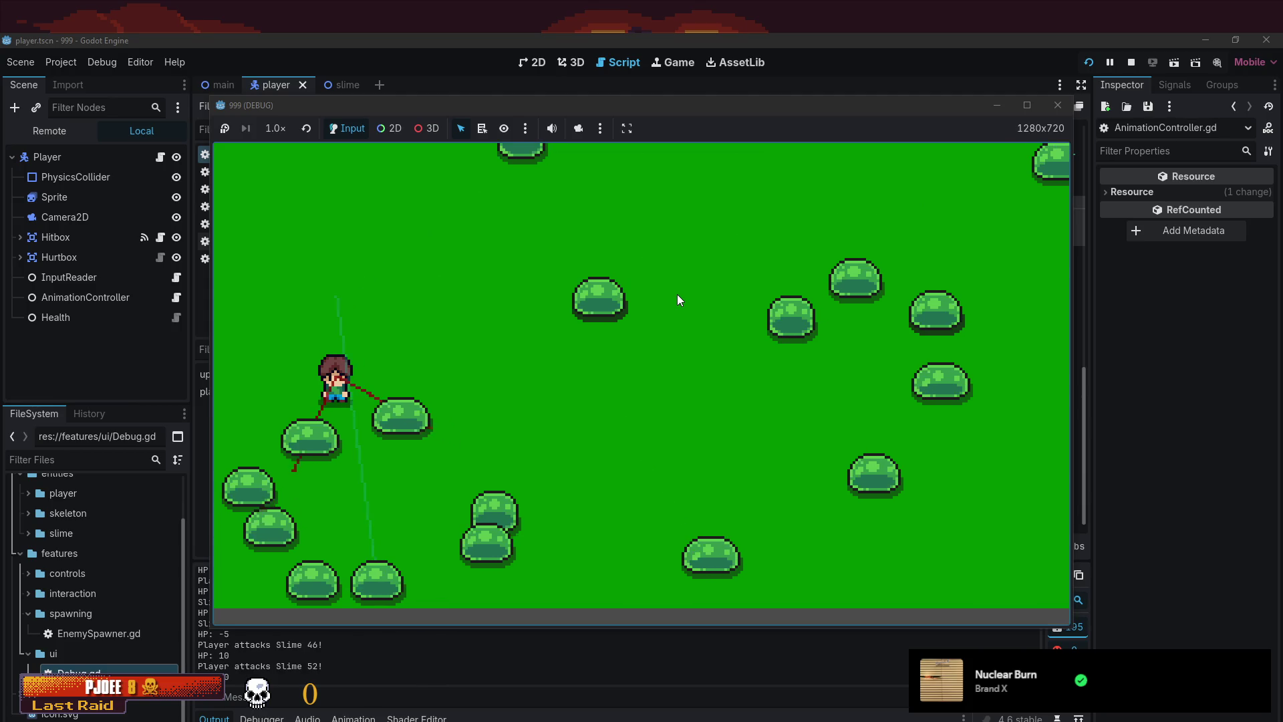
key(d)
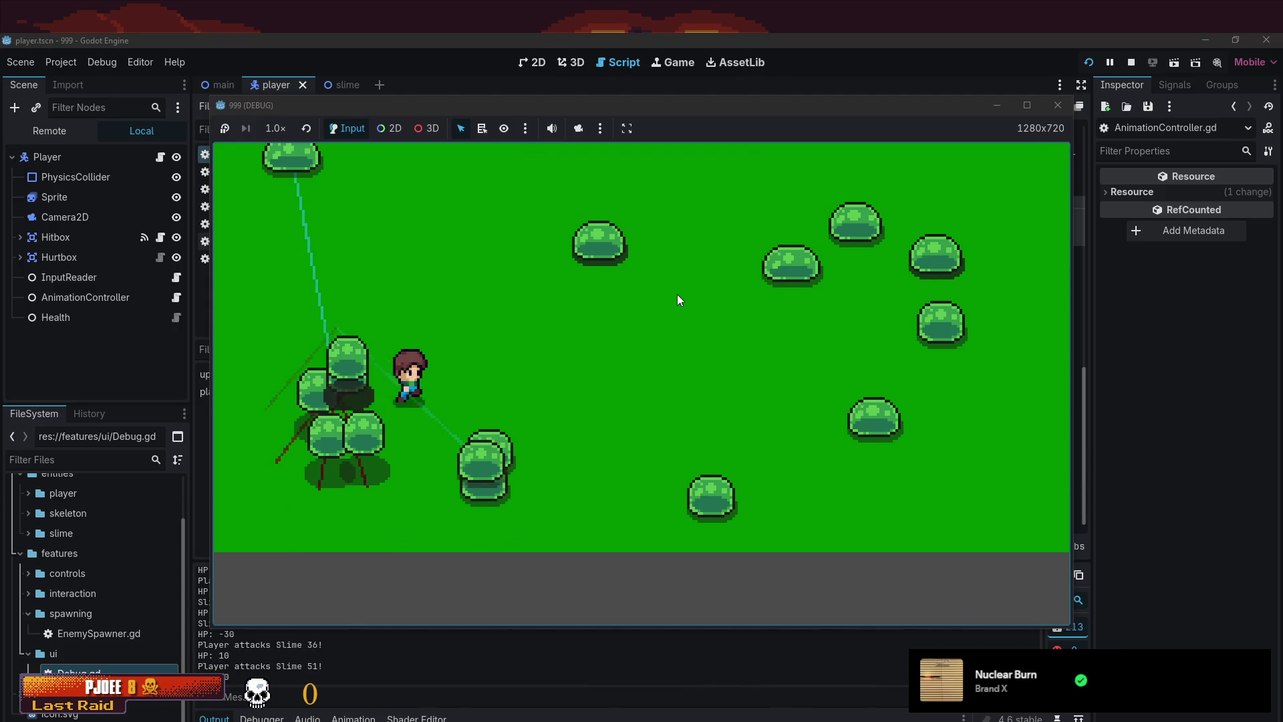
key(a)
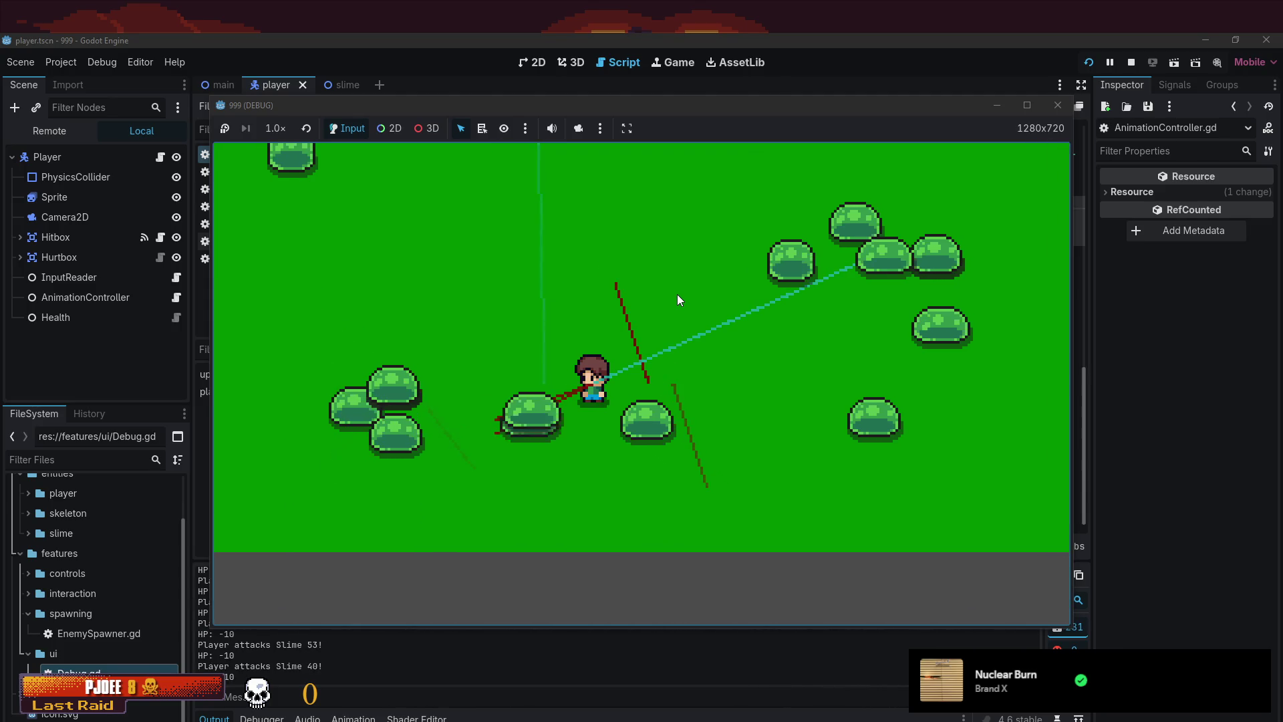
key(s)
key(d)
key(a)
key(d)
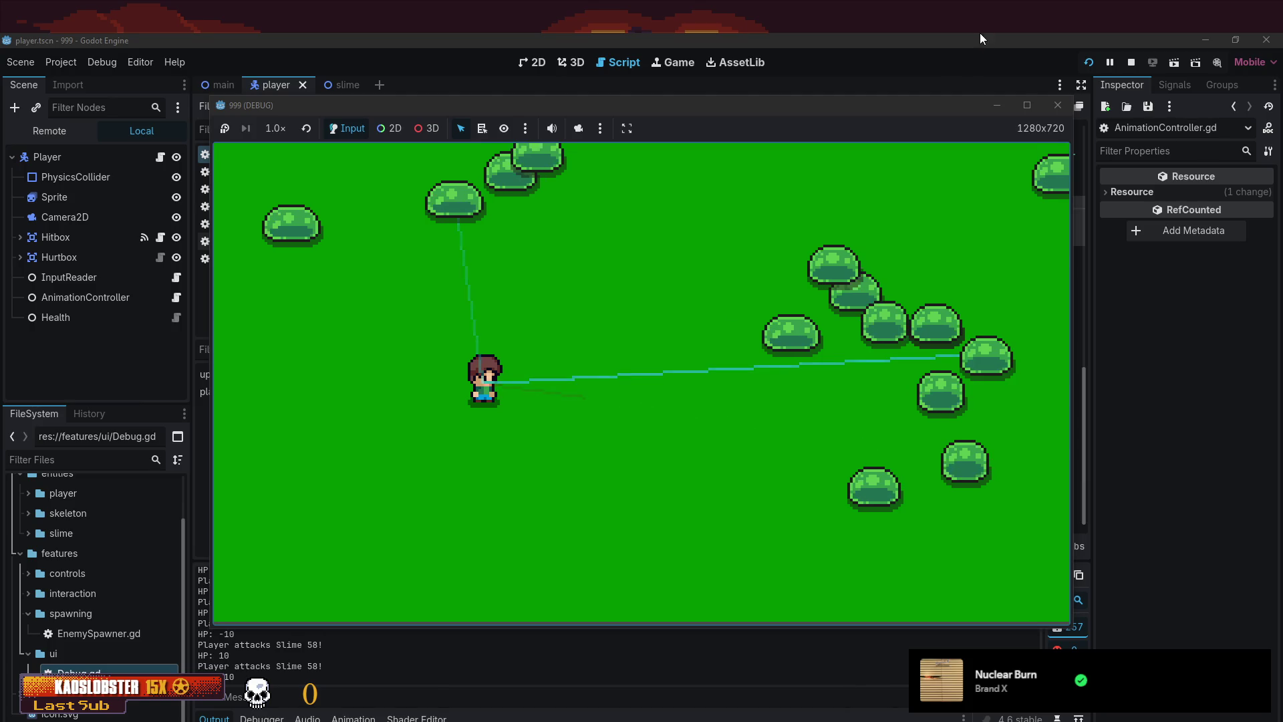
click(1057, 105)
Review play_attack's line-45 direction check and update_walk in AnimationController.gd, then open Player.gd
mouse_move(581, 324)
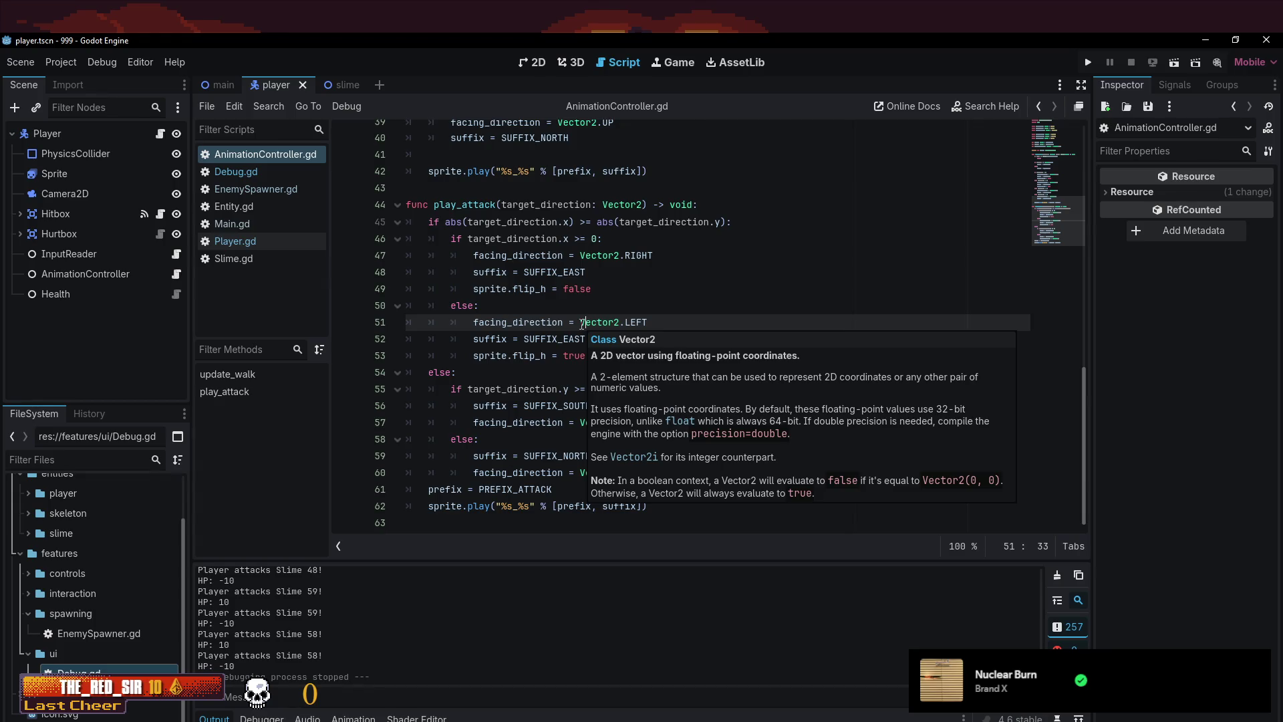
click(701, 227)
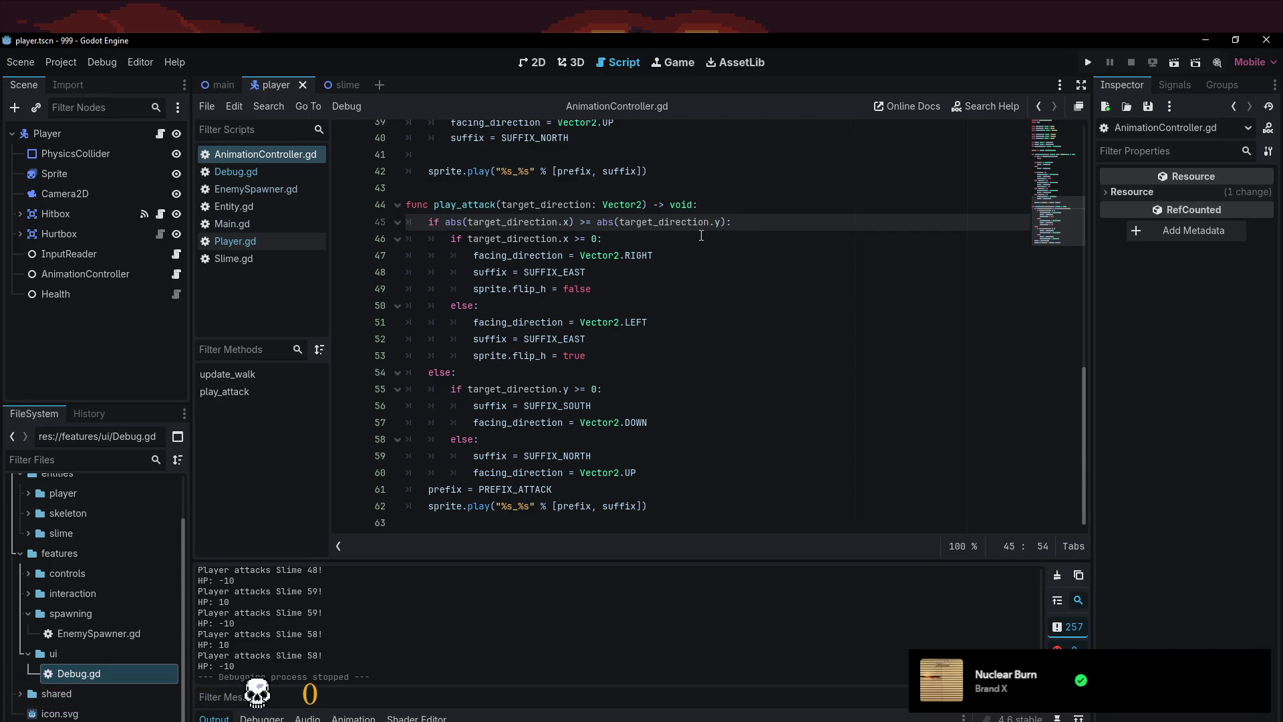
scroll(651, 274, up, 4)
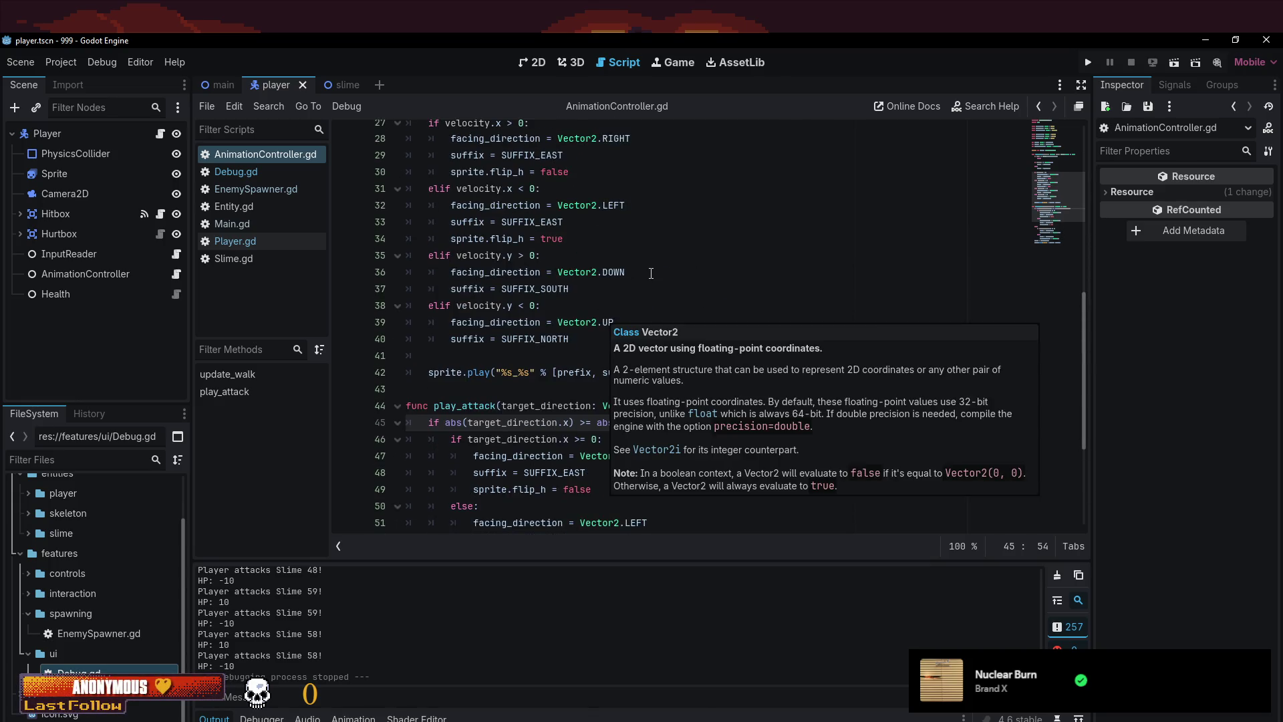
scroll(691, 232, up, 3)
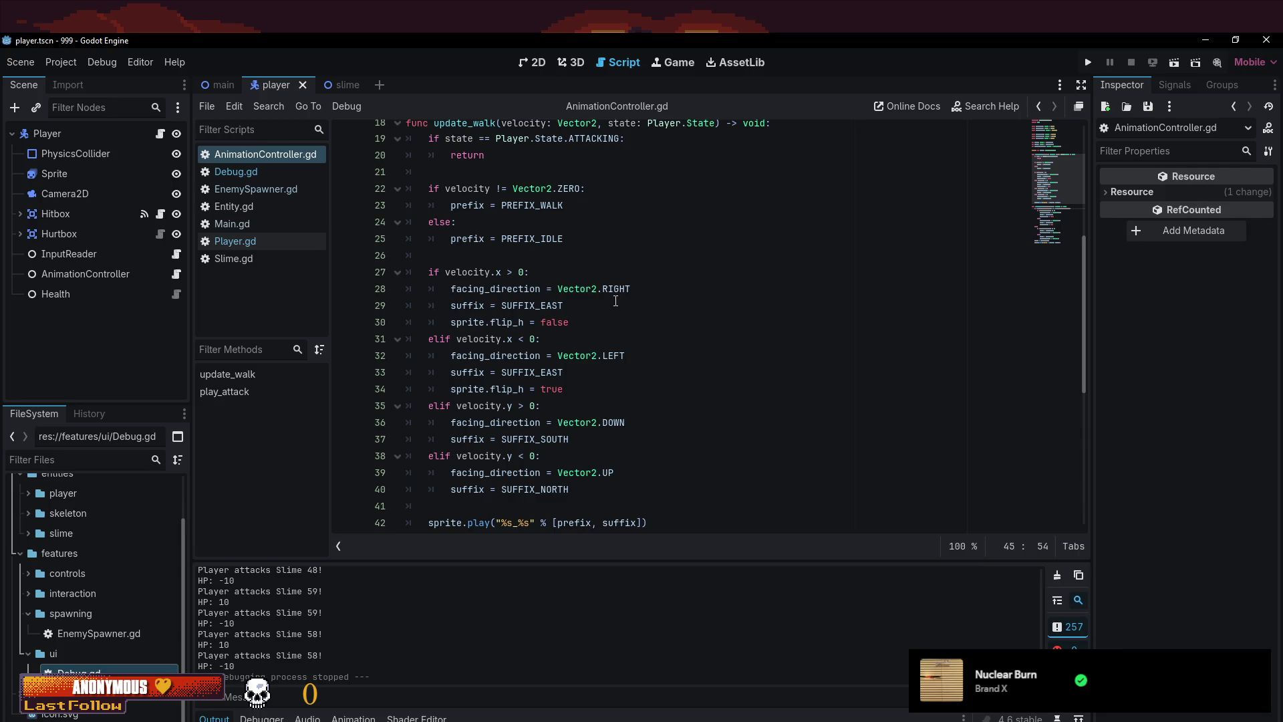
mouse_move(625, 296)
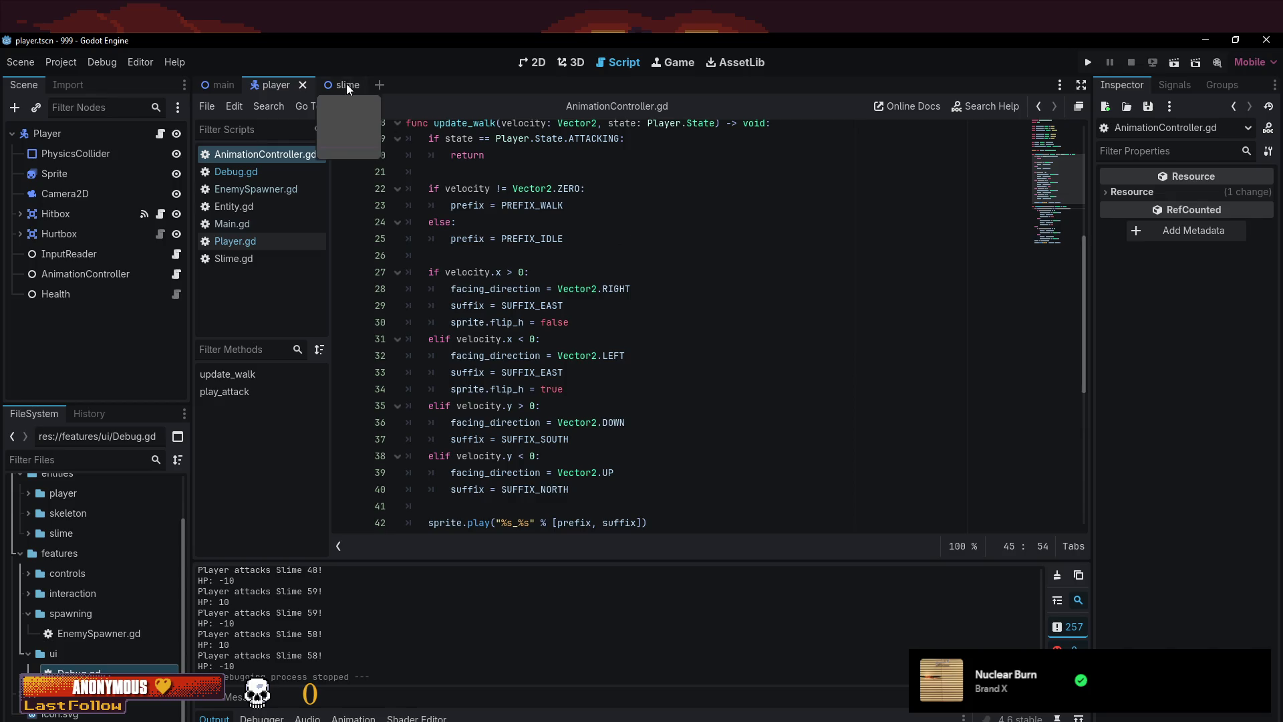
click(627, 320)
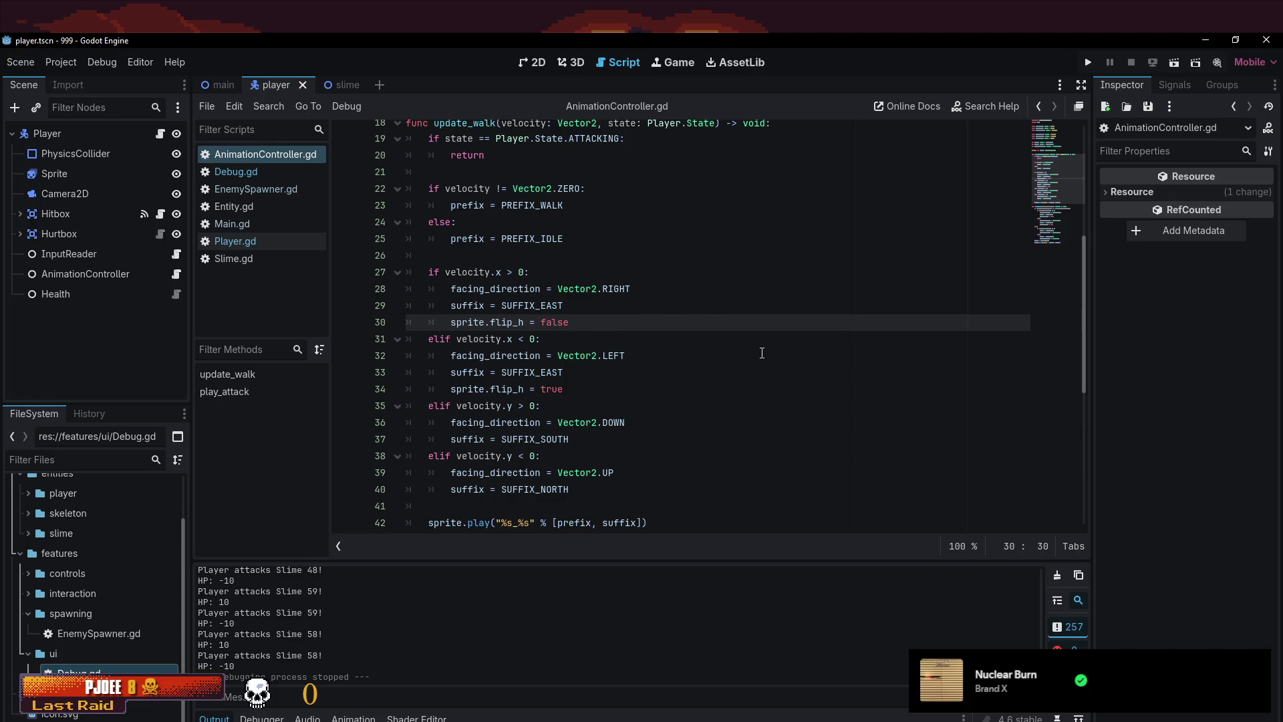
scroll(759, 353, down, 7)
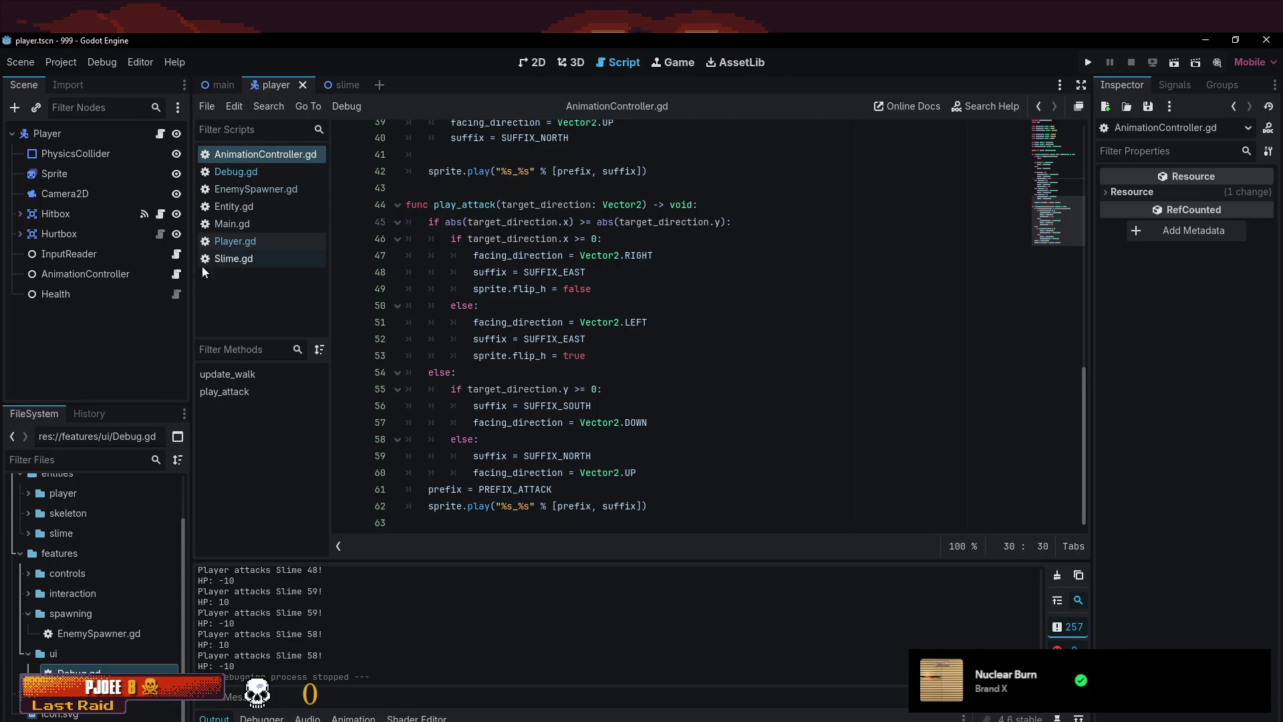
click(230, 242)
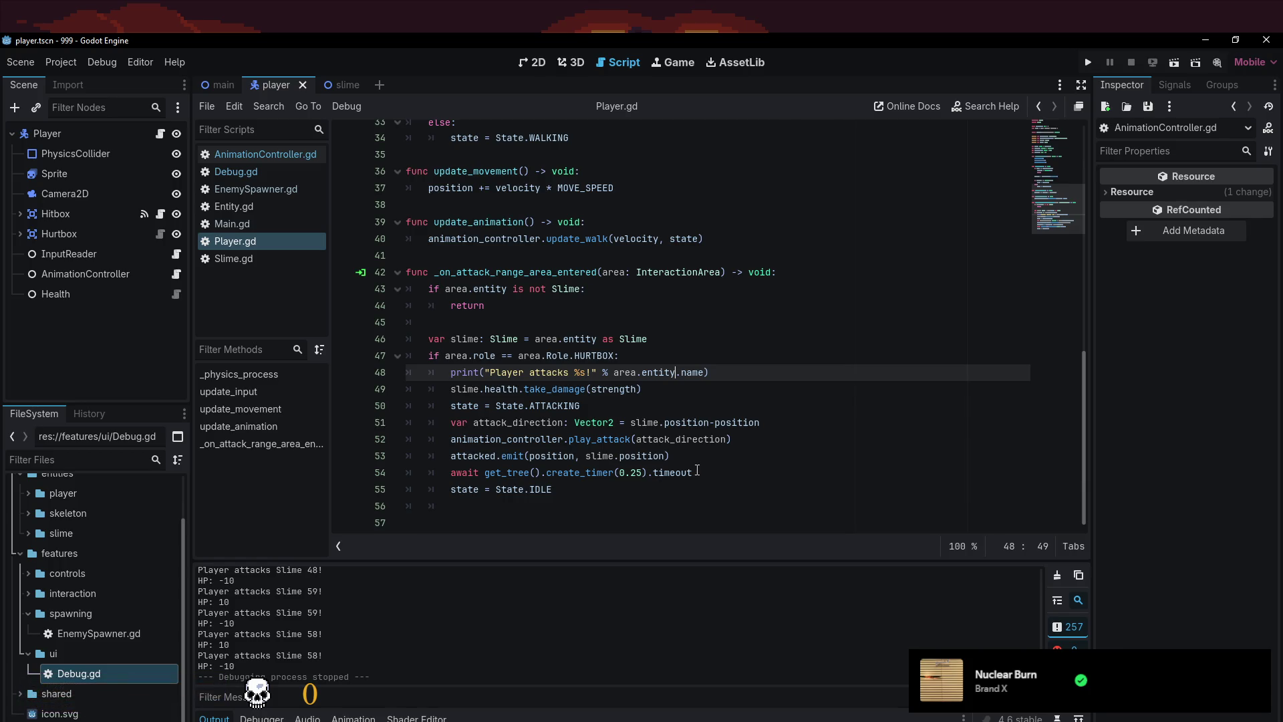
In update_input, delete a line of the ATTACKING check and add indented lines below the input read
scroll(783, 289, up, 7)
click(678, 339)
scroll(679, 342, down, 3)
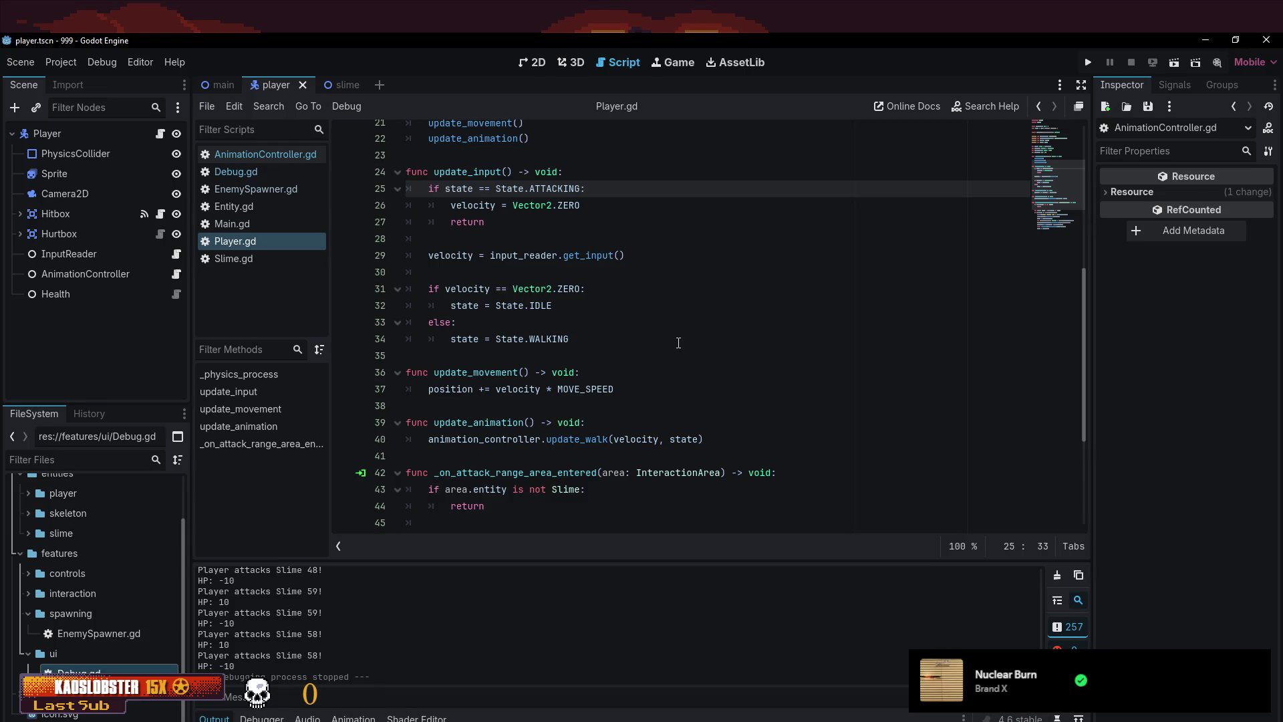
key(Home)
key(shift+Down)
key(shift+Down)
key(shift+Down)
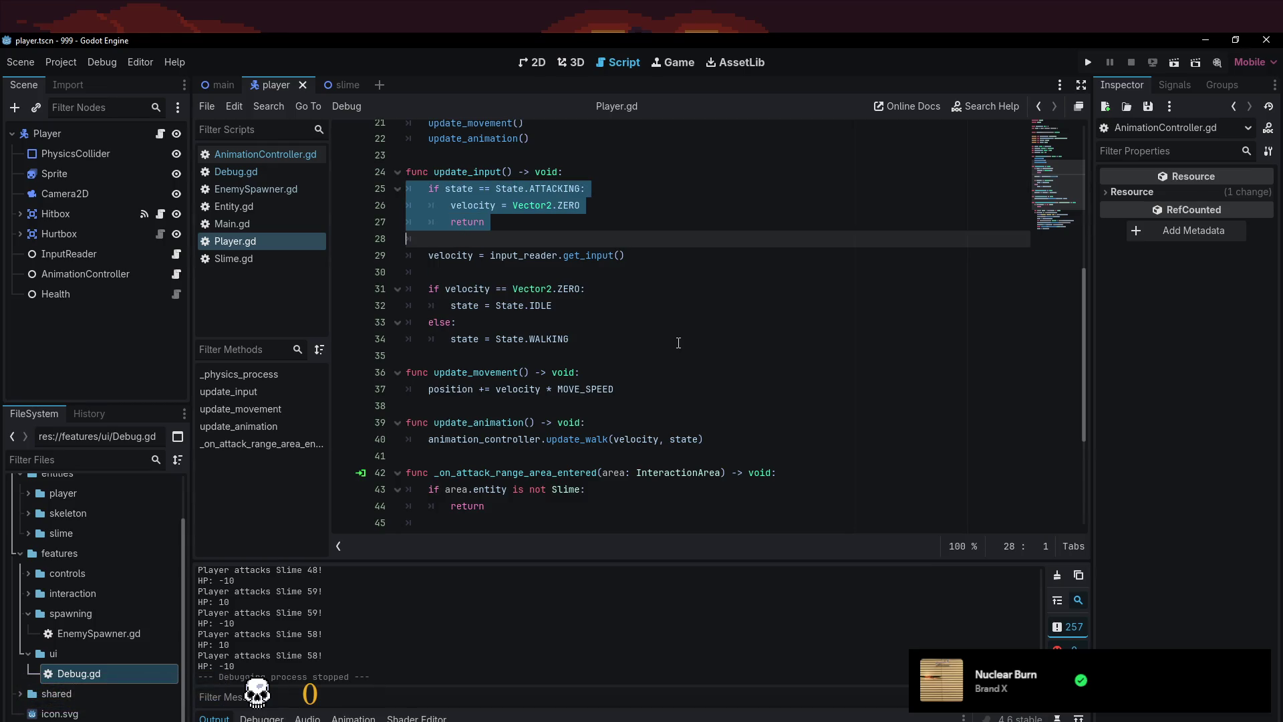
key(Delete)
key(Delete)
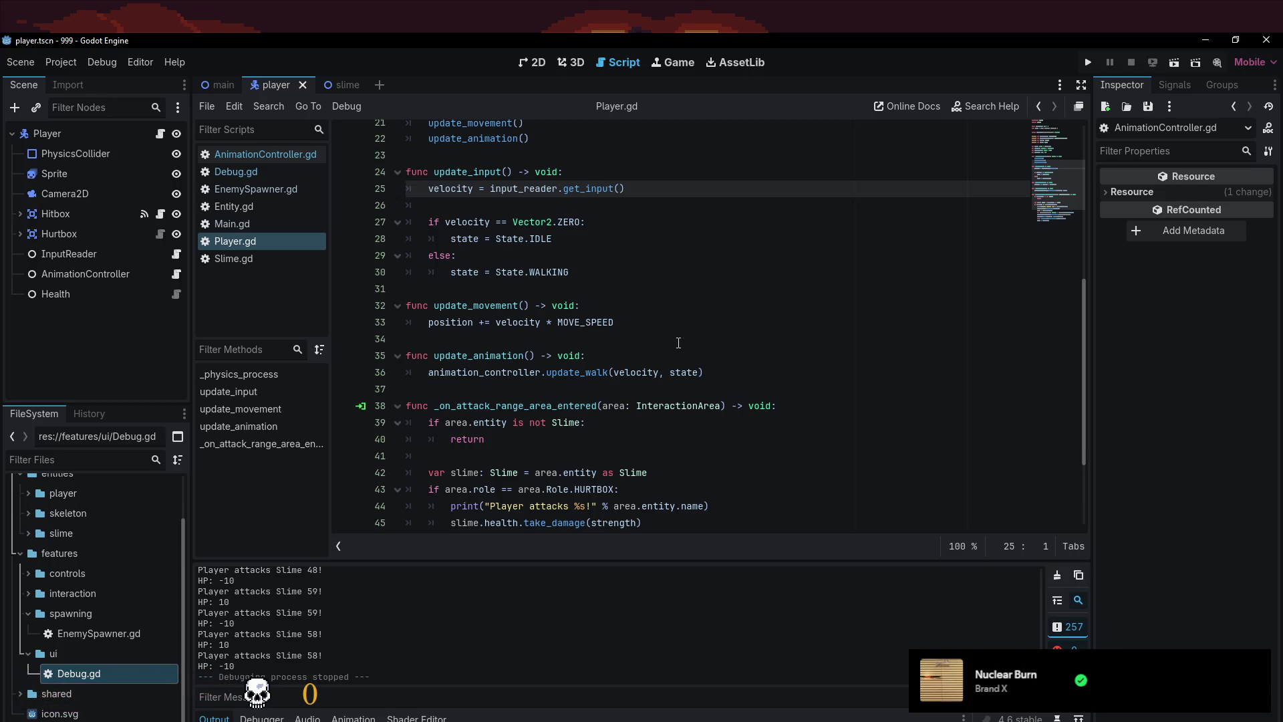
key(Down)
key(Return)
key(Up)
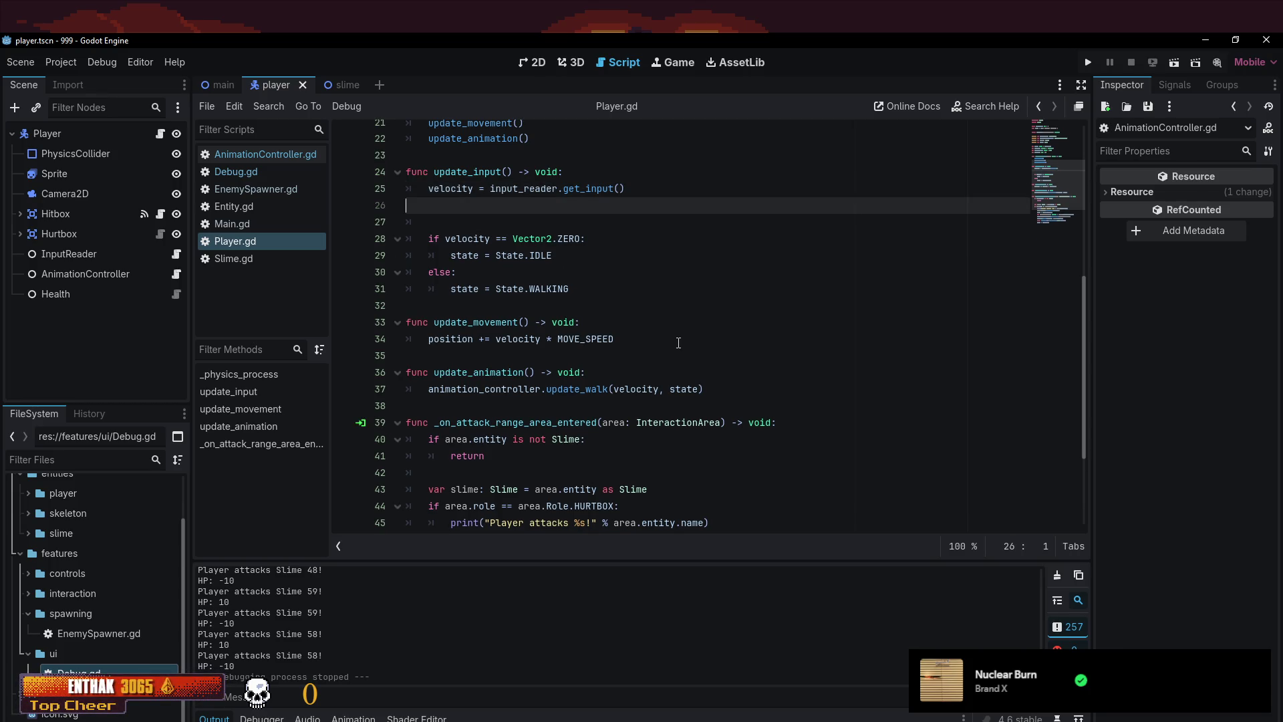
key(Tab)
key(Return)
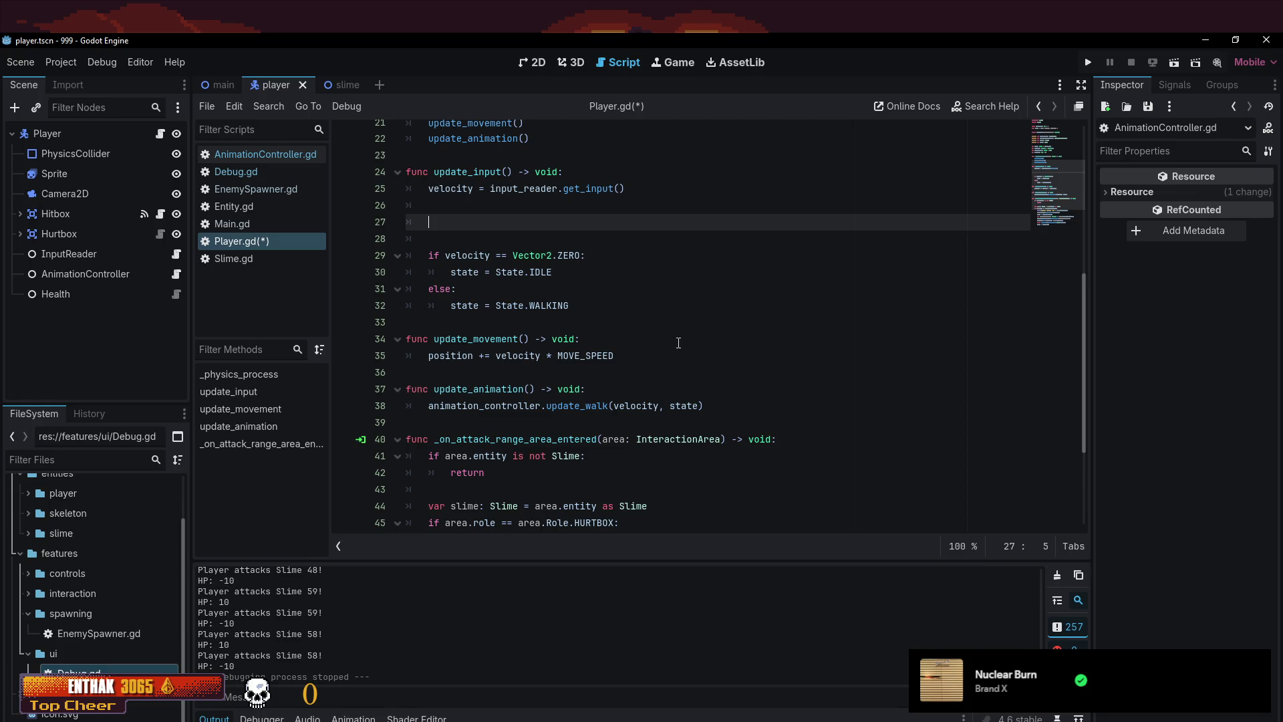
Undo/redo so the ATTACKING return follows get_input() with no velocity reset, remove the blank line, save, and run
key(ctrl+z)
key(ctrl+z)
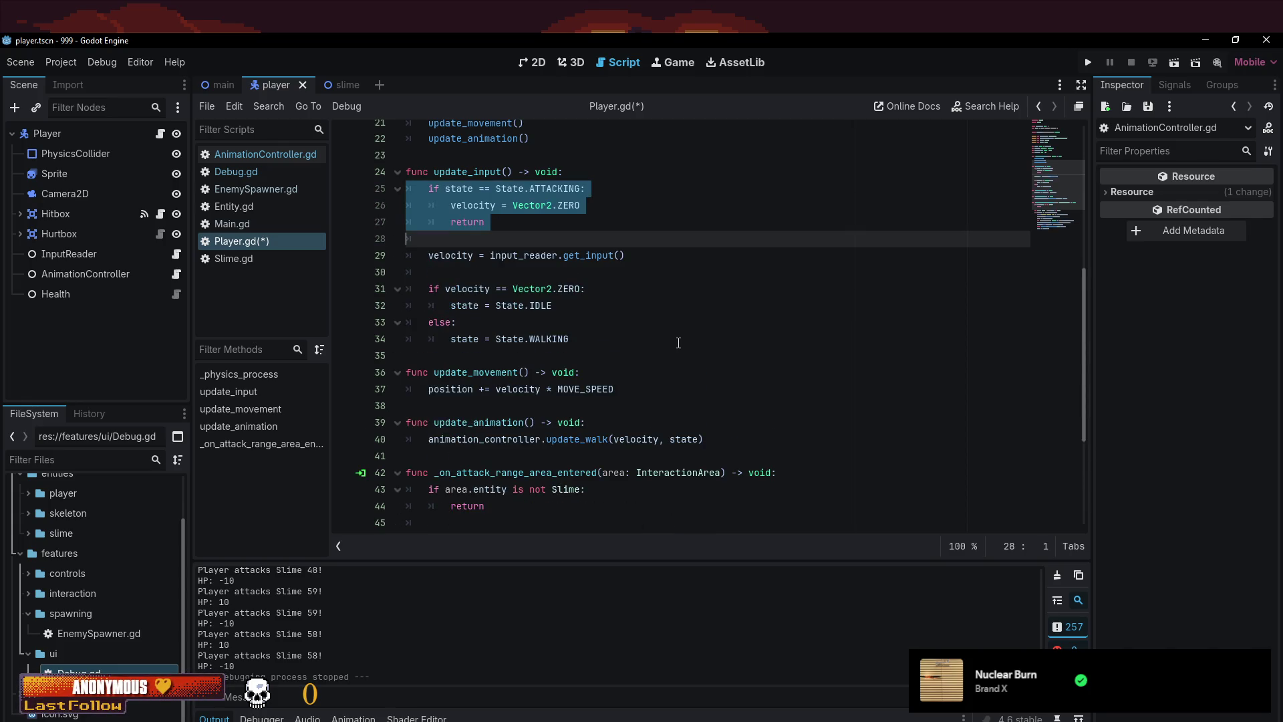
key(ctrl+z)
key(ctrl+z)
key(ctrl+z)
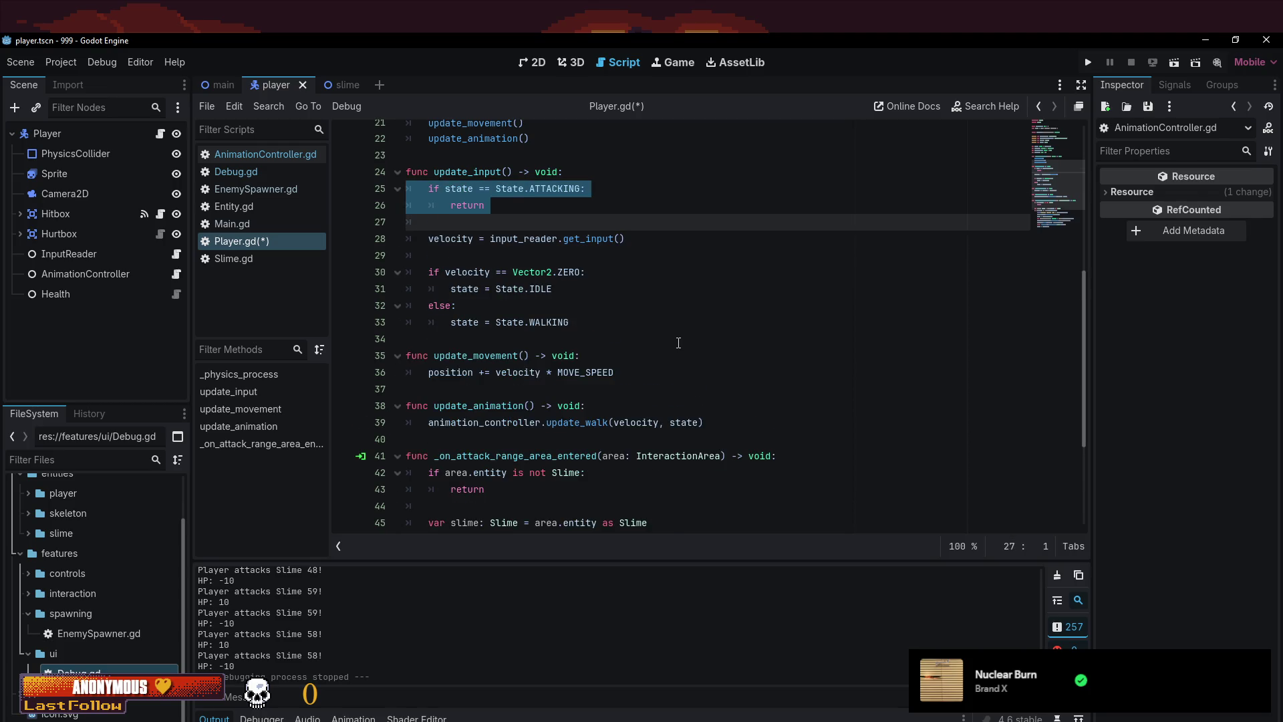
key(ctrl+z)
key(ctrl+z)
key(ctrl+z)
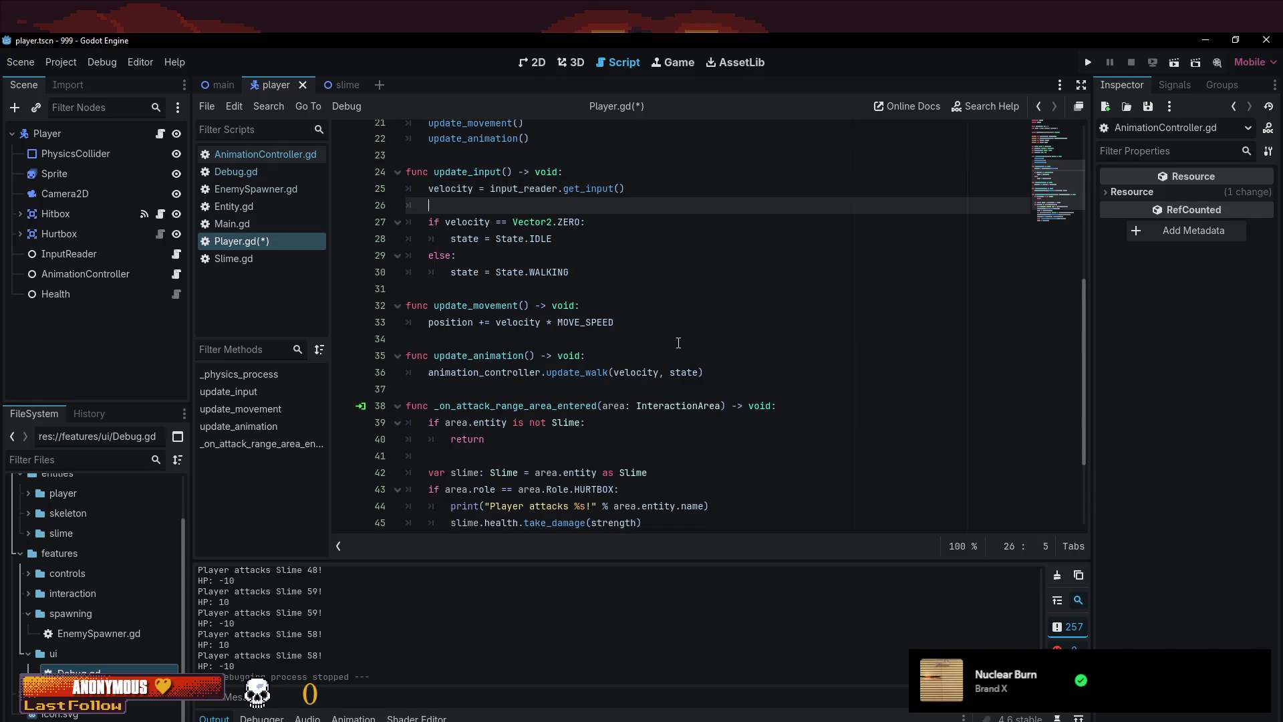
key(ctrl+shift+z)
key(ctrl+shift+z)
key(ctrl+shift+z)
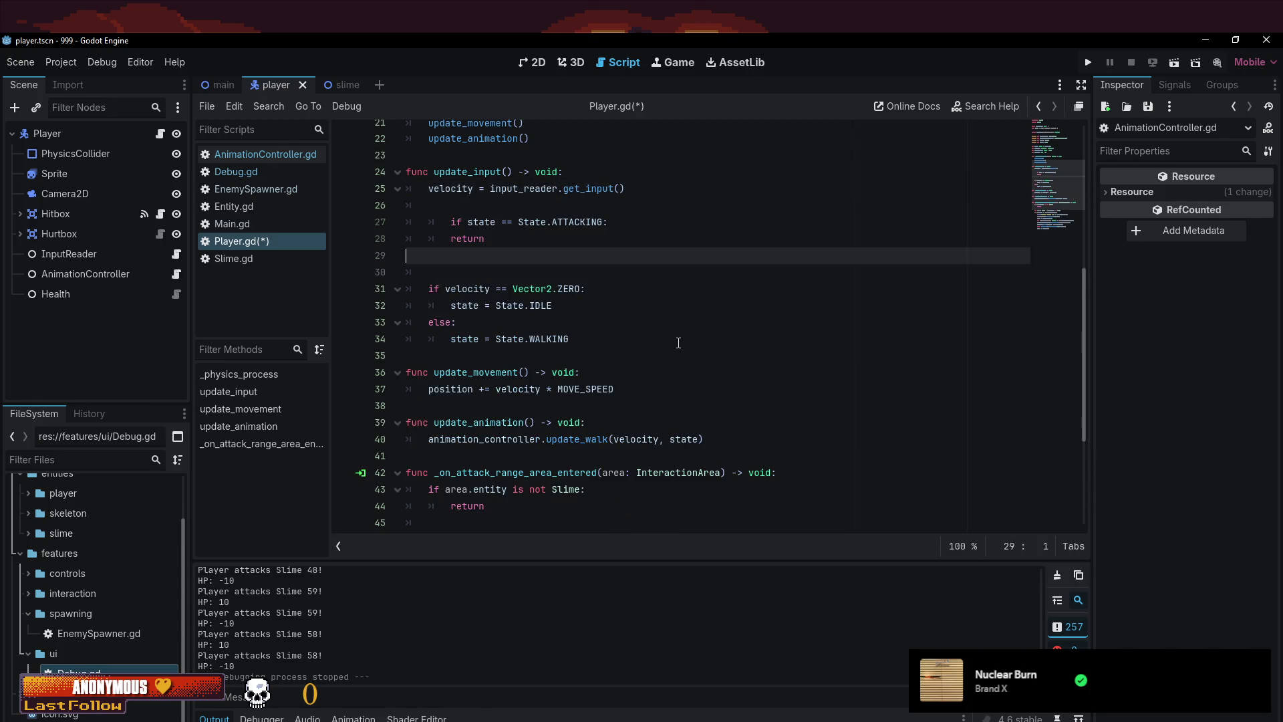
key(shift+Down)
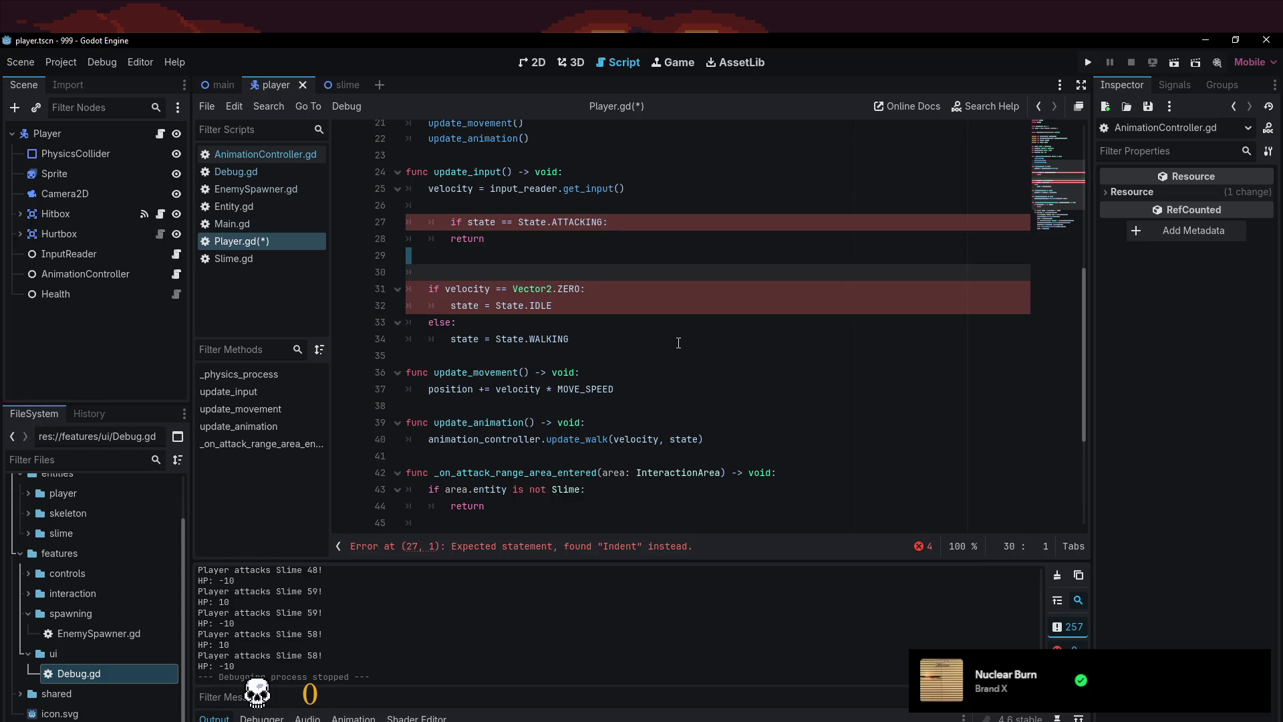
key(BackSpace)
key(Up)
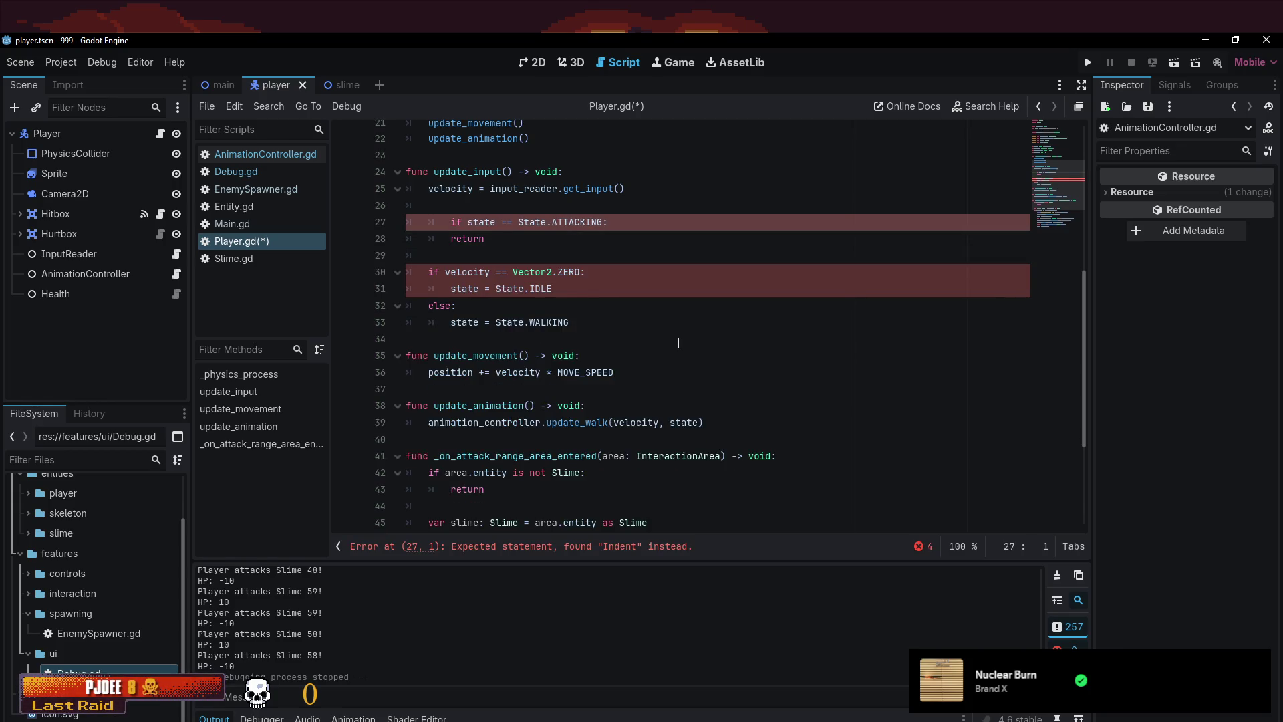
key(ctrl+s)
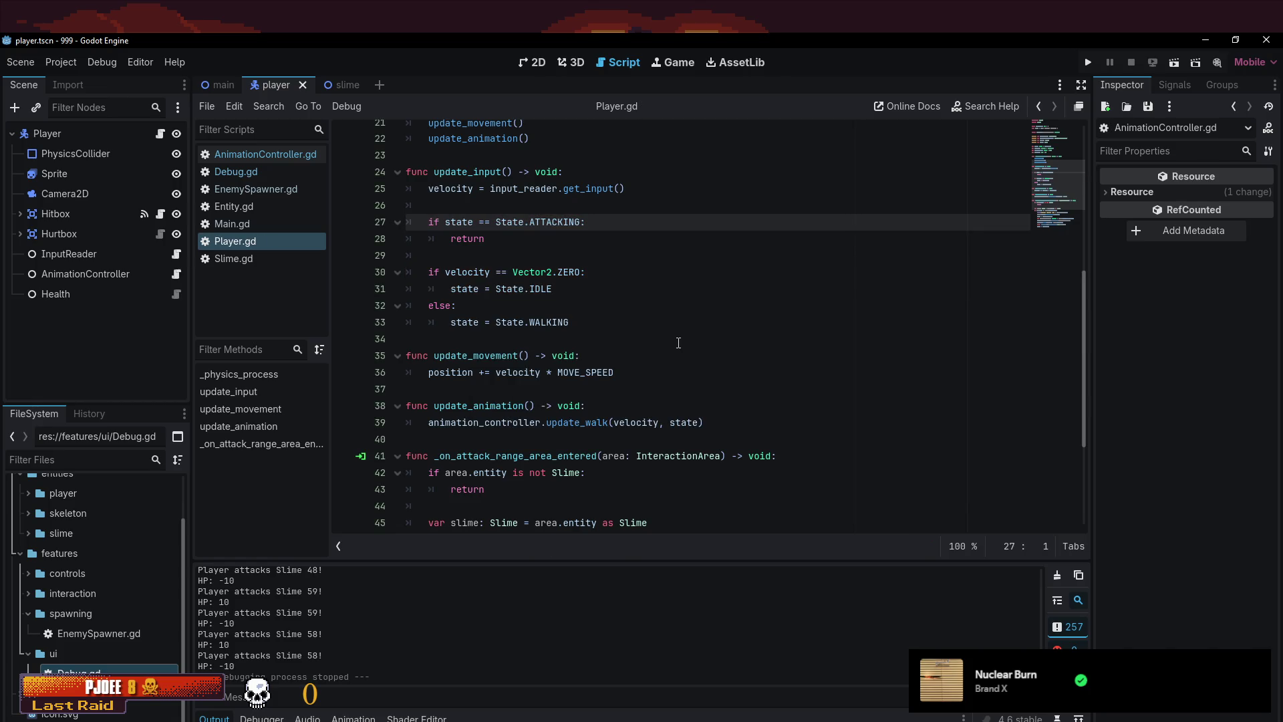
key(F5)
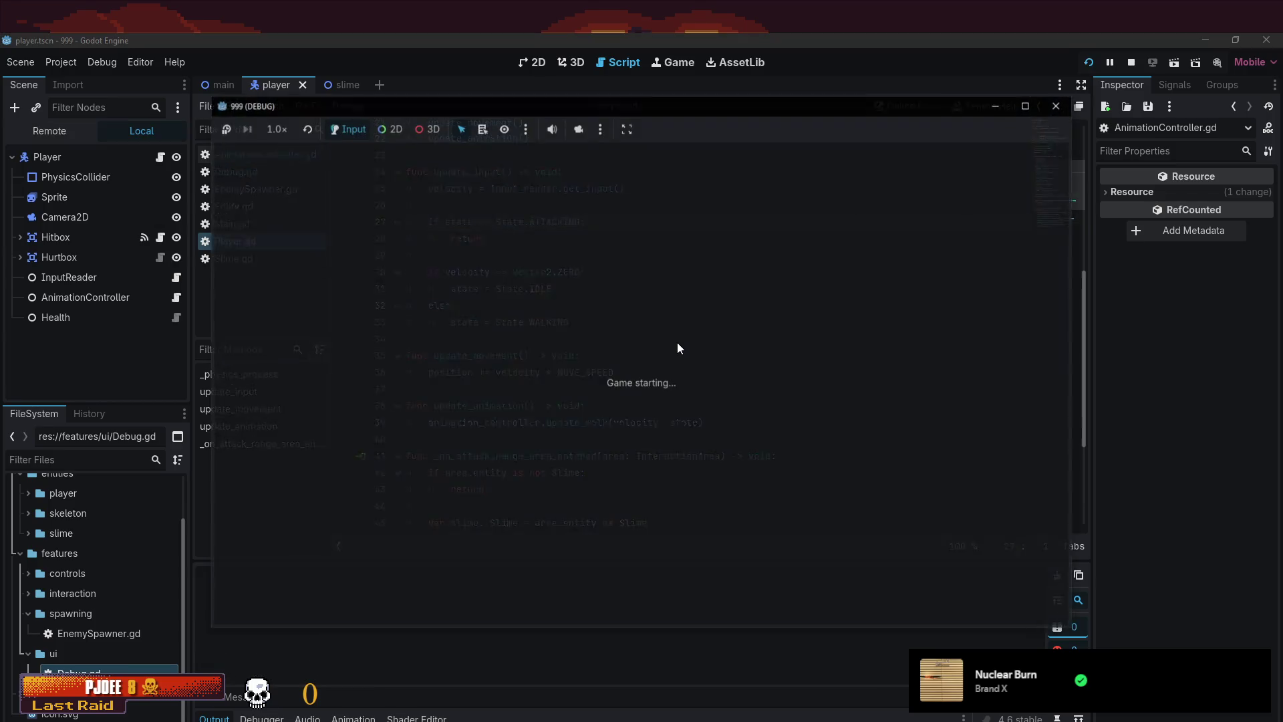
Steer the player up, down, left and right with the arrow keys toward the slimes
key(Right)
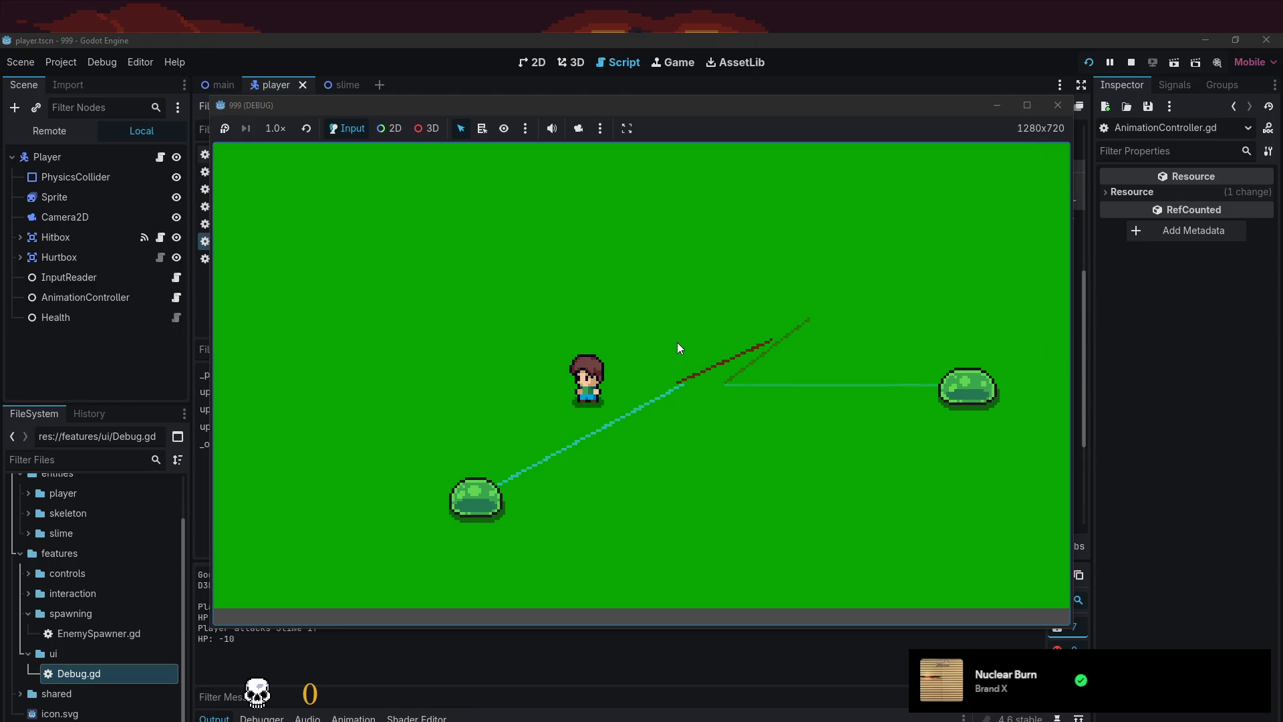
key(Up)
key(Down)
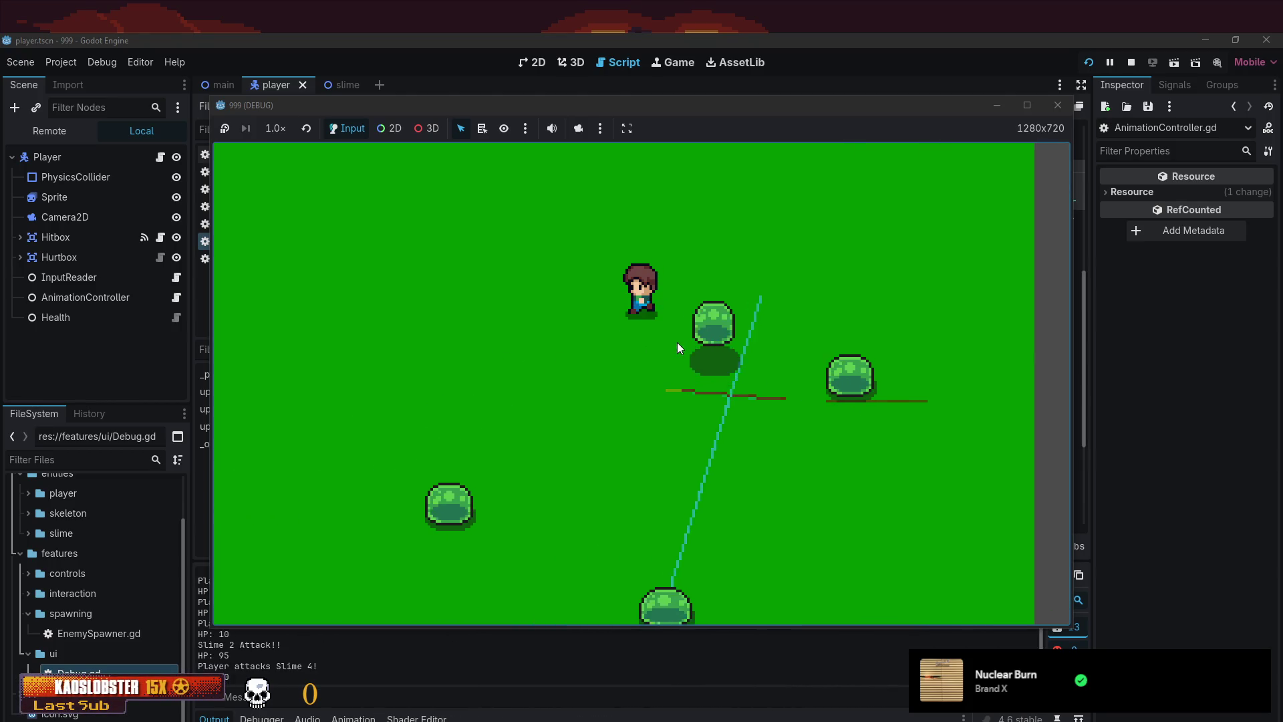
key(Up)
key(Down)
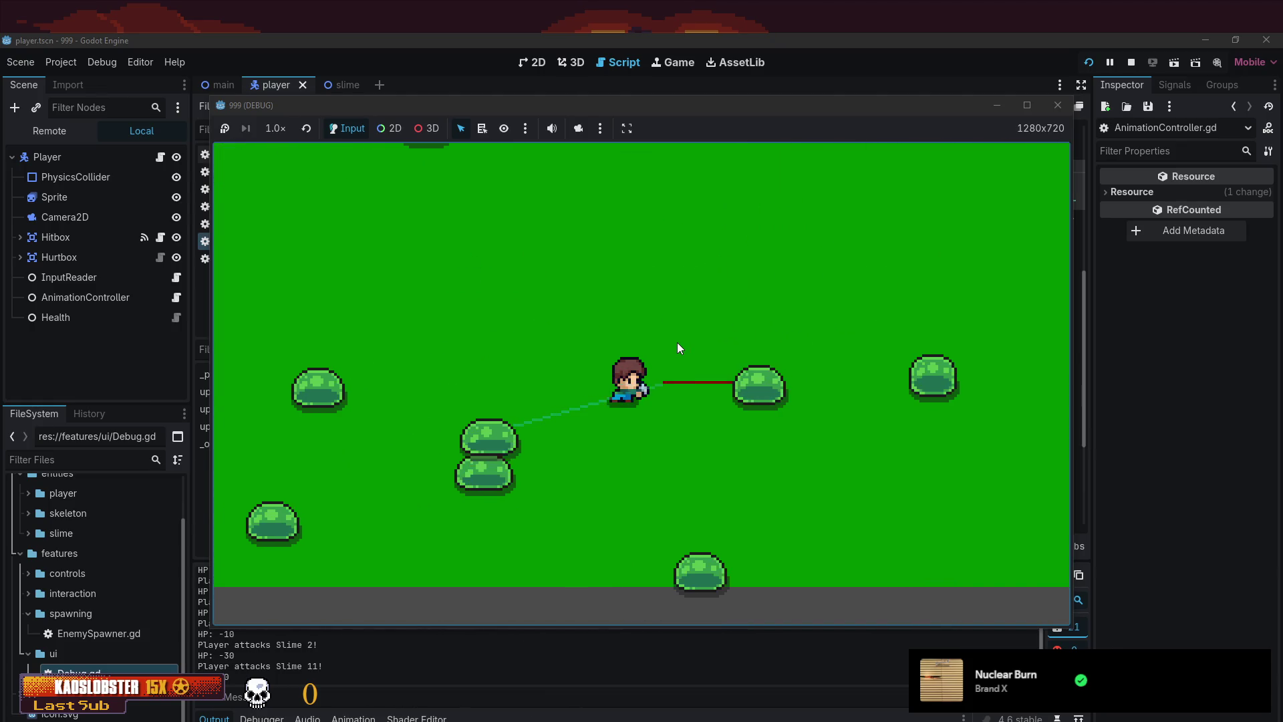
key(Left)
key(Right)
key(Up)
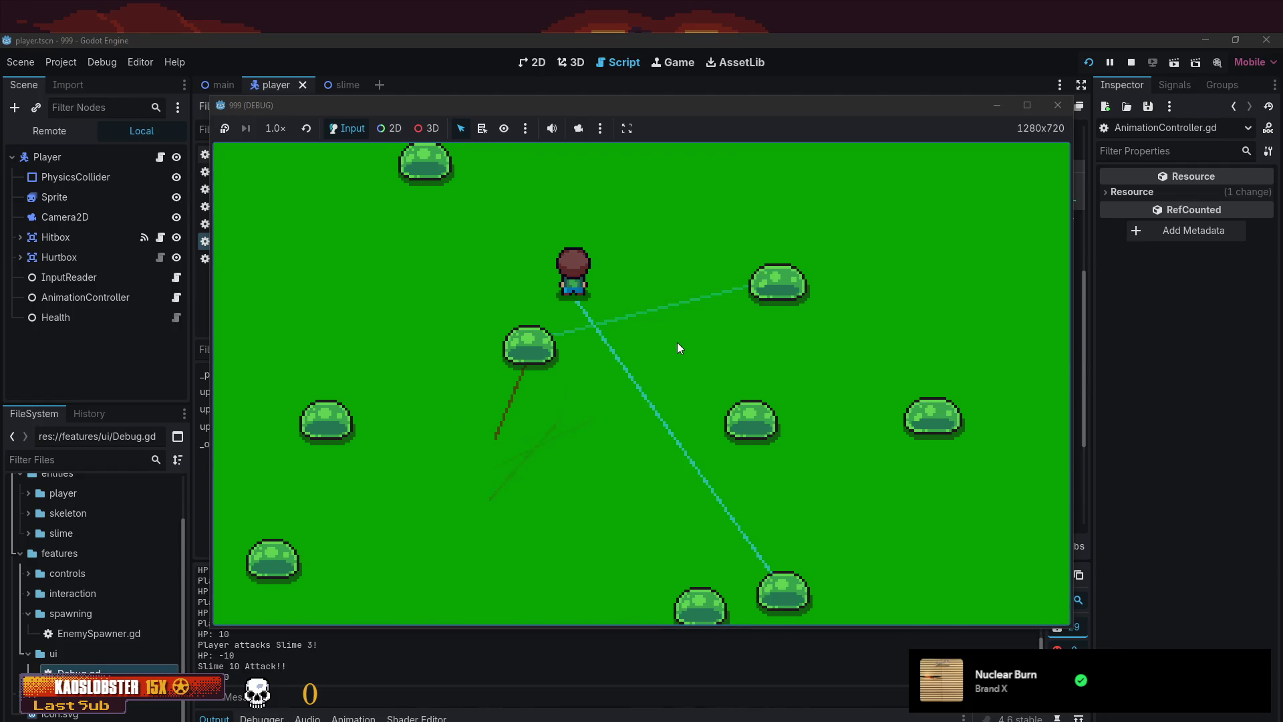
key(Left)
key(Up)
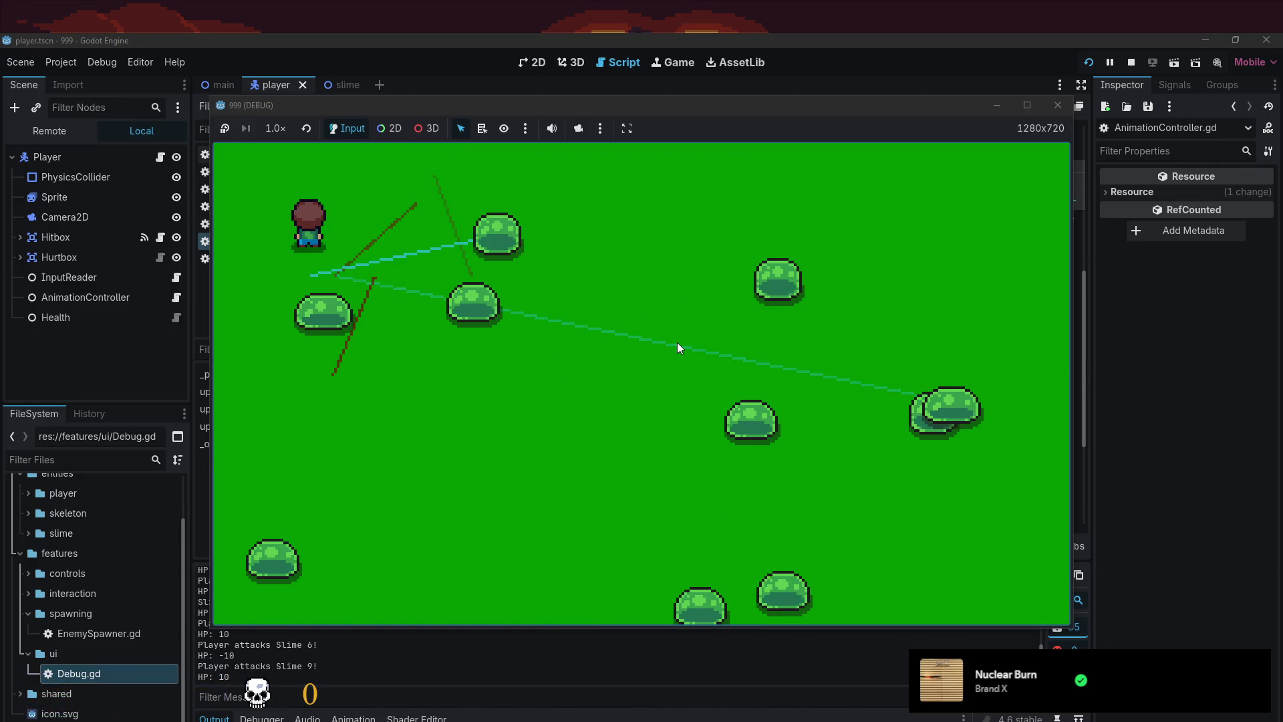
key(Left)
key(Down)
key(Down)
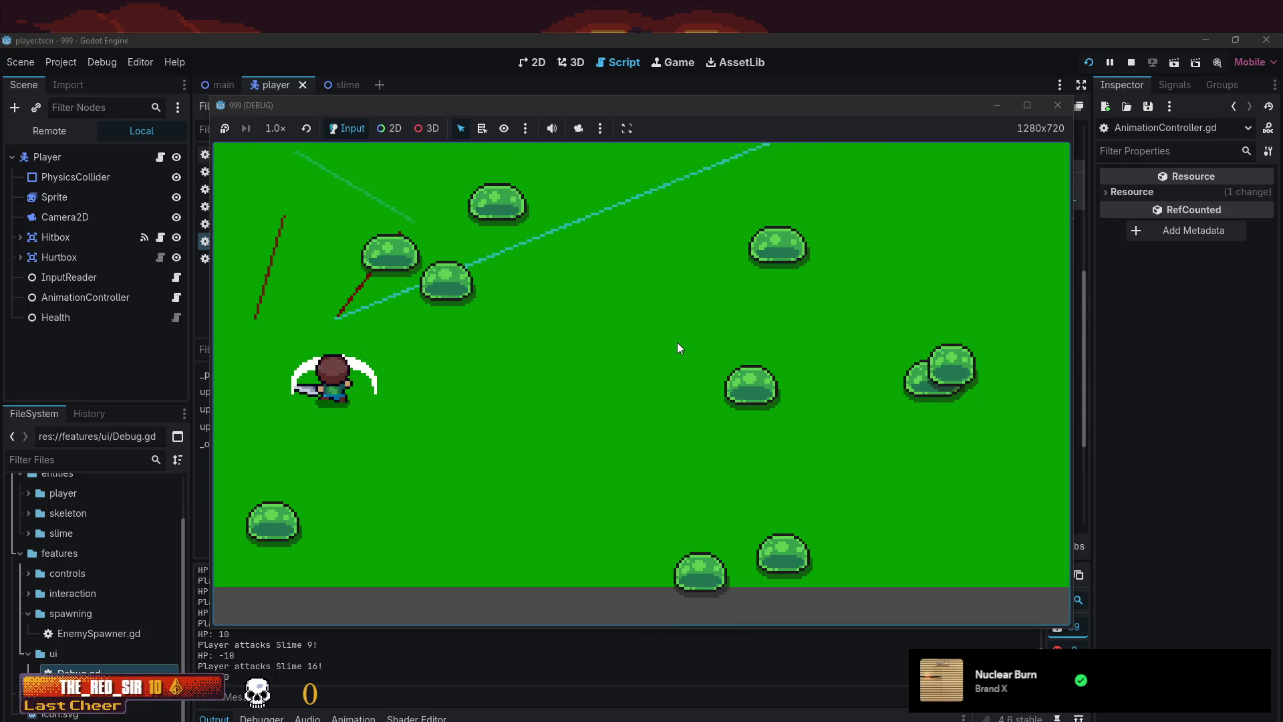
key(Right)
key(Right)
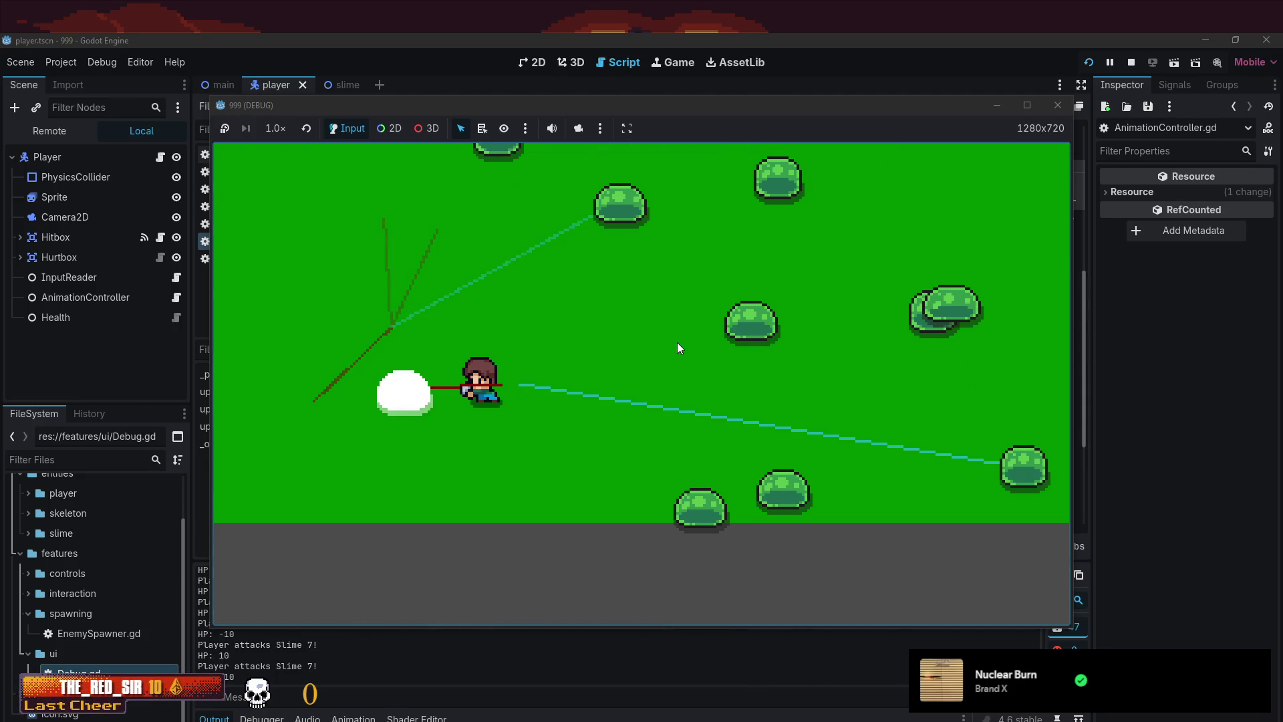
key(Up)
key(Right)
key(Left)
key(Right)
key(Left)
key(Left)
Keep weaving among the slimes while attacking, stop the game, and click Player.gd's position update line
key(Up)
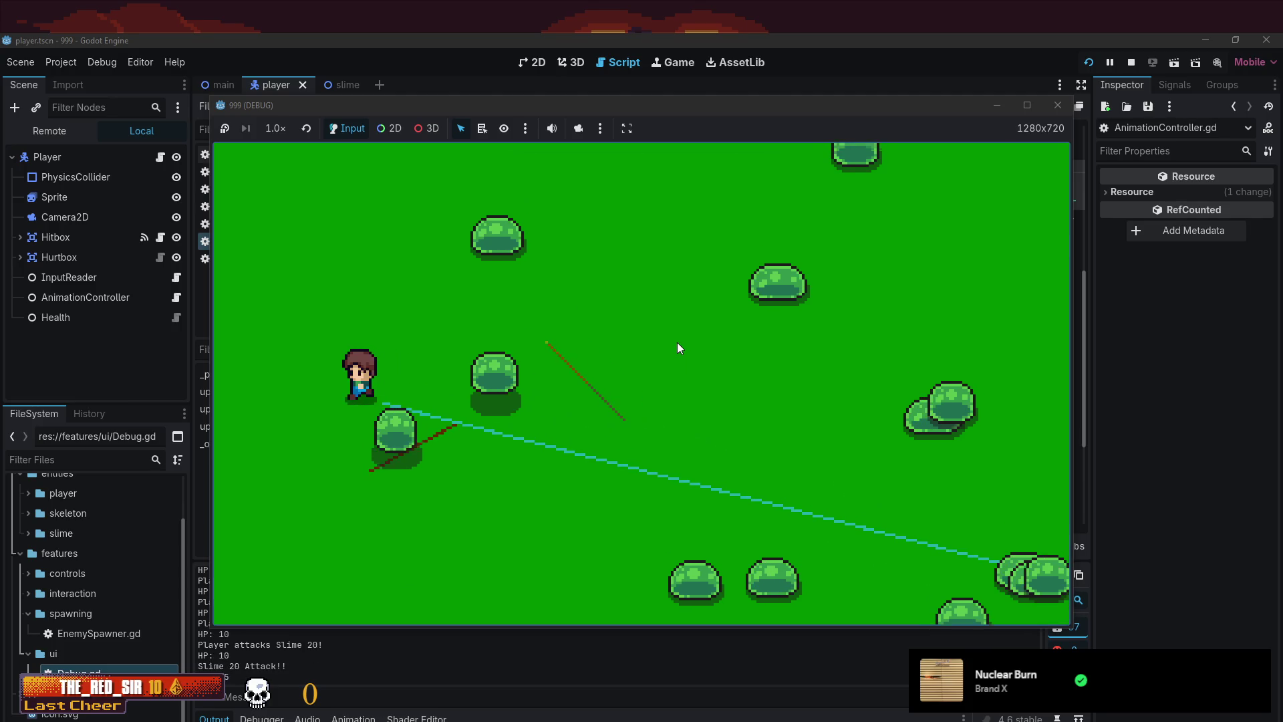
key(Right)
key(Up)
key(Down)
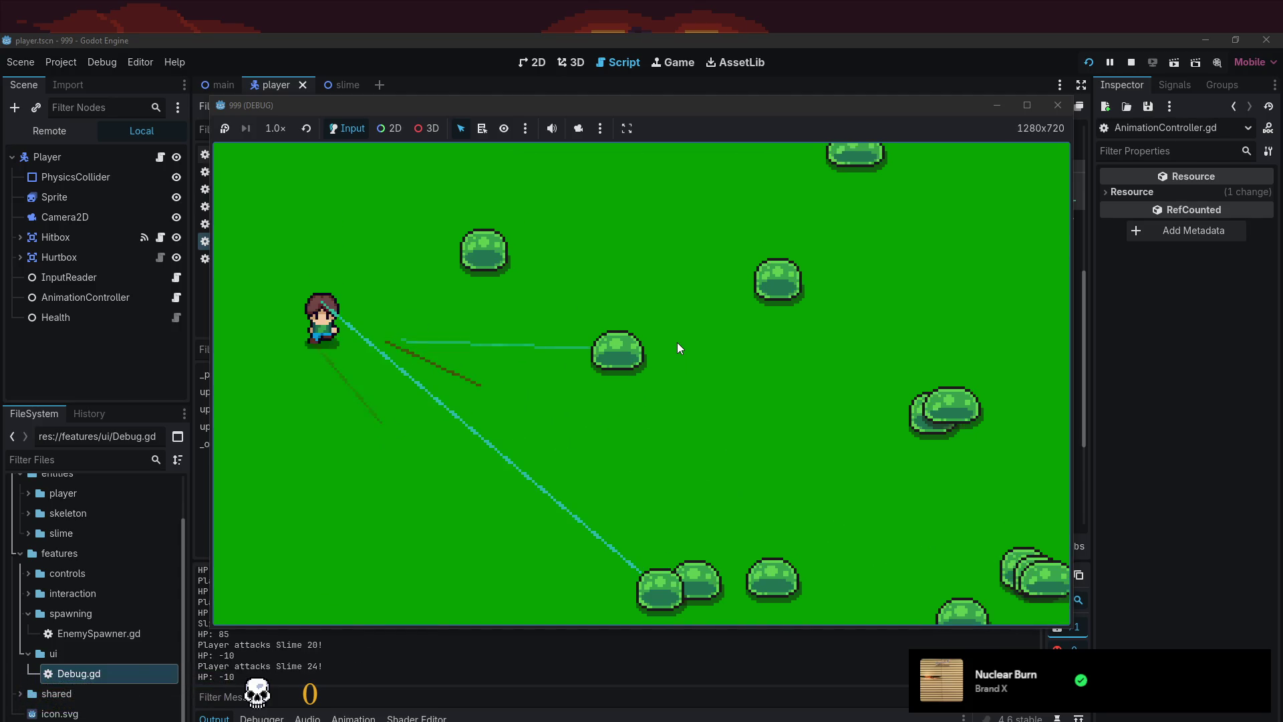
key(Right)
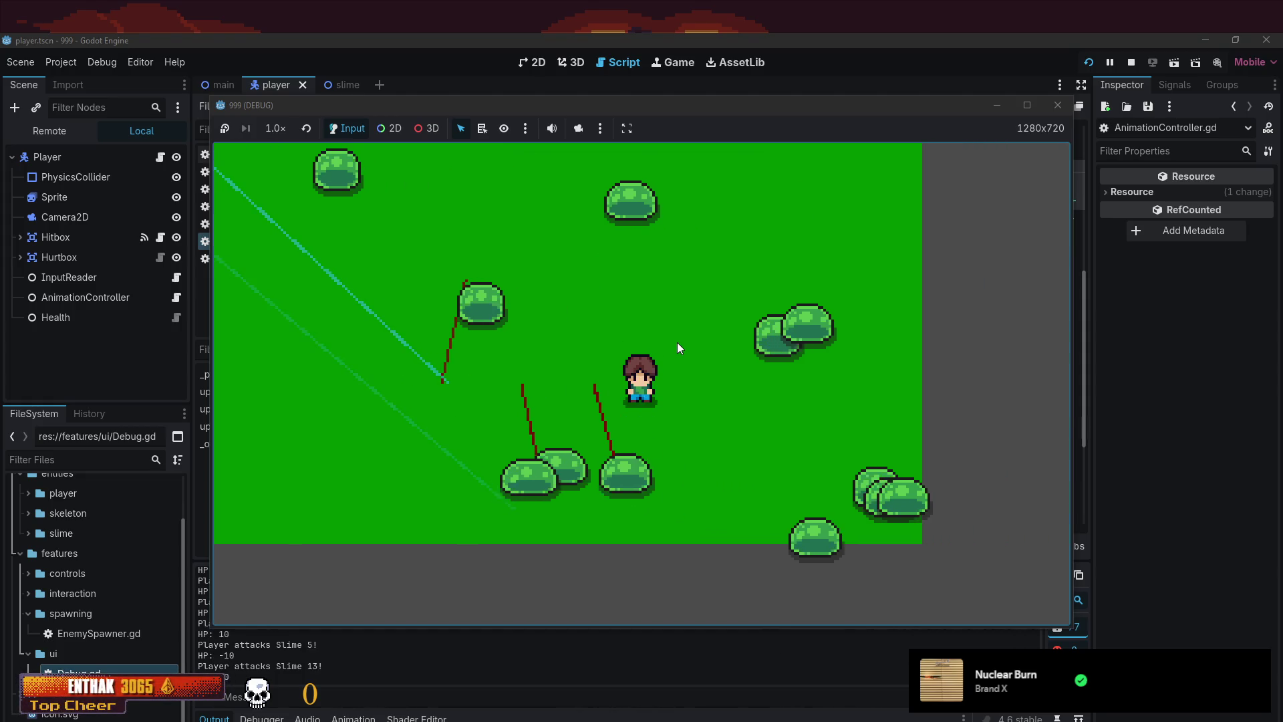
key(Left)
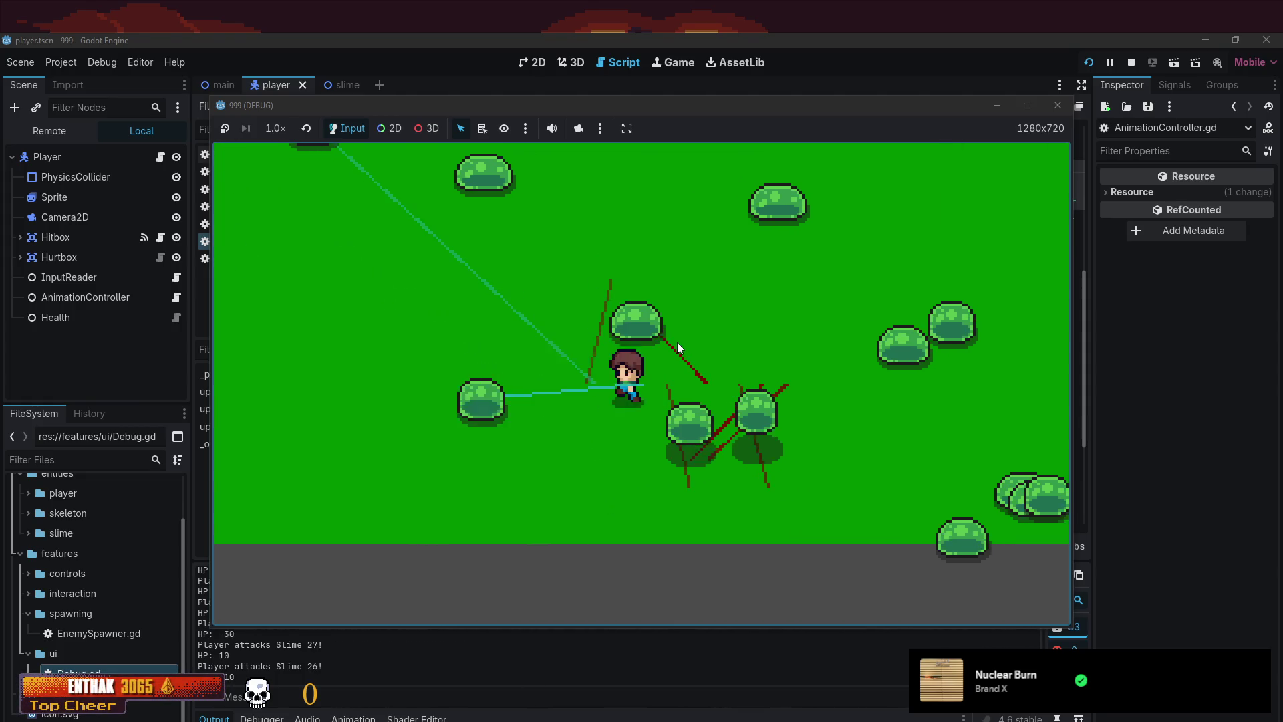
key(Up)
key(Right)
key(Up)
key(Left)
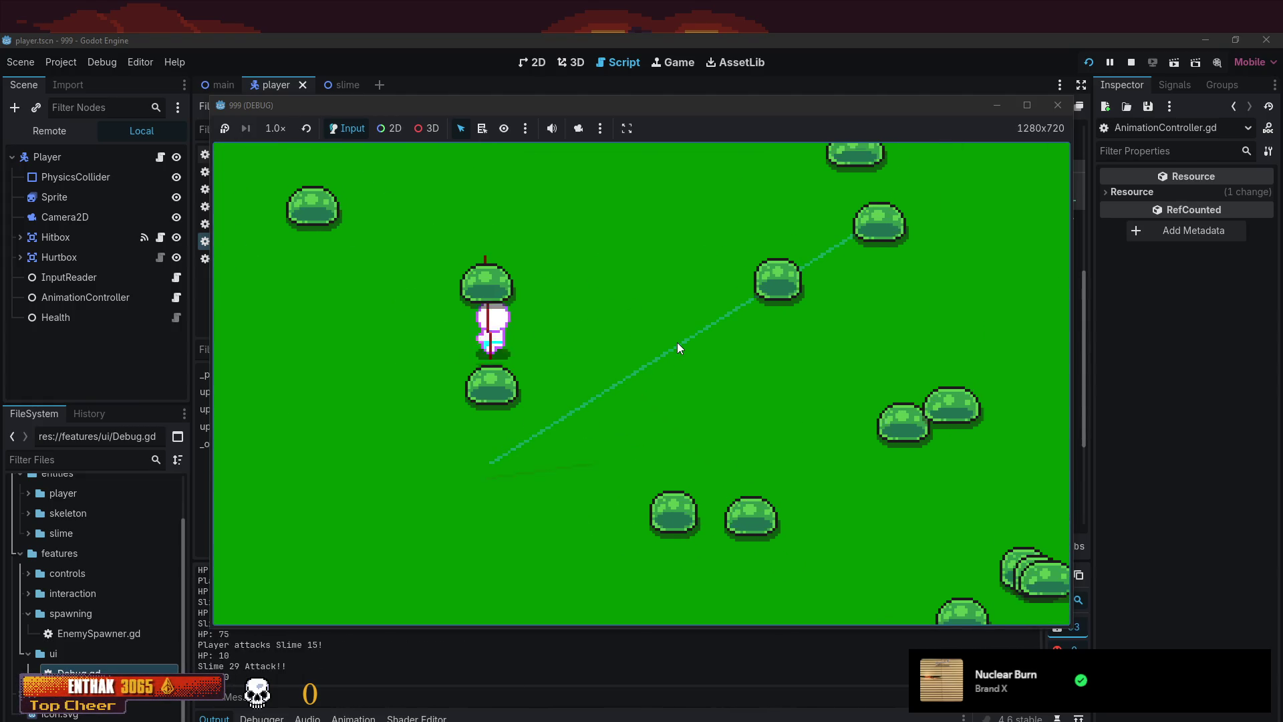
key(Down)
key(Left)
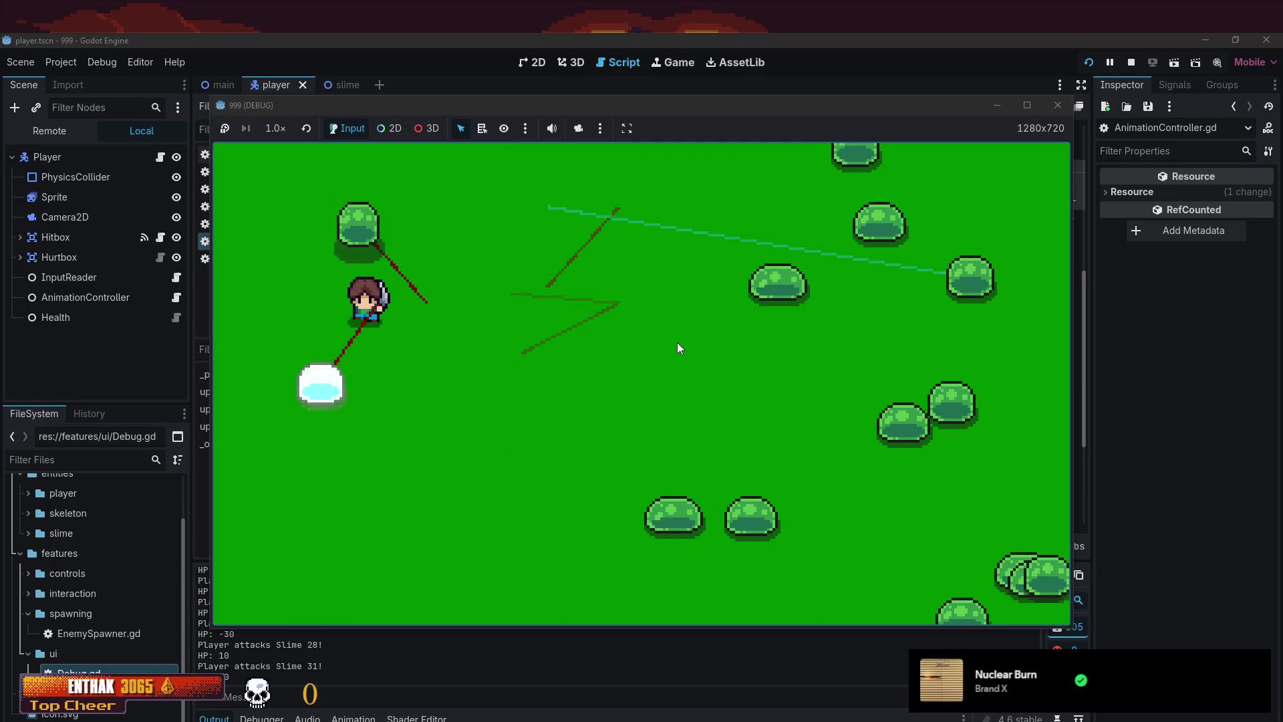
key(Right)
key(Left)
key(Right)
key(Left)
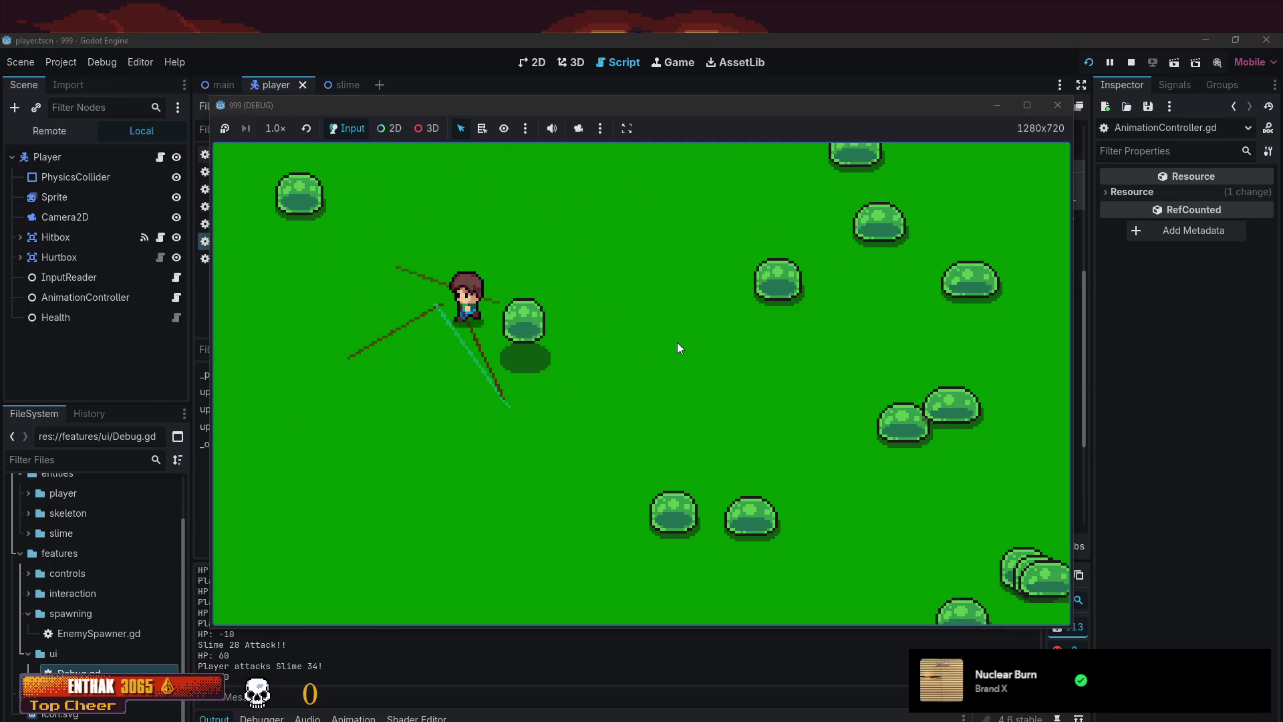
key(Down)
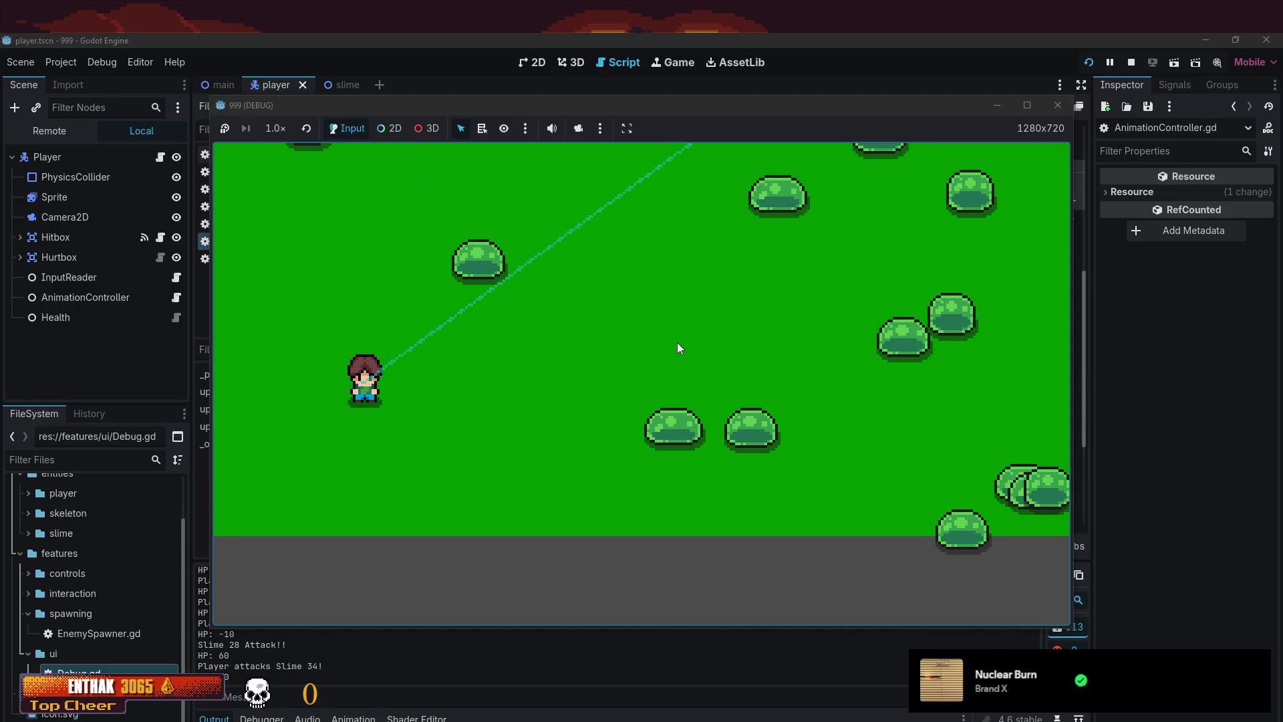
click(1057, 106)
click(616, 374)
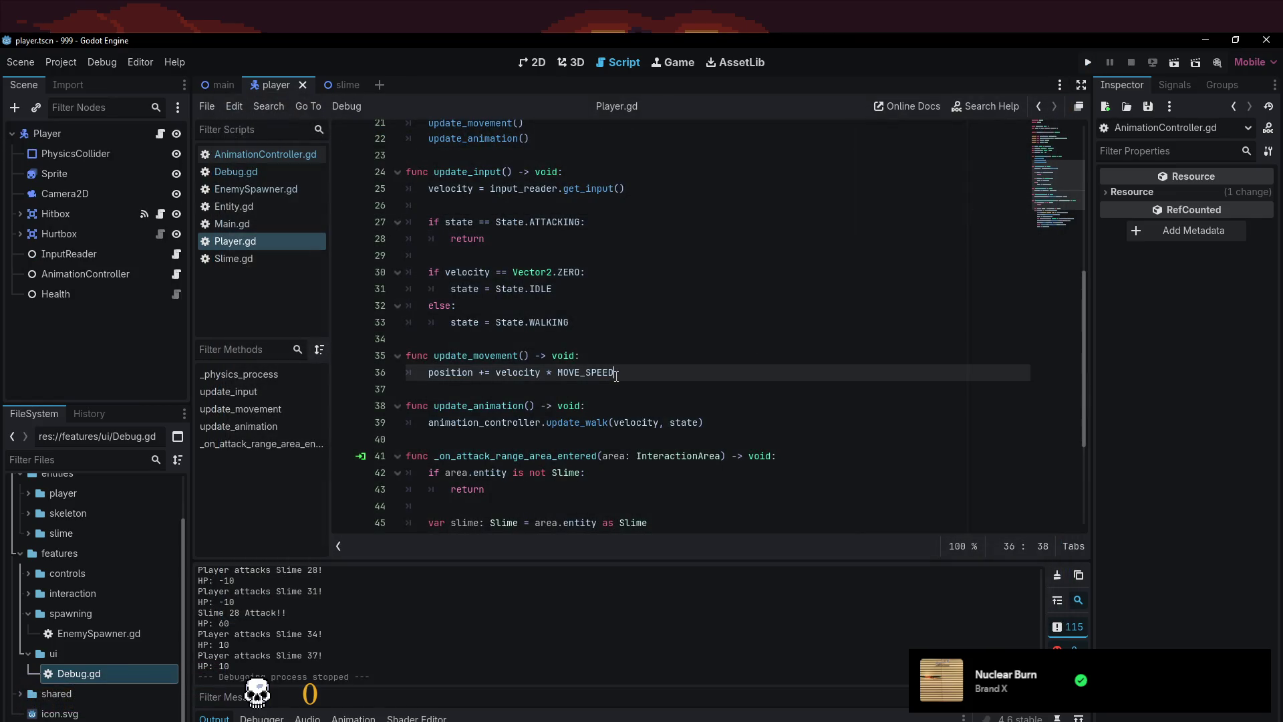
click(614, 324)
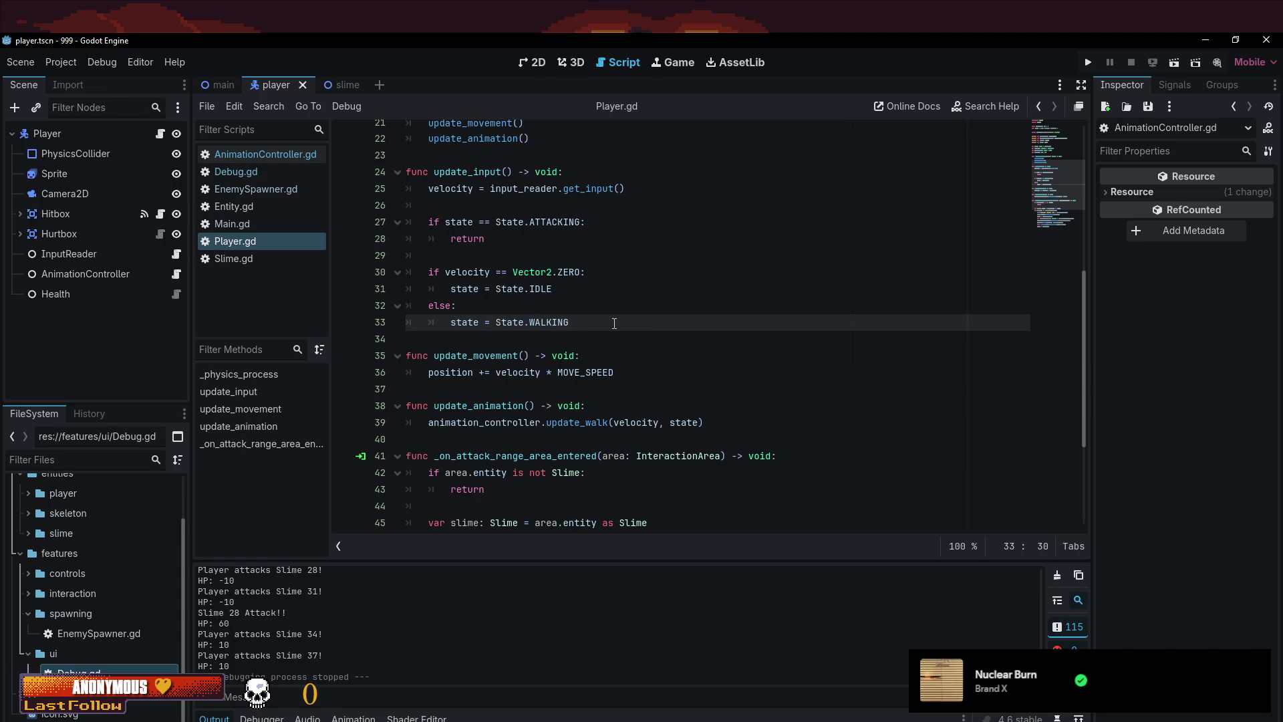
scroll(654, 326, up, 5)
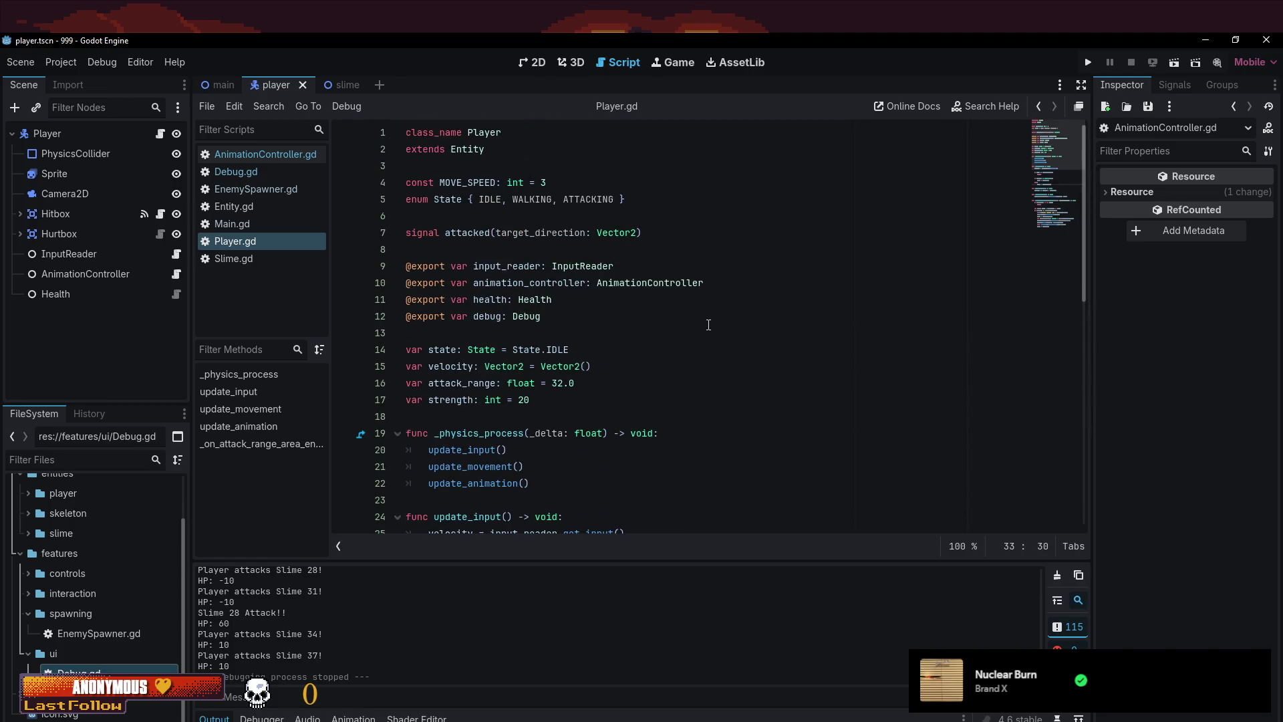
double_click(542, 183)
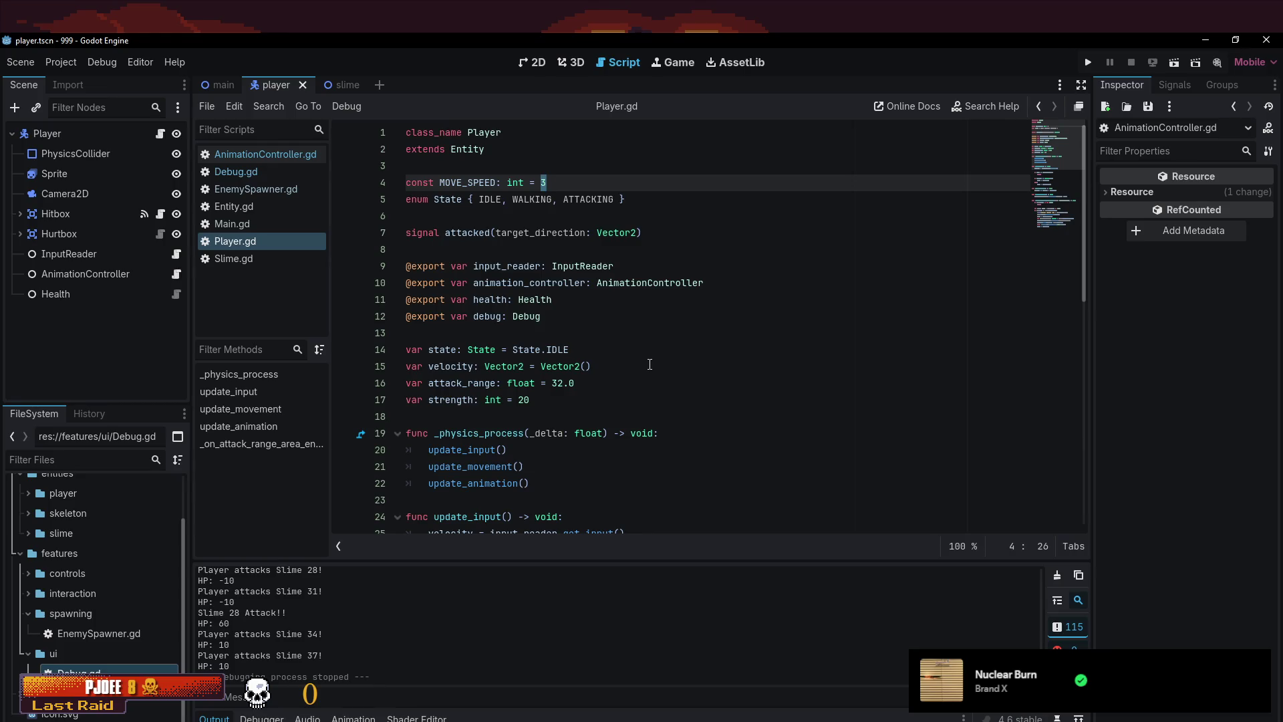
scroll(650, 364, down, 5)
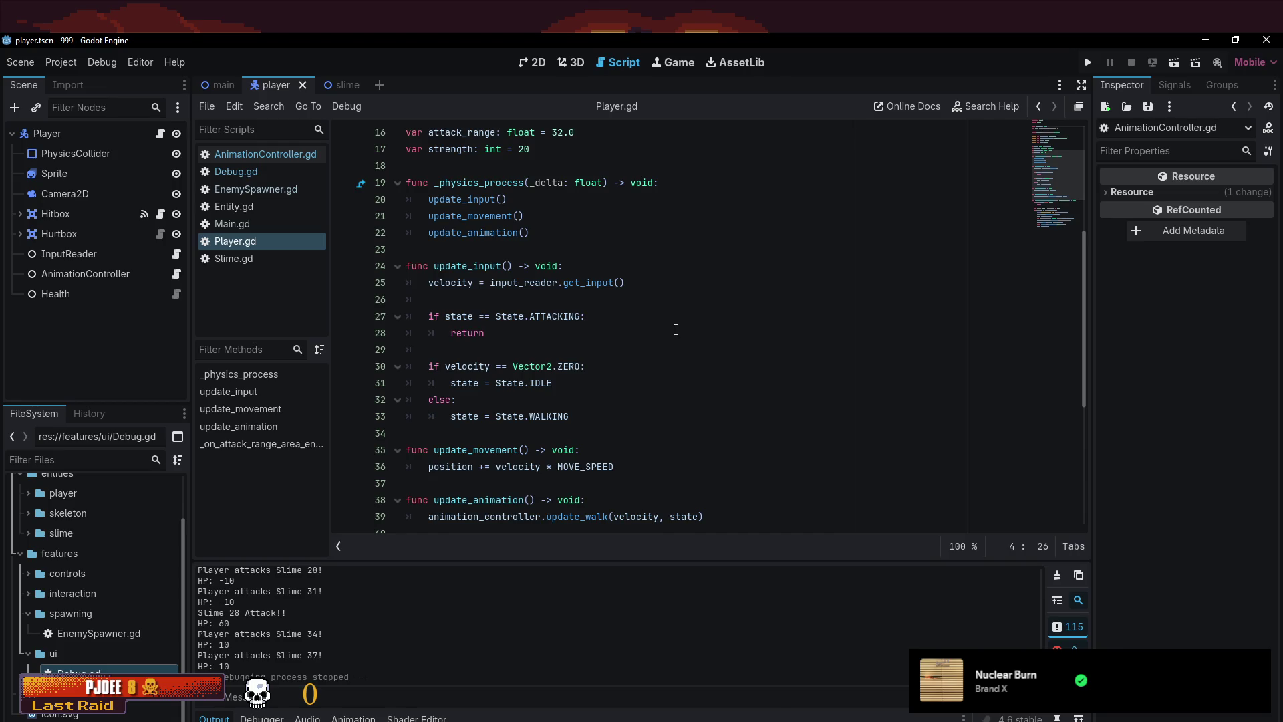
scroll(667, 332, down, 3)
click(582, 320)
scroll(779, 352, up, 8)
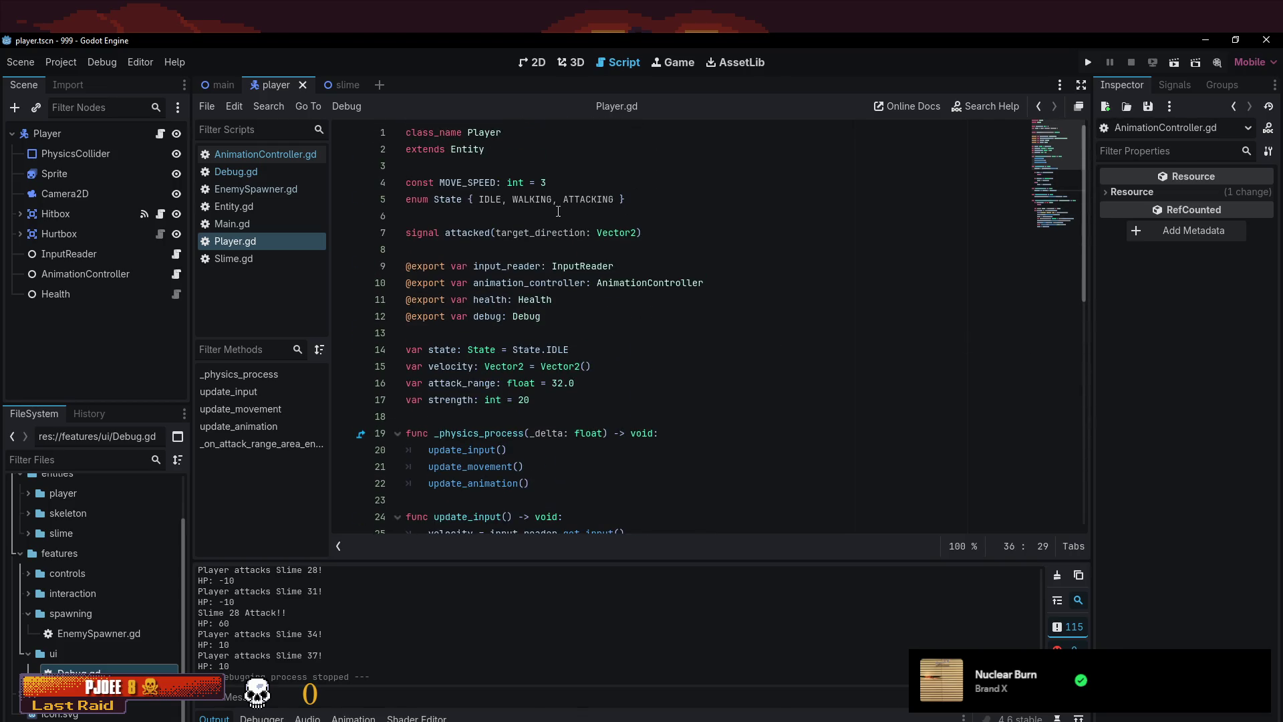
double_click(543, 183)
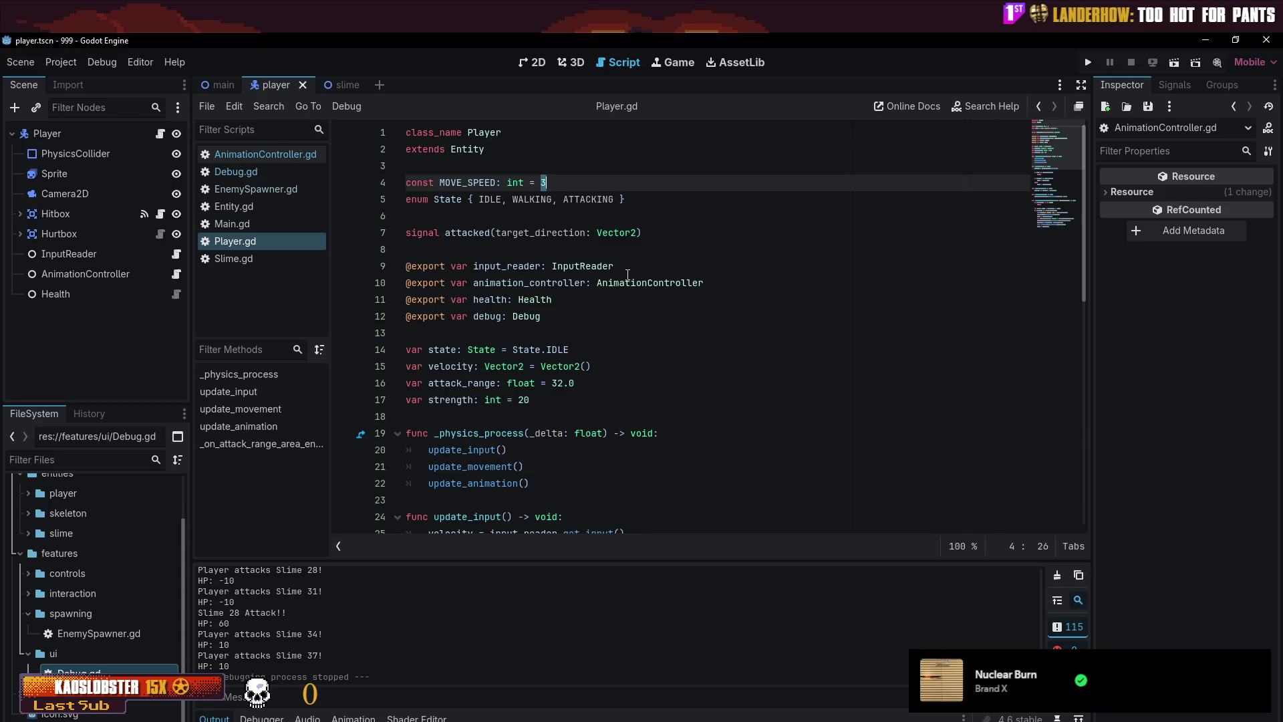
scroll(671, 298, down, 7)
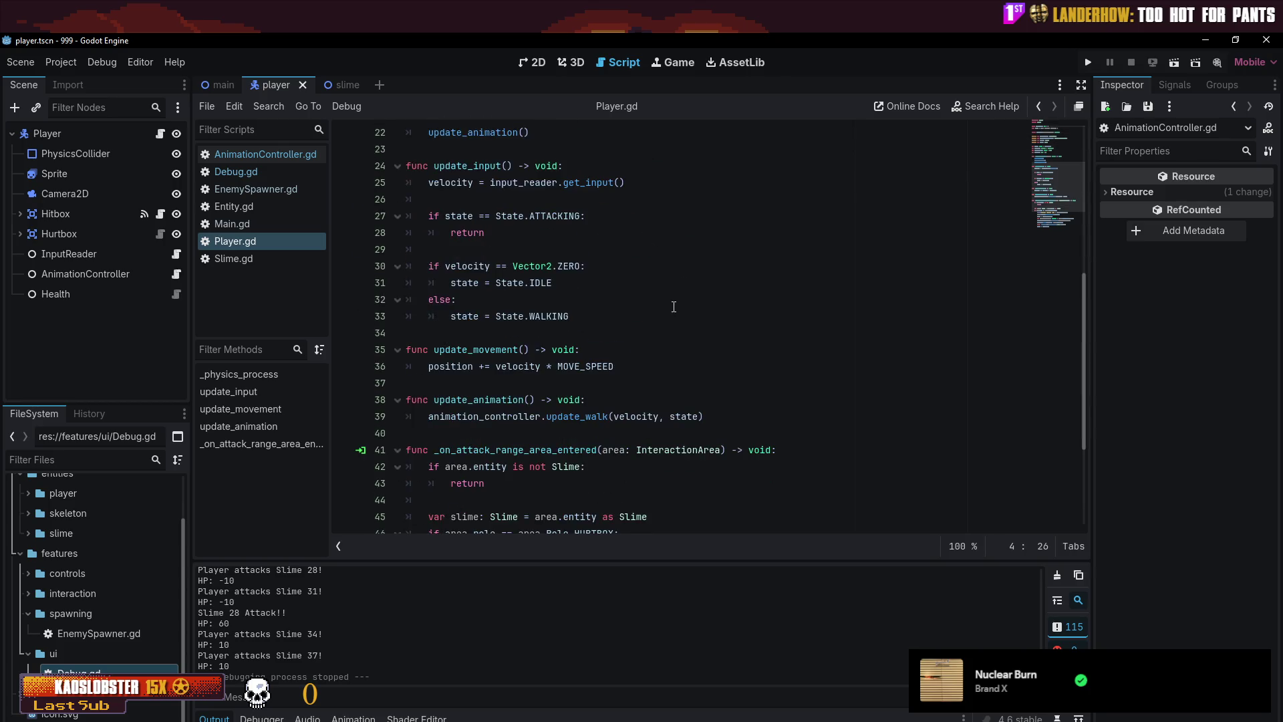
scroll(697, 327, up, 6)
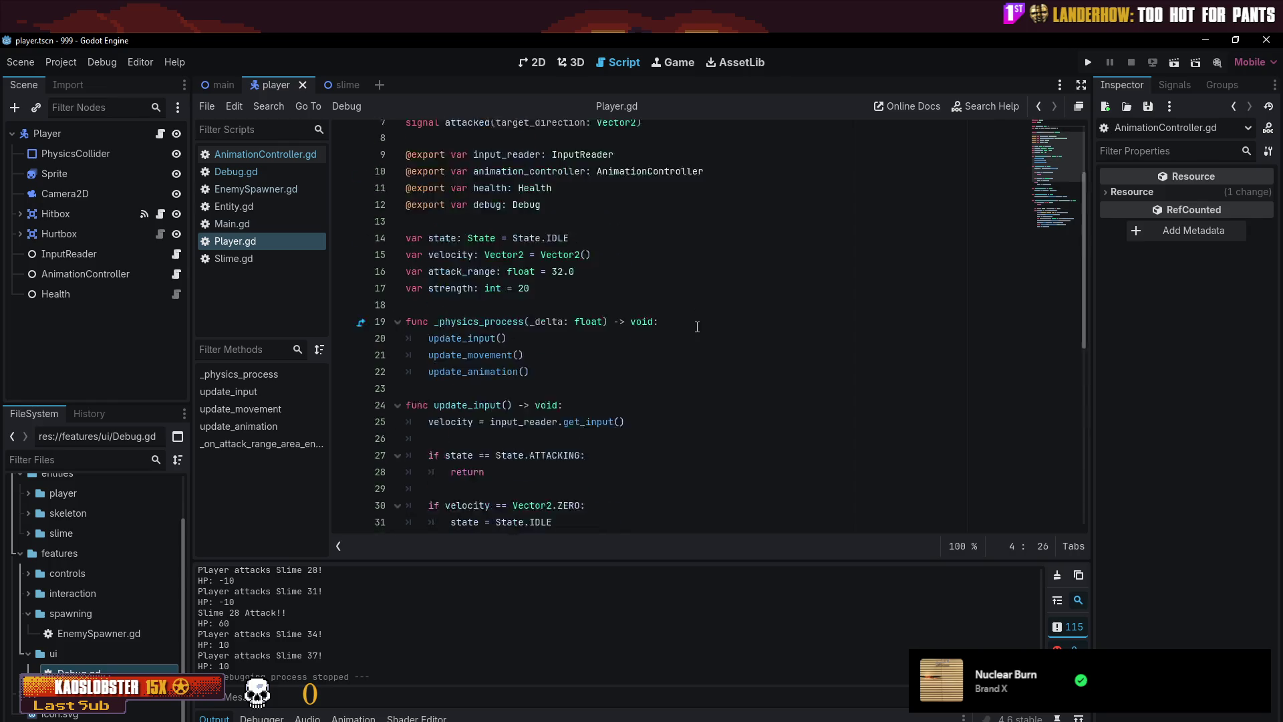
click(535, 382)
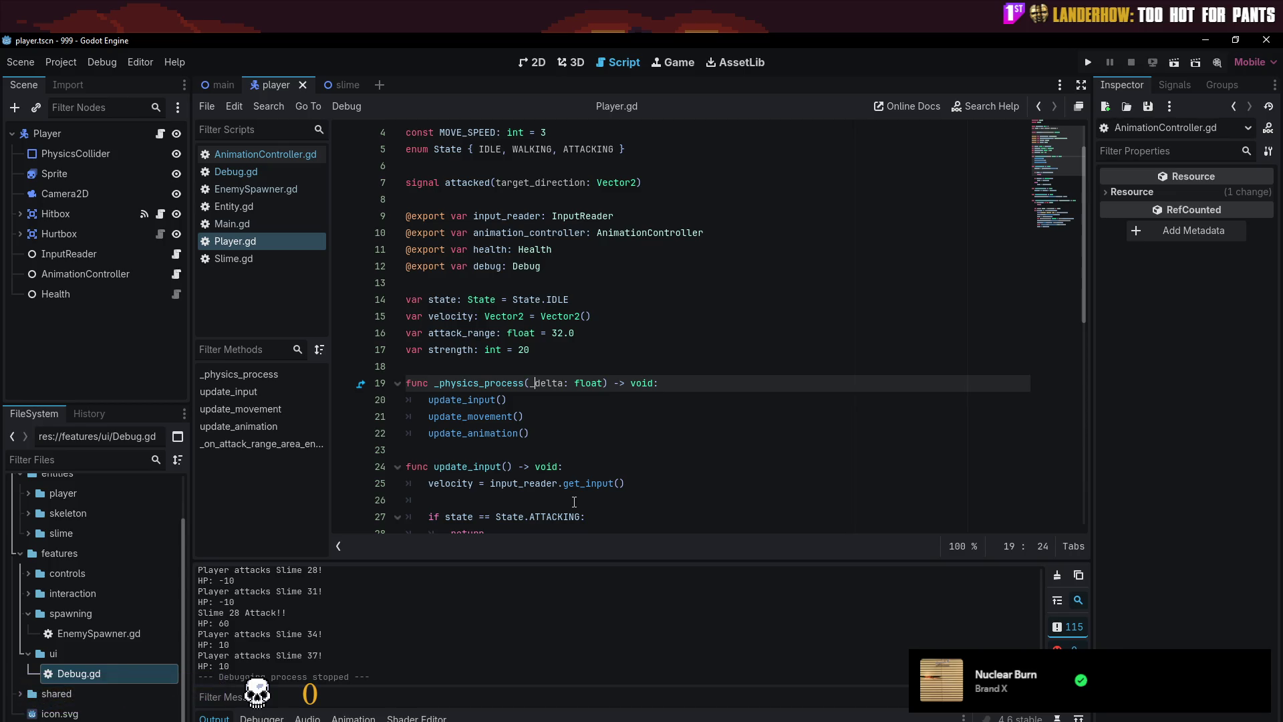
Rename _delta to delta in _physics_process, pass delta to update_movement, and save
key(Down)
key(Down)
key(Left)
text(de)
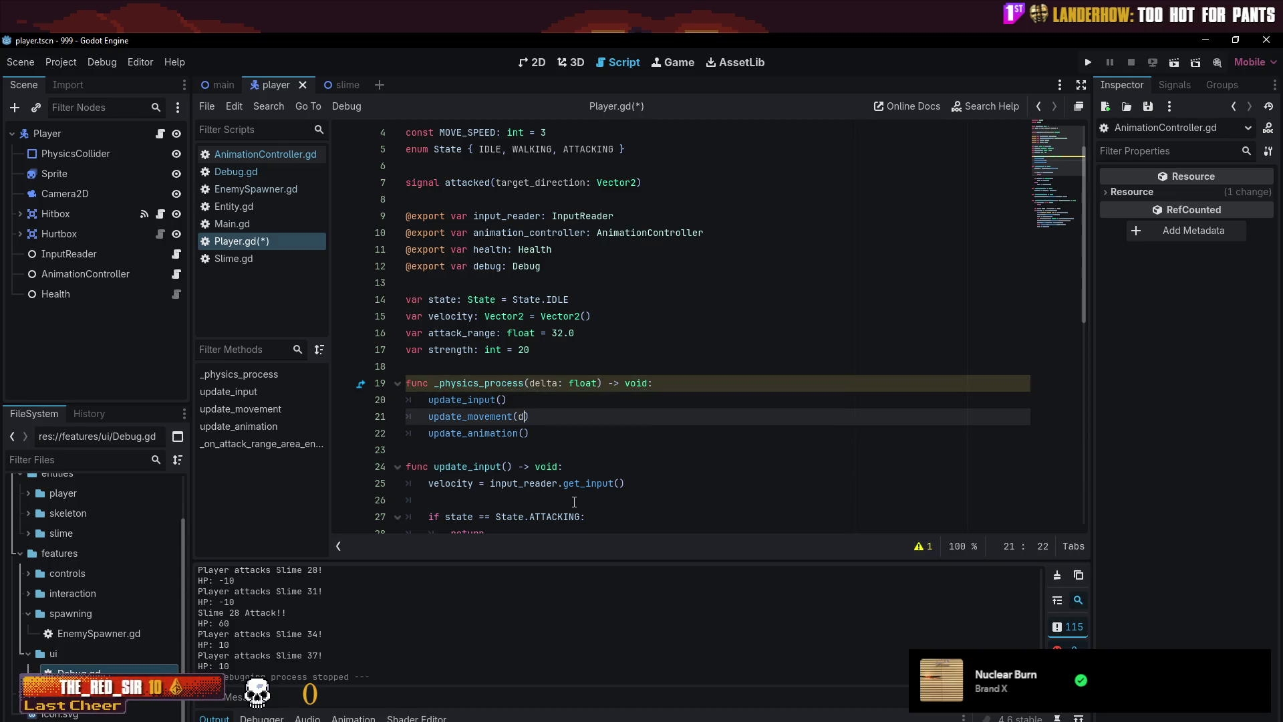
key(Return)
key(ctrl+s)
Give update_movement a delta: float parameter and scale movement by MOVE_SPEED * delta, then save
click(702, 466)
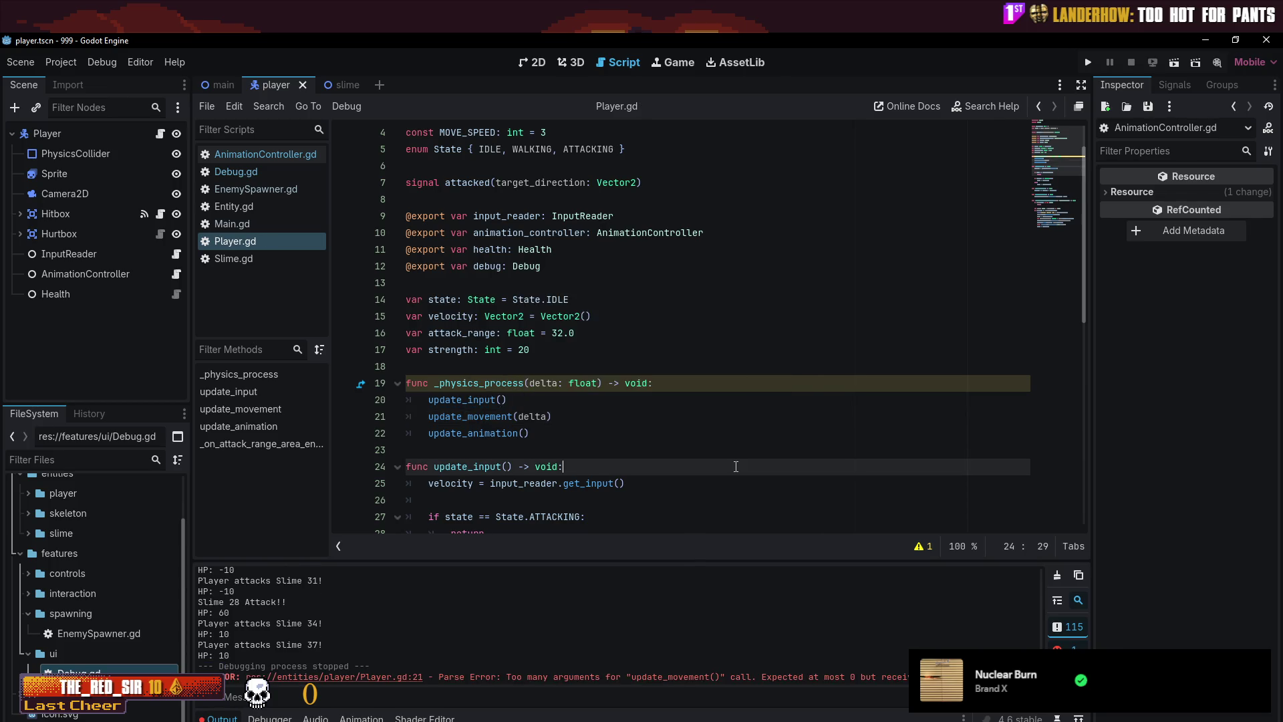
scroll(734, 438, down, 3)
scroll(748, 395, down, 2)
scroll(734, 393, up, 2)
double_click(534, 268)
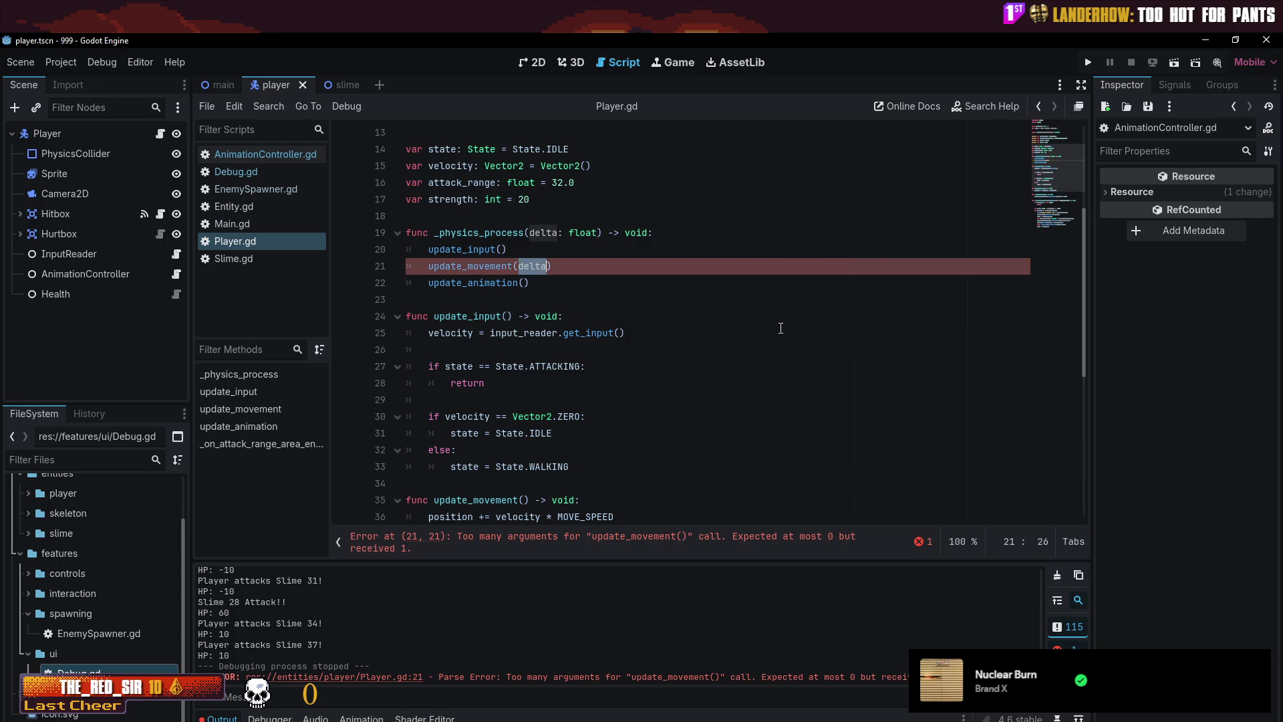
scroll(781, 328, down, 4)
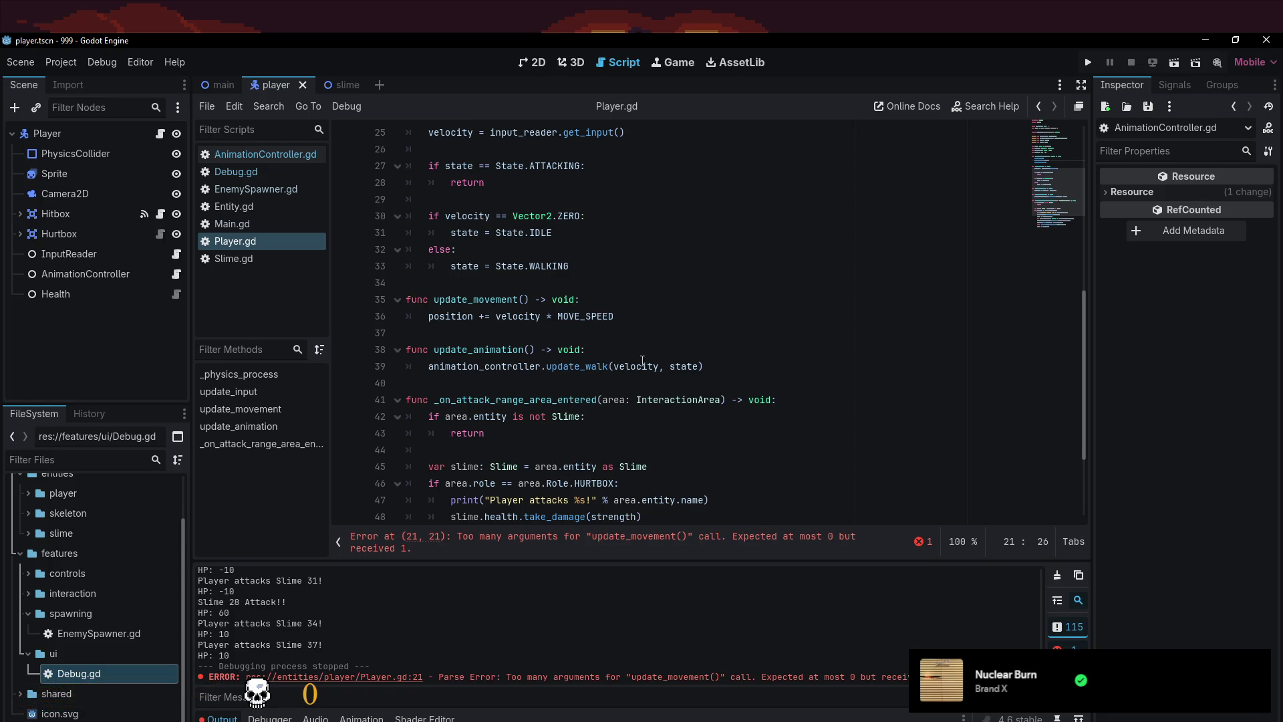
click(531, 299)
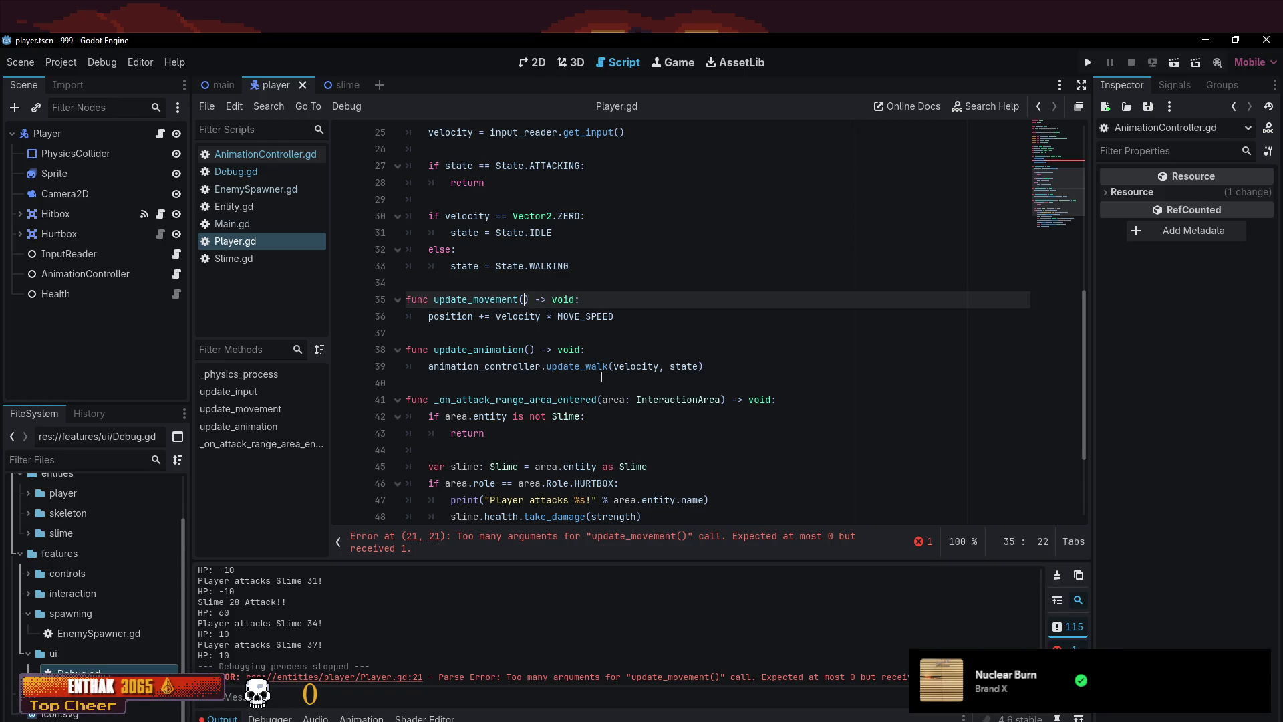
key(Down)
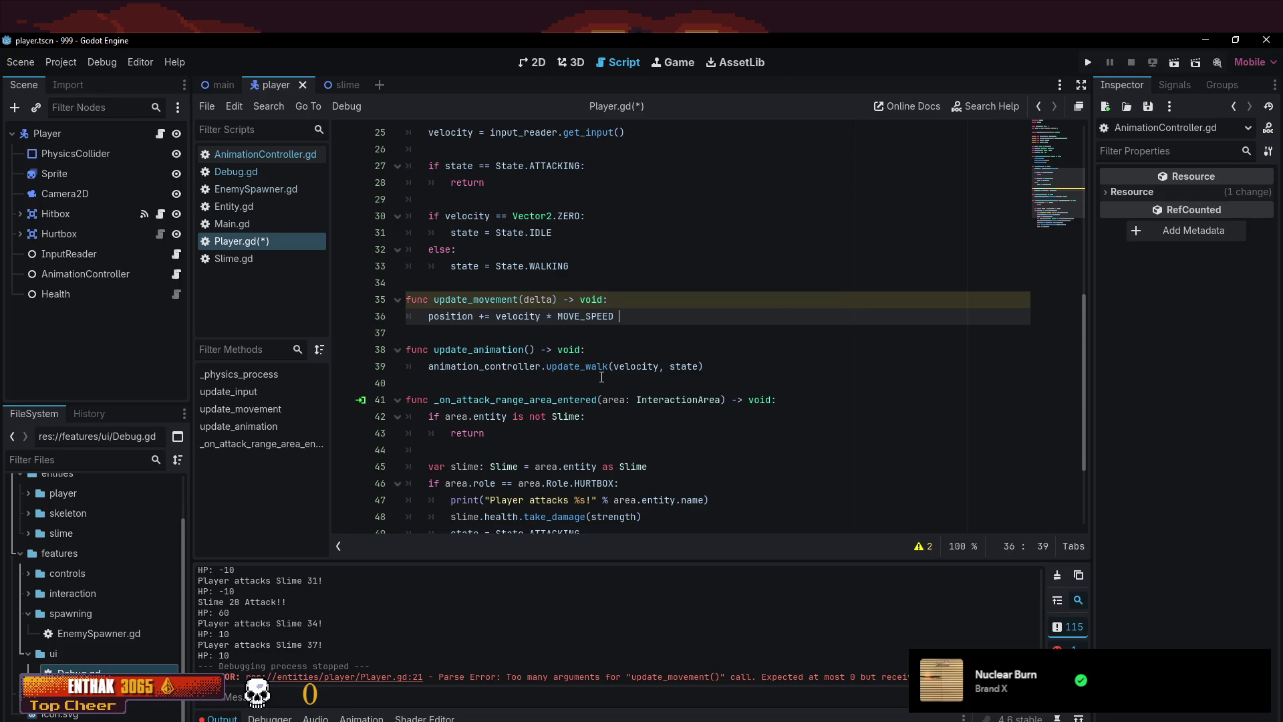
key(ctrl+s)
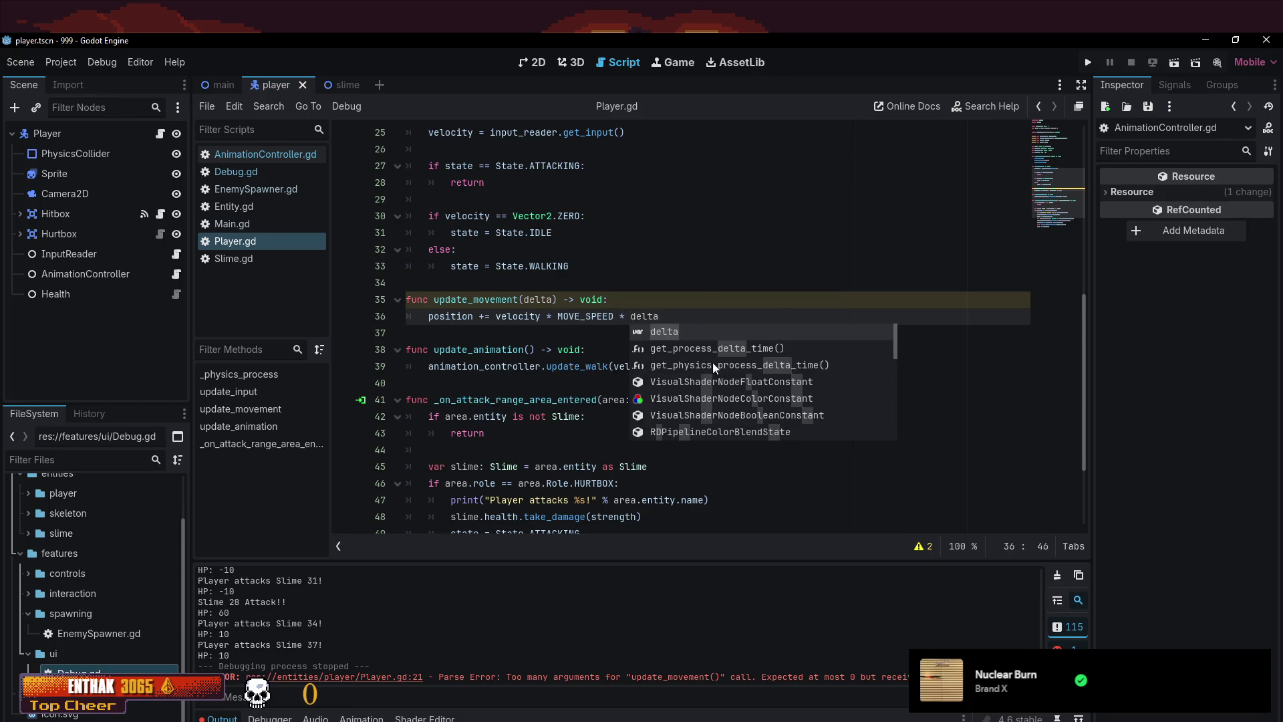
Check the delta parameter, then test-run the game and stop it
click(714, 273)
click(551, 298)
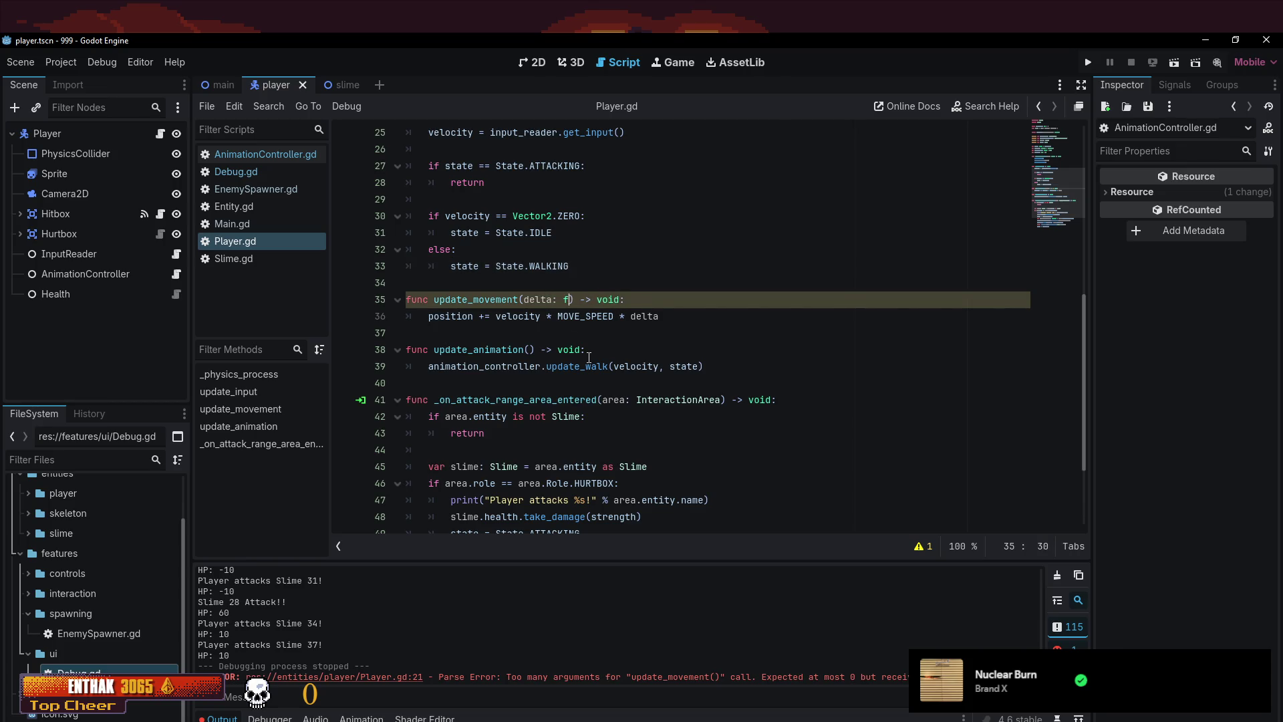
key(Escape)
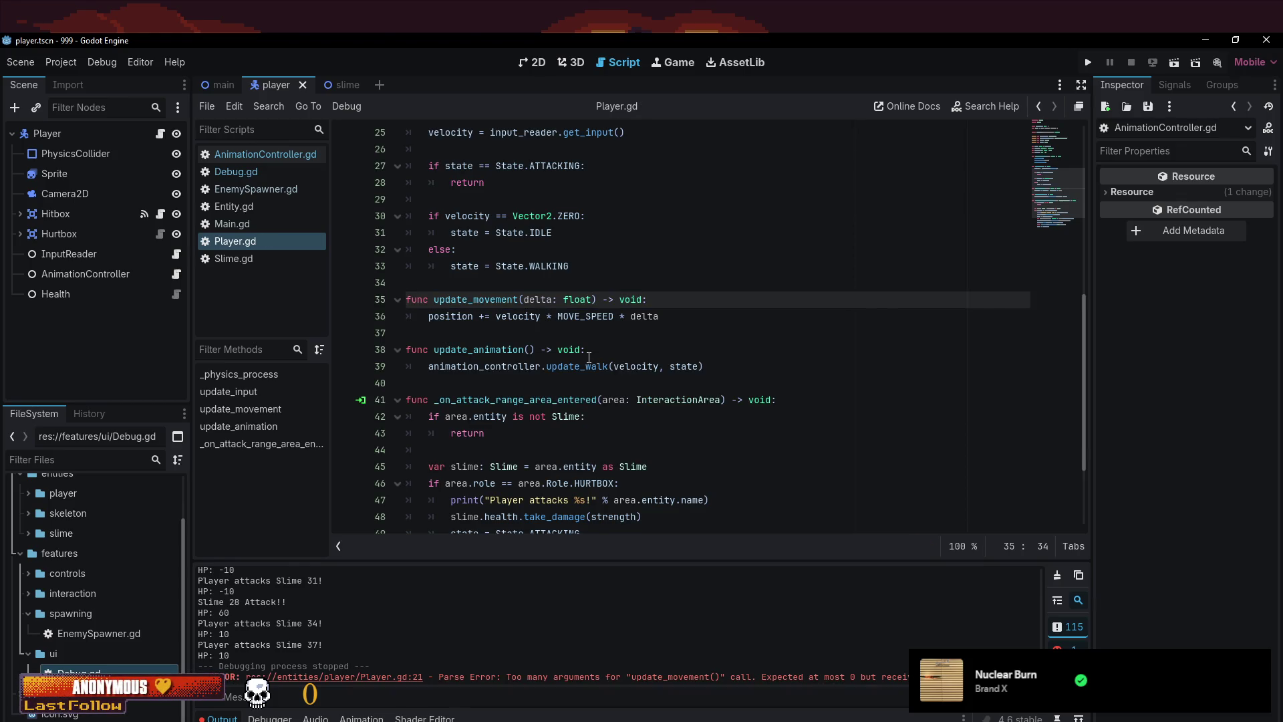
key(F5)
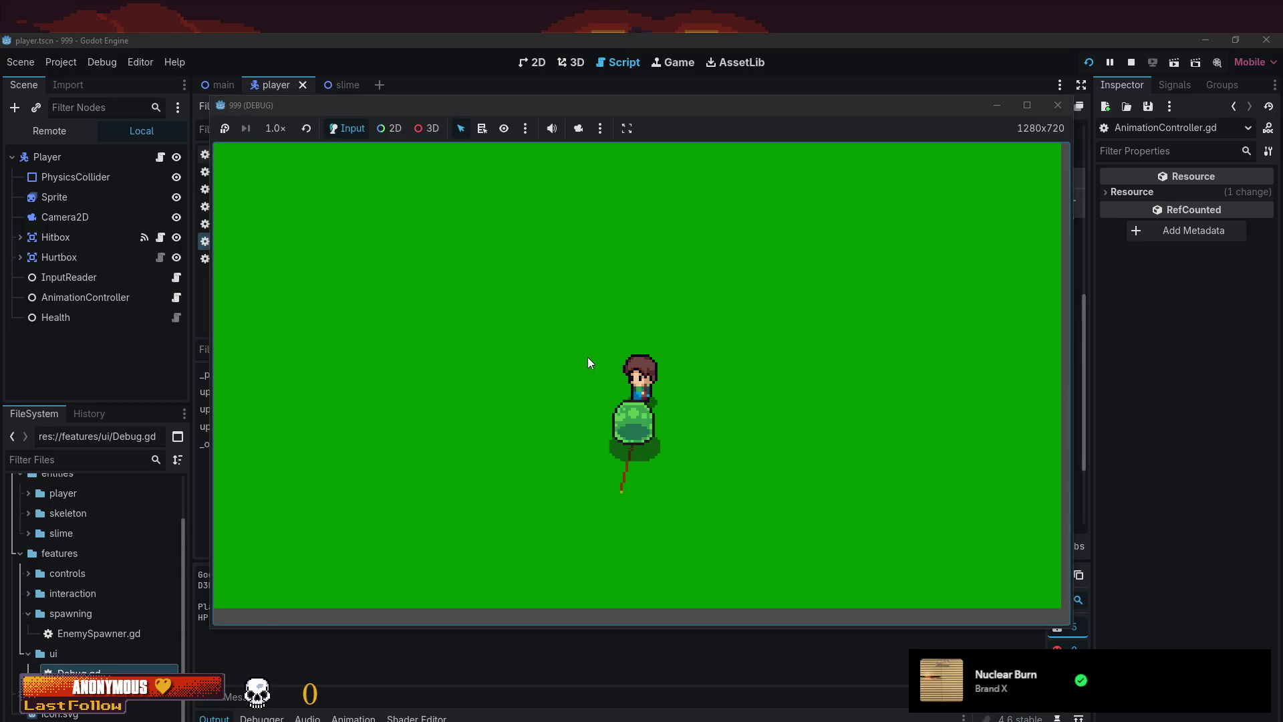
click(1057, 105)
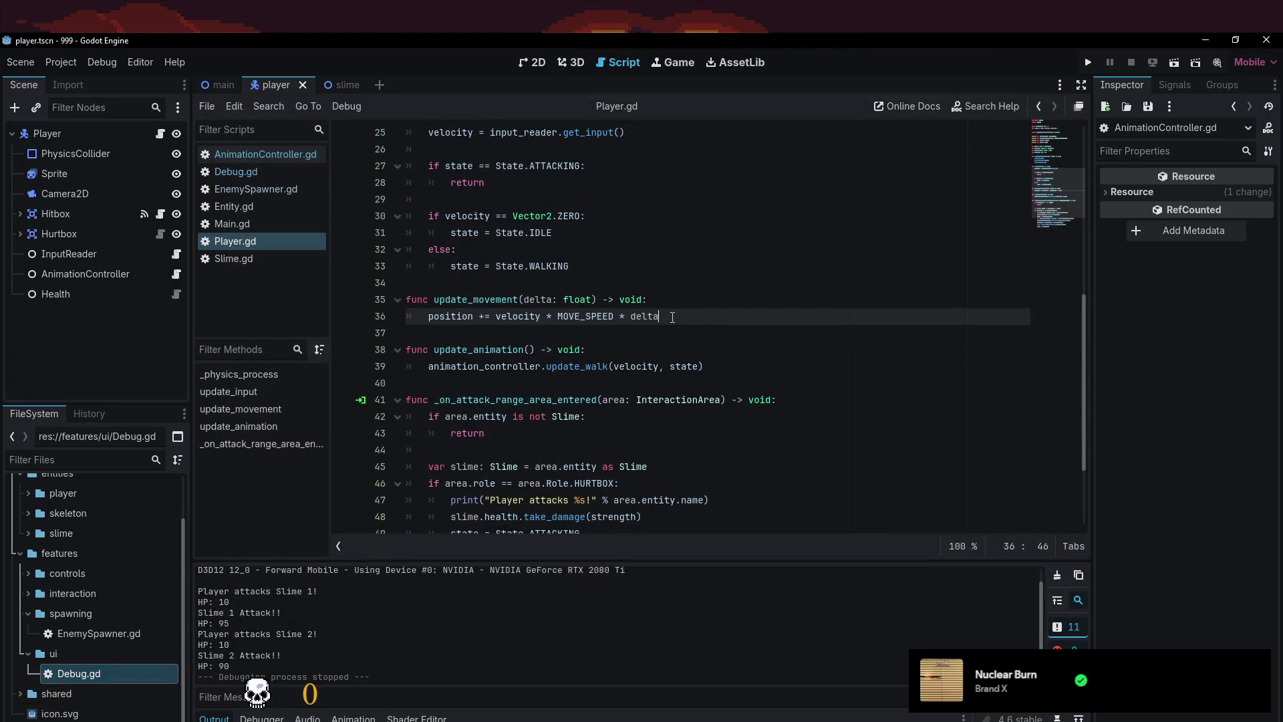
Make MOVE_SPEED on line 4 a float of 50.0, save, and run the game
scroll(686, 331, up, 6)
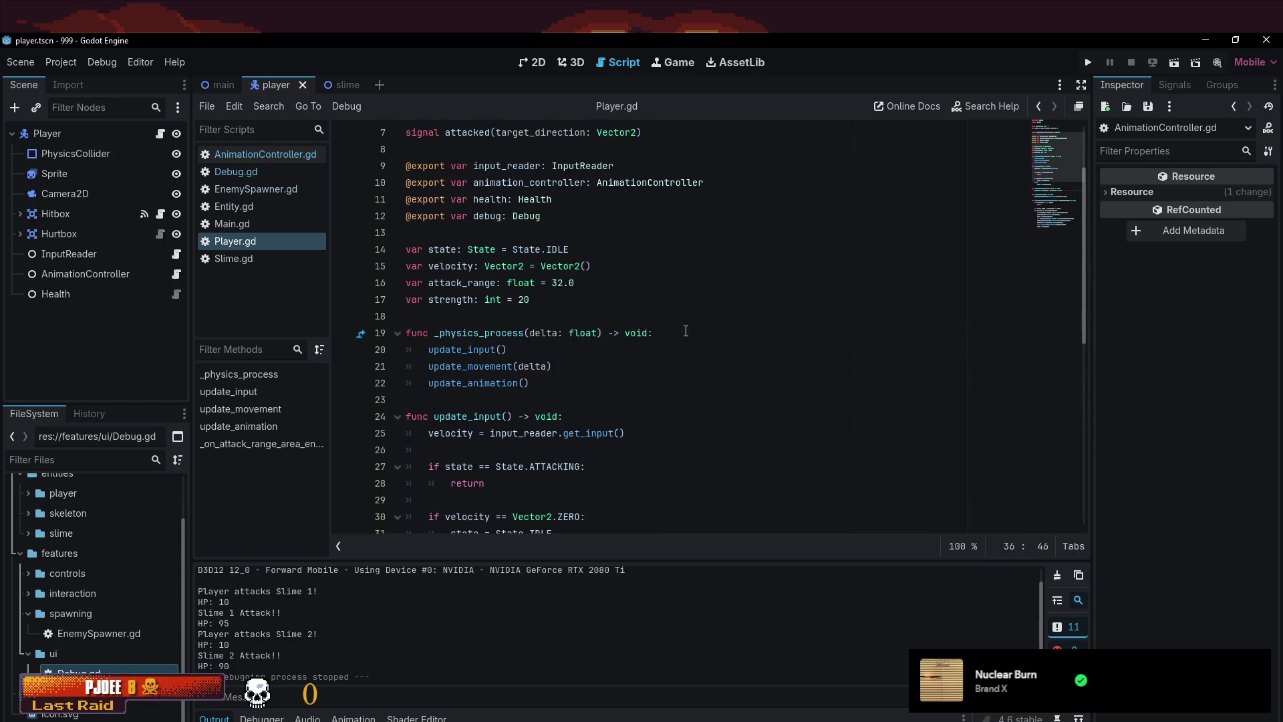
scroll(686, 331, up, 2)
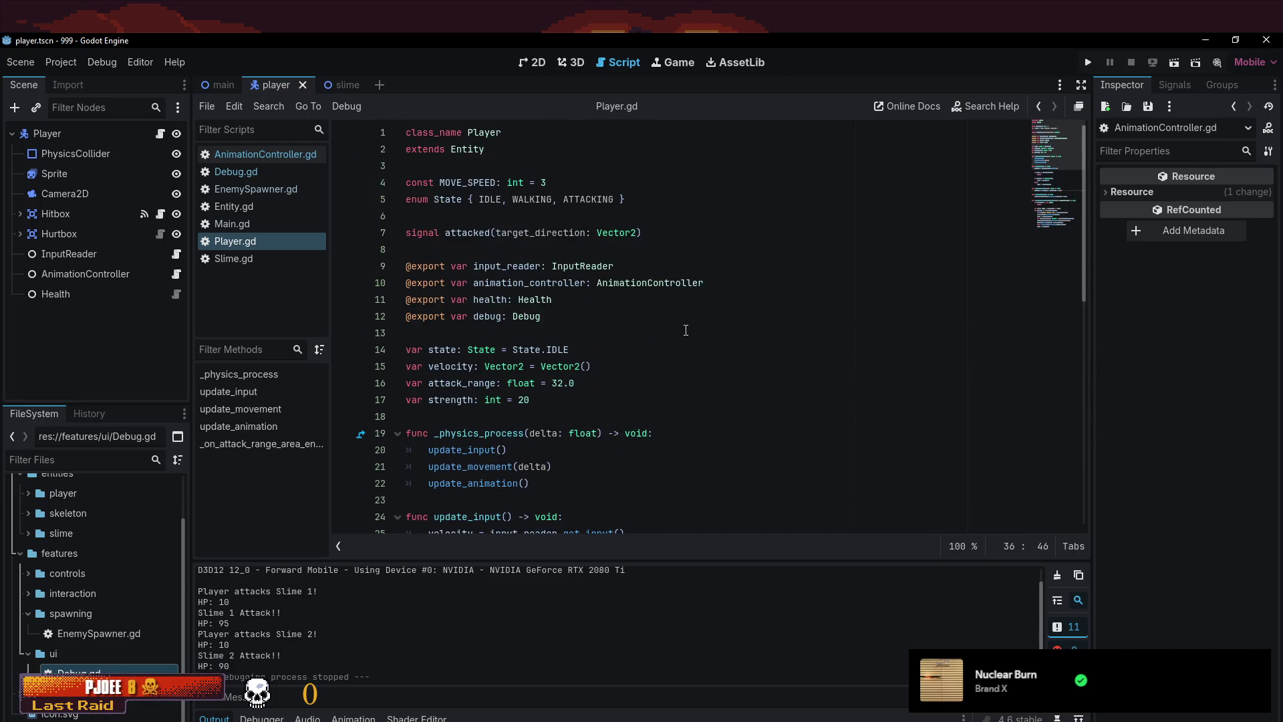
click(504, 178)
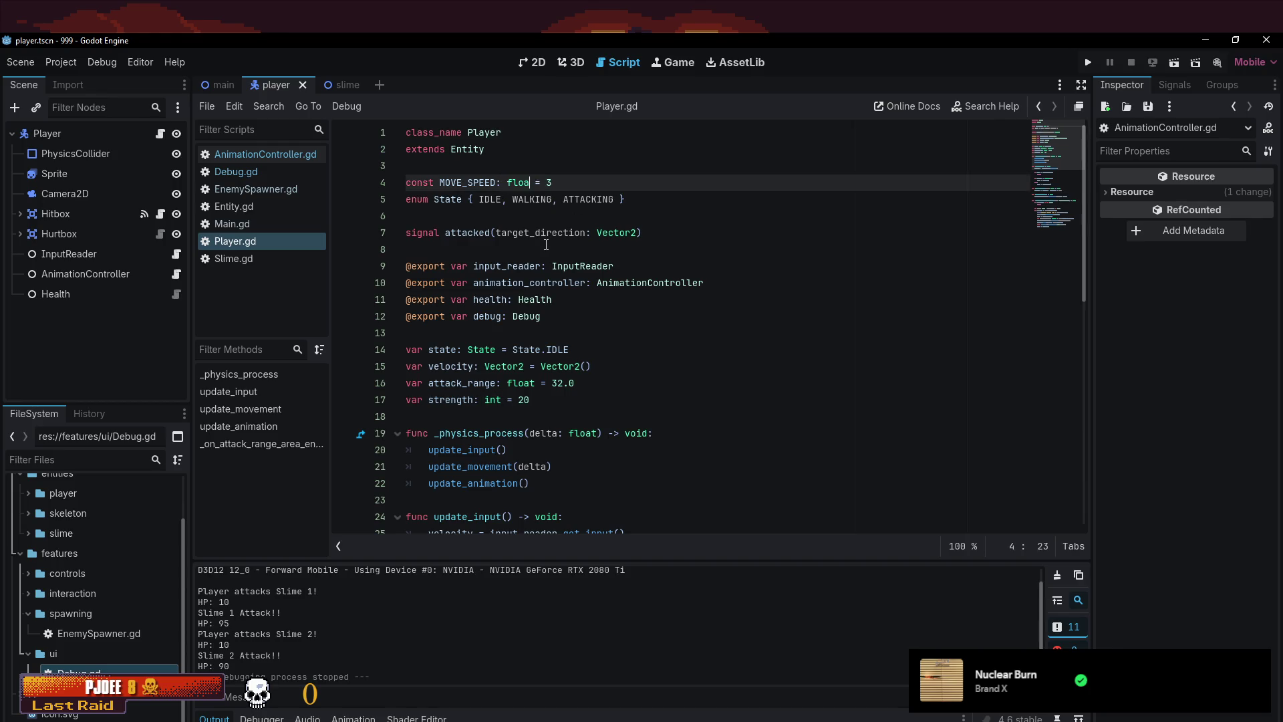
text(t = )
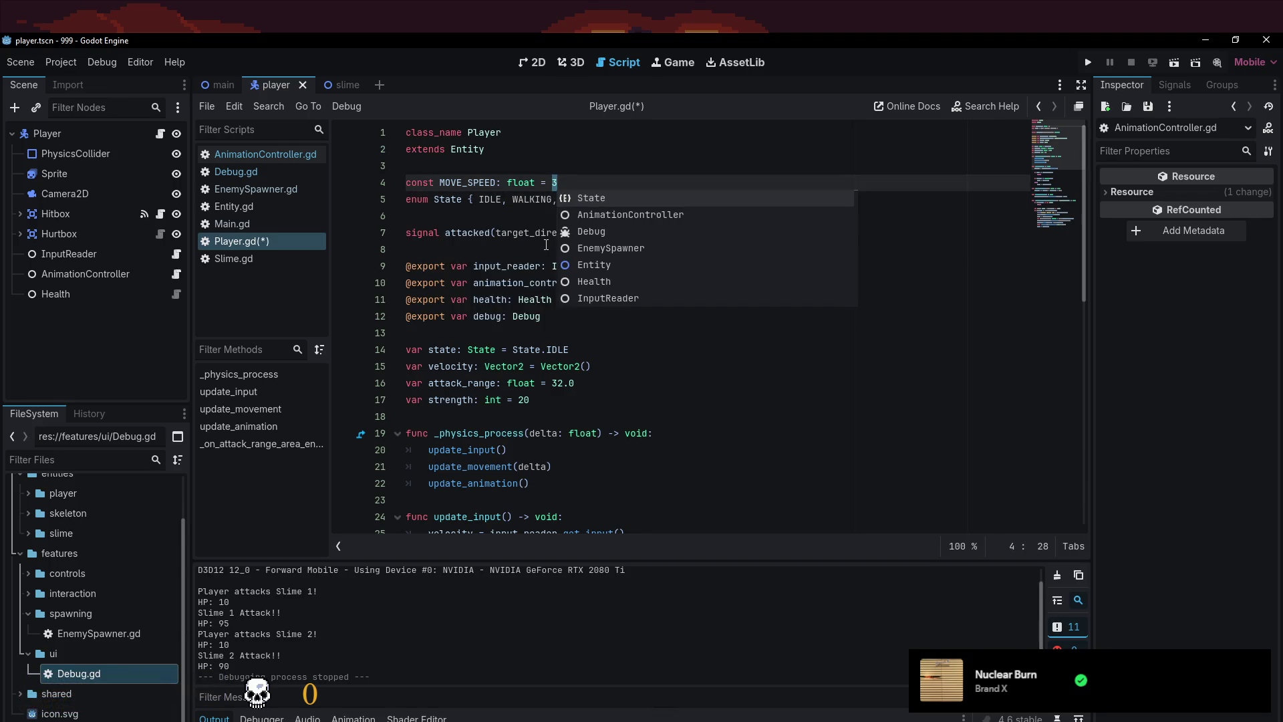
text(50.)
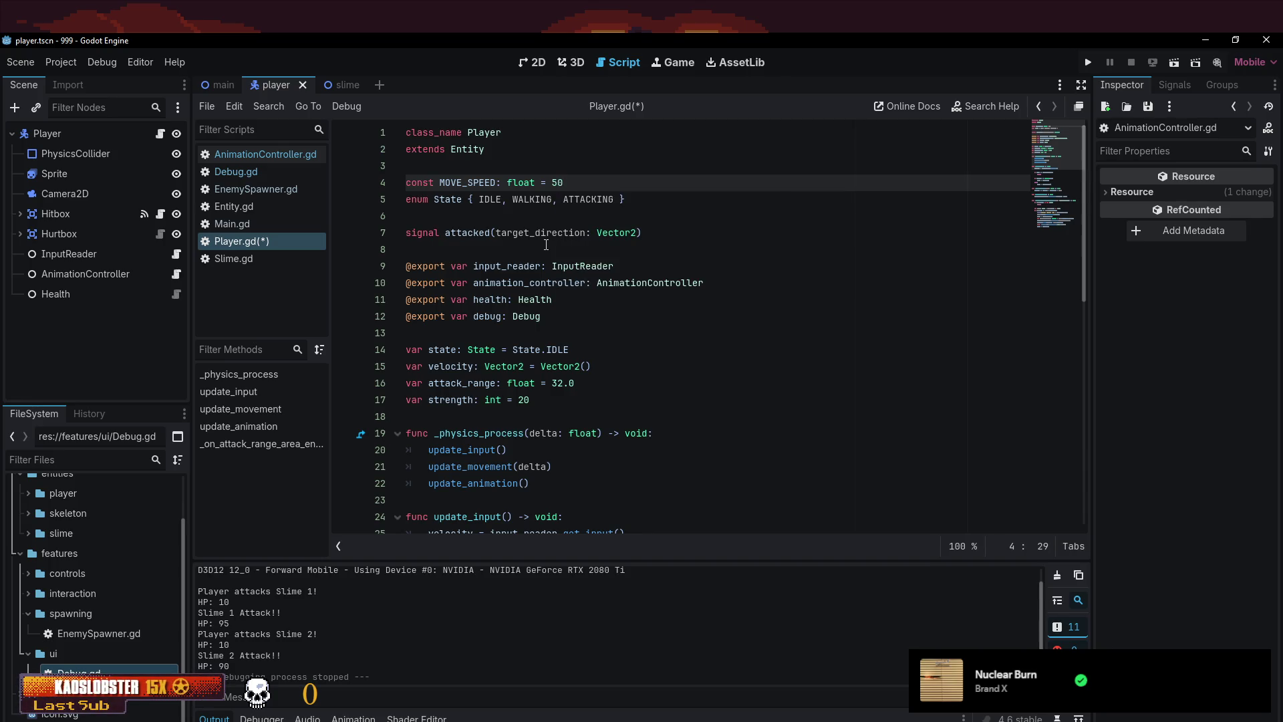
text(0)
key(ctrl+s)
key(F5)
Walk with WASD and slash slimes with Space at speed 50, then stop and select line 4's speed
key(a)
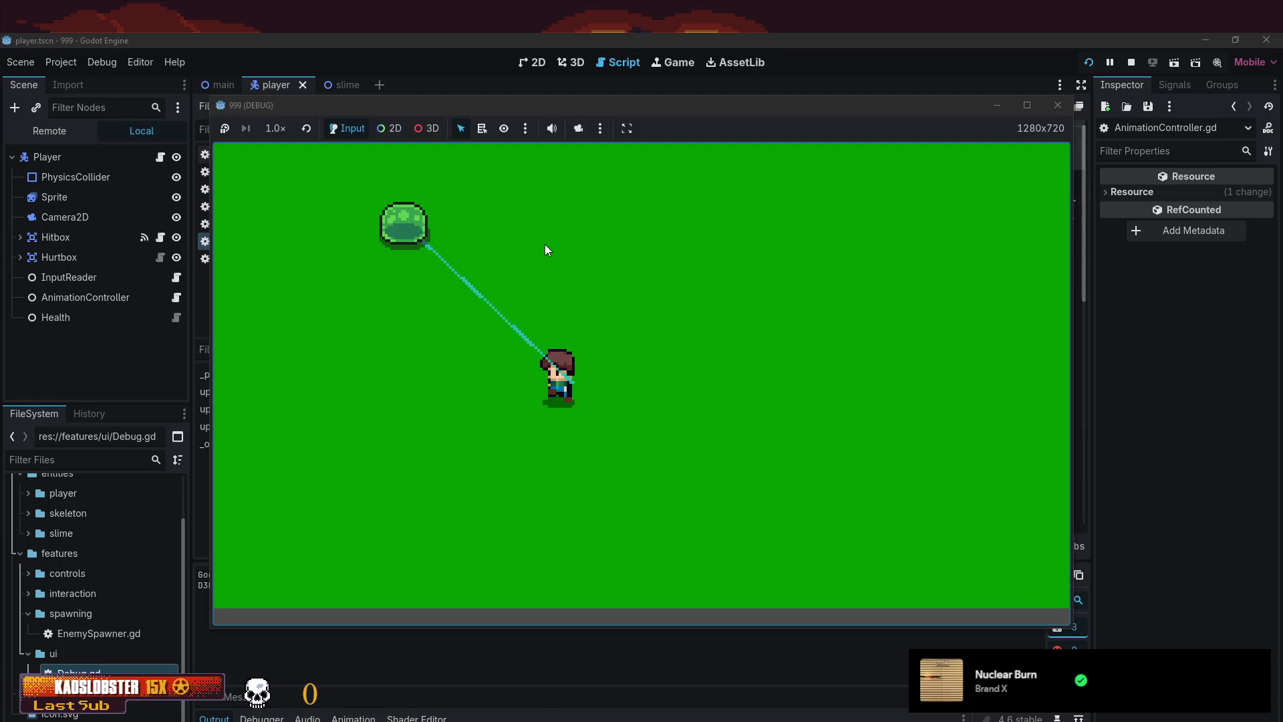
key(w)
key(d)
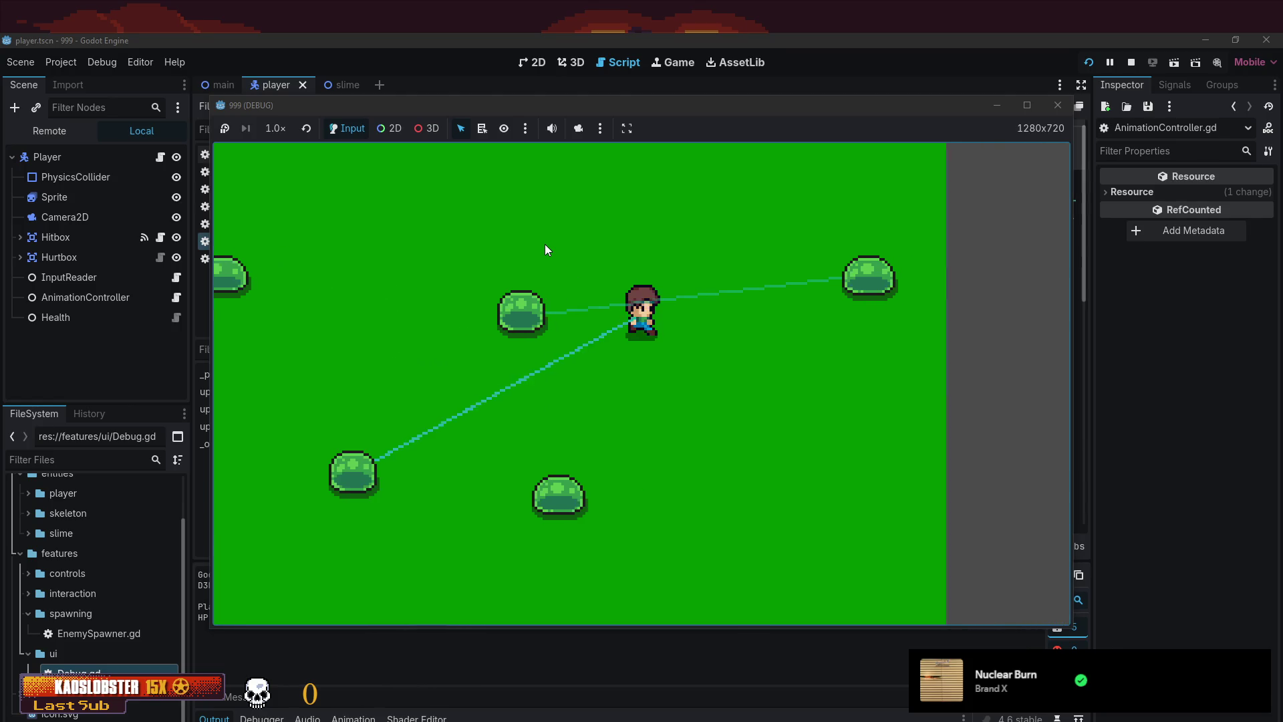
key(space)
key(s)
key(w)
key(space)
key(a)
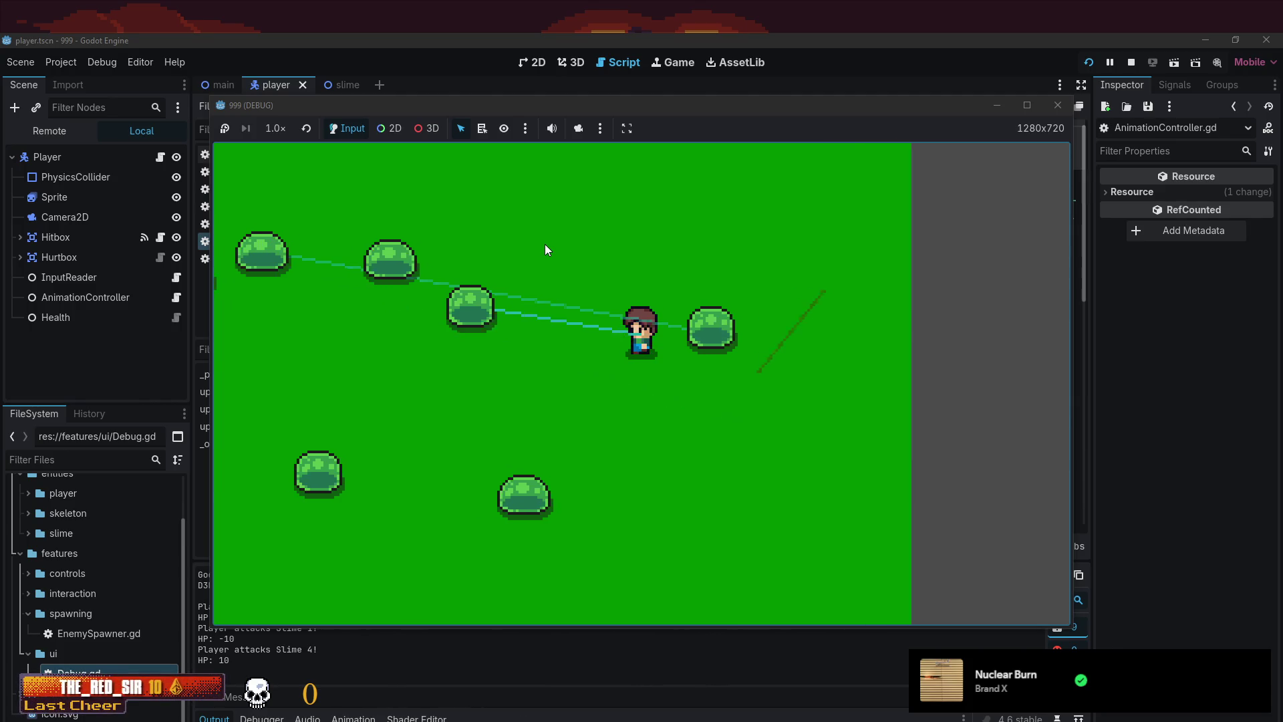
key(a)
key(space)
key(space)
key(s)
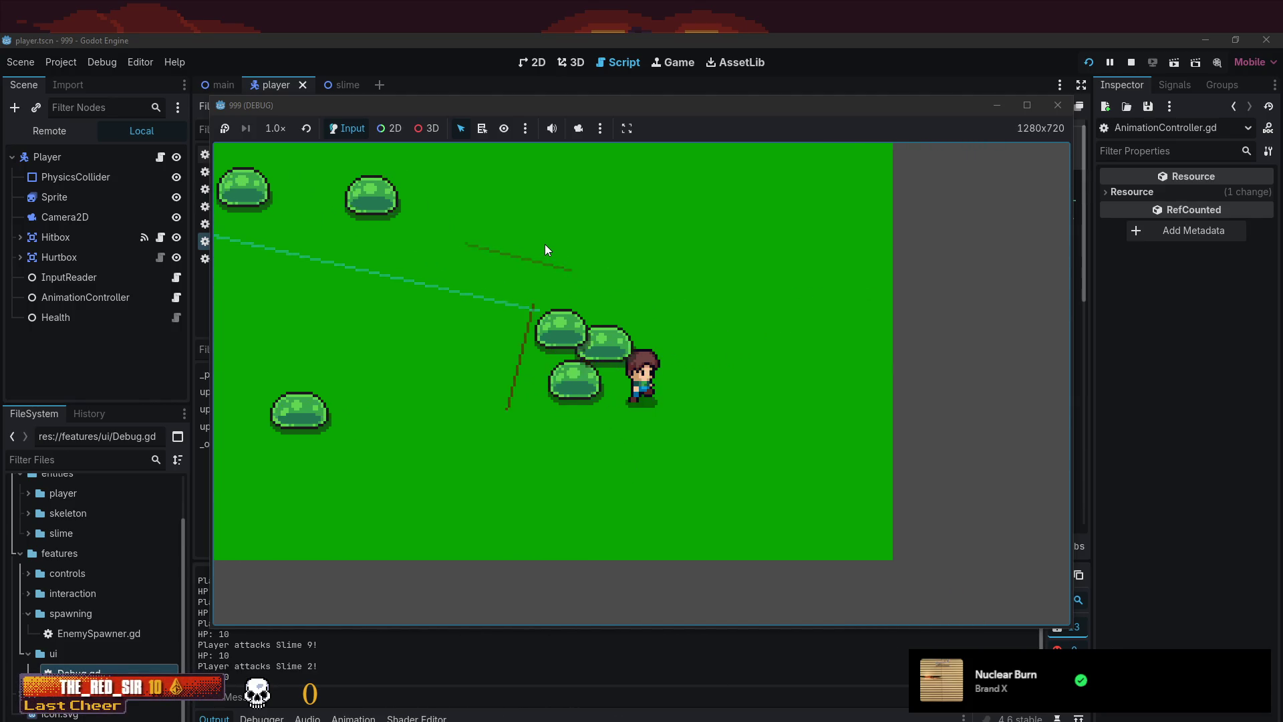
key(s)
key(a)
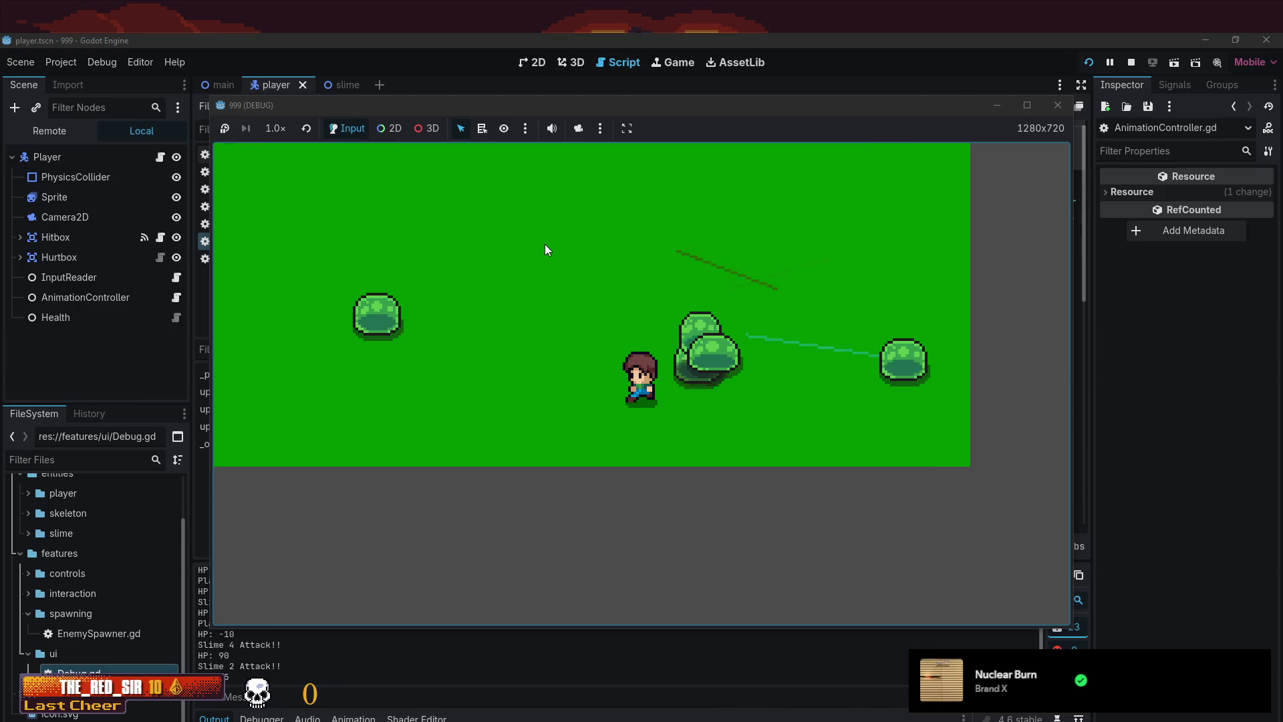
key(space)
key(a)
key(space)
key(a)
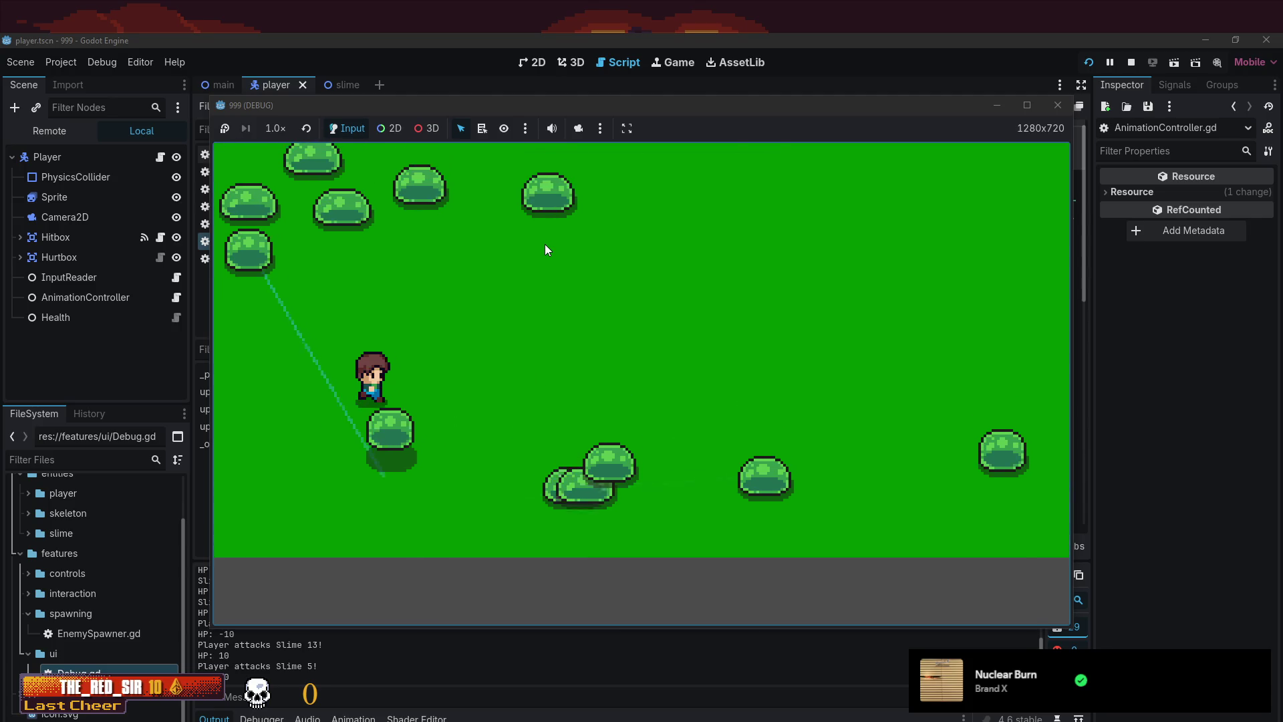
key(d)
key(w)
key(space)
key(d)
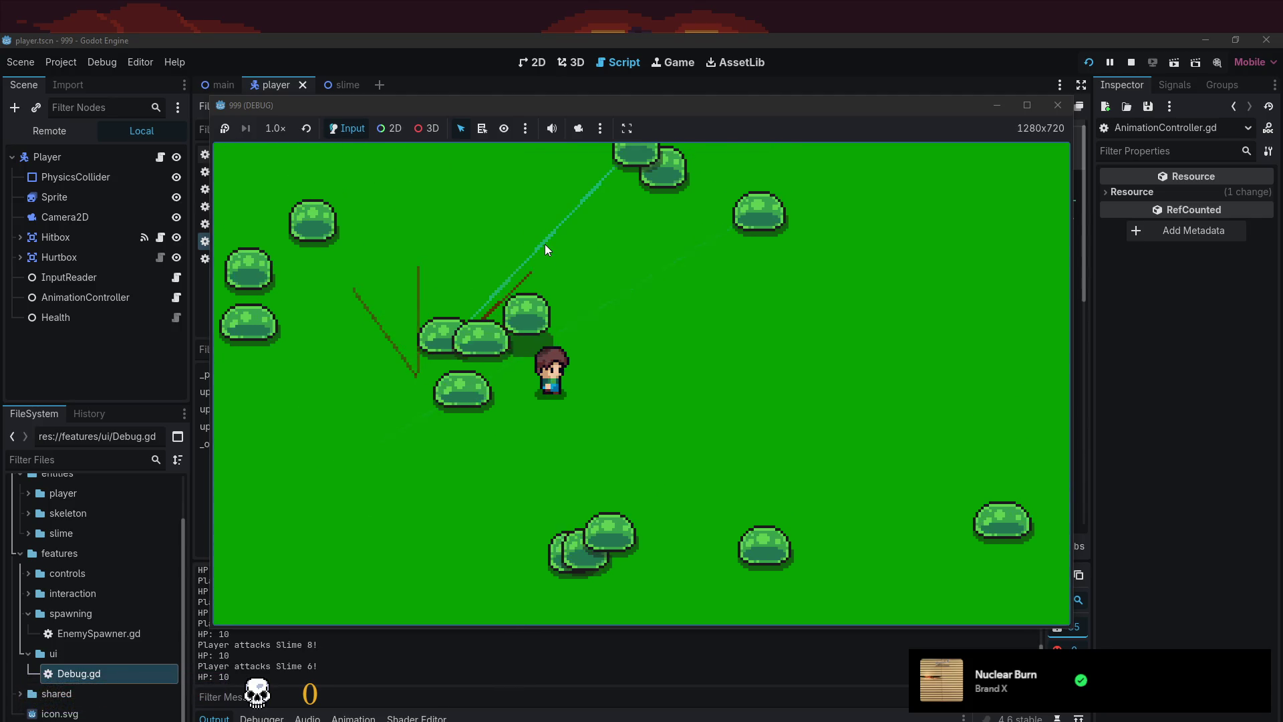
key(d)
key(space)
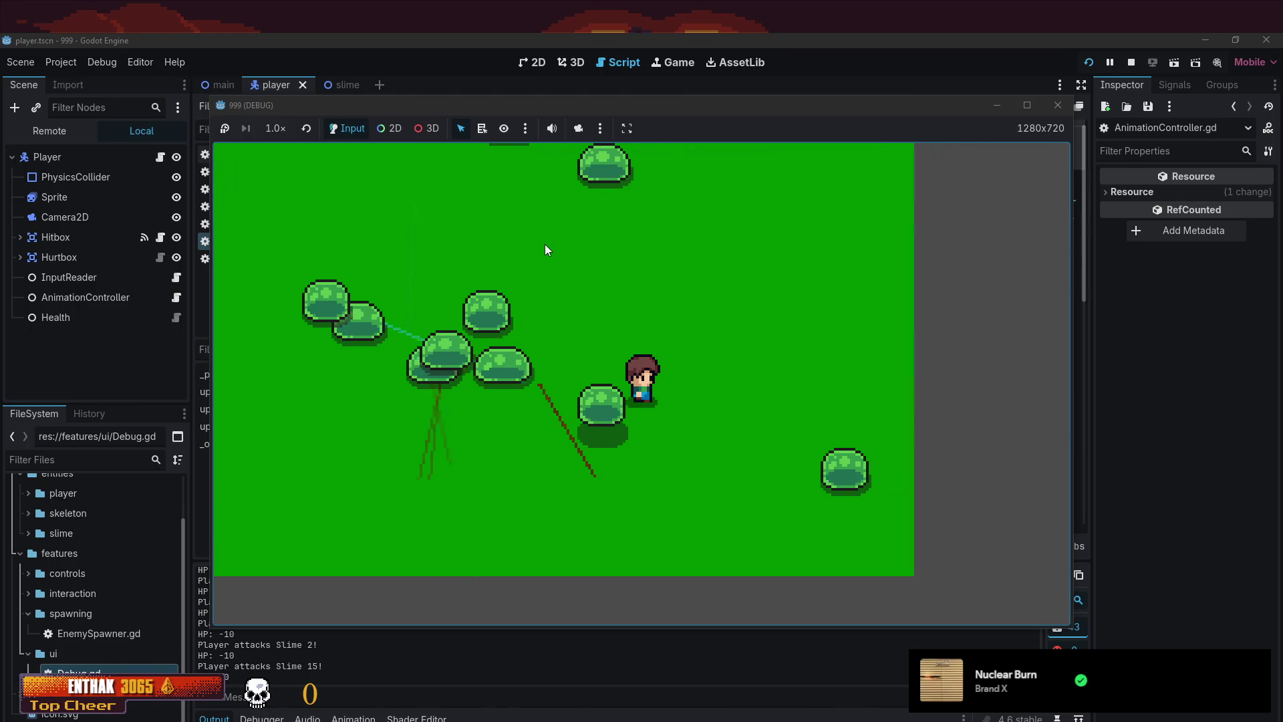
key(w)
key(space)
key(w)
key(s)
key(space)
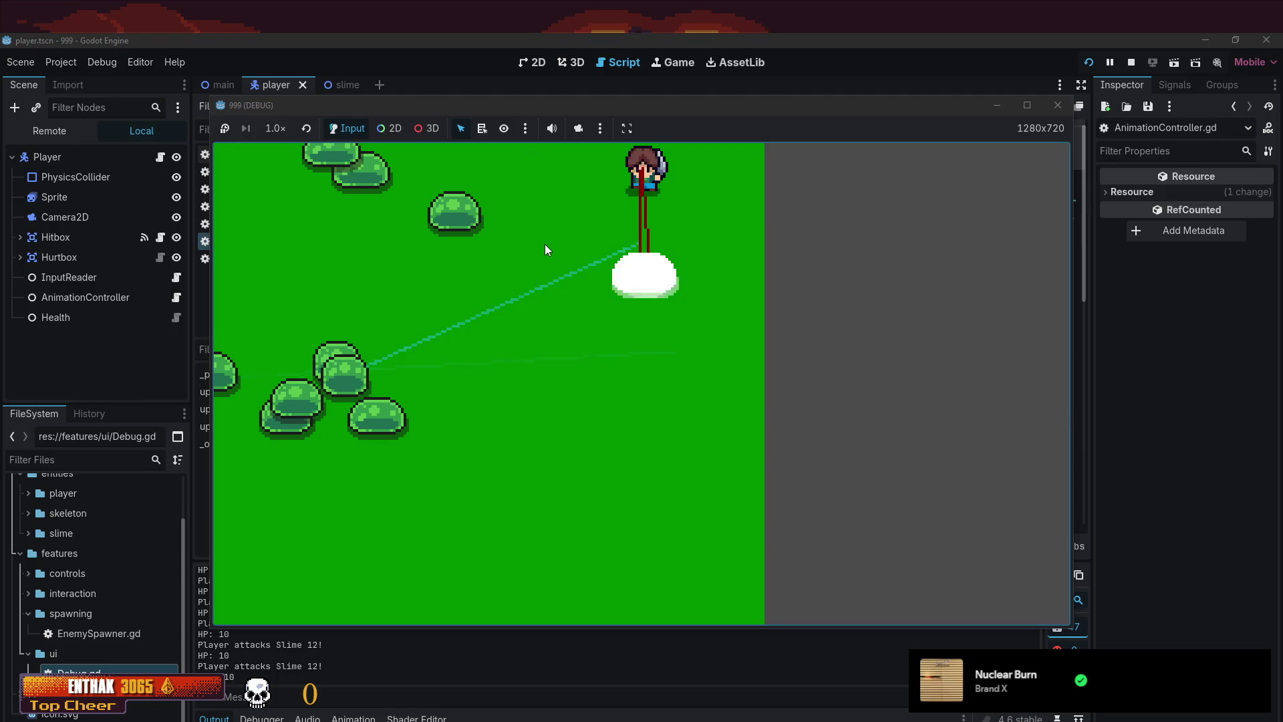
key(space)
key(s)
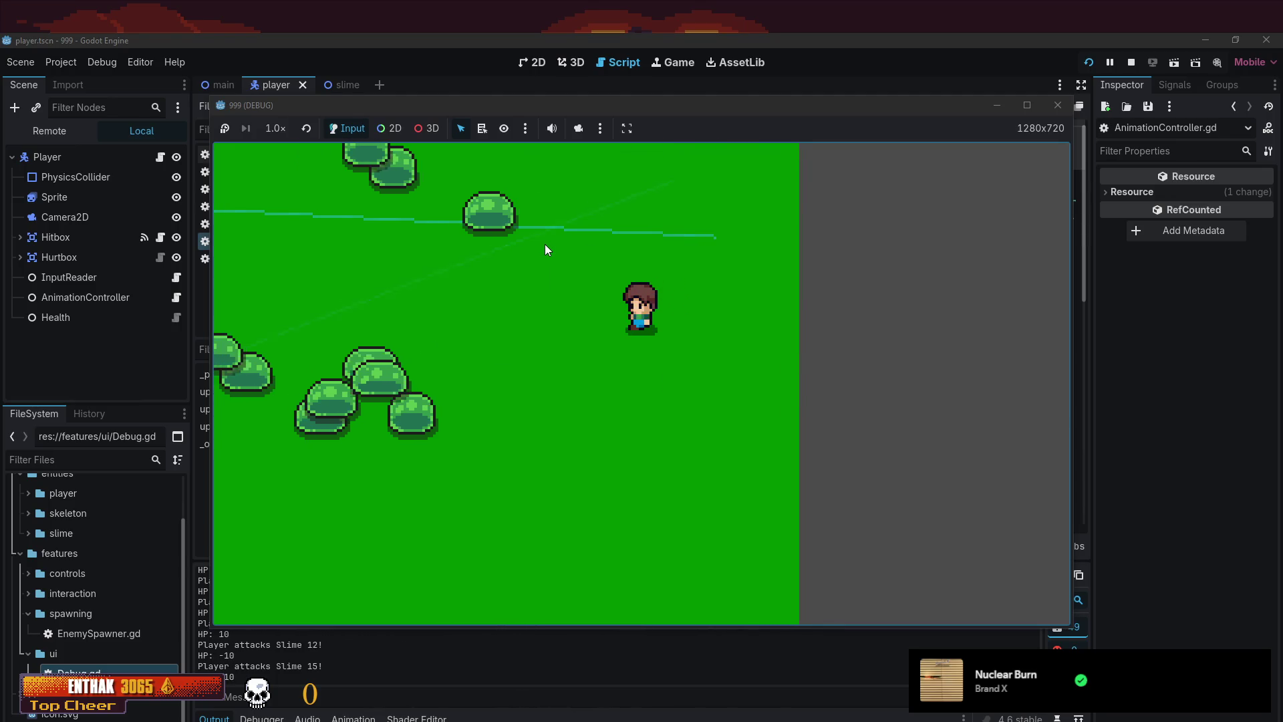
key(s)
key(a)
key(space)
key(d)
key(space)
key(s)
key(d)
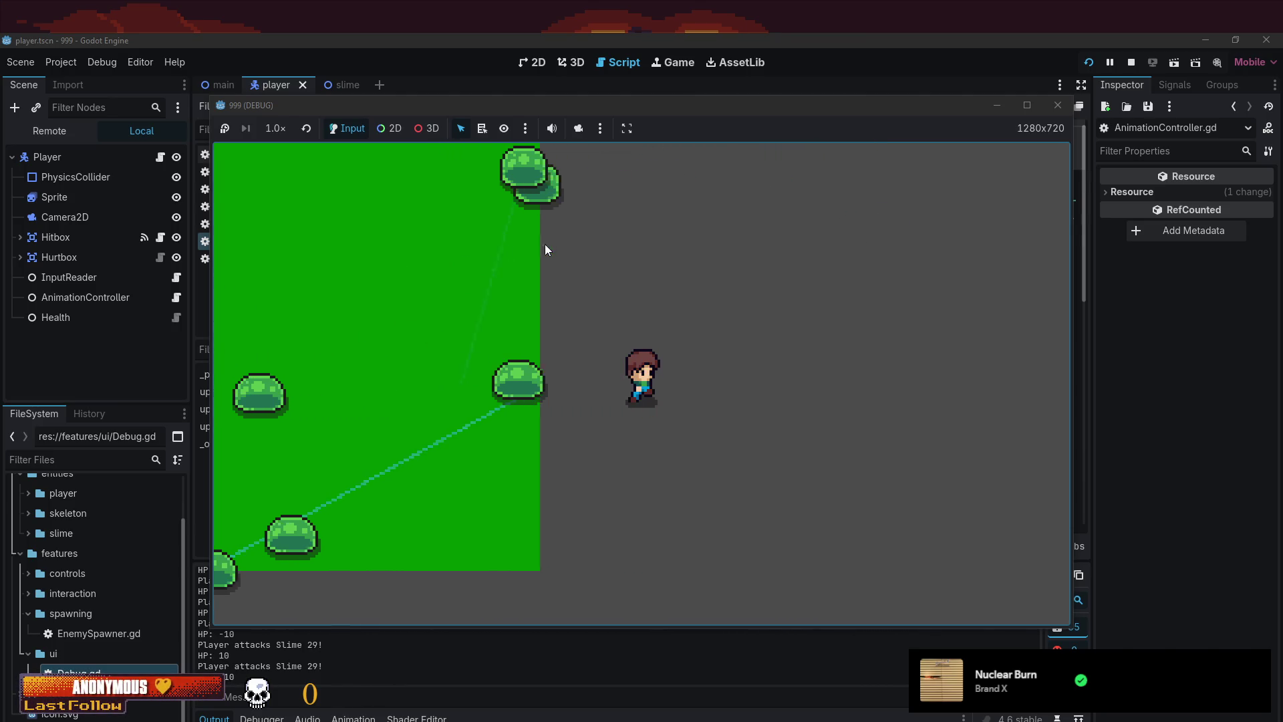
key(d)
key(space)
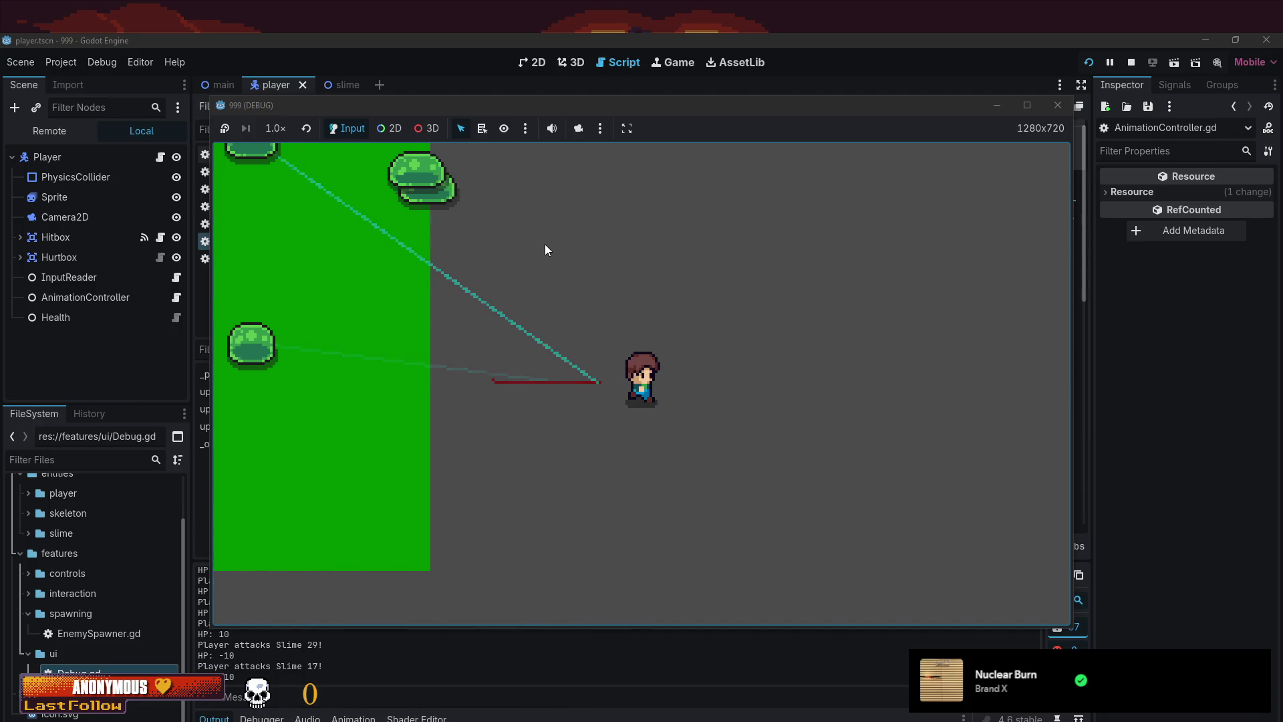
key(a)
key(space)
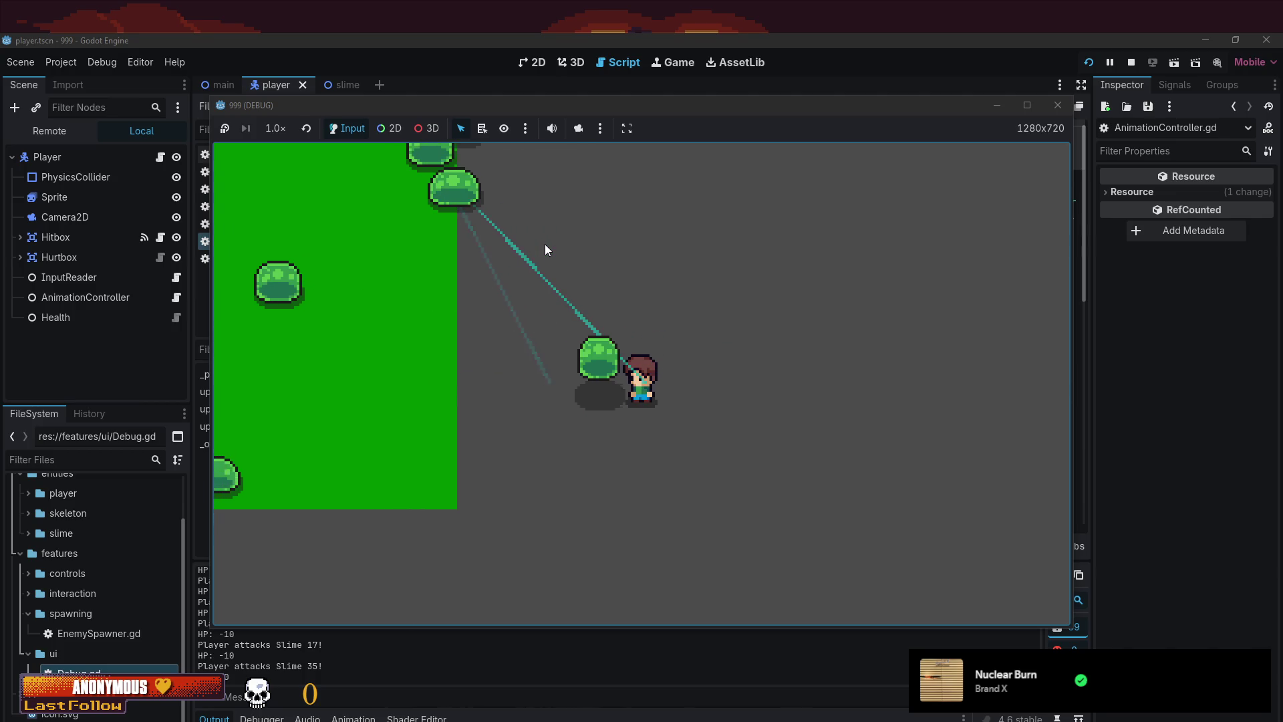
key(d)
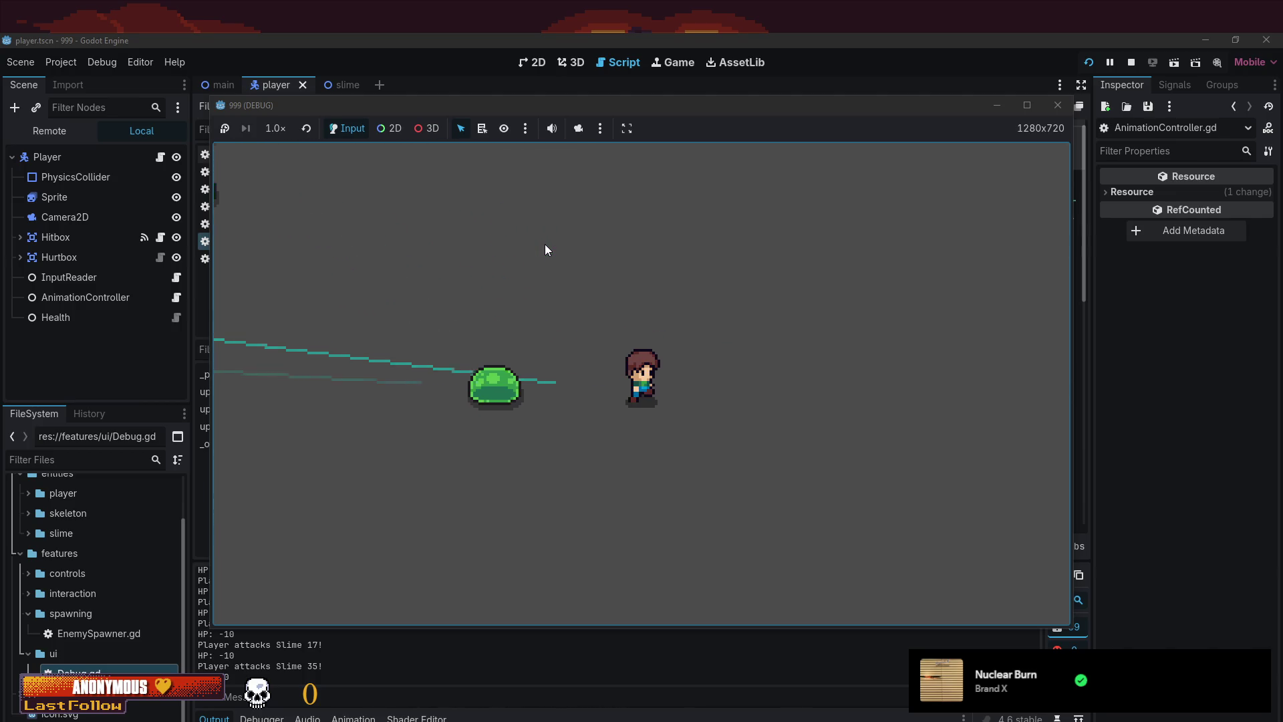
click(1057, 106)
drag(549, 182, 571, 187)
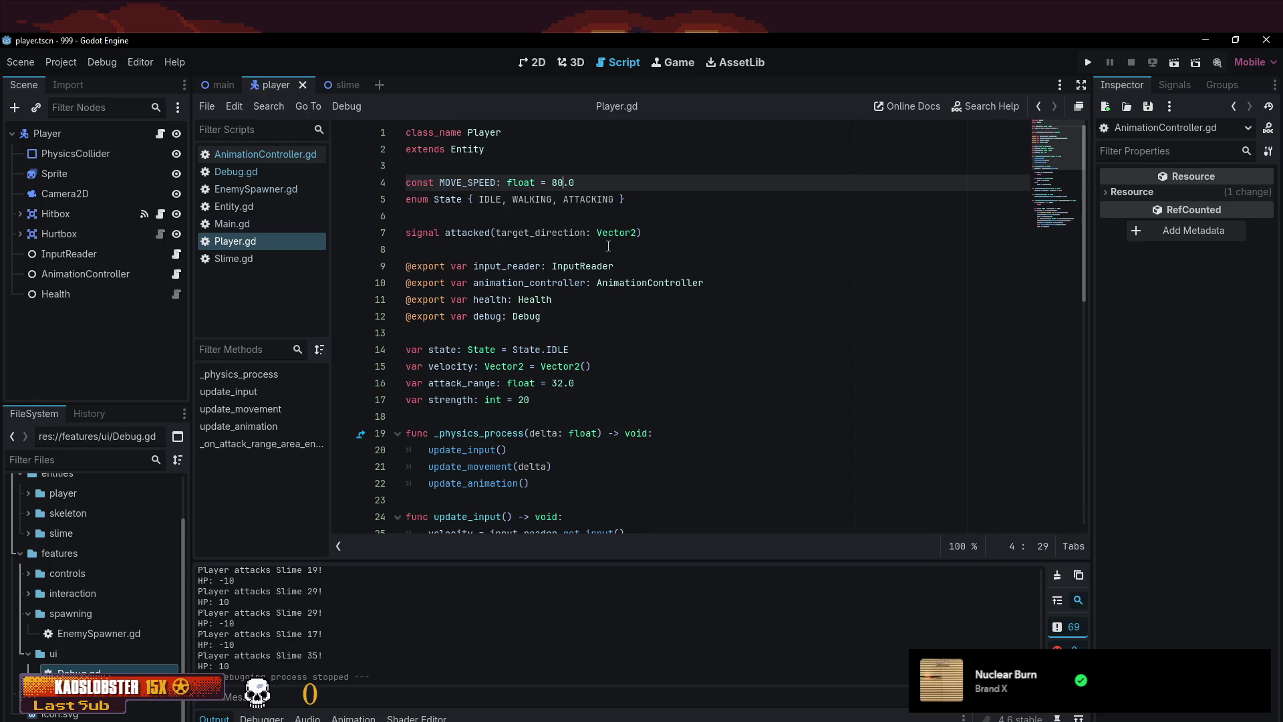
Run the game again to test MOVE_SPEED 80.0
key(F5)
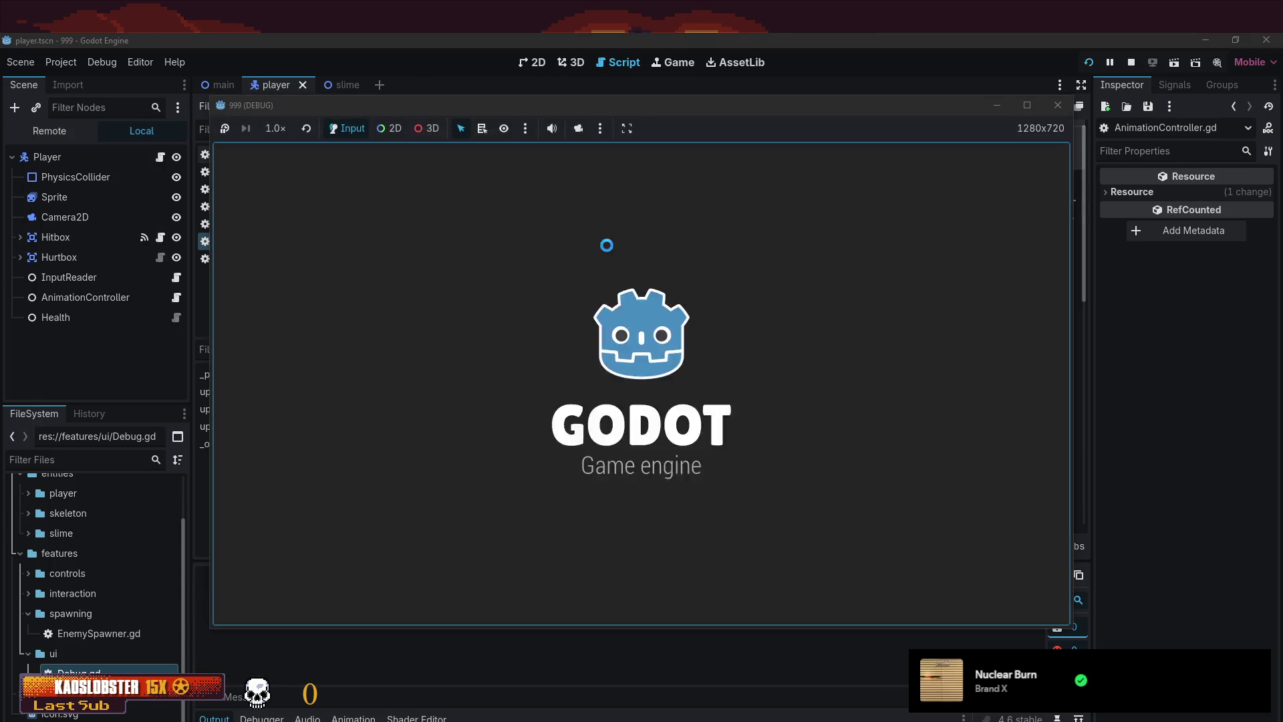
Walk the faster player around the field with WASD toward the slimes, then stop the game
key(d)
key(w)
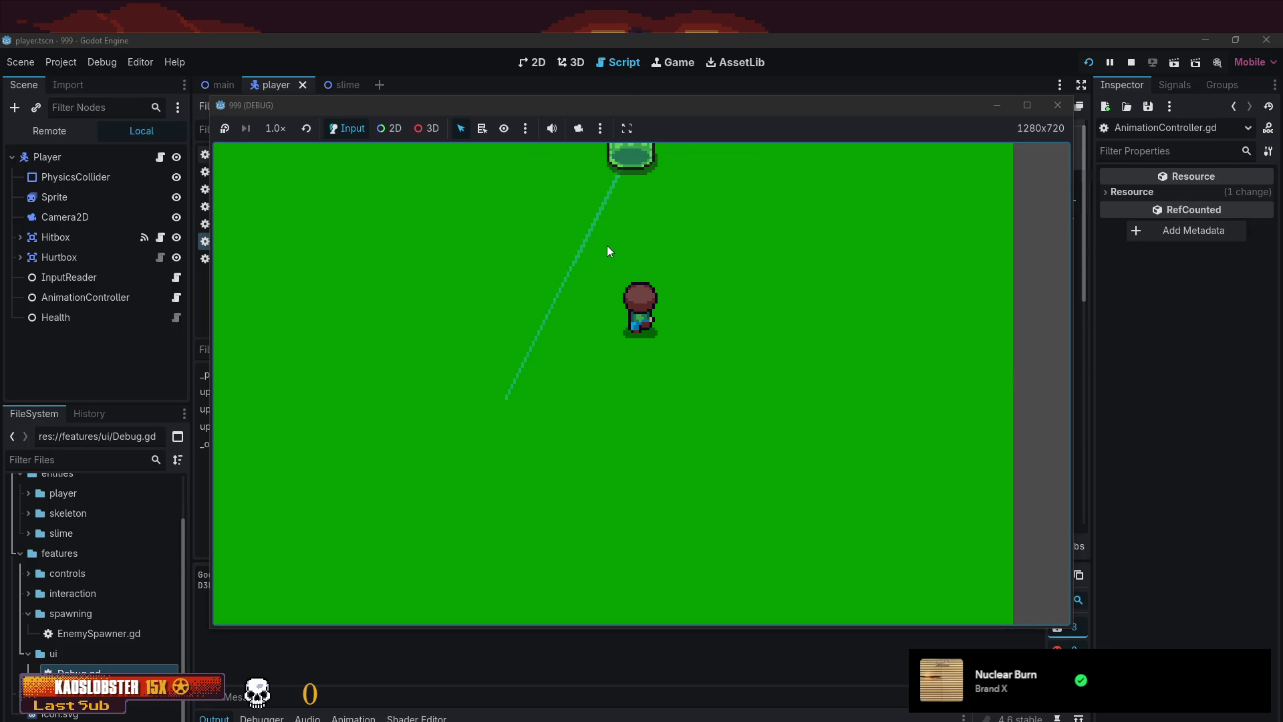
key(s)
key(a)
key(s)
key(d)
key(a)
key(a)
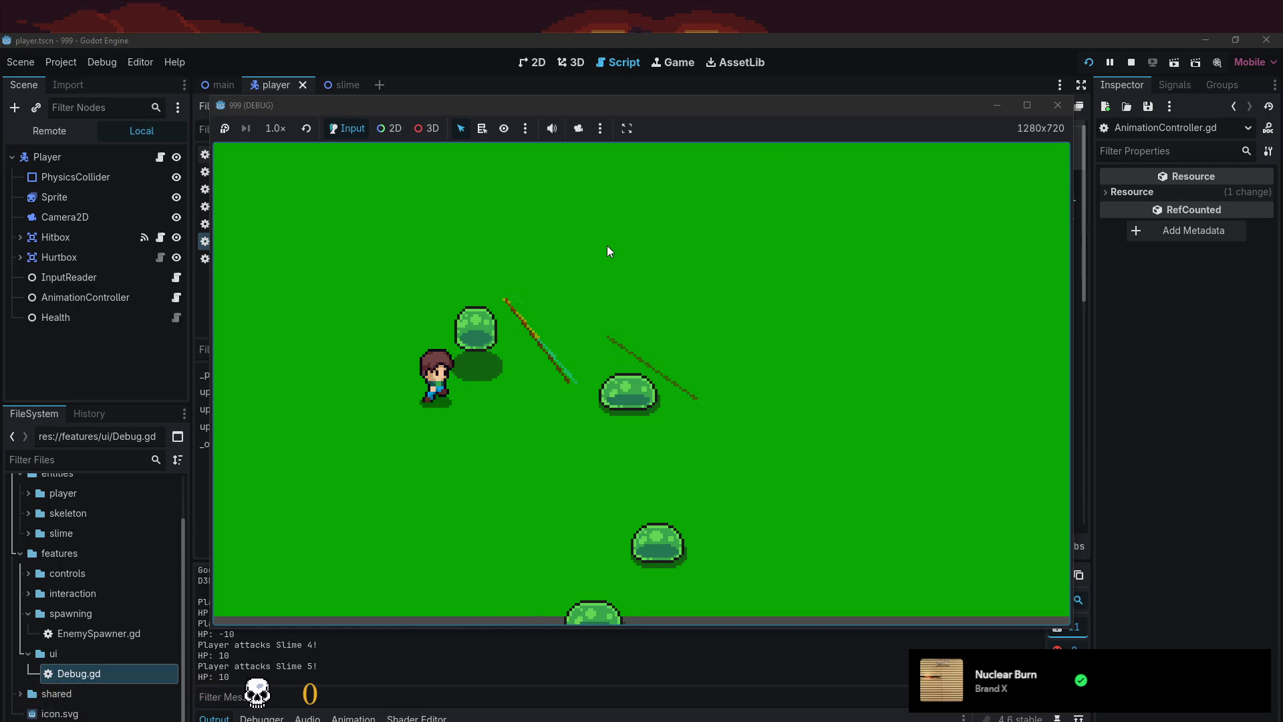
key(a)
key(w)
key(d)
key(s)
key(s)
key(d)
key(a)
key(s)
key(d)
key(w)
key(d)
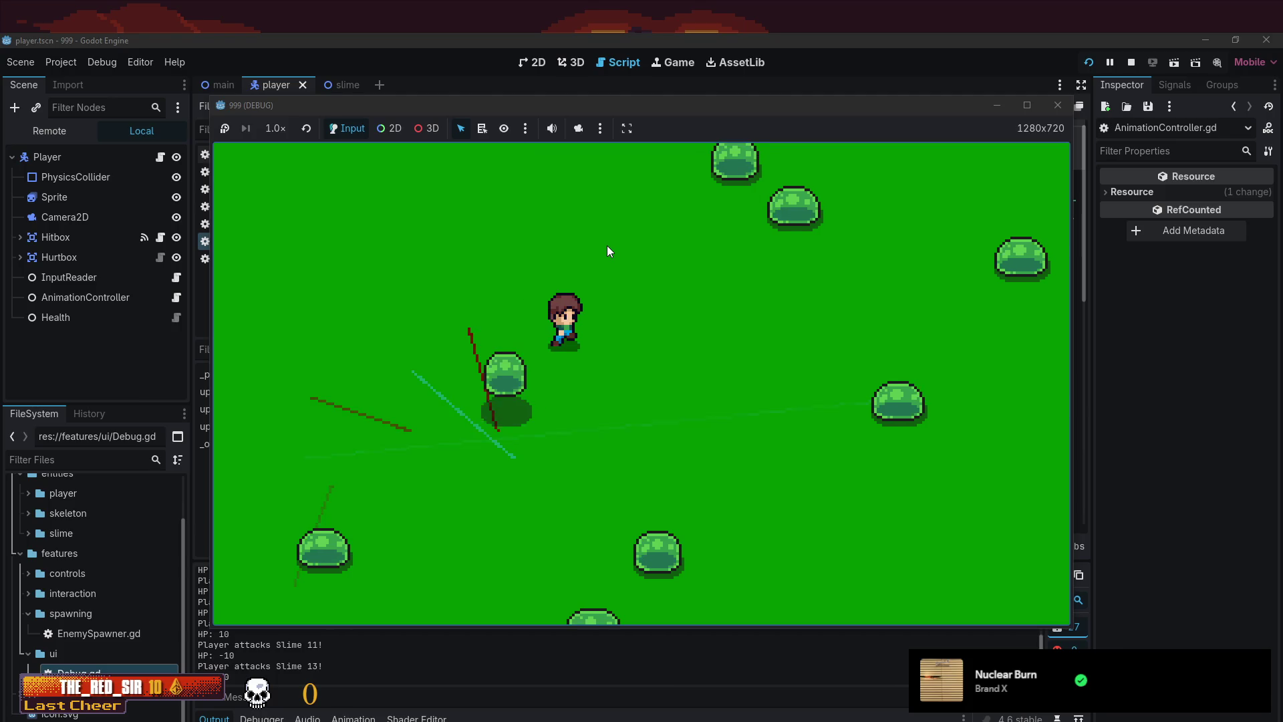
key(s)
key(a)
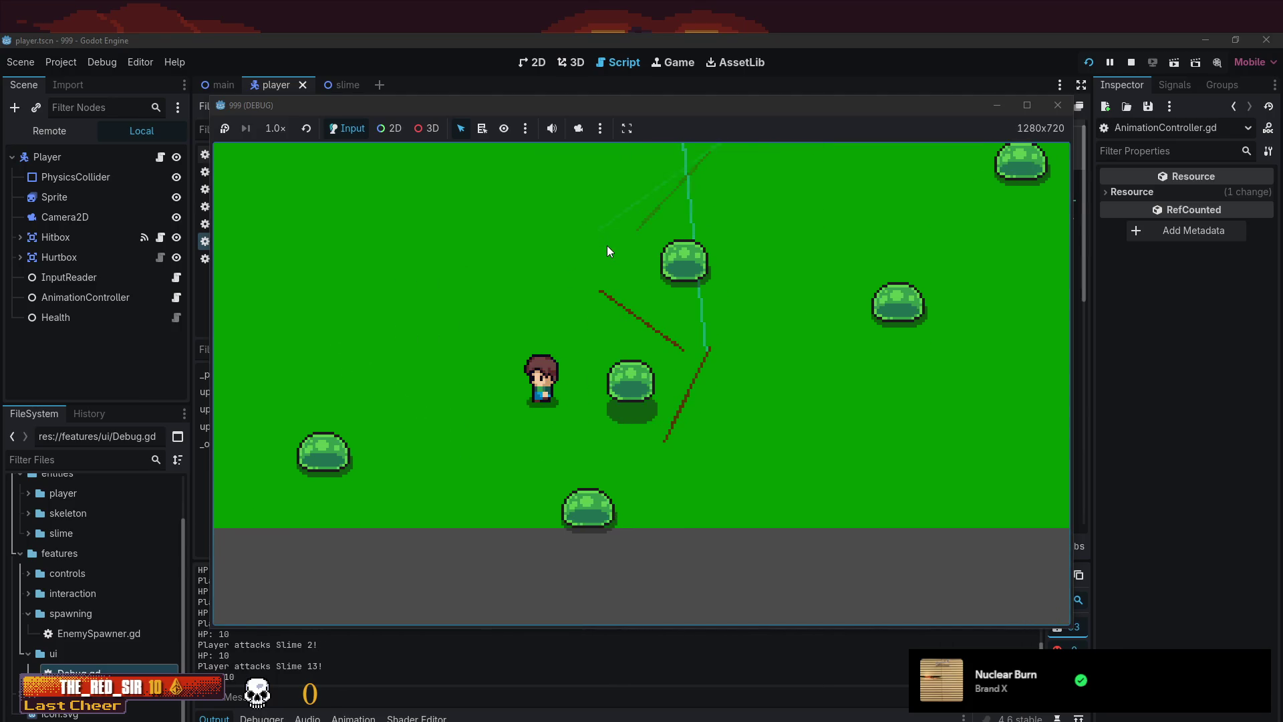
key(w)
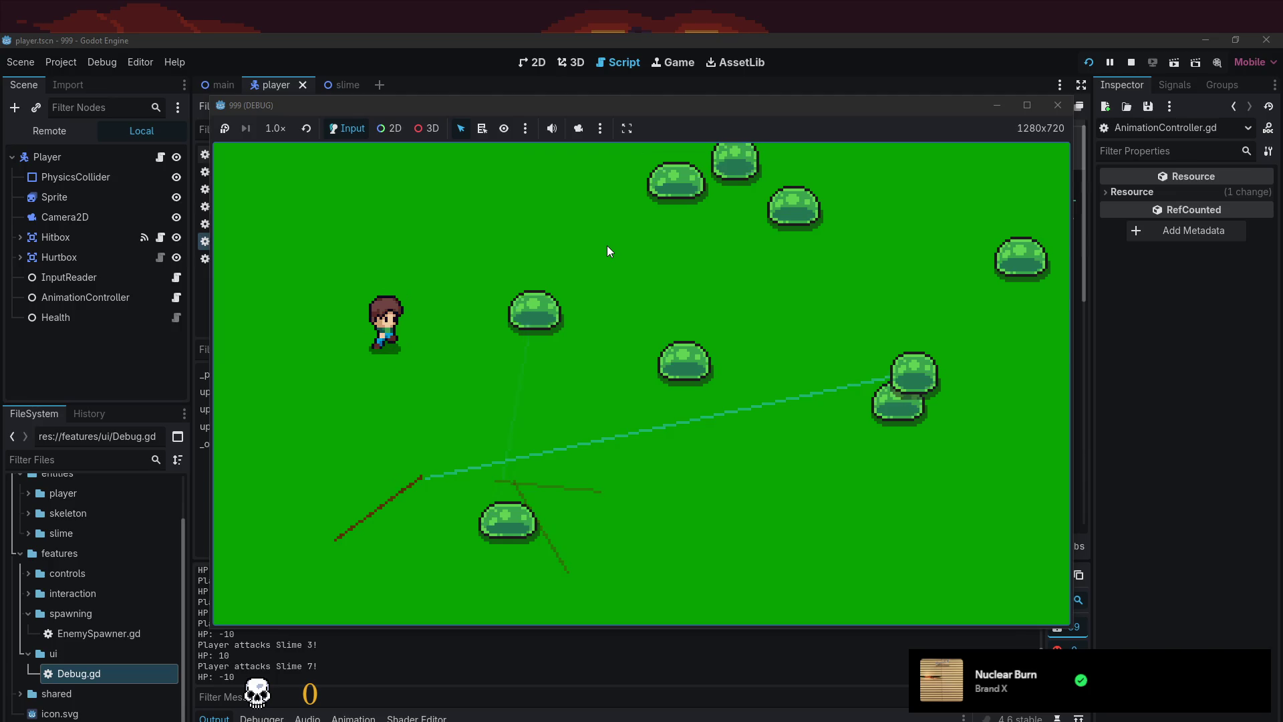
key(d)
key(s)
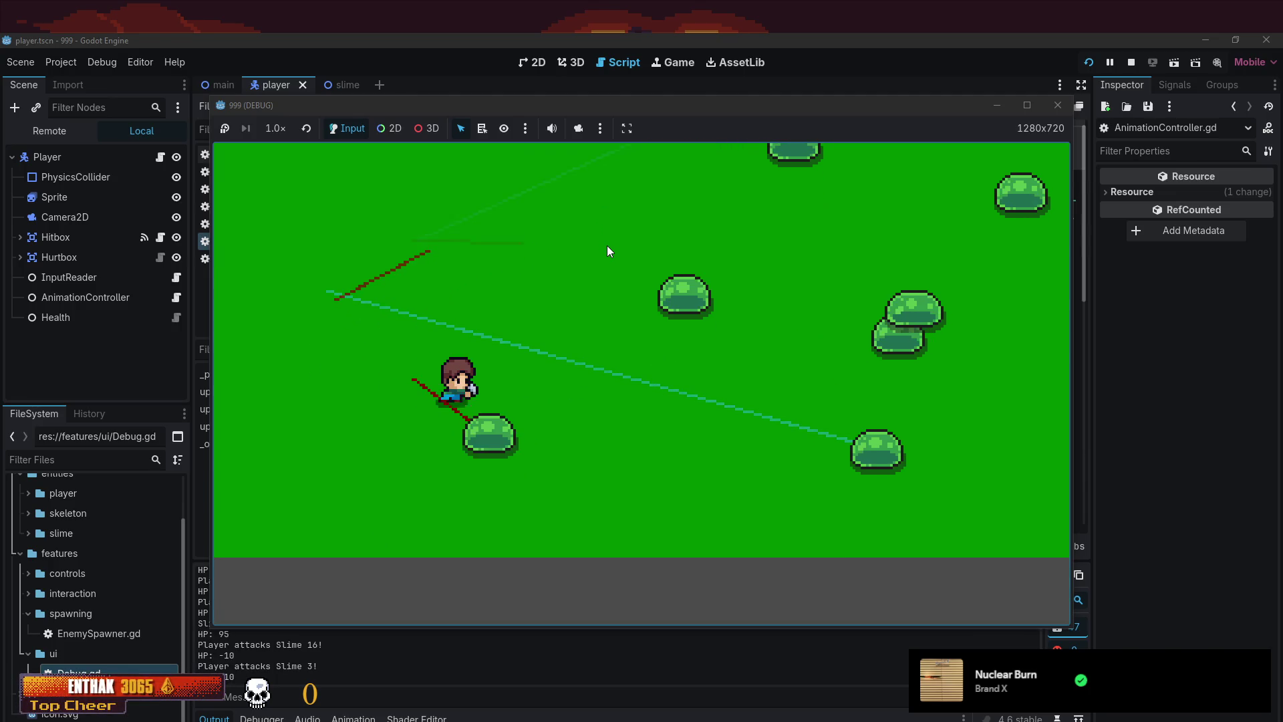
key(a)
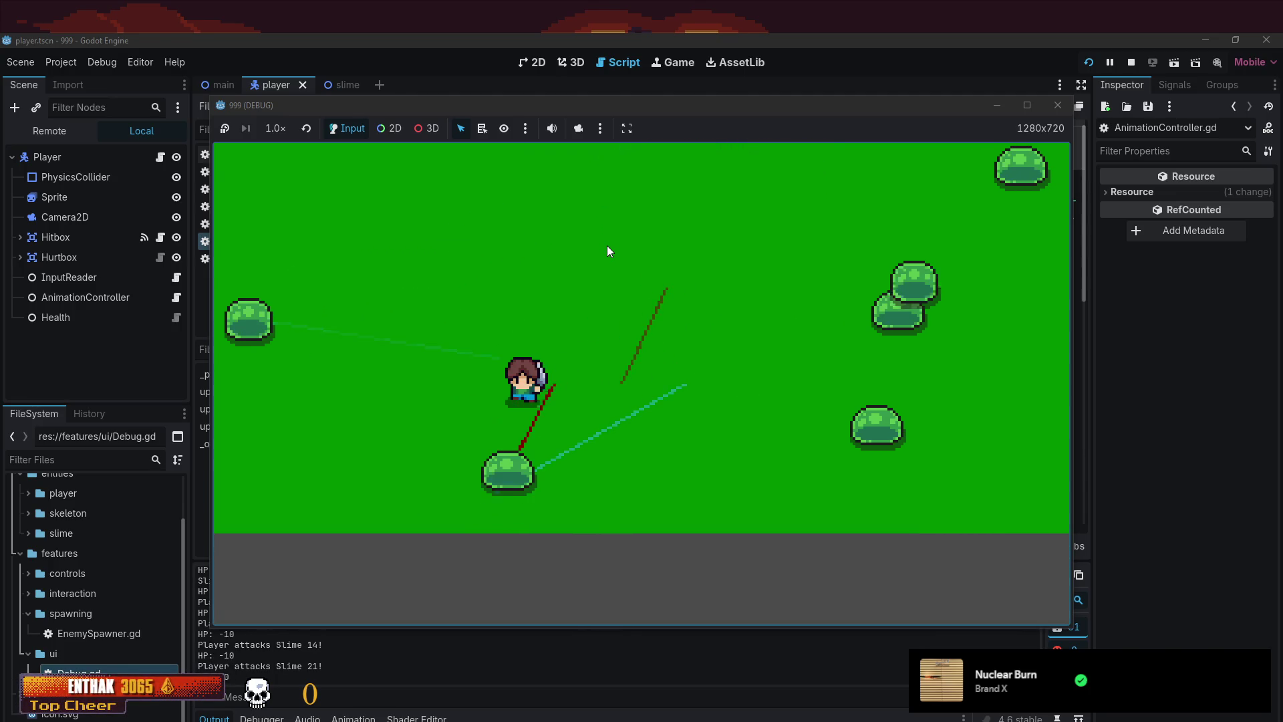
key(w)
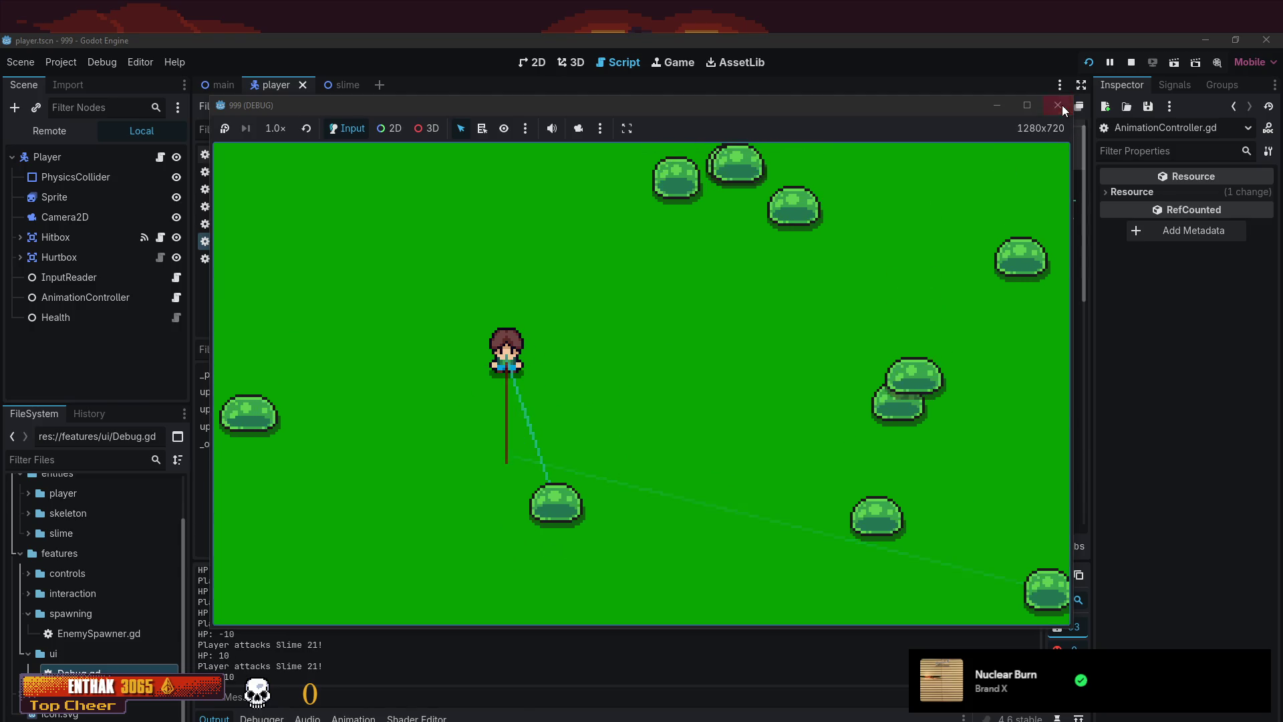
click(1057, 105)
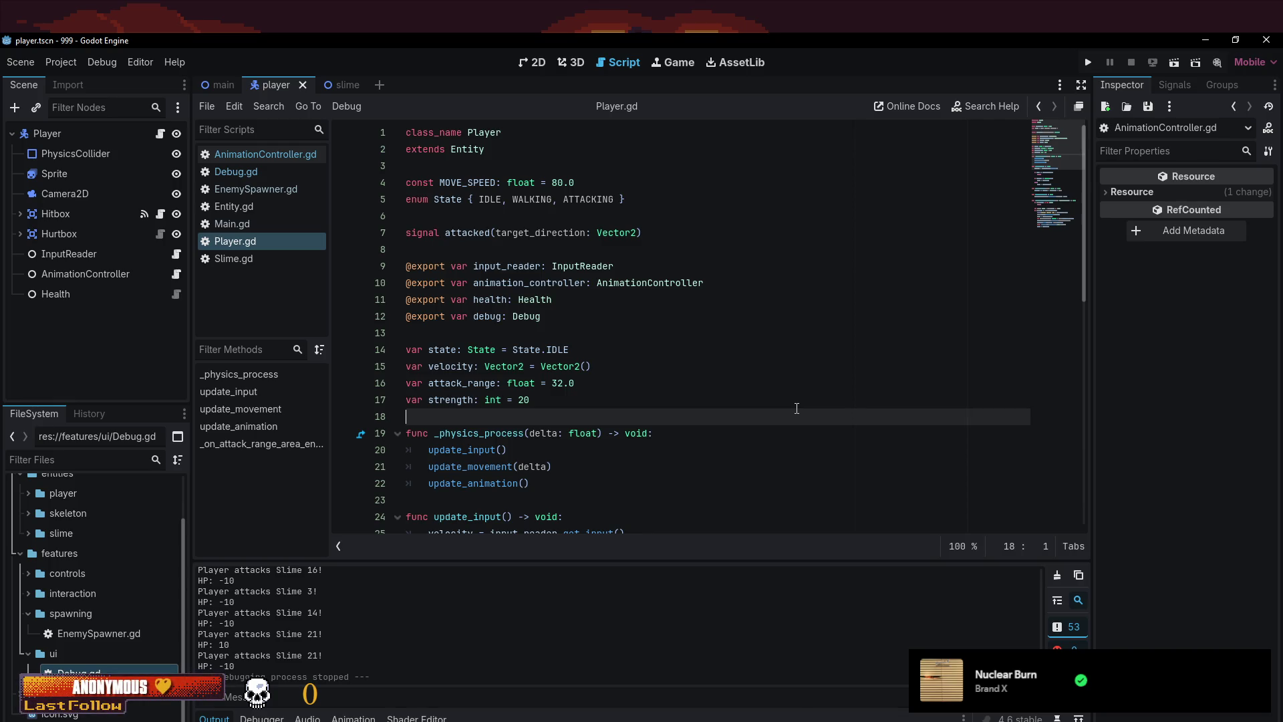
click(727, 287)
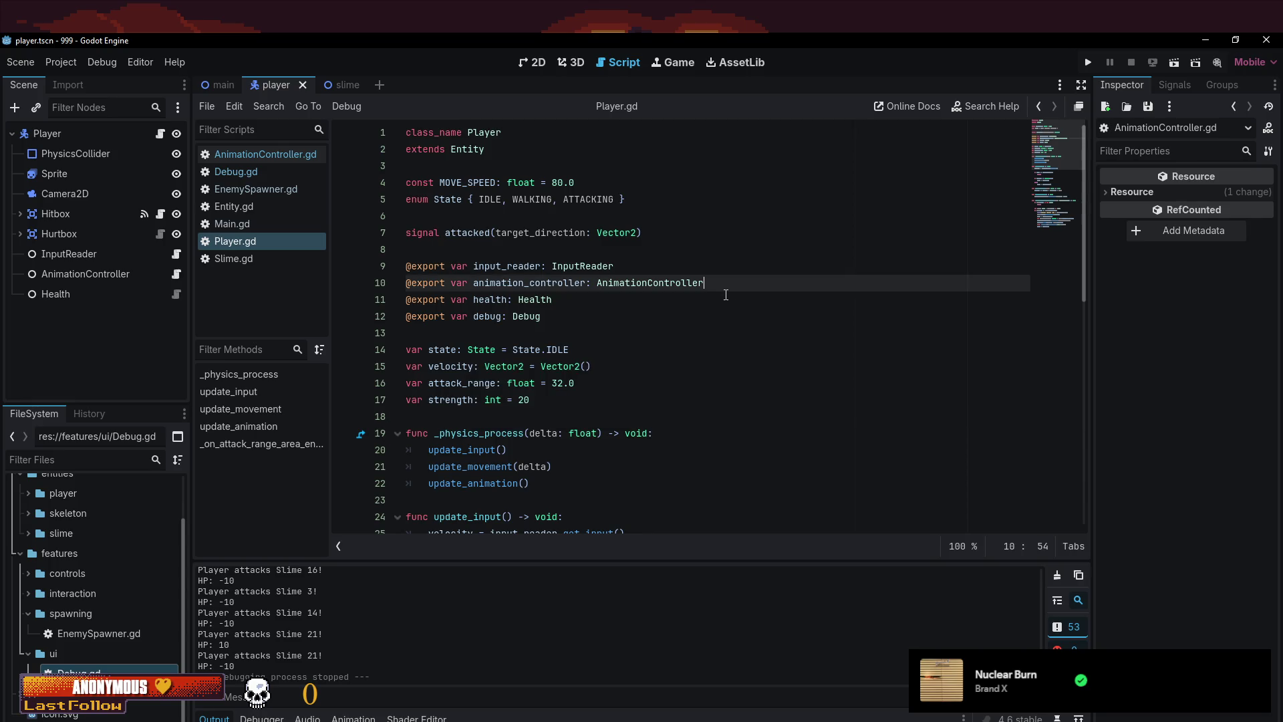
scroll(732, 294, down, 10)
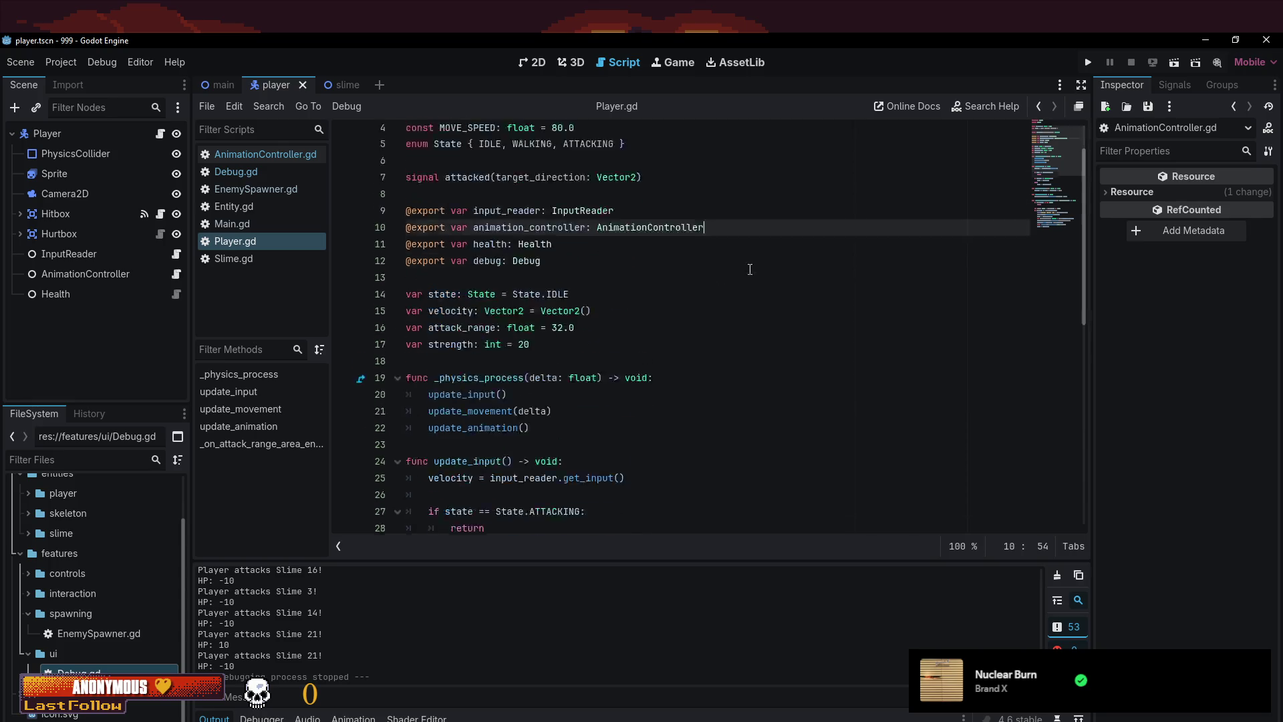
scroll(747, 329, up, 5)
scroll(746, 329, up, 5)
click(735, 418)
scroll(735, 425, down, 10)
click(830, 390)
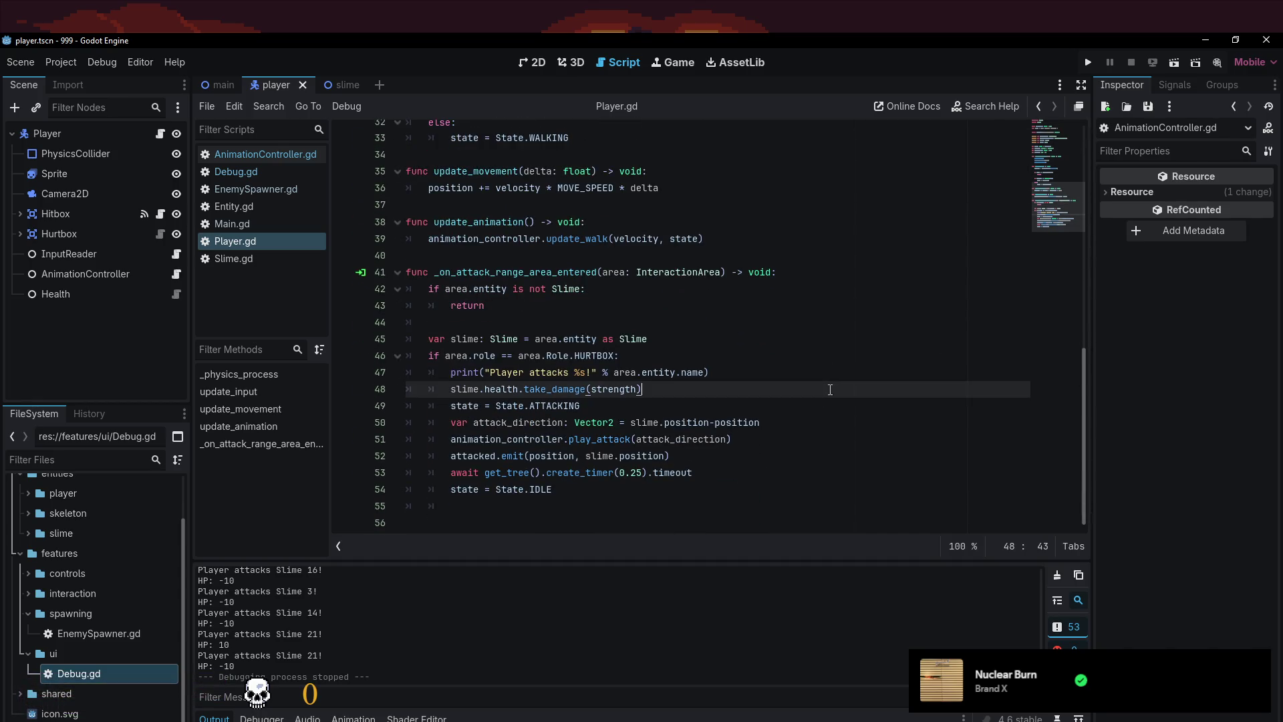
click(835, 378)
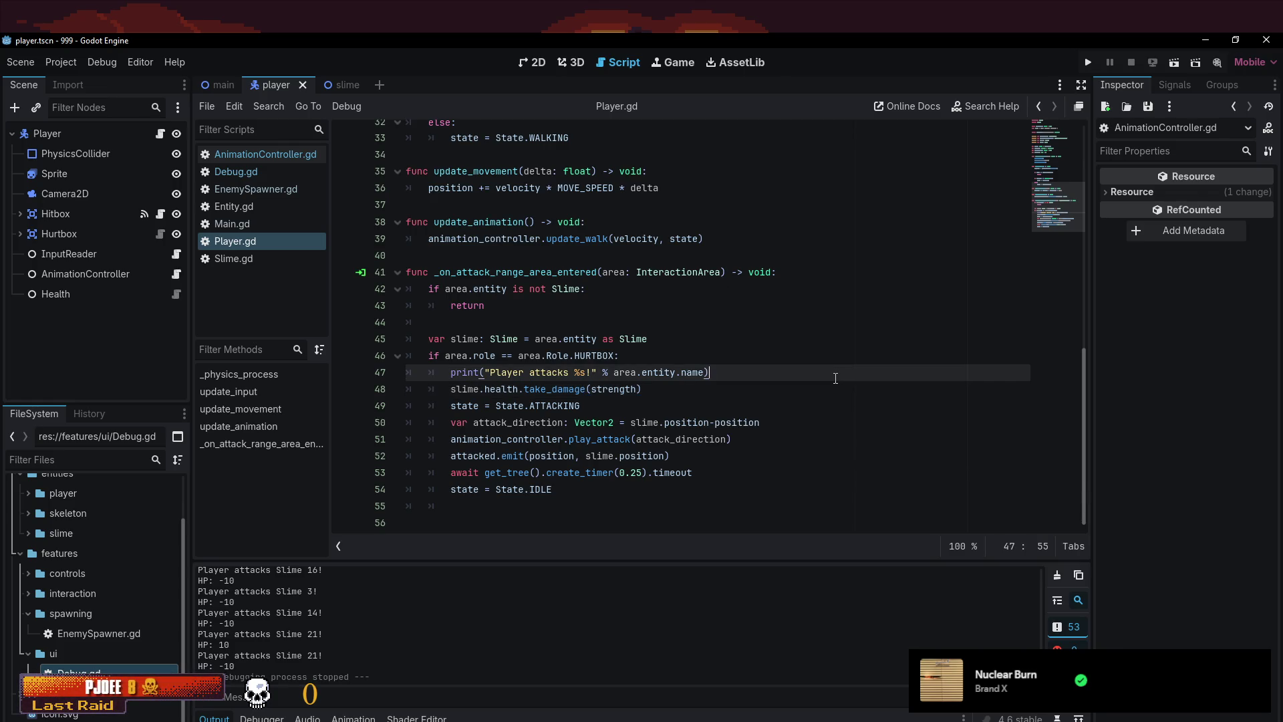
click(841, 423)
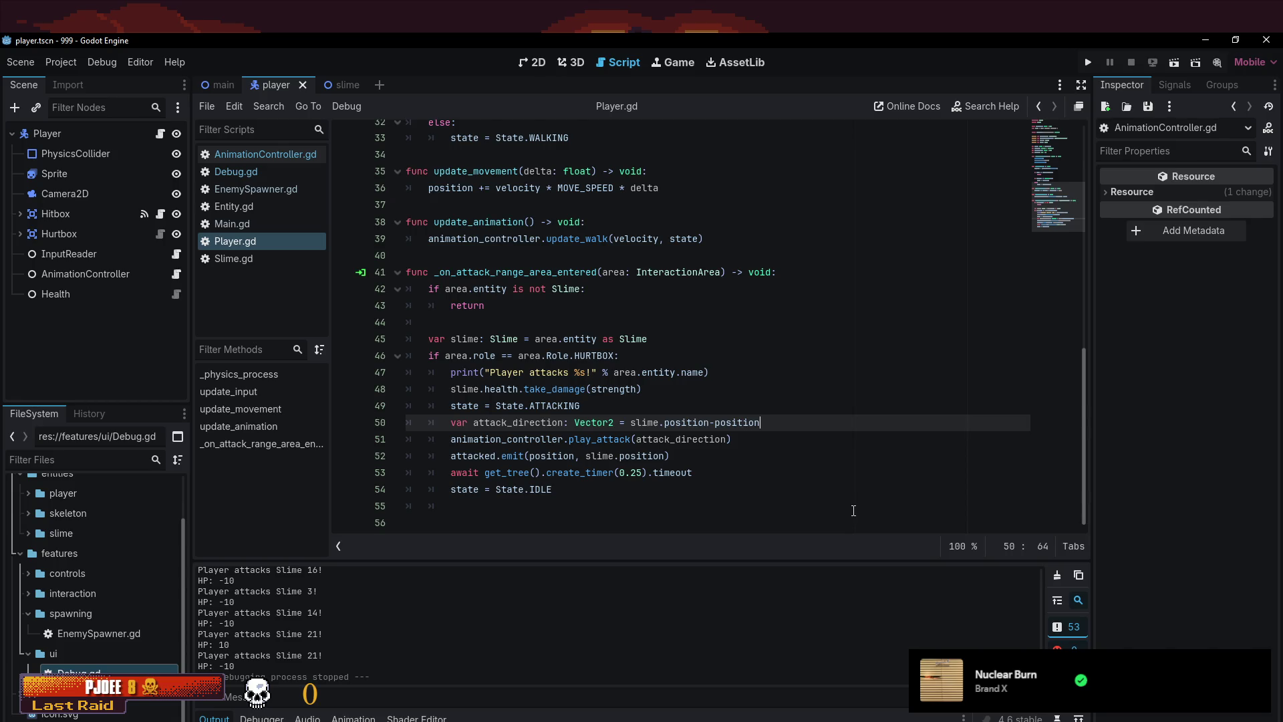
key(Up)
key(Up)
key(Up)
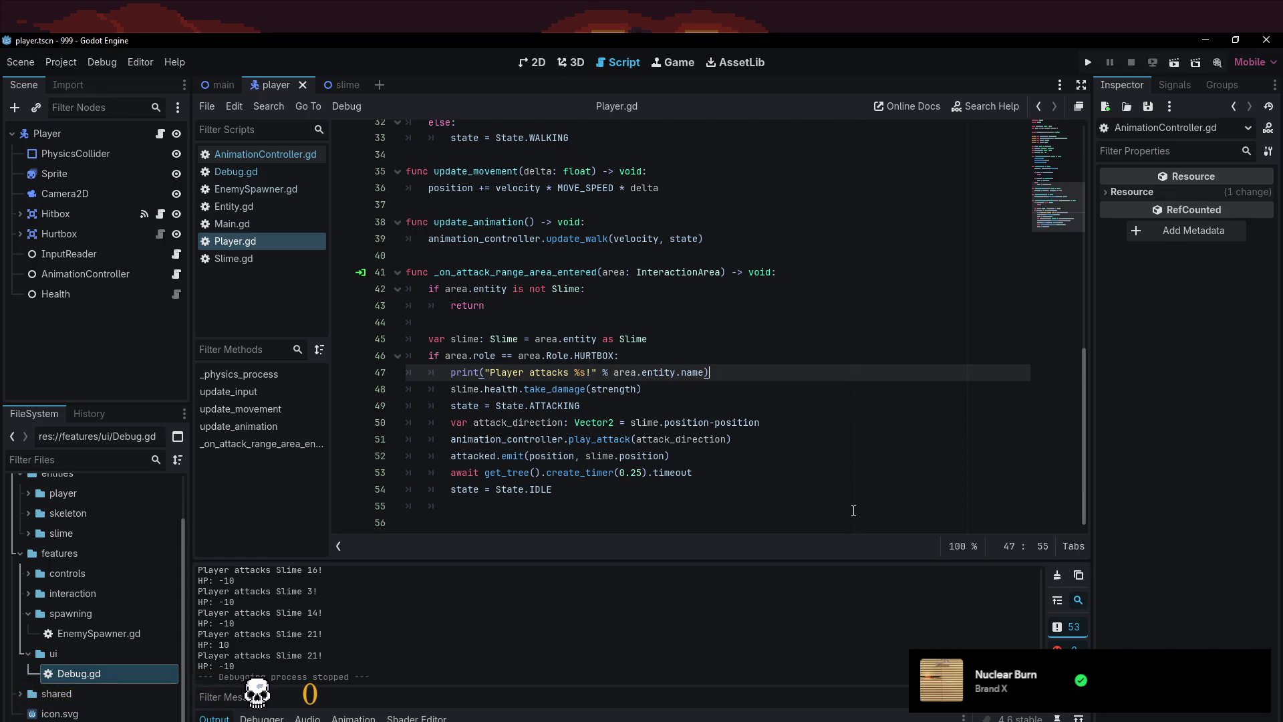
Comment out the attack print statement on line 47 with '#' and save
key(Home)
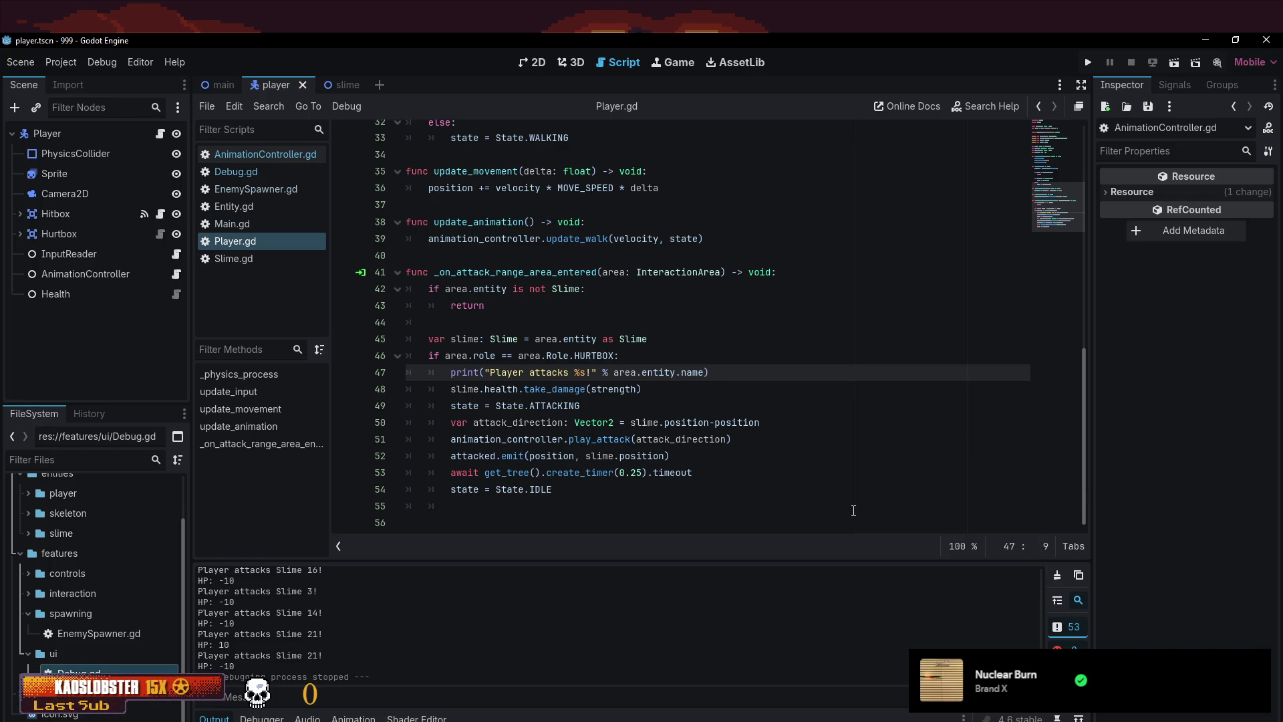
text(#)
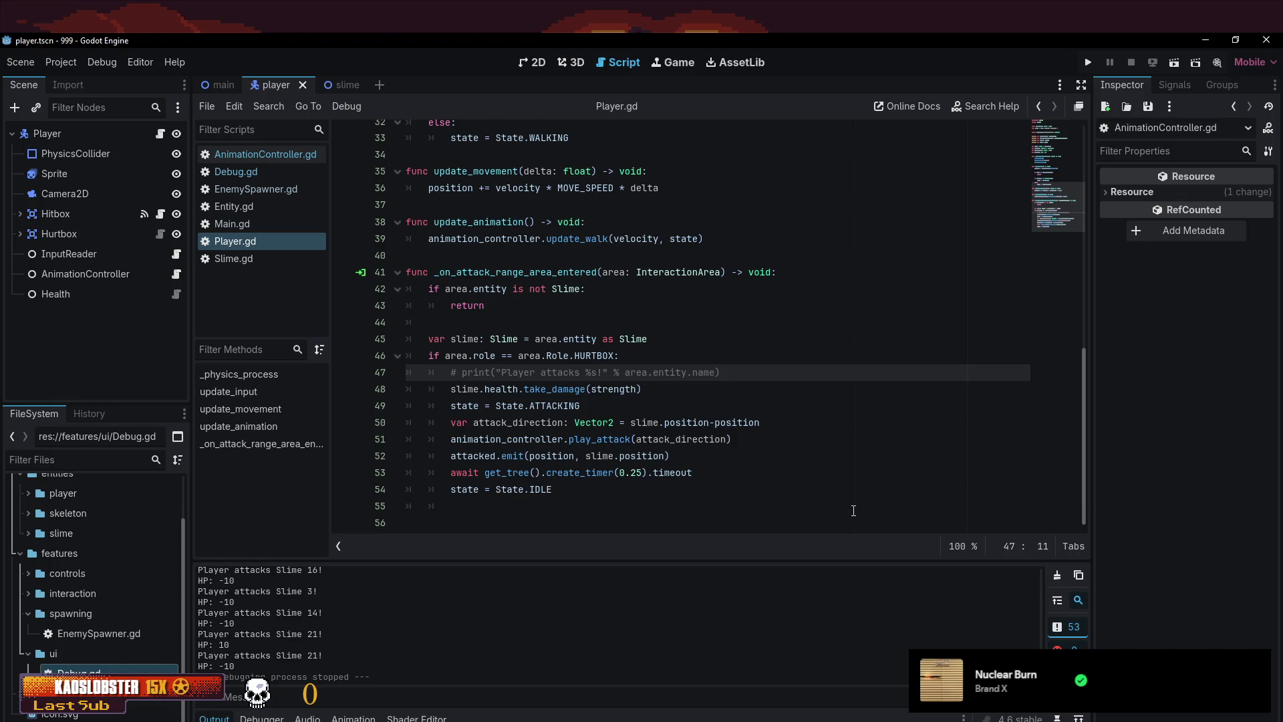
key(ctrl+s)
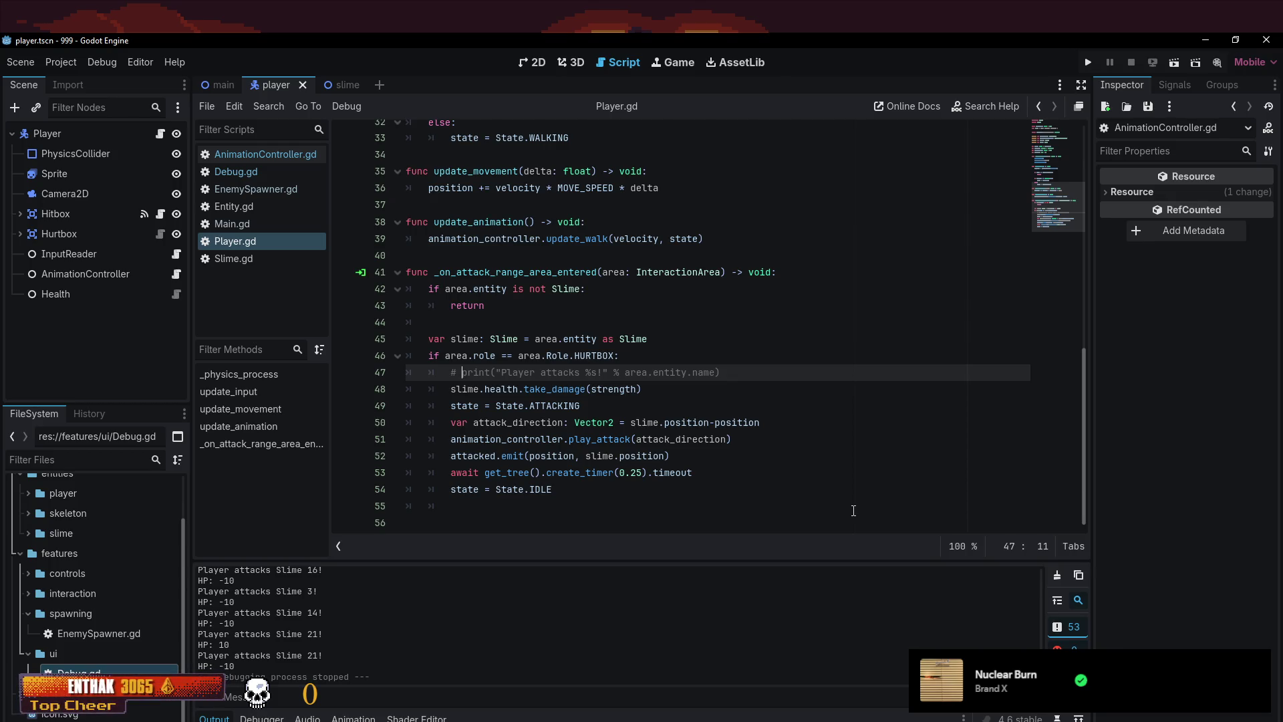
Insert blank lines after the ATTACKING state, play_attack and attacked.emit lines, then save
key(Down)
key(Down)
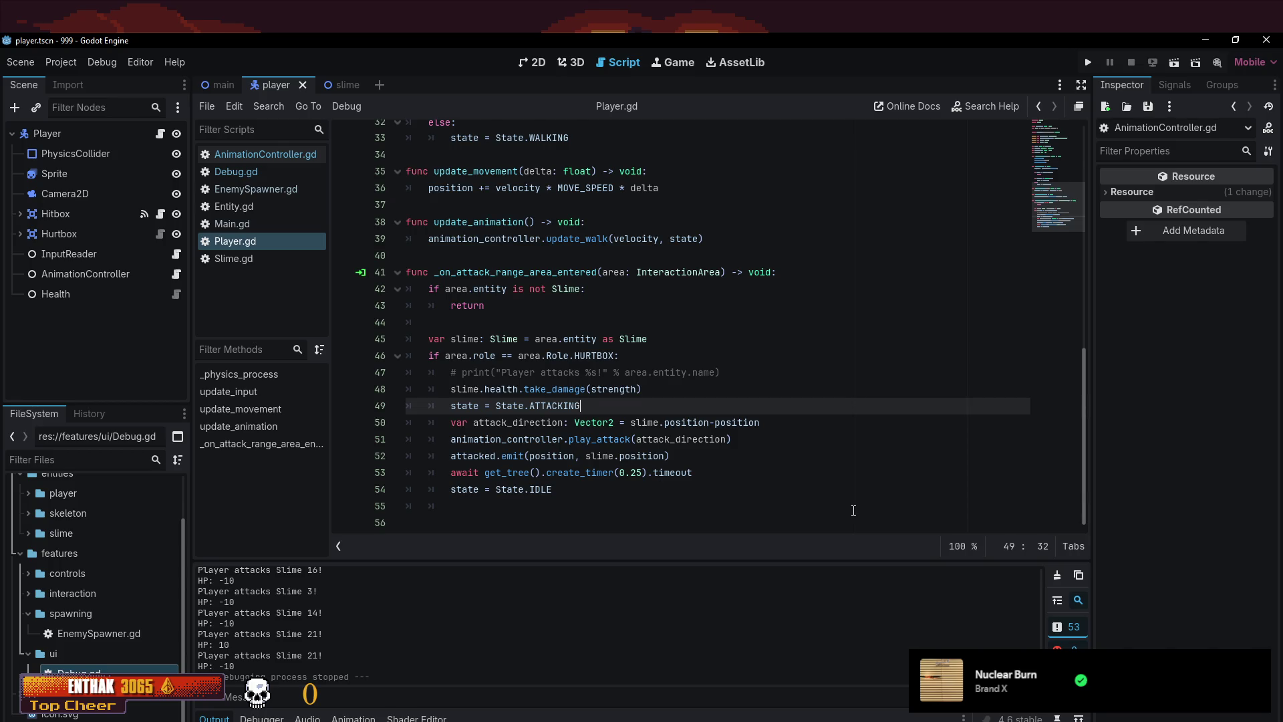
key(Return)
key(Down)
key(Down)
key(End)
key(Return)
key(Down)
key(Down)
key(Down)
key(Up)
key(Up)
key(Up)
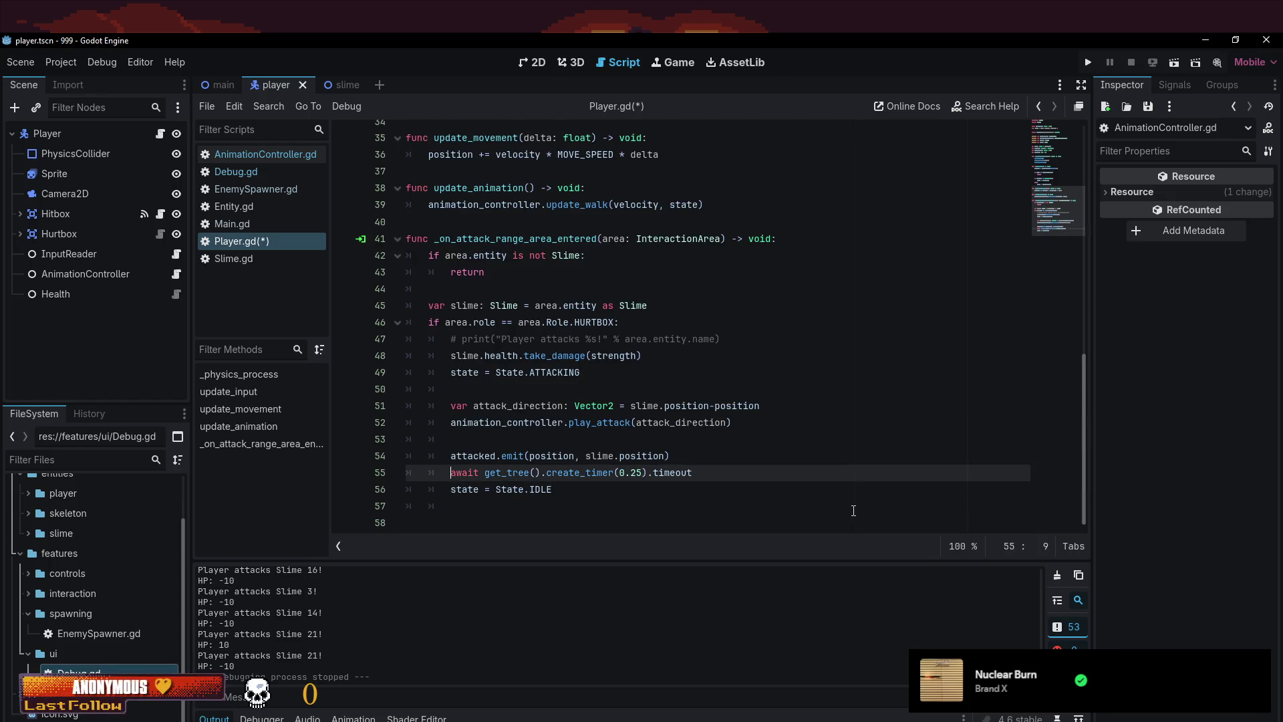
key(End)
key(Return)
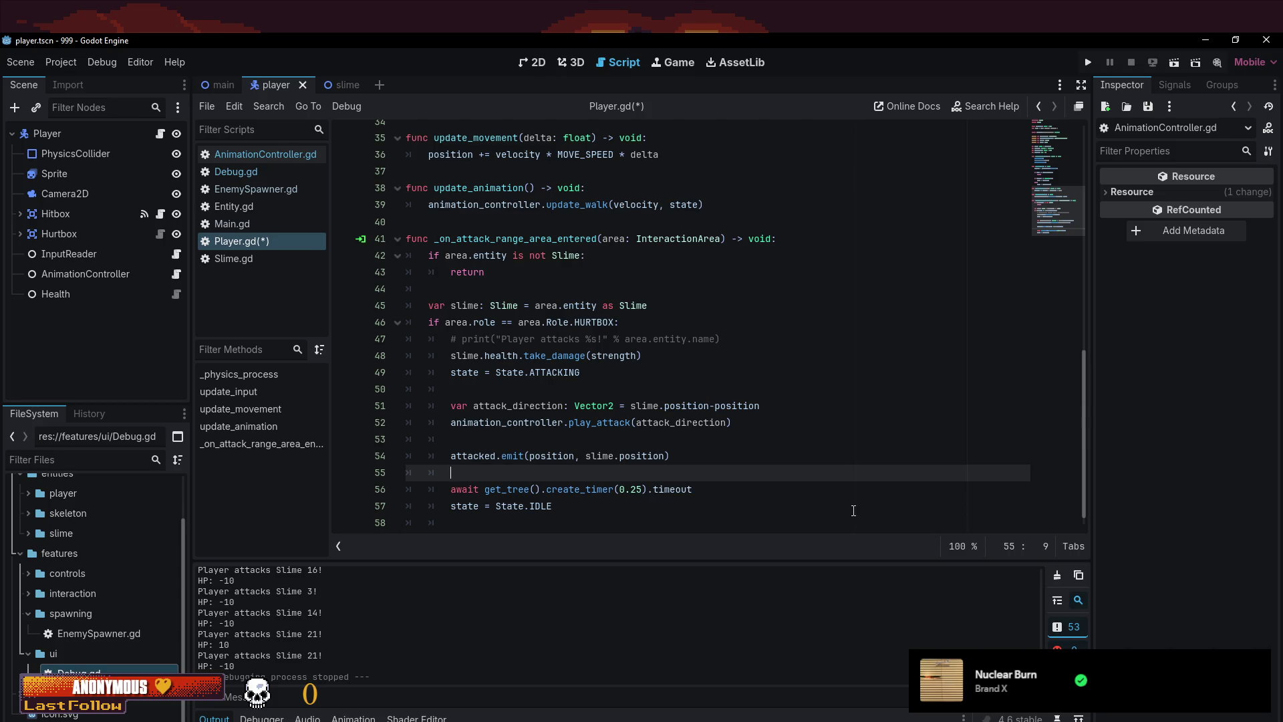
key(Down)
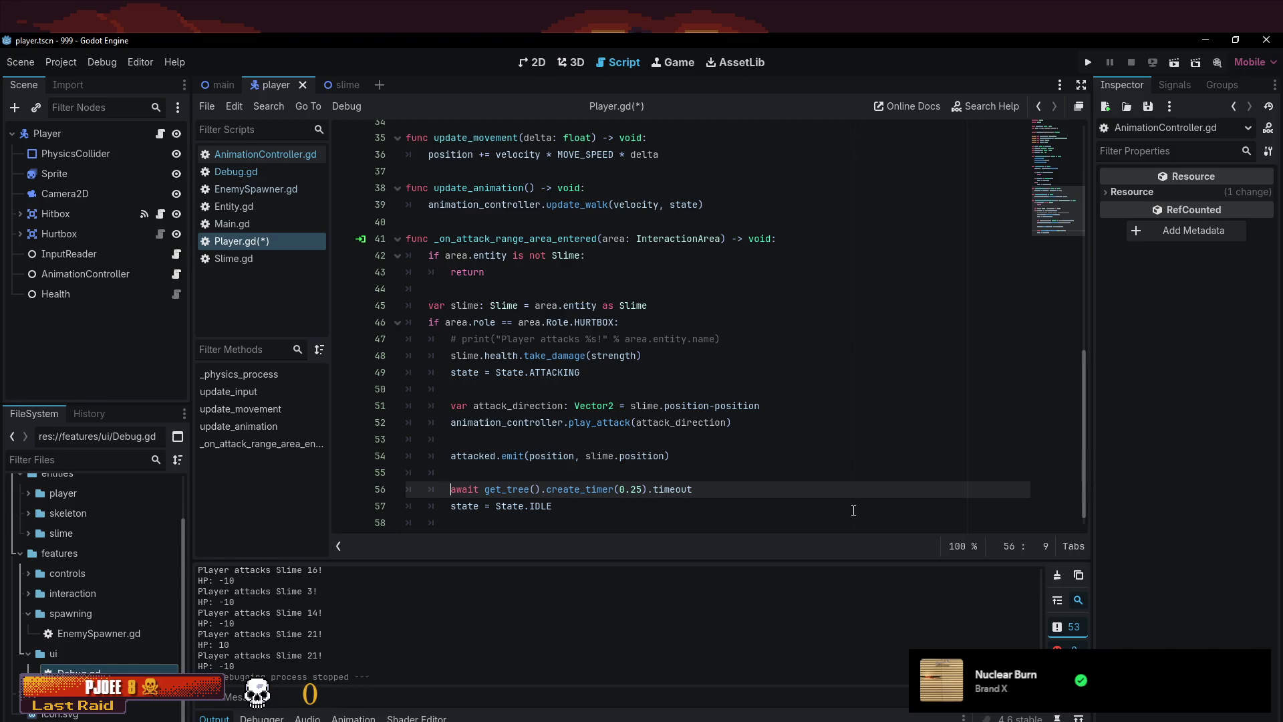
click(752, 494)
key(ctrl+s)
click(574, 489)
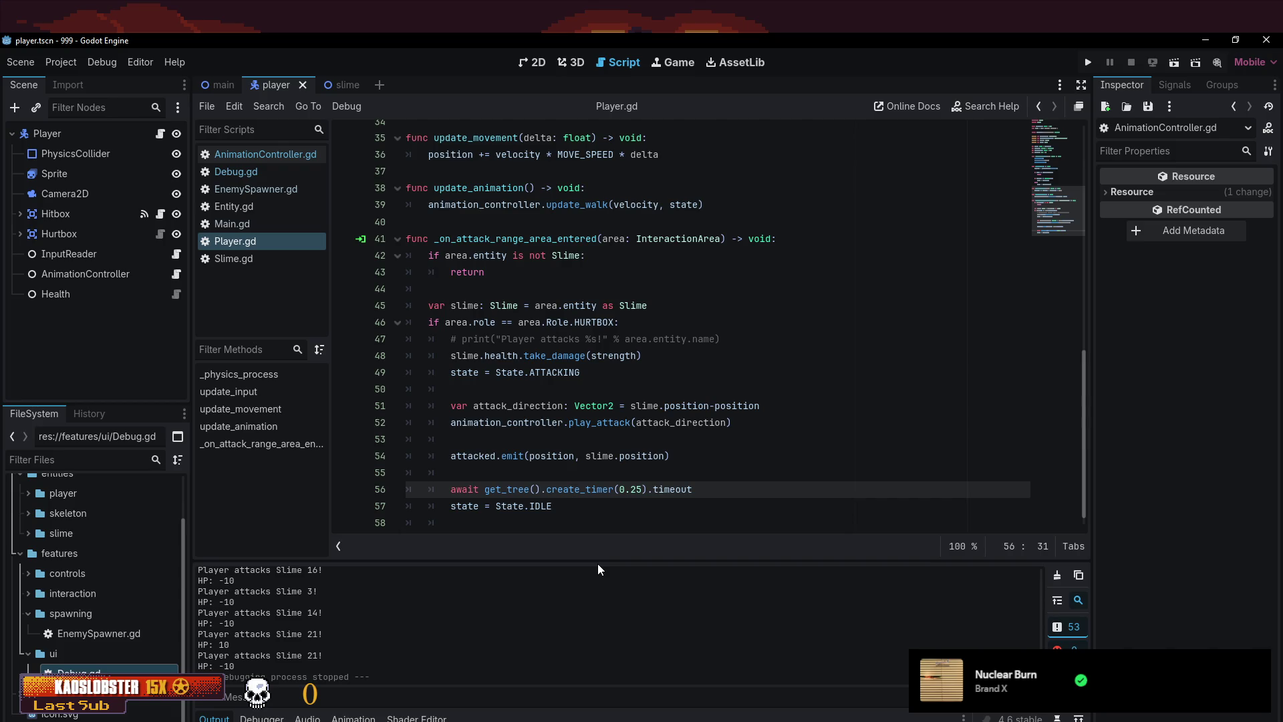
scroll(742, 331, up, 10)
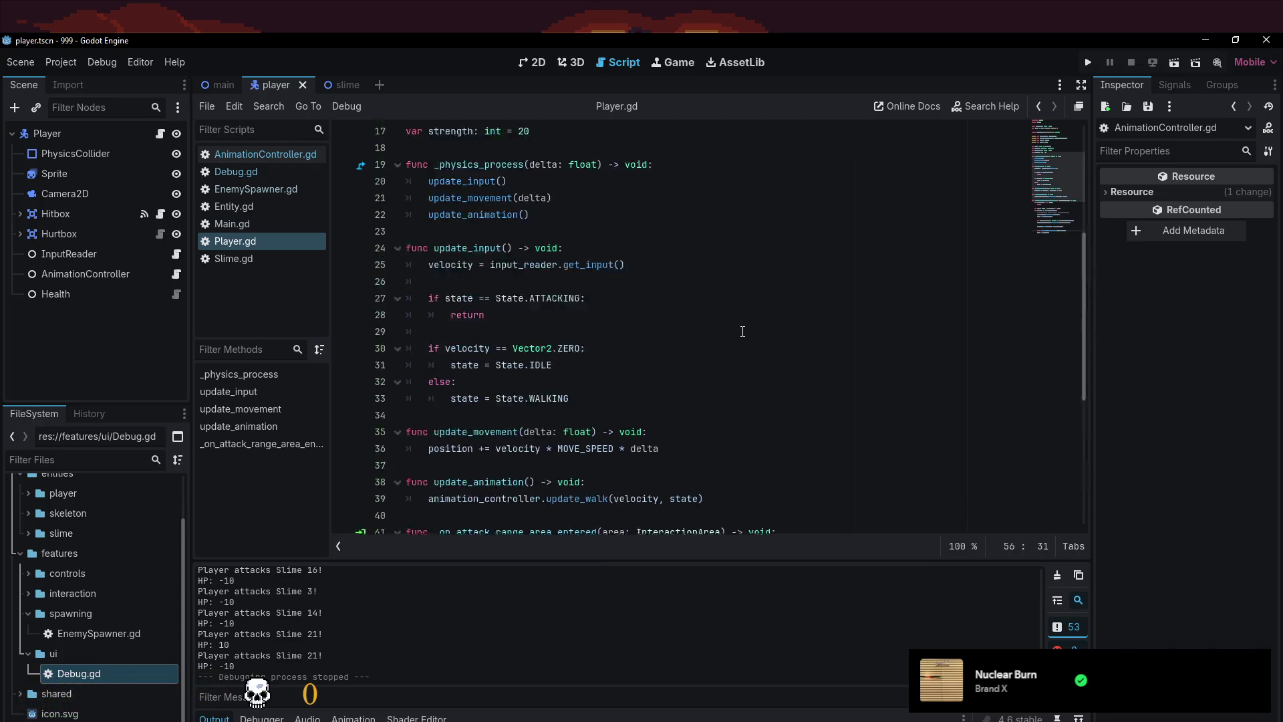
Add 'var attack_timer: Timer' below the strength variable and save
click(666, 329)
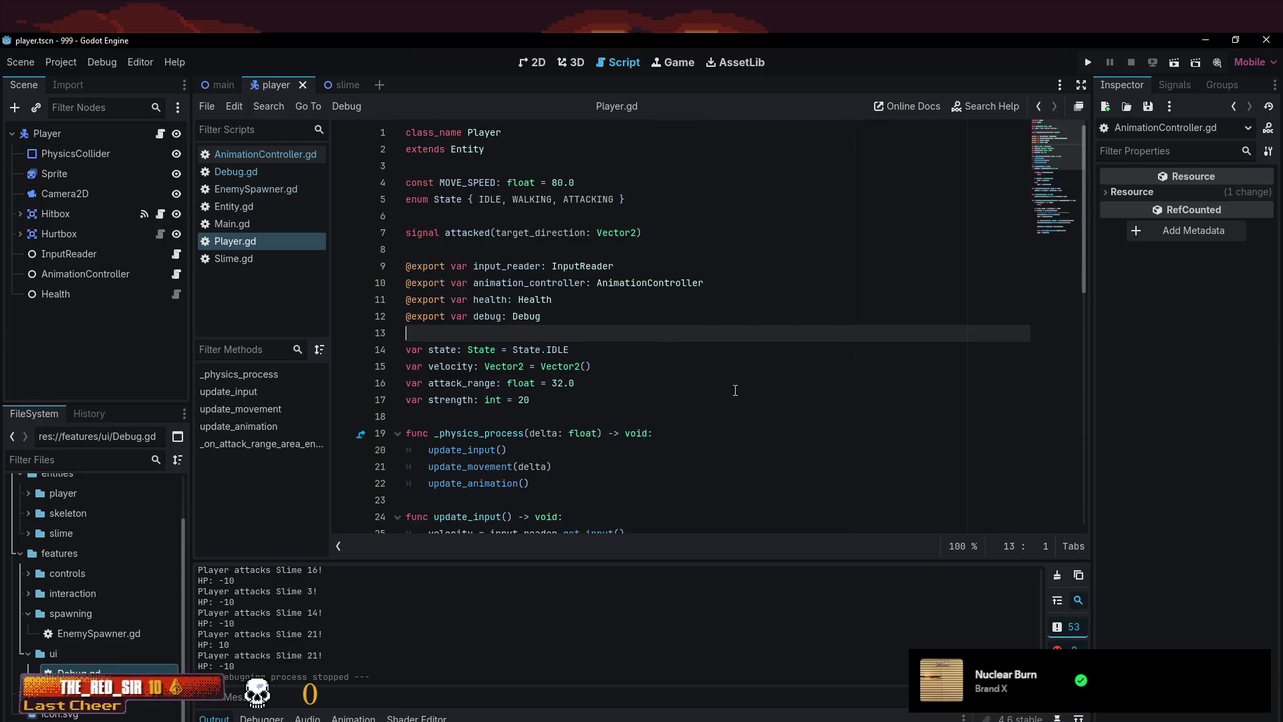
key(Down)
key(Down)
key(Down)
key(End)
key(Return)
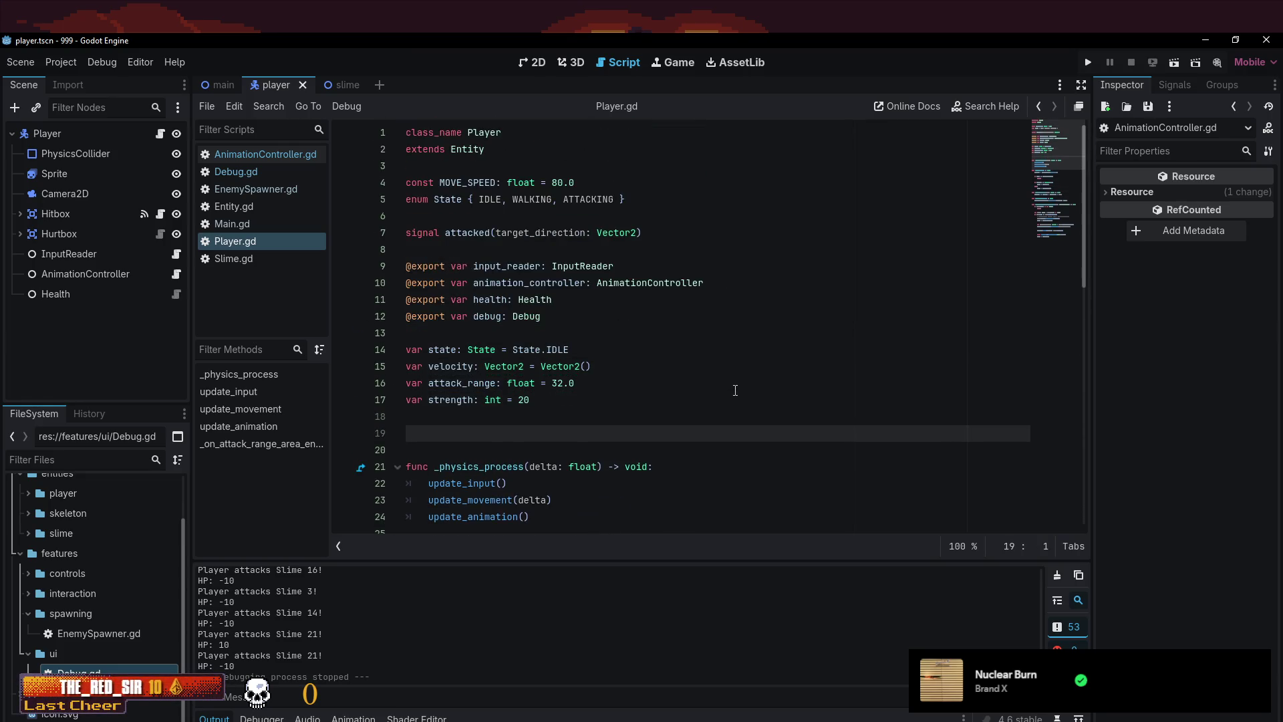
text(var attack_tim)
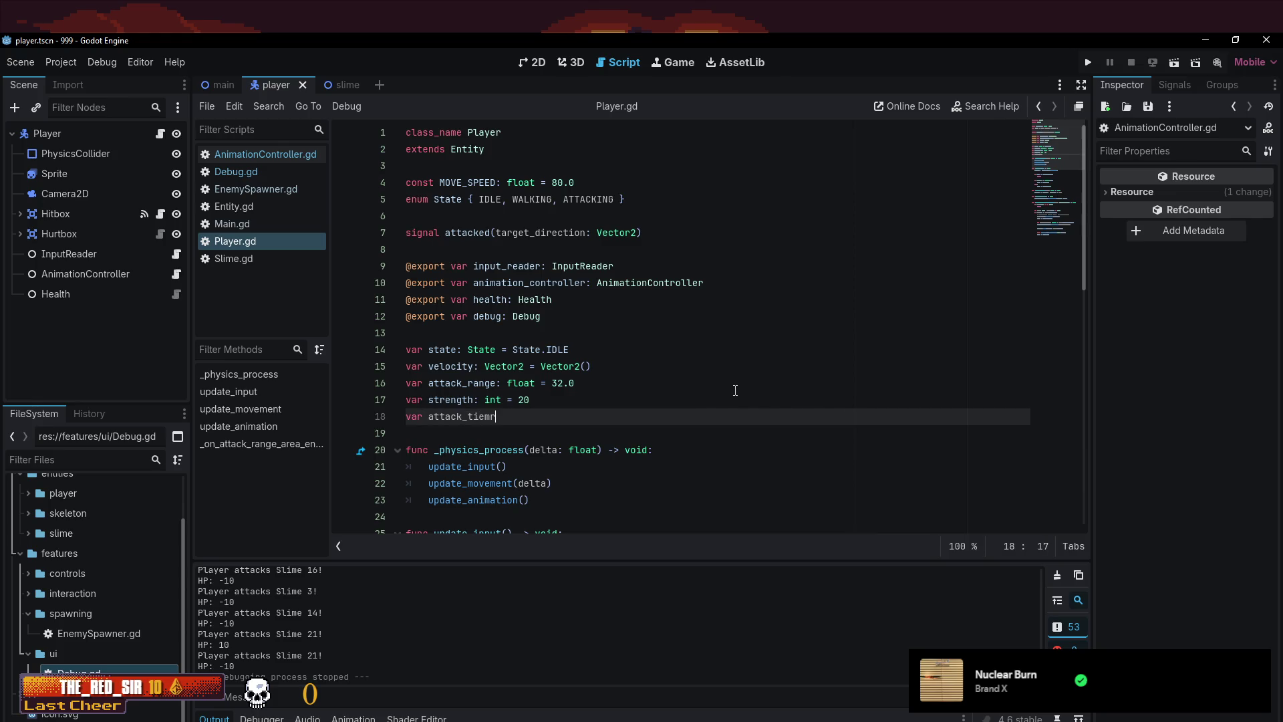
text(er)
text(: Time)
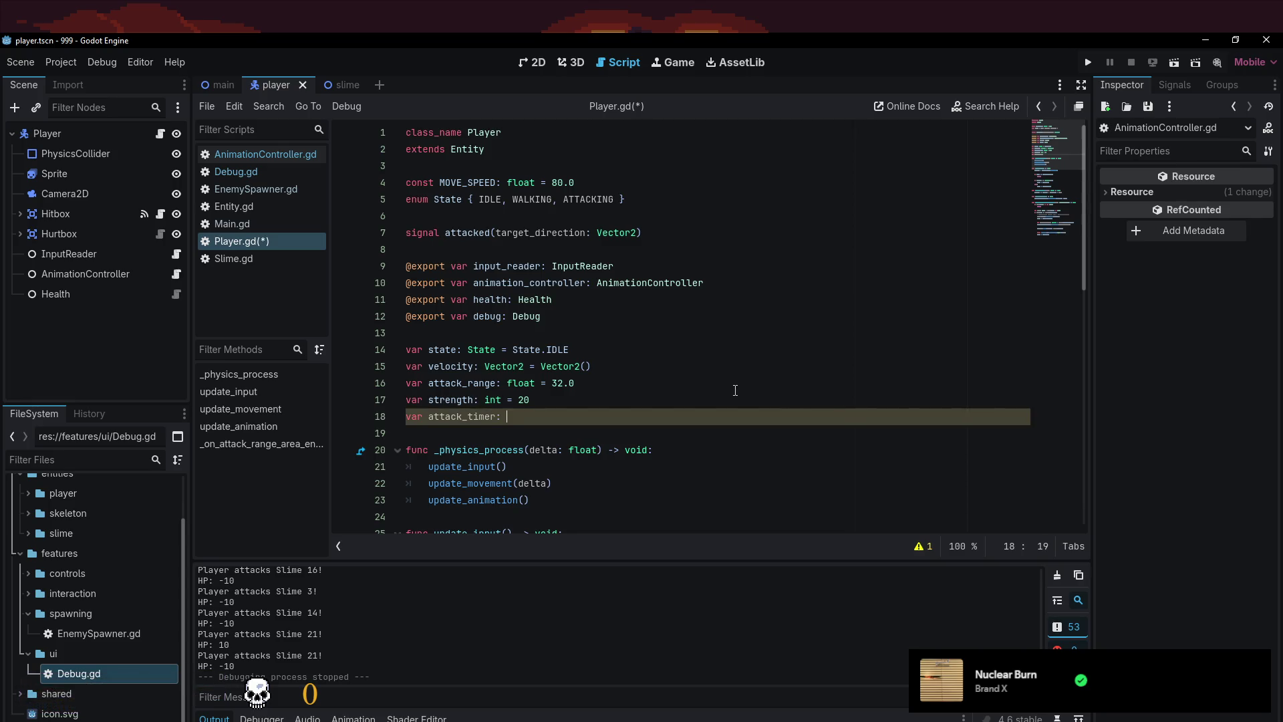
text(r)
key(Escape)
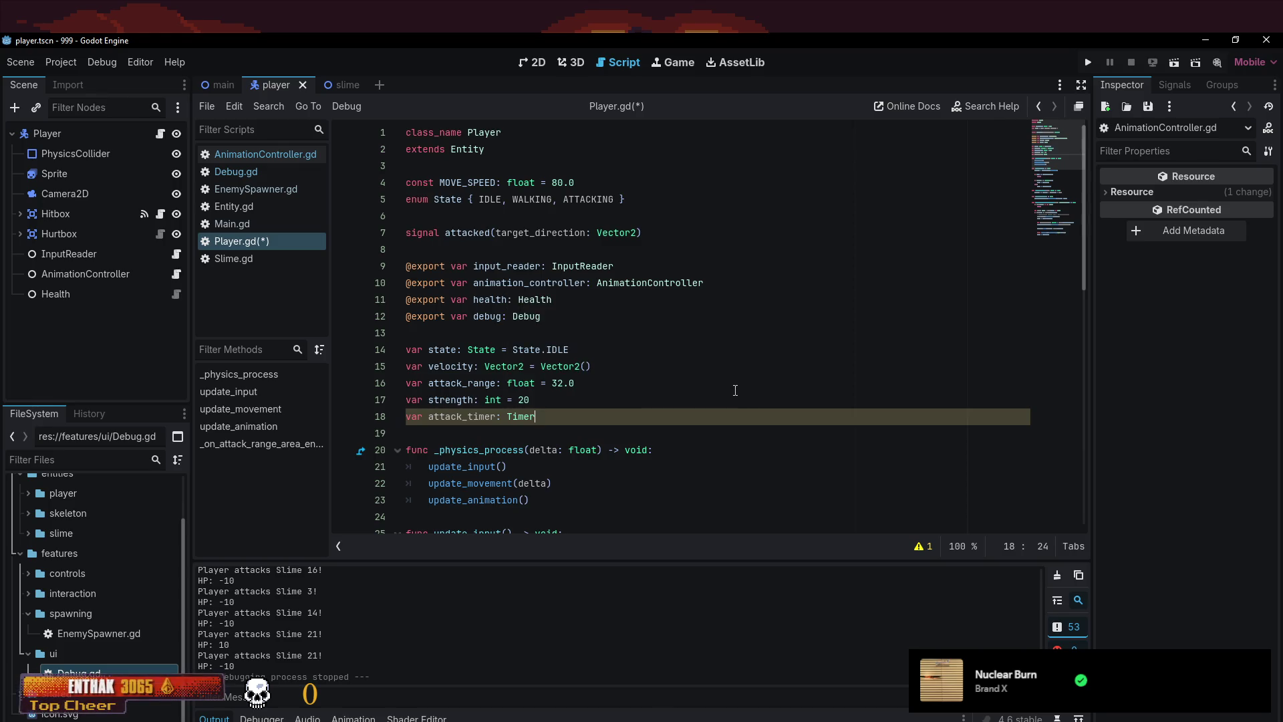
key(ctrl+s)
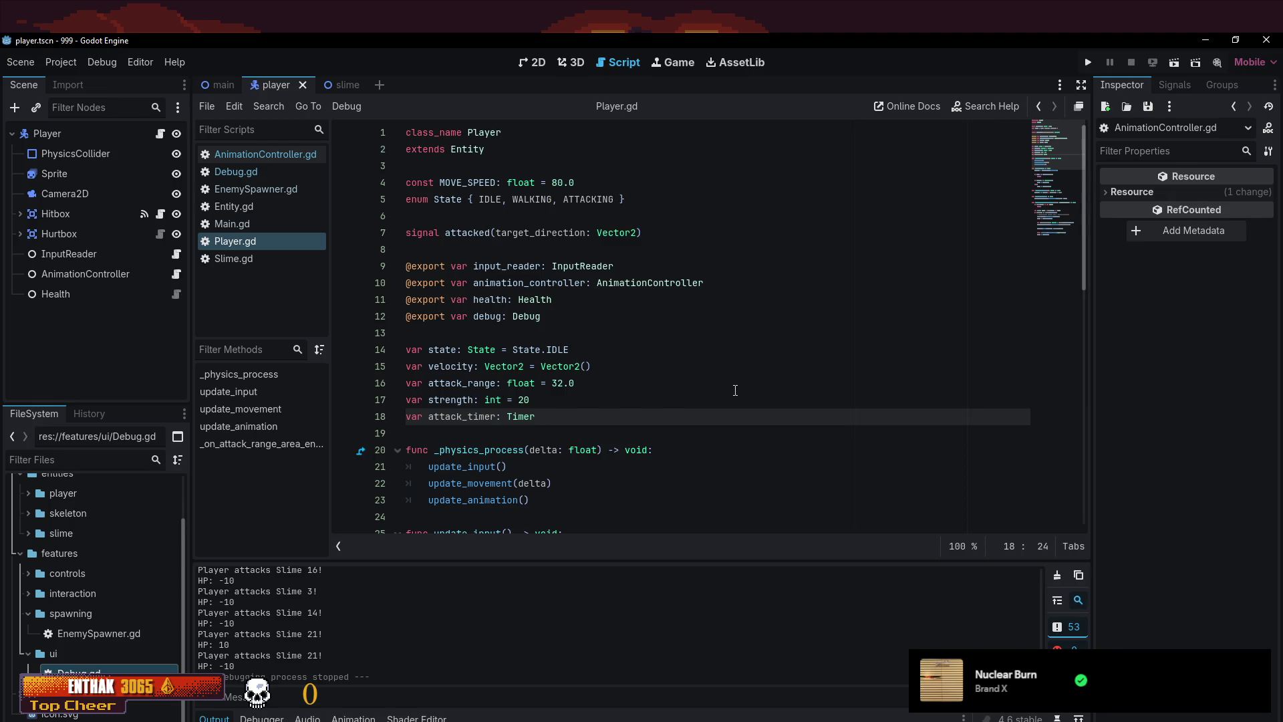
Move to the attack-range handler, placing the caret on the blank line above the slime variable
scroll(735, 390, down, 3)
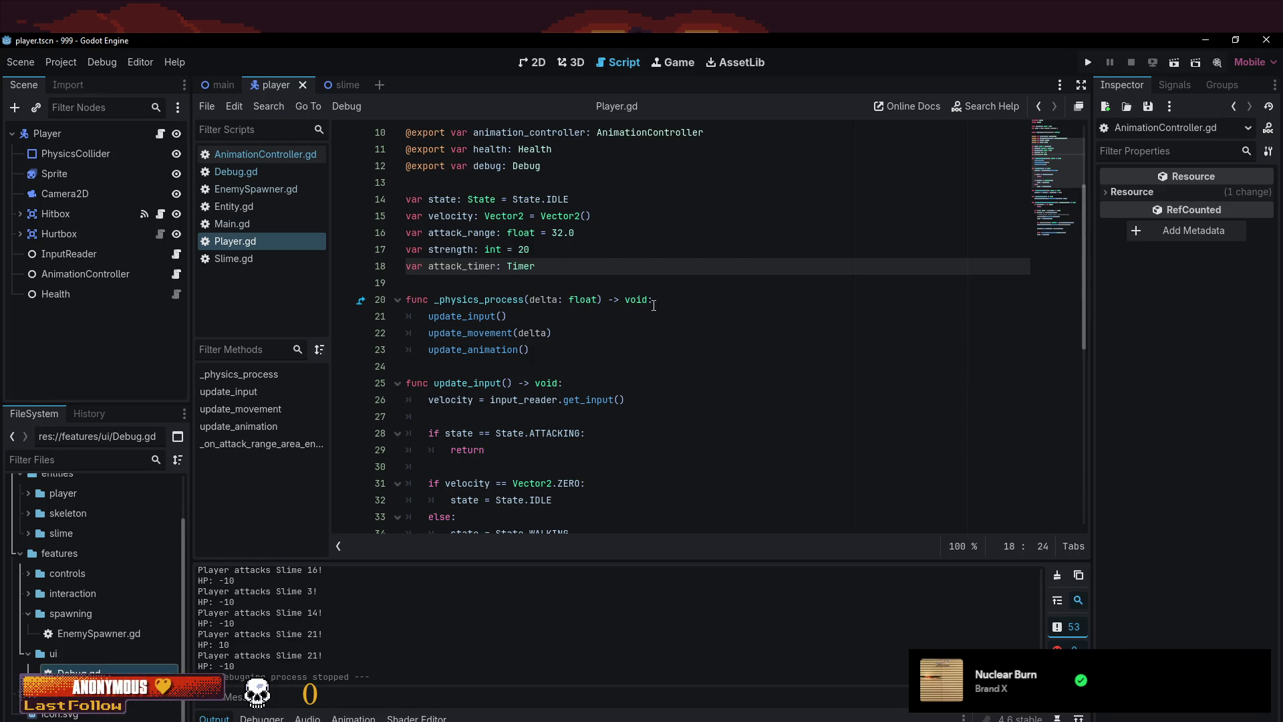
scroll(654, 306, down, 8)
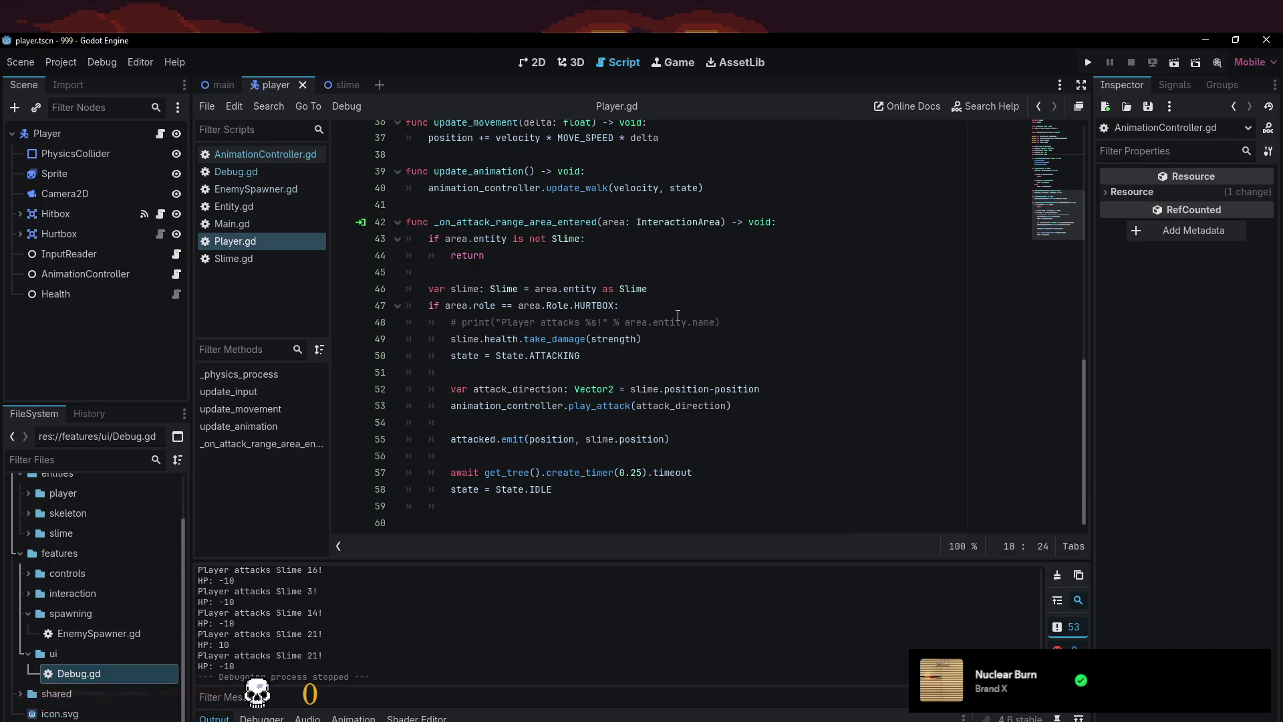
click(578, 419)
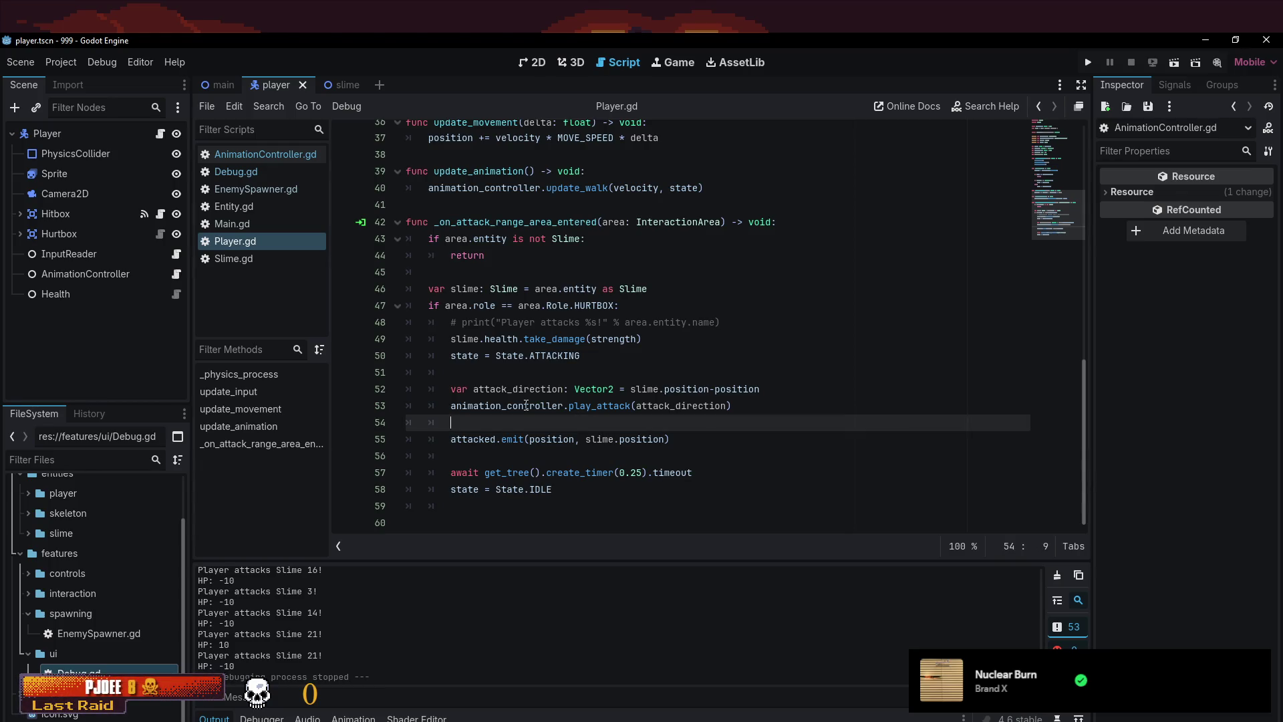
click(704, 351)
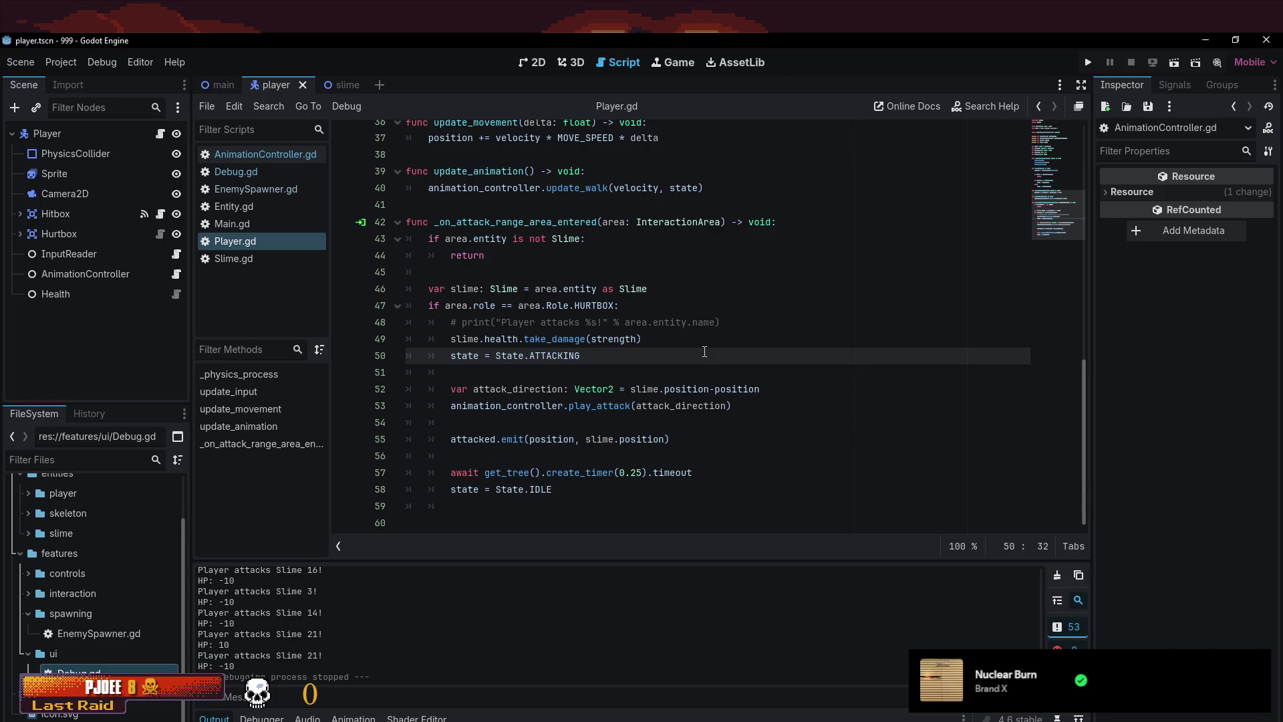
key(Up)
key(Up)
key(Up)
key(End)
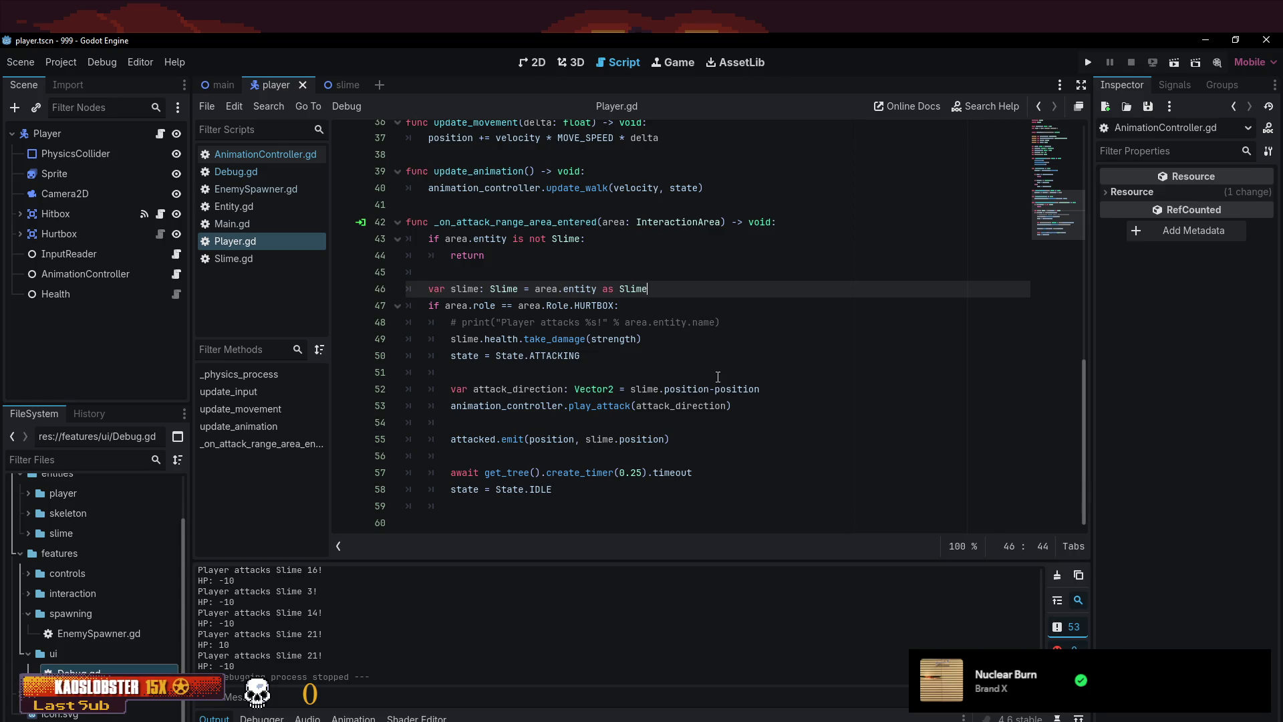
key(Up)
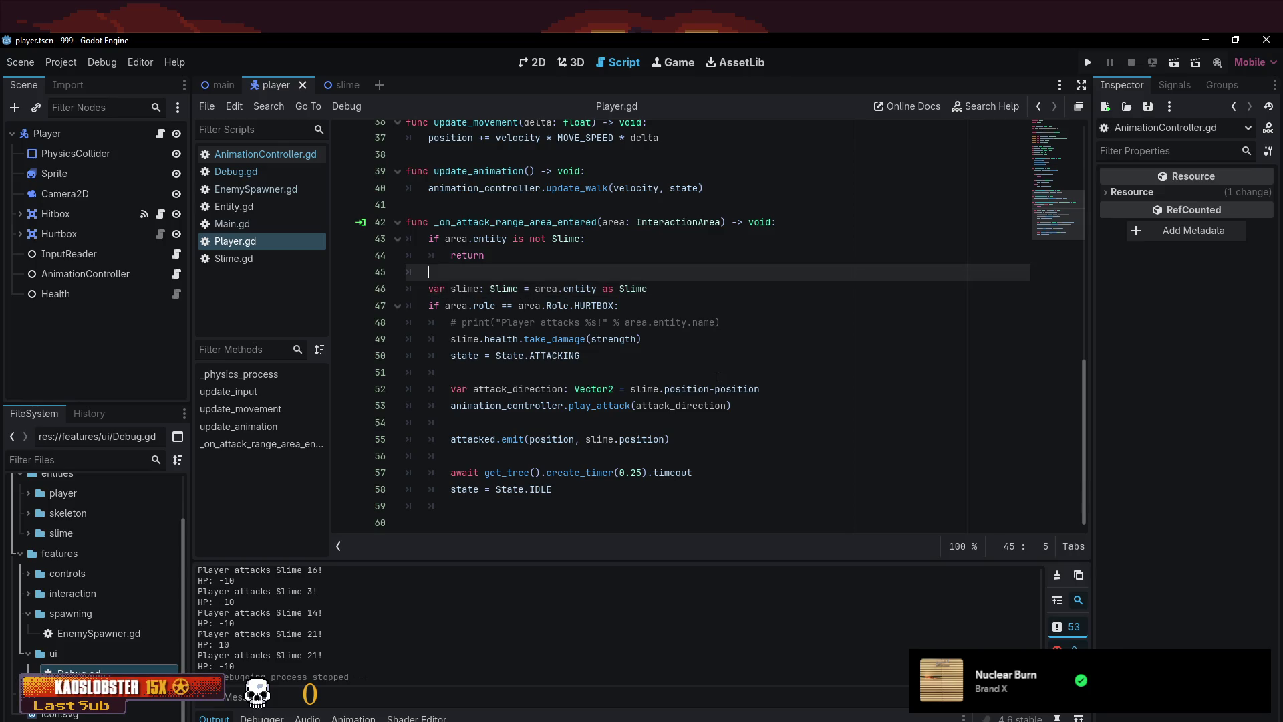
key(Up)
key(Up)
key(End)
key(Home)
key(Return)
key(Return)
key(Up)
key(Up)
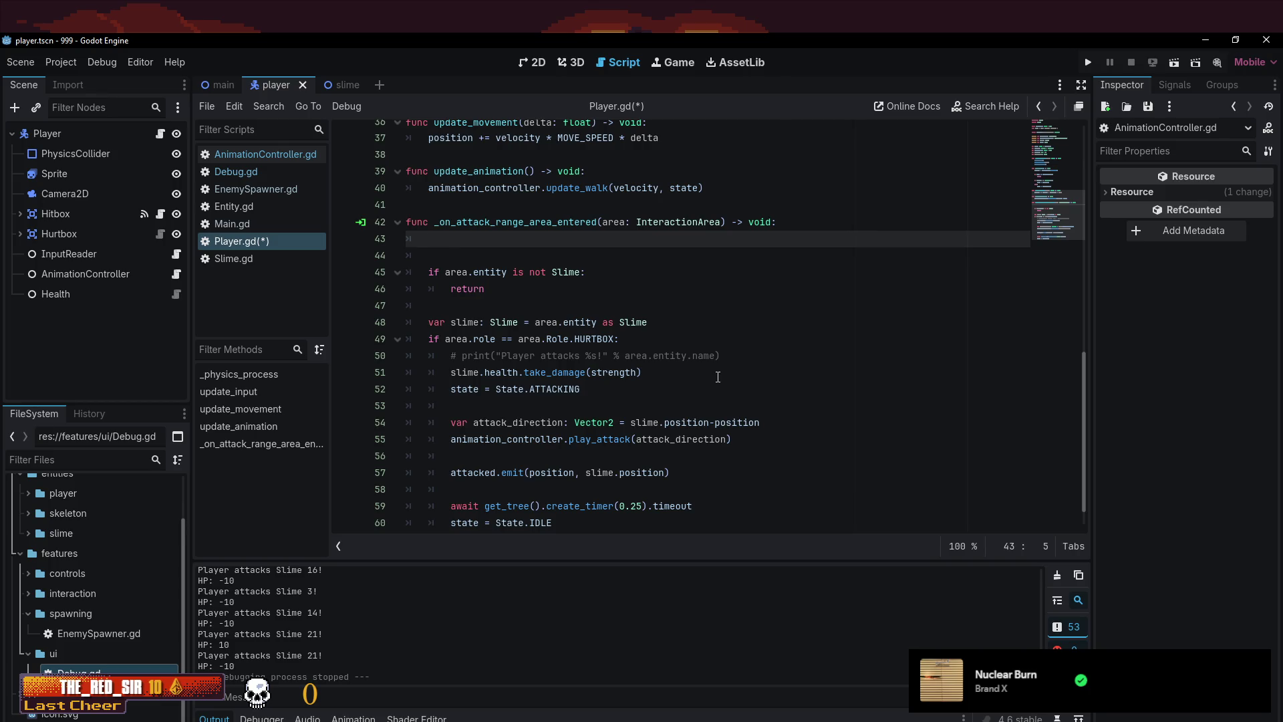
text(if a)
text(ttack)
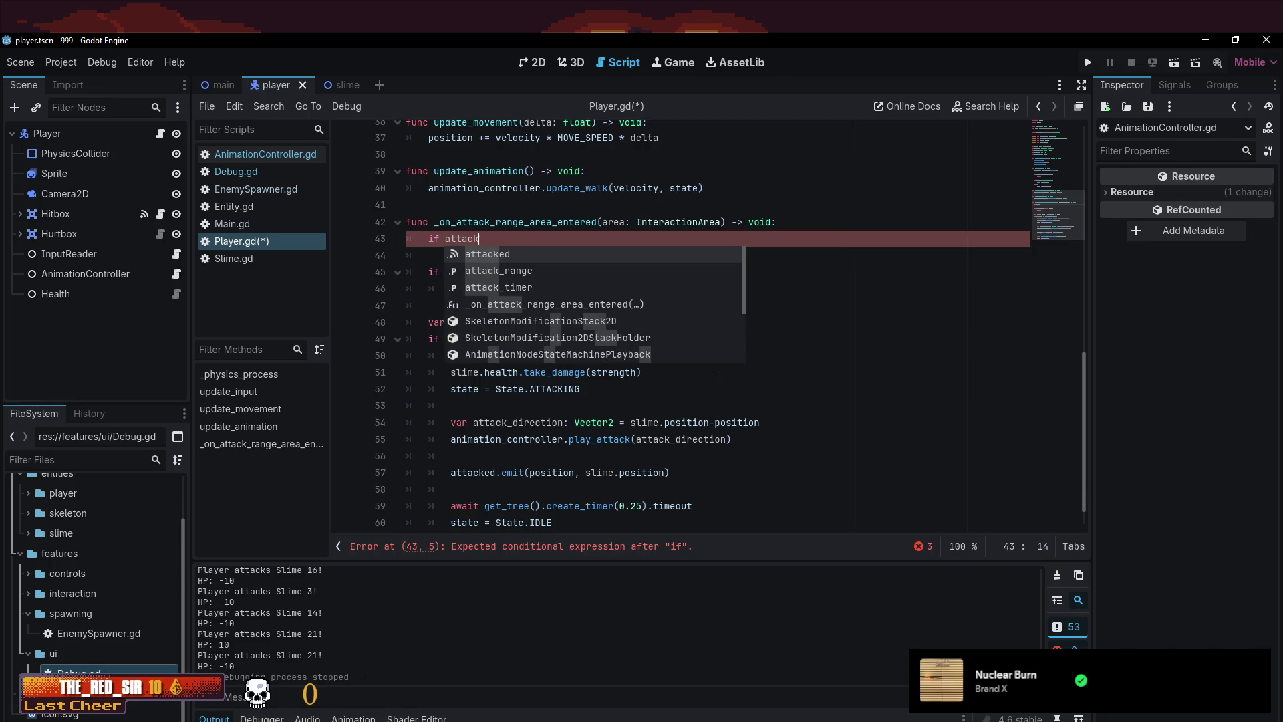
key(Down)
key(Down)
key(Return)
text(.)
key(Down)
key(Down)
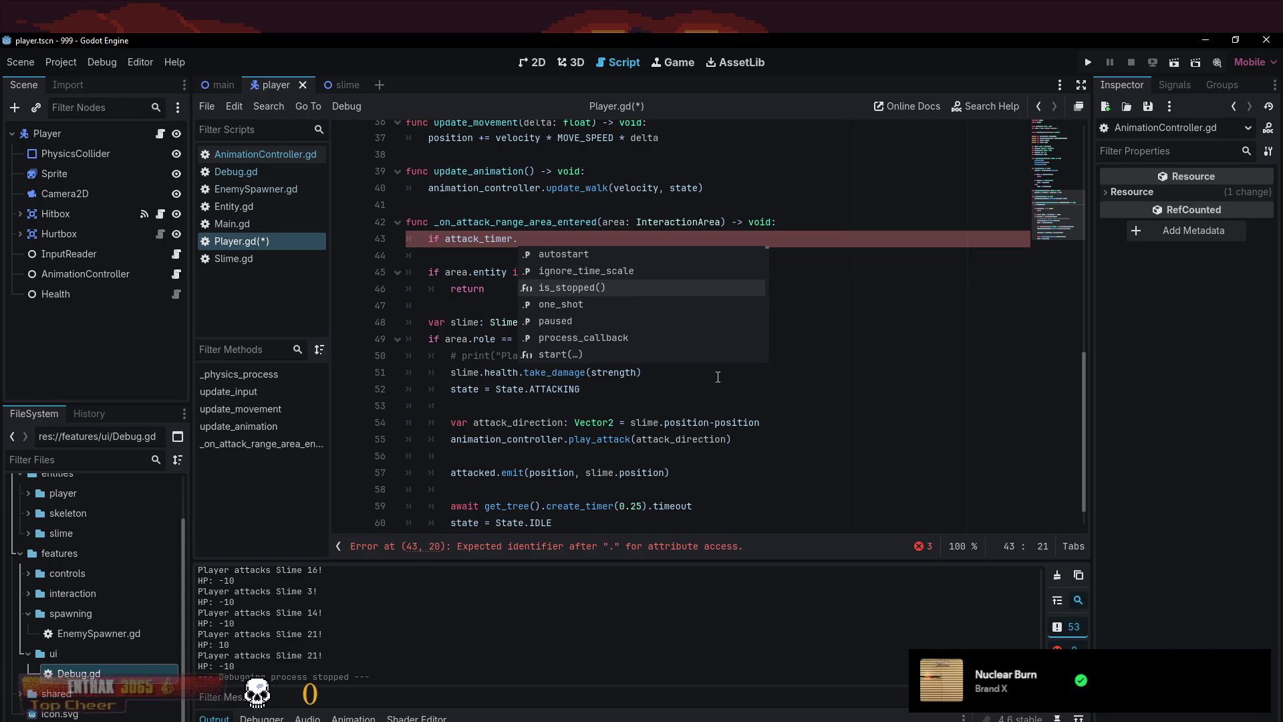
key(Down)
key(Down)
key(Down)
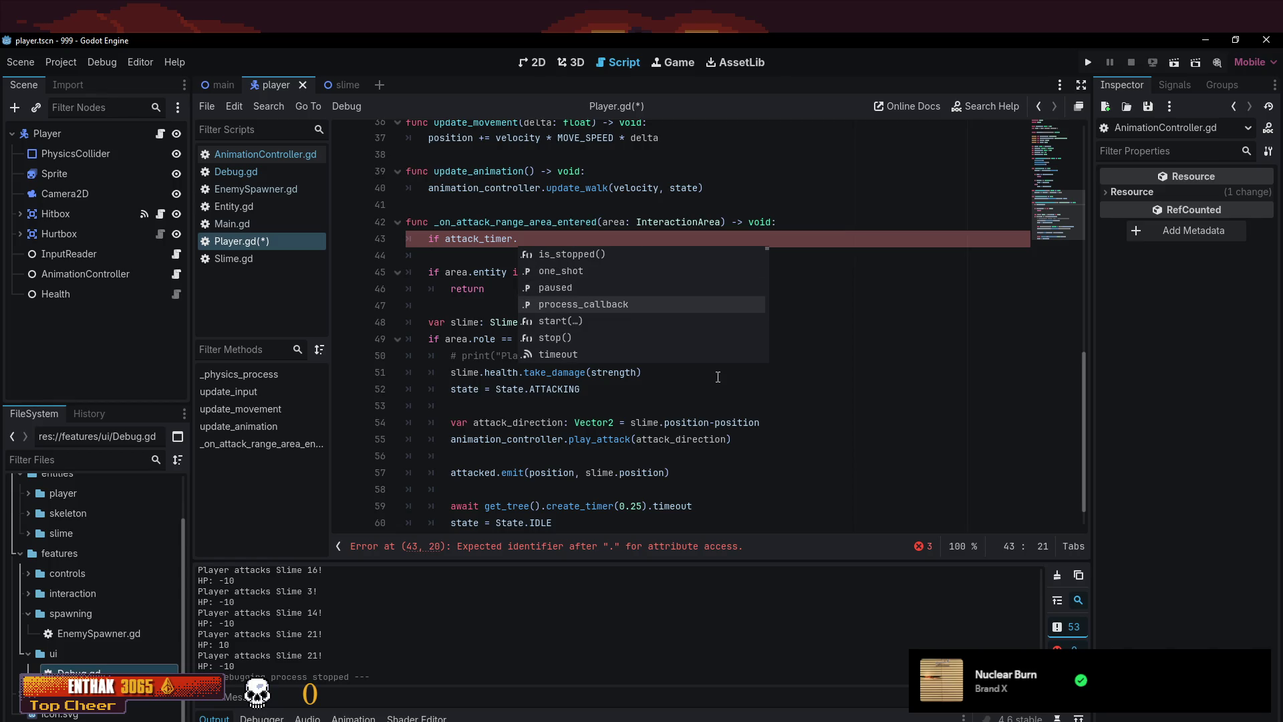
text(time)
key(Return)
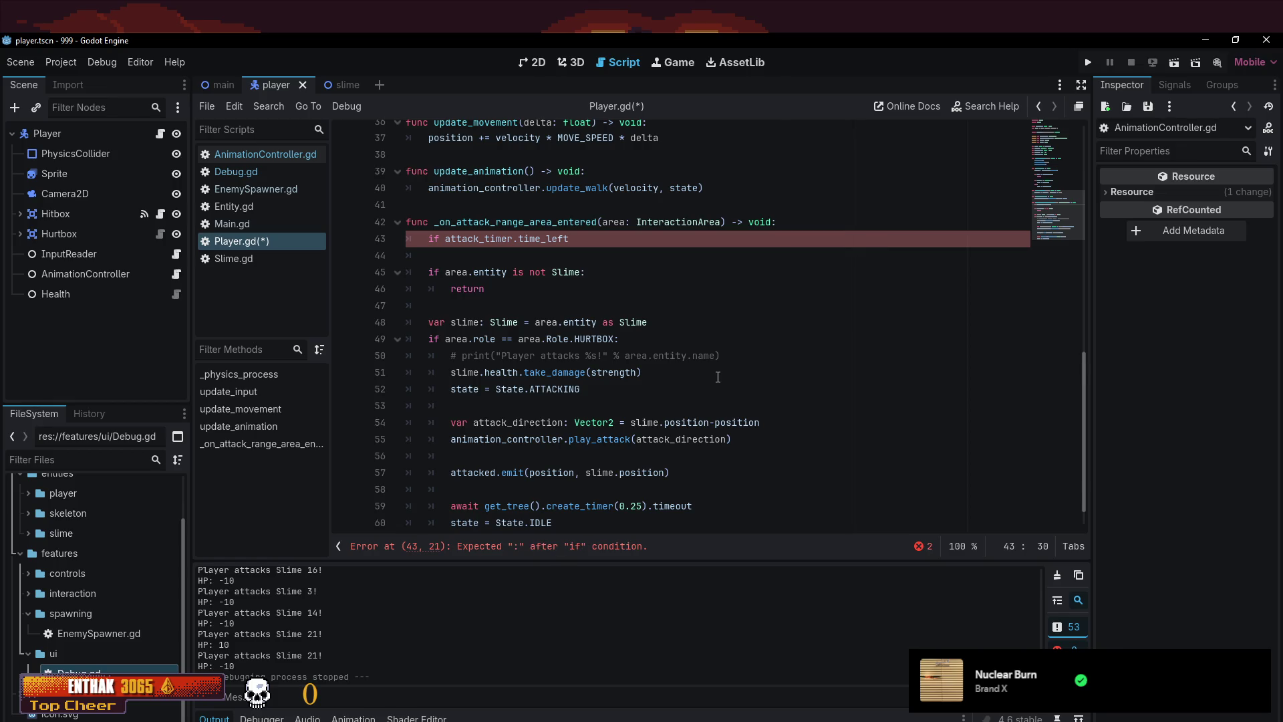
key(BackSpace)
text(0:)
key(Return)
text(return)
key(ctrl+s)
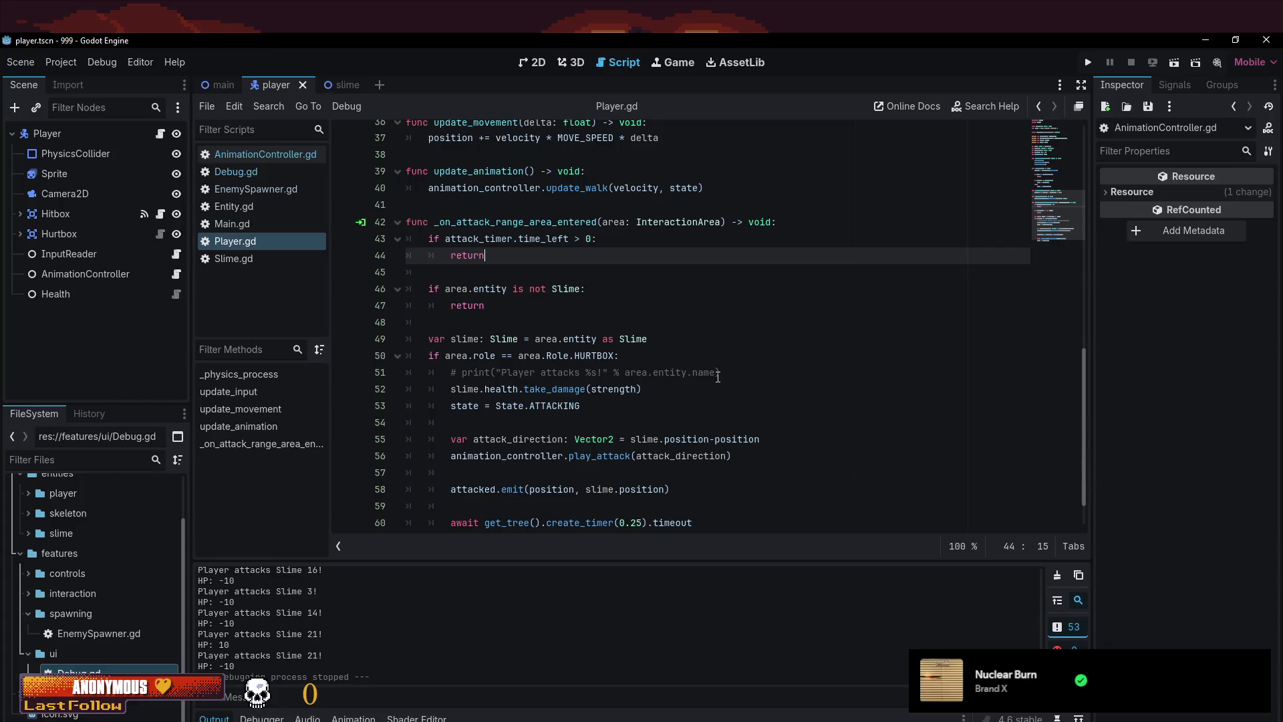
key(Down)
key(Down)
key(Down)
key(Up)
key(Up)
key(Up)
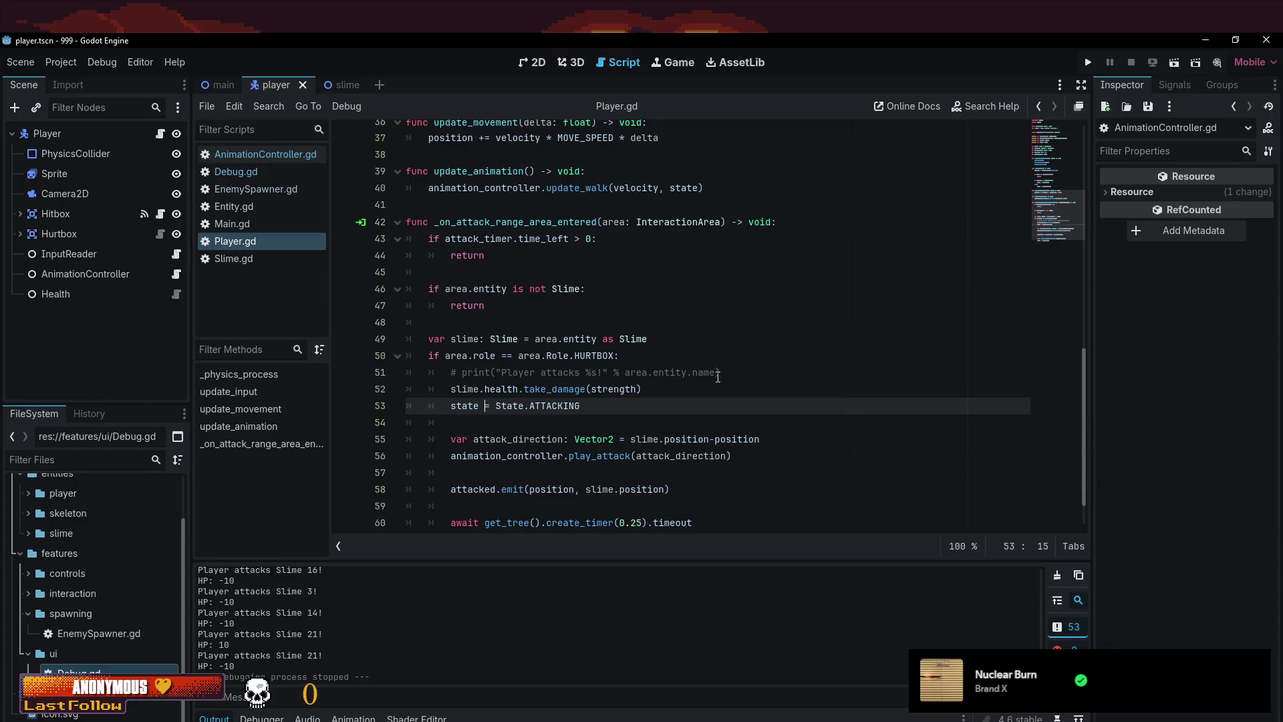
key(Up)
key(Up)
key(Up)
key(Down)
key(Down)
key(Down)
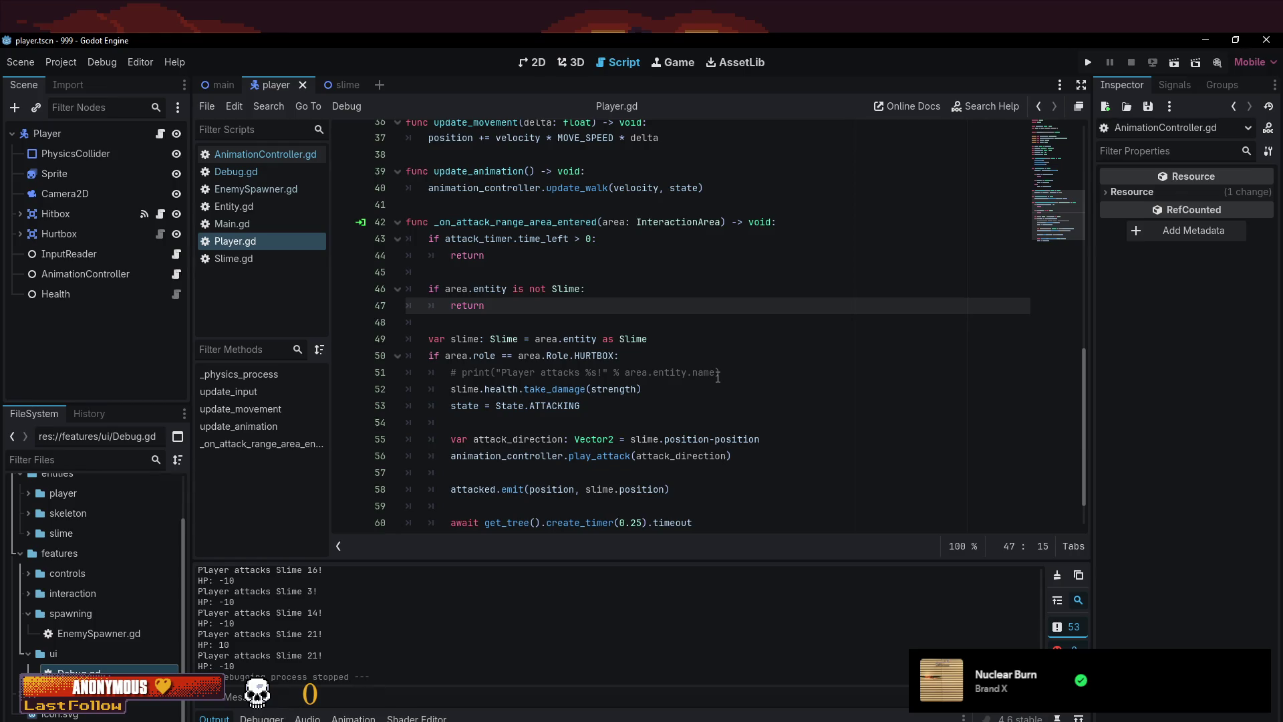
key(Up)
key(Up)
key(Up)
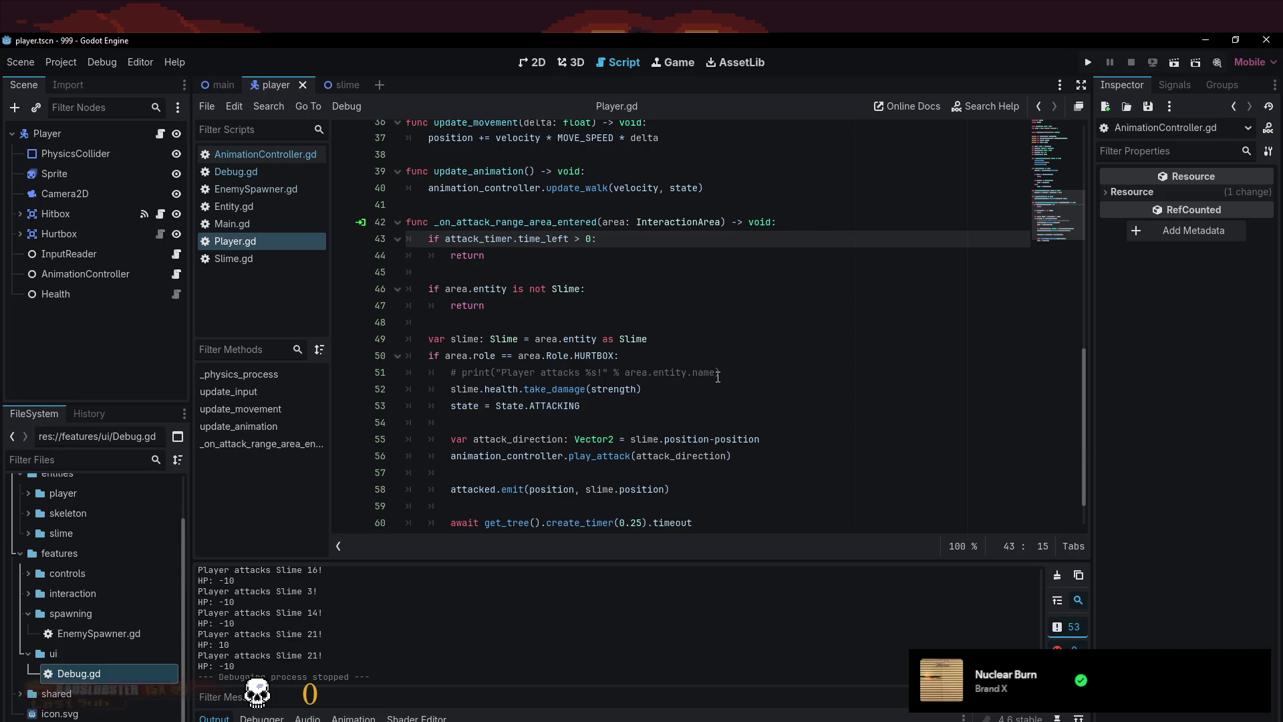
key(Up)
key(Down)
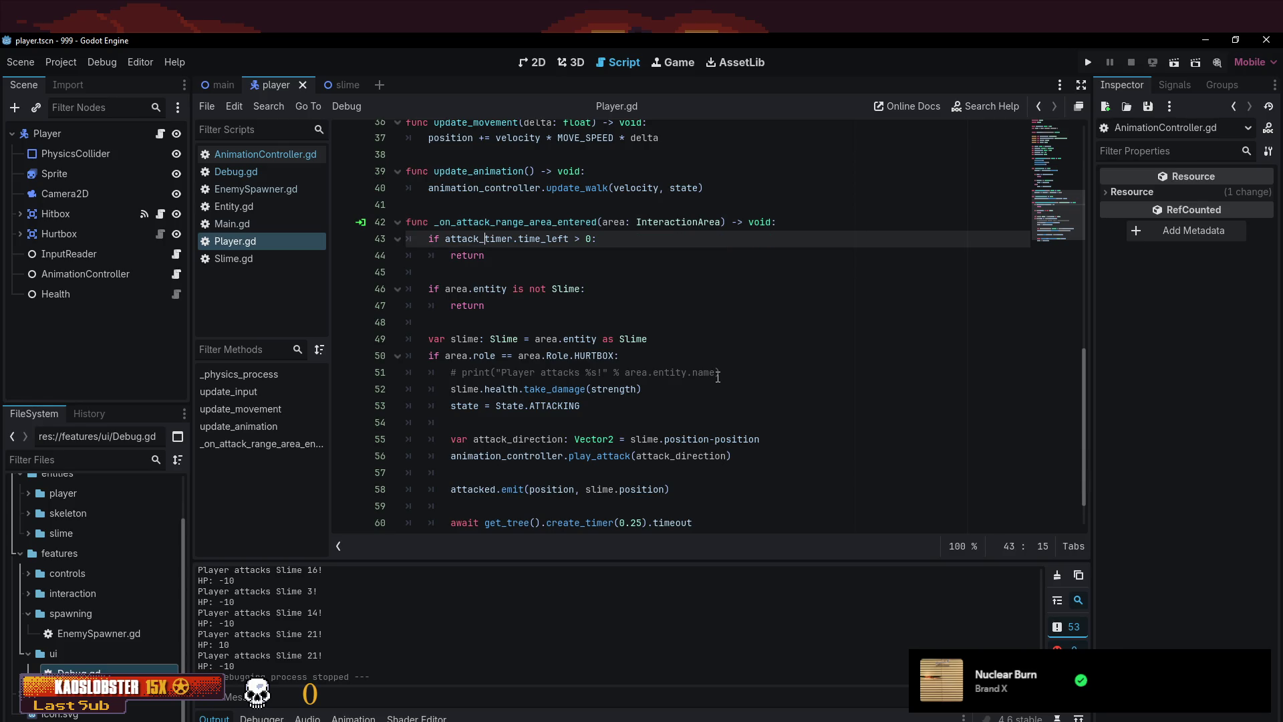
key(Down)
key(Down)
key(Down)
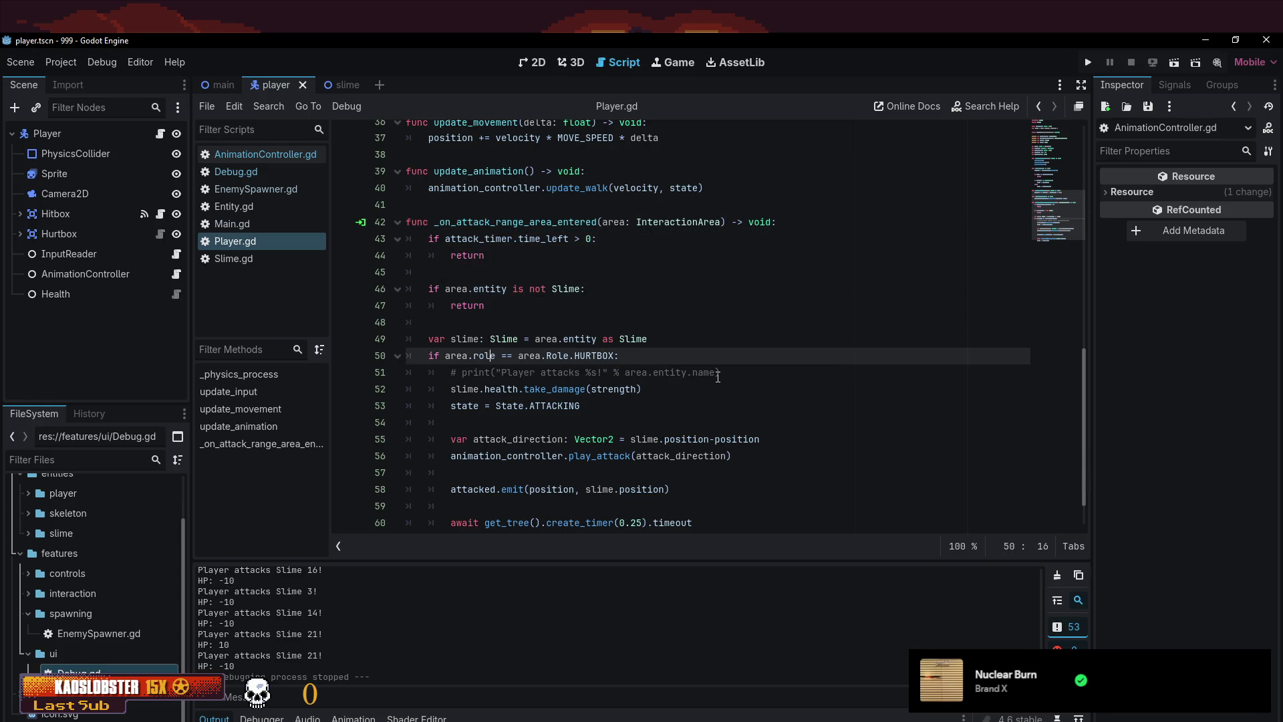
key(Up)
key(Up)
key(Up)
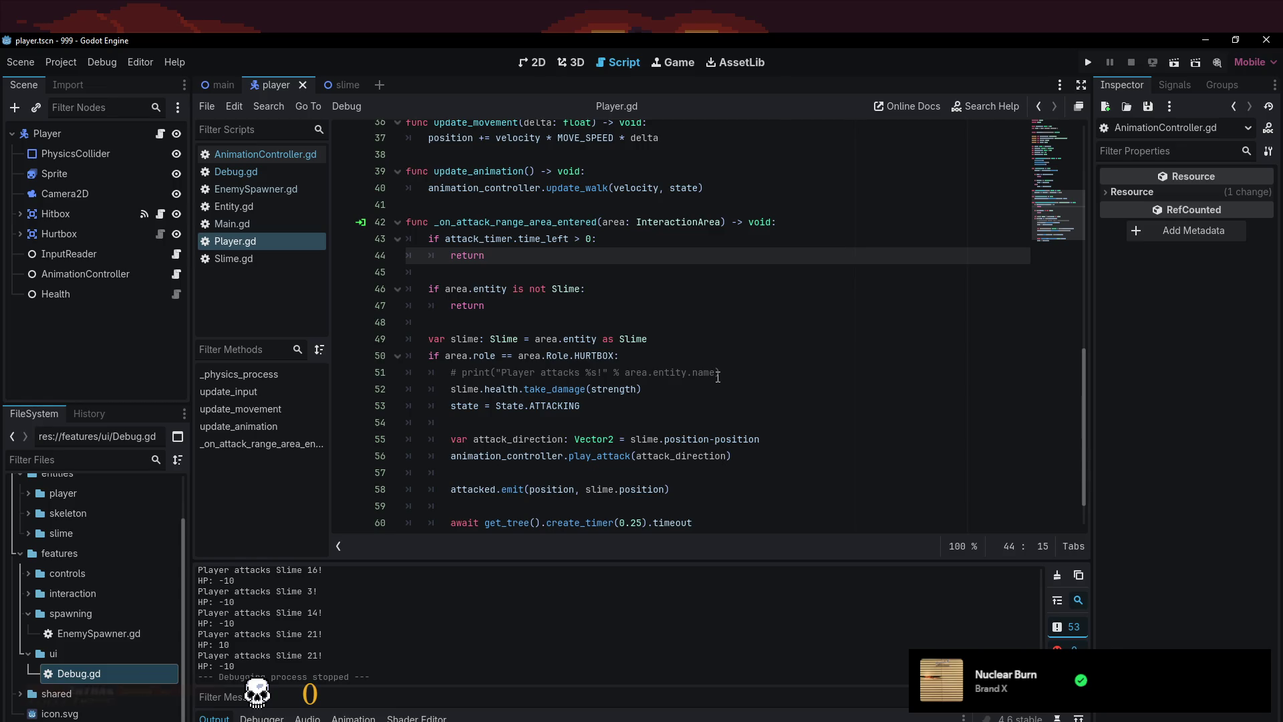
key(Down)
key(Down)
key(Down)
key(Down)
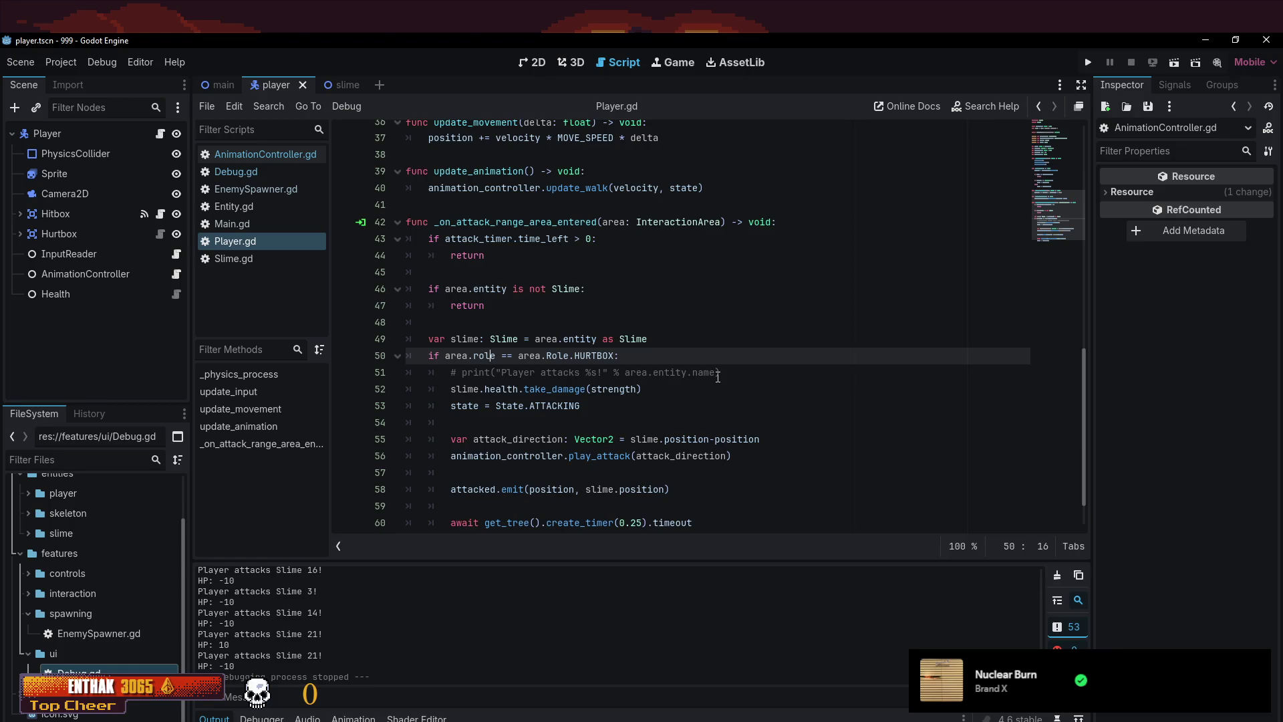
key(Down)
key(Down)
key(Down)
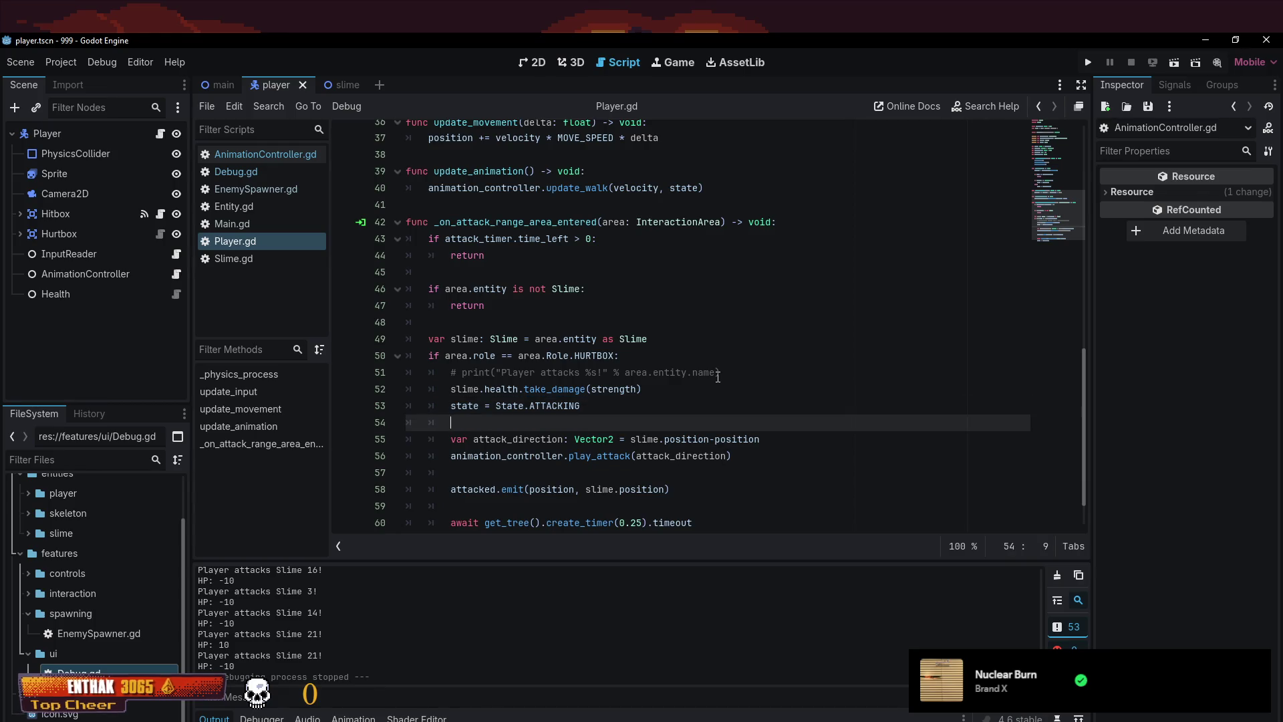
Add attack_timer.start(0.25) on a new line after attacked.emit
key(Down)
key(Down)
key(Down)
key(End)
key(Return)
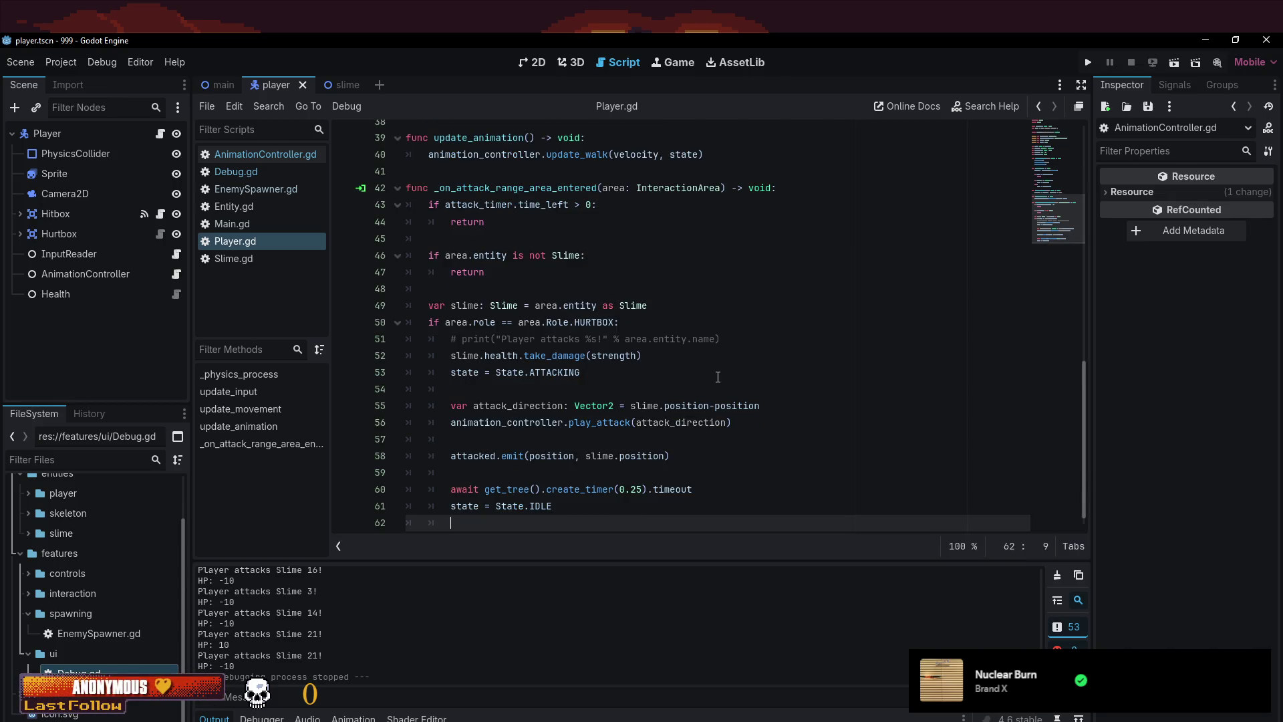
key(Up)
key(Up)
key(Up)
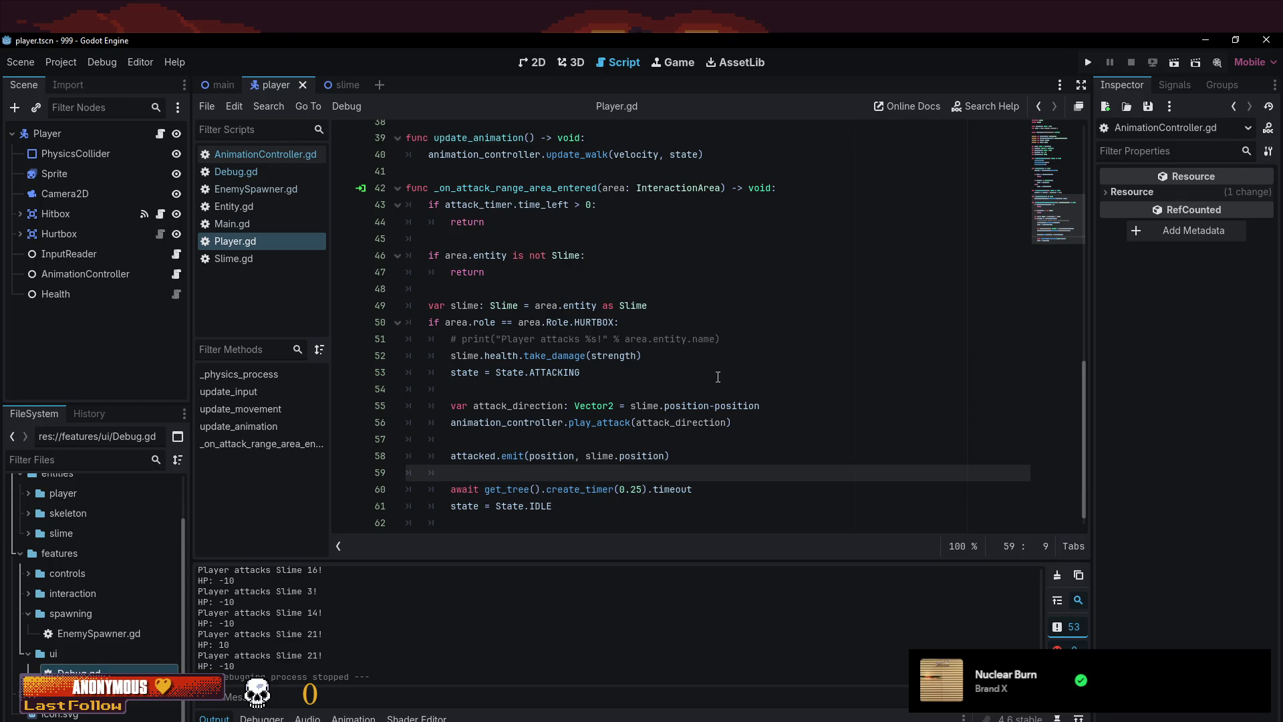
key(Down)
key(Home)
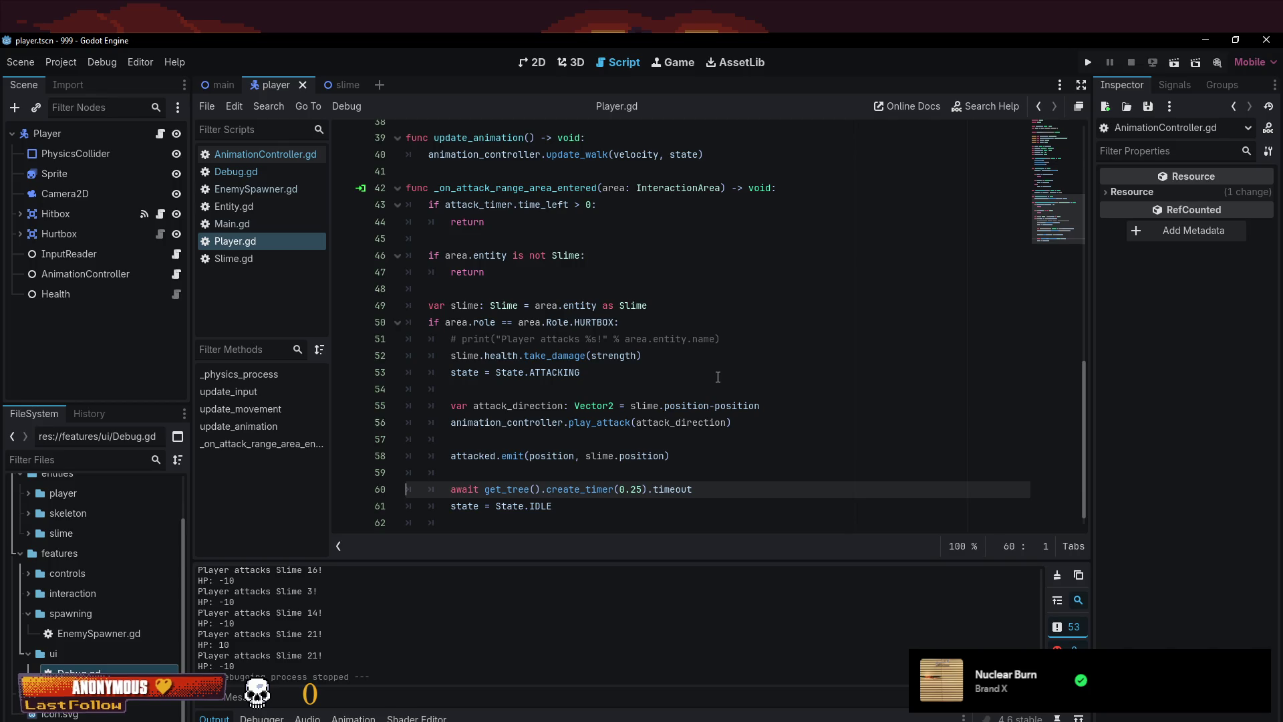
key(Up)
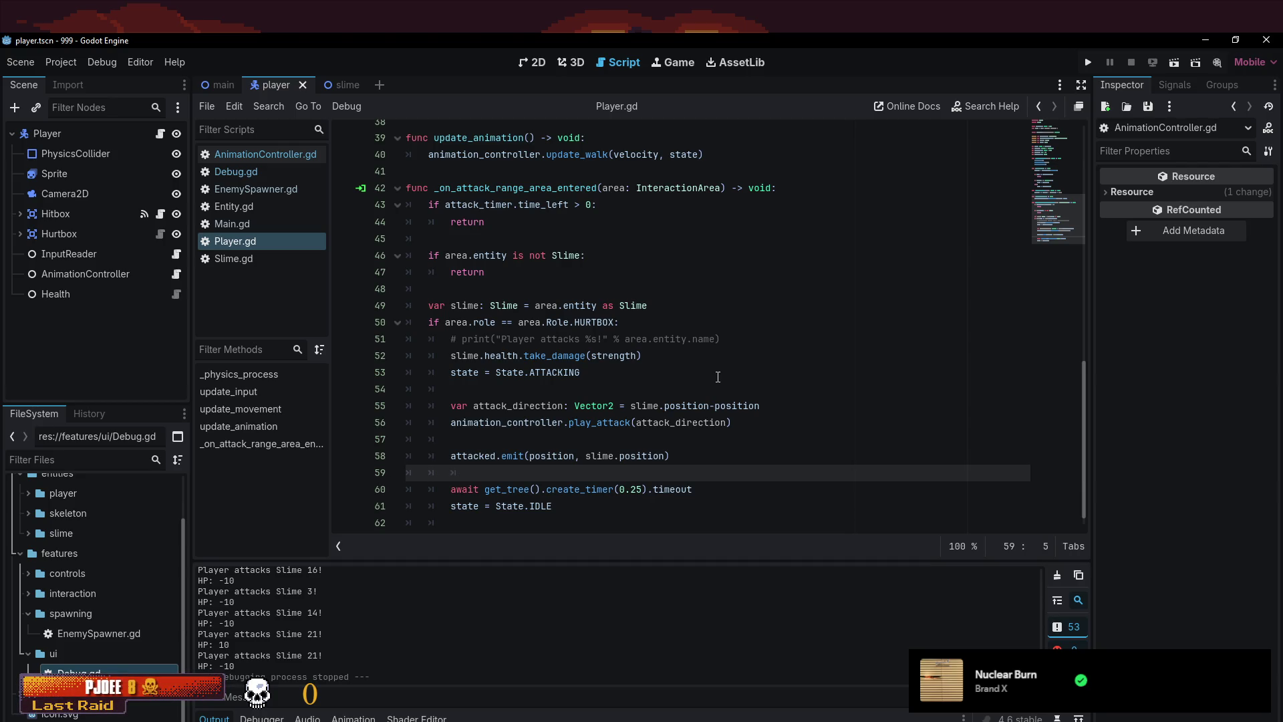
text(attack_timer.)
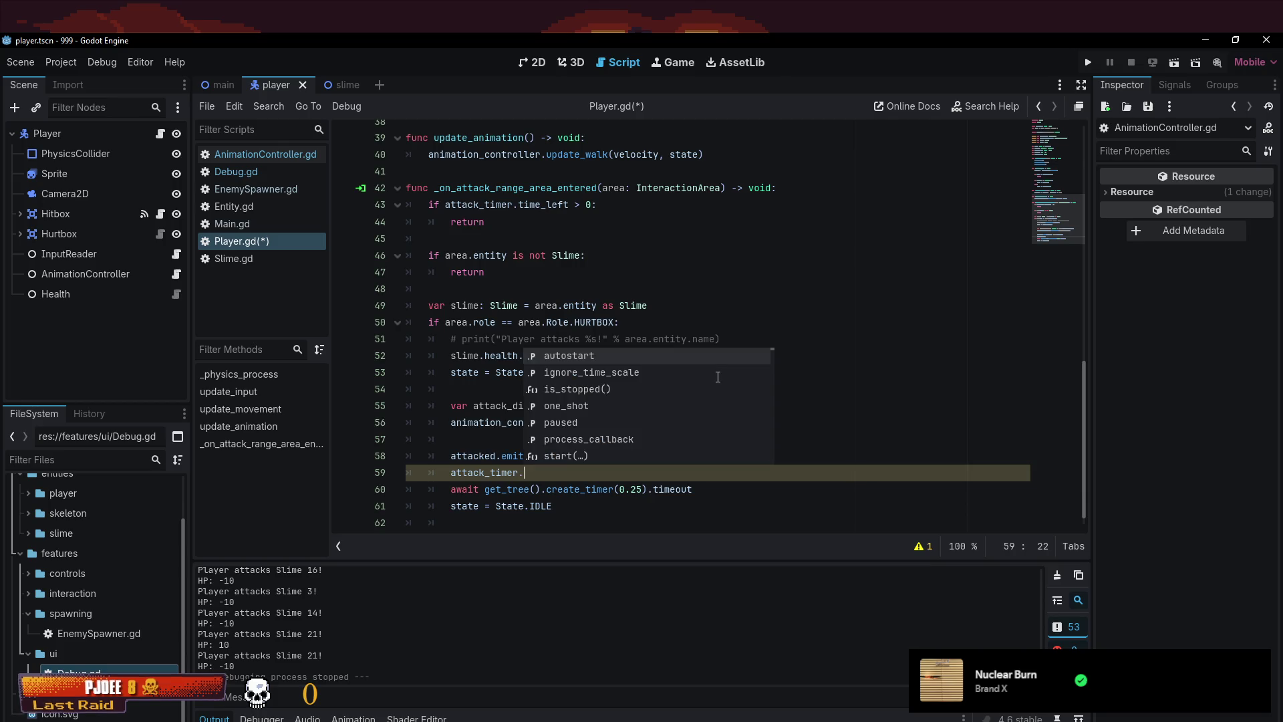
text(start)
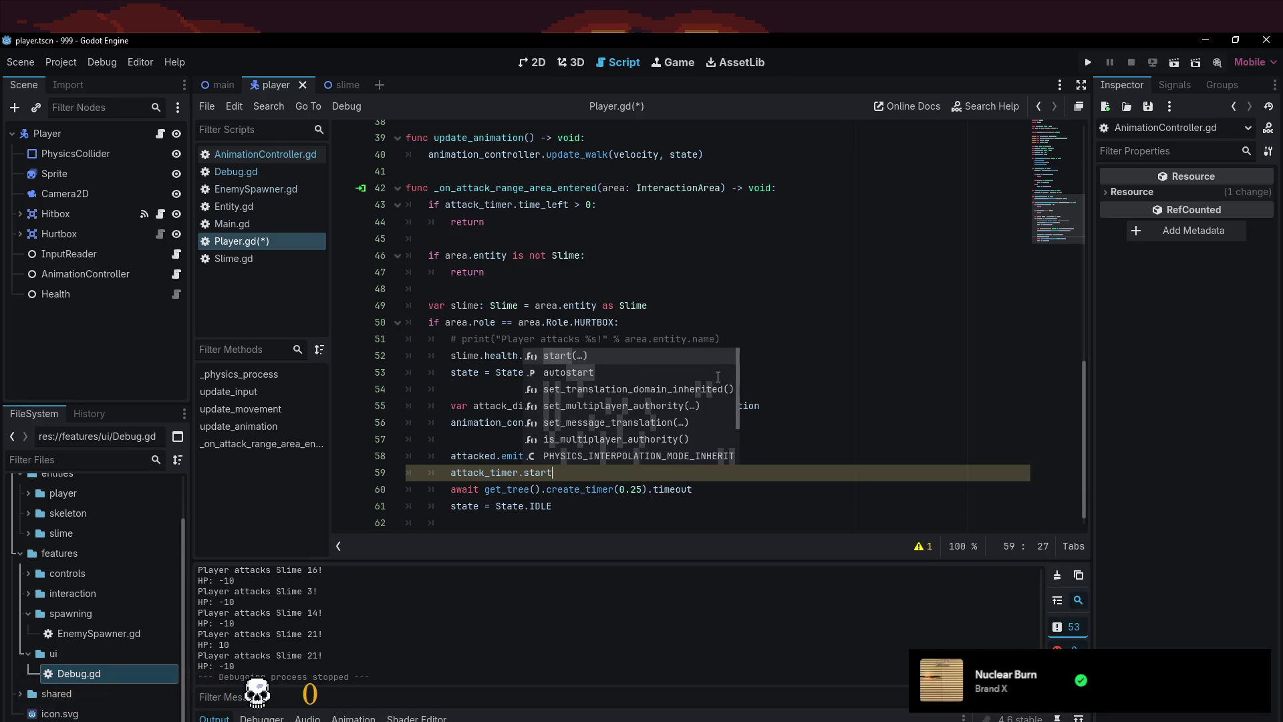
key(Return)
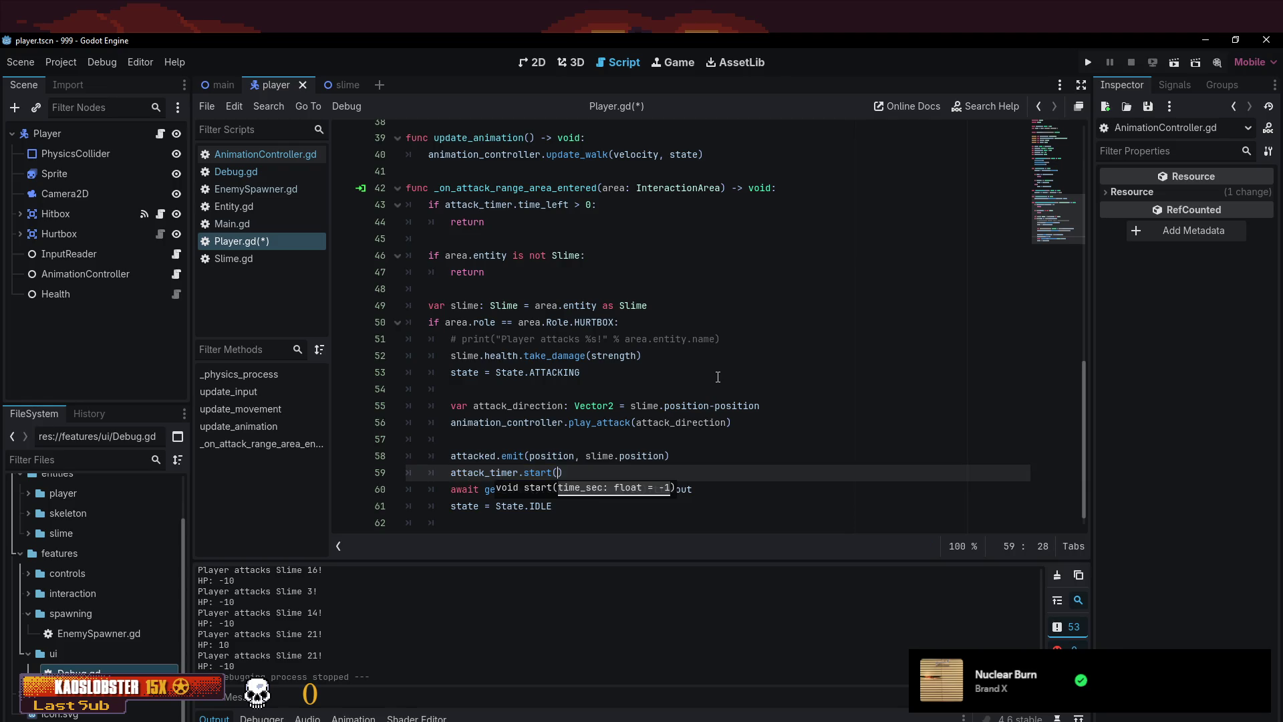
text(0.)
text(25)
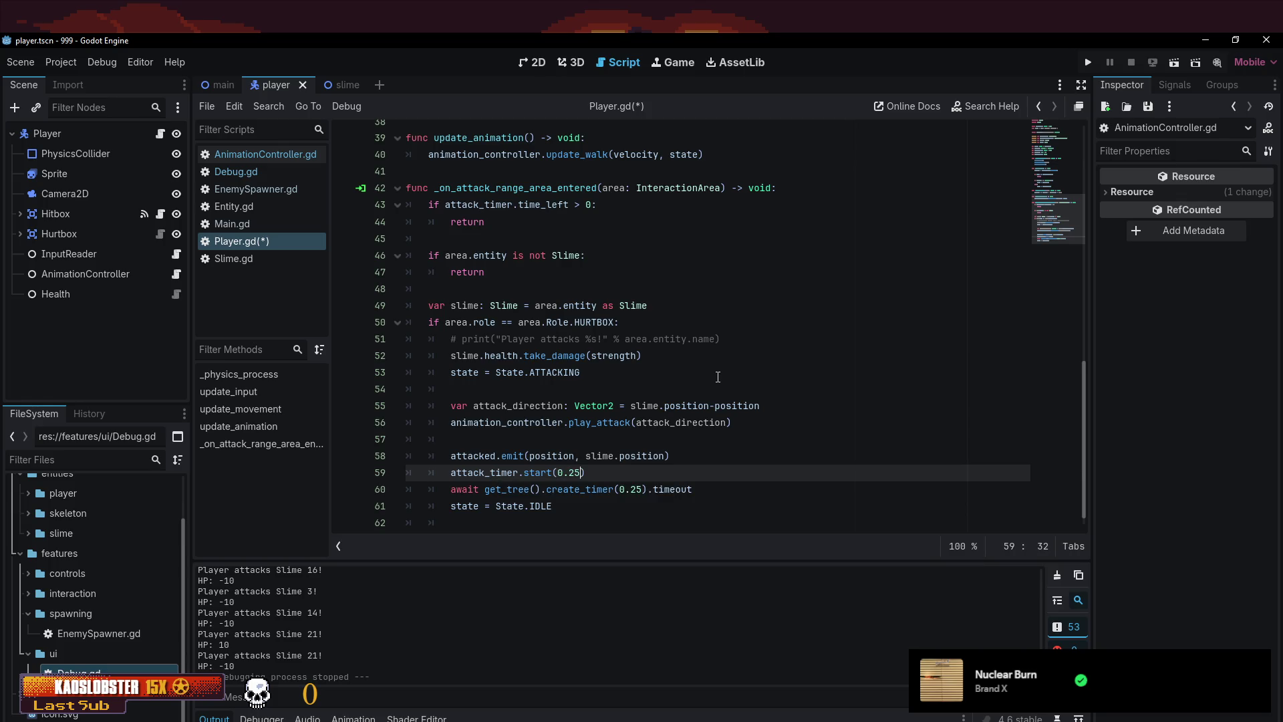
Delete the await create_timer(0.25) line and the leftover state = State.IDLE line
key(Down)
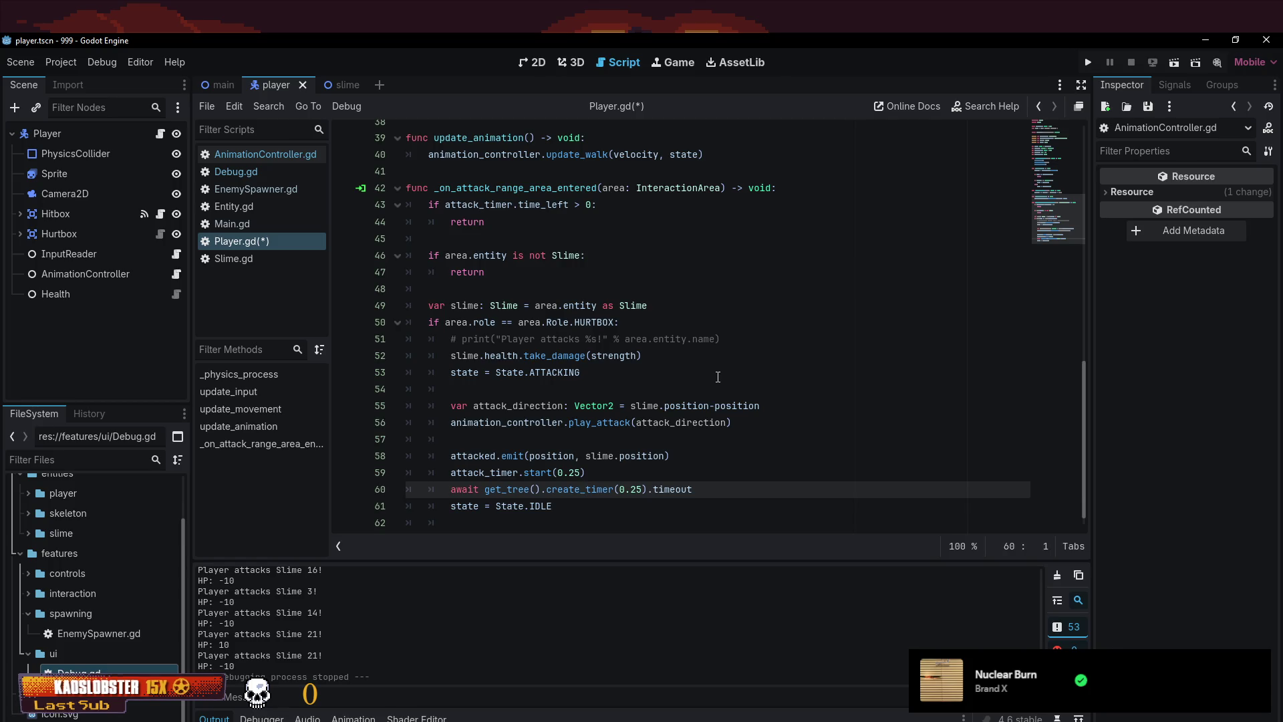
key(ctrl+shift+k)
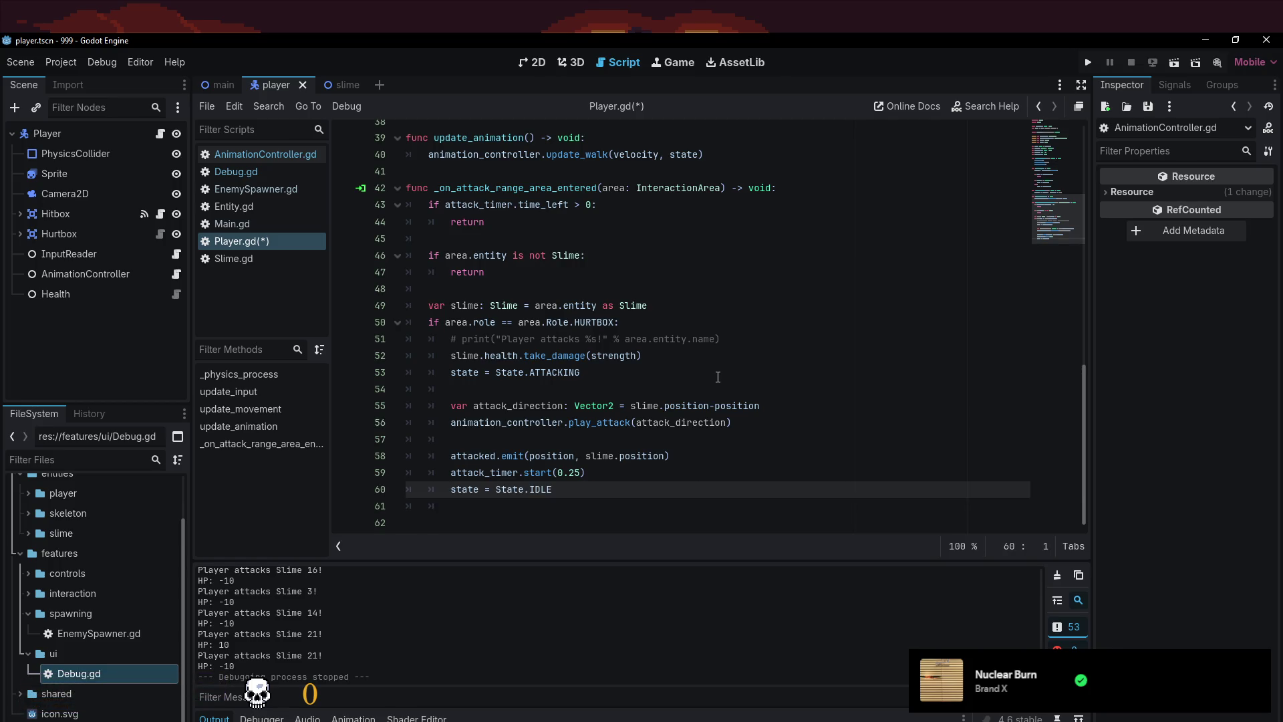
key(shift+Down)
key(shift+Down)
key(ctrl+c)
key(BackSpace)
key(Return)
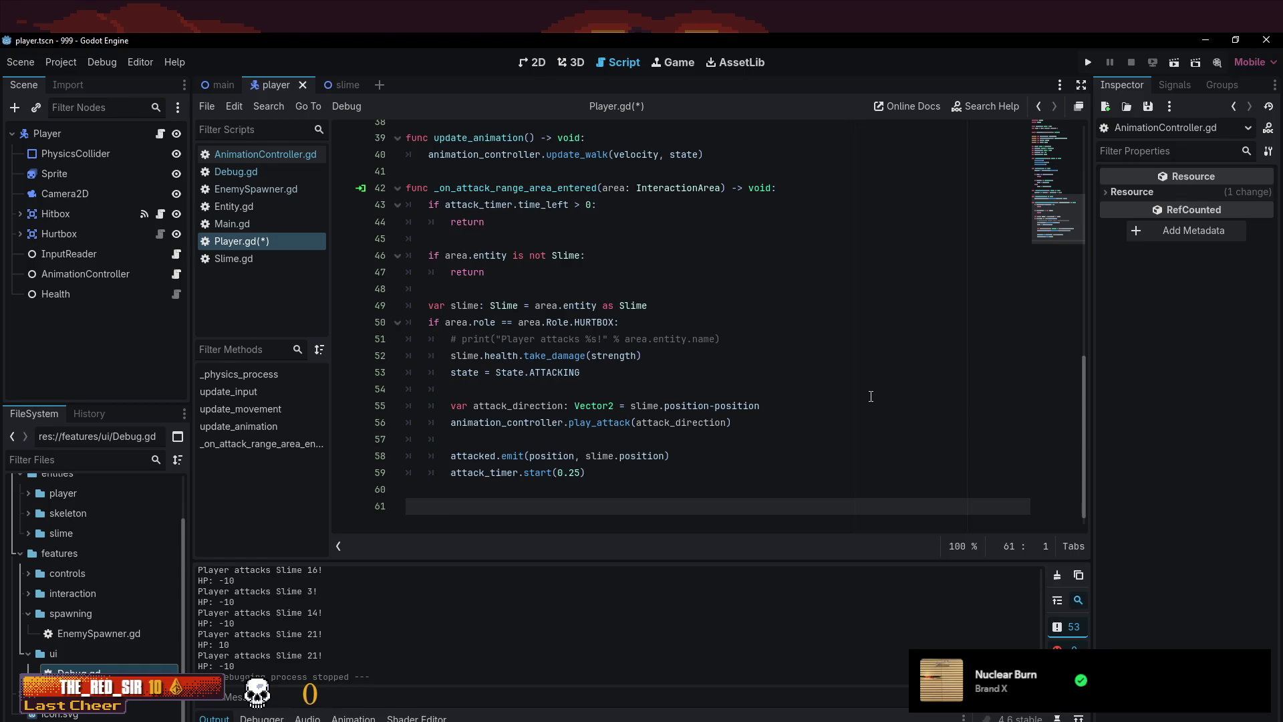
Write func _on_attack_timer_finished() -> void: with pasted body state = State.IDLE, dedent it, and save Player.gd
text(func _)
text(on_attack_)
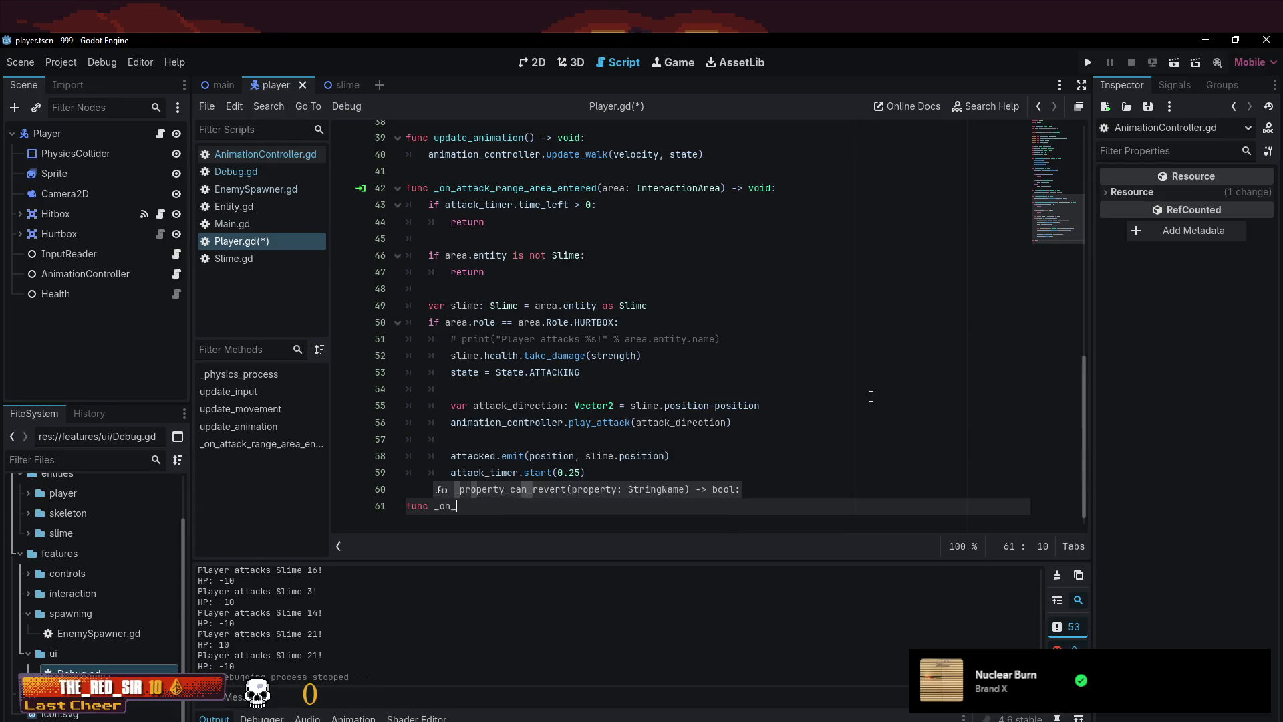
text(timer_)
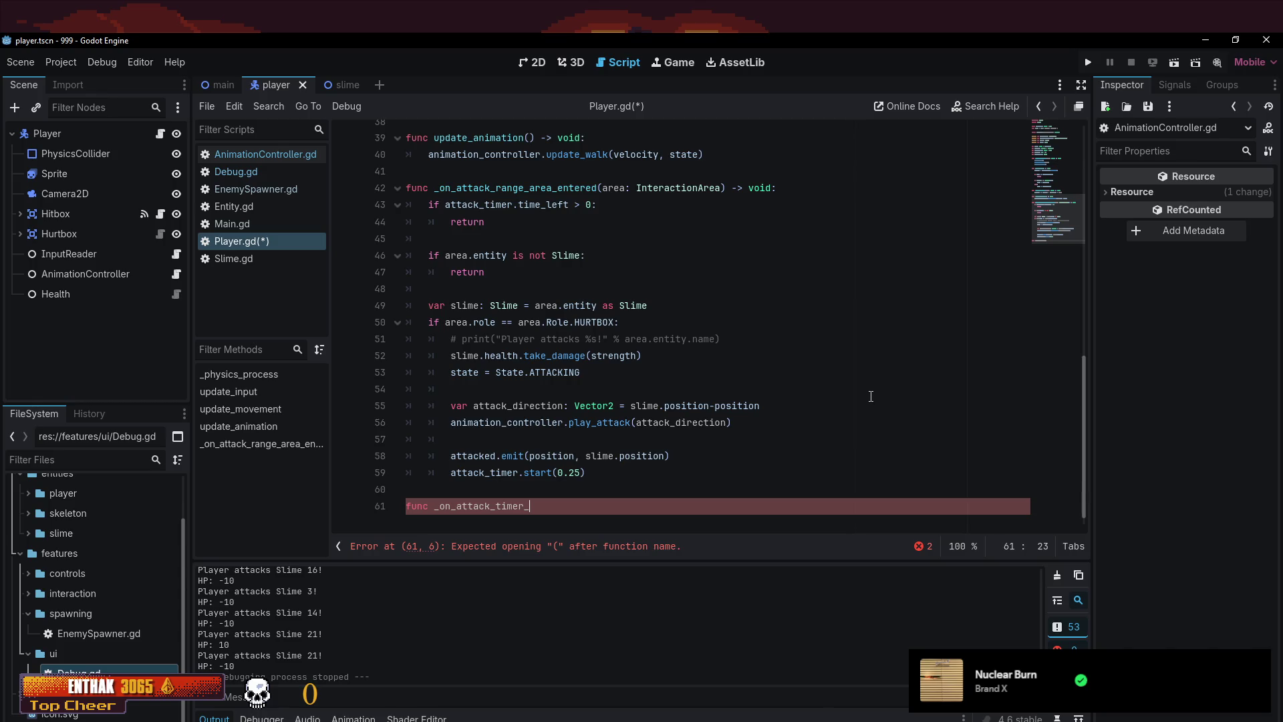
text(finished())
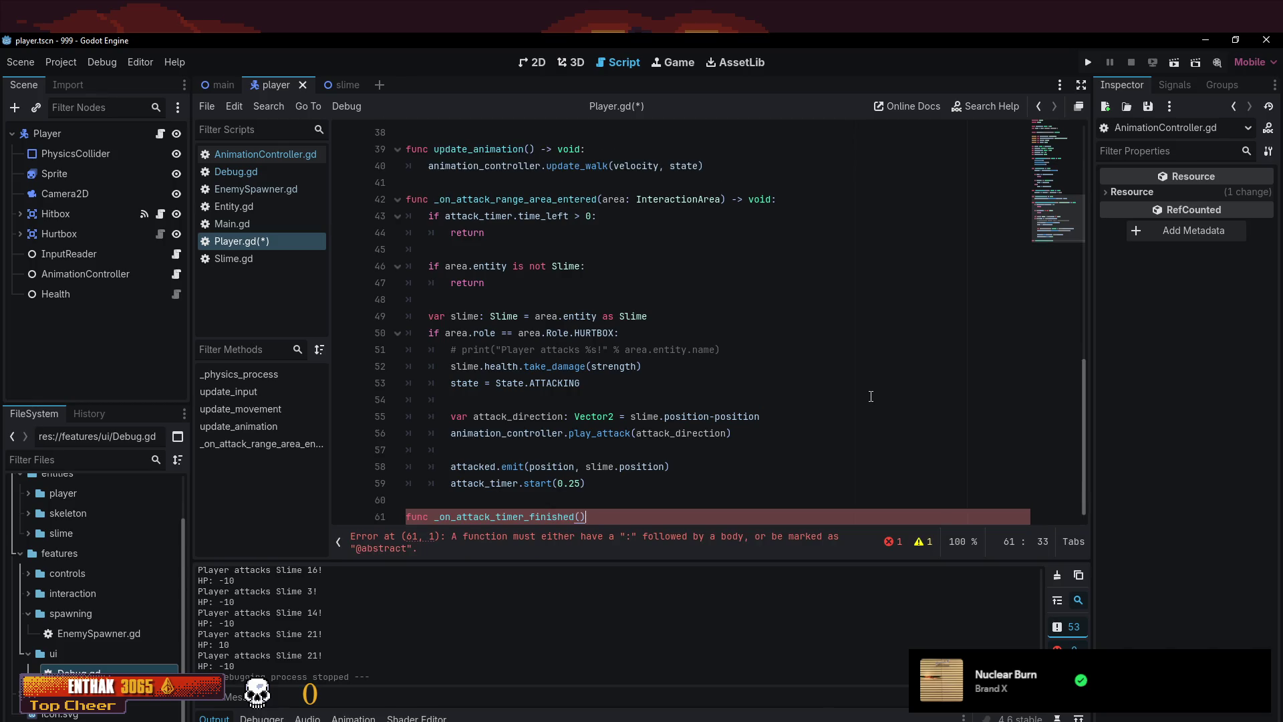
text( -> void:)
key(Return)
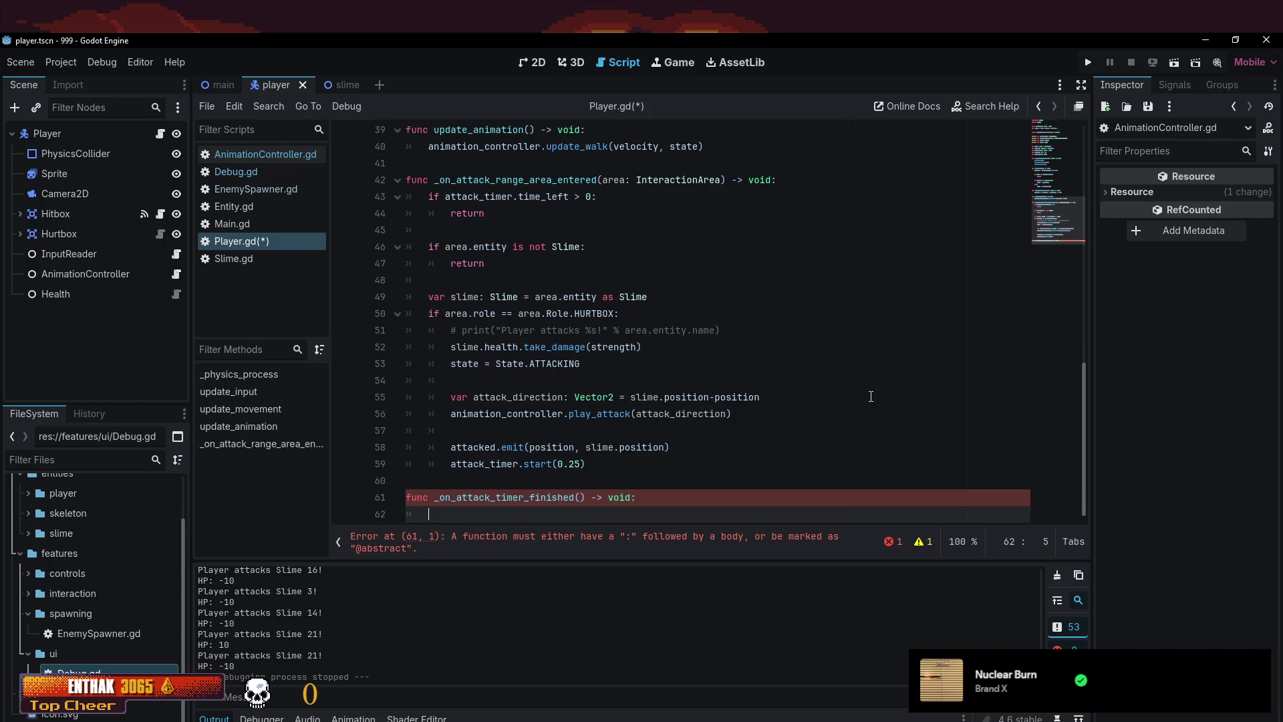
key(ctrl+v)
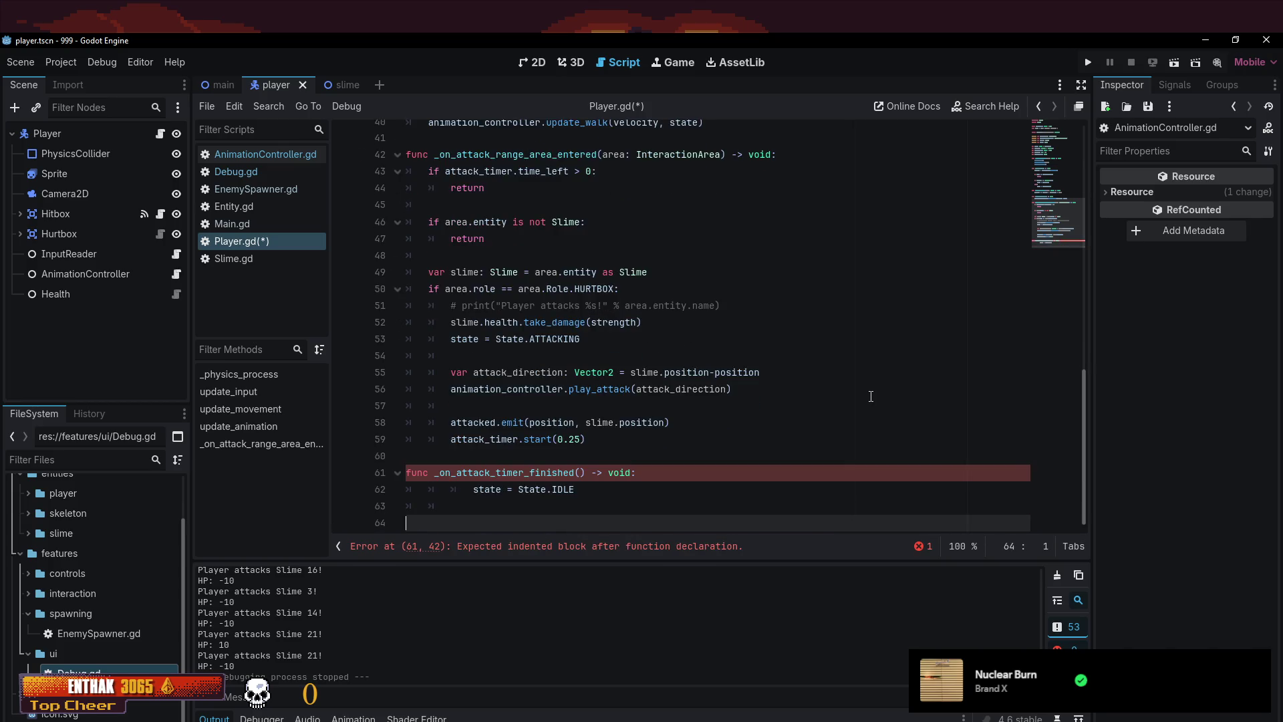
key(Up)
key(shift+Tab)
key(ctrl+s)
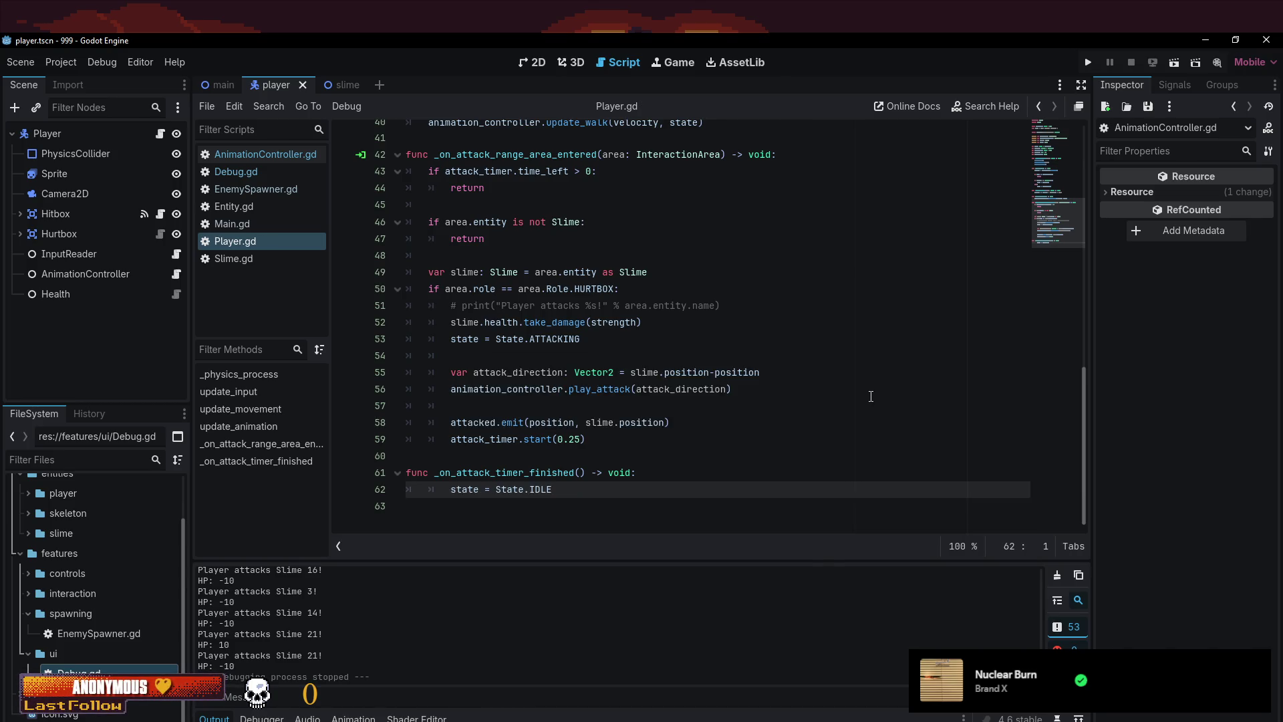
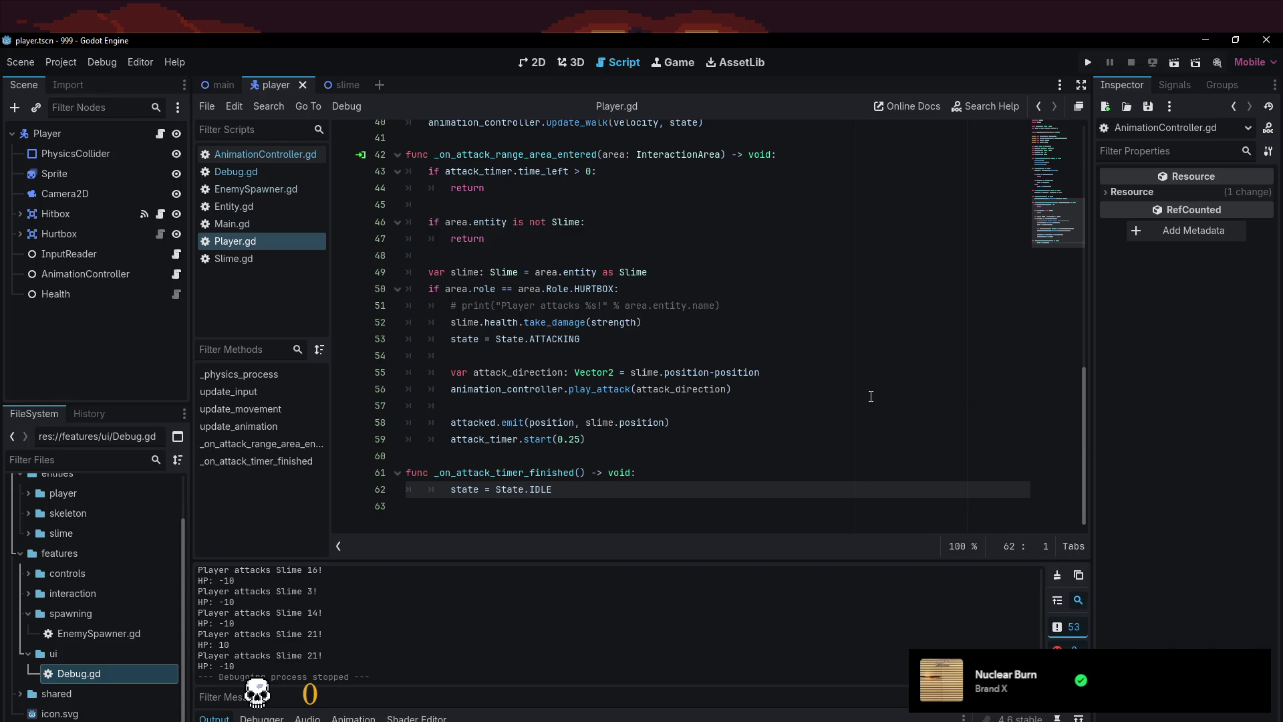
Run the game and let it break on the Nil 'time_left' error at Player.gd line 43
key(F5)
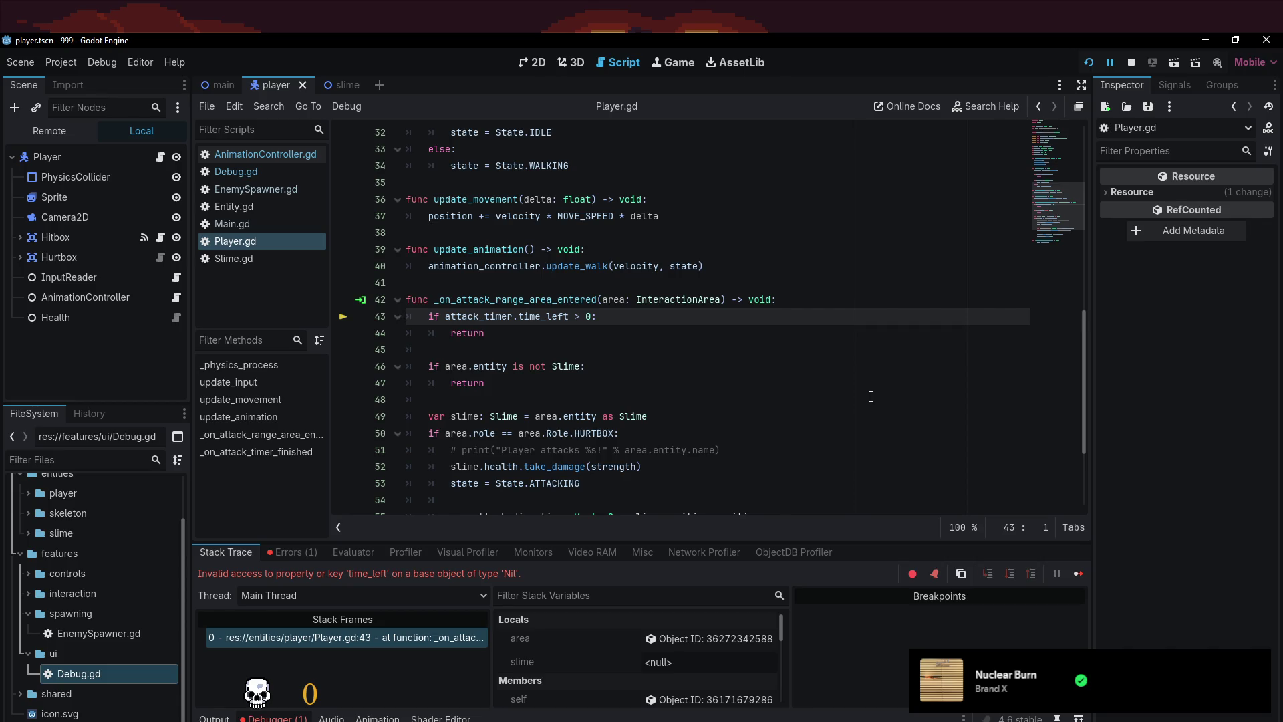
click(708, 339)
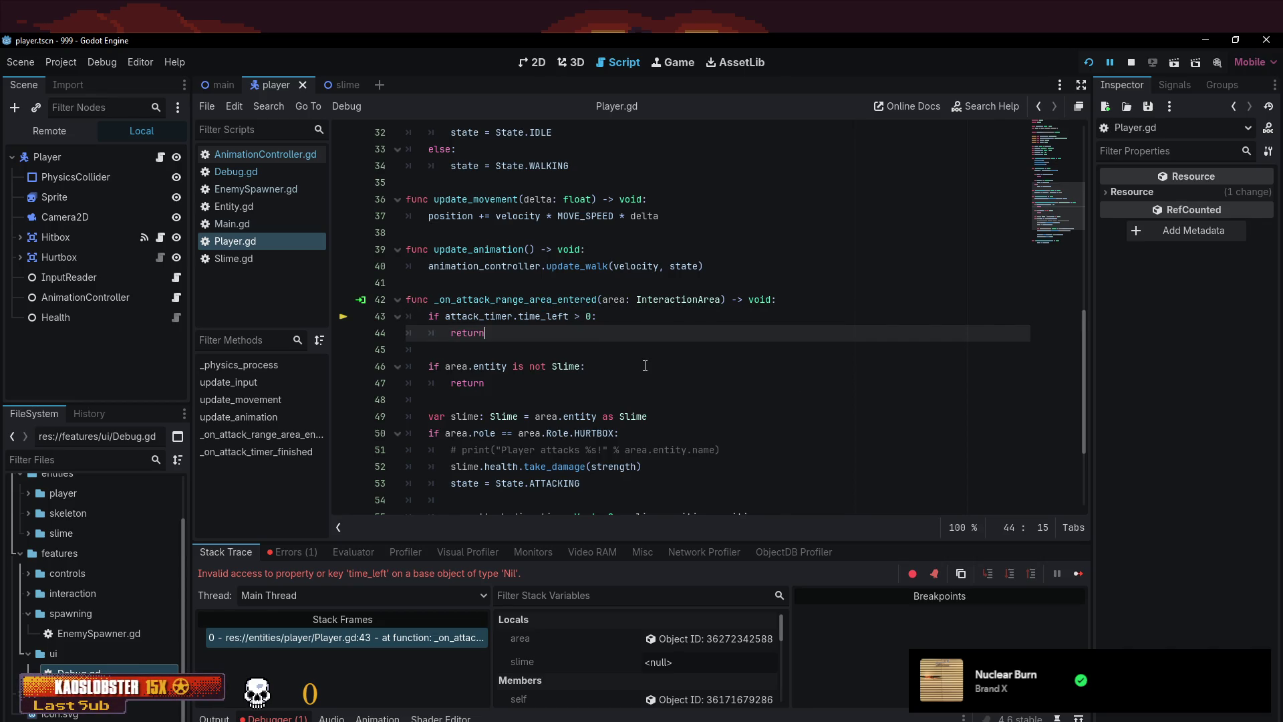
scroll(625, 366, up, 10)
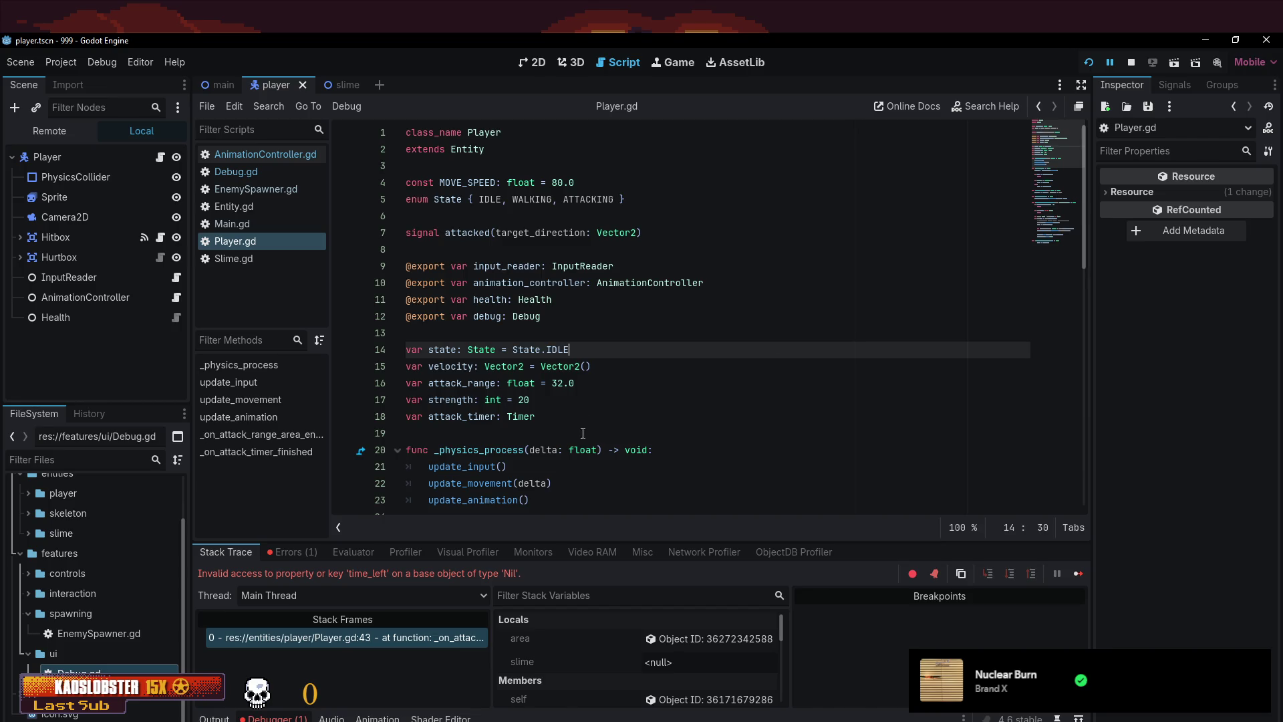
Initialise attack_timer with '= Timer.new()' on line 18, save Player.gd, and run the game
click(583, 413)
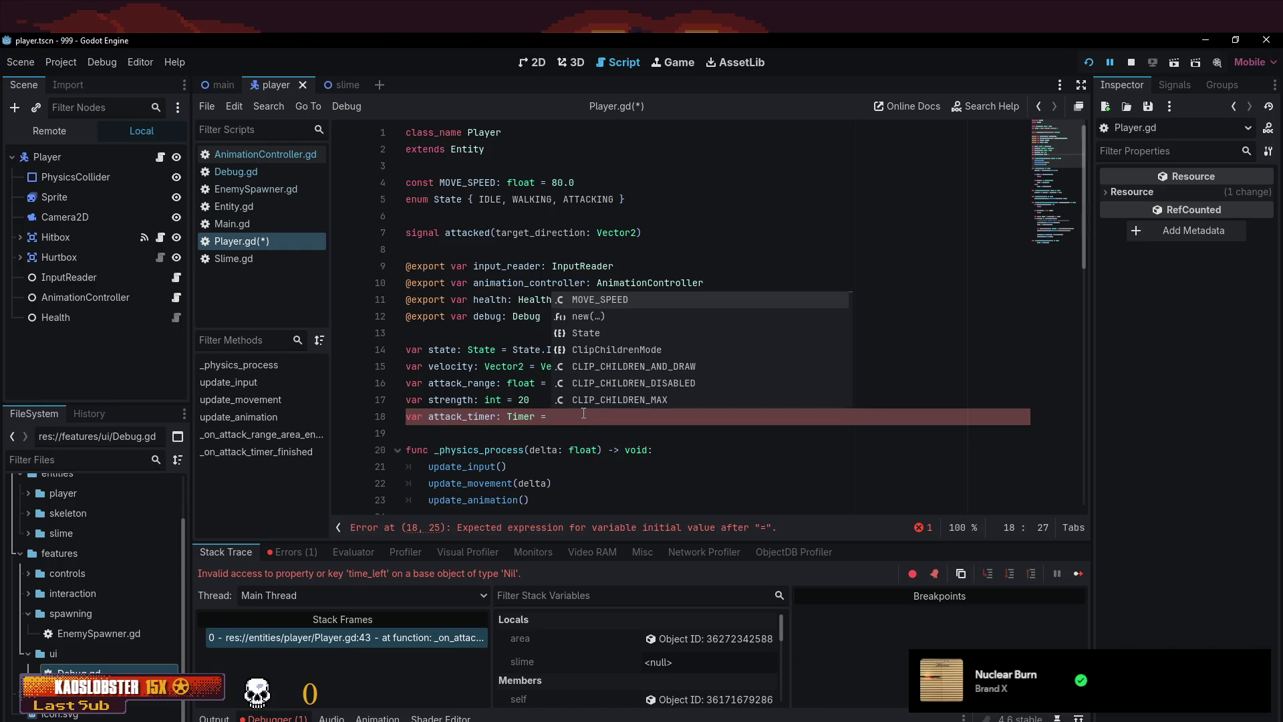
text(Timer)
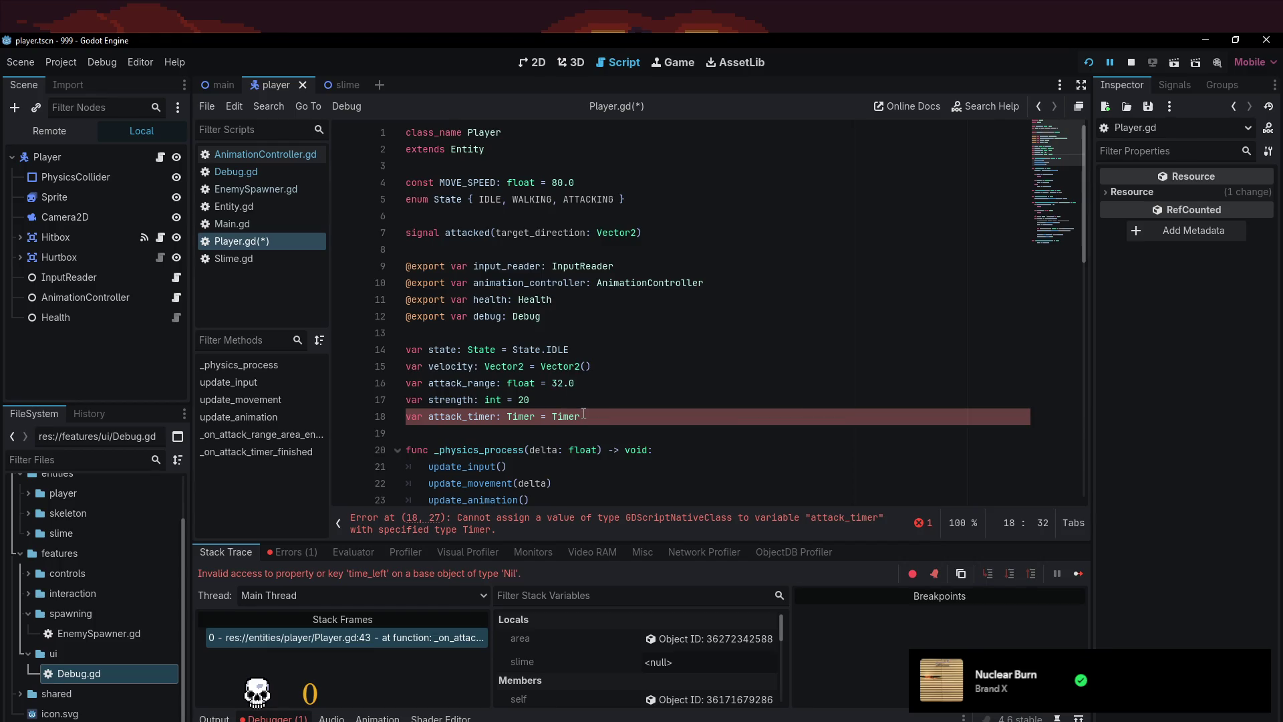
key(ctrl+space)
key(Escape)
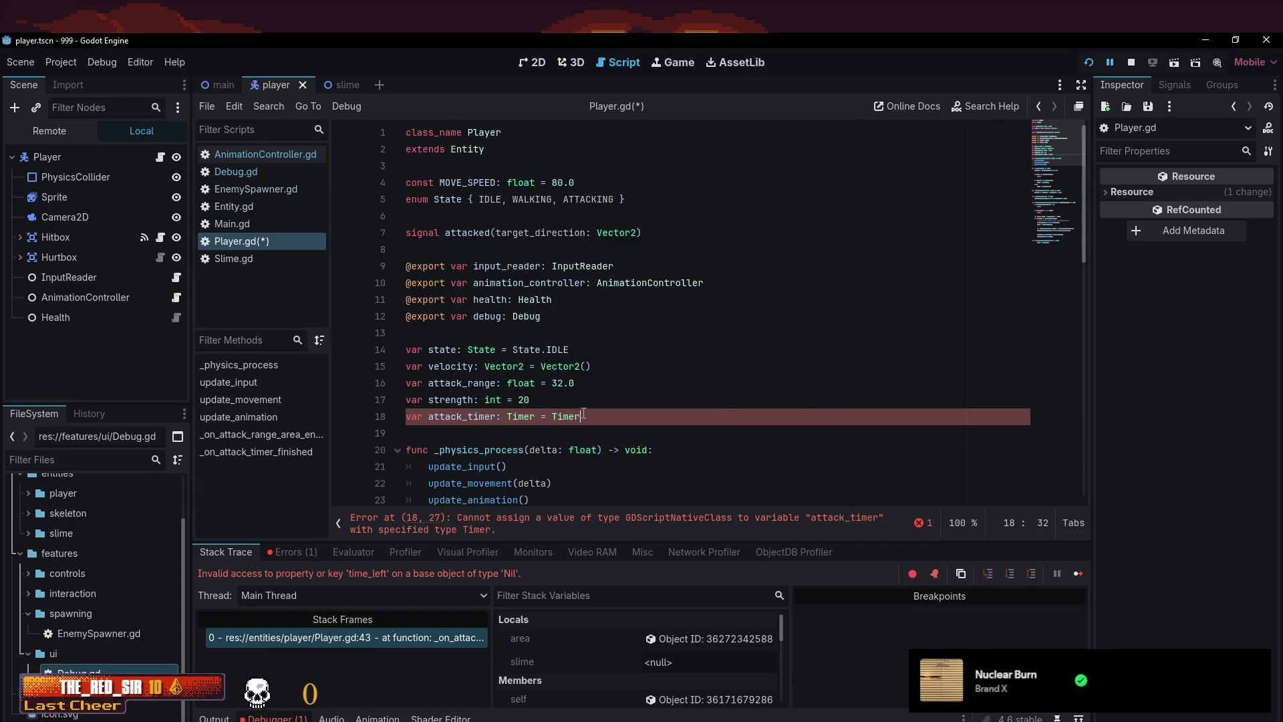
text(())
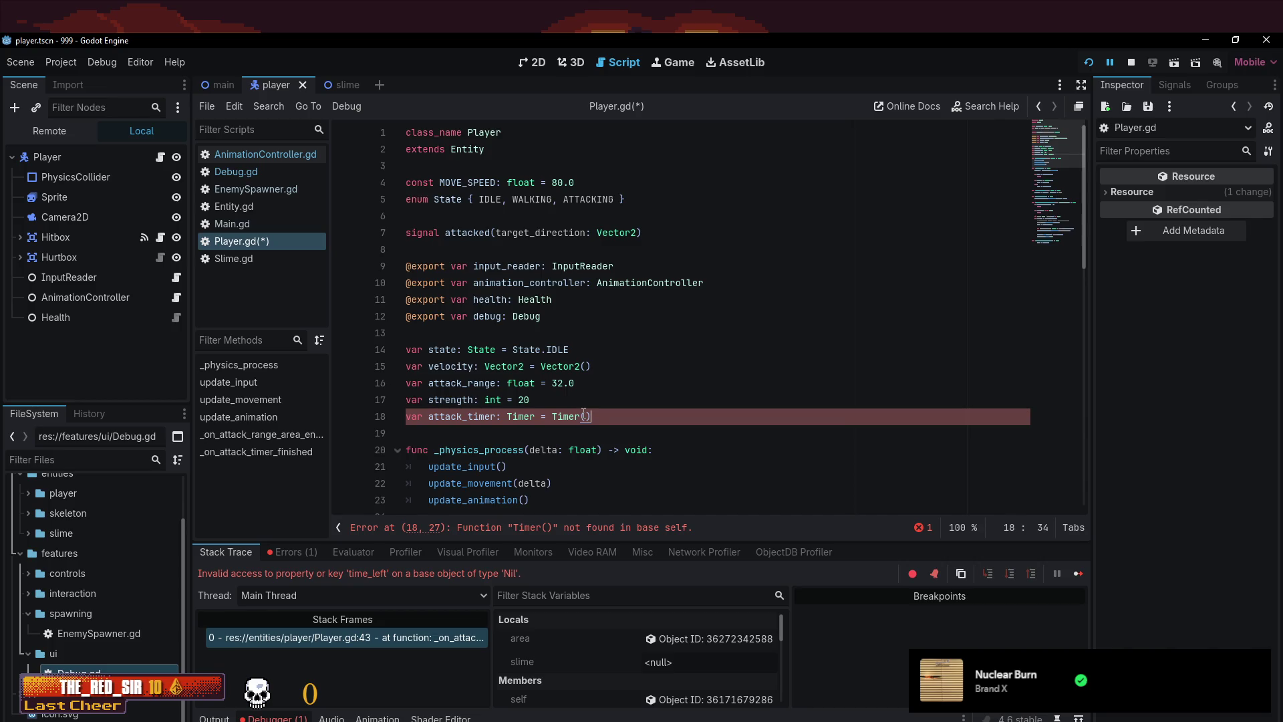
key(BackSpace)
key(BackSpace)
text(.)
key(Return)
key(ctrl+s)
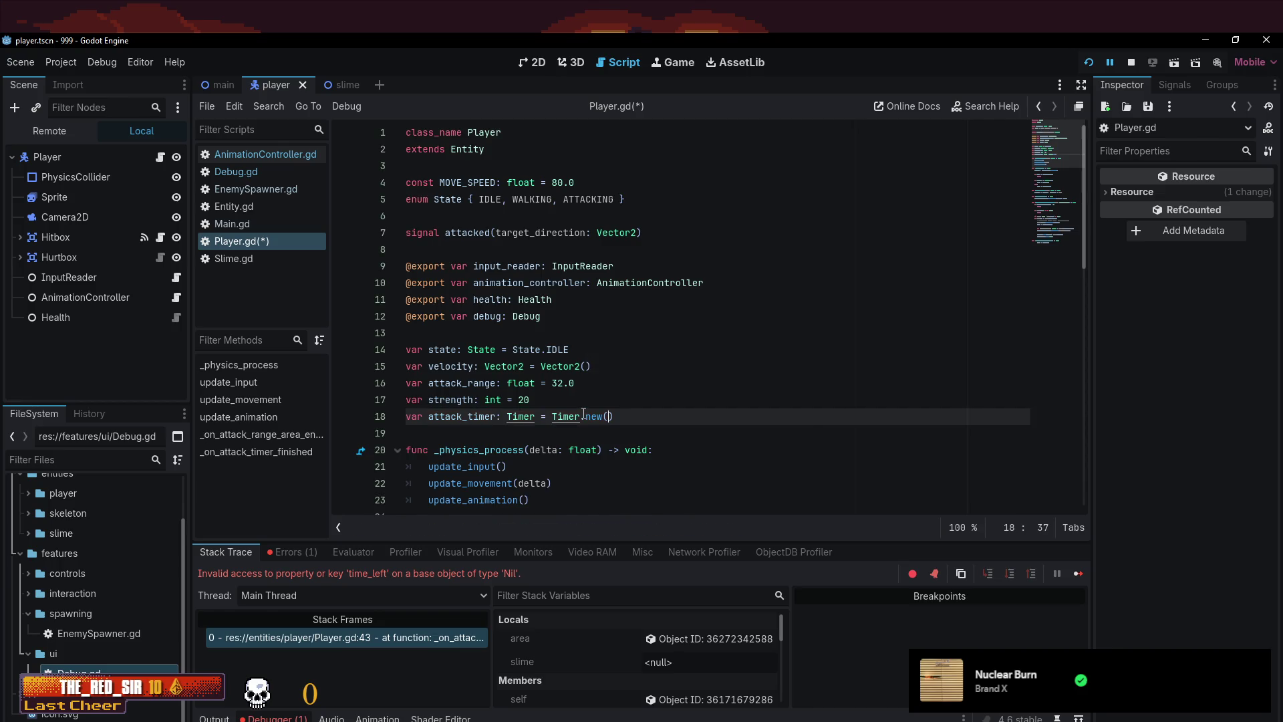
key(F5)
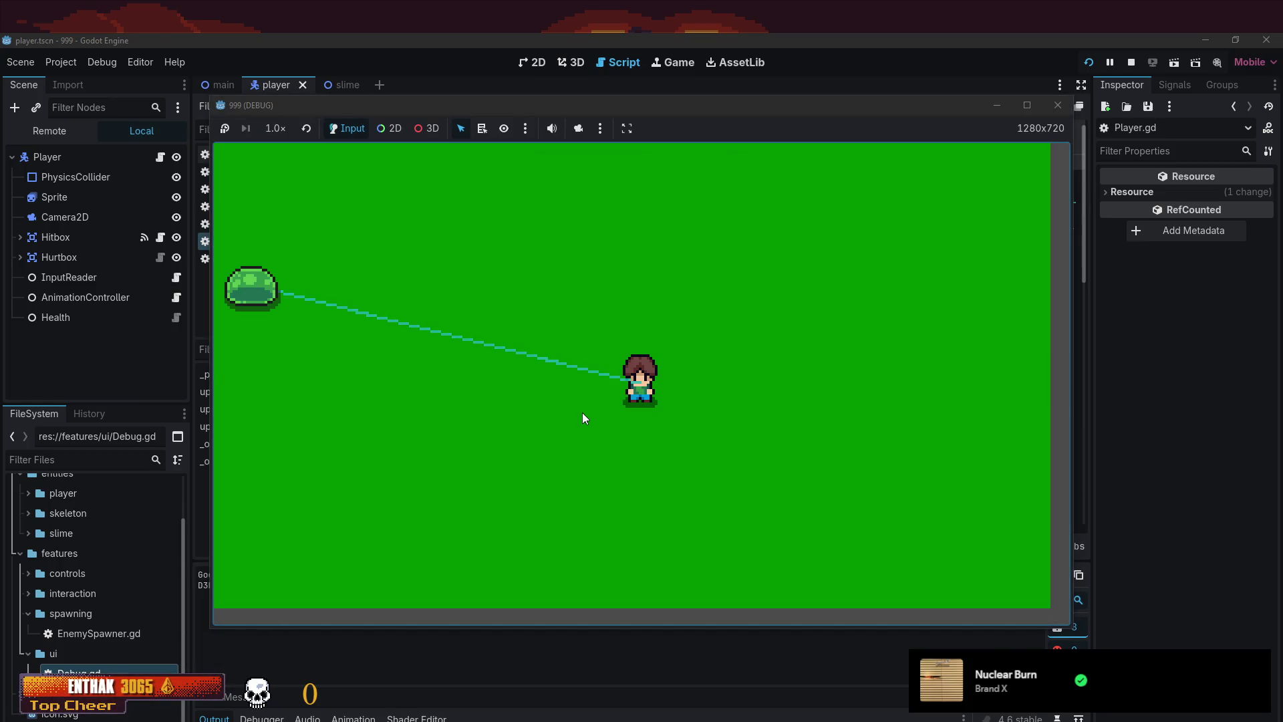
Move the player with A, D and S, swing attacks at the slimes, then stop the game
key(a)
key(space)
key(d)
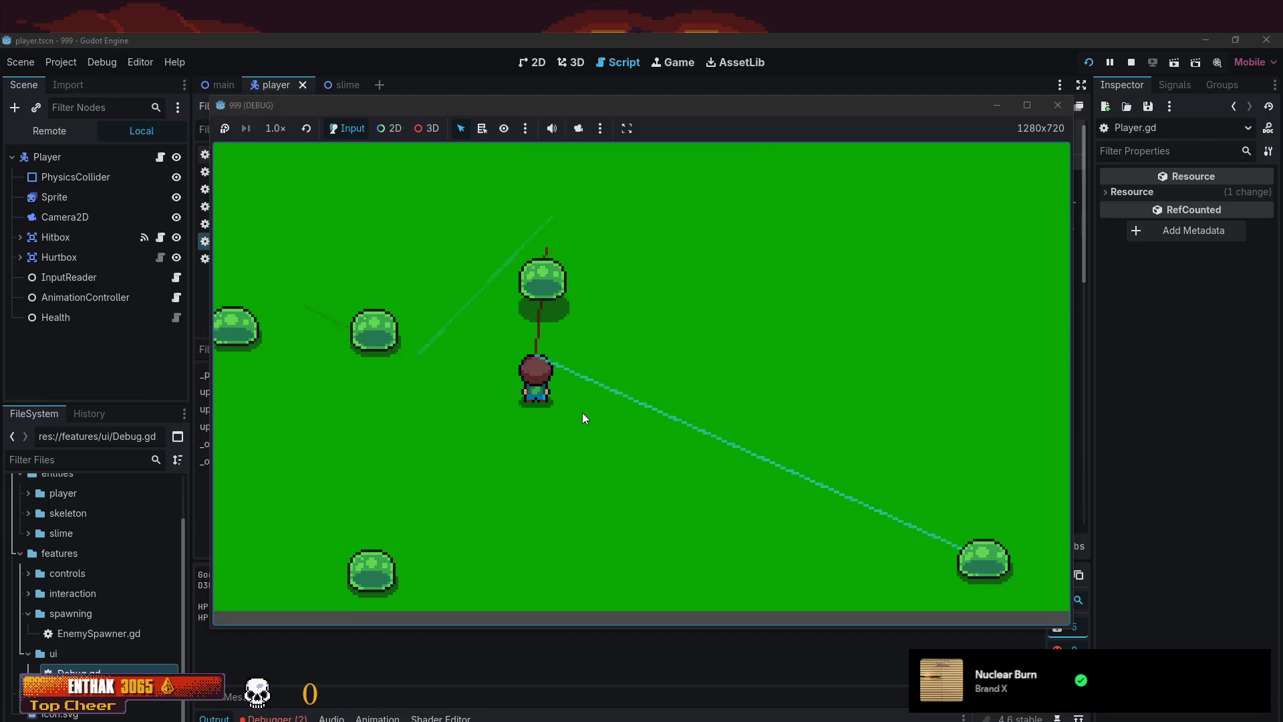
key(s)
key(space)
key(space)
key(space)
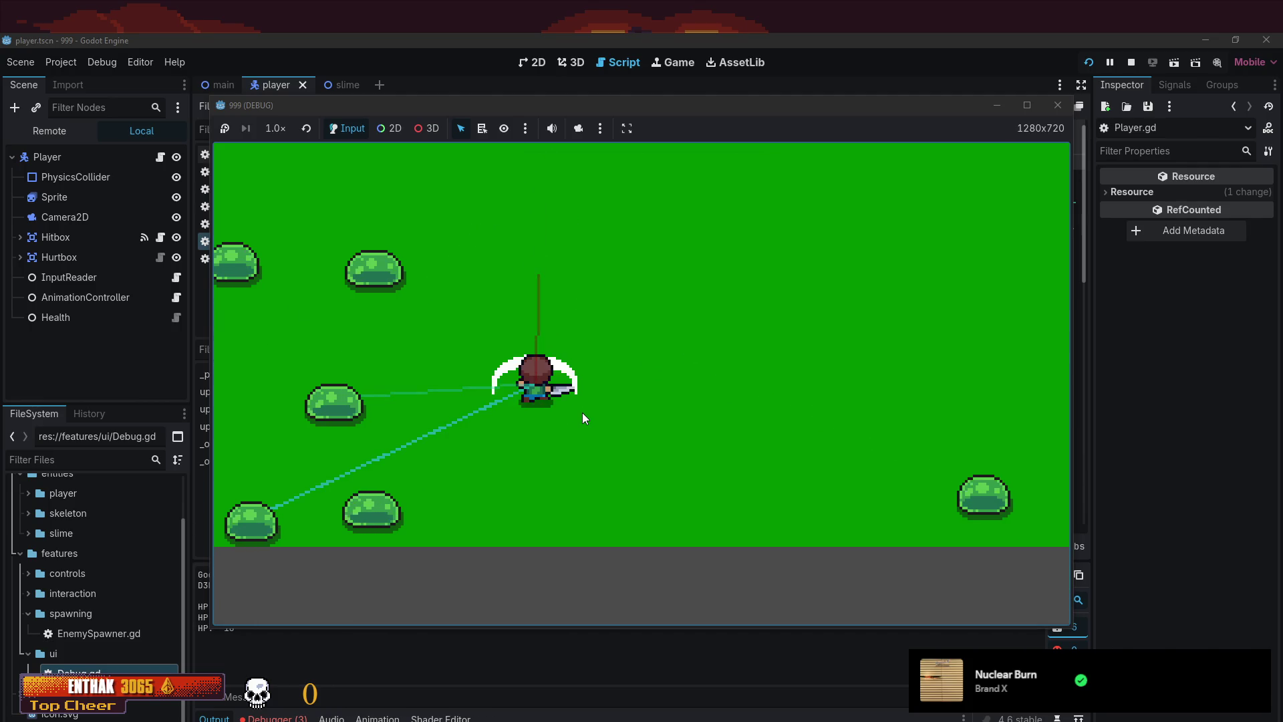
key(space)
key(space)
click(1057, 105)
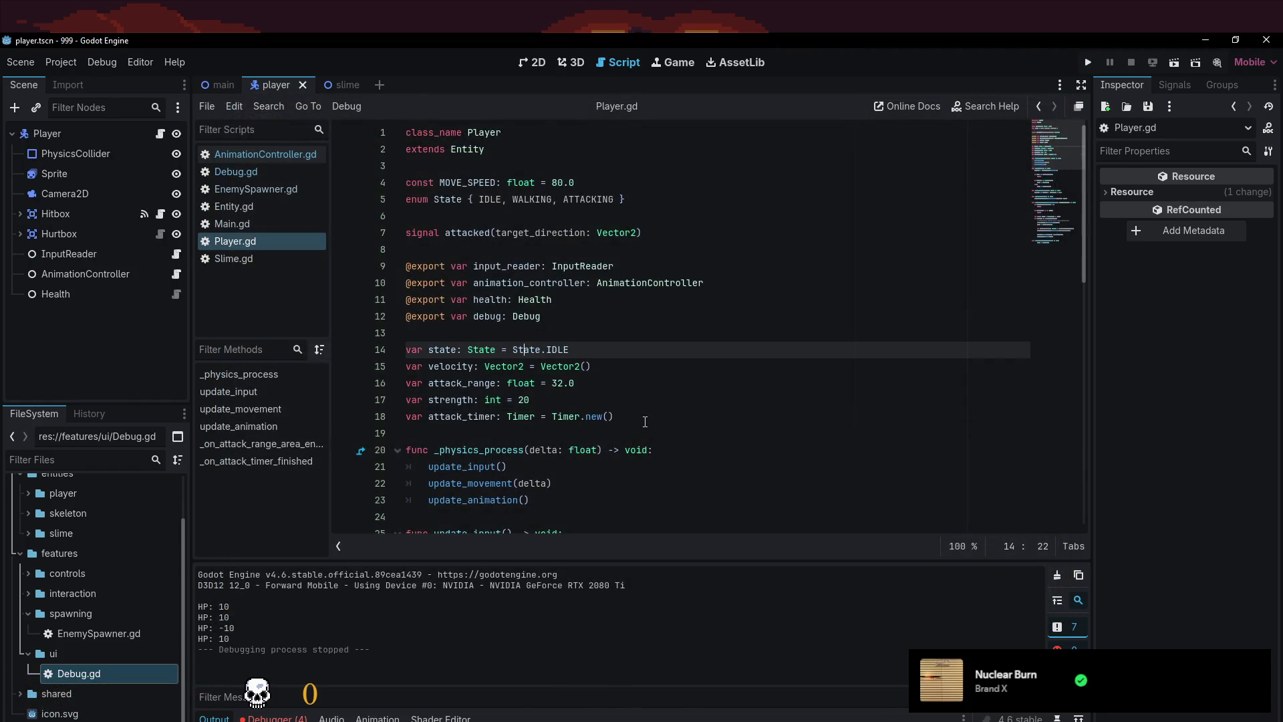
Add a 'func _init() -> void:' declaration below the attack_timer line in Player.gd
click(523, 349)
scroll(633, 336, down, 3)
key(Down)
key(Down)
key(Down)
key(End)
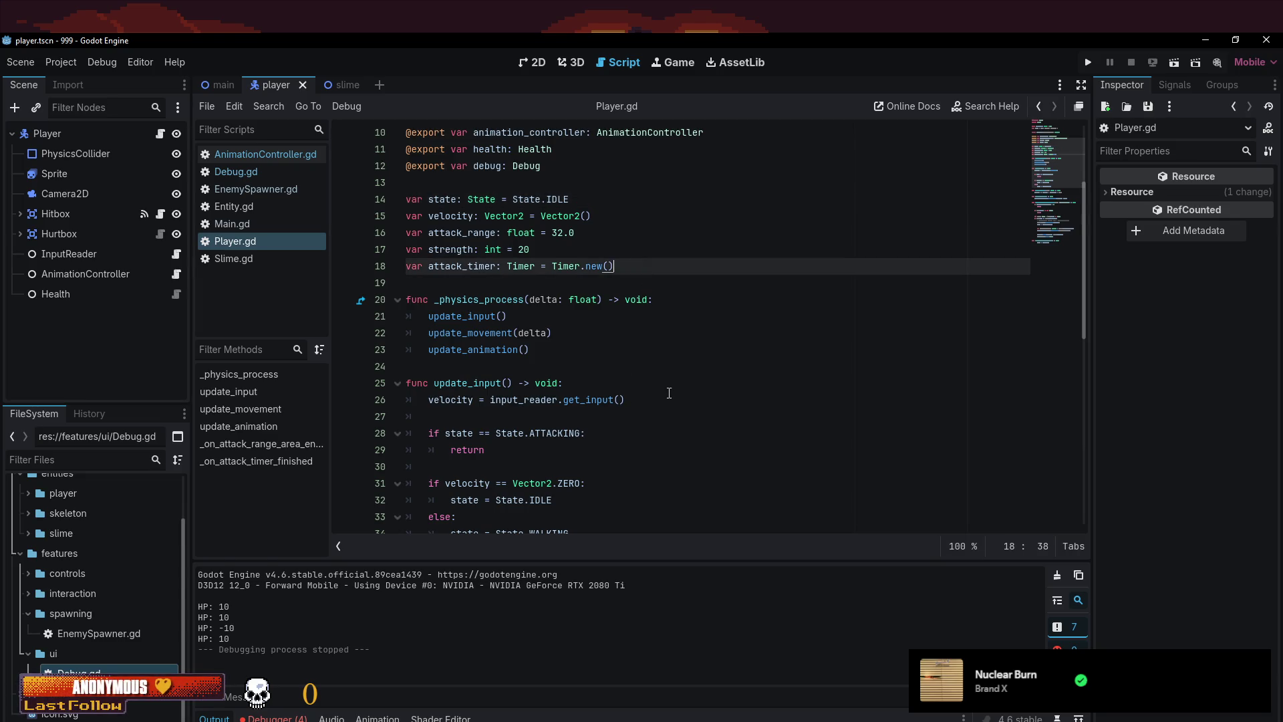
key(Return)
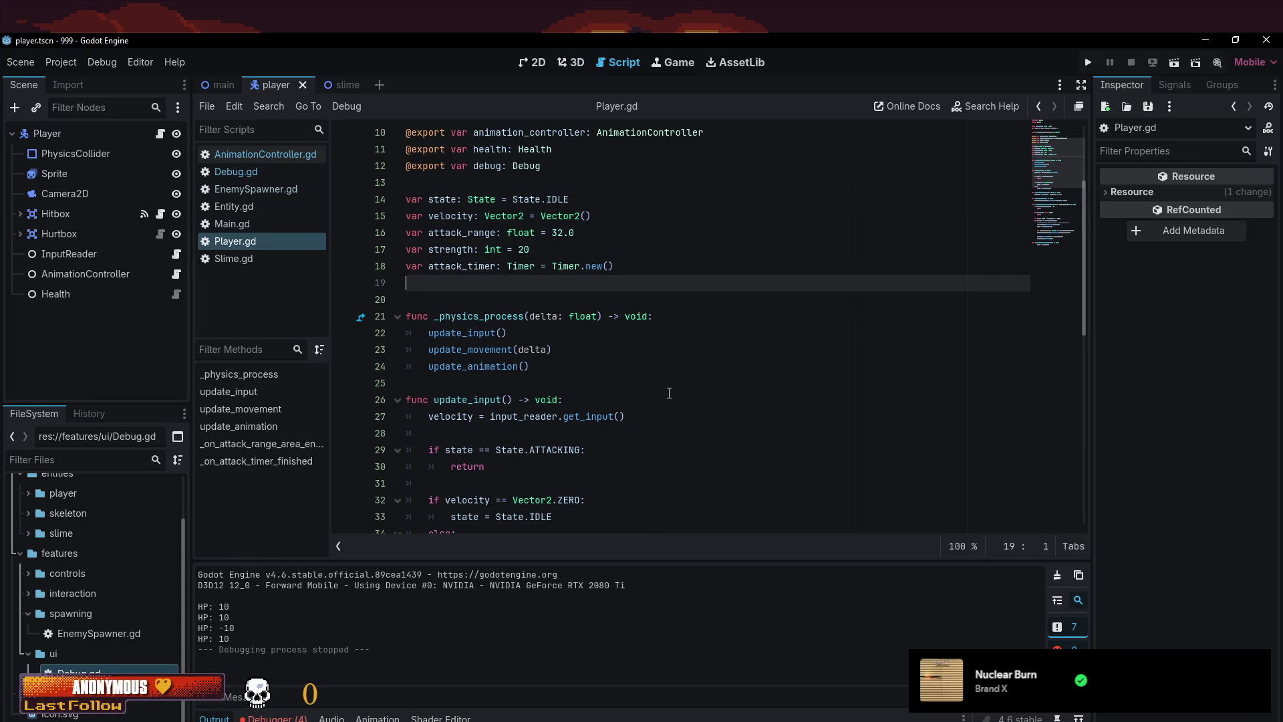
key(Return)
text(func )
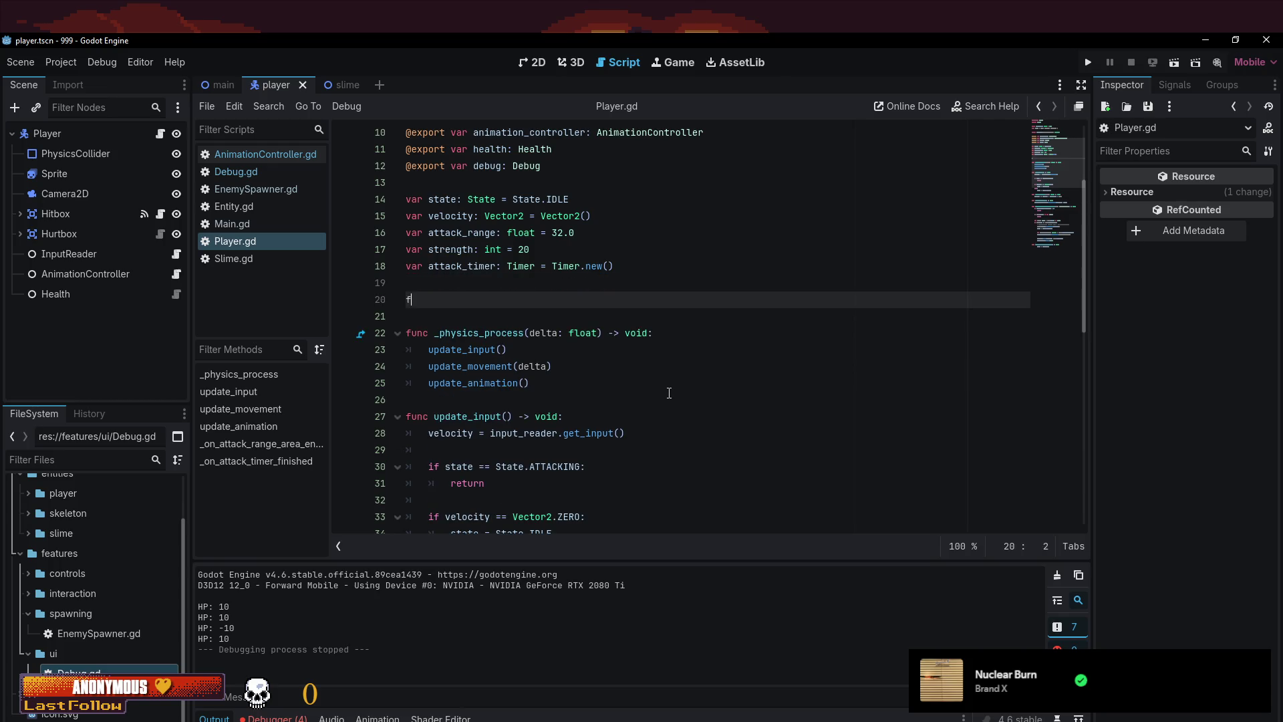
text(_in)
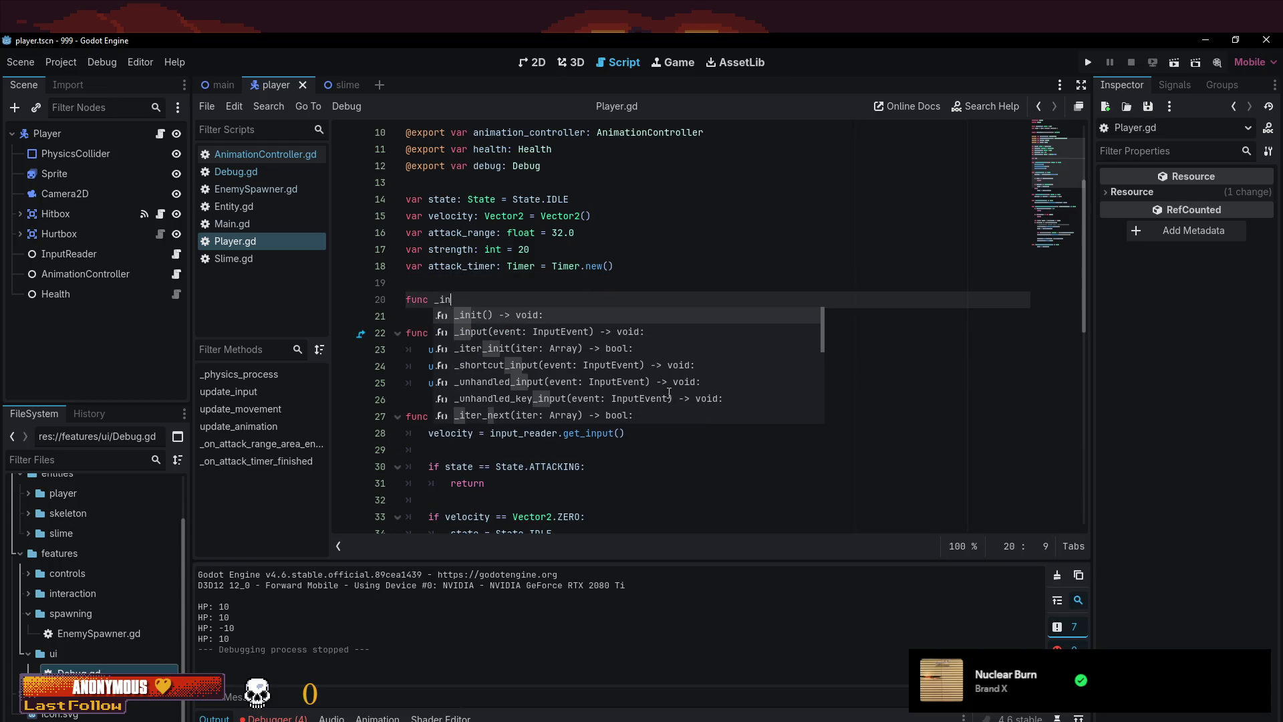
key(Return)
key(Return)
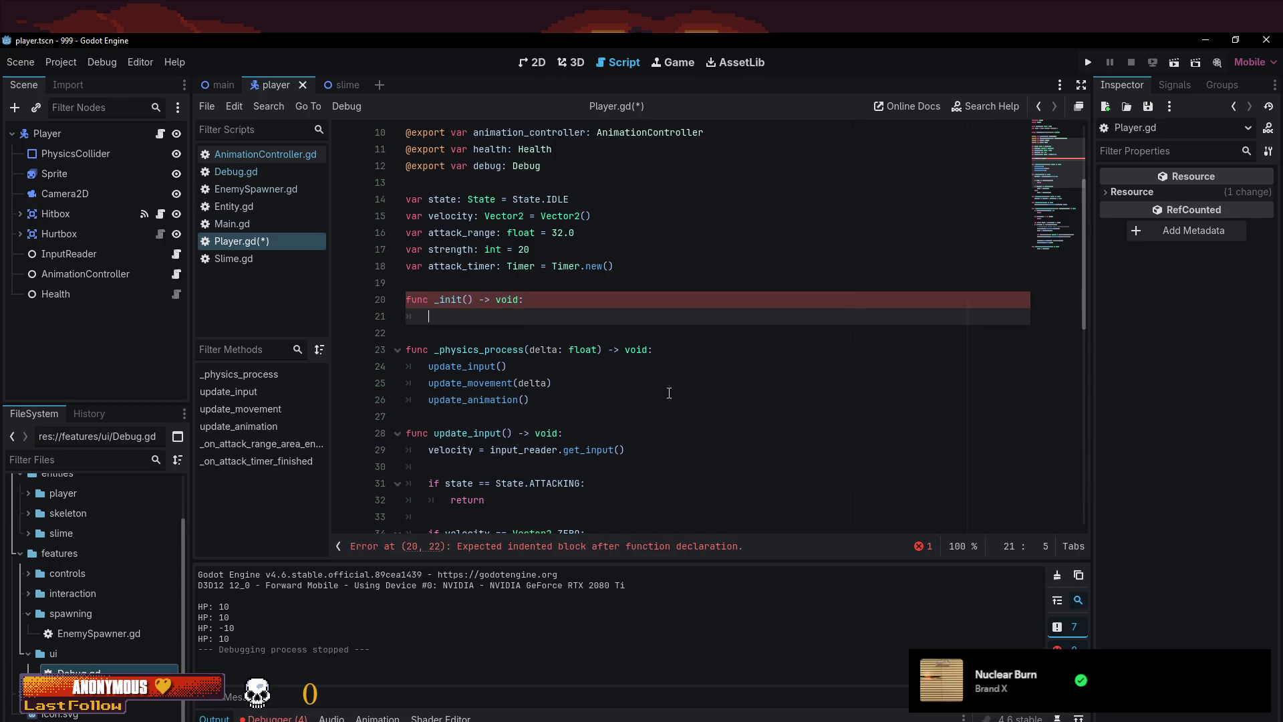
Write attack_timer.timeout.connect(_on_attack_timer_finished) in _init, save, and run the game
text(attack_timer.)
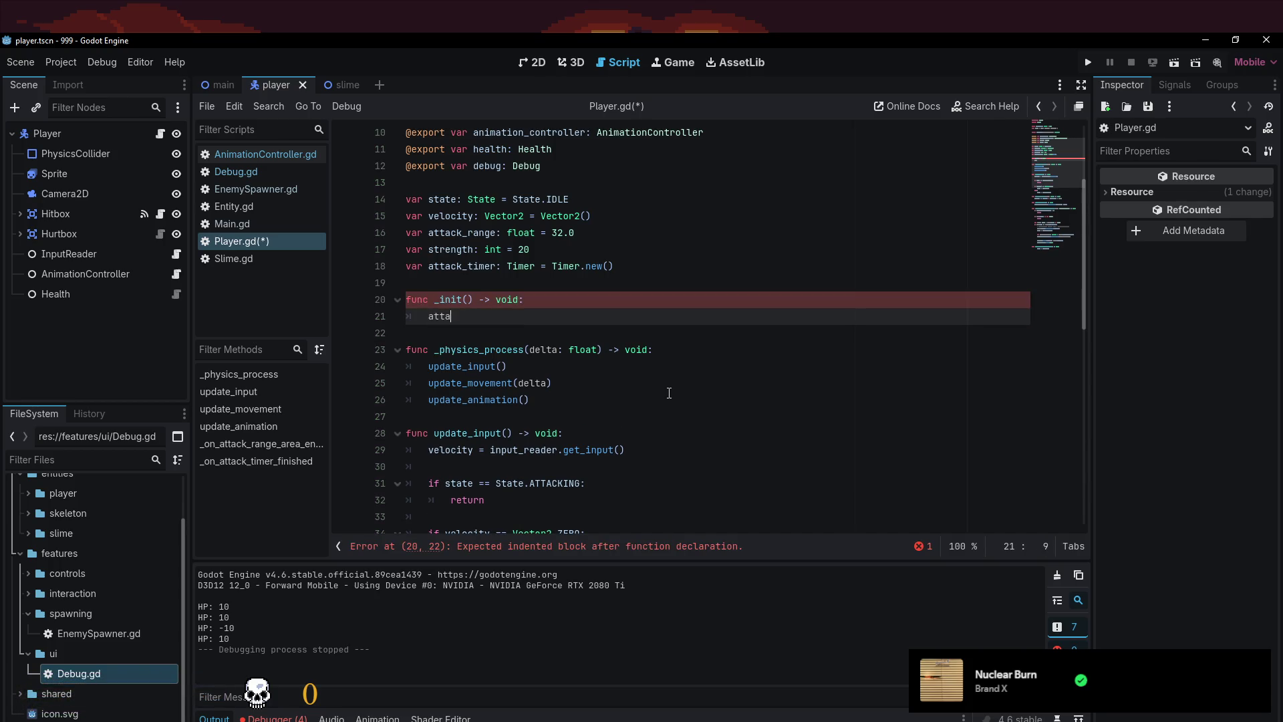
text(co)
key(BackSpace)
key(BackSpace)
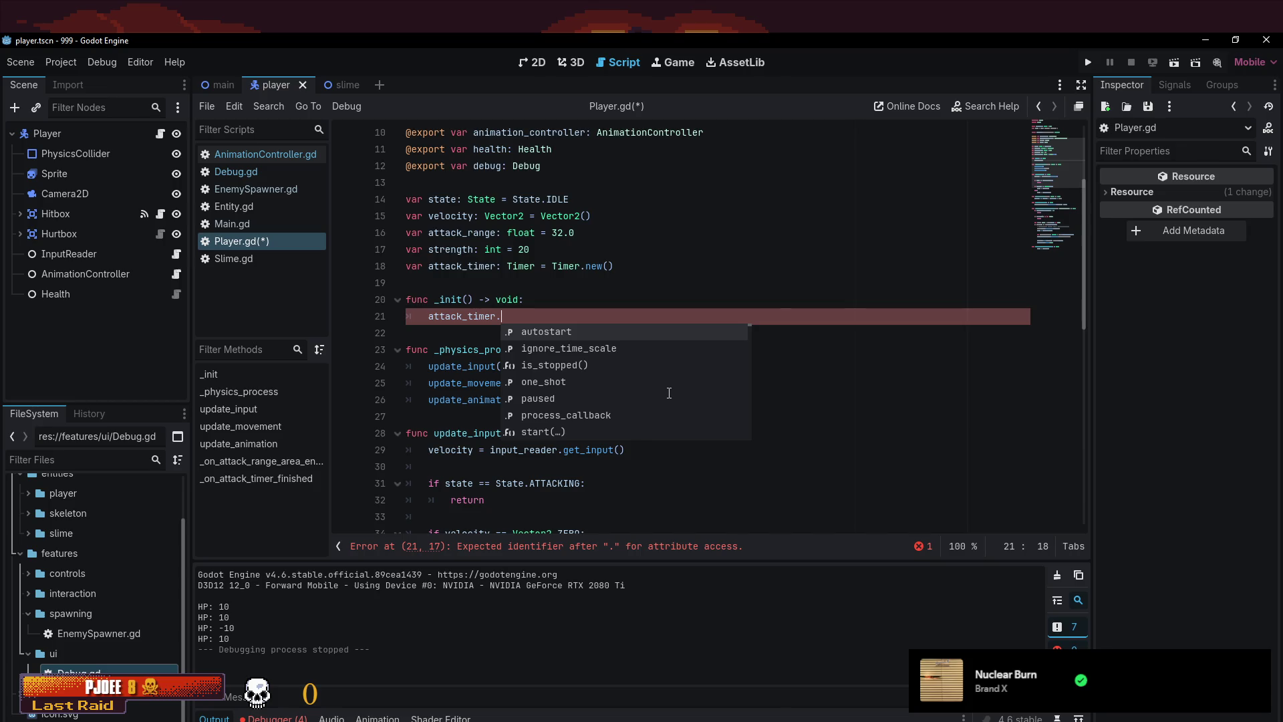
text(f)
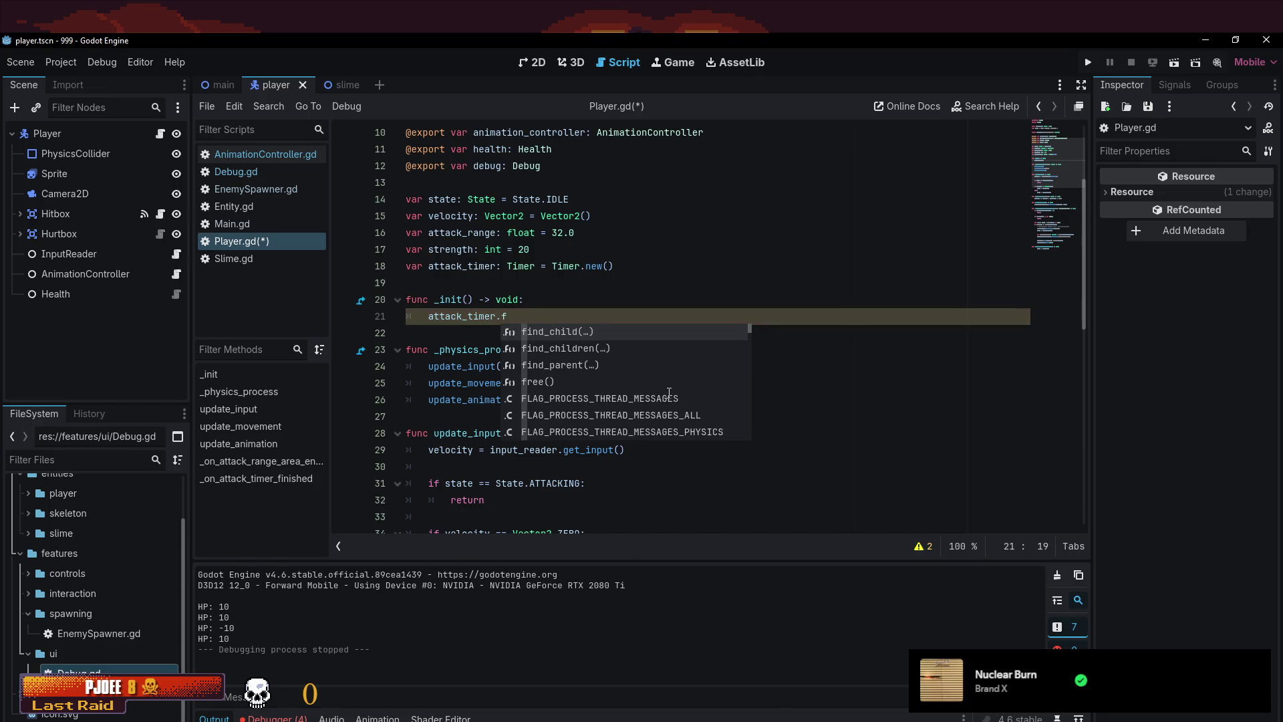
text(in)
key(BackSpace)
key(BackSpace)
key(BackSpace)
text(time)
key(Return)
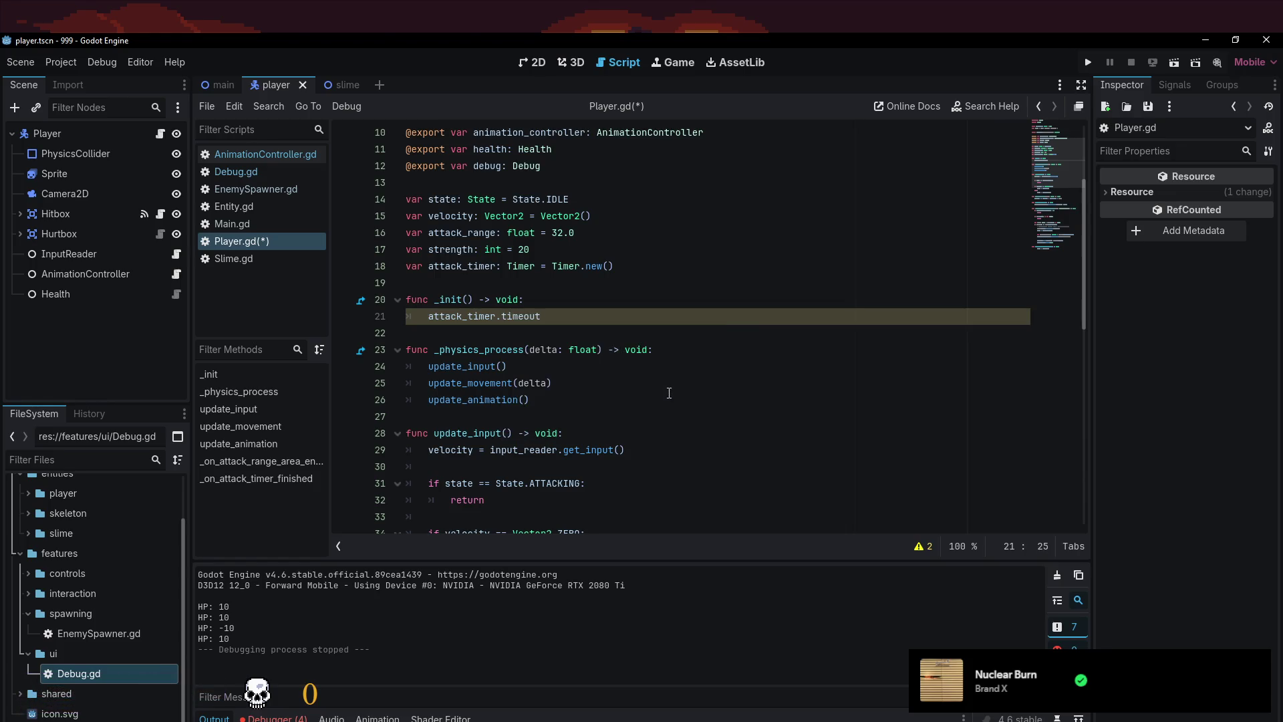
text(.)
key(Return)
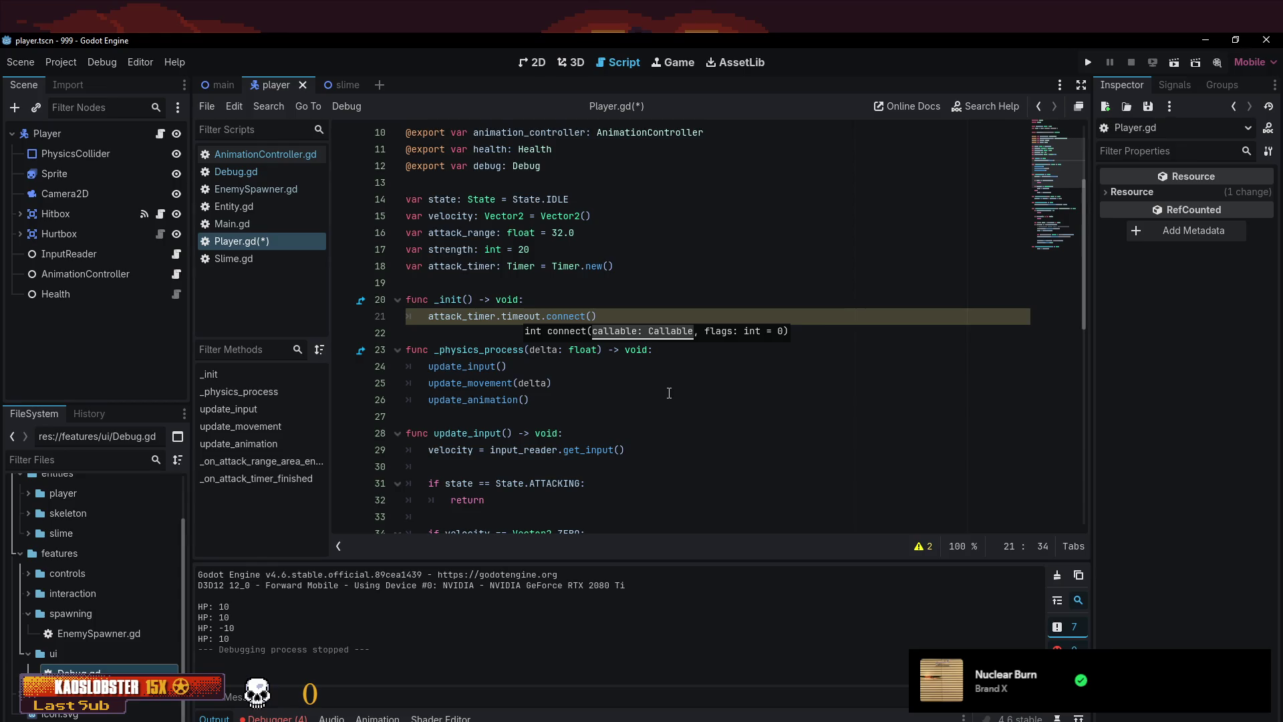
text(_on)
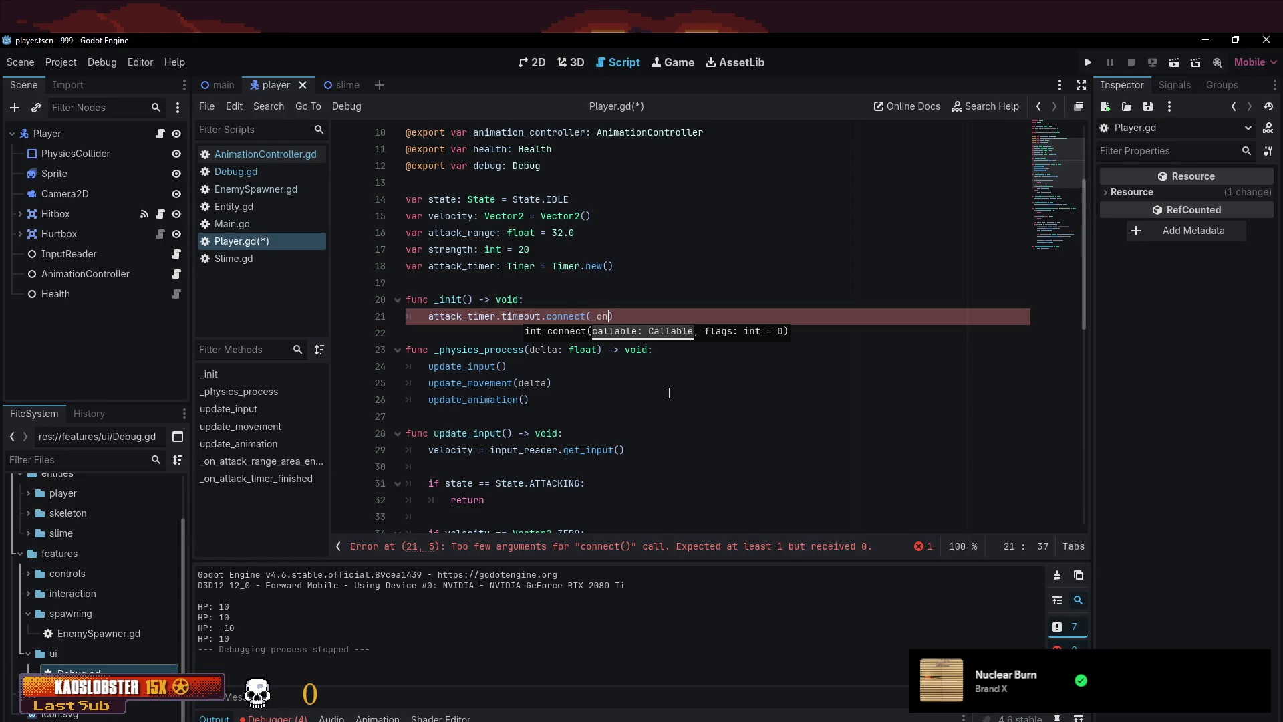
key(Down)
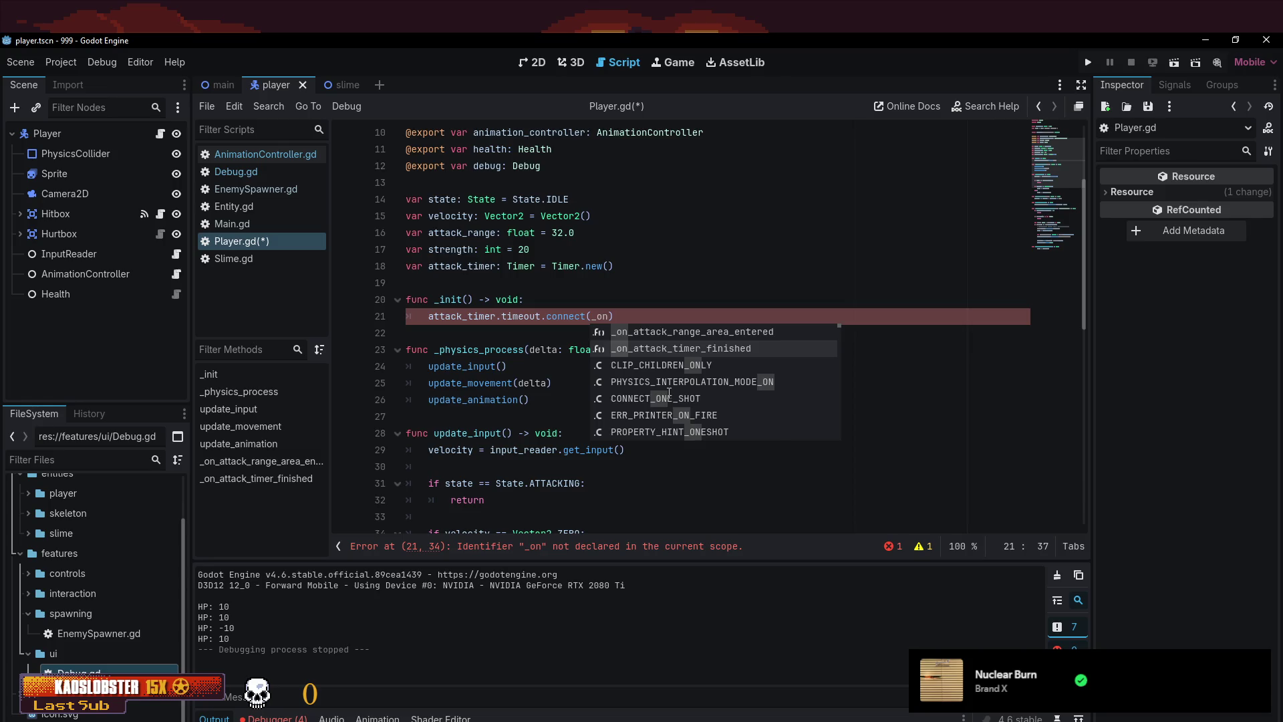
key(Return)
key(ctrl+s)
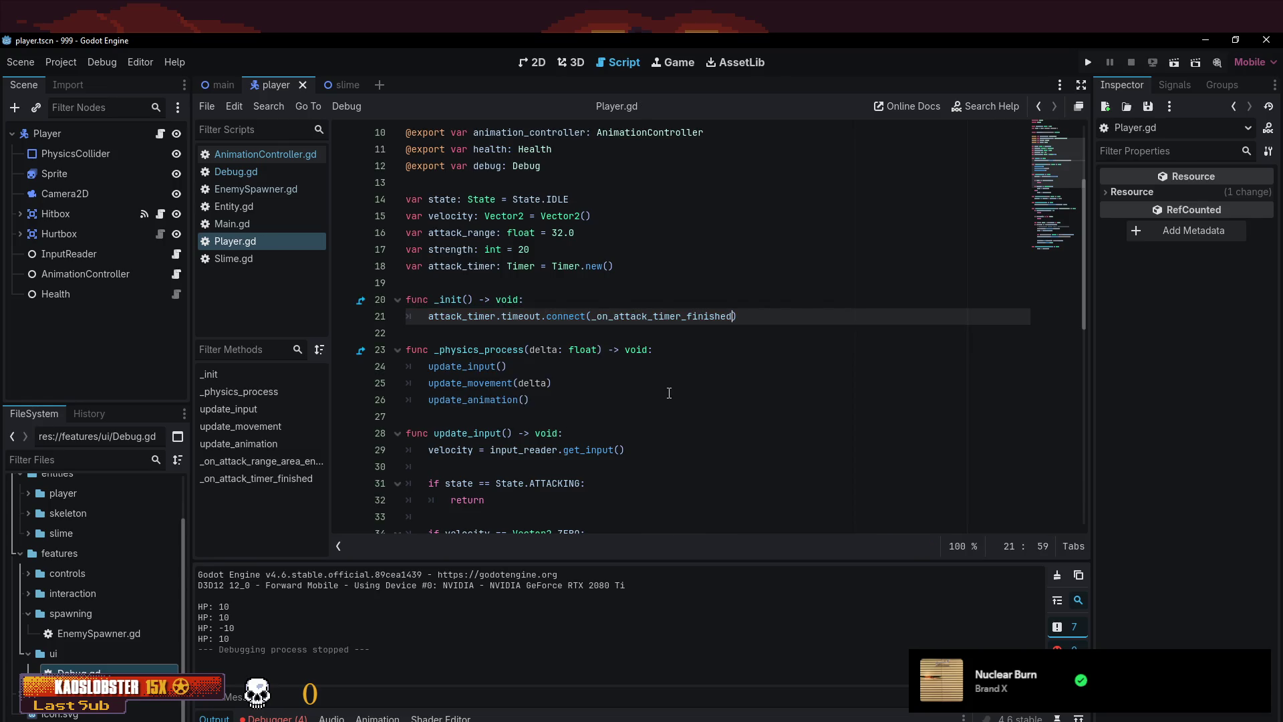
key(F5)
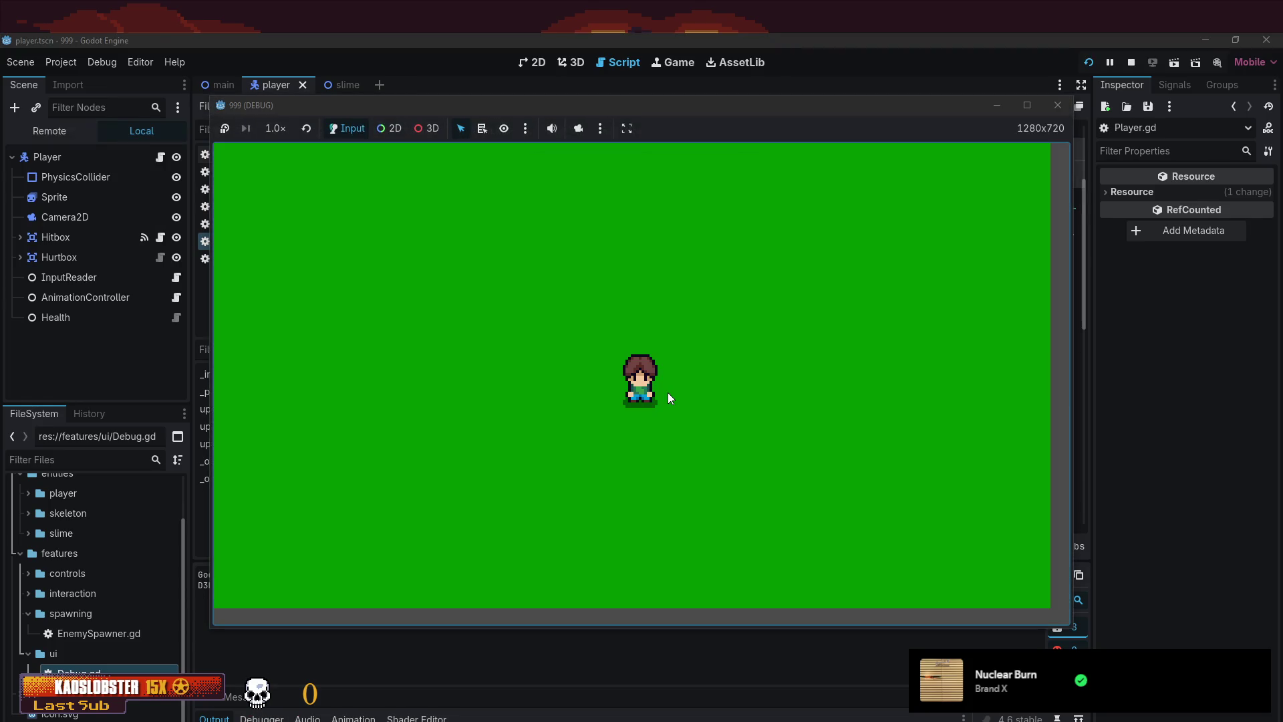
Move the player around with W, A, S, D and swing the sword repeatedly at the slimes
key(a)
key(w)
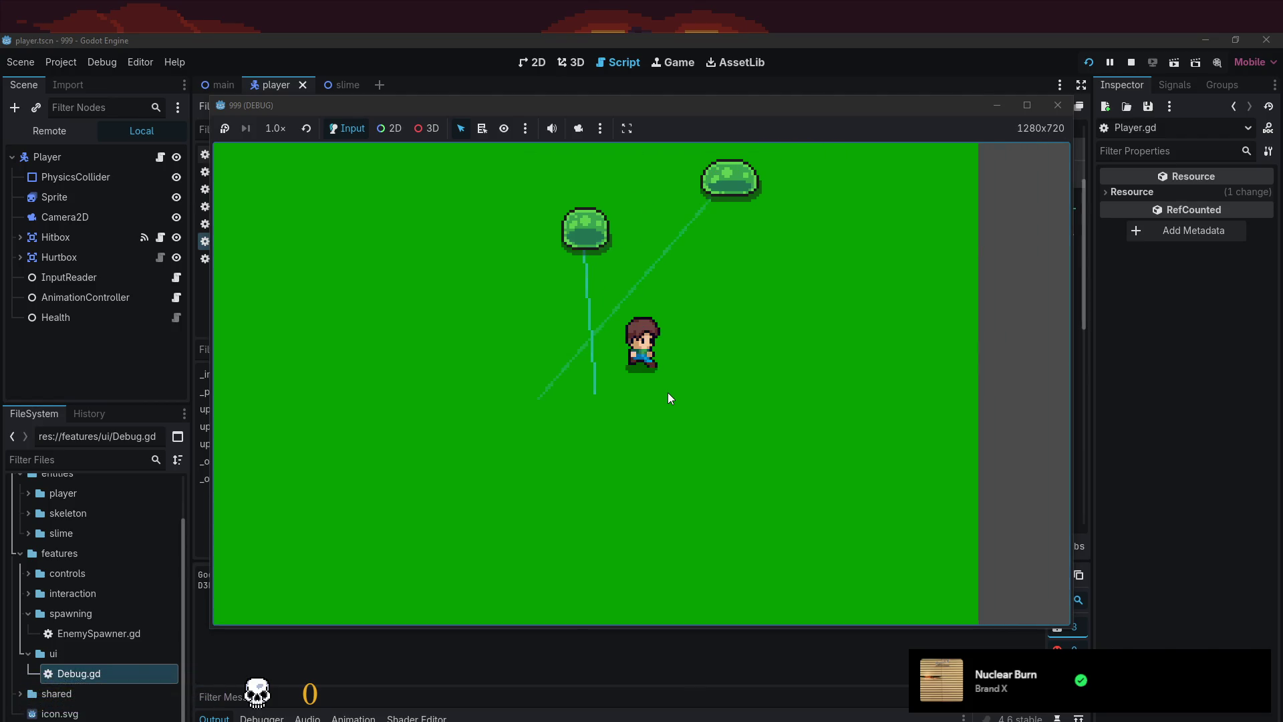
key(a)
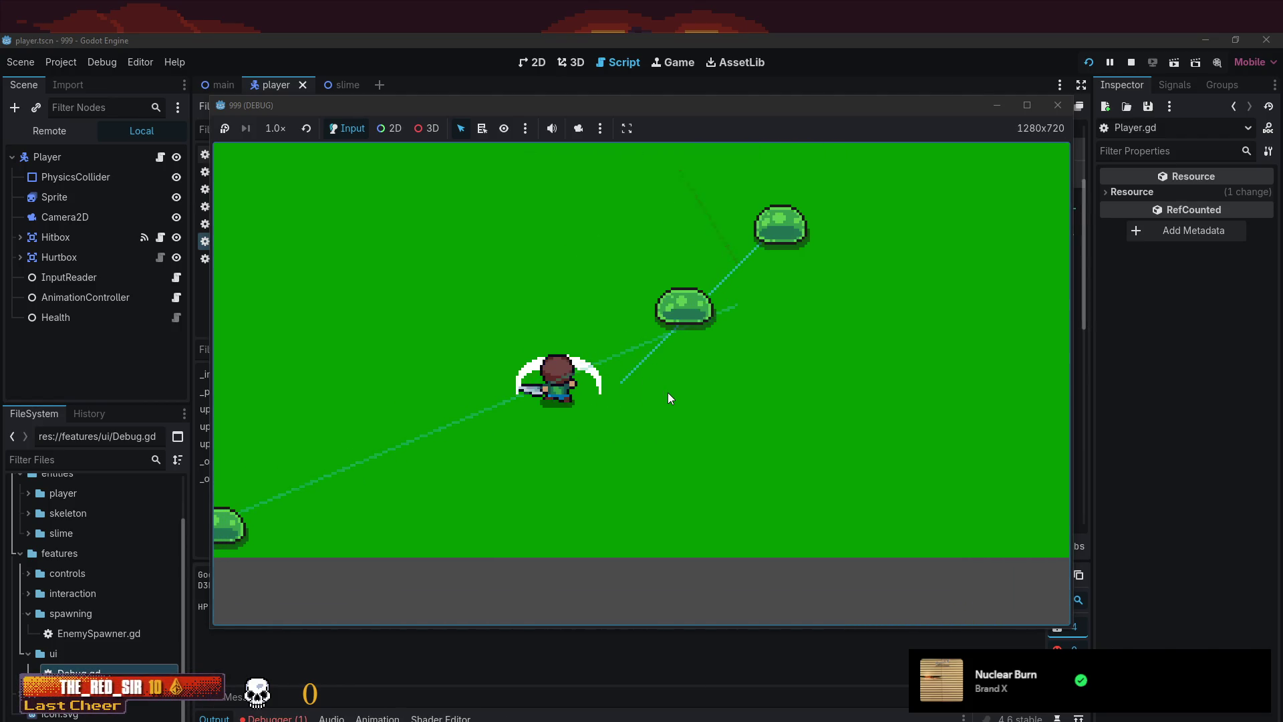
key(space)
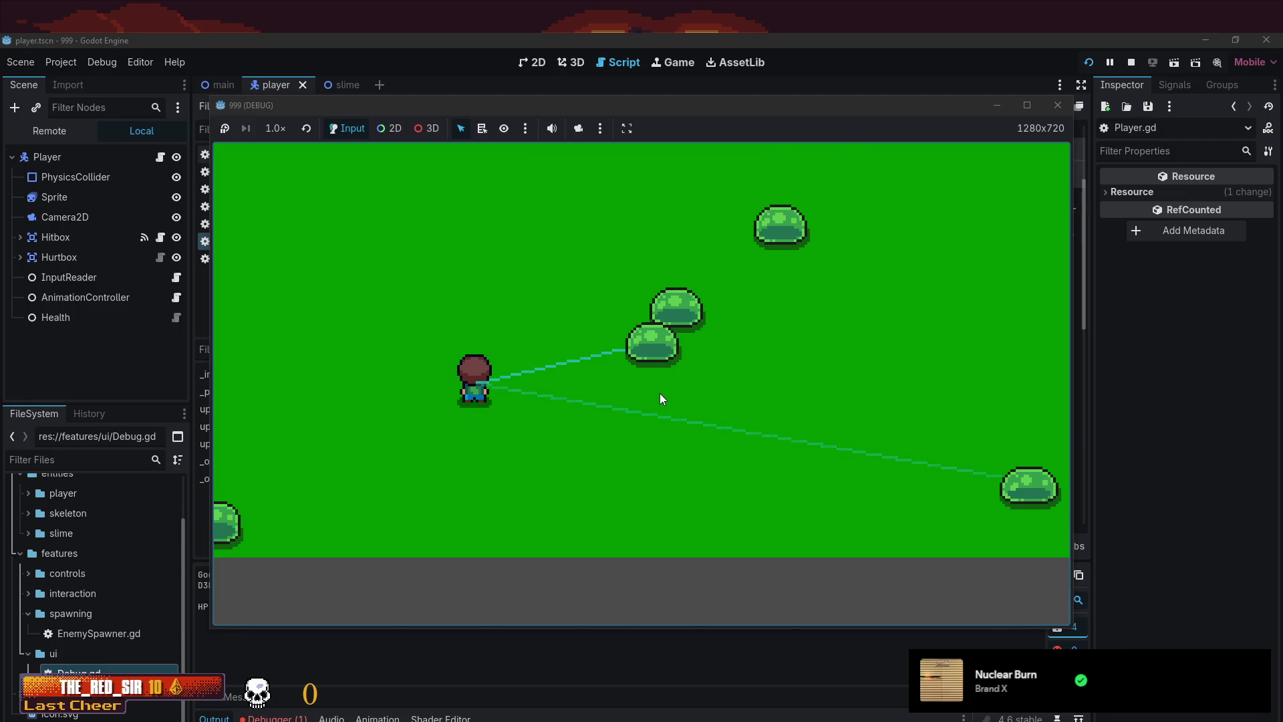
key(d)
key(space)
key(space)
key(a)
key(space)
key(a)
key(d)
key(space)
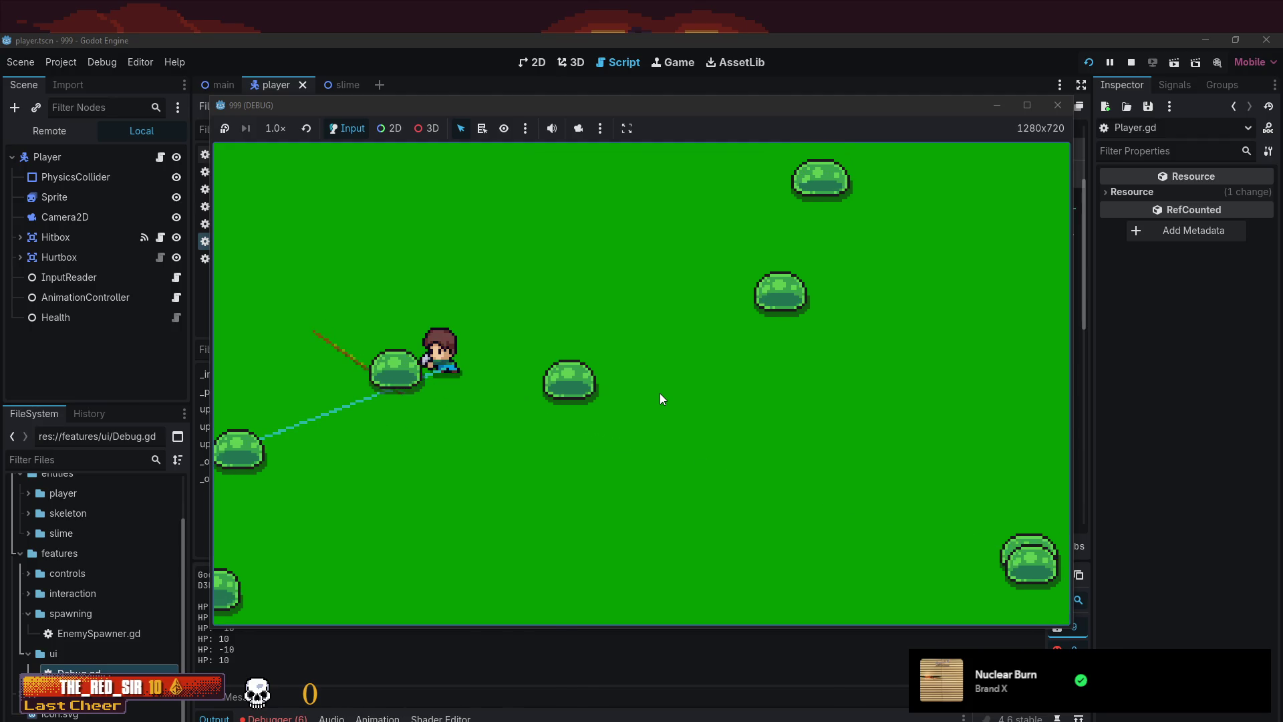
key(space)
key(d)
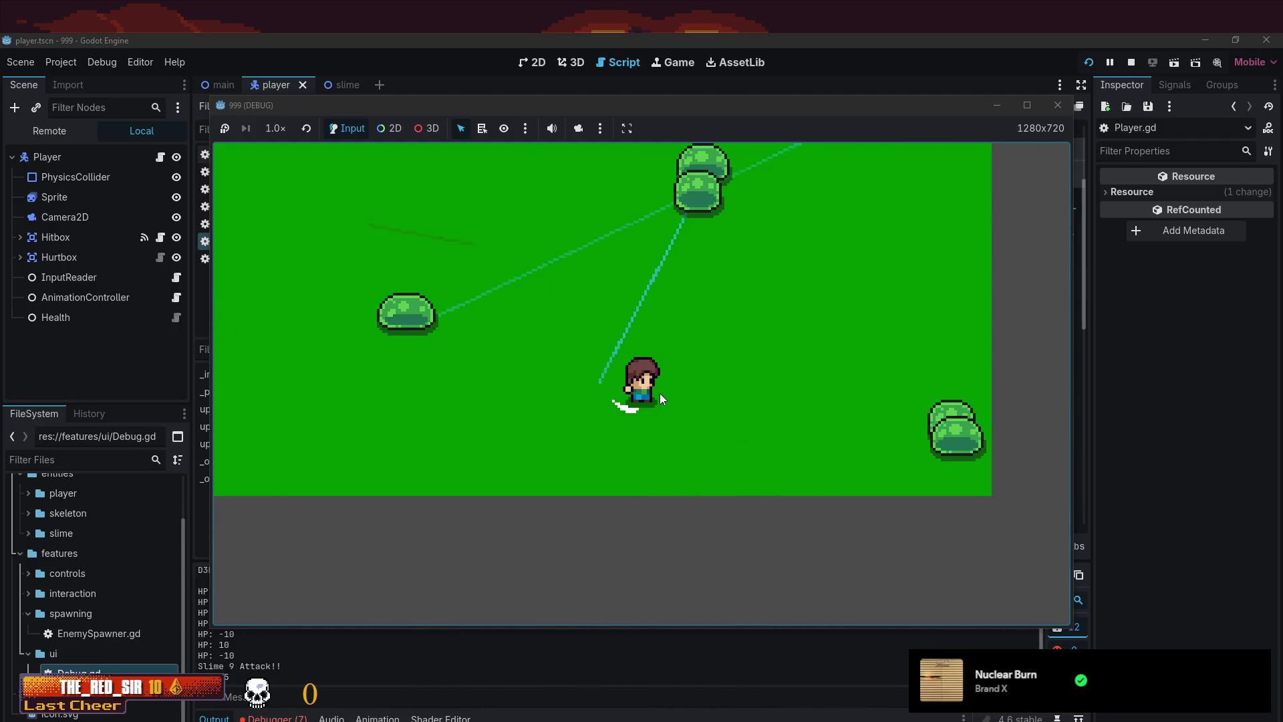
key(space)
key(space)
key(w)
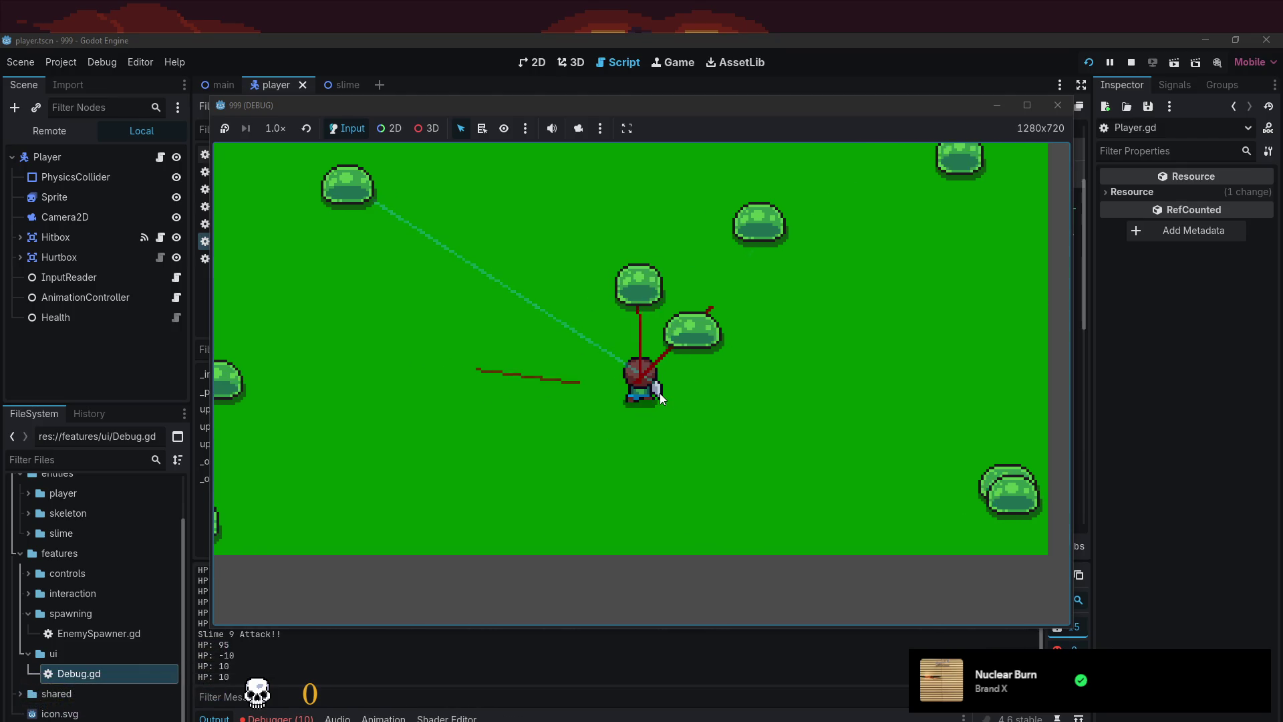
key(space)
key(space)
key(s)
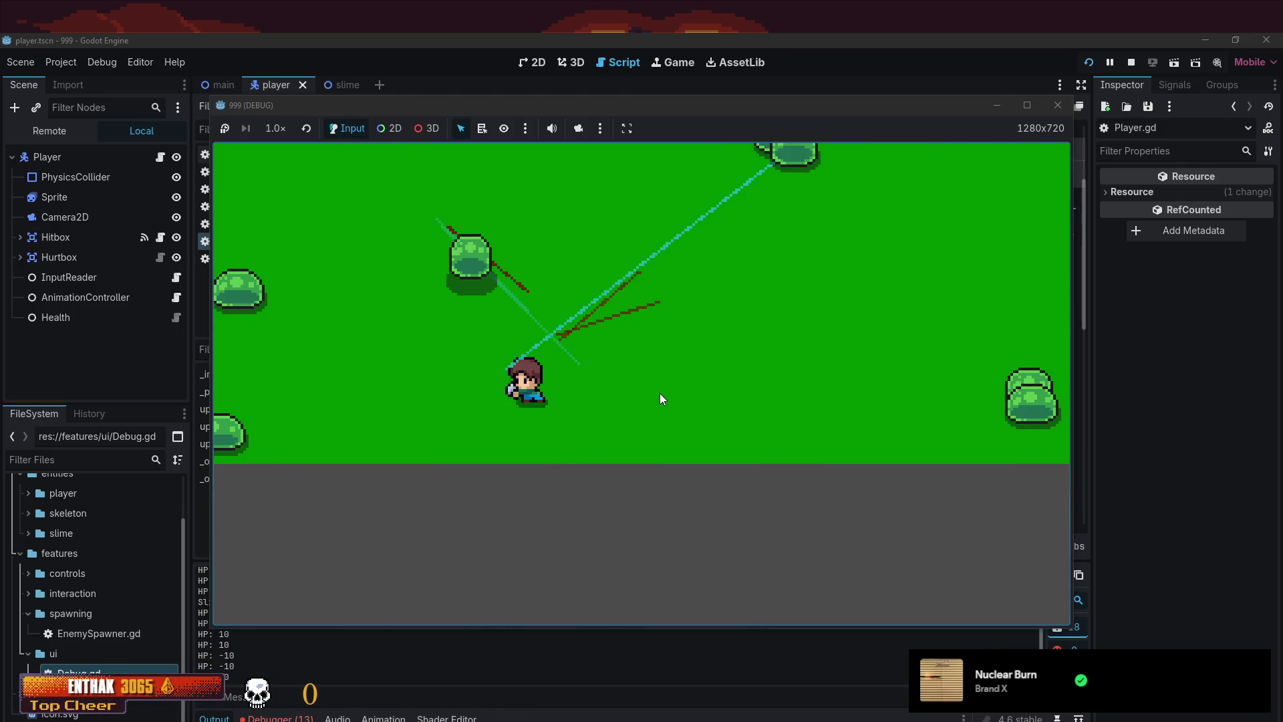
key(space)
Stop the running game and return to Player.gd around line 26
click(1058, 106)
click(606, 400)
scroll(606, 399, down, 2)
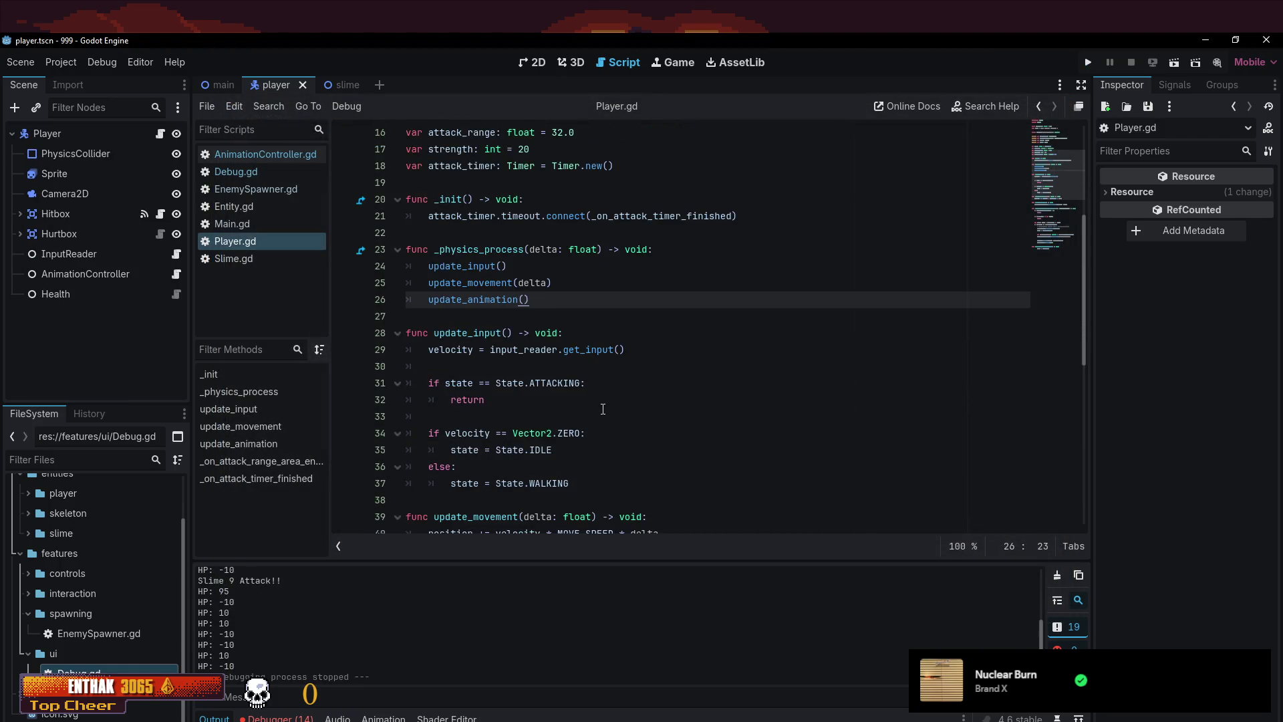
Review Player.gd from the timer connect line and attack_timer declaration to _on_attack_timer_finished
key(Up)
click(596, 215)
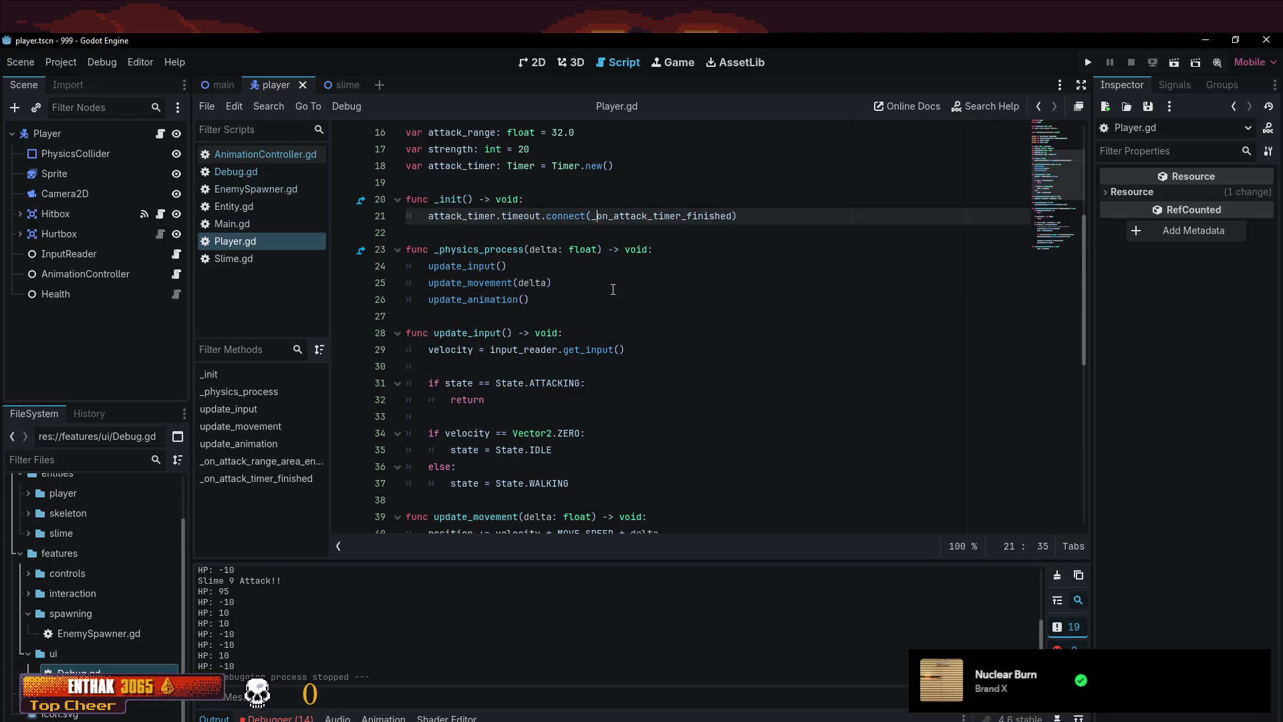
scroll(604, 329, down, 9)
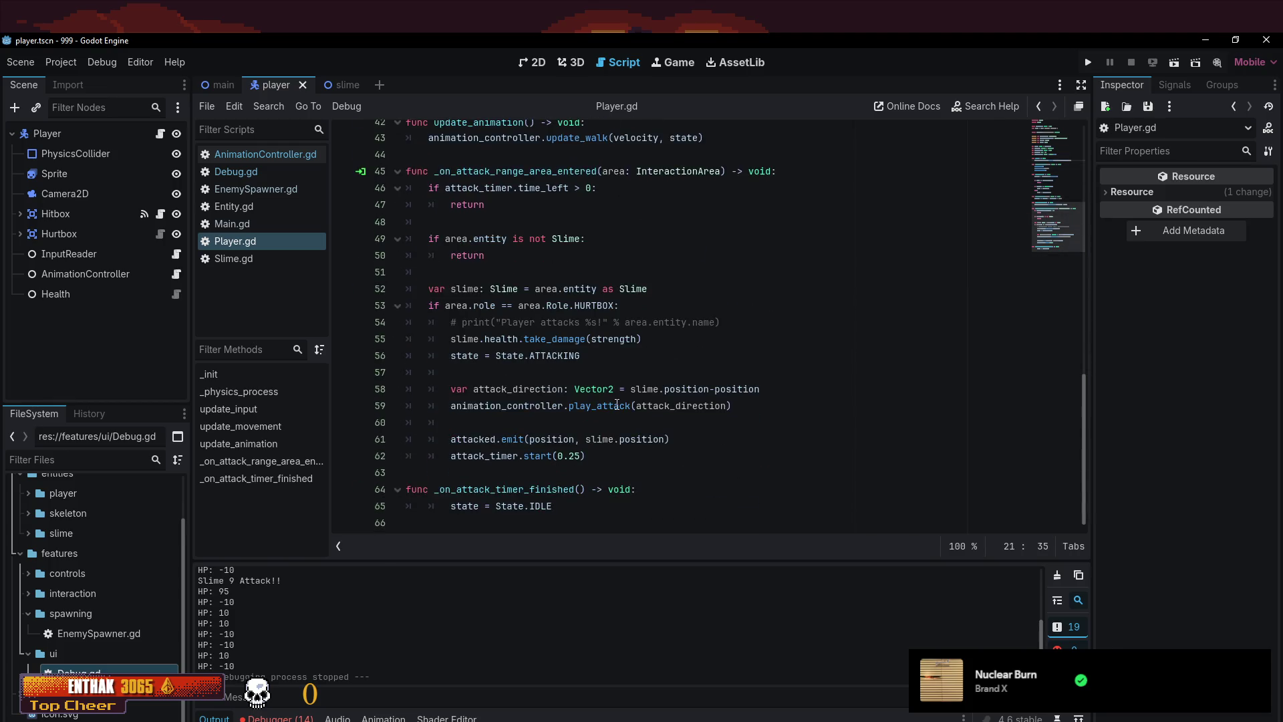
click(546, 355)
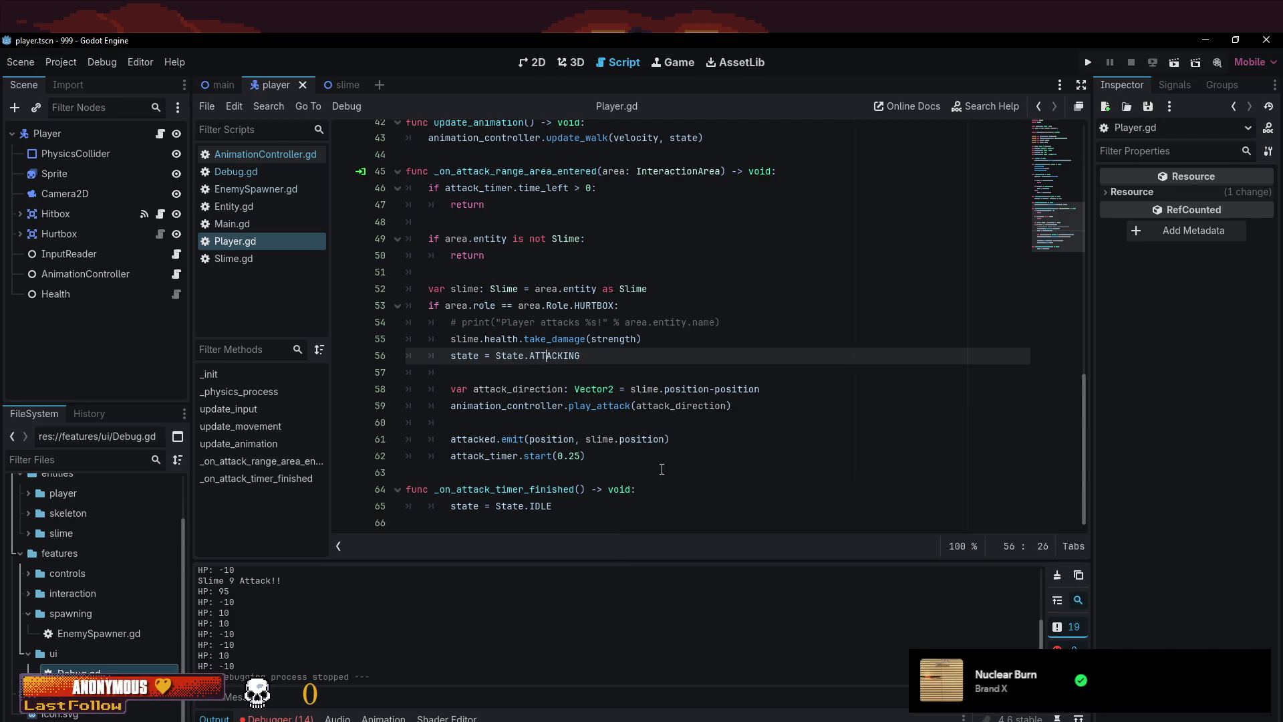
click(638, 493)
click(712, 501)
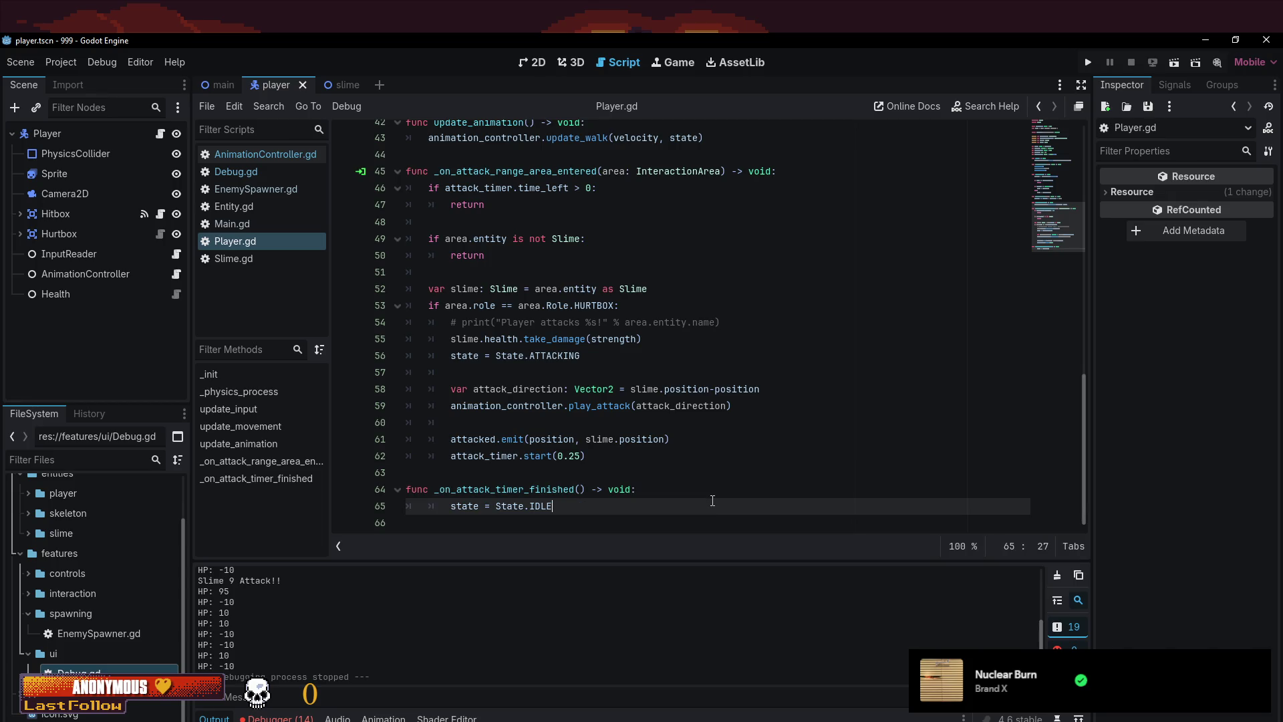
scroll(700, 382, up, 11)
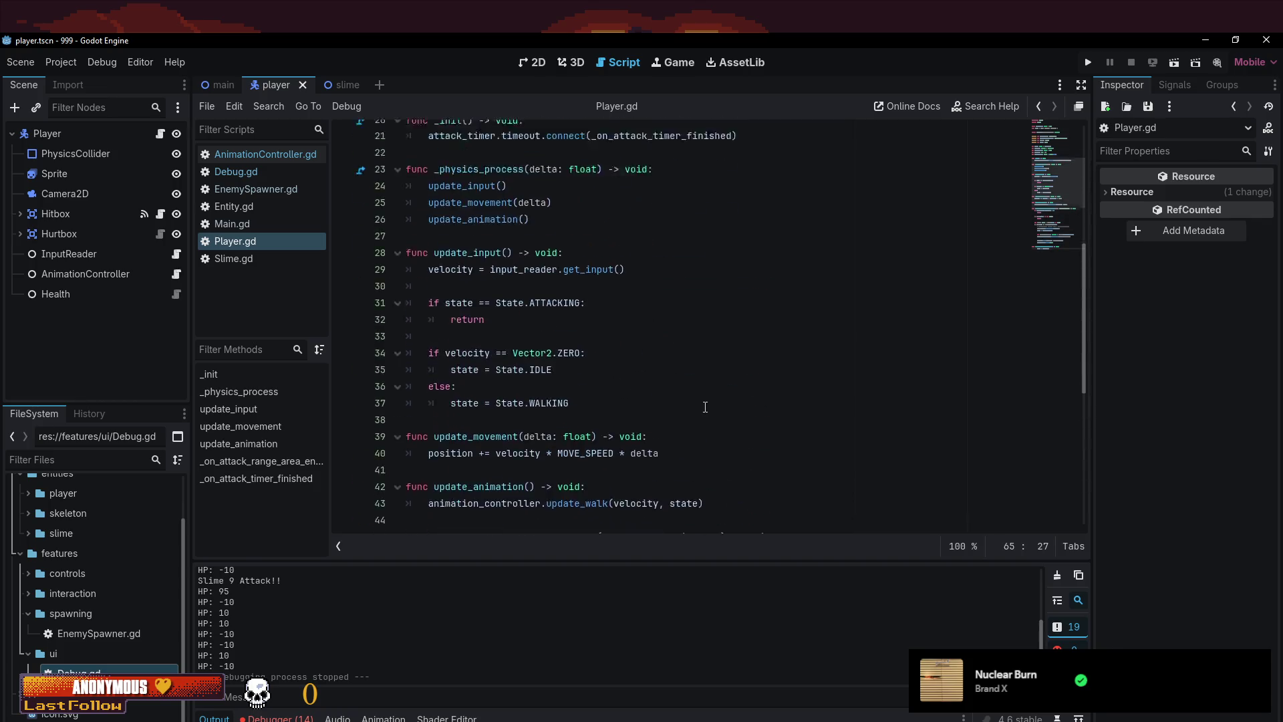
click(502, 271)
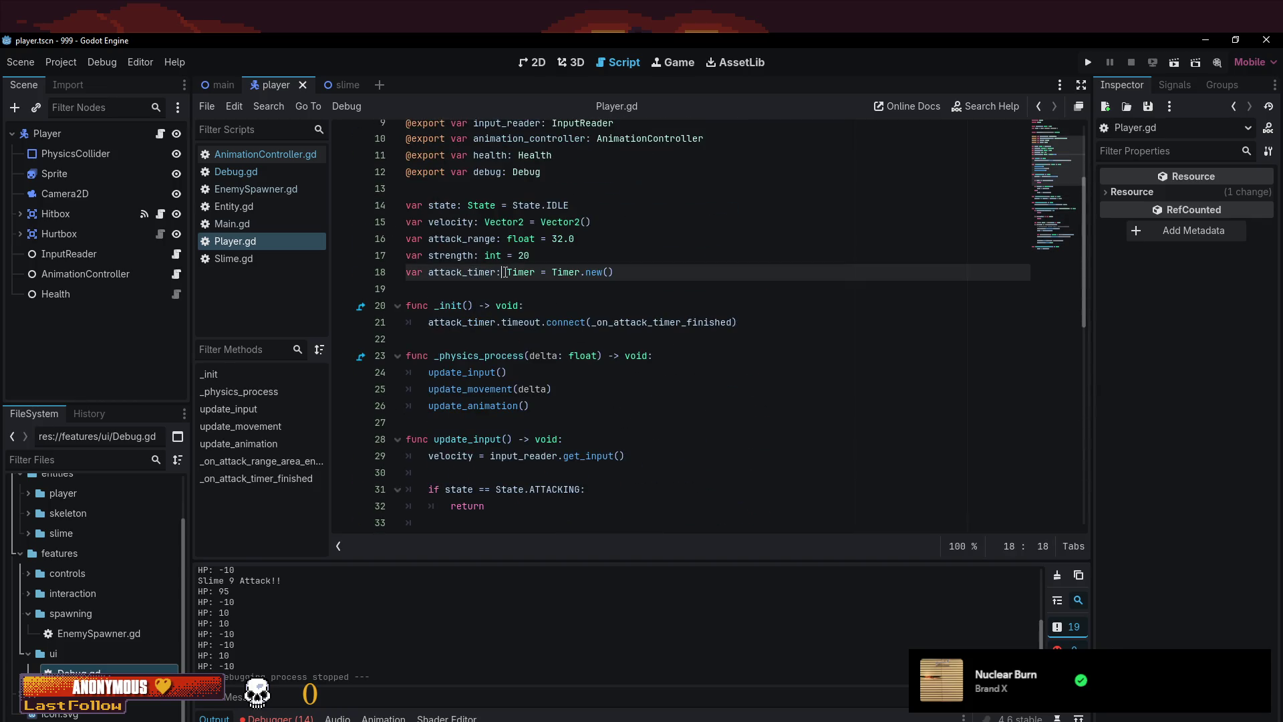
scroll(675, 304, down, 9)
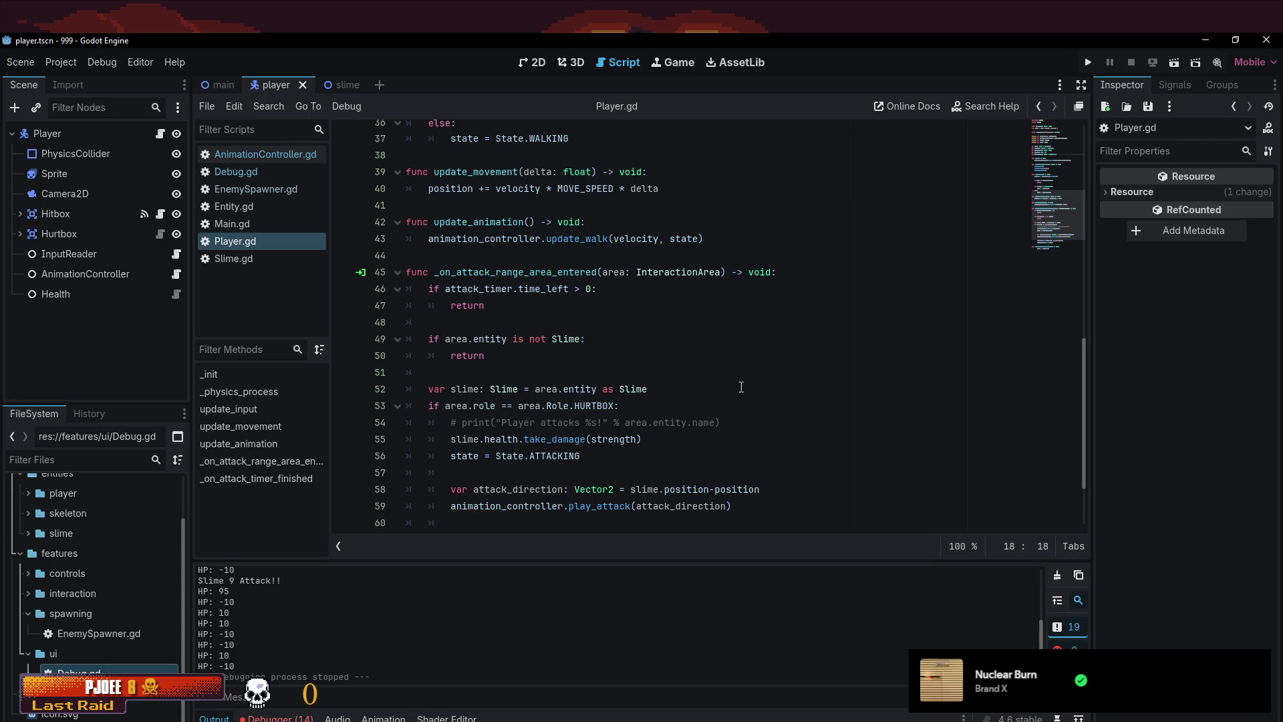
scroll(742, 391, down, 2)
click(670, 486)
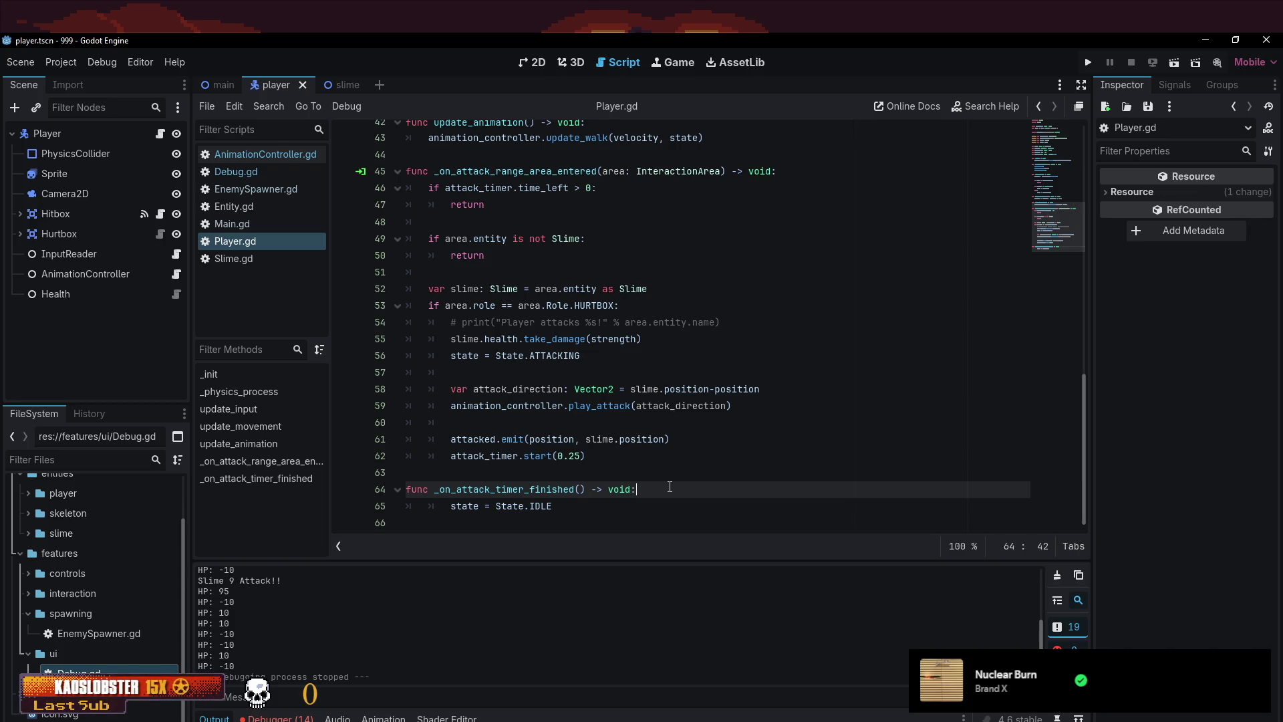
Add print("Attack cooldown over!") on a new line in _on_attack_timer_finished and save
key(Return)
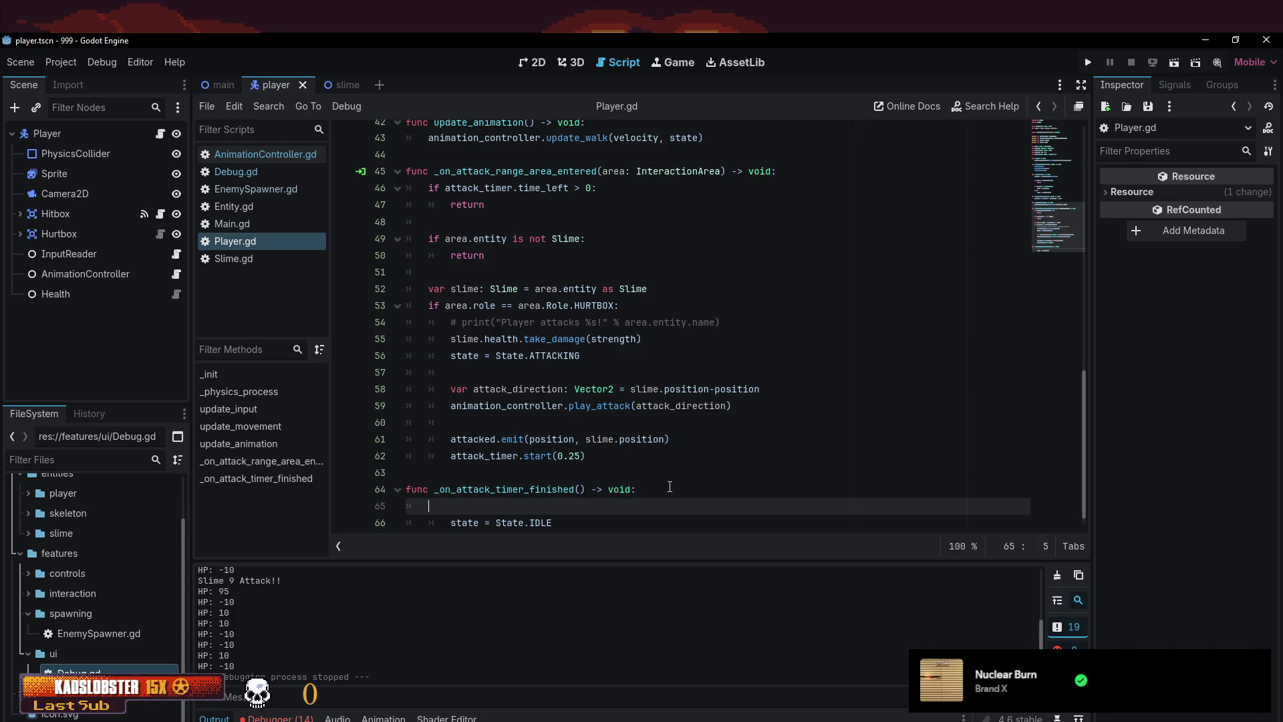
key(Down)
key(BackSpace)
key(Up)
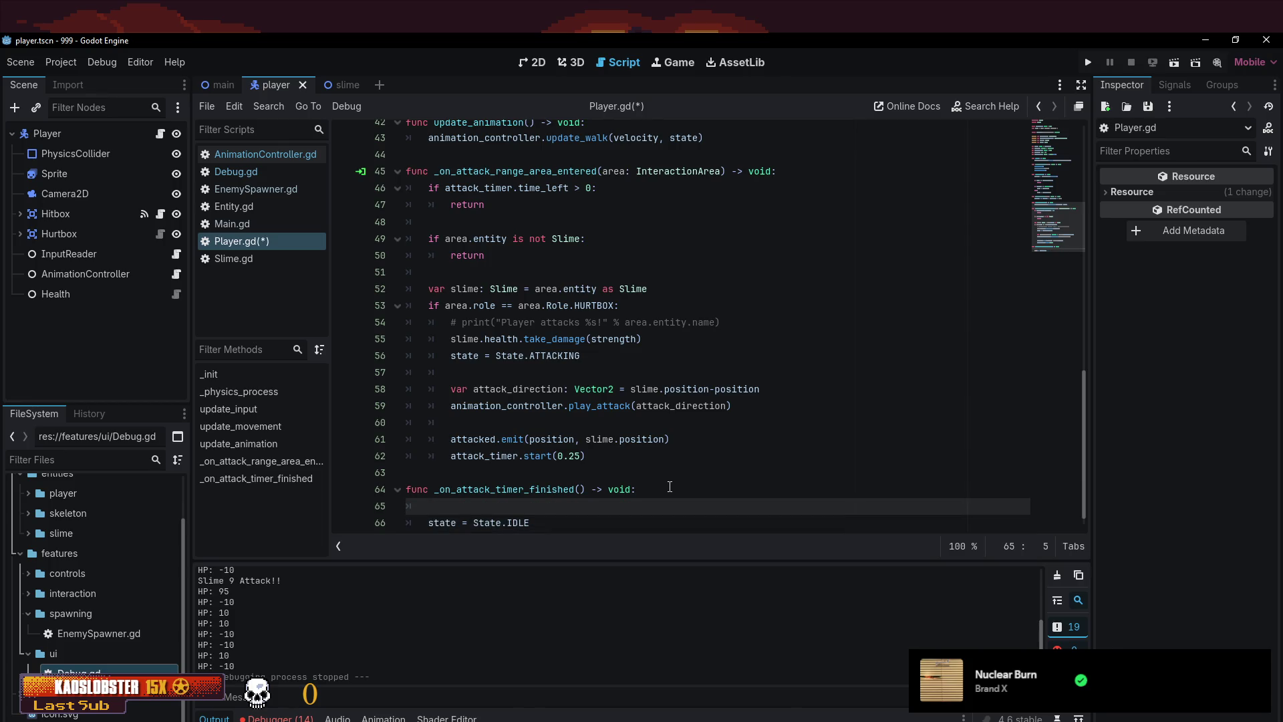
text(print()
text("At)
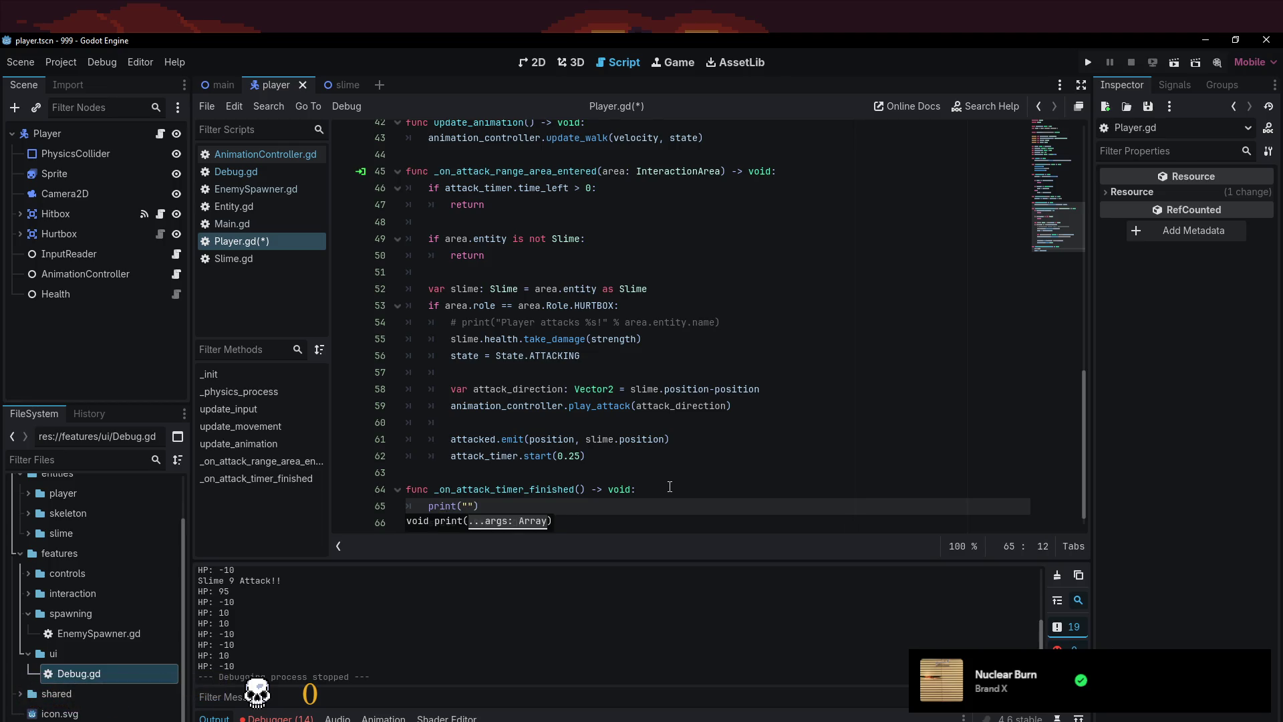
text(tack cooldown )
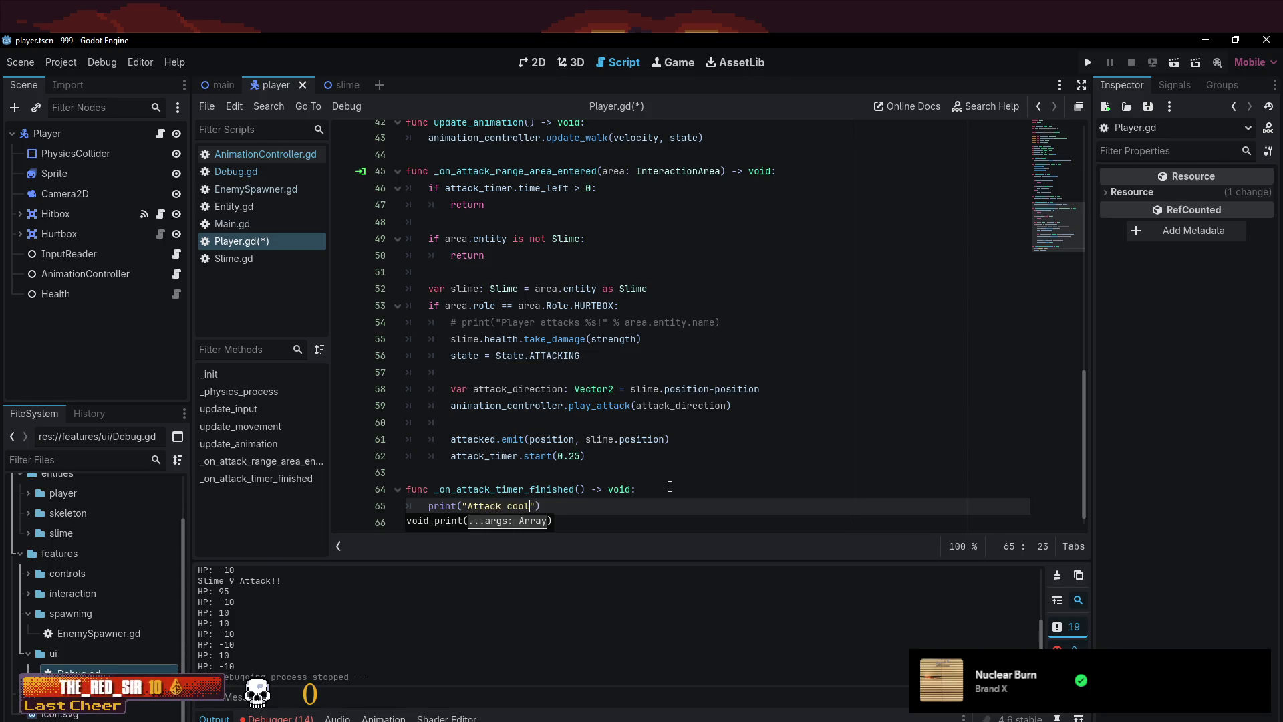
text(over!)
key(ctrl+s)
Select the player's Health node in the scene tree
click(638, 369)
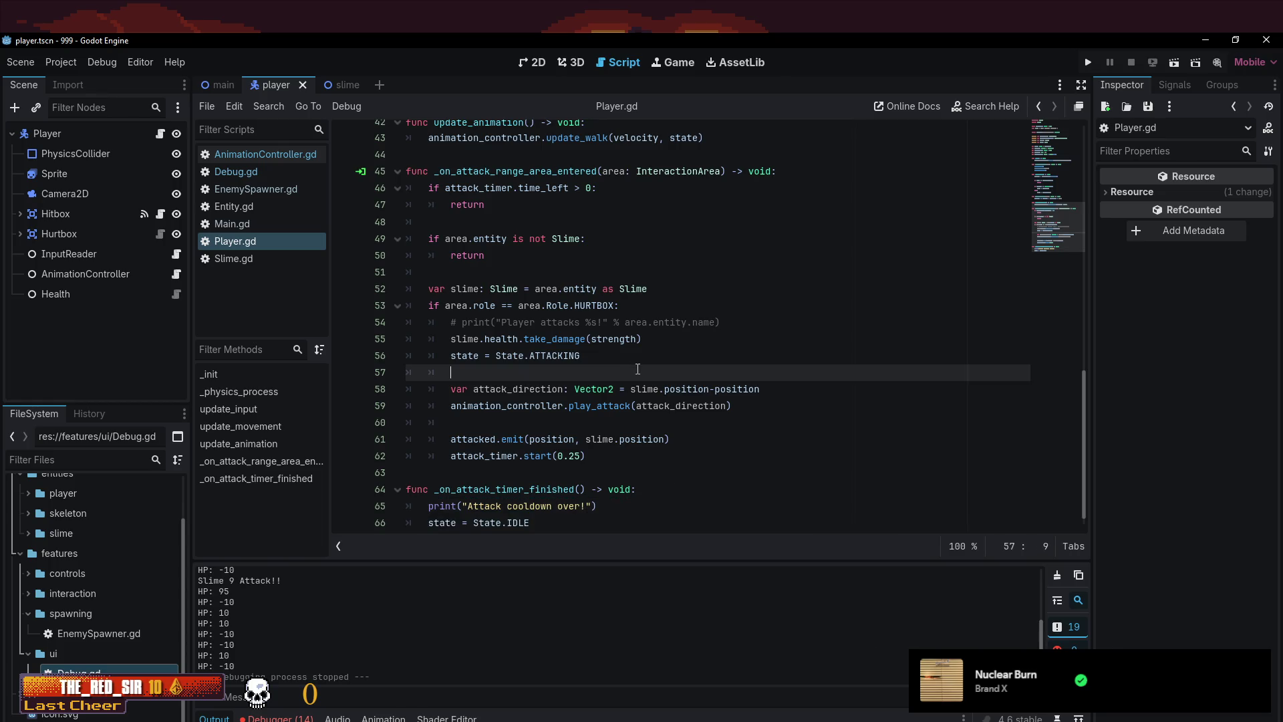
scroll(638, 369, up, 5)
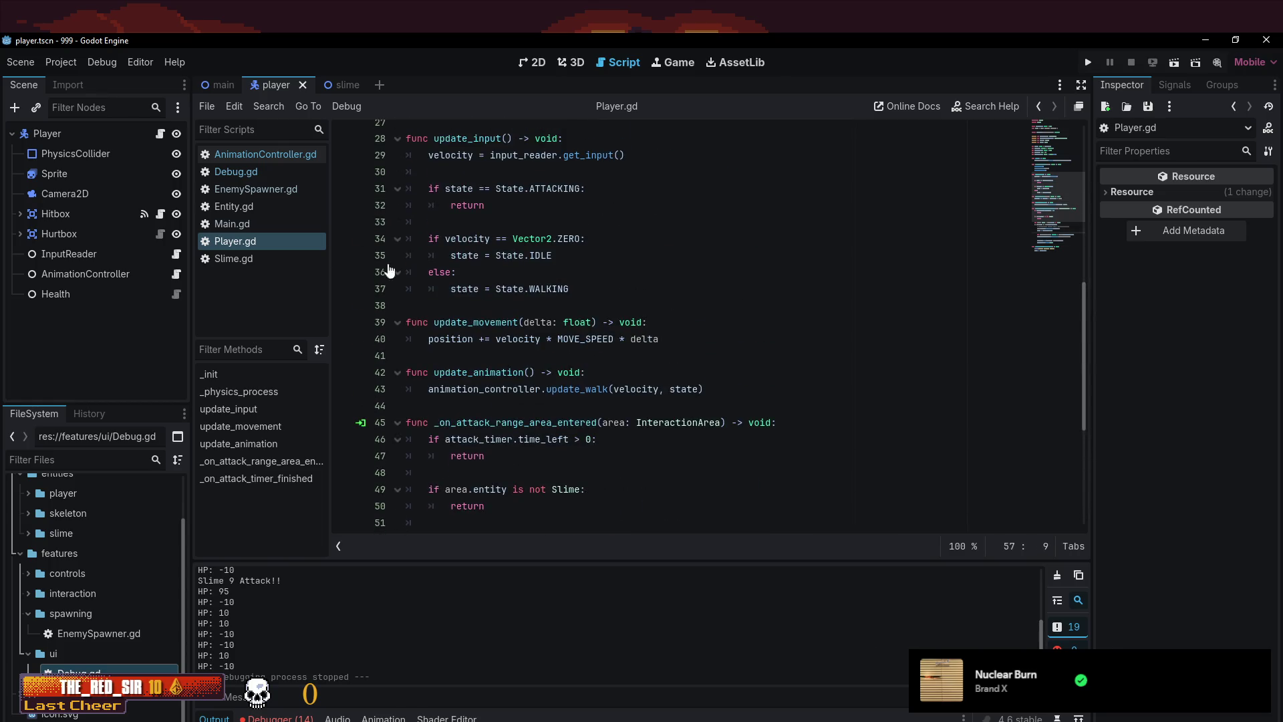
click(134, 292)
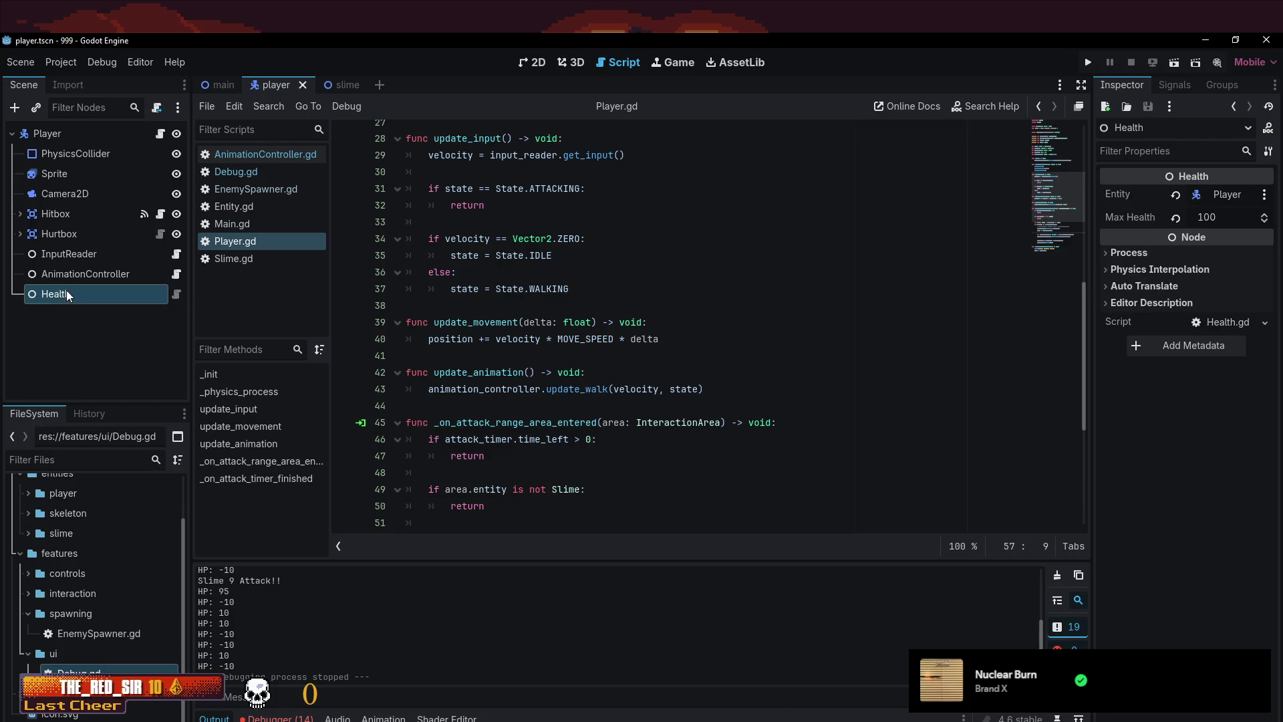
Open Health.gd and comment out the HP print line with '#'
click(176, 294)
click(638, 332)
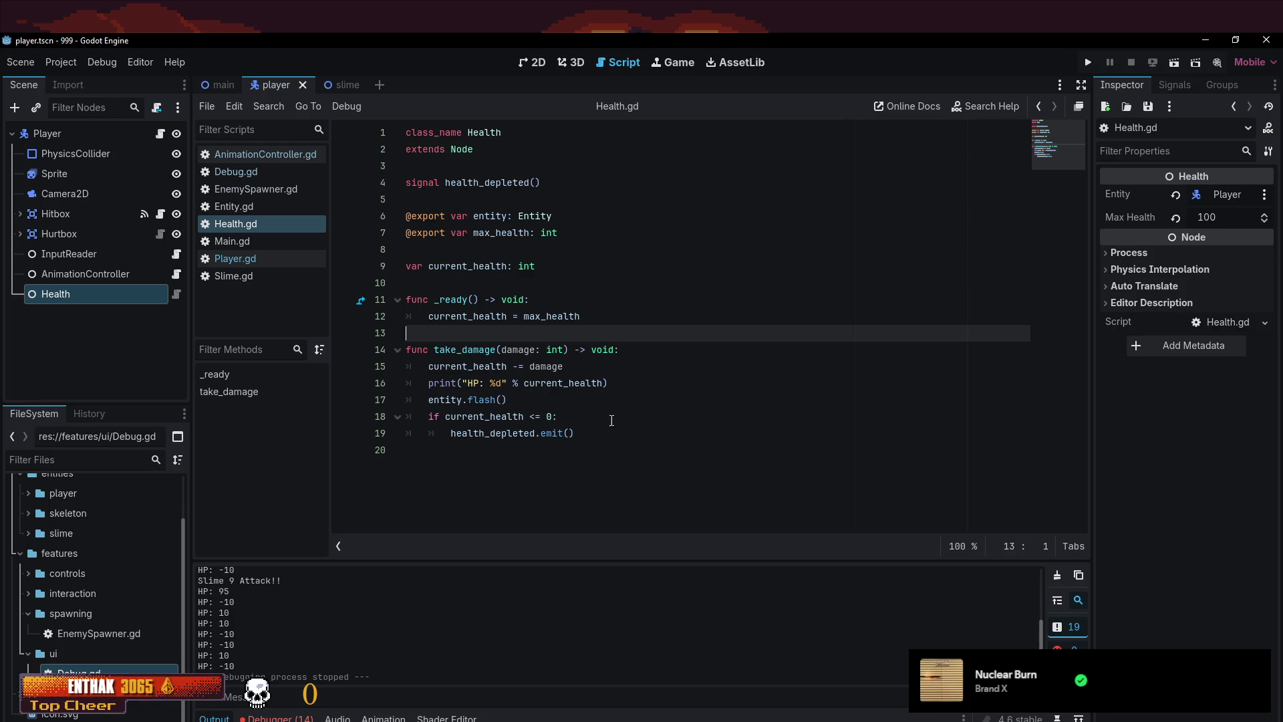
key(Down)
key(Down)
key(Down)
key(Up)
key(Up)
key(Up)
key(Up)
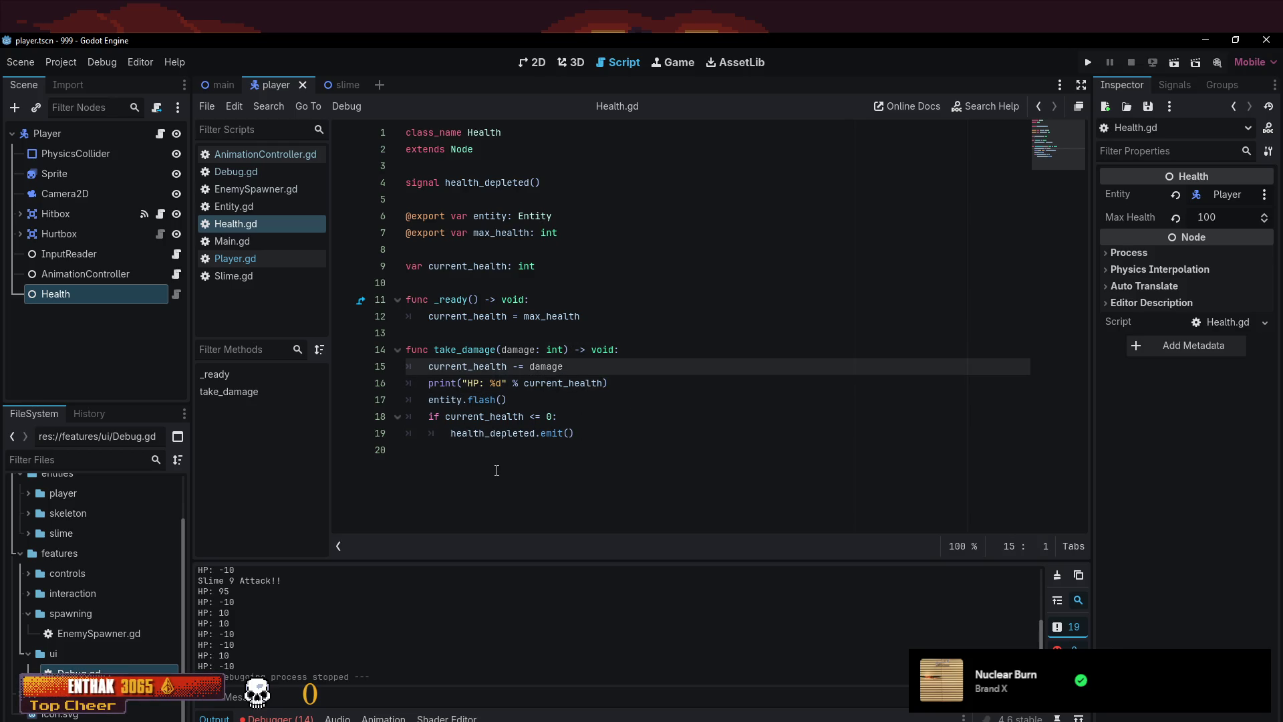
key(Down)
key(Home)
text(#)
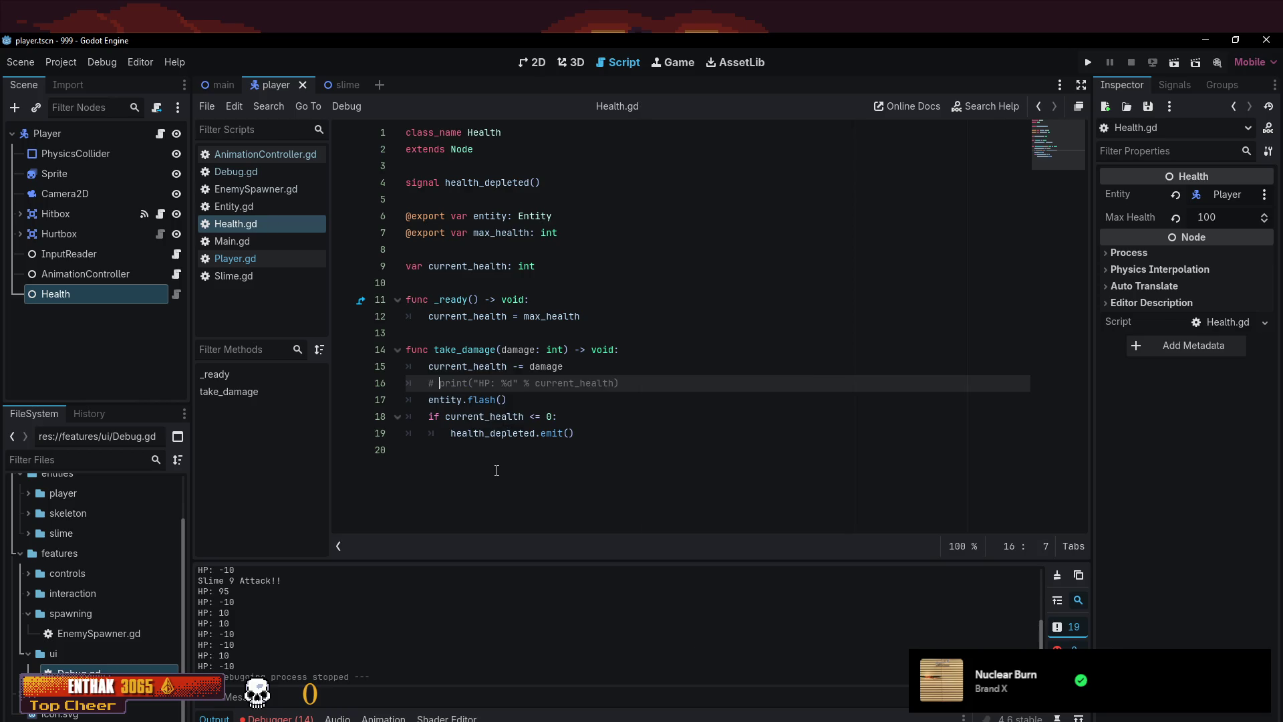
click(699, 302)
Test-run the game, stop it, then save and switch back to the main scene
key(F5)
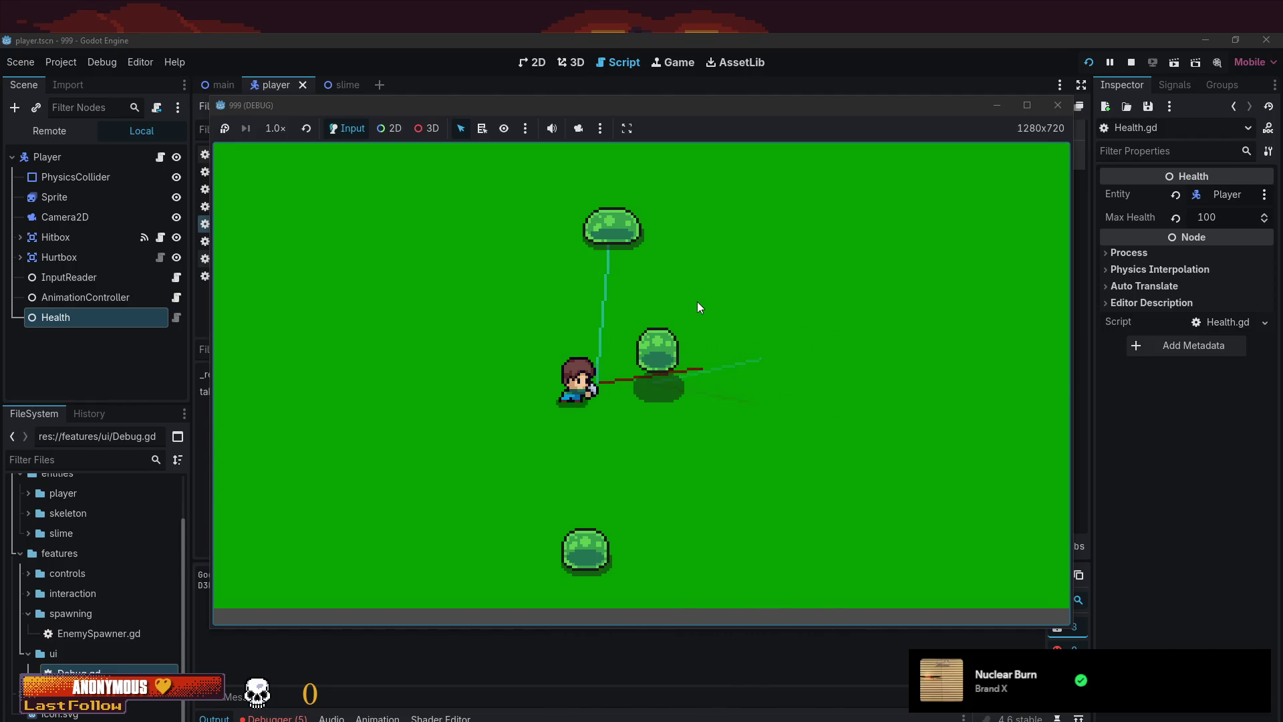
click(1058, 105)
key(ctrl+s)
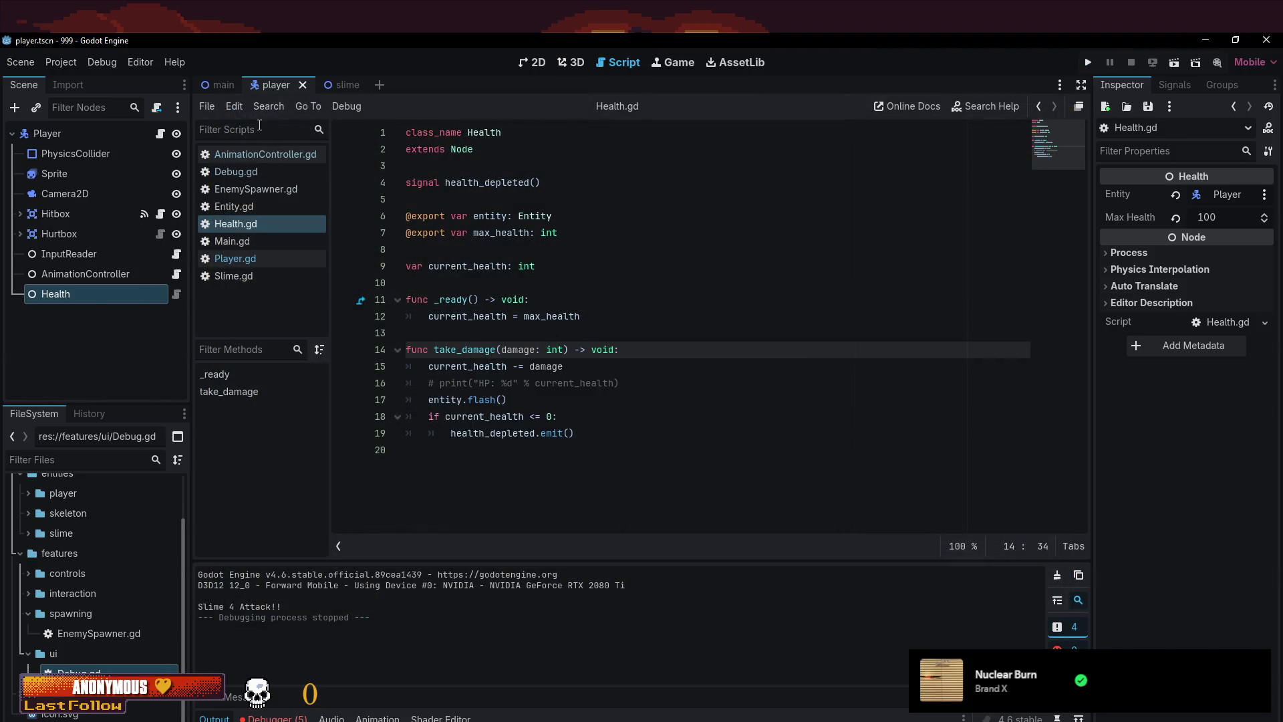
key(ctrl+shift+Tab)
click(696, 380)
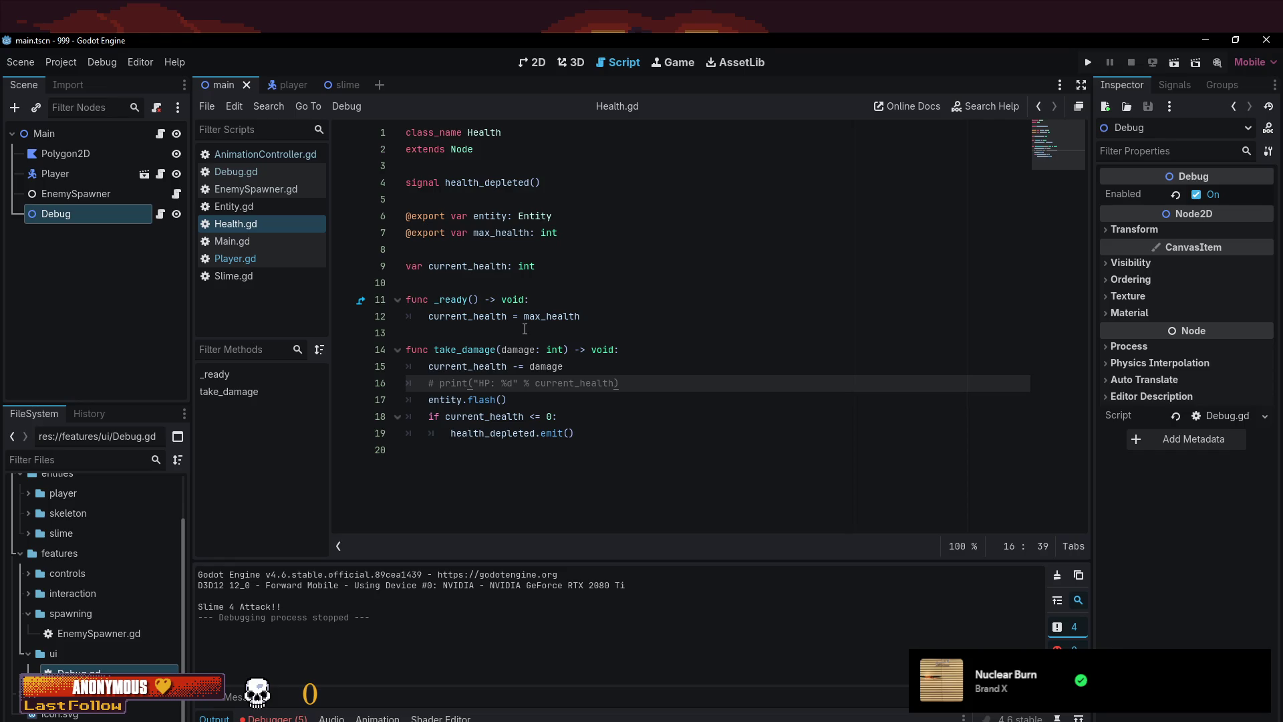
click(230, 262)
scroll(668, 375, up, 1)
scroll(522, 446, down, 6)
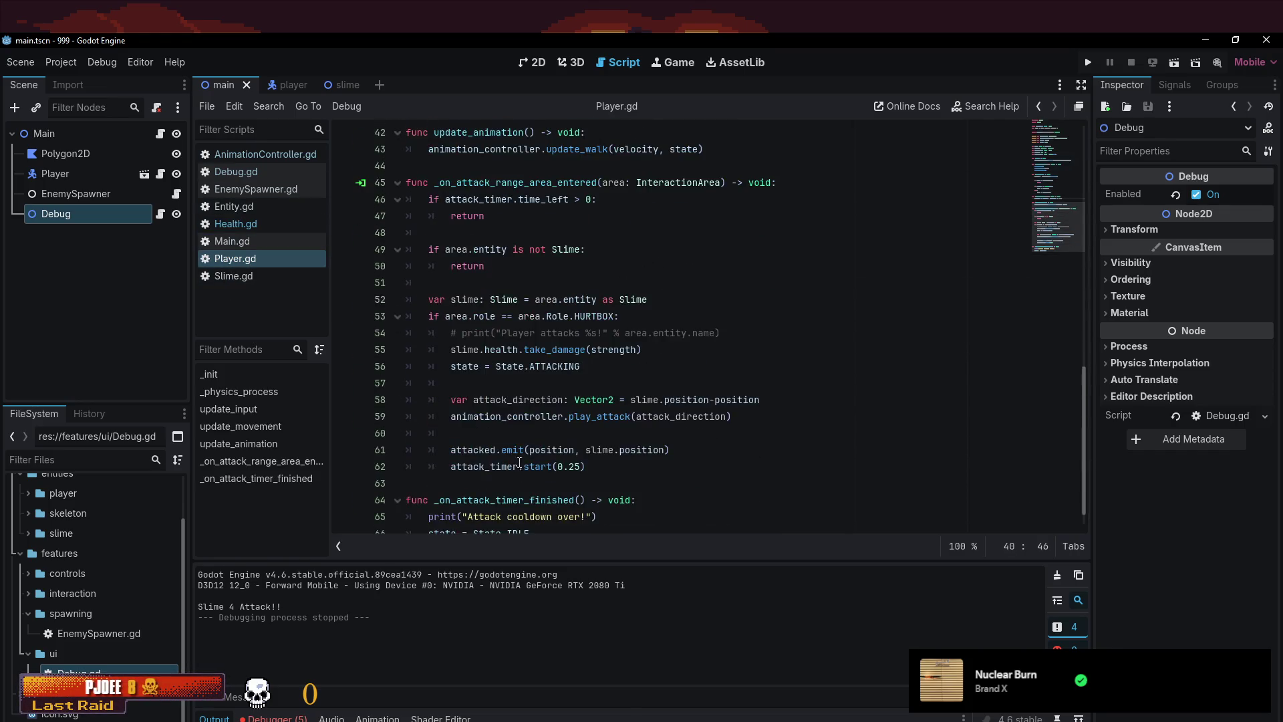
click(491, 489)
drag(566, 499, 409, 456)
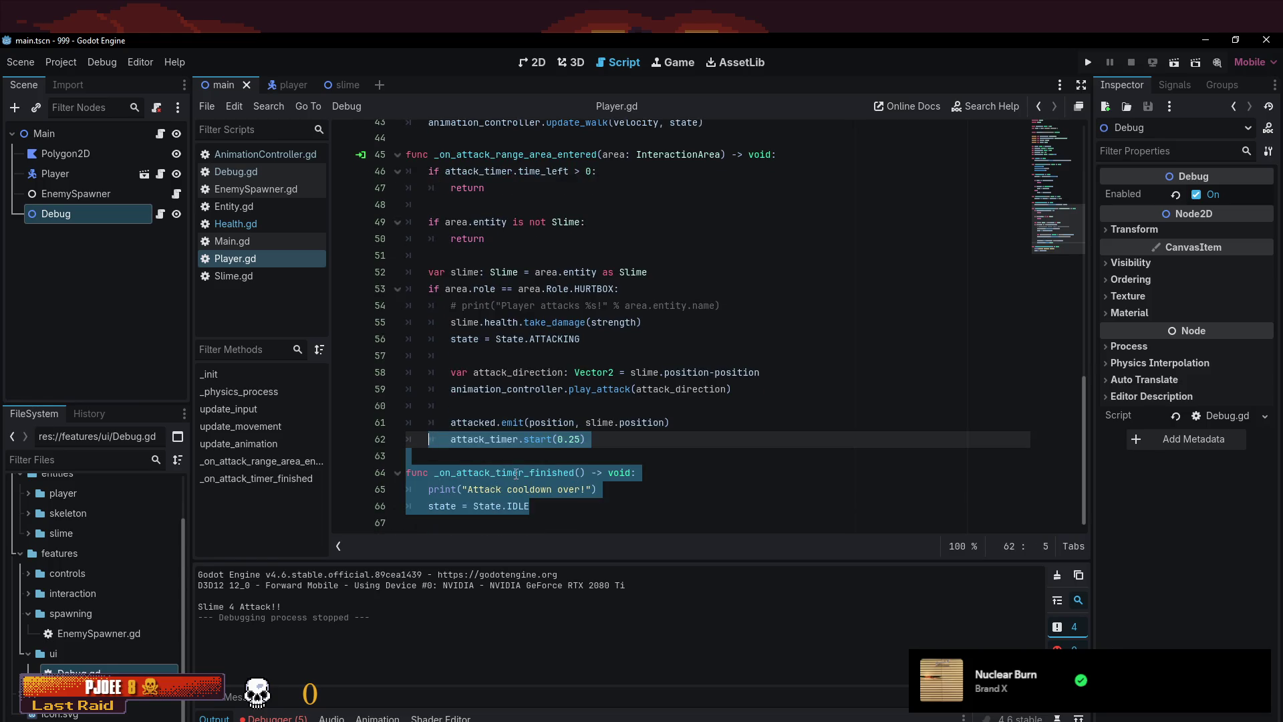
click(409, 455)
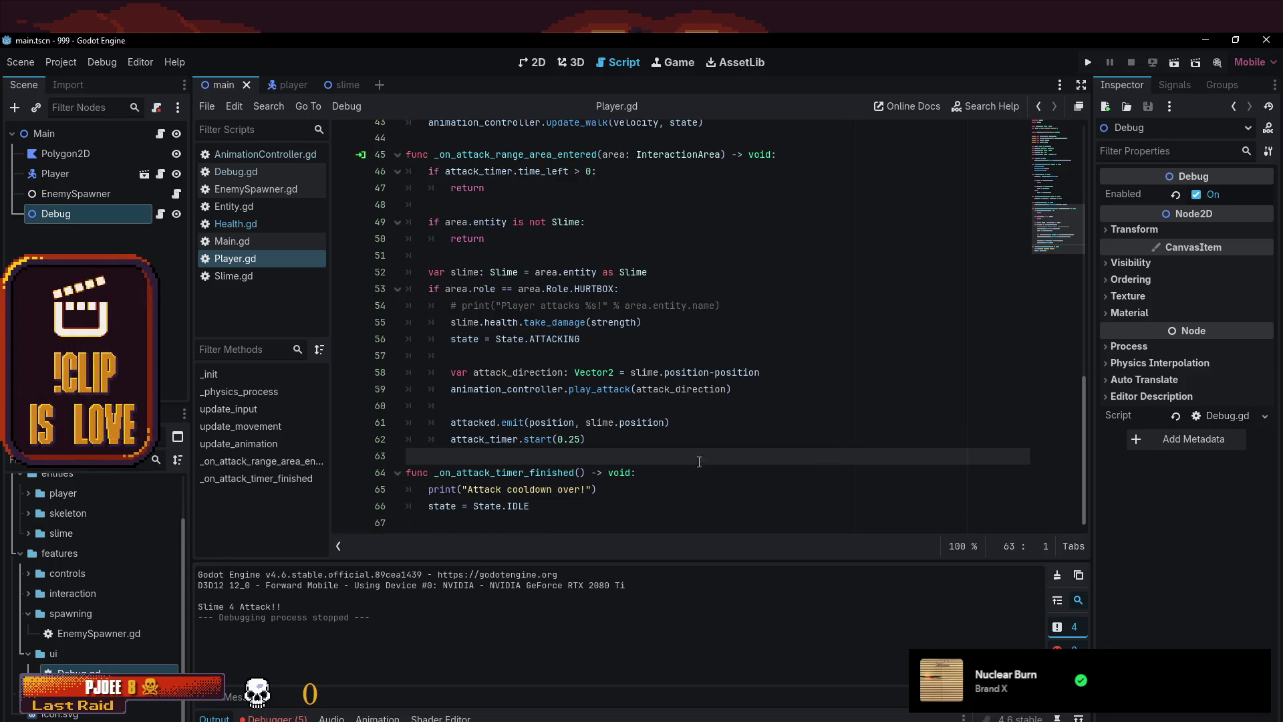
scroll(657, 397, up, 14)
scroll(653, 329, down, 5)
scroll(653, 329, up, 1)
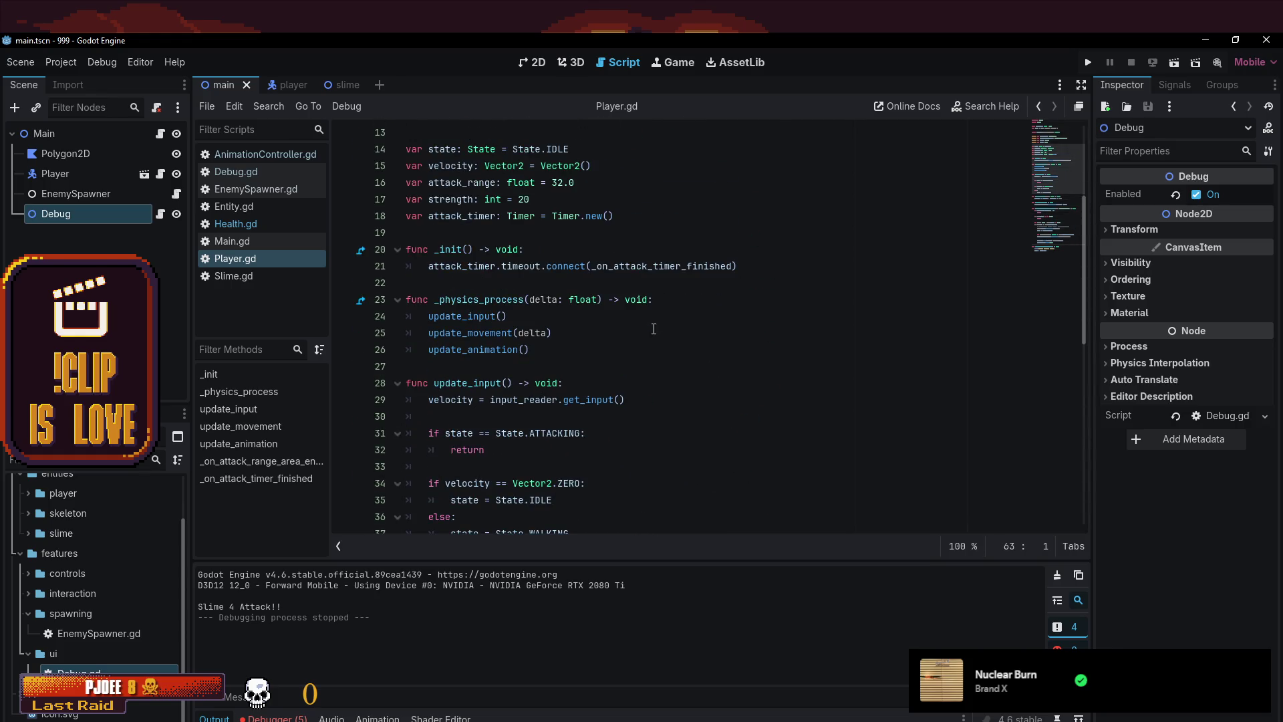
click(548, 333)
click(454, 267)
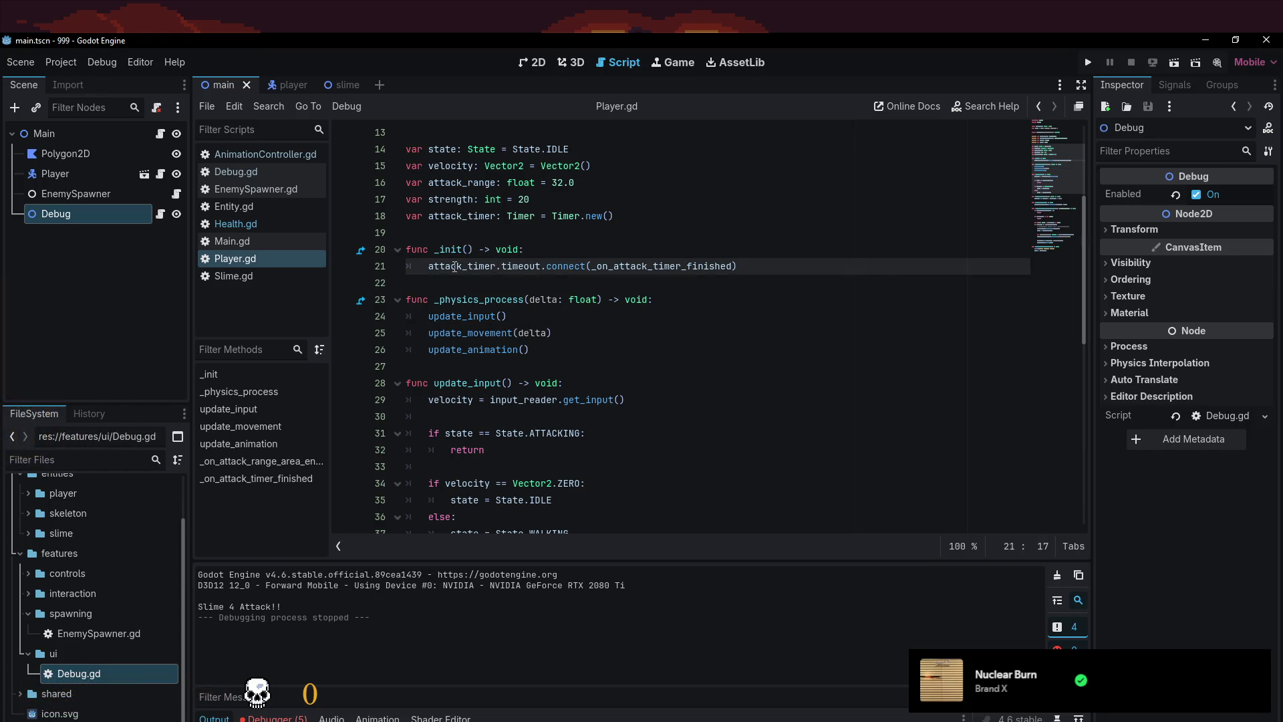
mouse_move(454, 267)
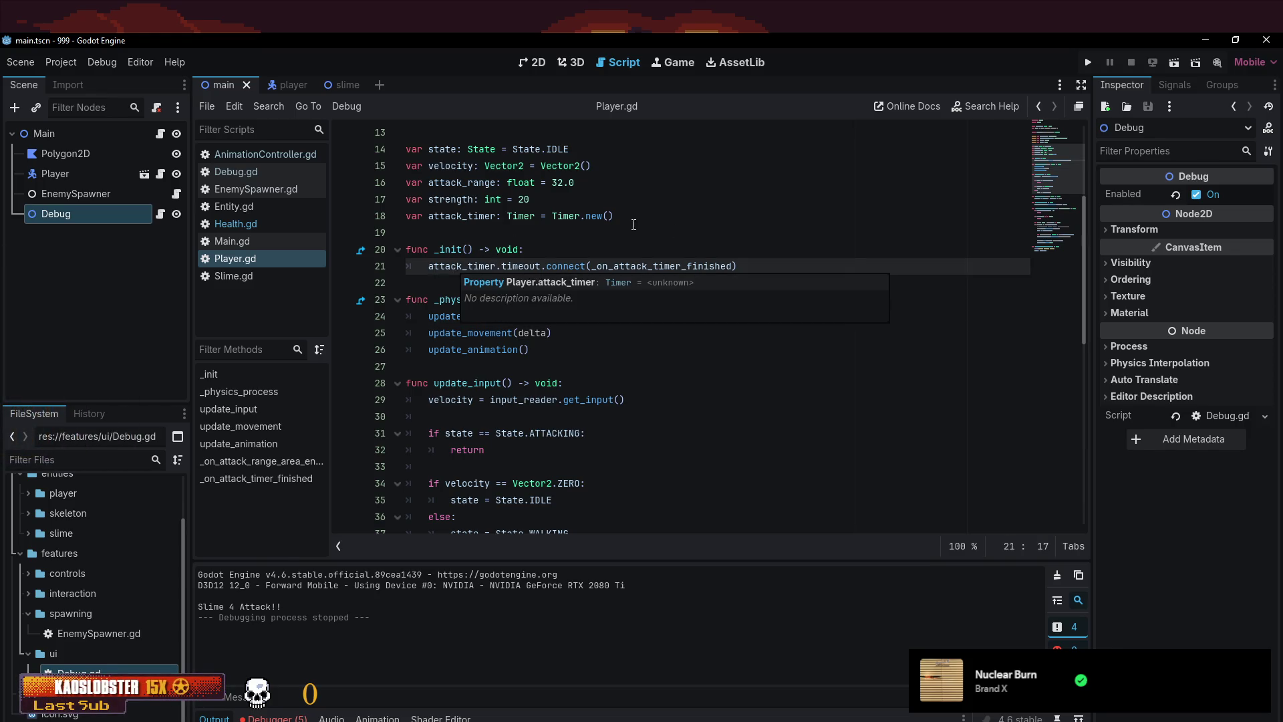
scroll(595, 223, down, 2)
scroll(655, 280, up, 6)
scroll(725, 345, down, 10)
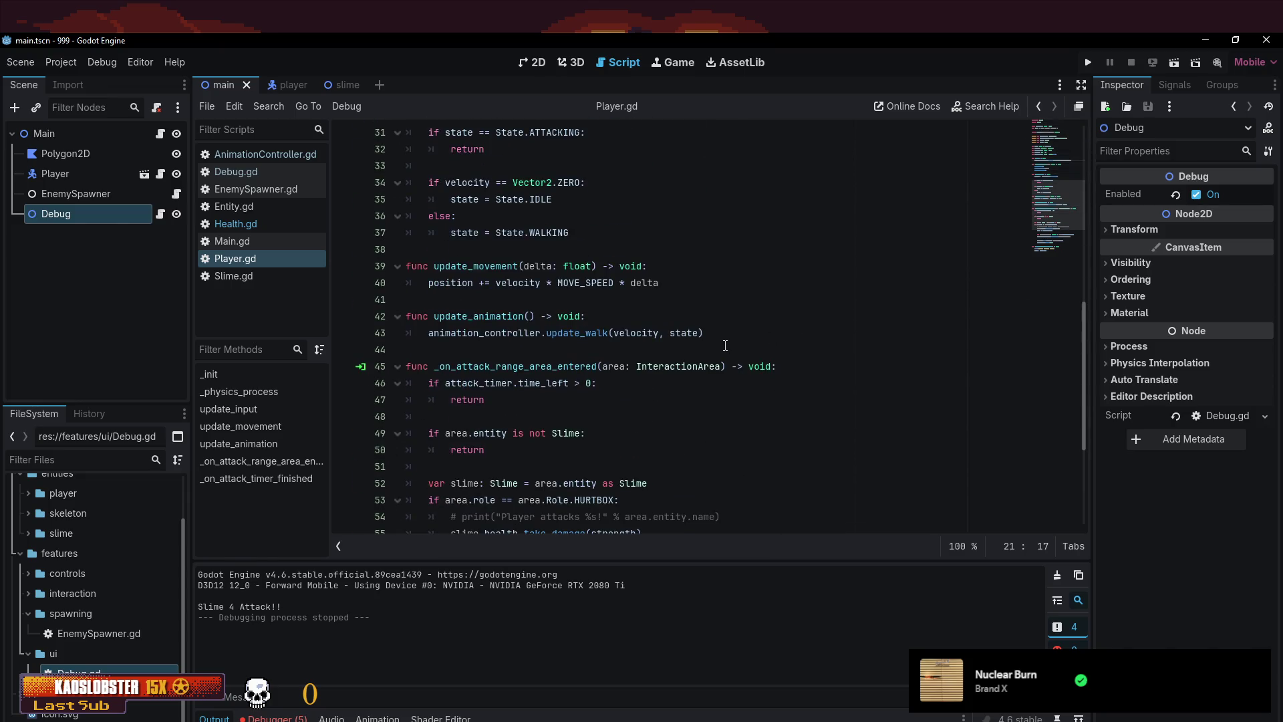
scroll(725, 345, down, 4)
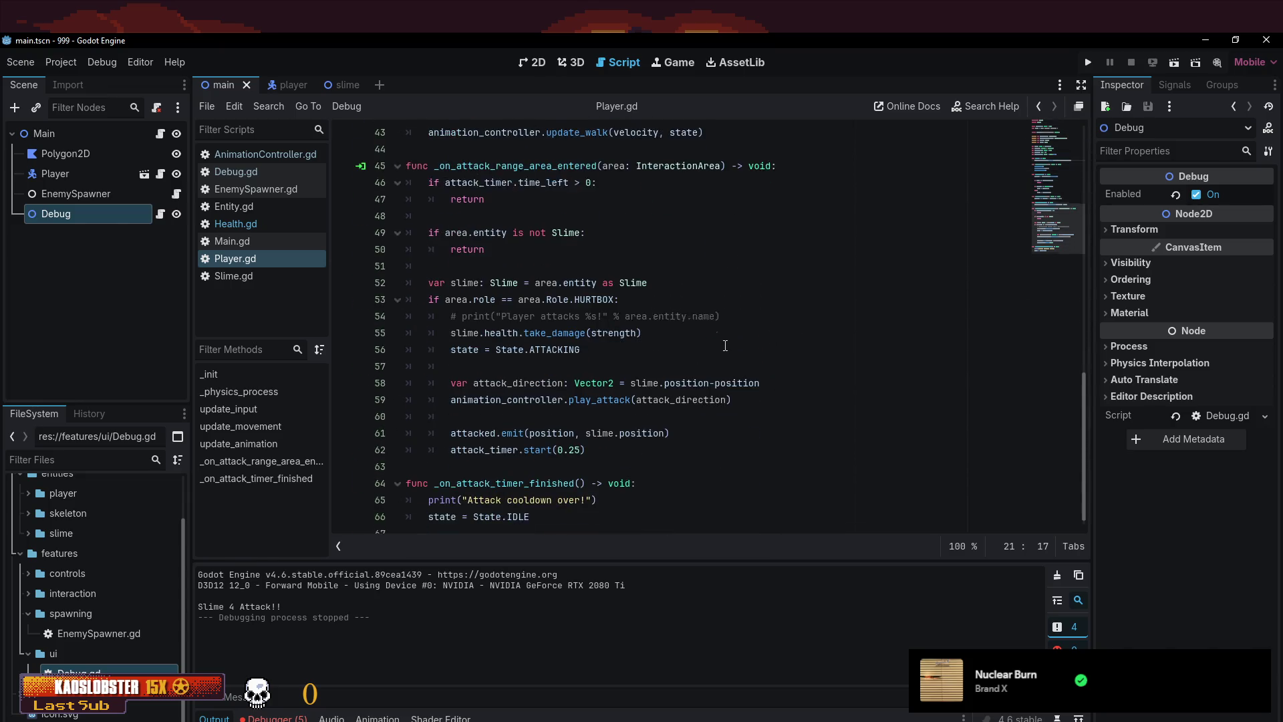
click(584, 486)
key(Home)
key(Up)
key(Up)
key(Up)
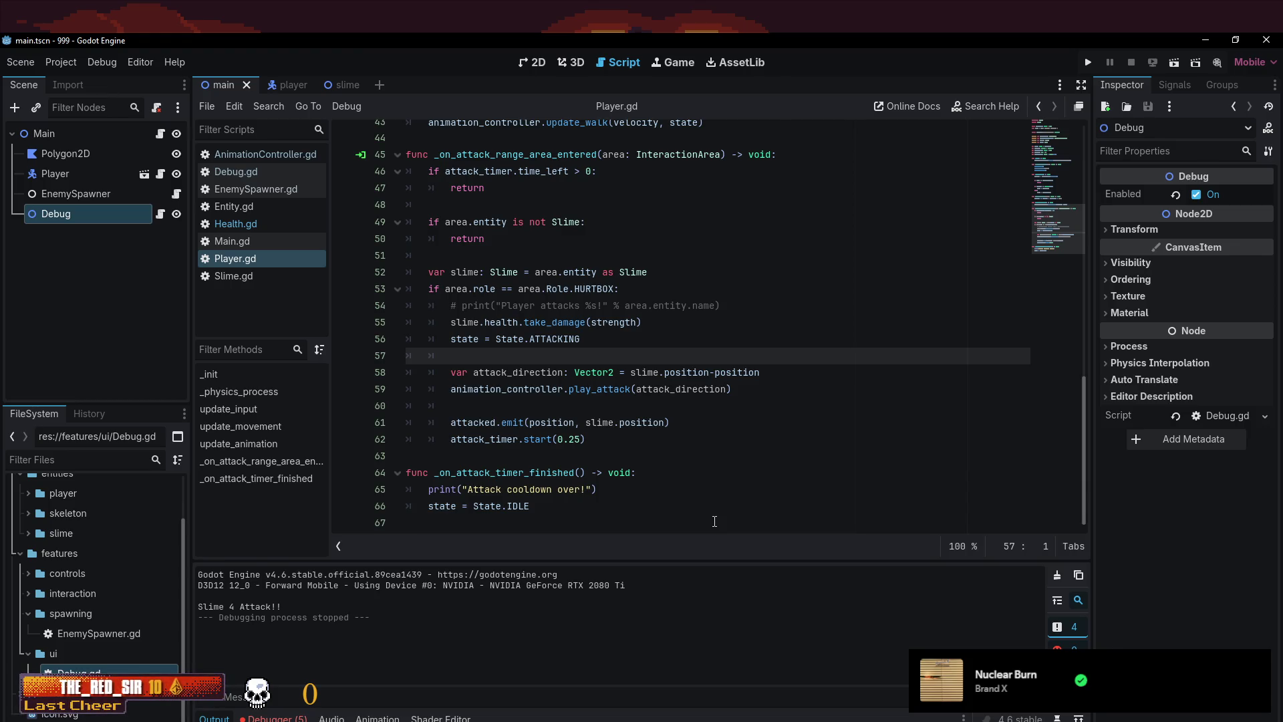
Paste an indented print("Start attack cooldown!") above attack_timer.start(0.25) and save Player.gd
key(Down)
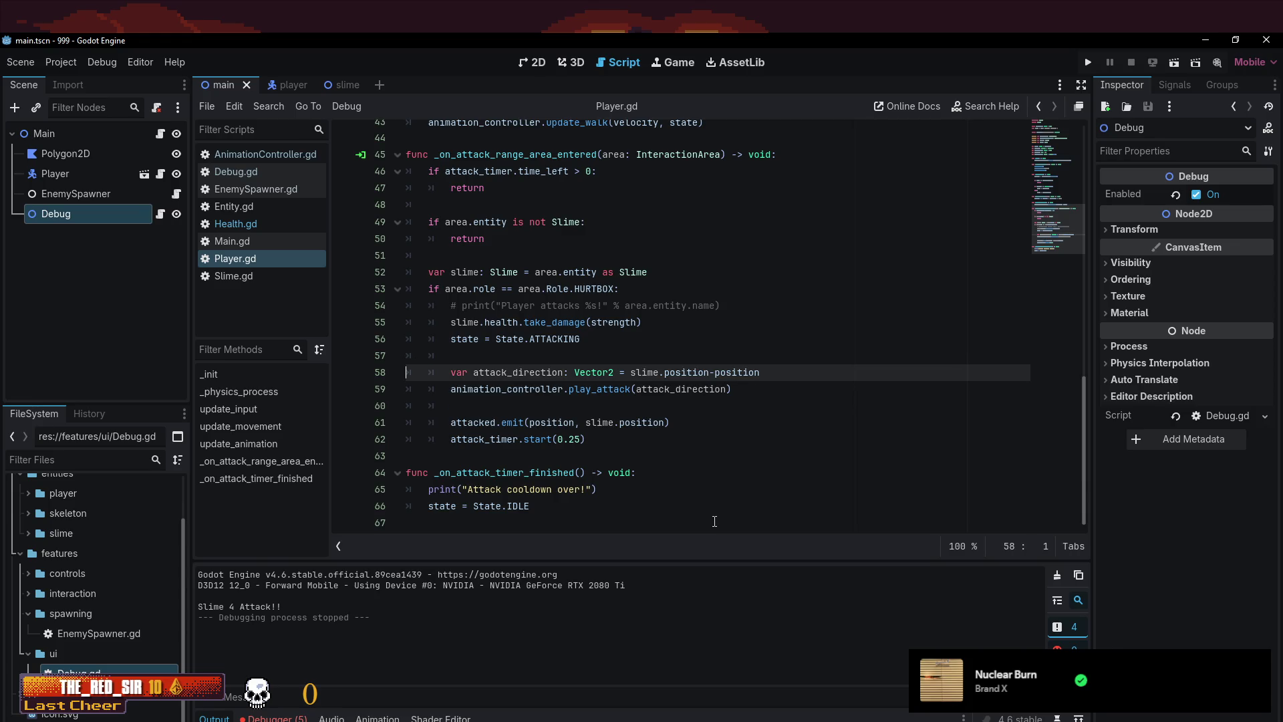
key(Down)
key(Down)
key(Down)
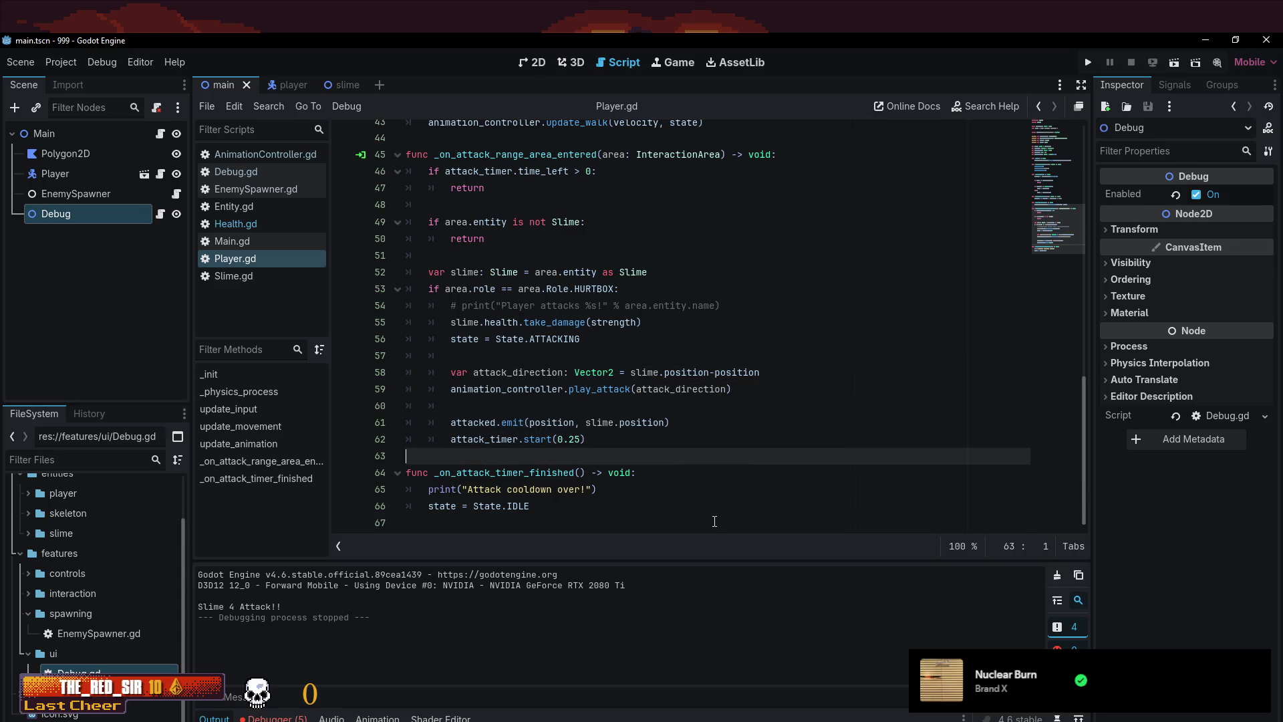
key(Up)
text(print("Attack cooldown over!"))
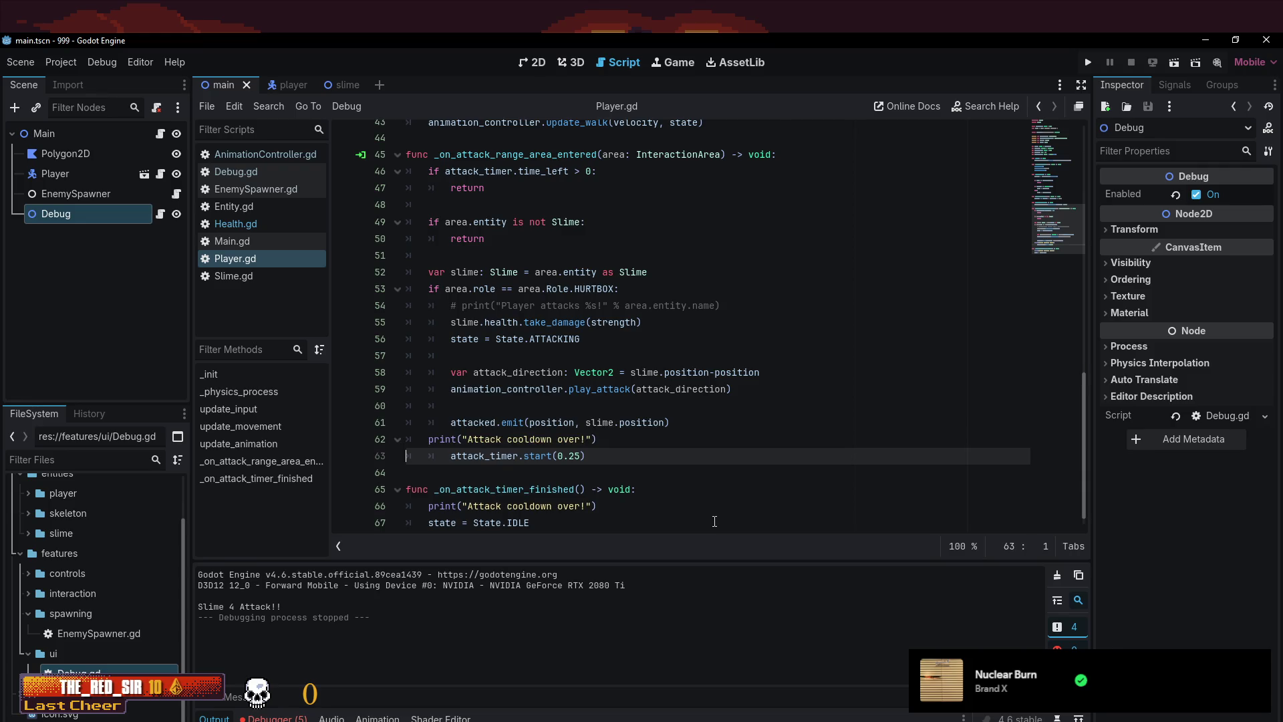
key(Up)
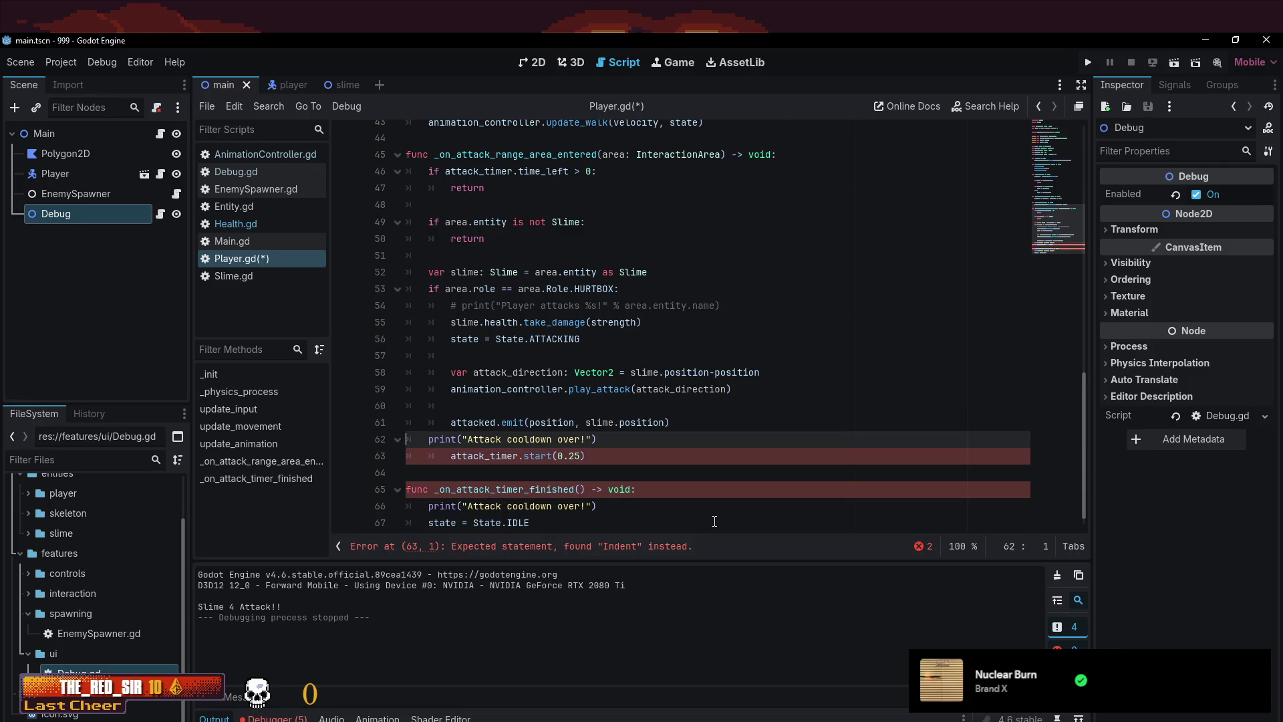
key(Tab)
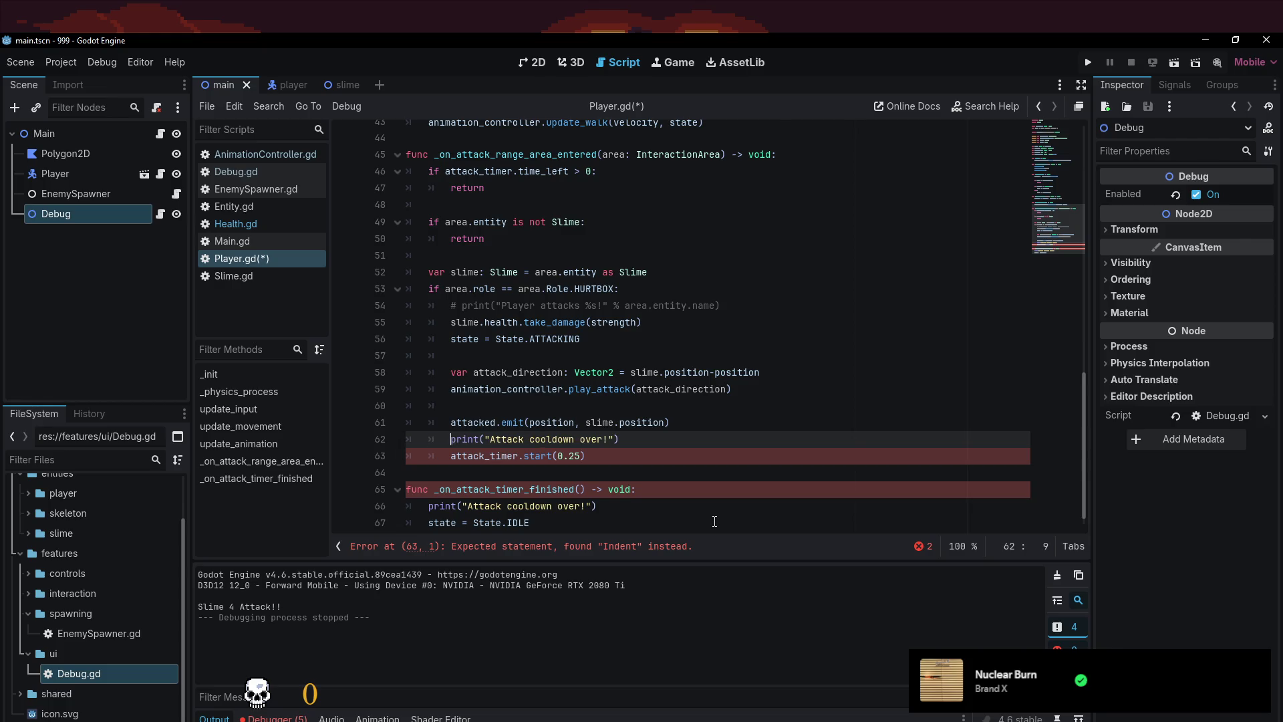
key(End)
key(Left)
key(Left)
key(Left)
key(shift+Left)
key(shift+Left)
key(shift+Left)
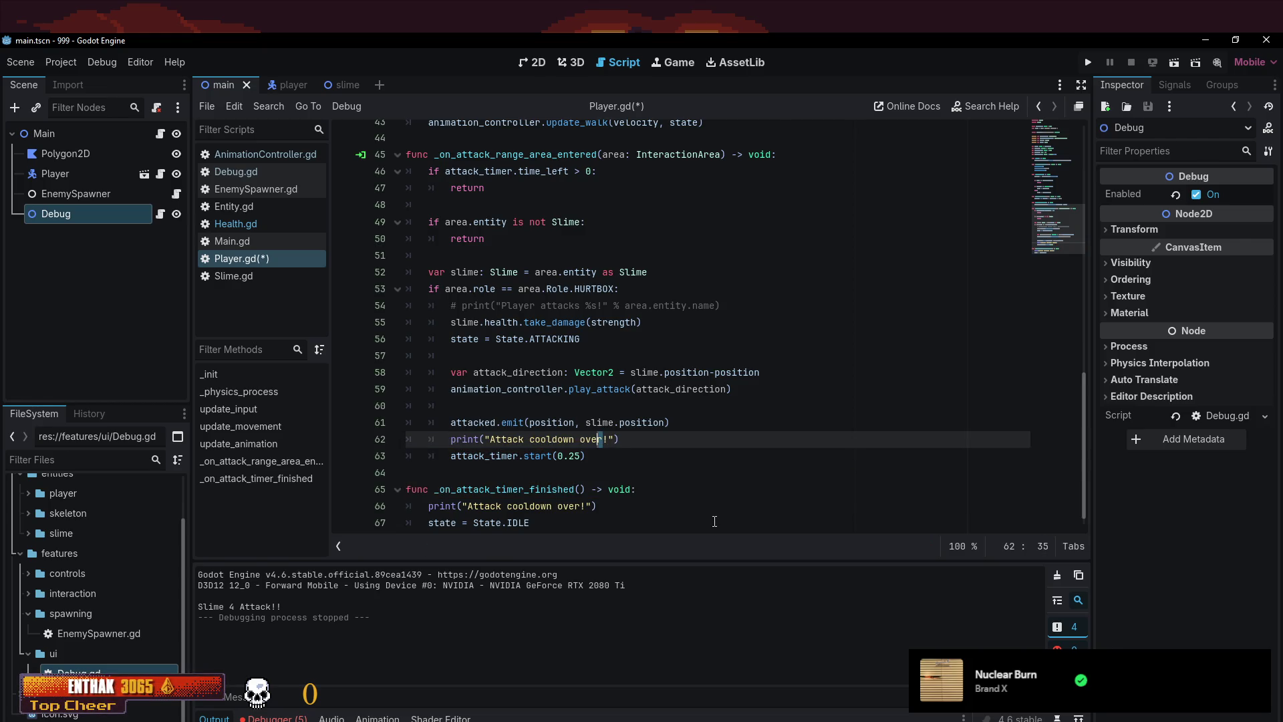
key(ctrl+shift+Left)
key(ctrl+shift+Left)
text(Start )
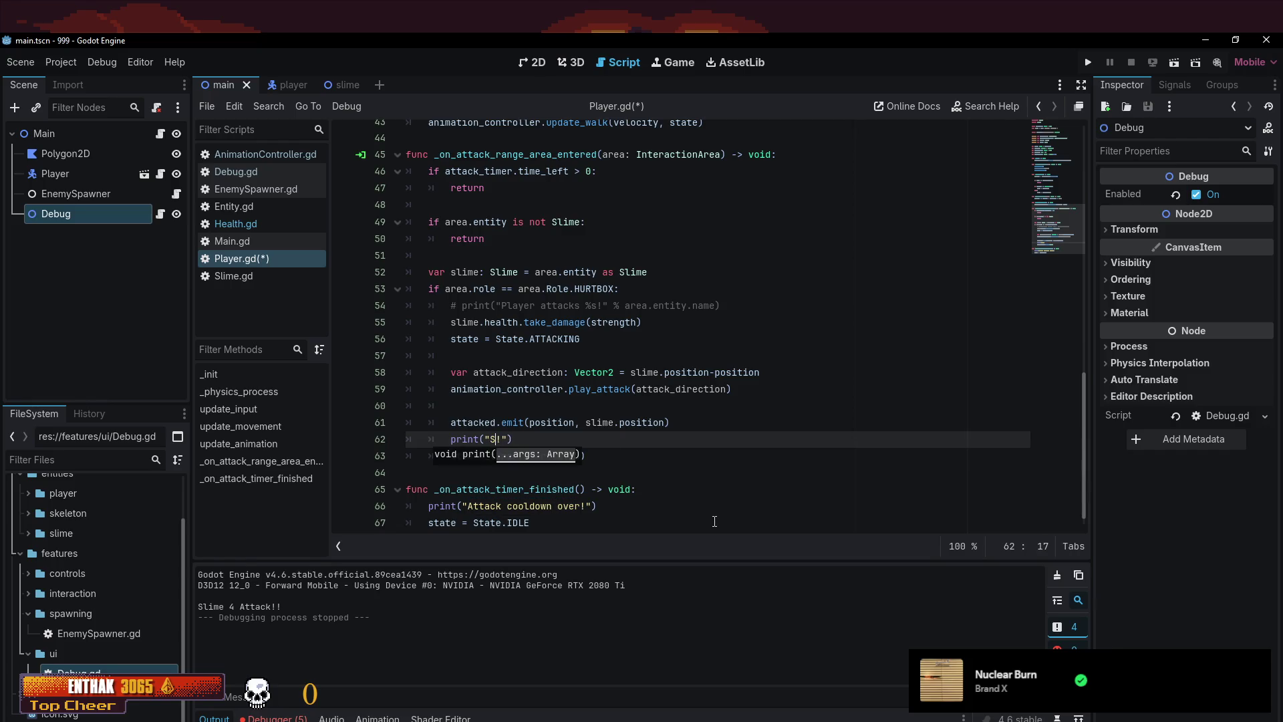
text(attack cooldown)
key(ctrl+s)
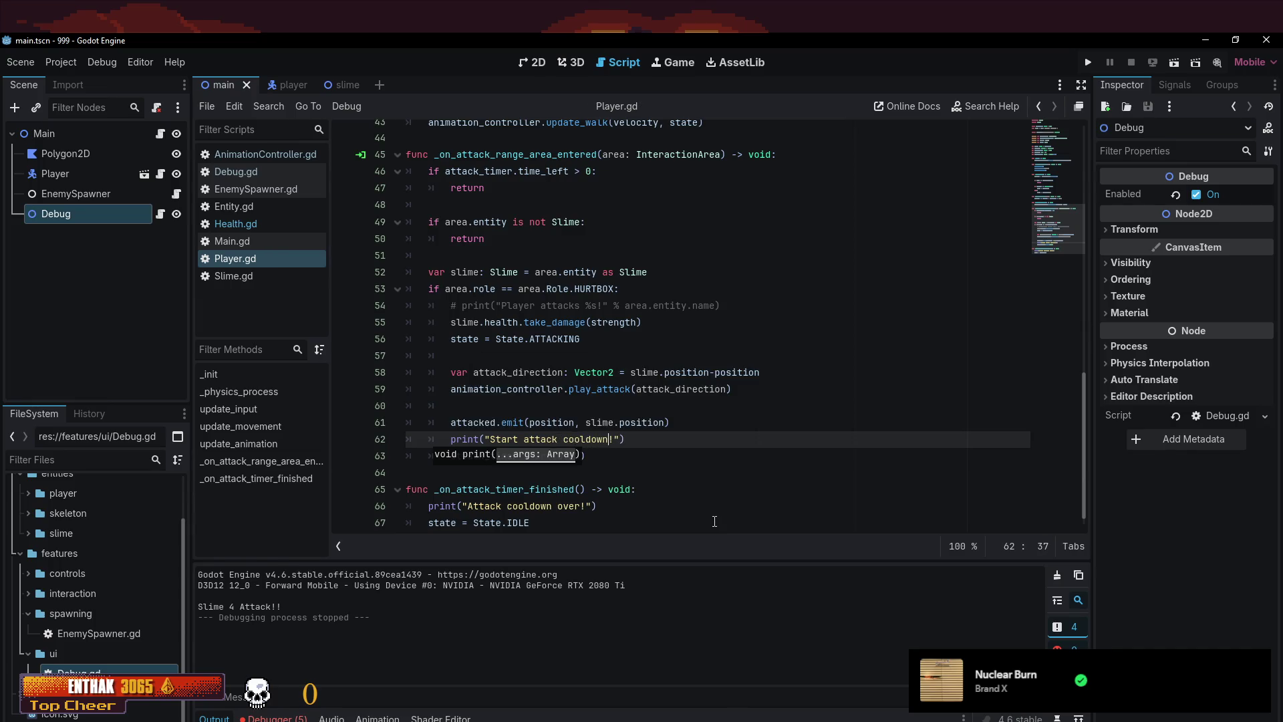
Compare the new start message with the cooldown-over message, then run the game
key(End)
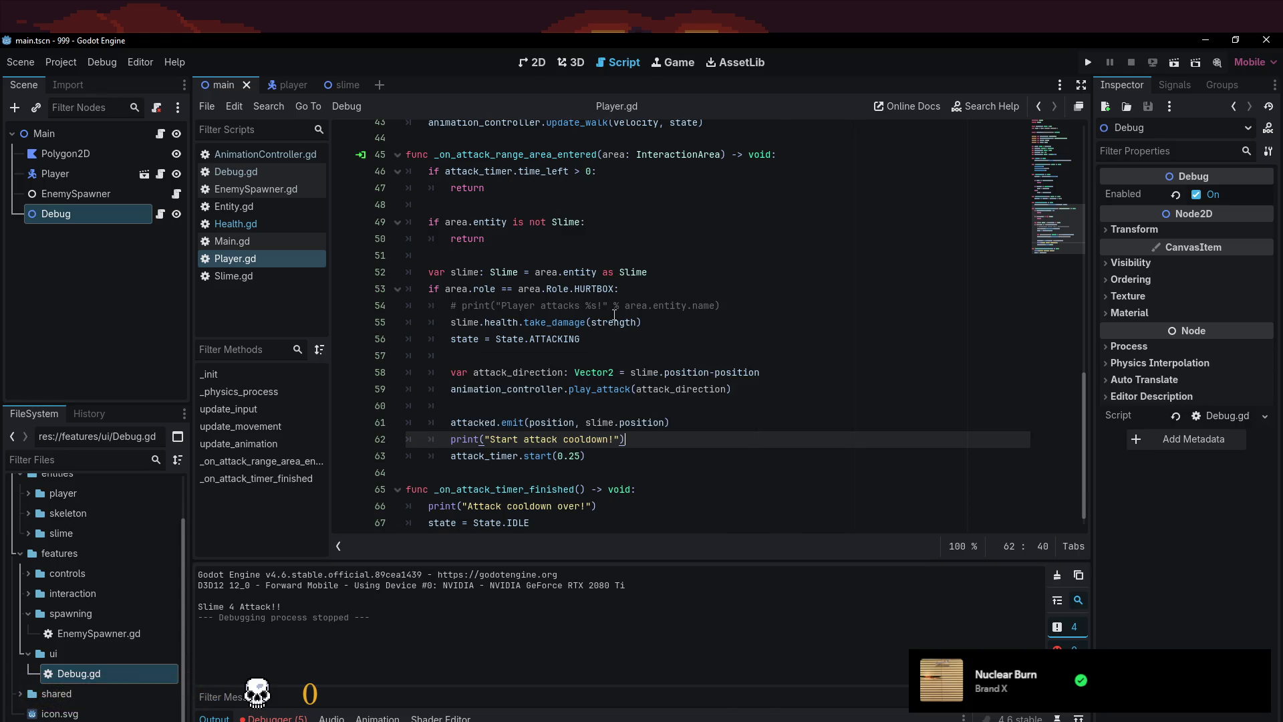
scroll(614, 314, down, 1)
click(482, 439)
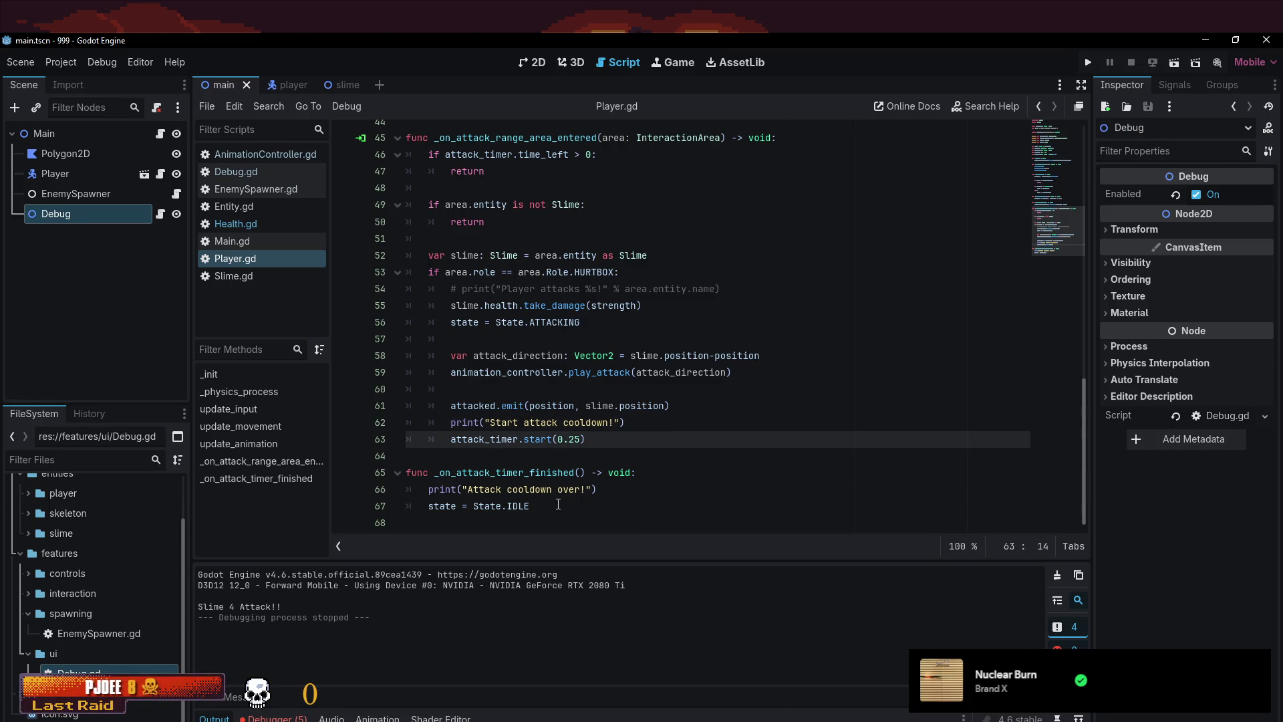
click(530, 472)
double_click(533, 486)
click(469, 488)
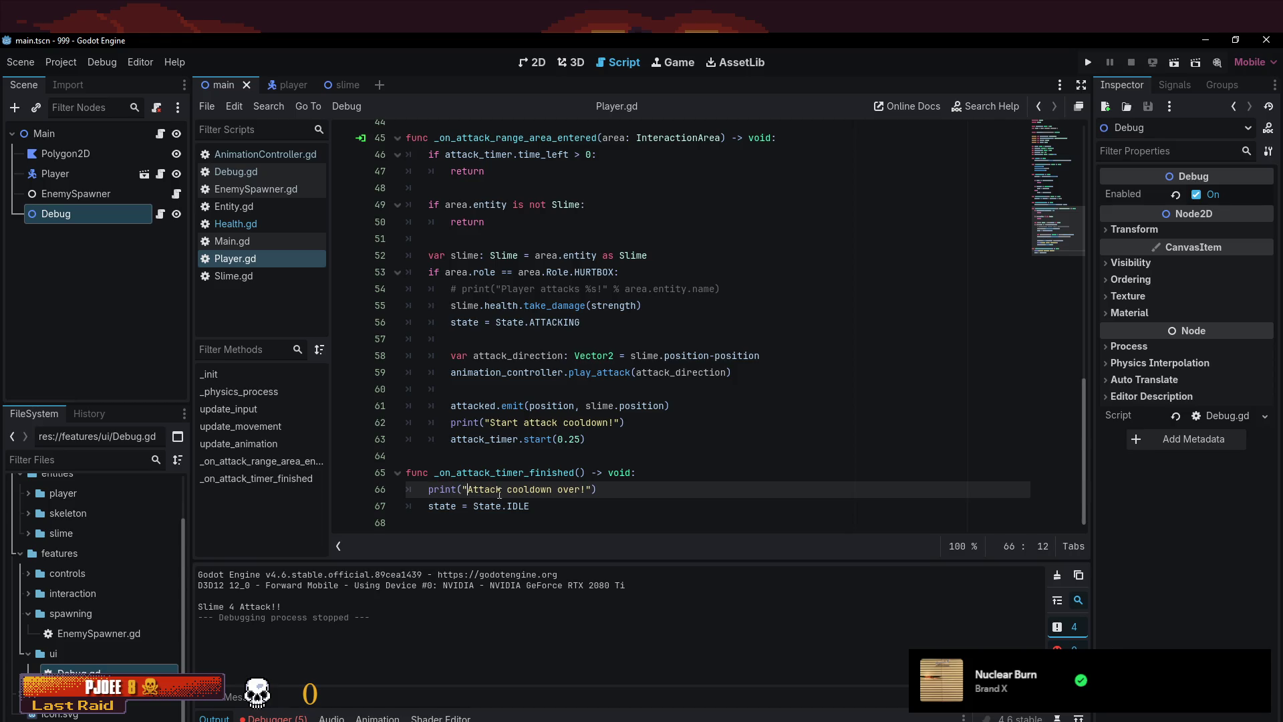
click(501, 422)
drag(523, 422, 625, 423)
click(634, 429)
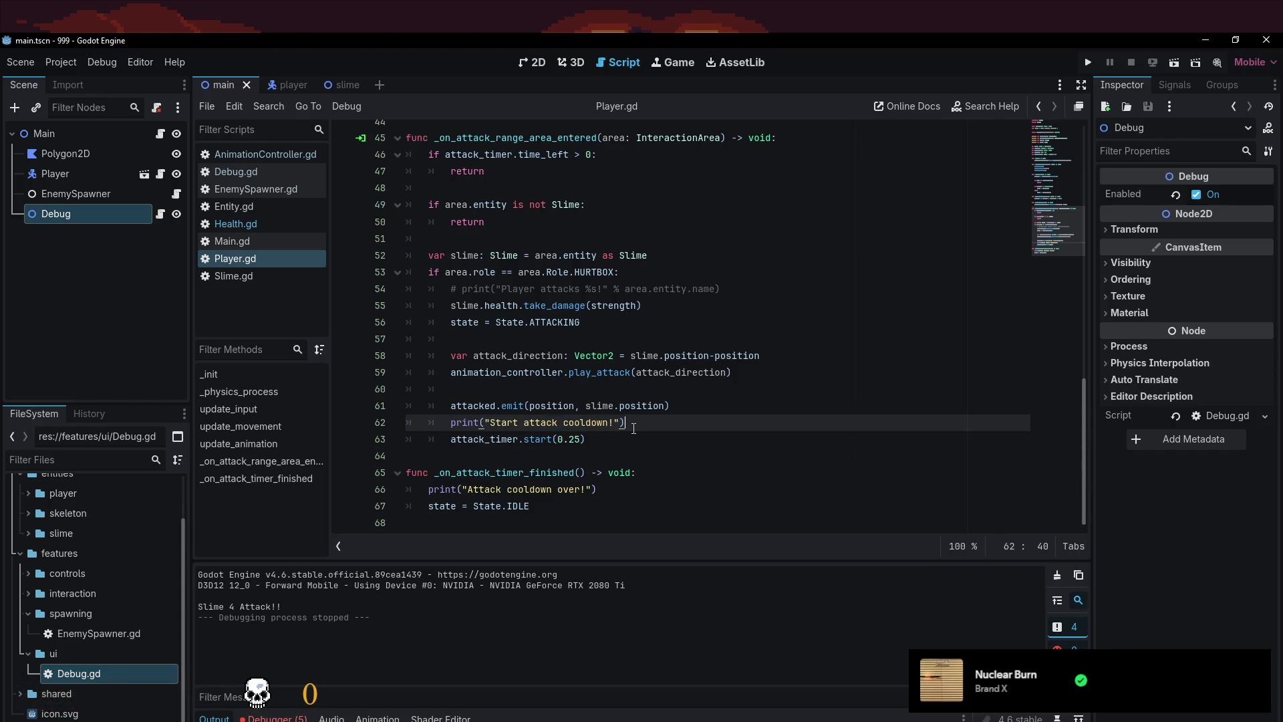
click(537, 356)
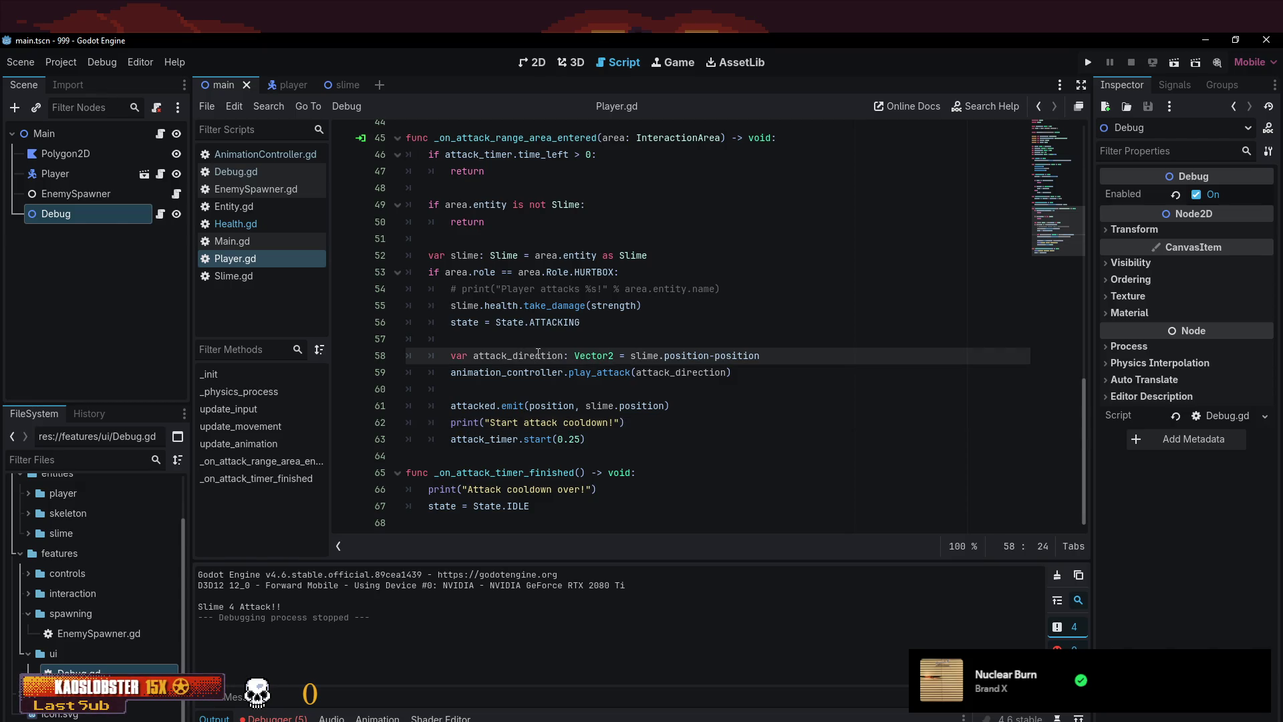
key(F5)
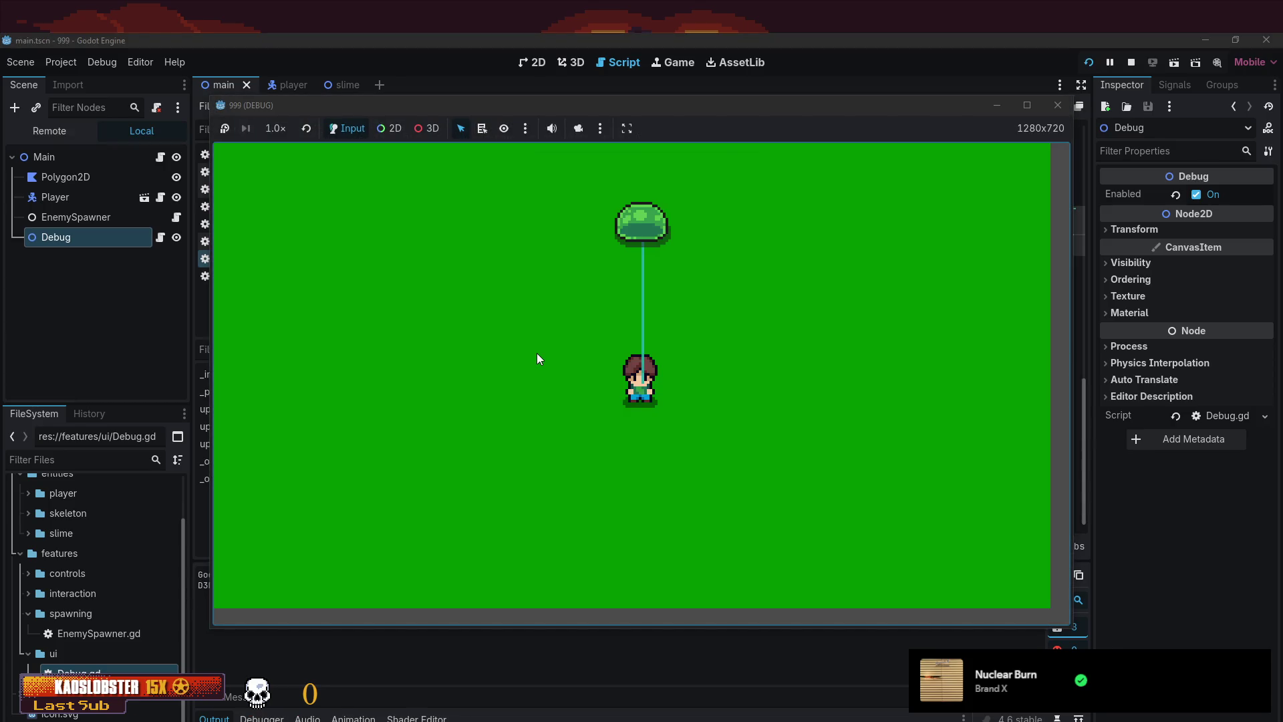
Walk the player left and right attacking slimes, stop the game, and return to Player.gd
key(a)
key(d)
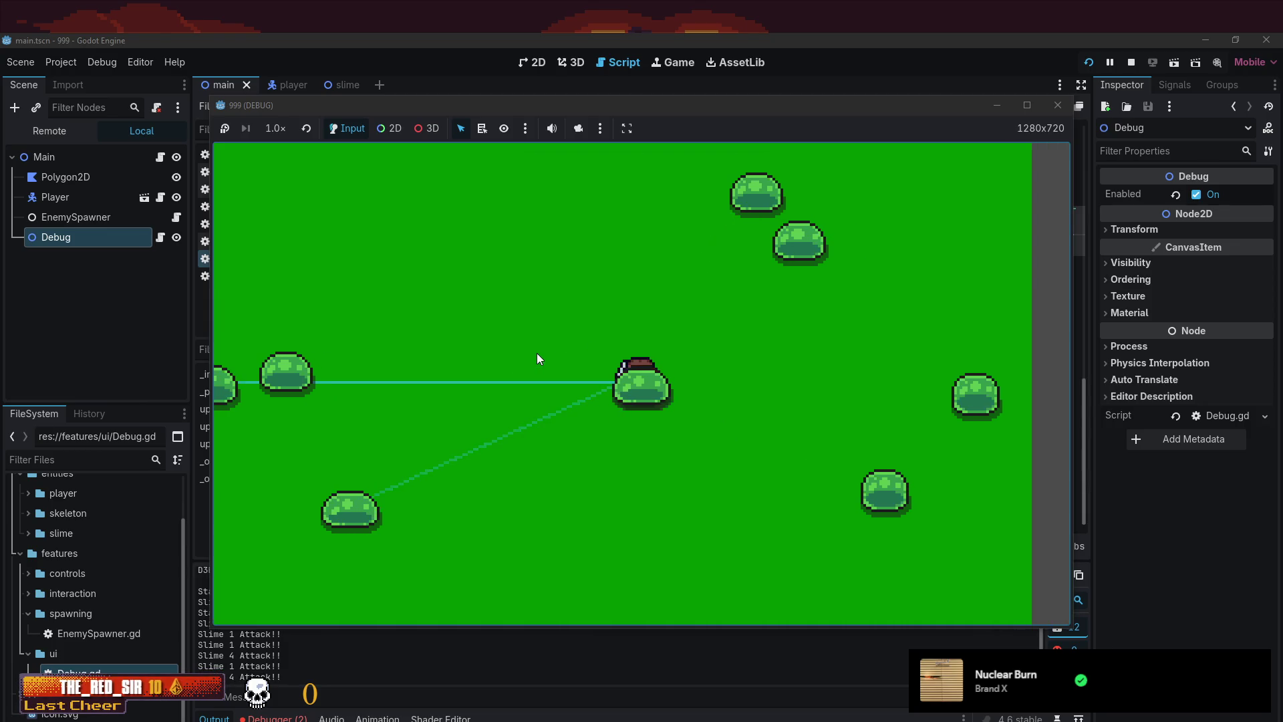
click(1057, 105)
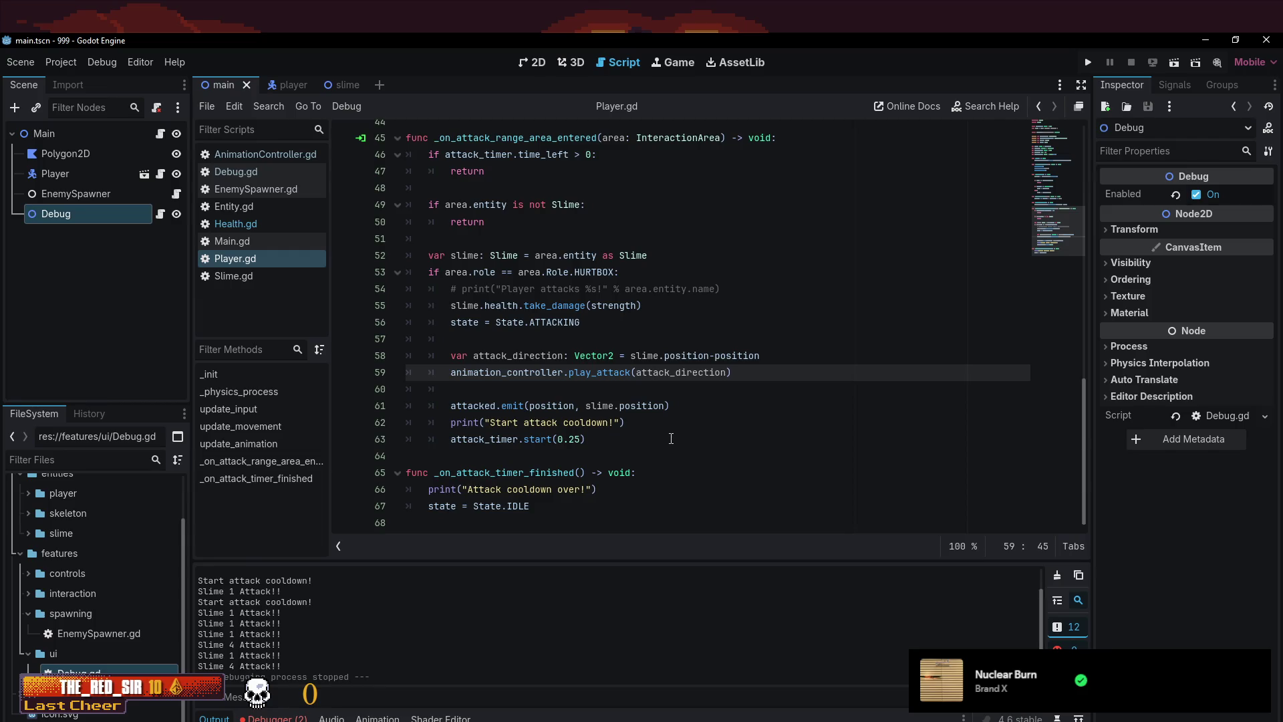
click(513, 489)
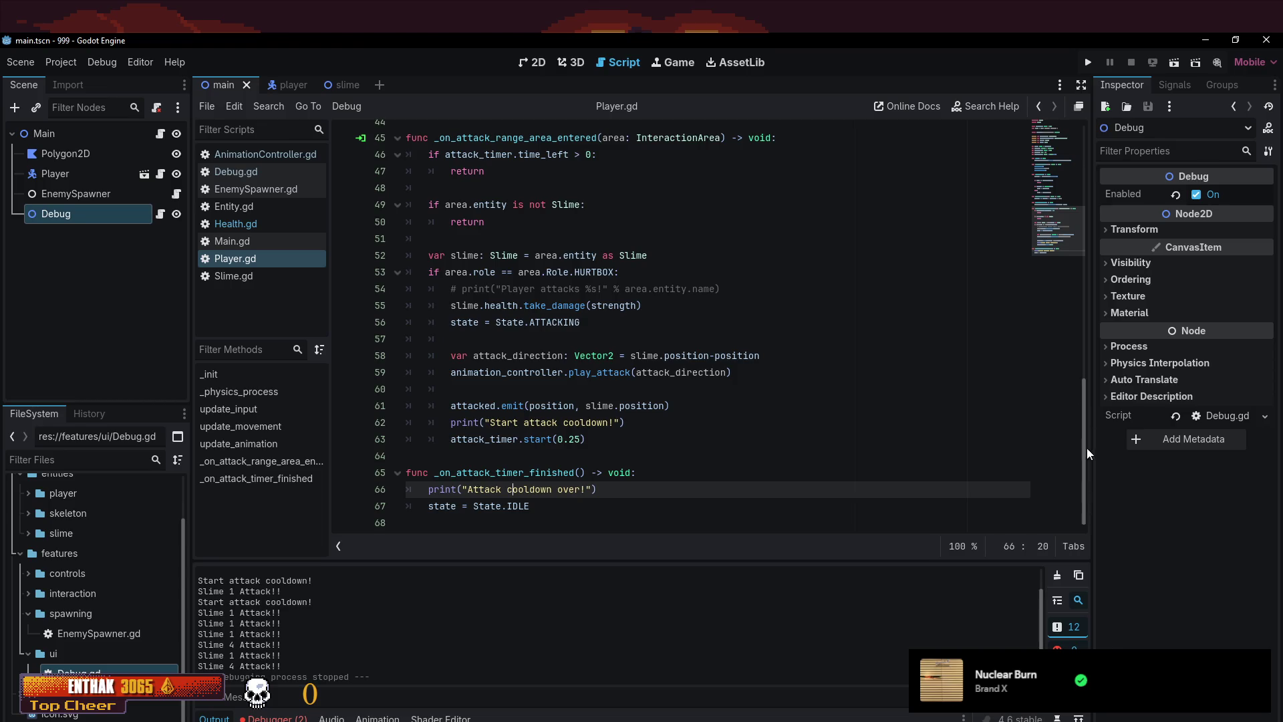
drag(1083, 453, 1100, 165)
Rename Player.gd's _init function to _ready
click(498, 367)
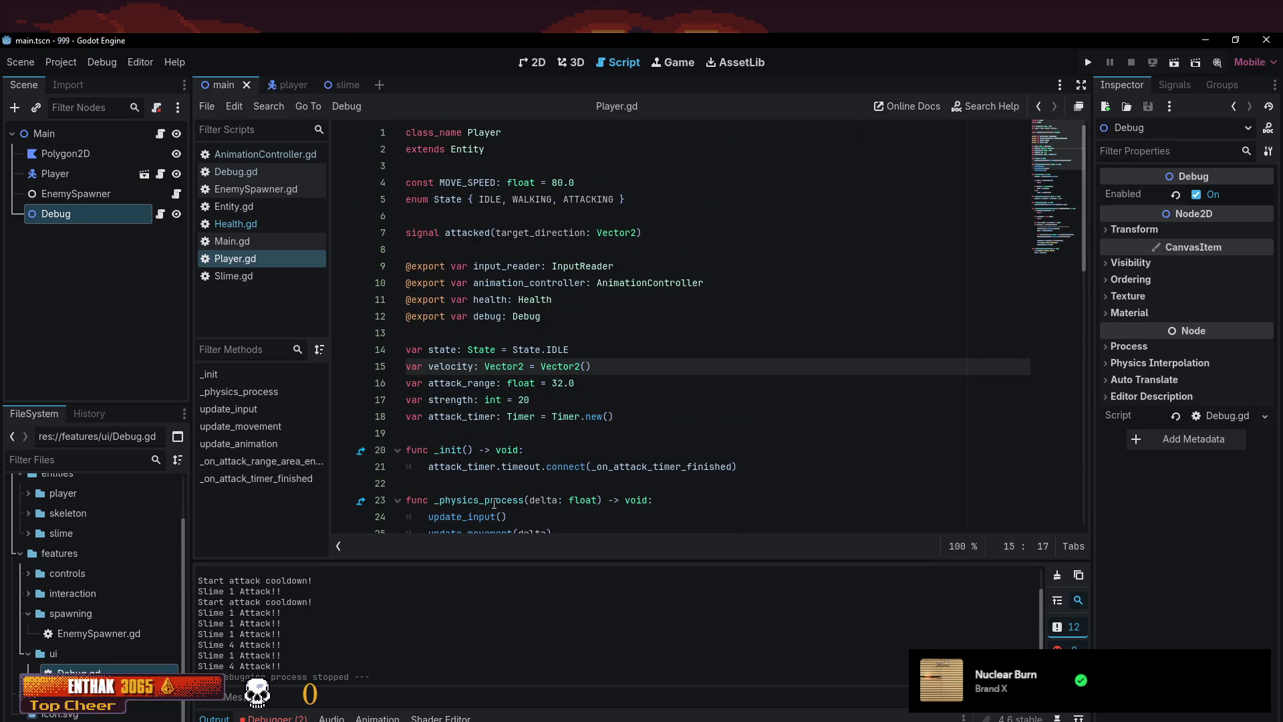
click(473, 450)
key(Left)
key(Left)
key(BackSpace)
key(BackSpace)
key(BackSpace)
text(read)
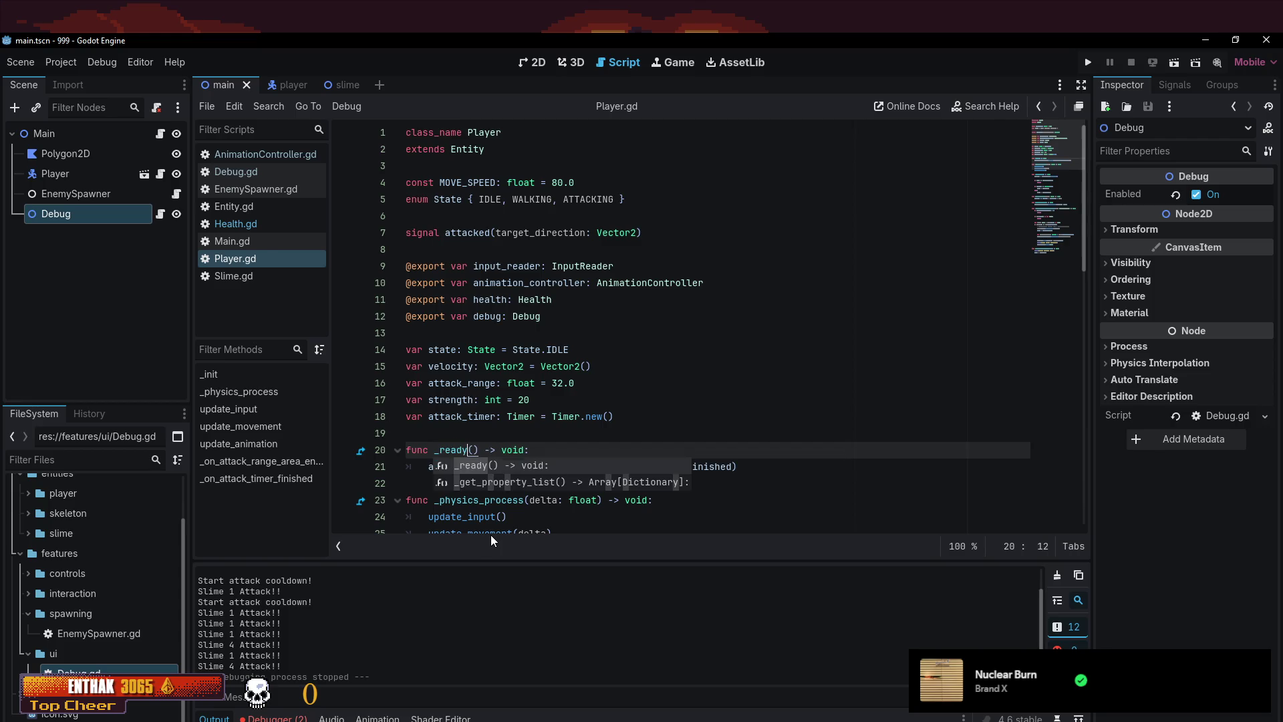
key(Return)
key(End)
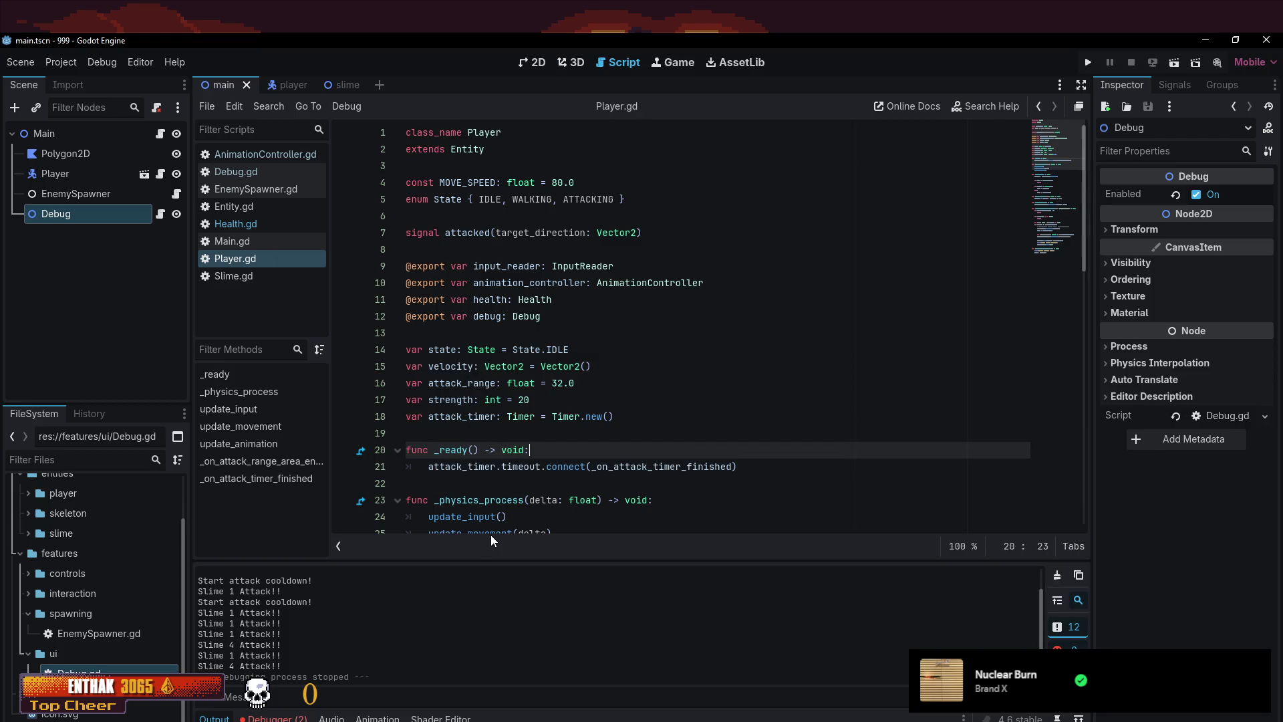
Playtest the game, attacking slimes to check the cooldown messages, then stop it
key(F5)
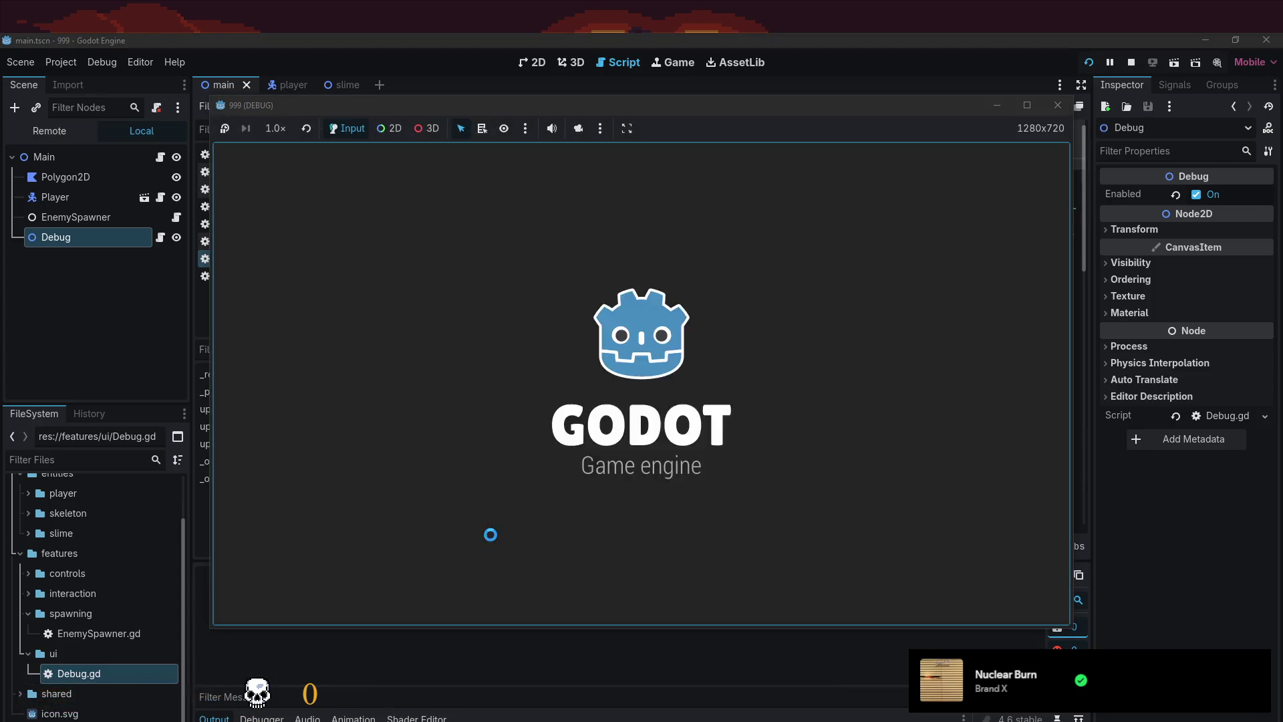
key(a)
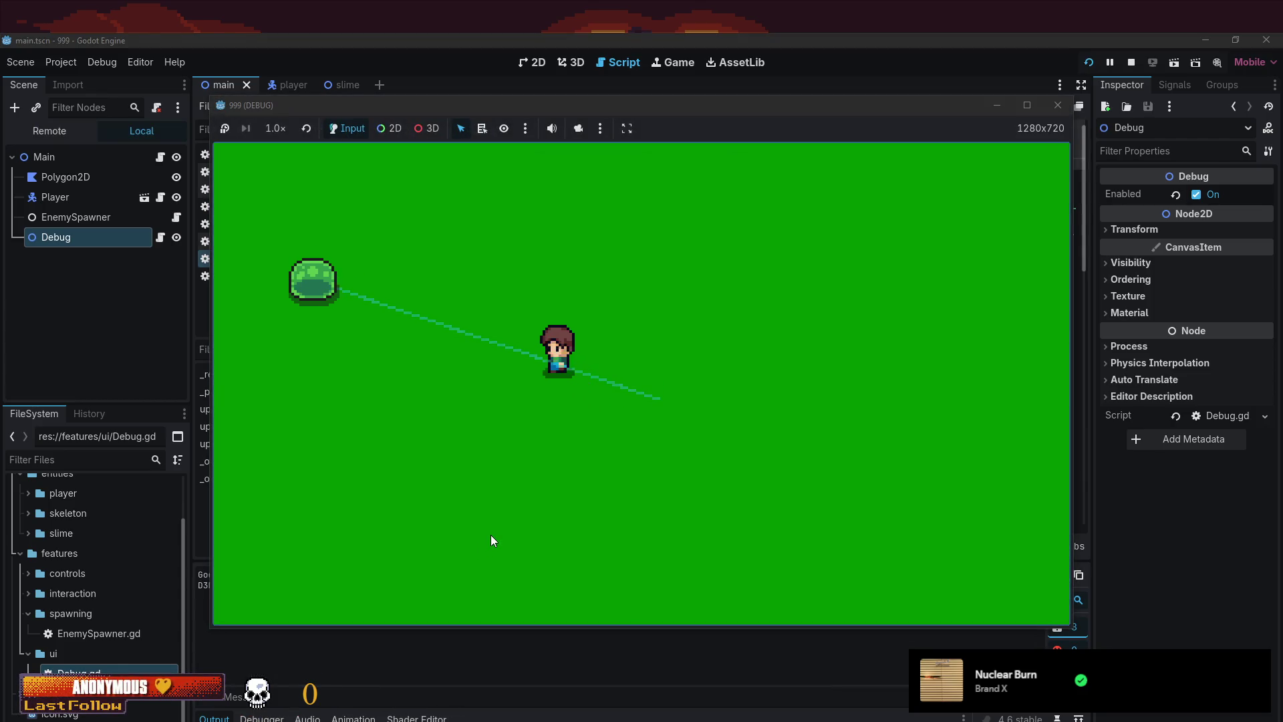
key(d)
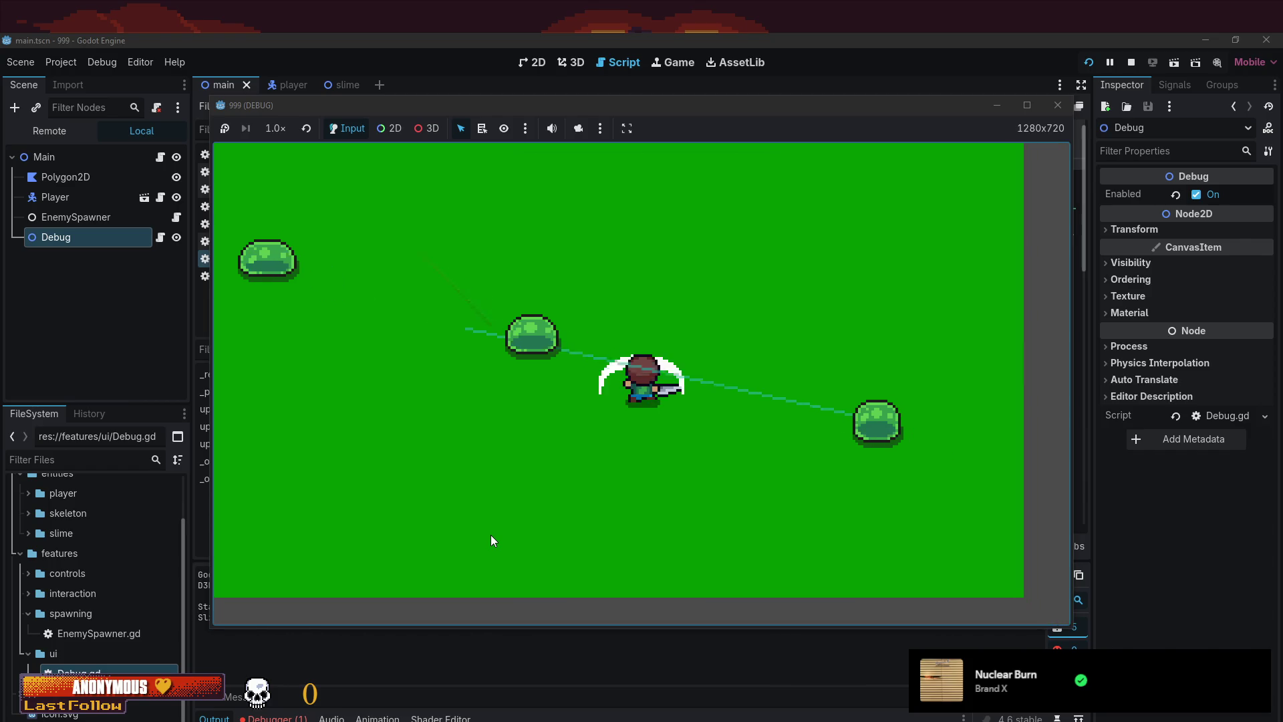
key(a)
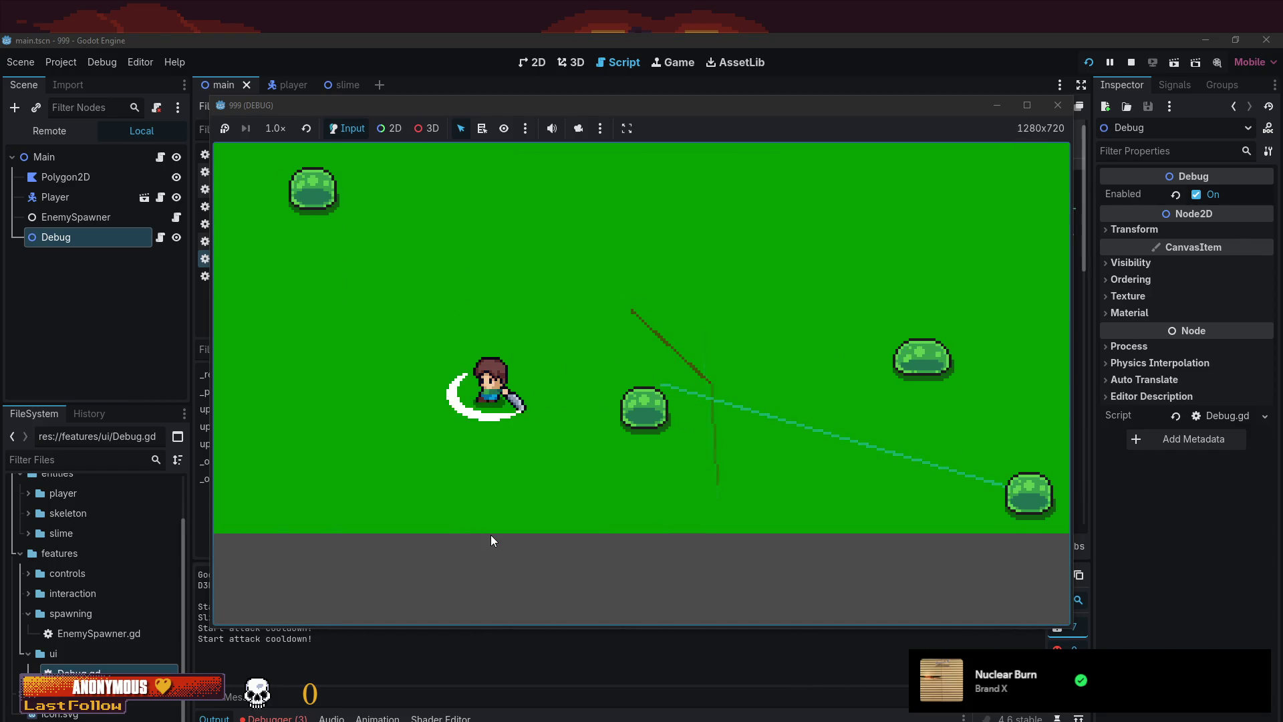
key(w)
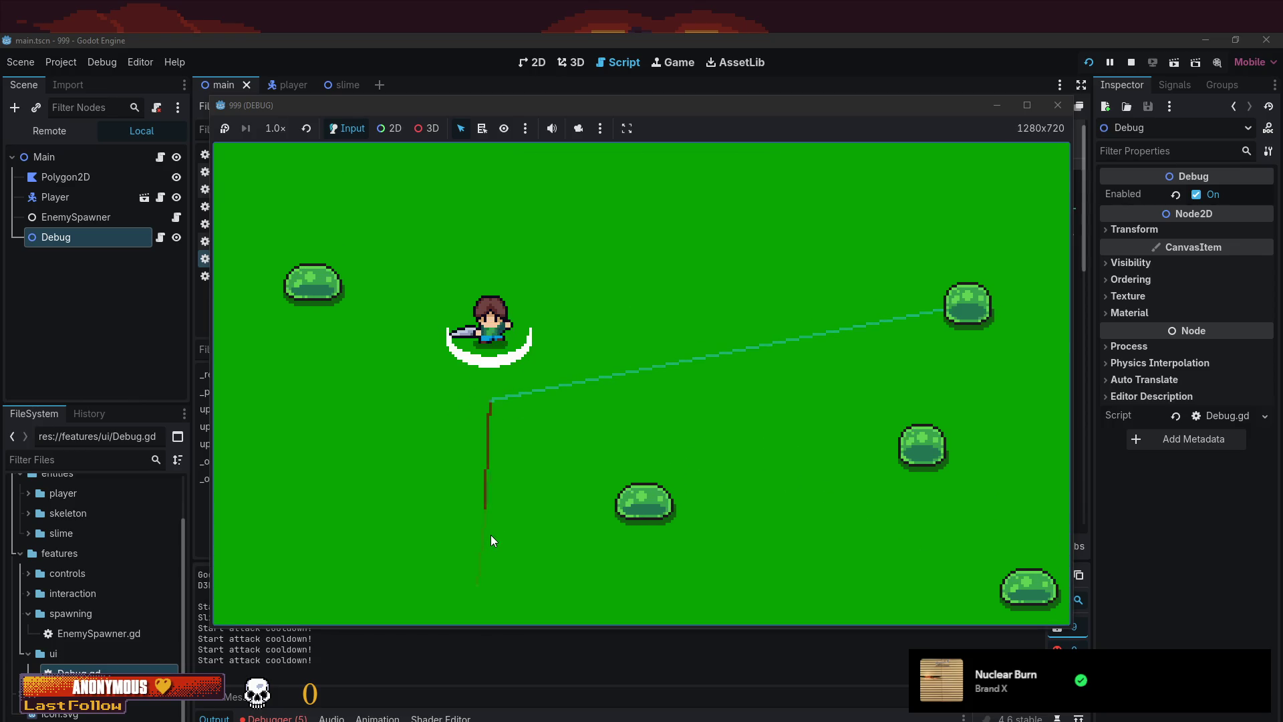
key(s)
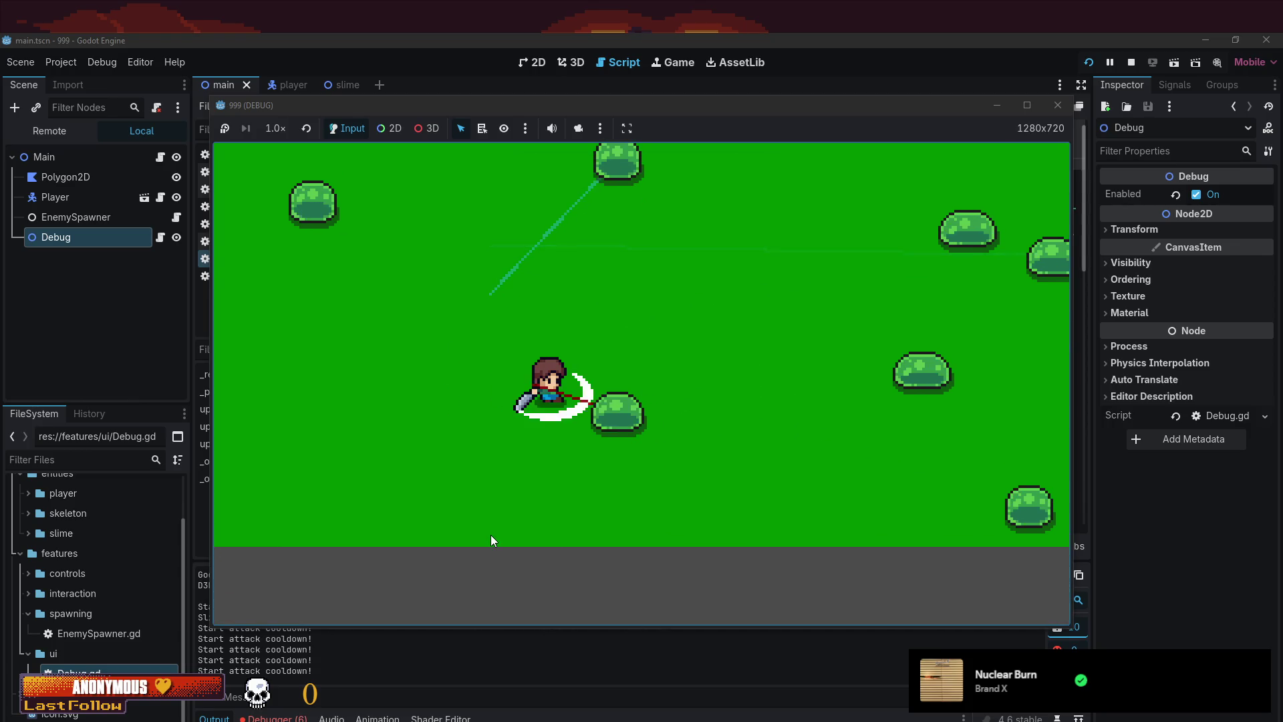
key(d)
key(w)
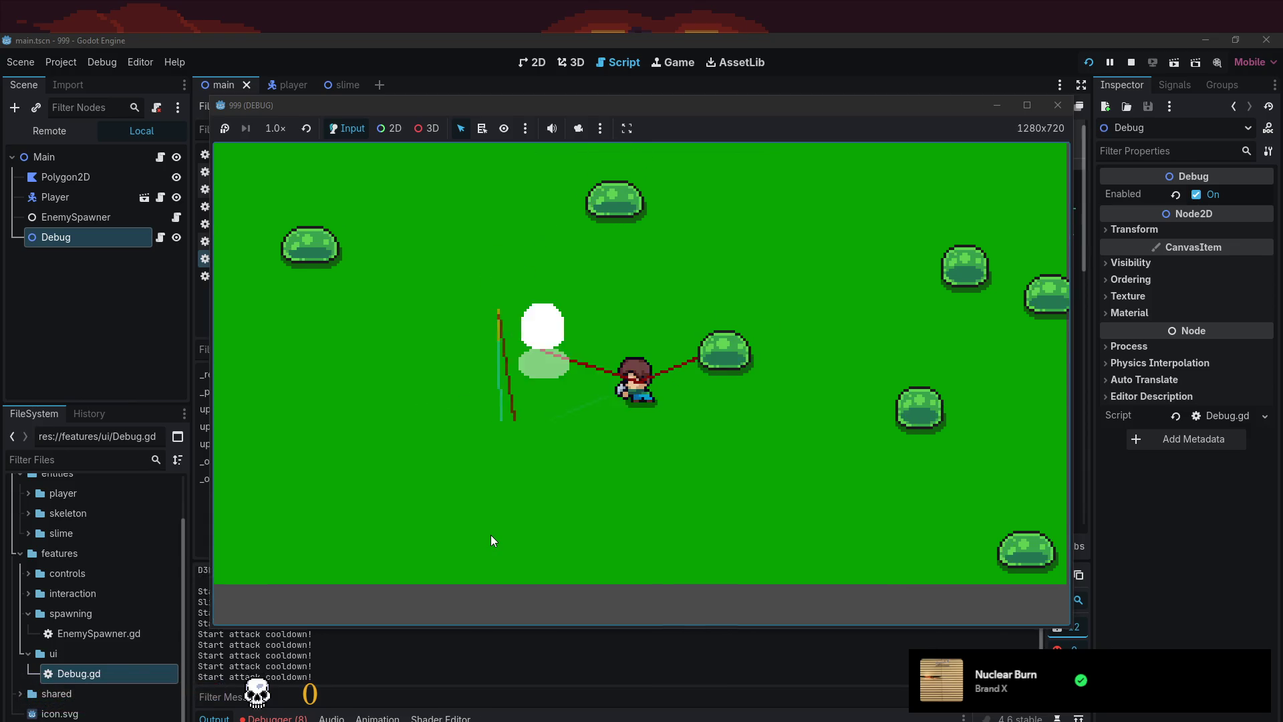
key(a)
key(d)
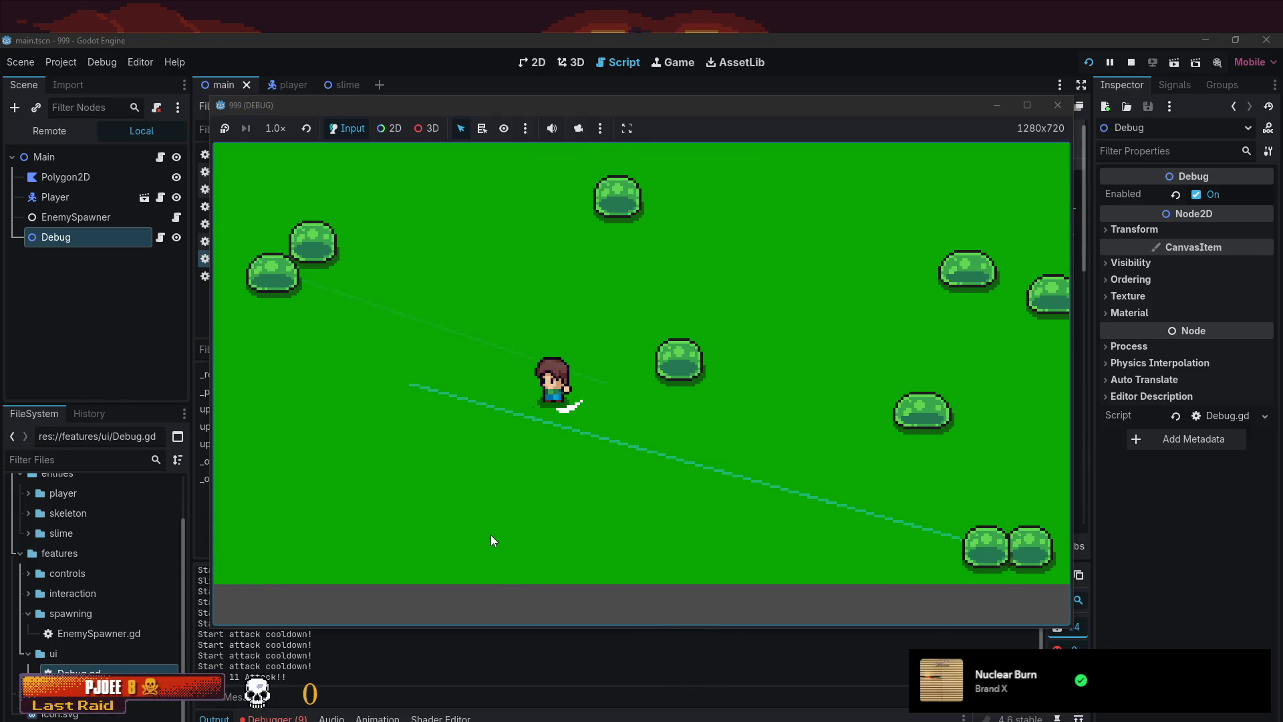
key(a)
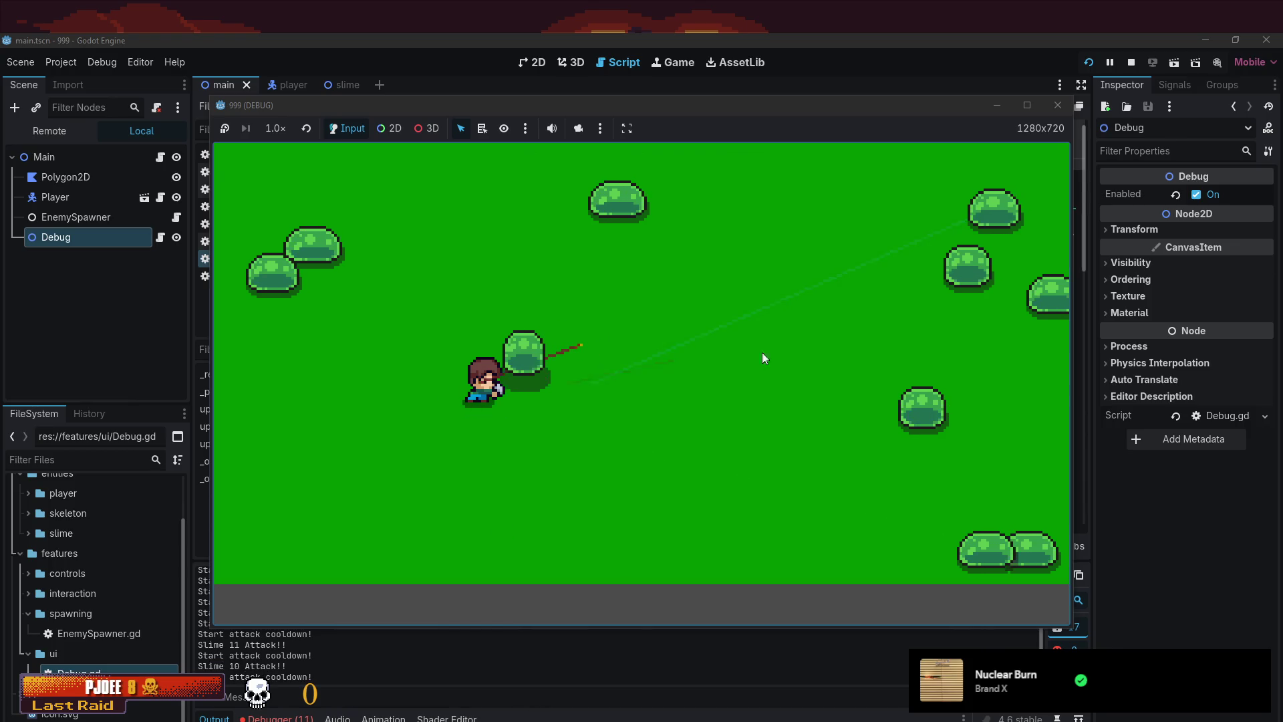
click(1057, 105)
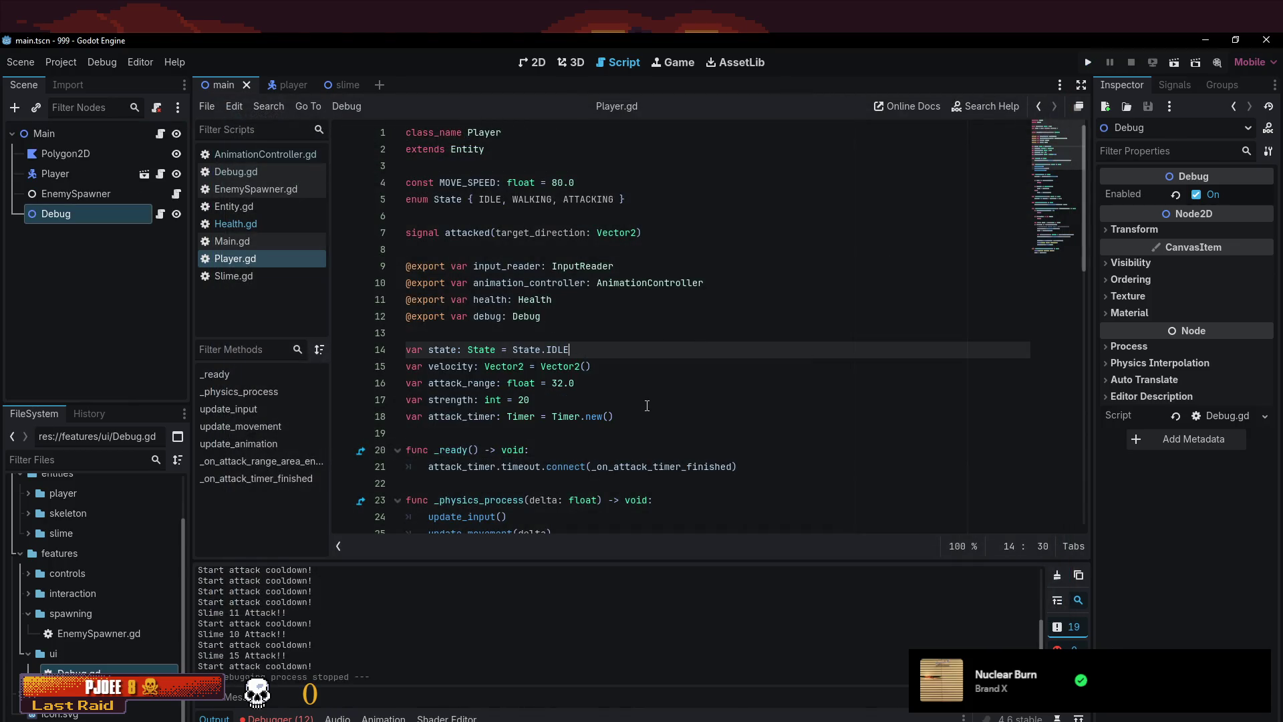
scroll(655, 382, down, 3)
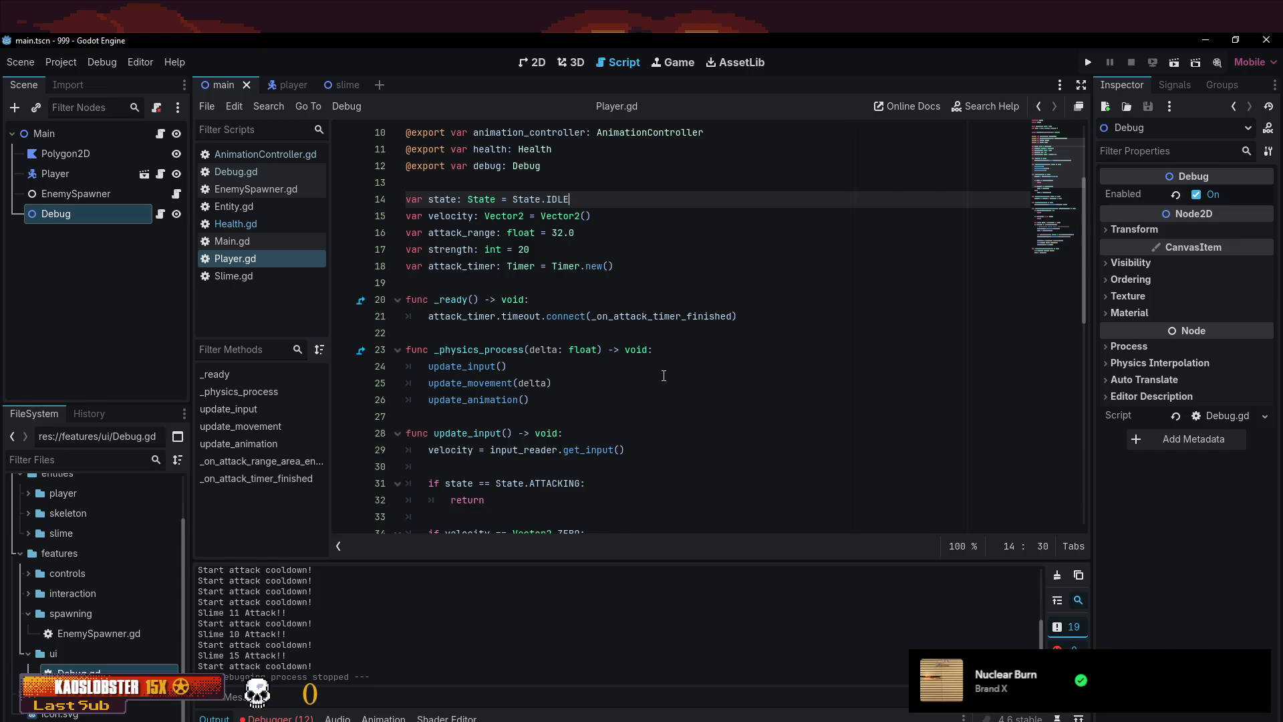
click(578, 349)
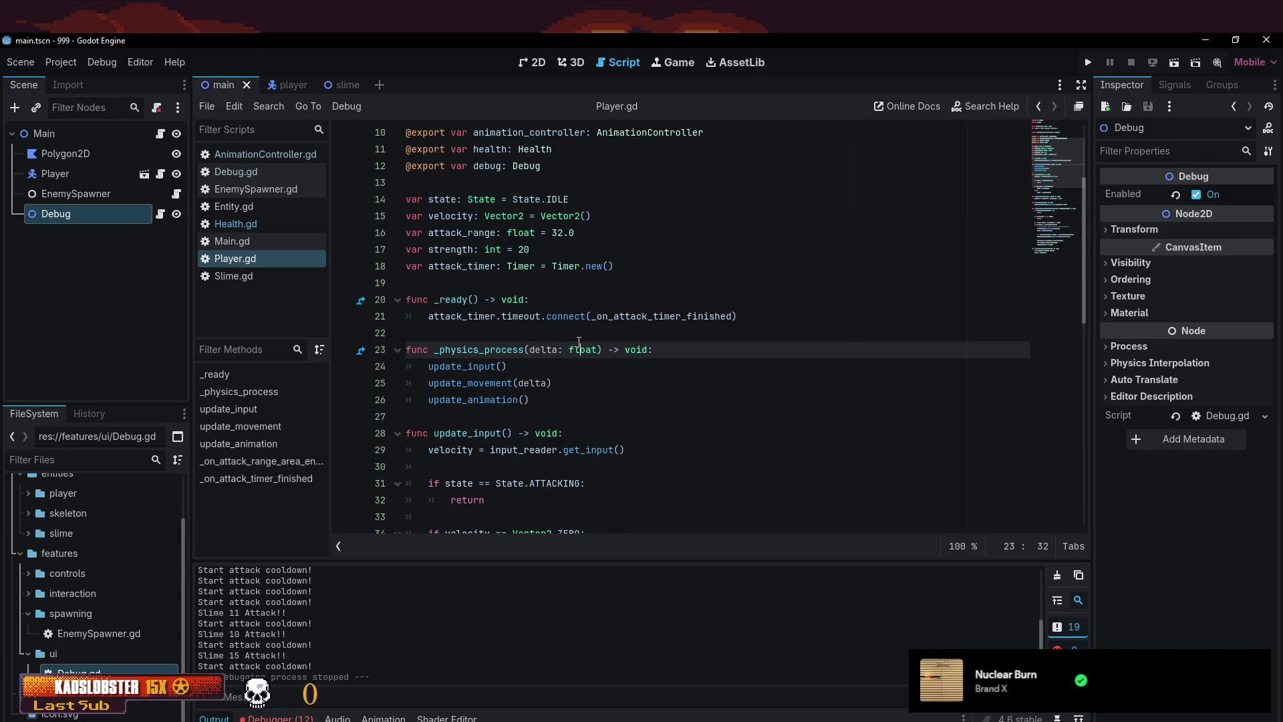
scroll(665, 419, down, 10)
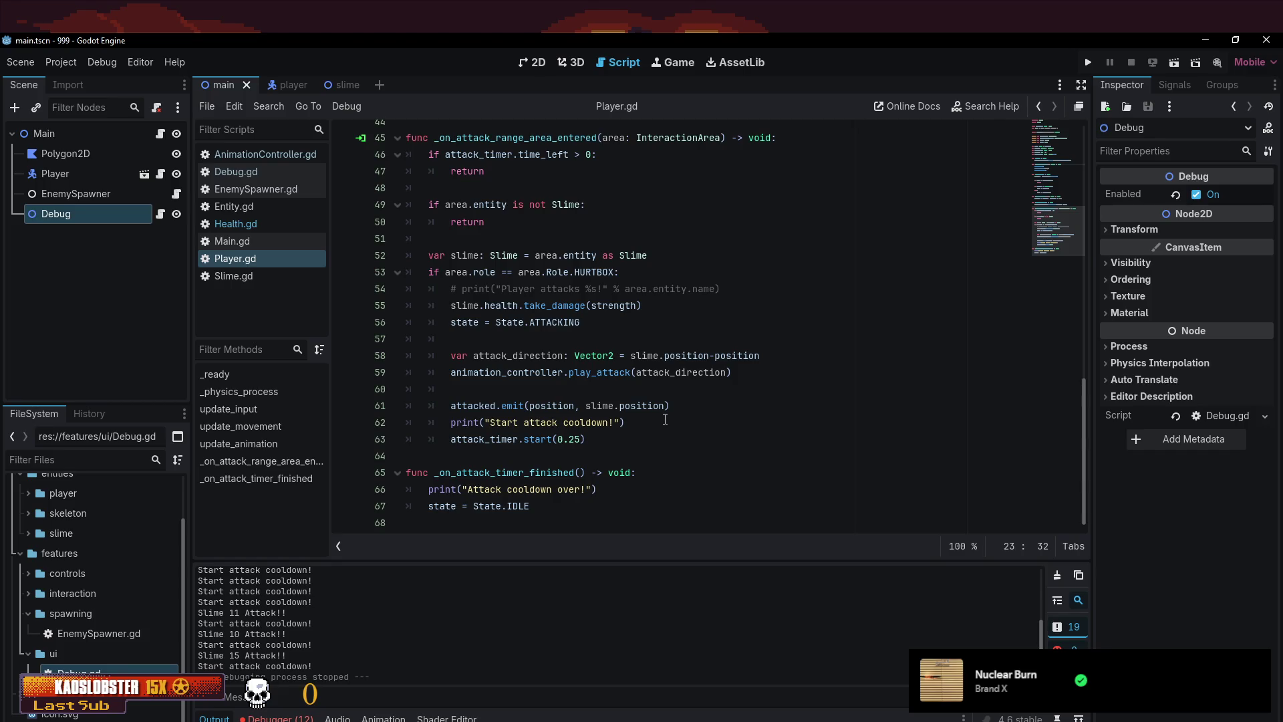
click(606, 506)
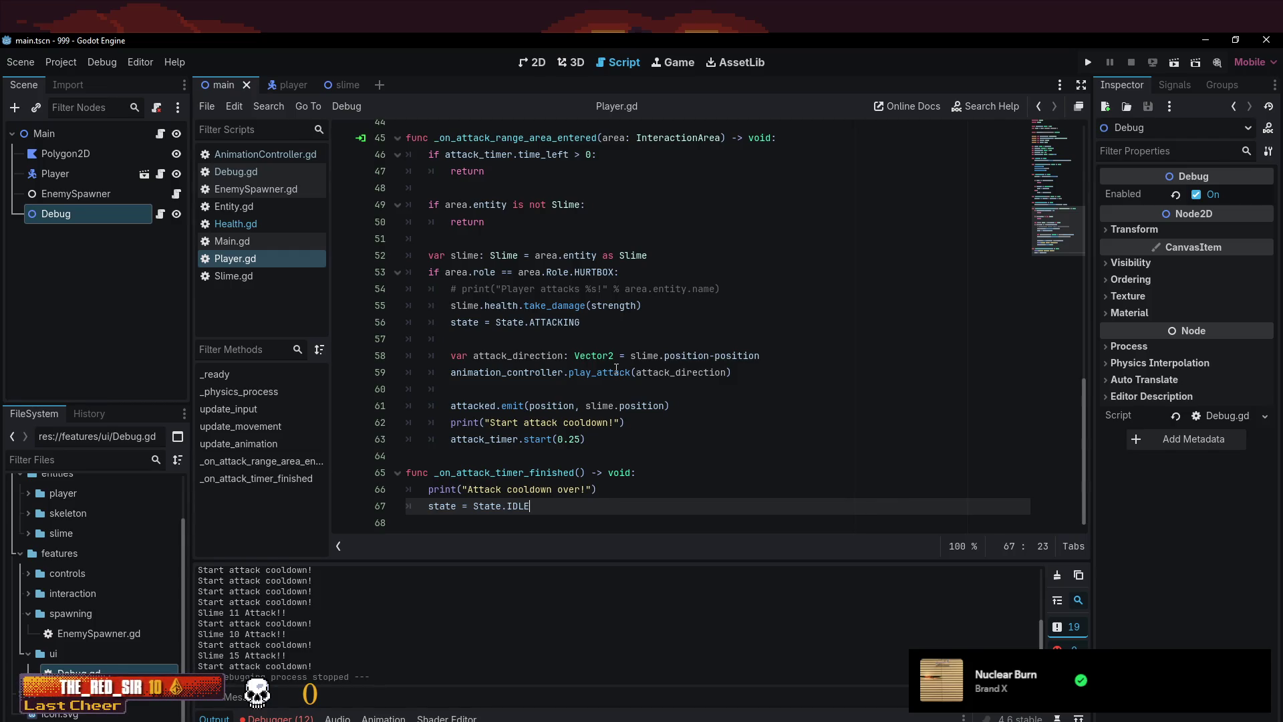
scroll(616, 368, up, 2)
scroll(616, 367, up, 10)
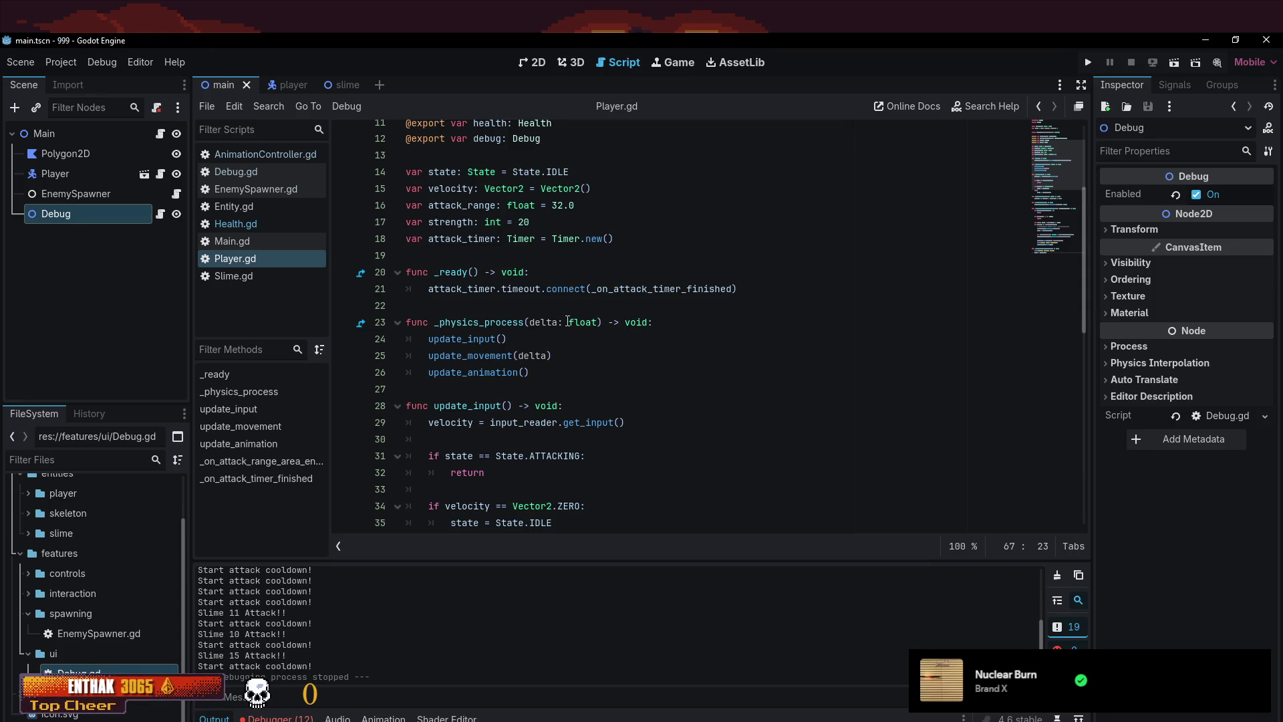
double_click(448, 290)
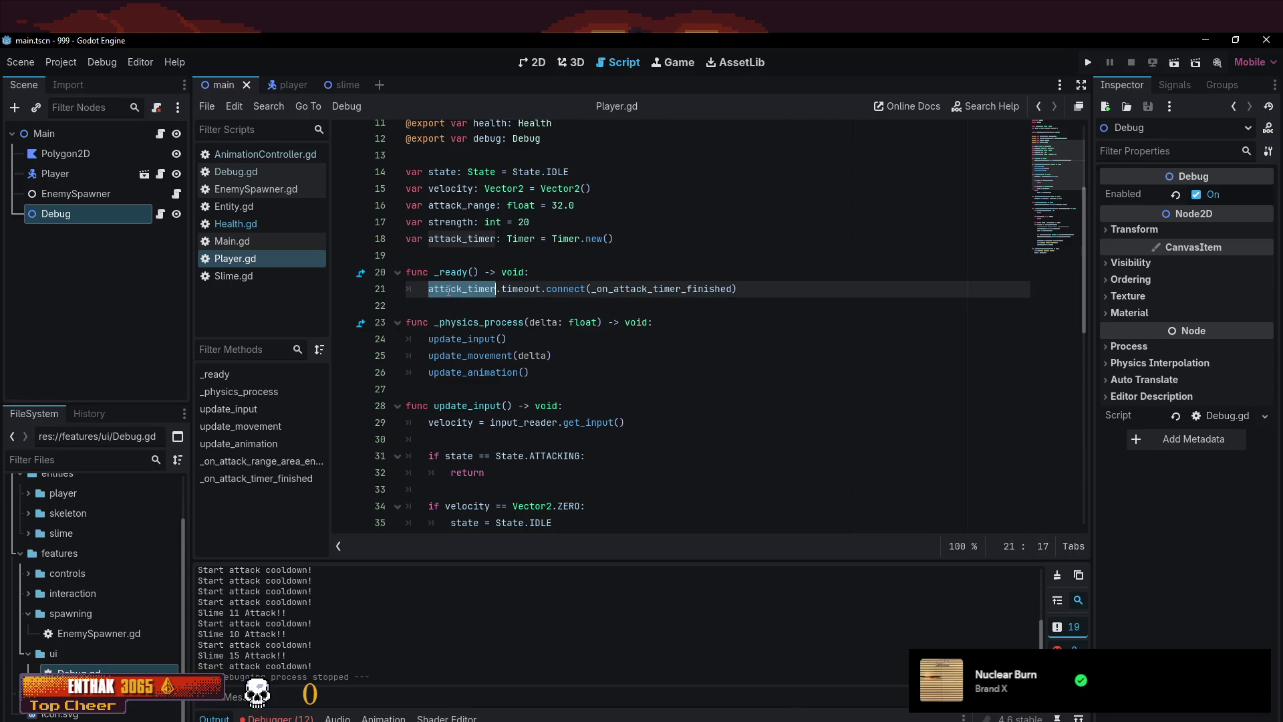
double_click(519, 290)
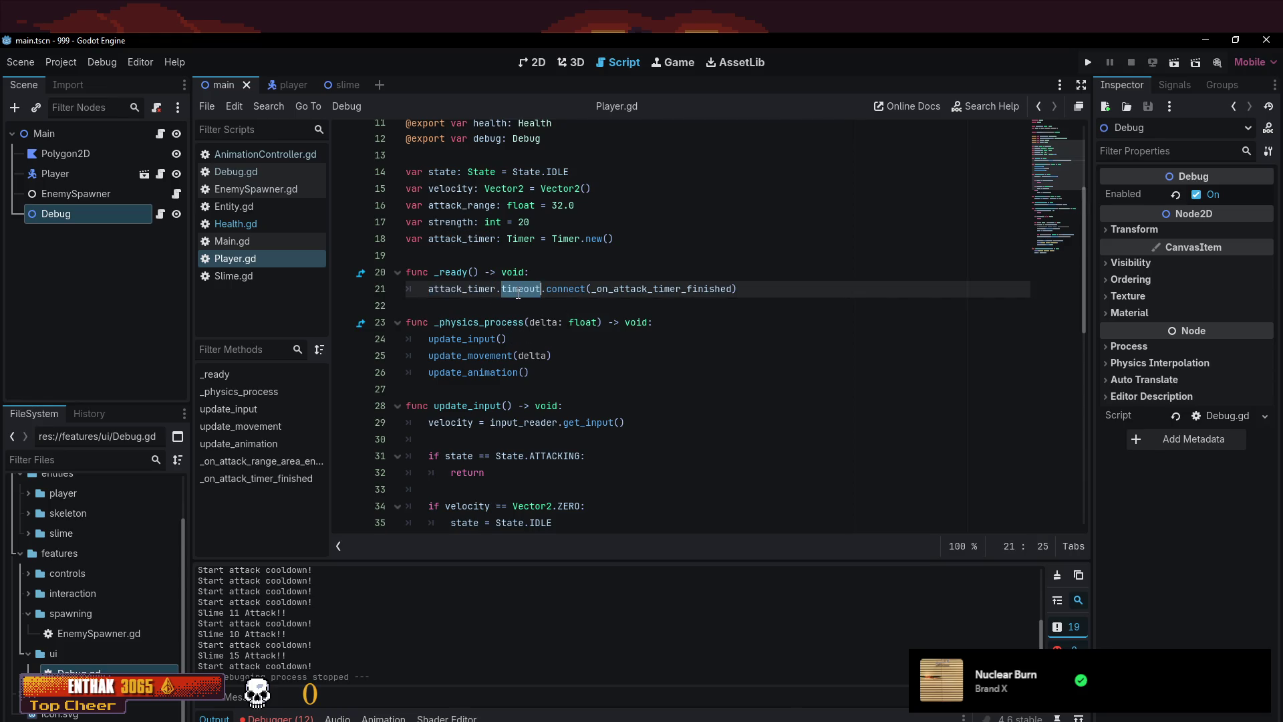
double_click(566, 289)
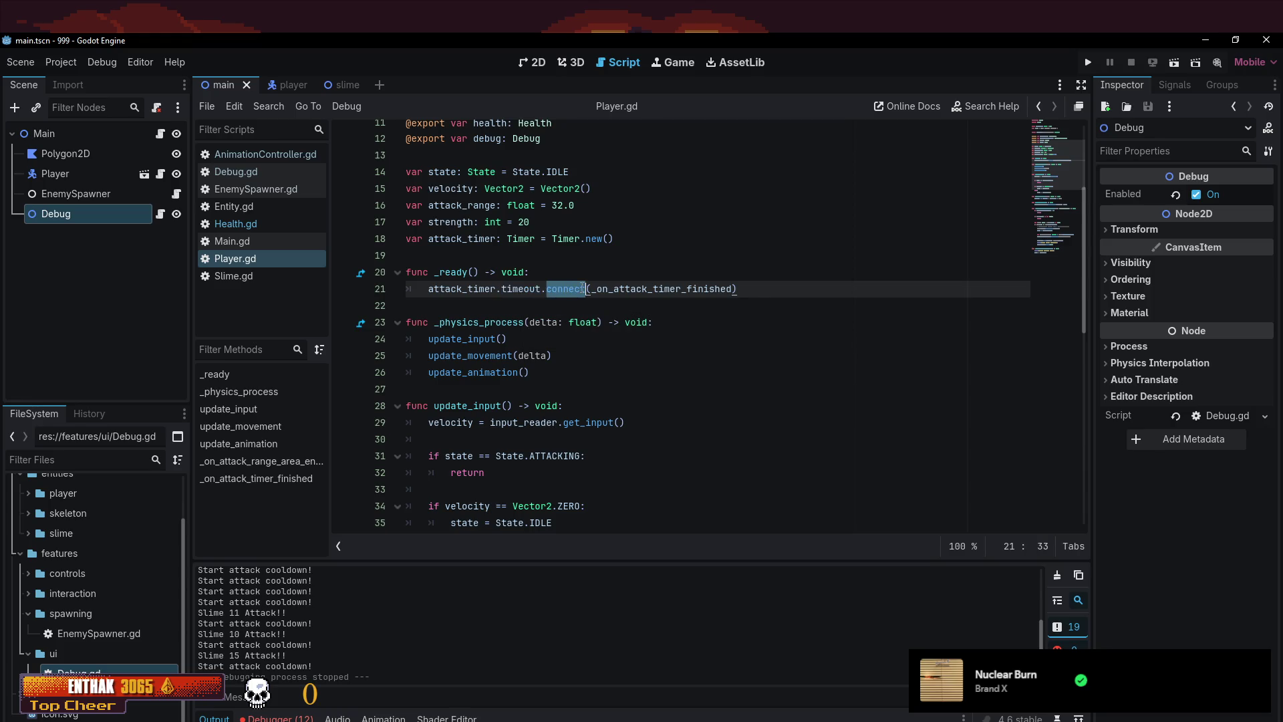
click(493, 288)
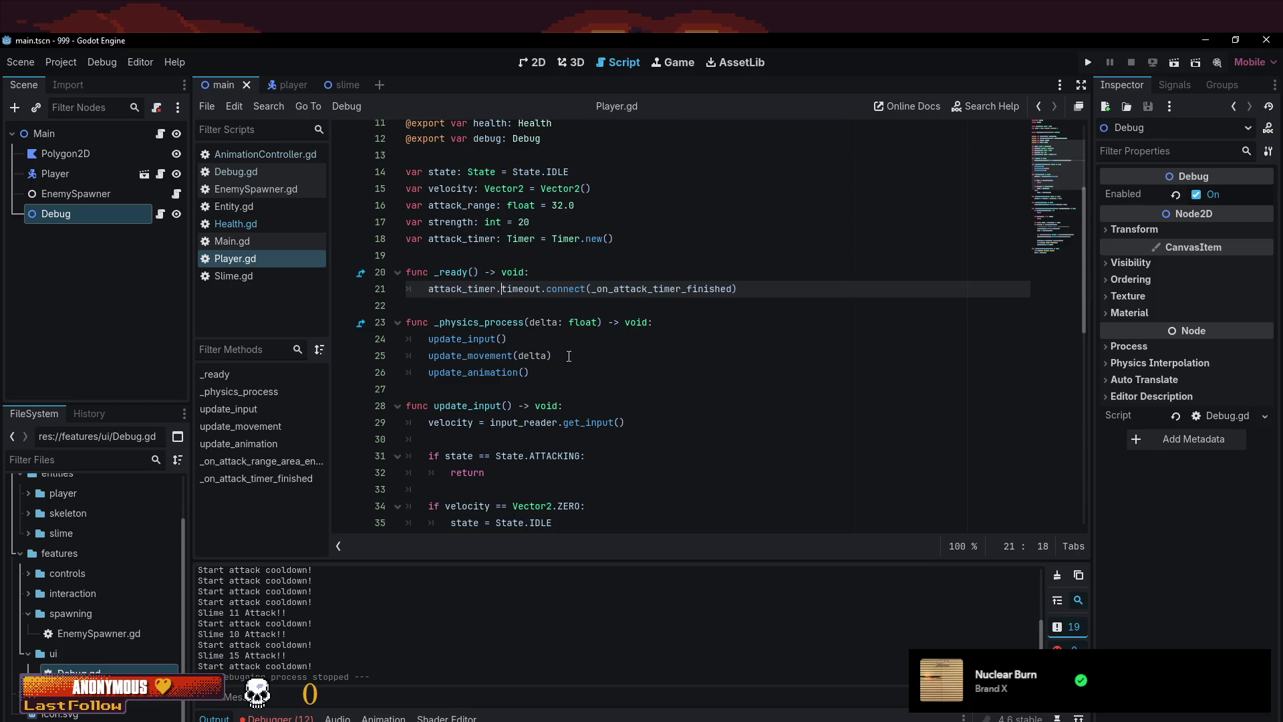
key(ctrl+Right)
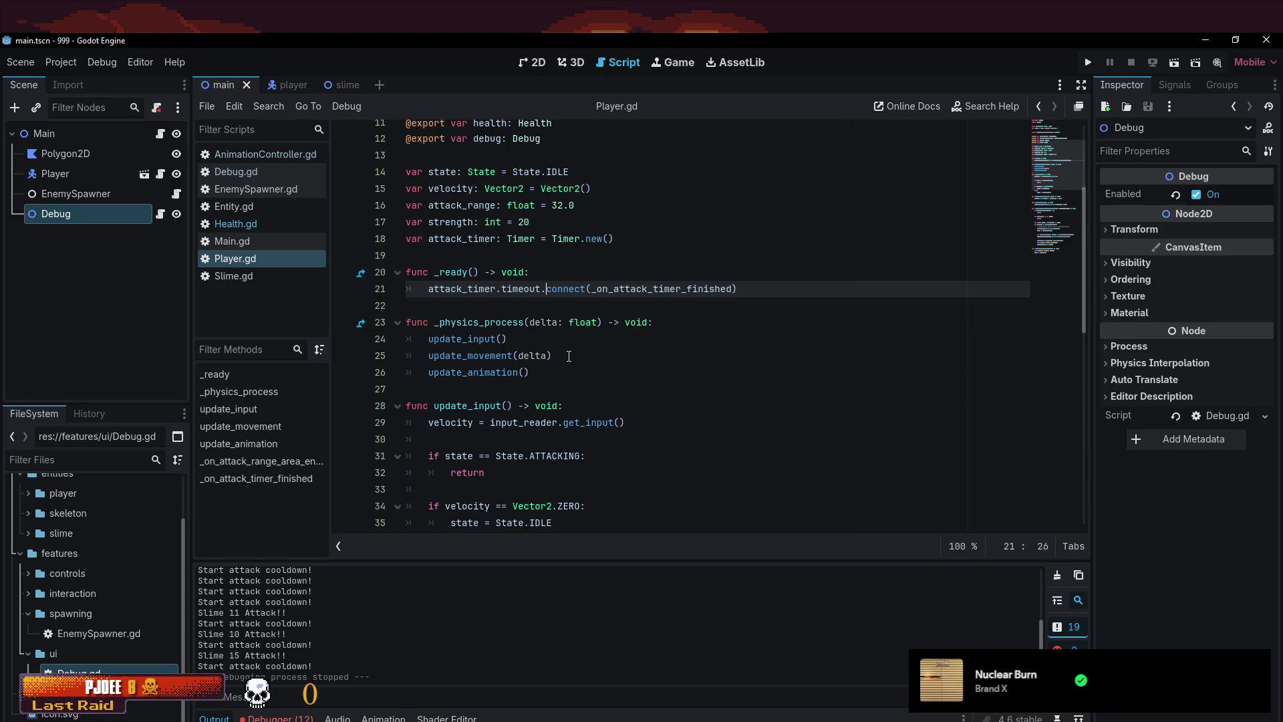
ctrl+click(565, 289)
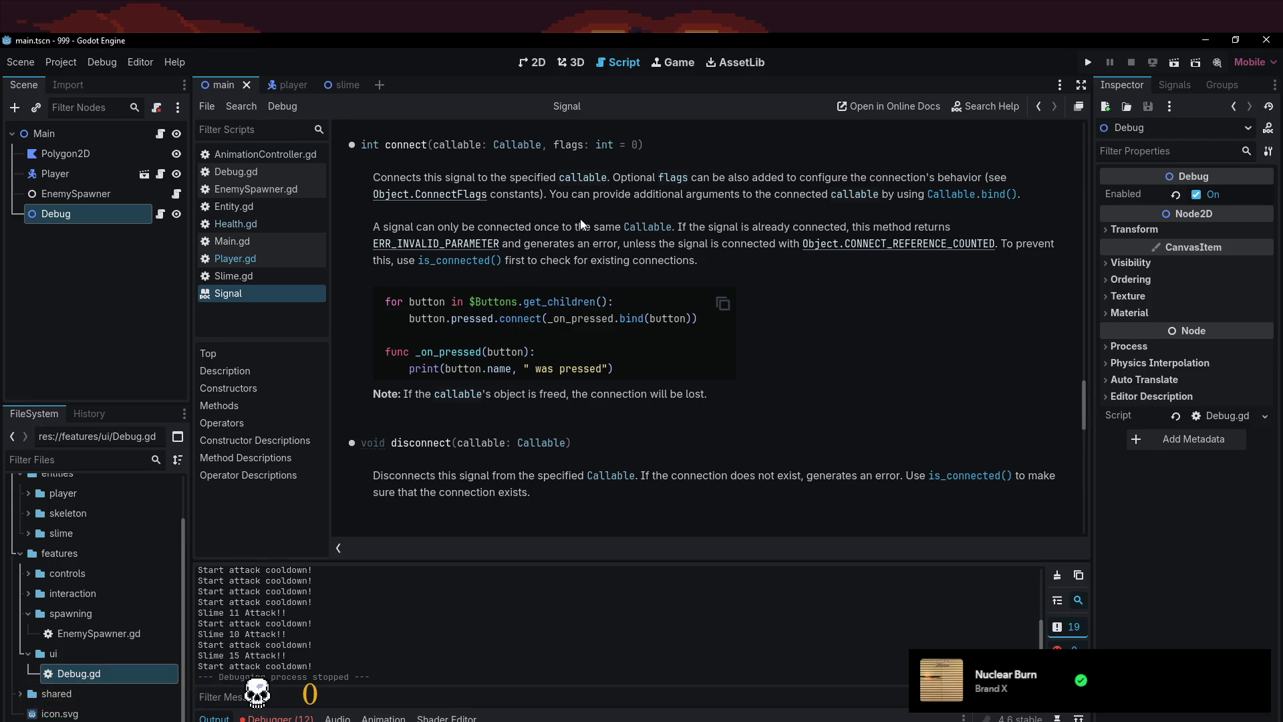
click(1039, 107)
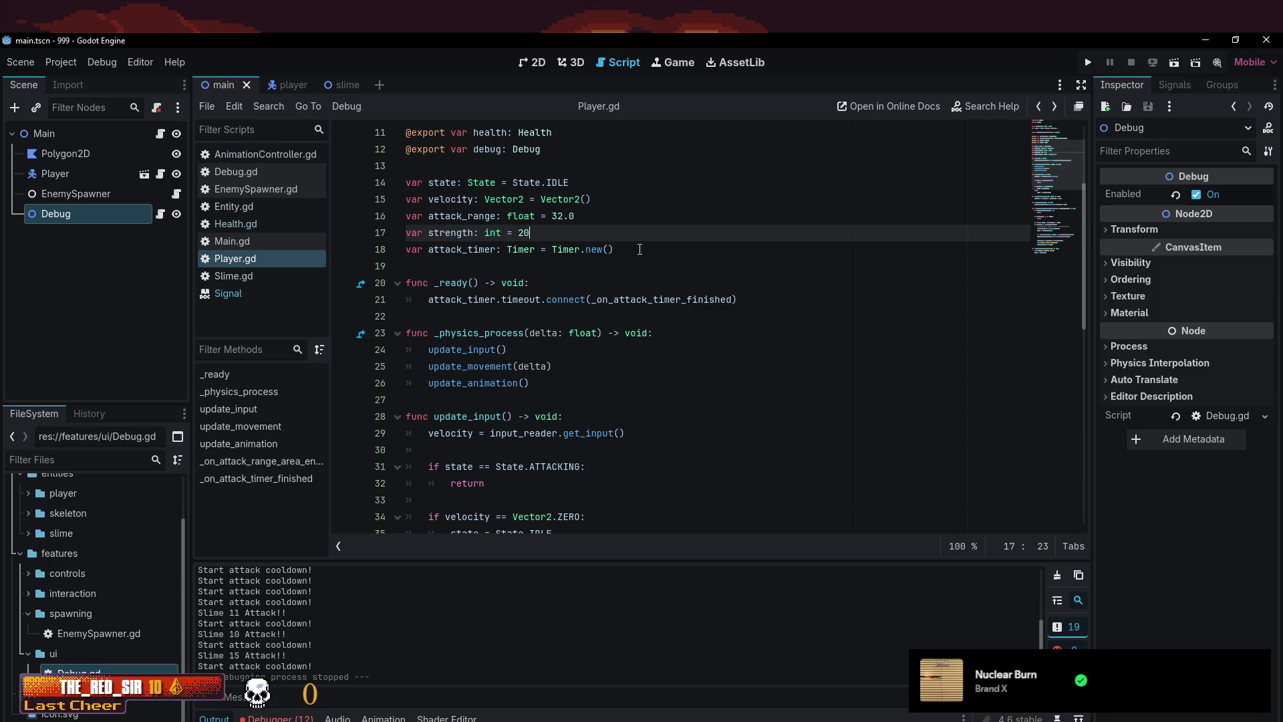
scroll(640, 250, up, 3)
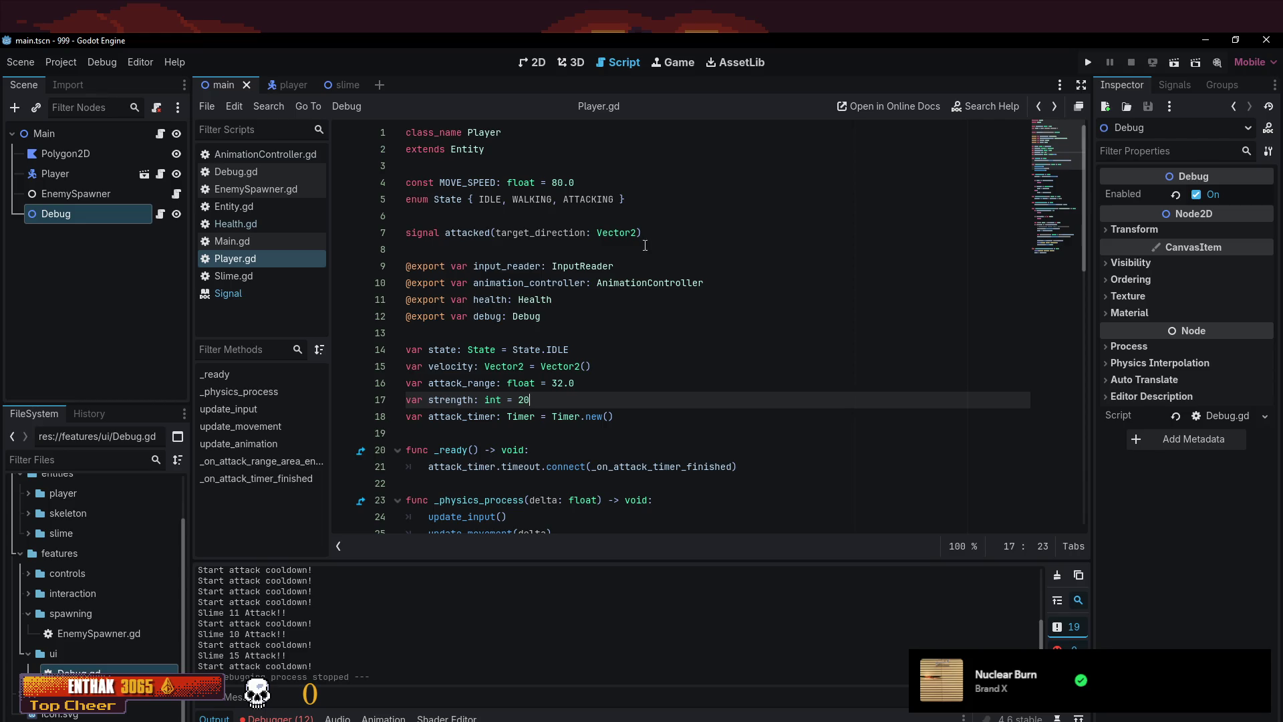
scroll(734, 325, down, 1)
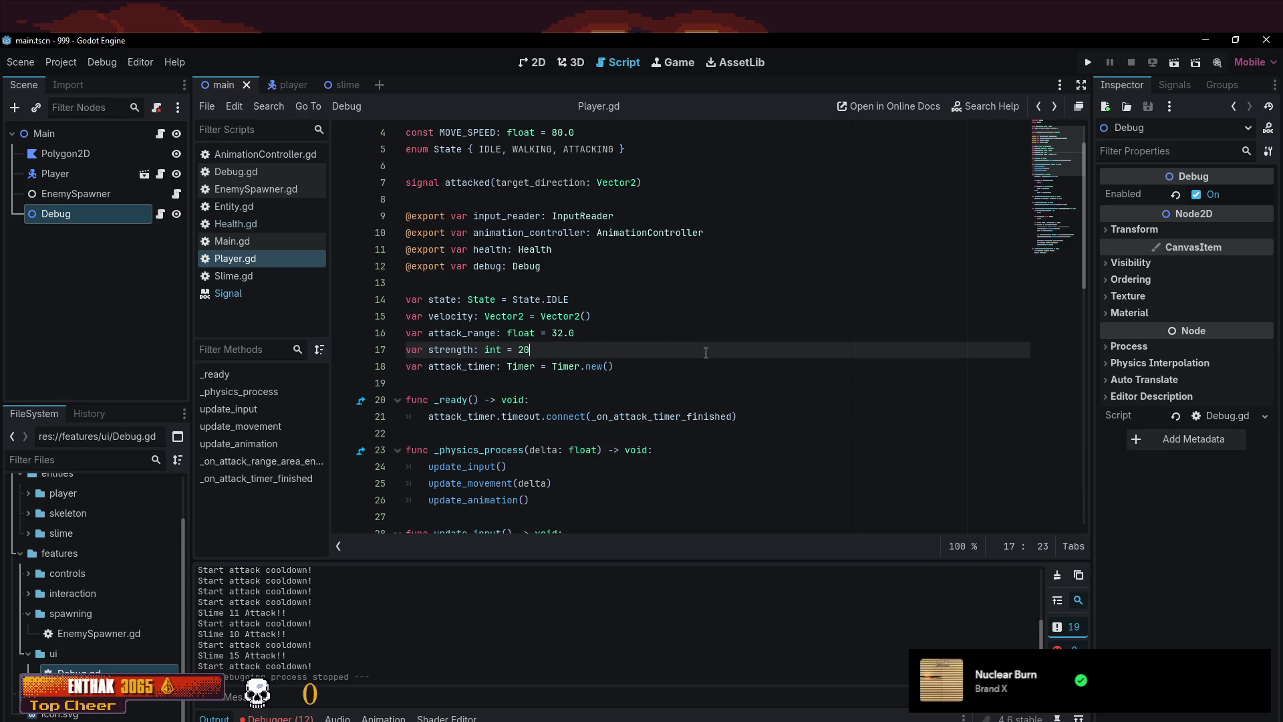
scroll(706, 353, down, 5)
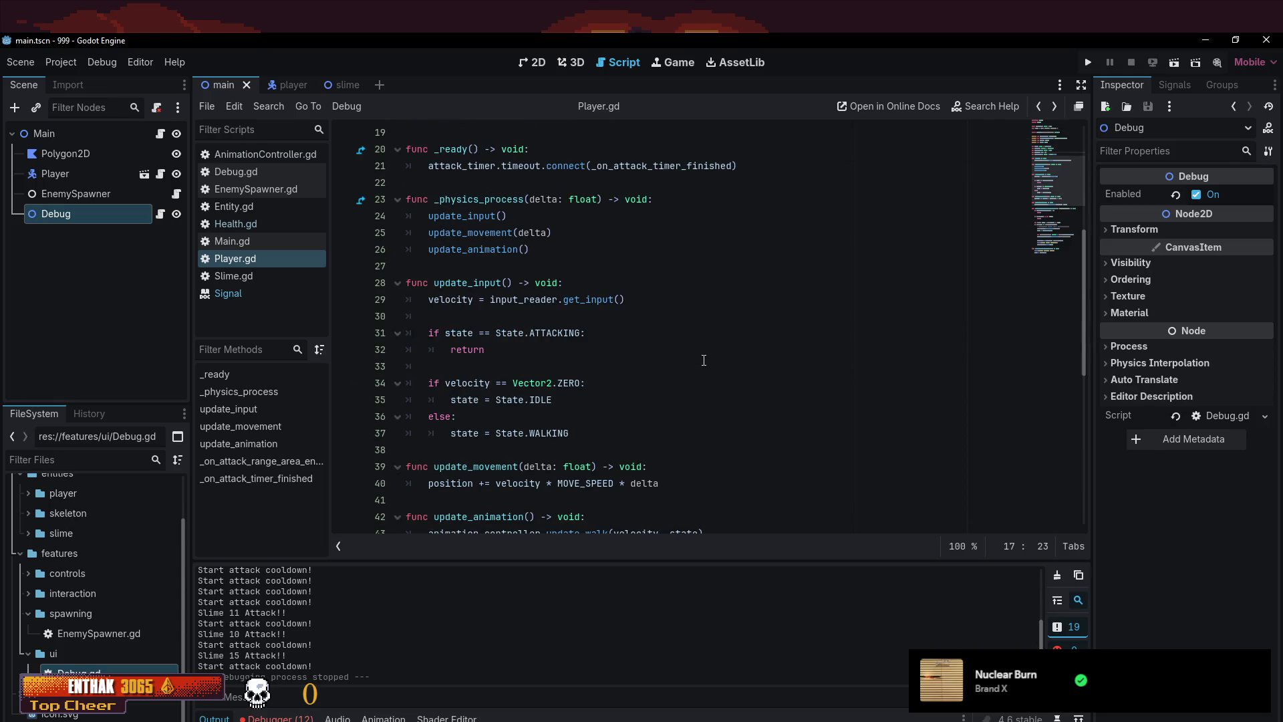
scroll(704, 360, up, 3)
click(463, 301)
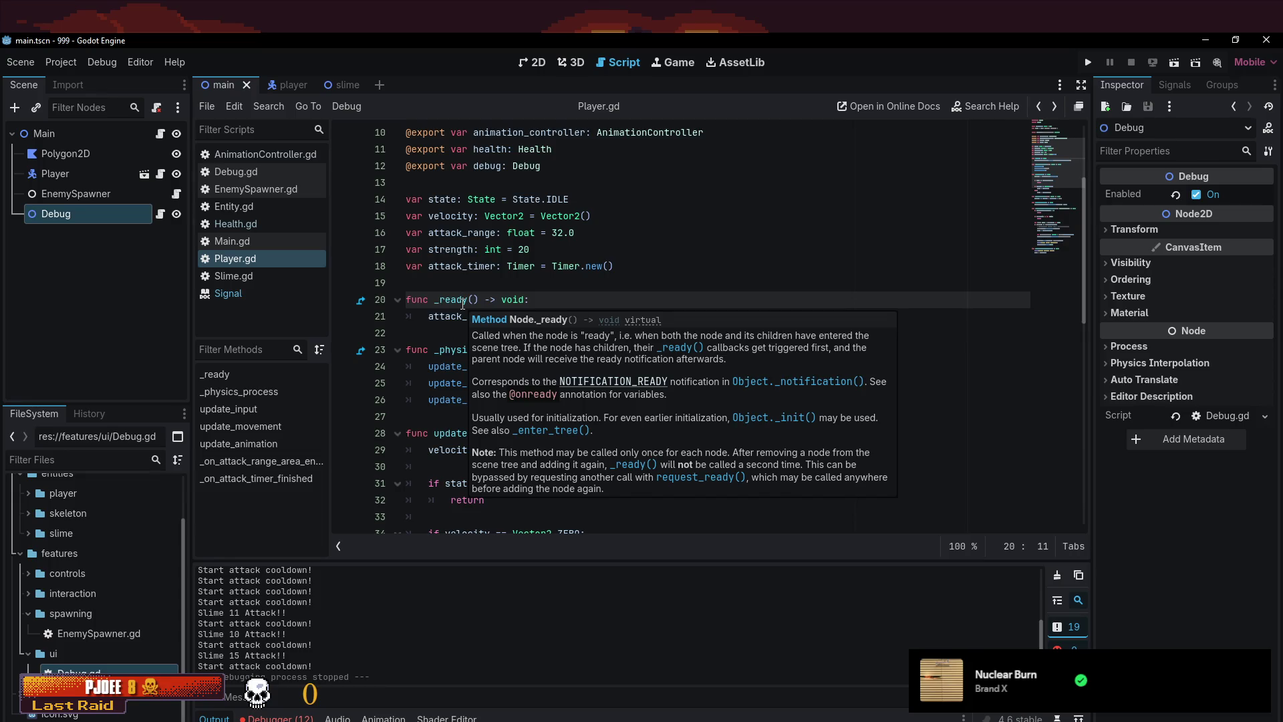
Open the Timer class reference from the Timer.new() initializer on line 18 of Player.gd
click(568, 232)
click(572, 271)
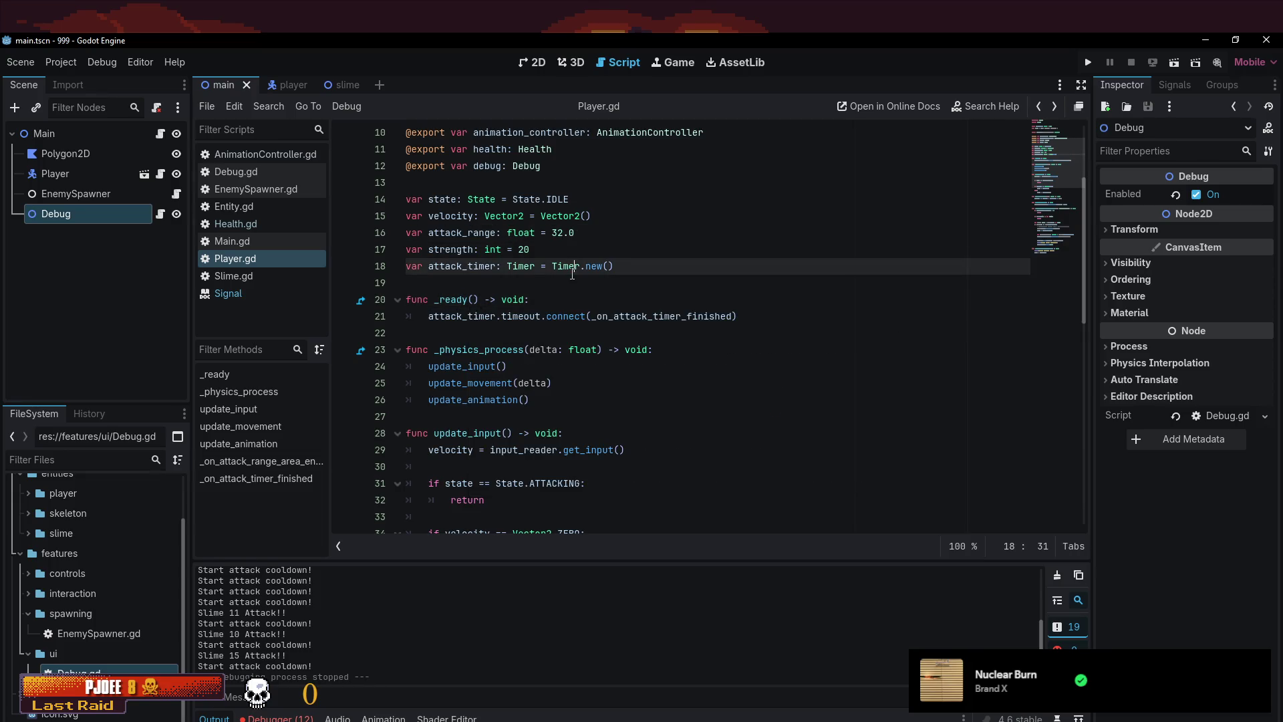
drag(536, 266, 628, 273)
click(649, 275)
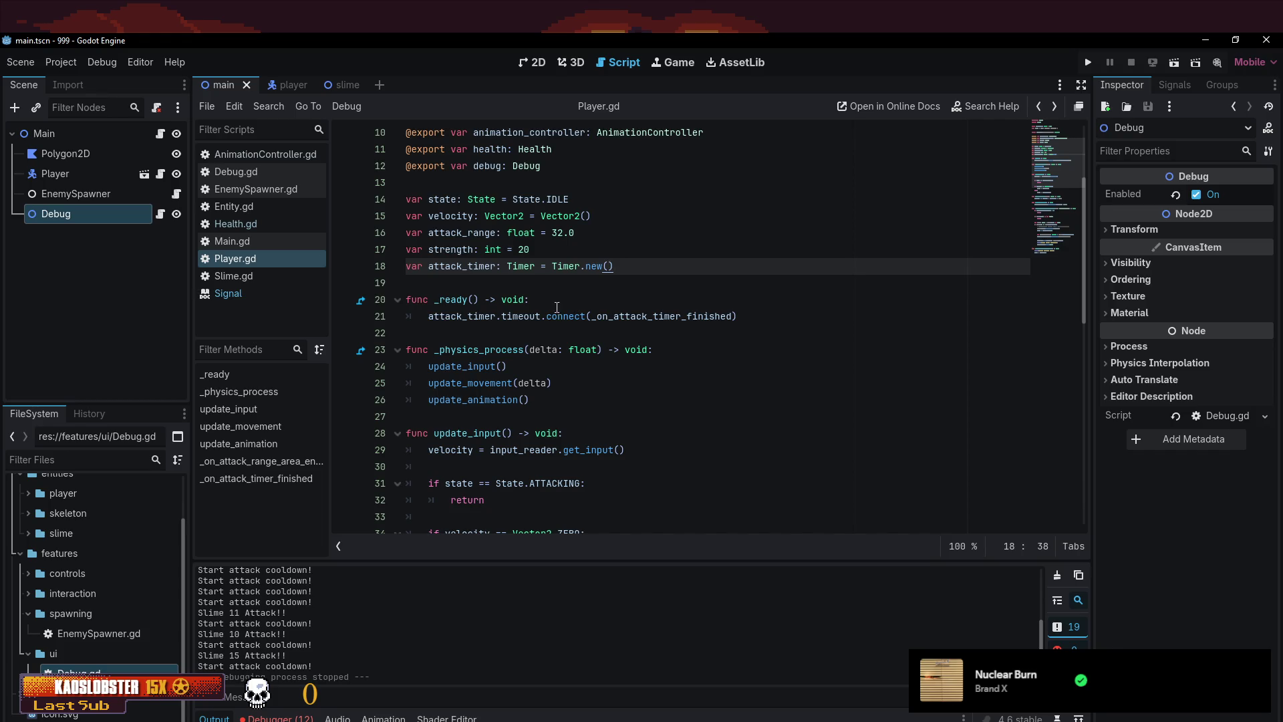
ctrl+click(565, 266)
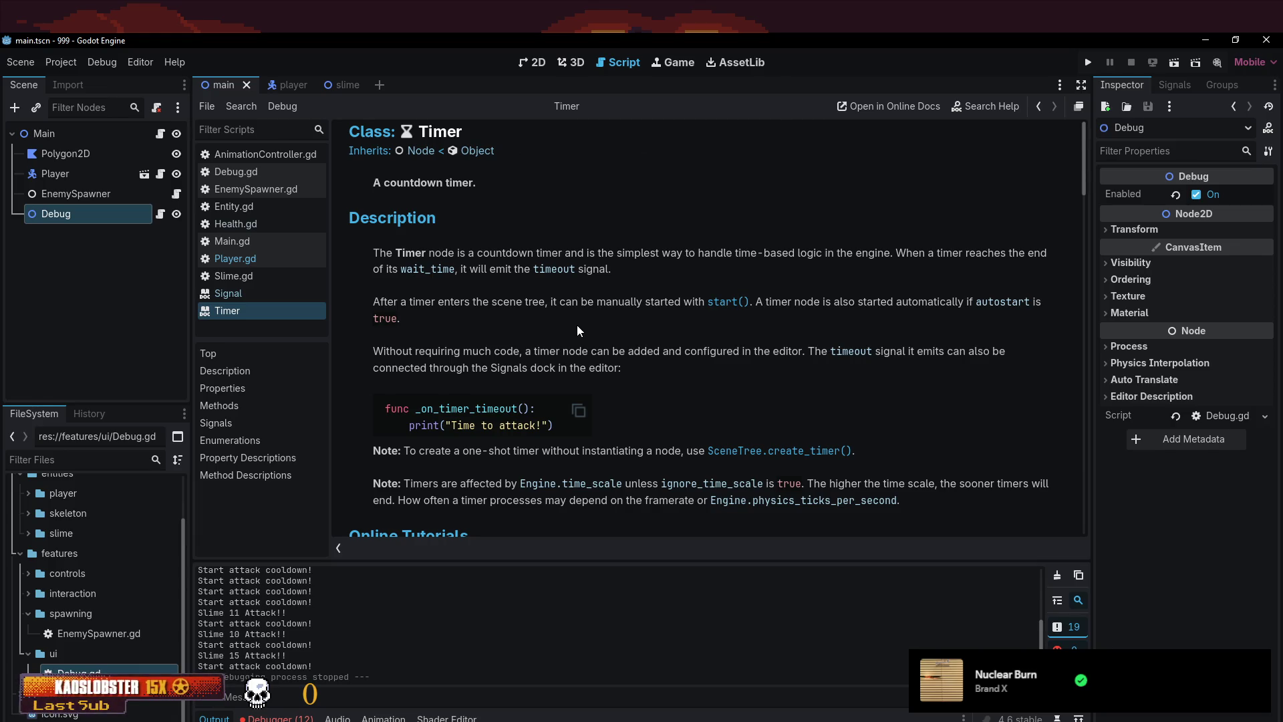
In the player scene, add a Timer node as a child of Player
click(300, 85)
click(116, 345)
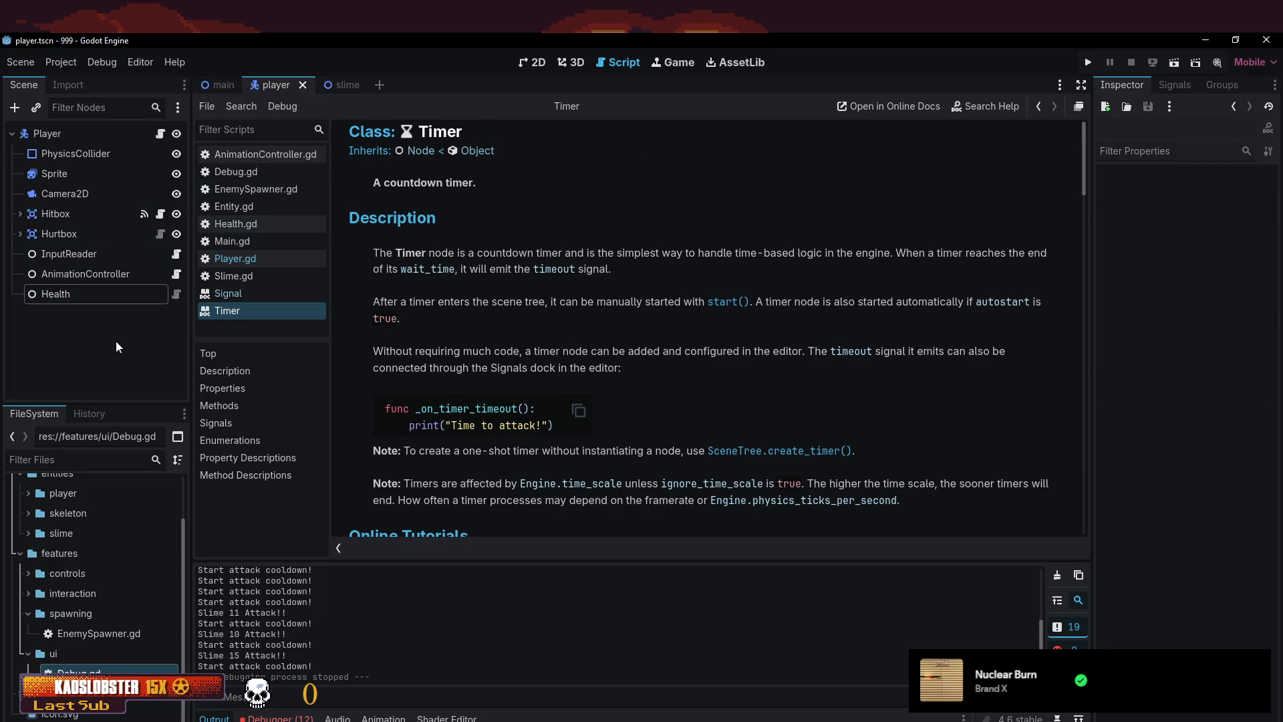
right_click(75, 355)
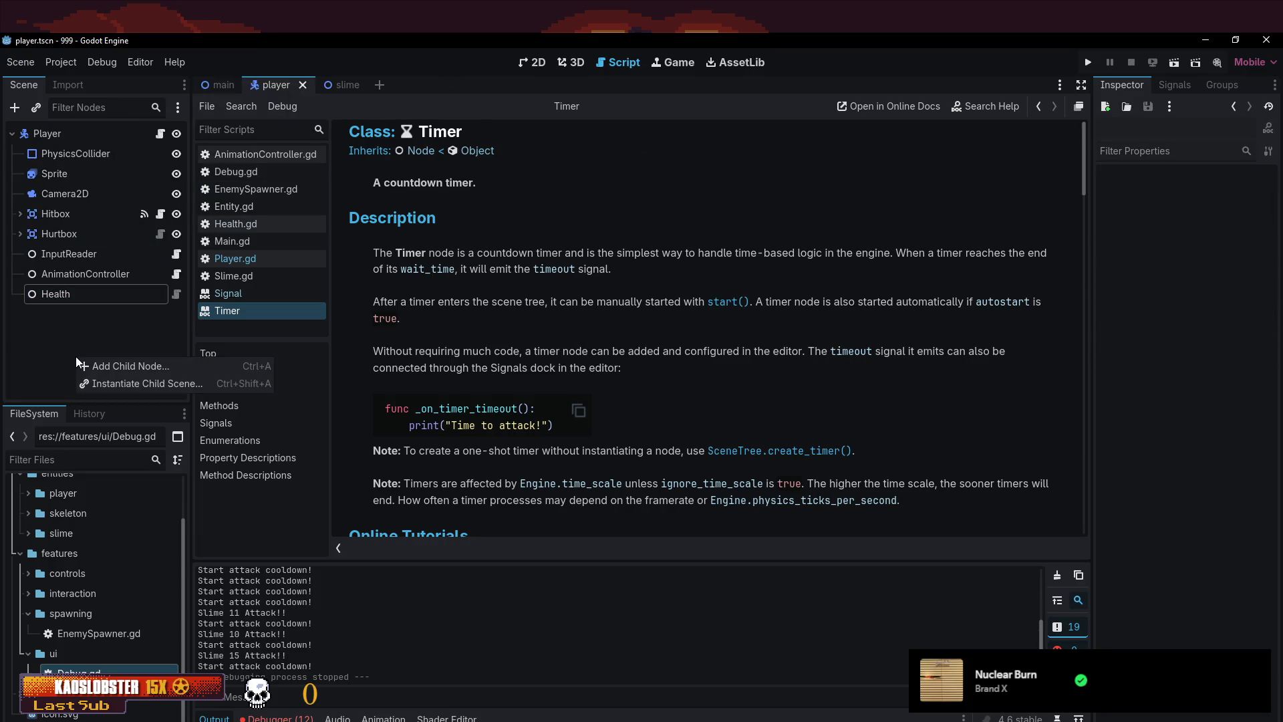
click(48, 320)
right_click(49, 321)
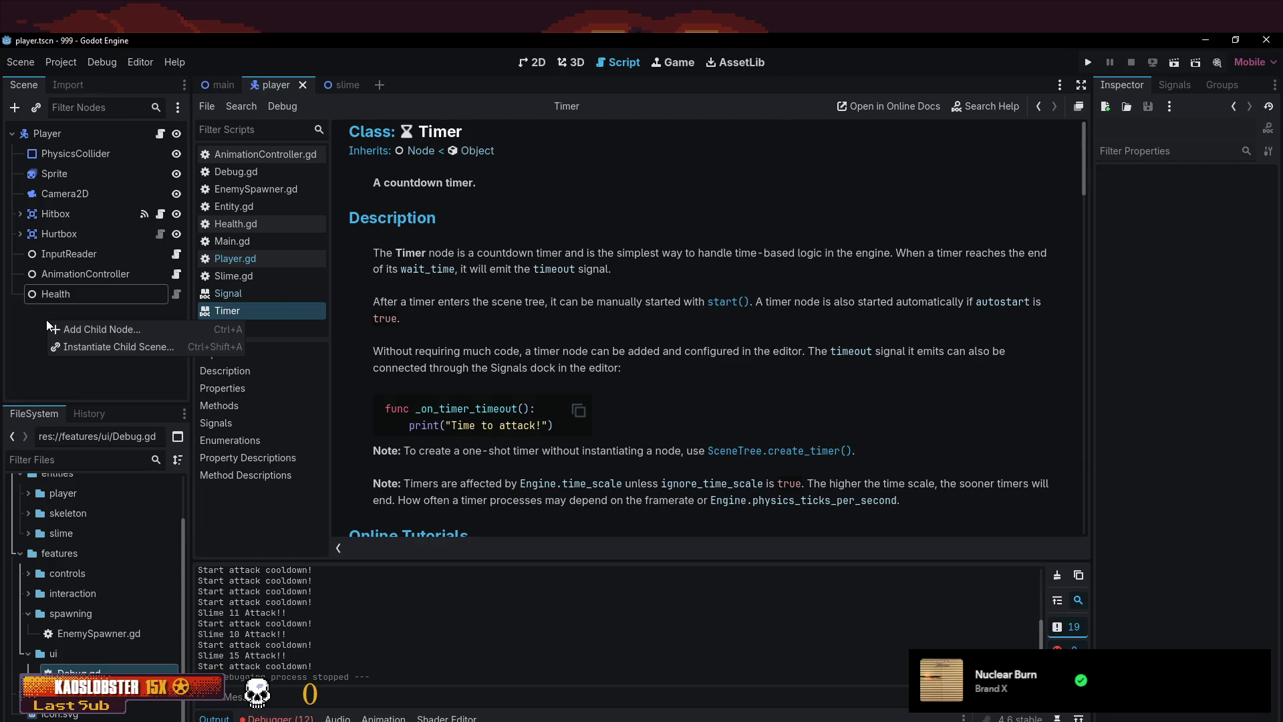
click(78, 331)
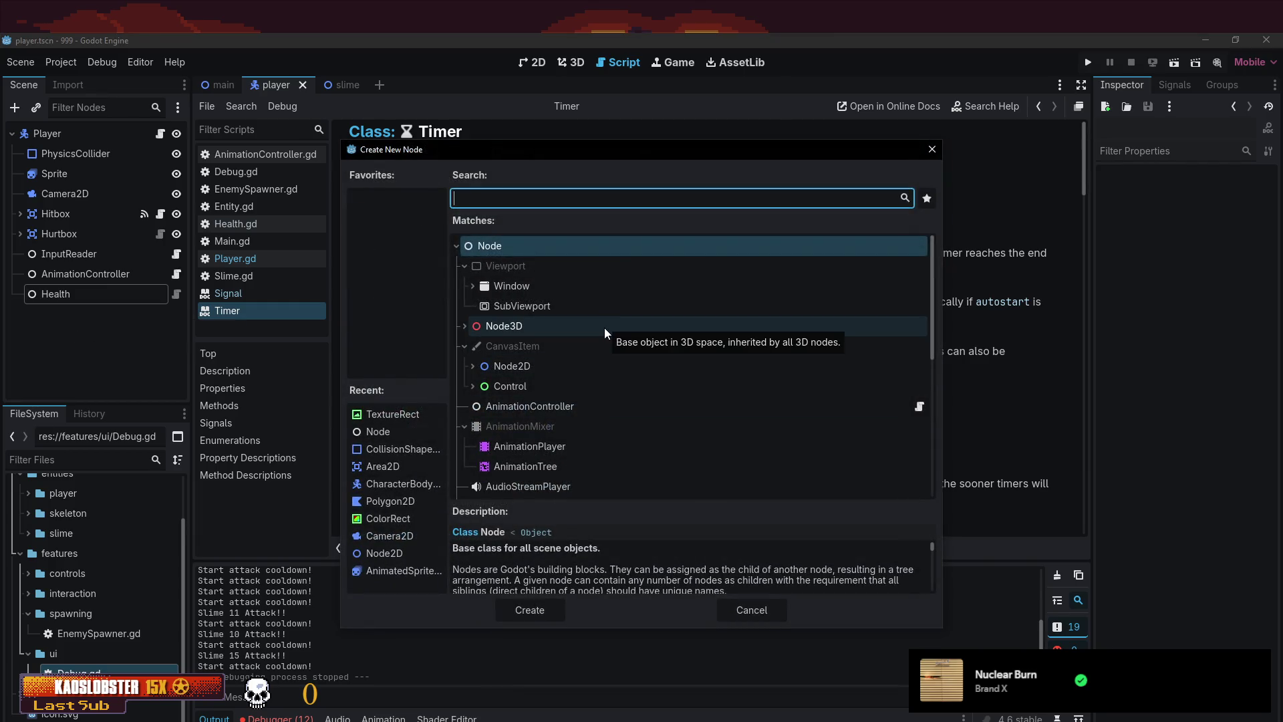
text(Timer)
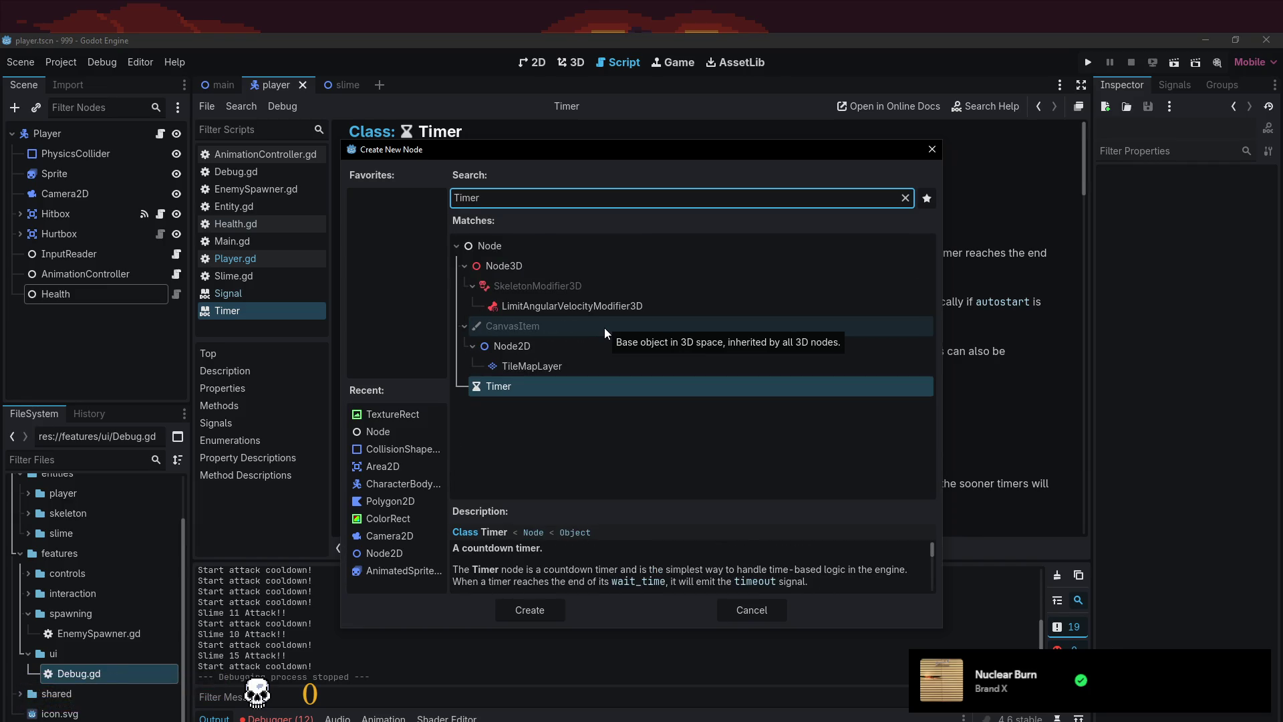
double_click(513, 388)
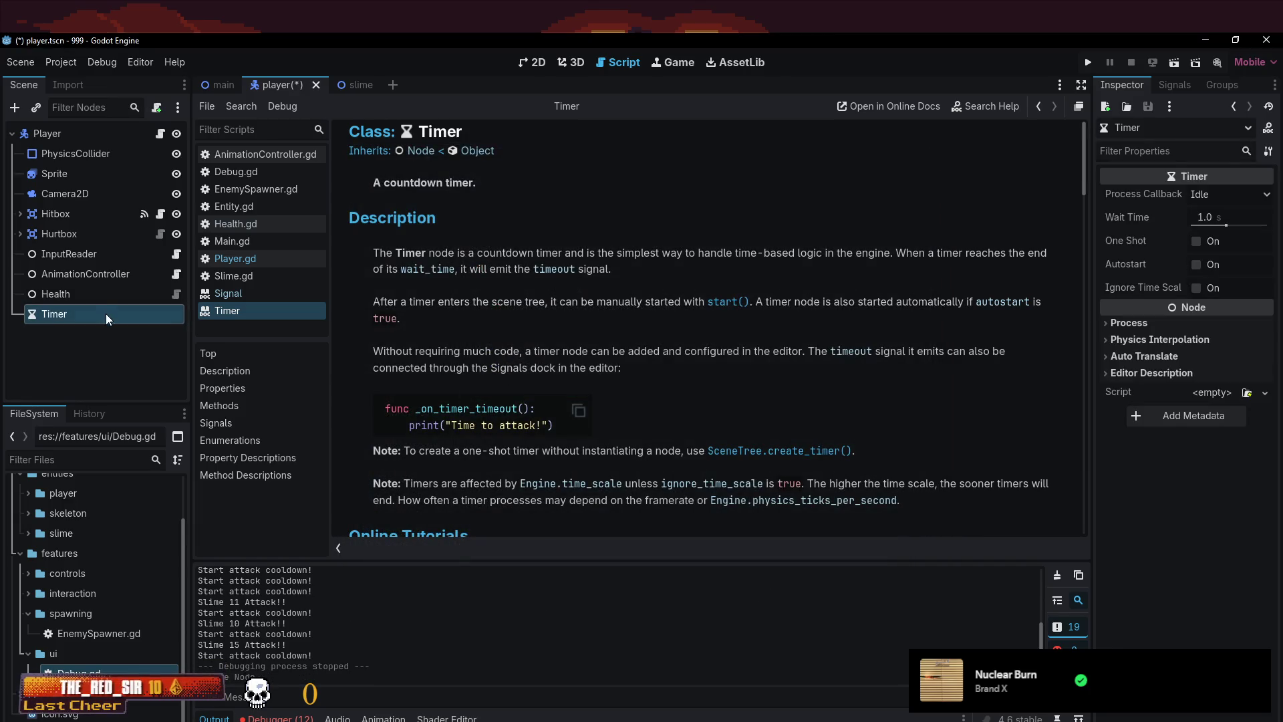
key(Return)
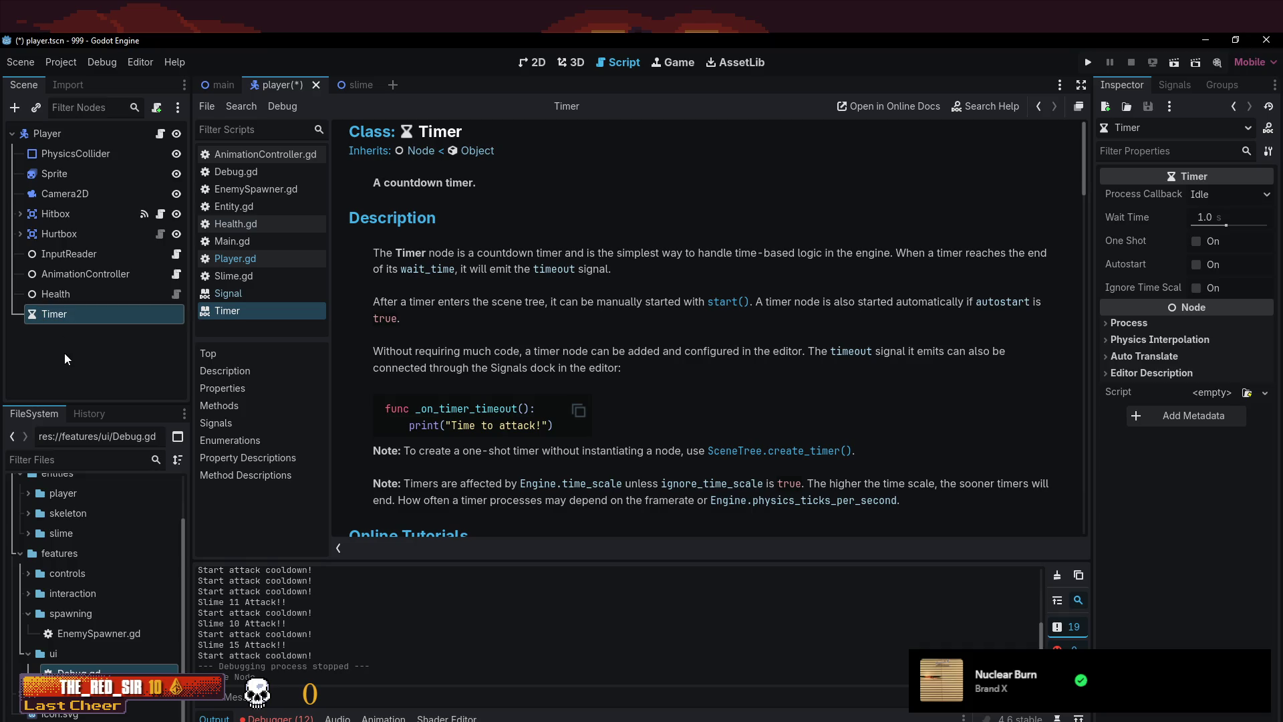
click(156, 106)
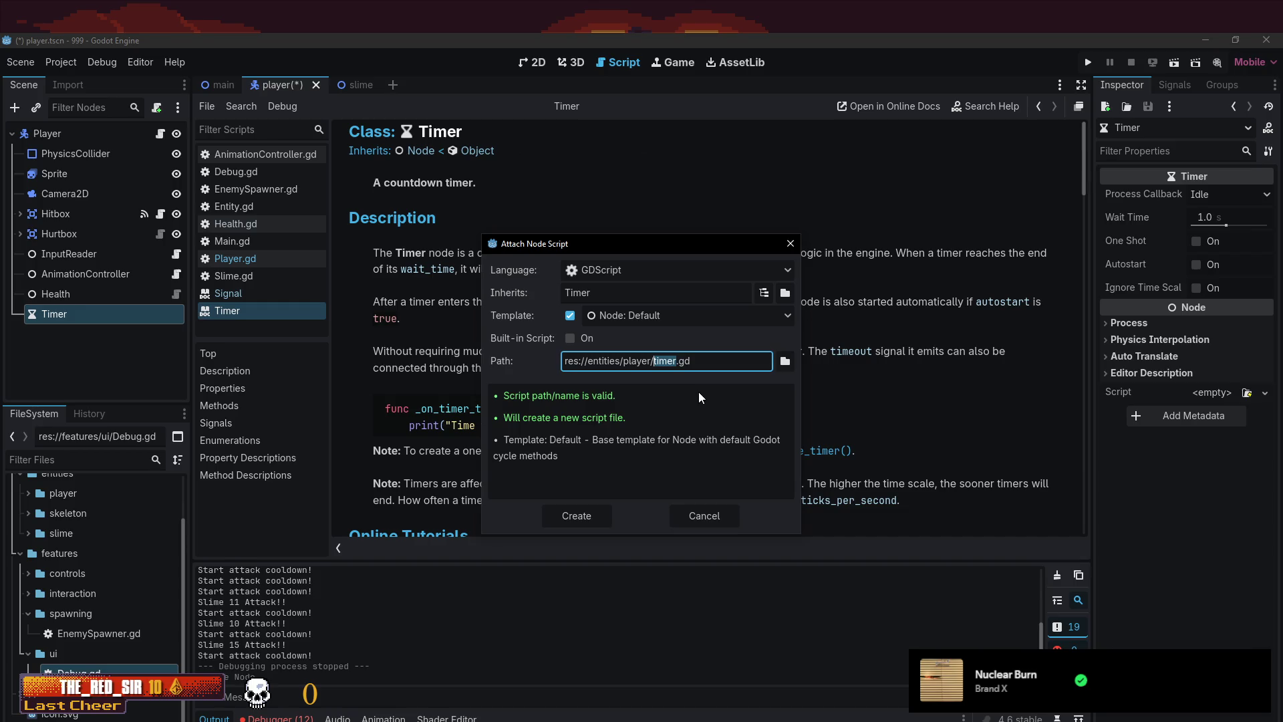
Attach a new AttackCooldown.gd script to the Timer, rename it AttackCooldown, and save the scene
text(ckCool)
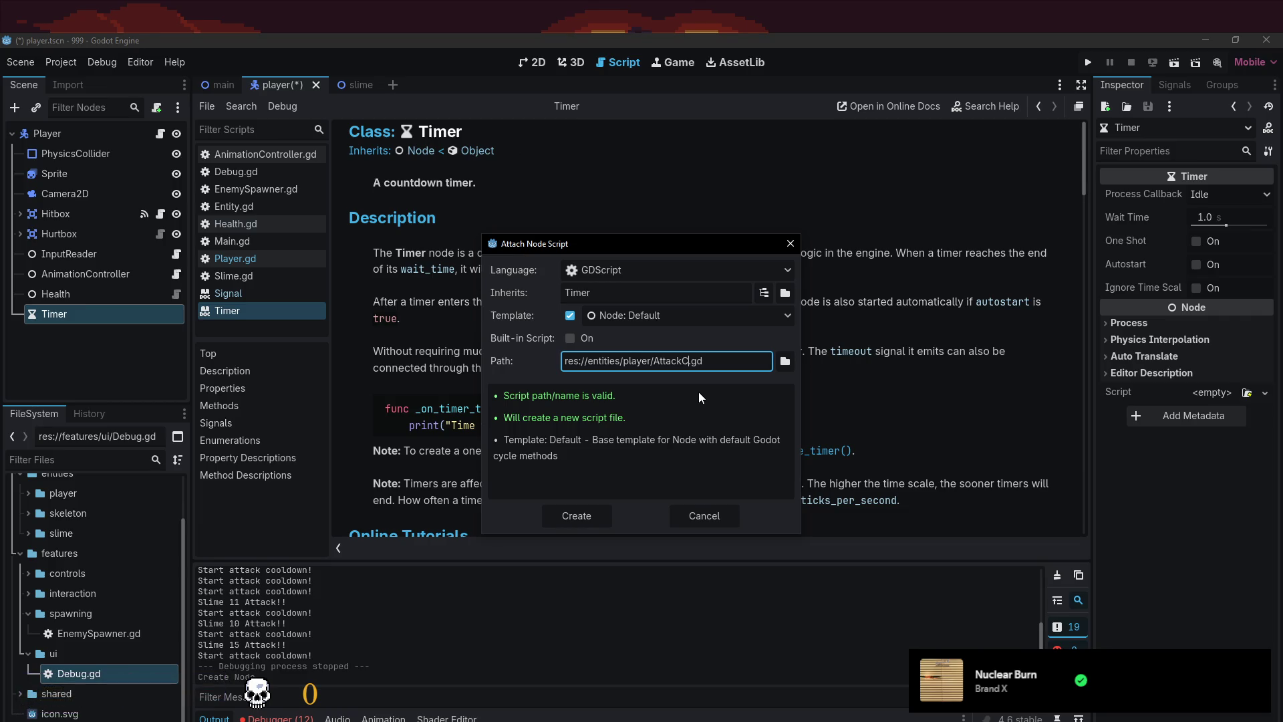
text(down)
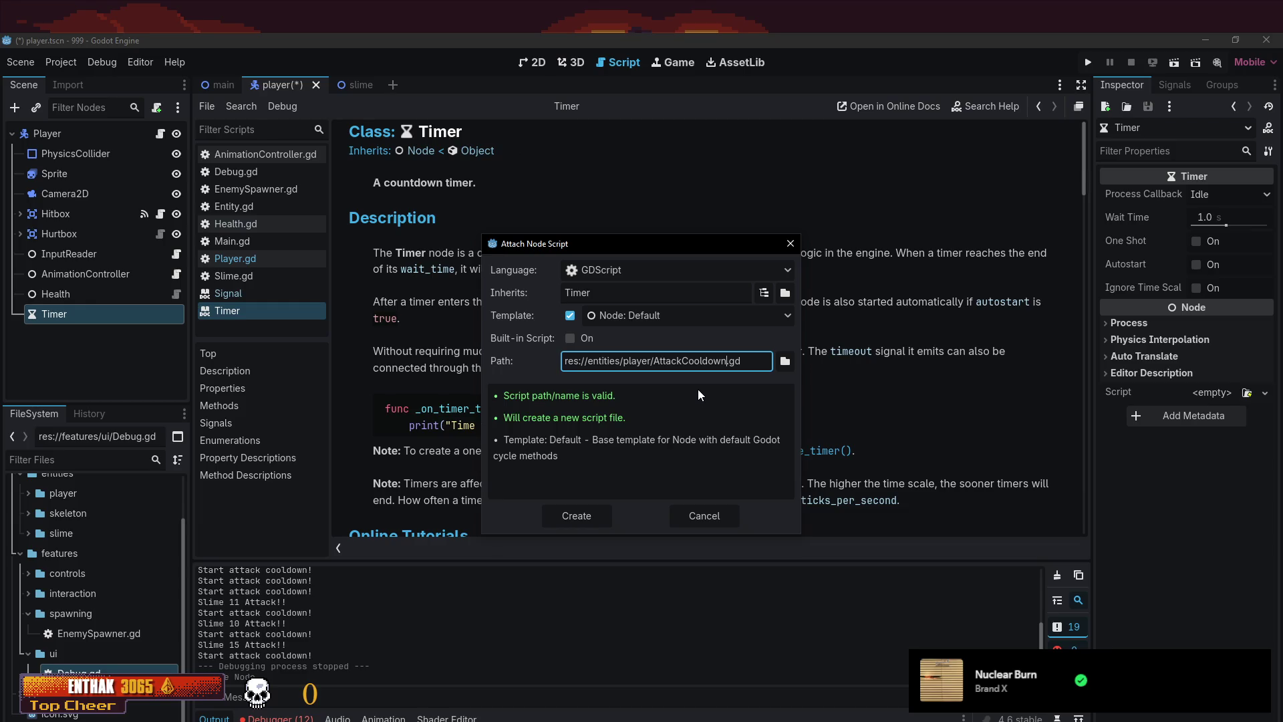
click(599, 512)
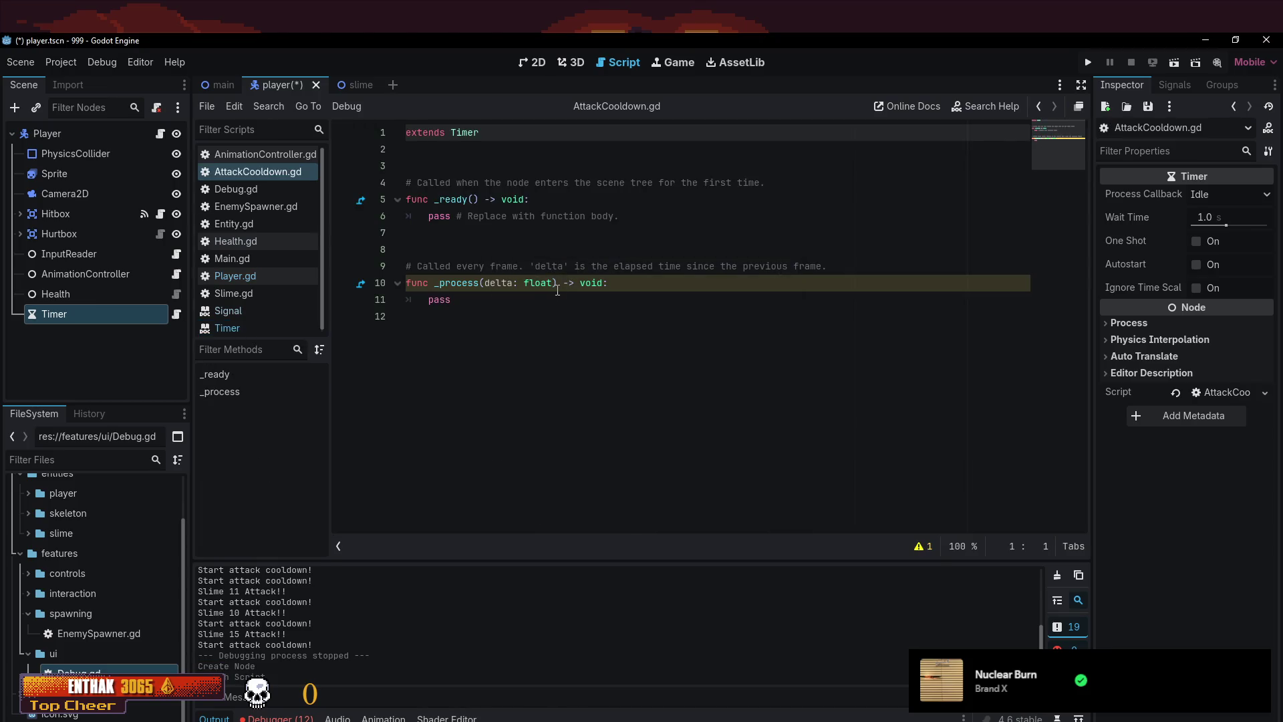
click(79, 313)
text(AttackCool)
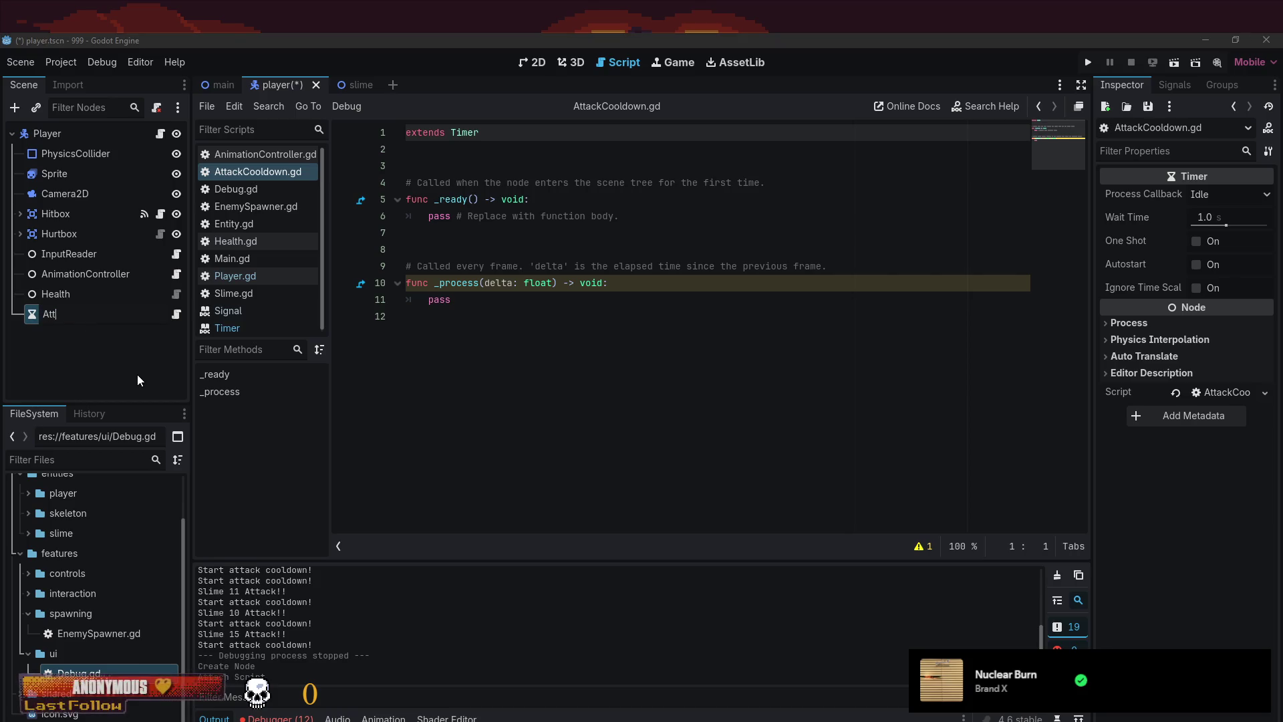
text(down)
key(Return)
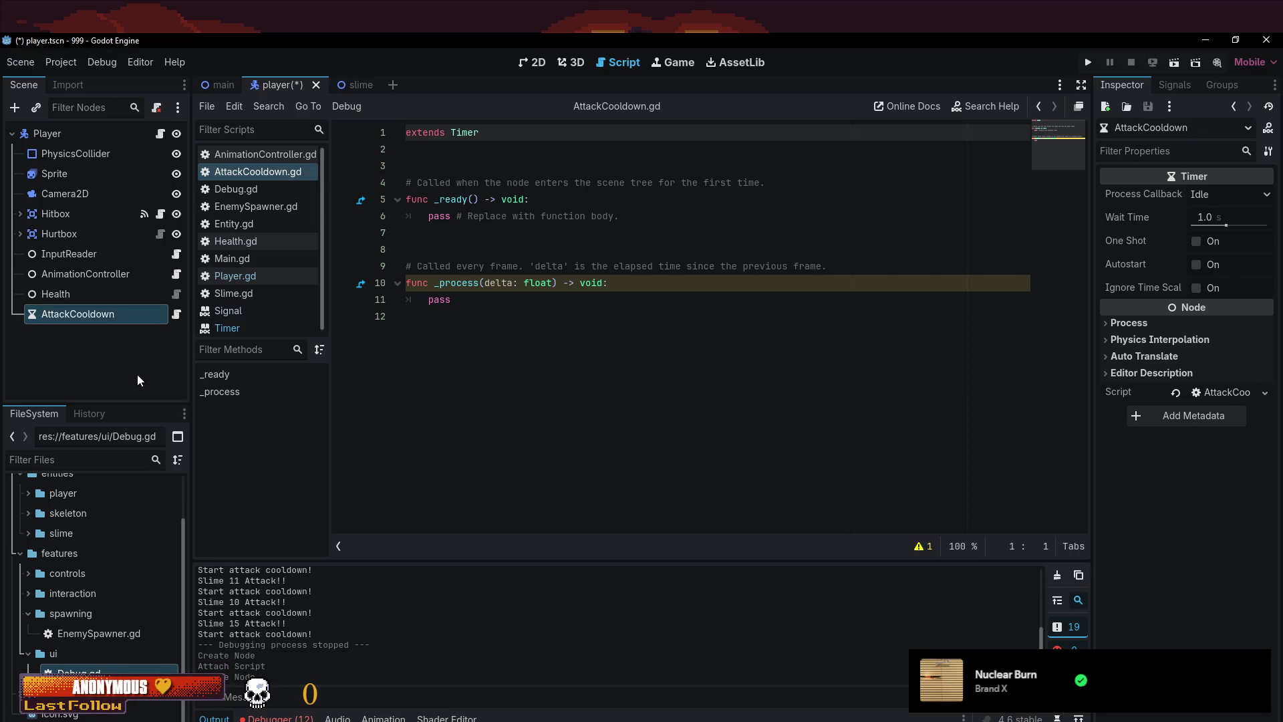
click(536, 344)
key(ctrl+s)
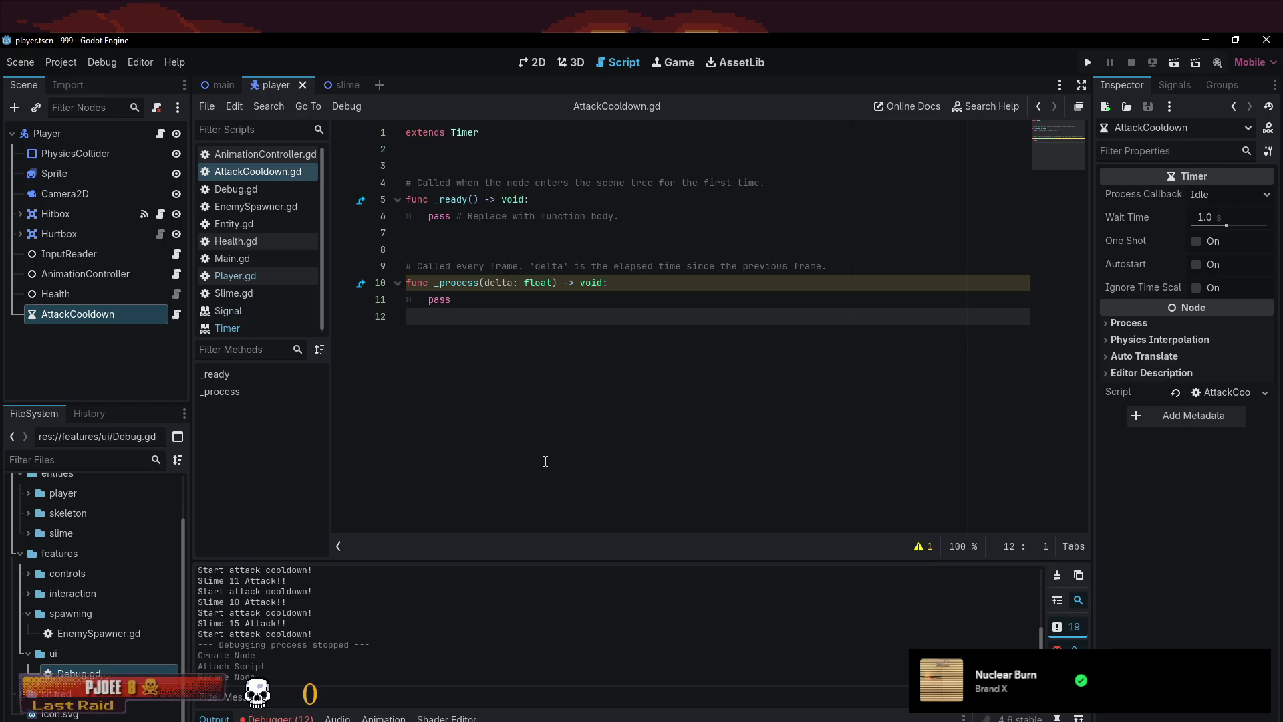
Replace the template functions with 'class_name AttackCooldown' above 'extends Timer' and save
key(shift+Up)
key(shift+Up)
key(shift+Up)
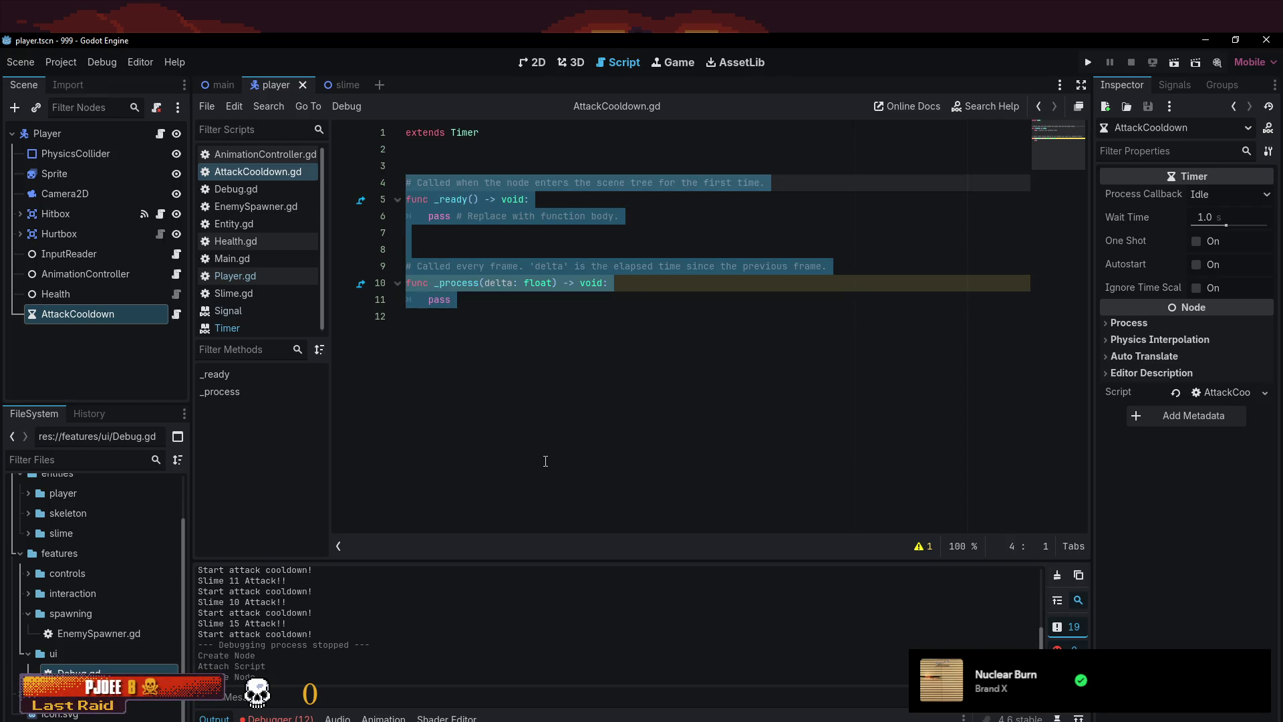
key(BackSpace)
key(BackSpace)
key(BackSpace)
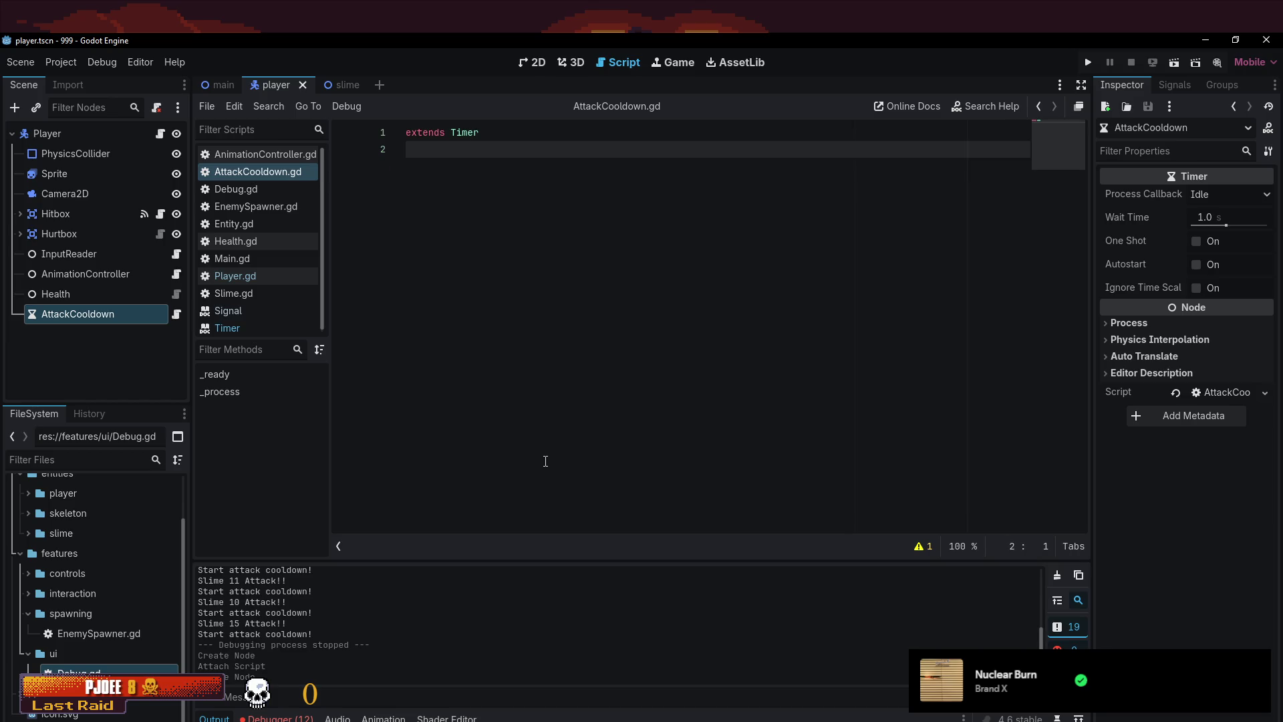
key(ctrl+Home)
key(Return)
key(Up)
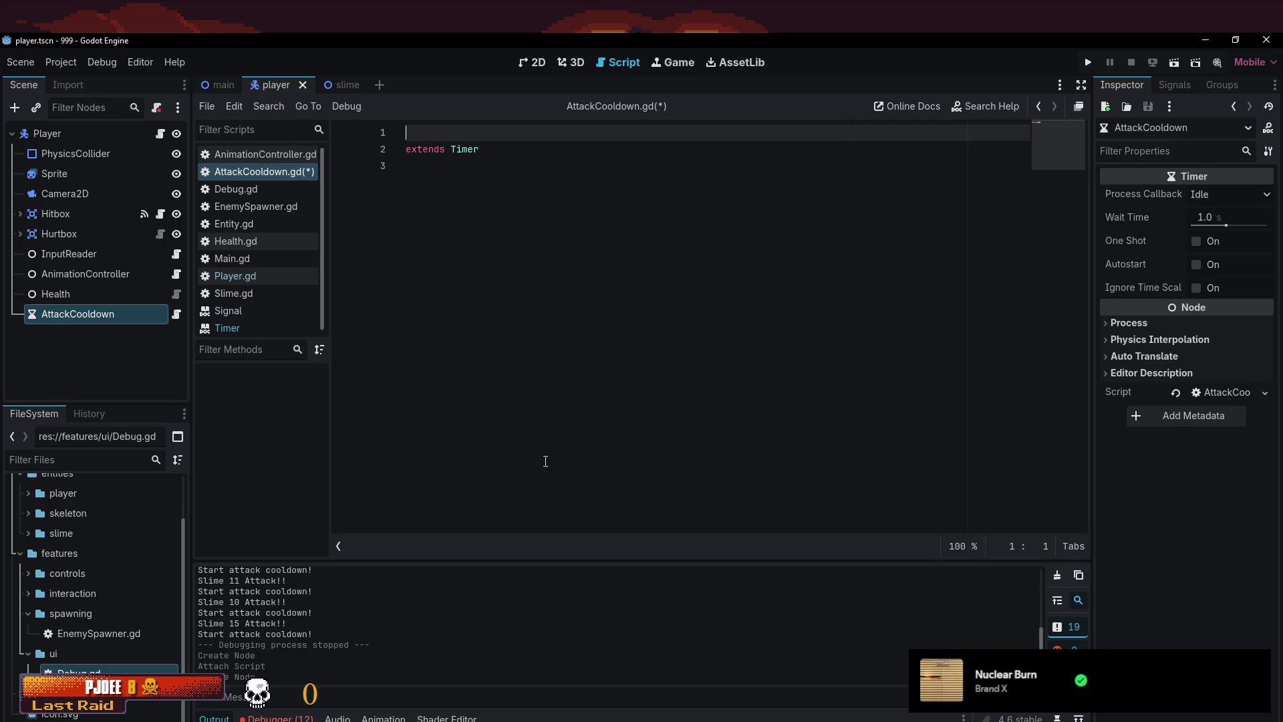
text(class_name AttackCooldo)
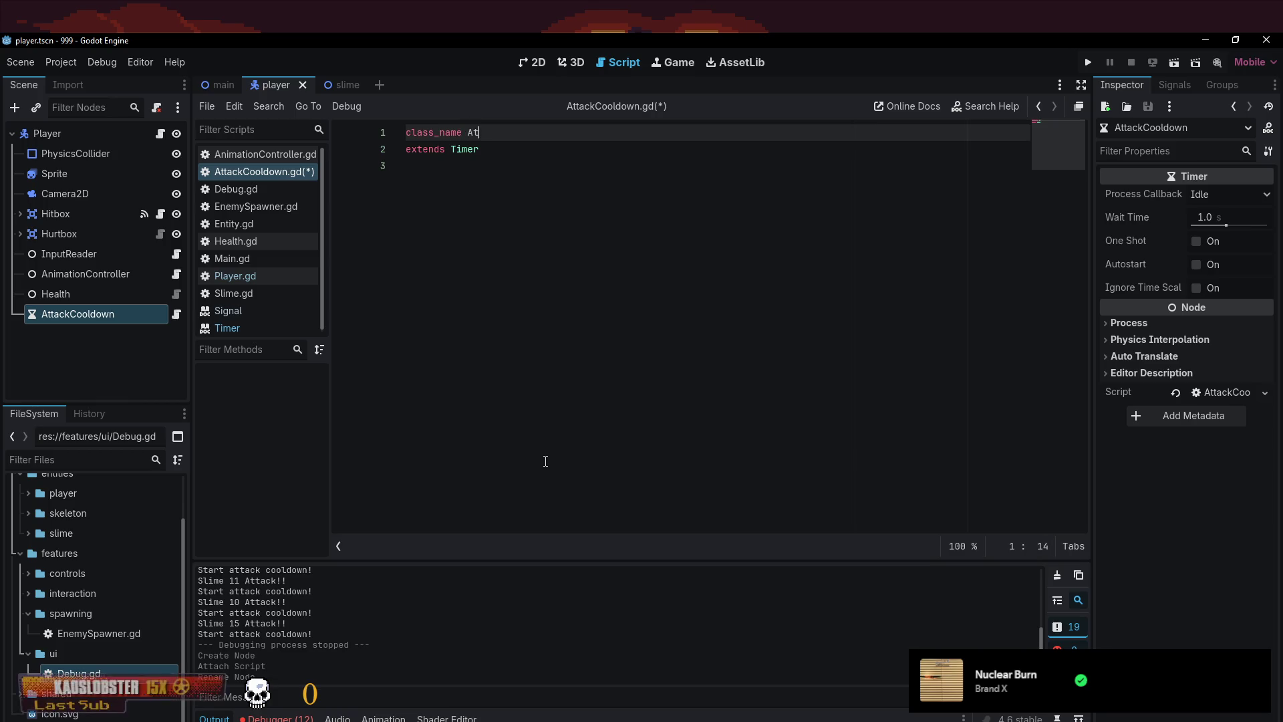
text(wn)
key(ctrl+s)
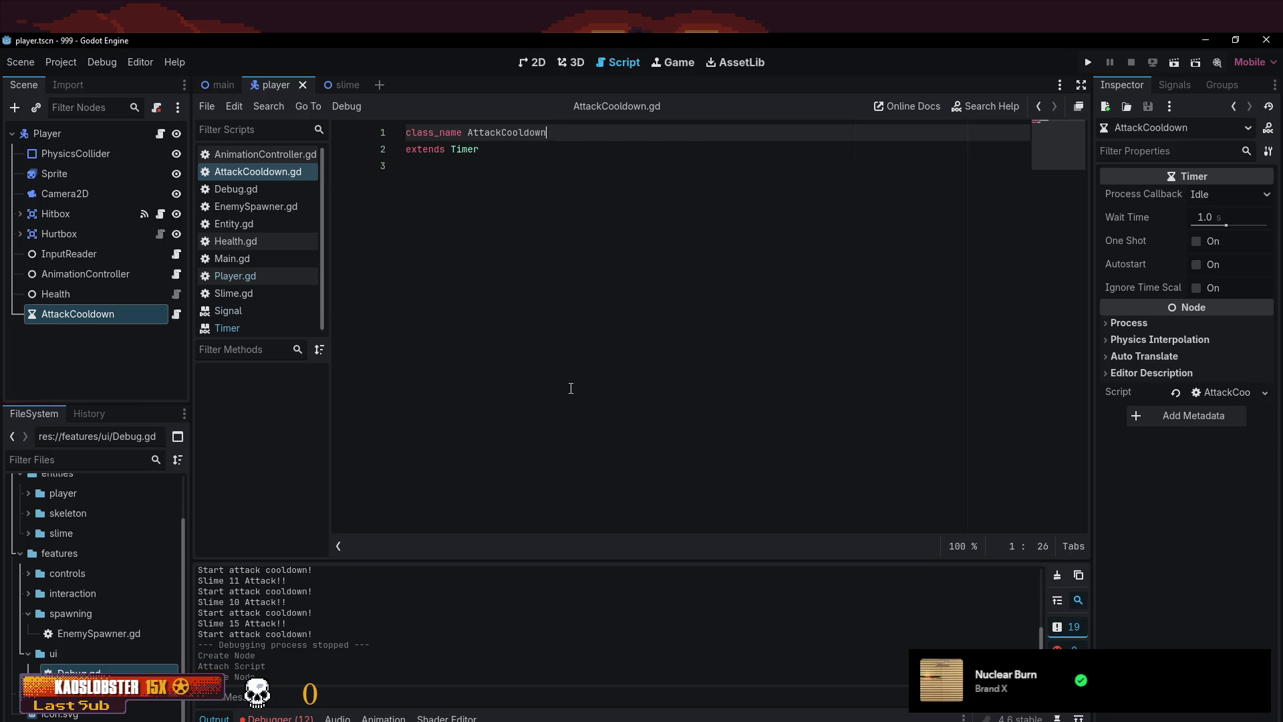
click(588, 361)
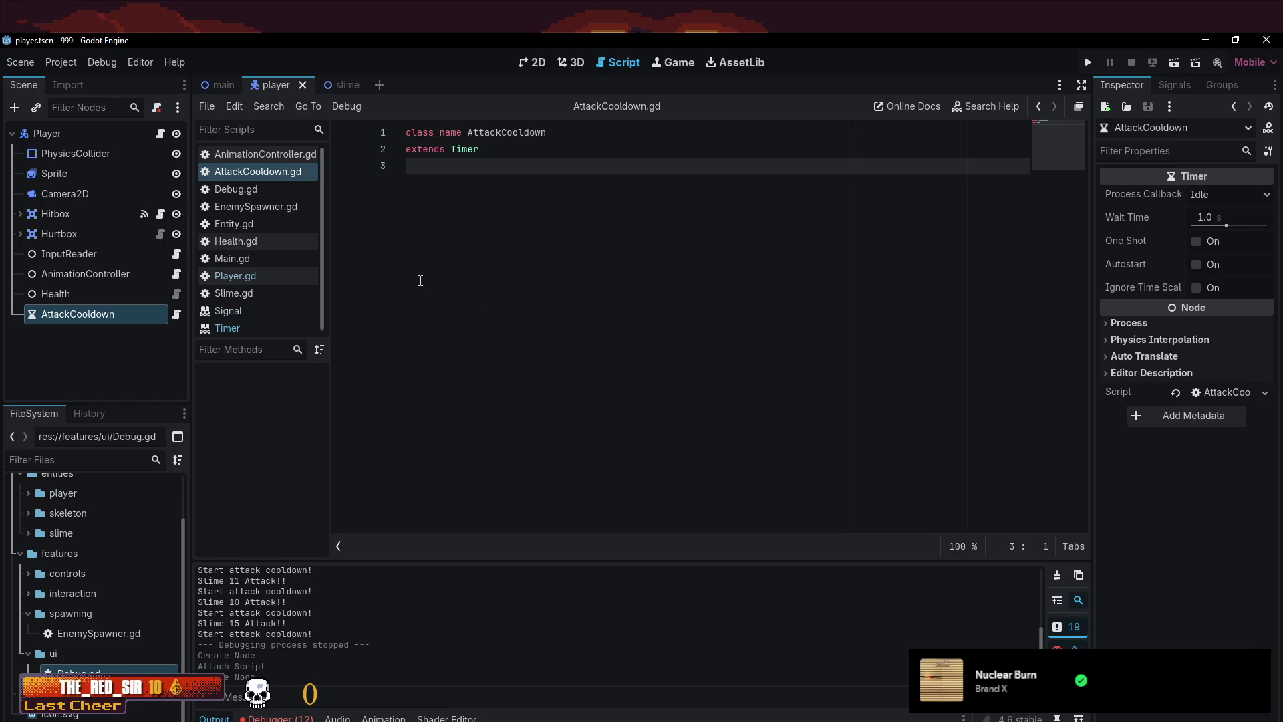
scroll(45, 563, up, 3)
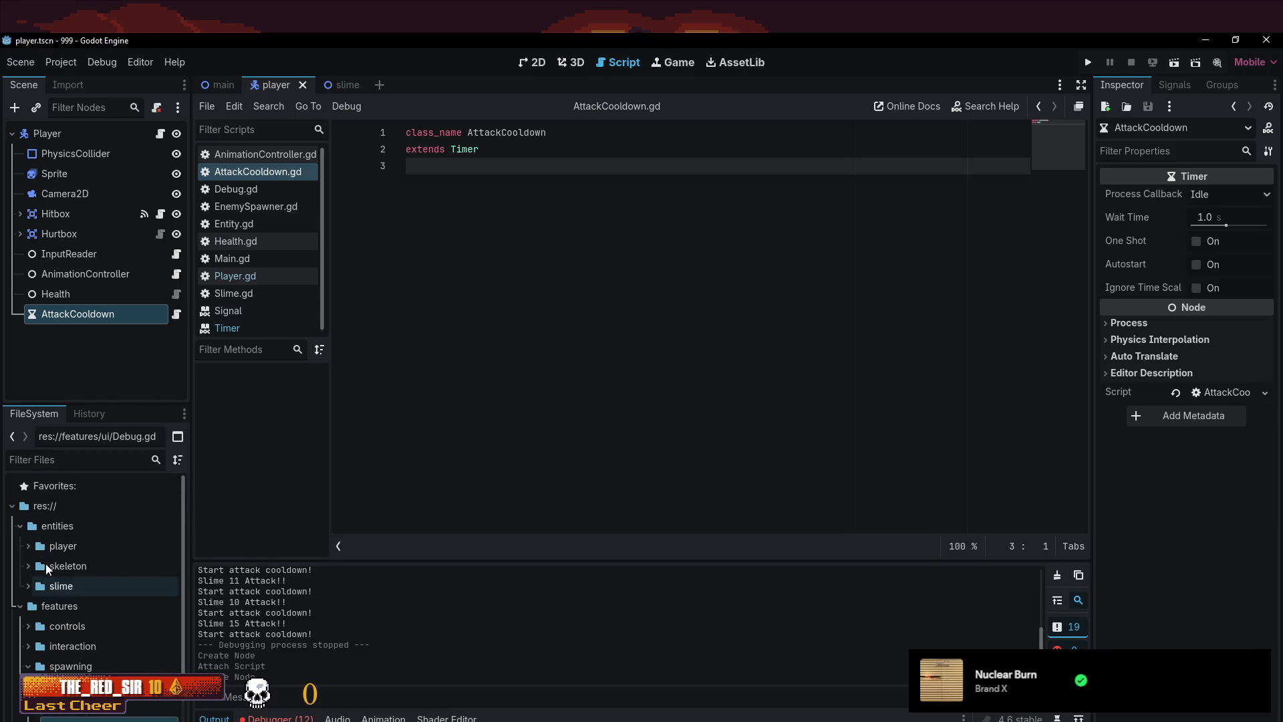
Delete AttackCooldown.gd from the res://entities/player folder
click(28, 546)
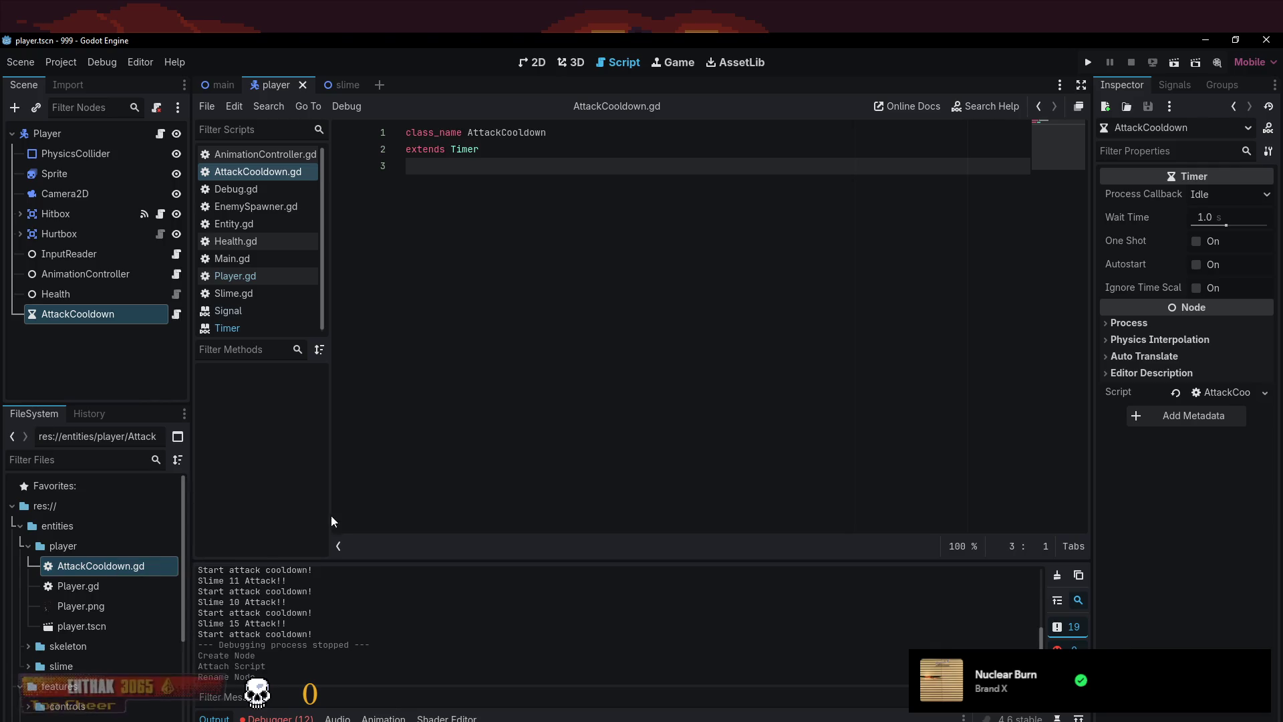
key(Delete)
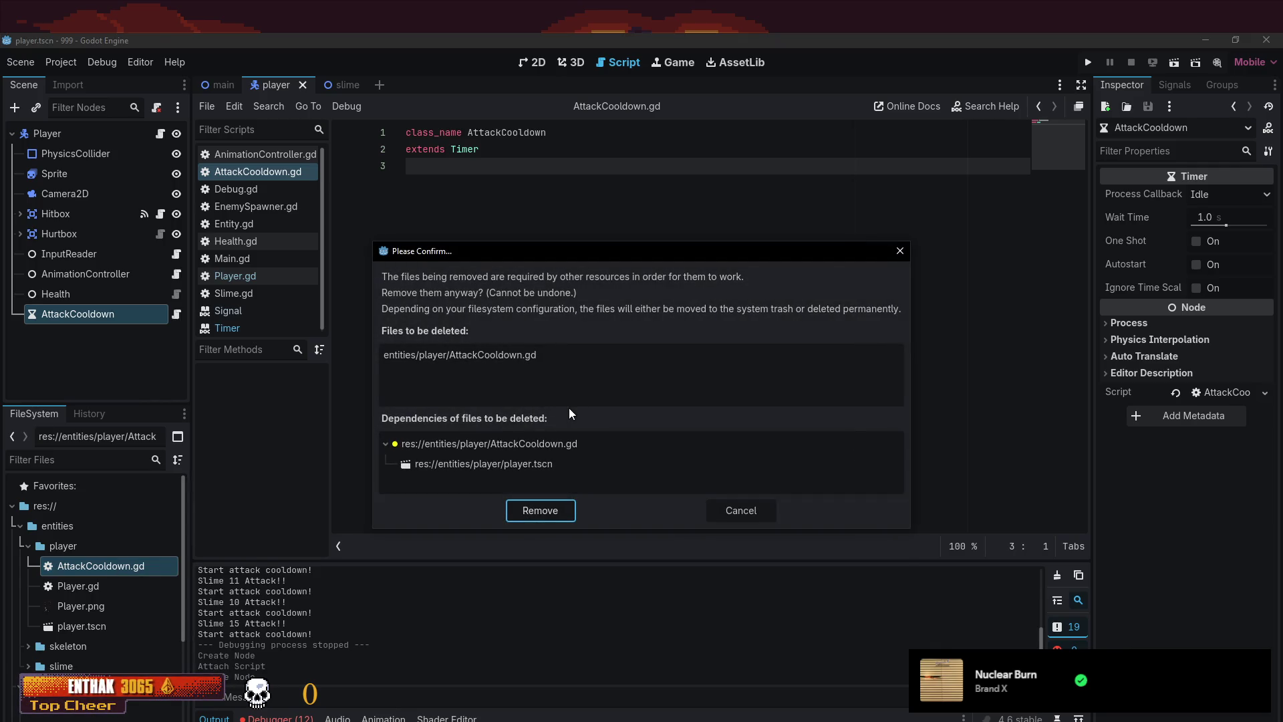
click(534, 511)
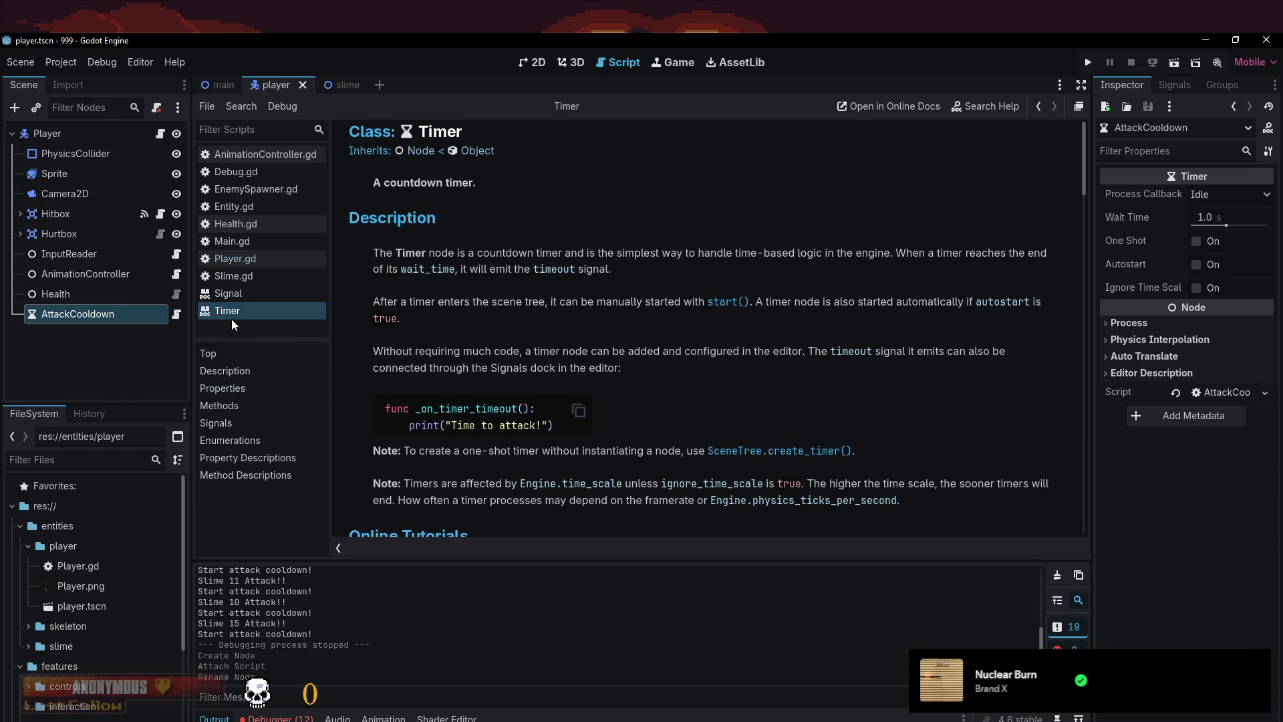
click(235, 298)
right_click(235, 298)
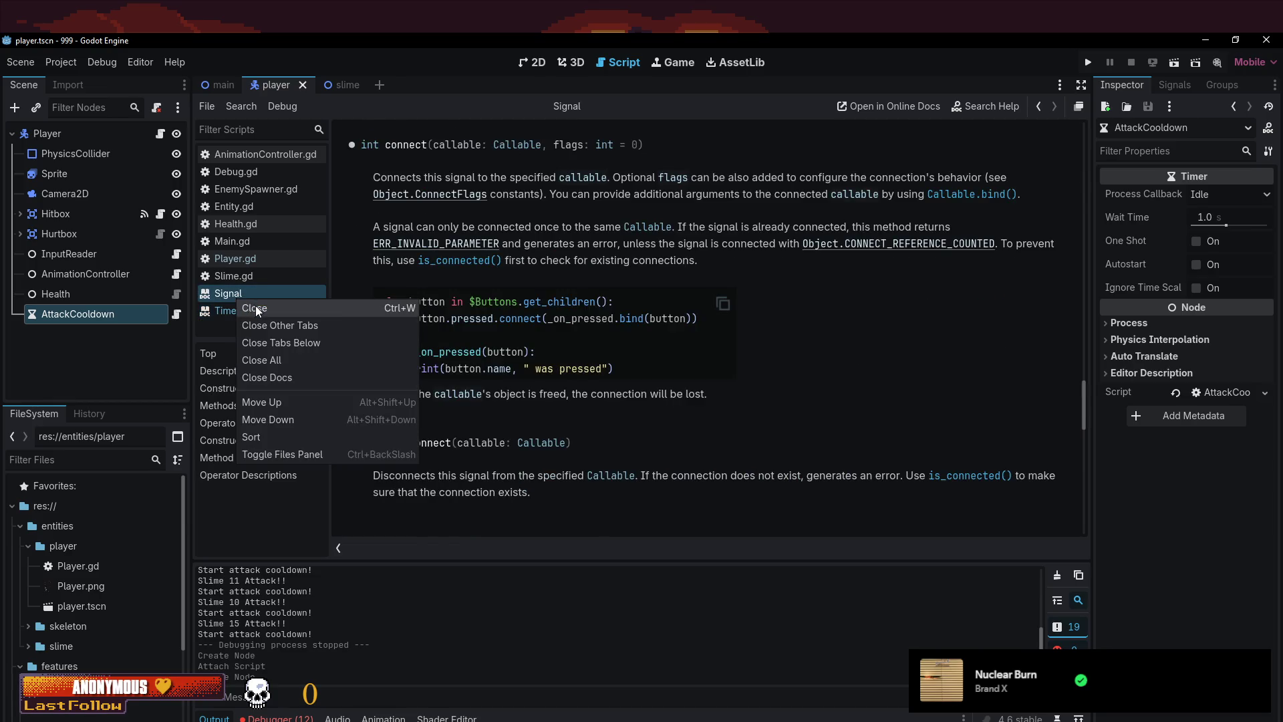
Close the Signal and Timer documentation and return to Player.gd
click(255, 306)
right_click(231, 302)
click(252, 308)
click(563, 247)
scroll(564, 247, up, 3)
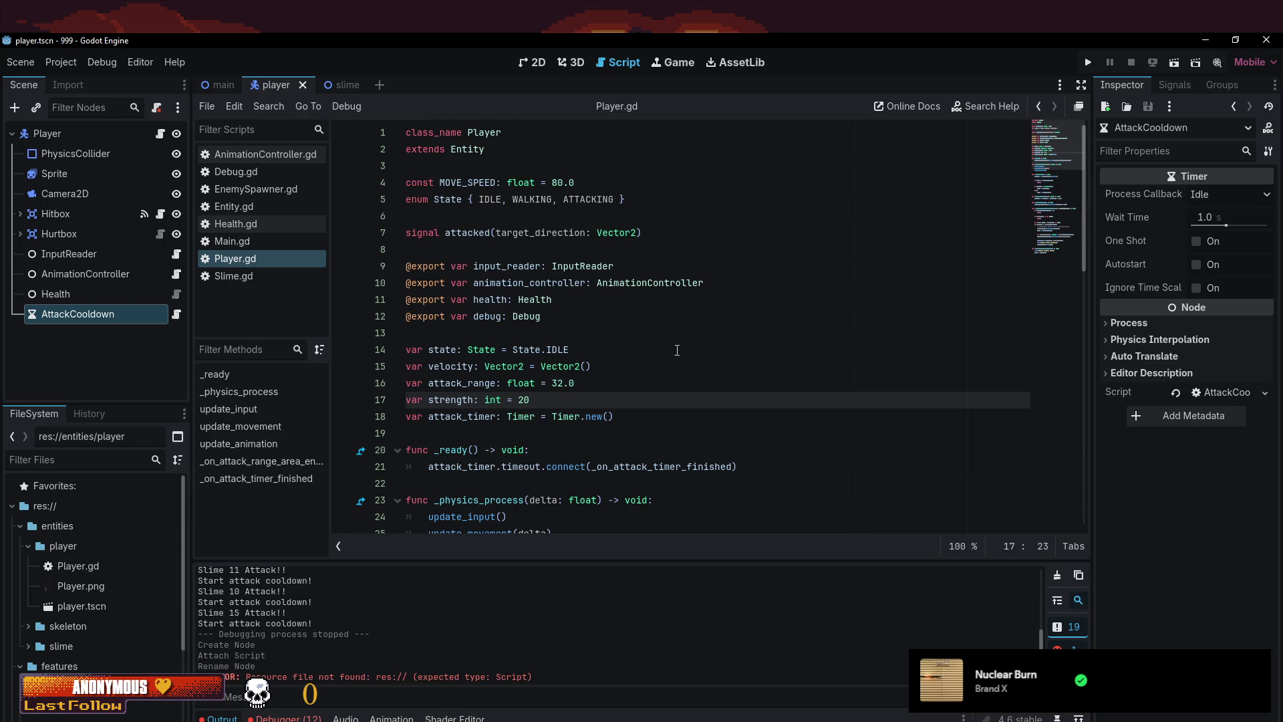
Move the attack_timer declaration up beside the exported variables
click(669, 350)
click(633, 418)
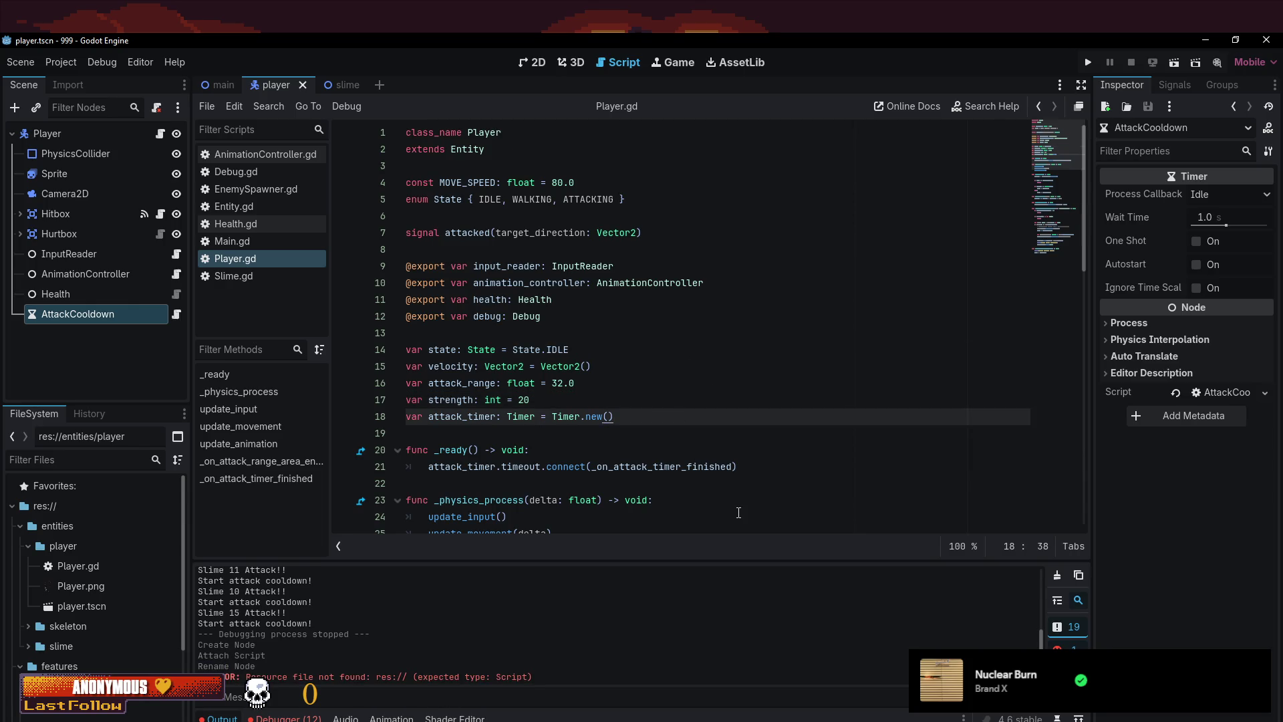
key(Home)
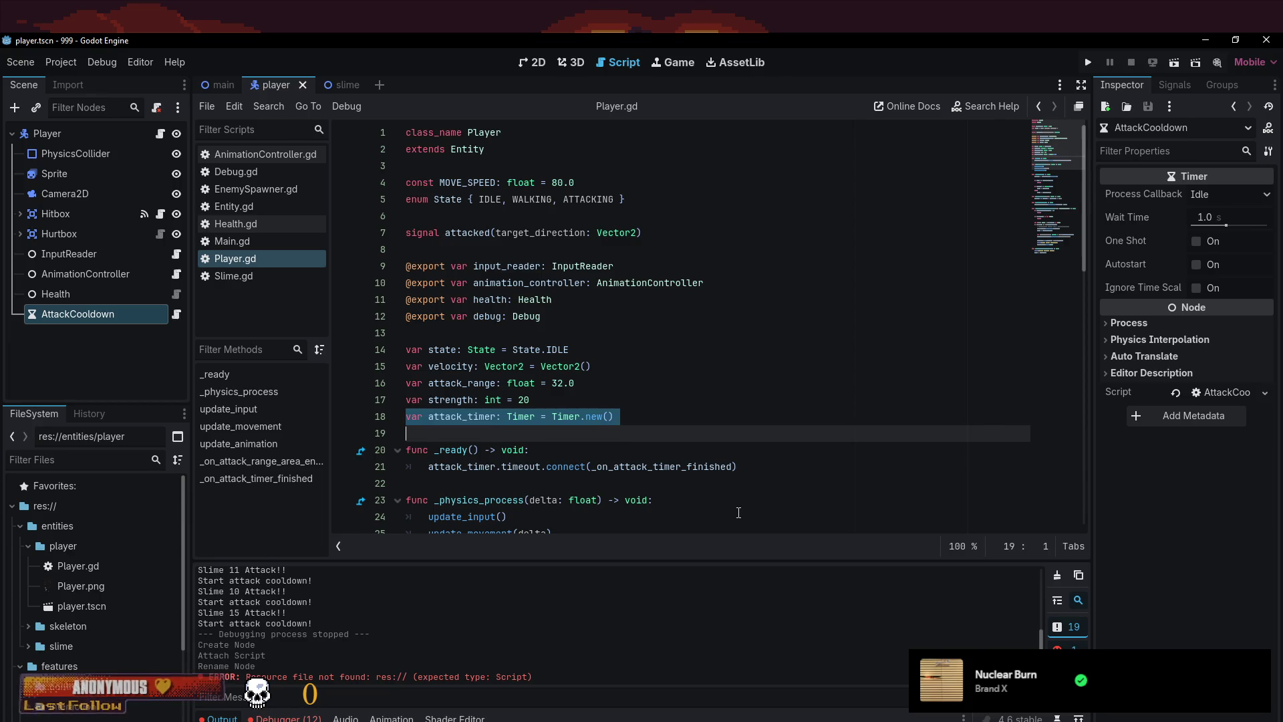
key(ctrl+x)
key(Up)
key(Up)
key(Up)
key(ctrl+v)
key(Up)
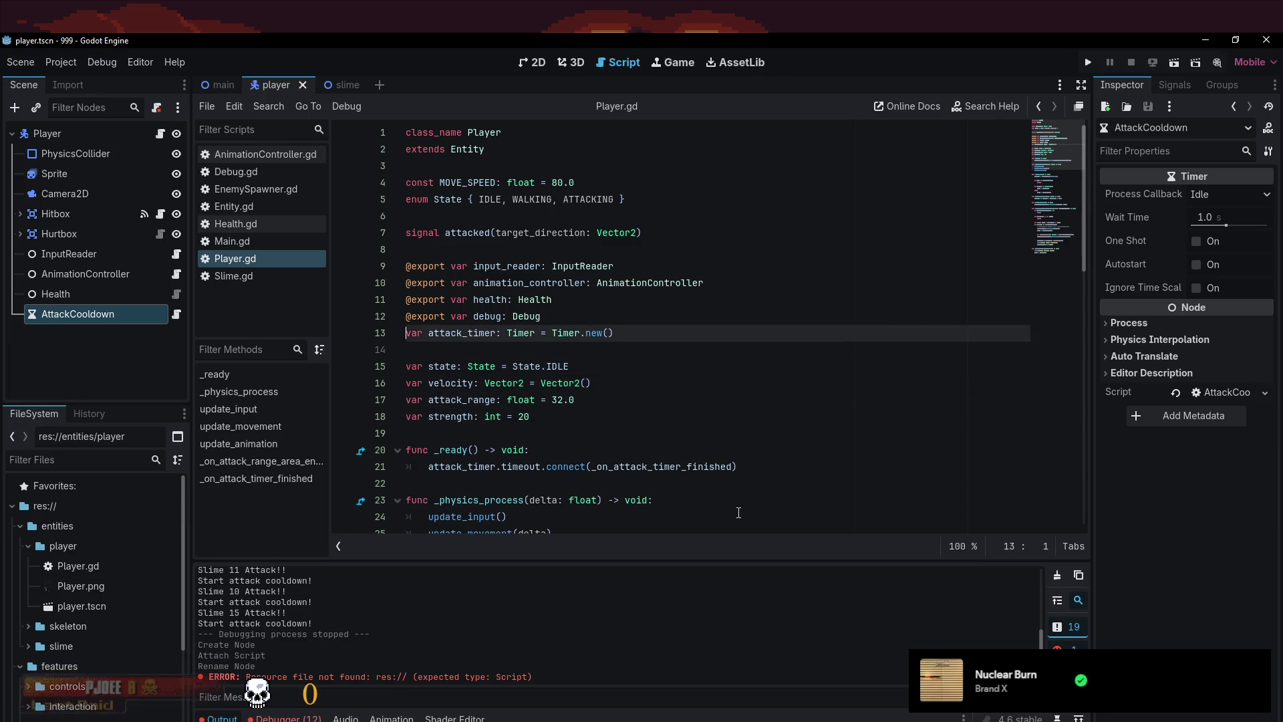
text(@exprt)
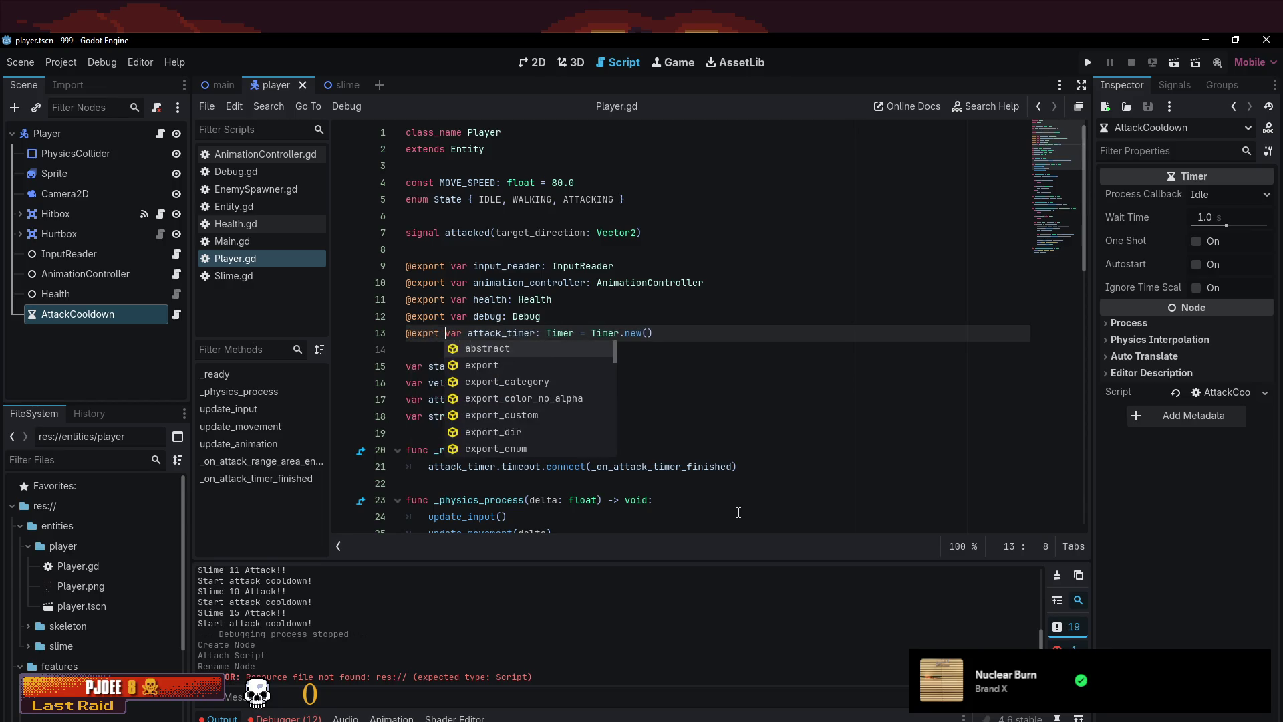
key(BackSpace)
key(BackSpace)
key(BackSpace)
text(ort)
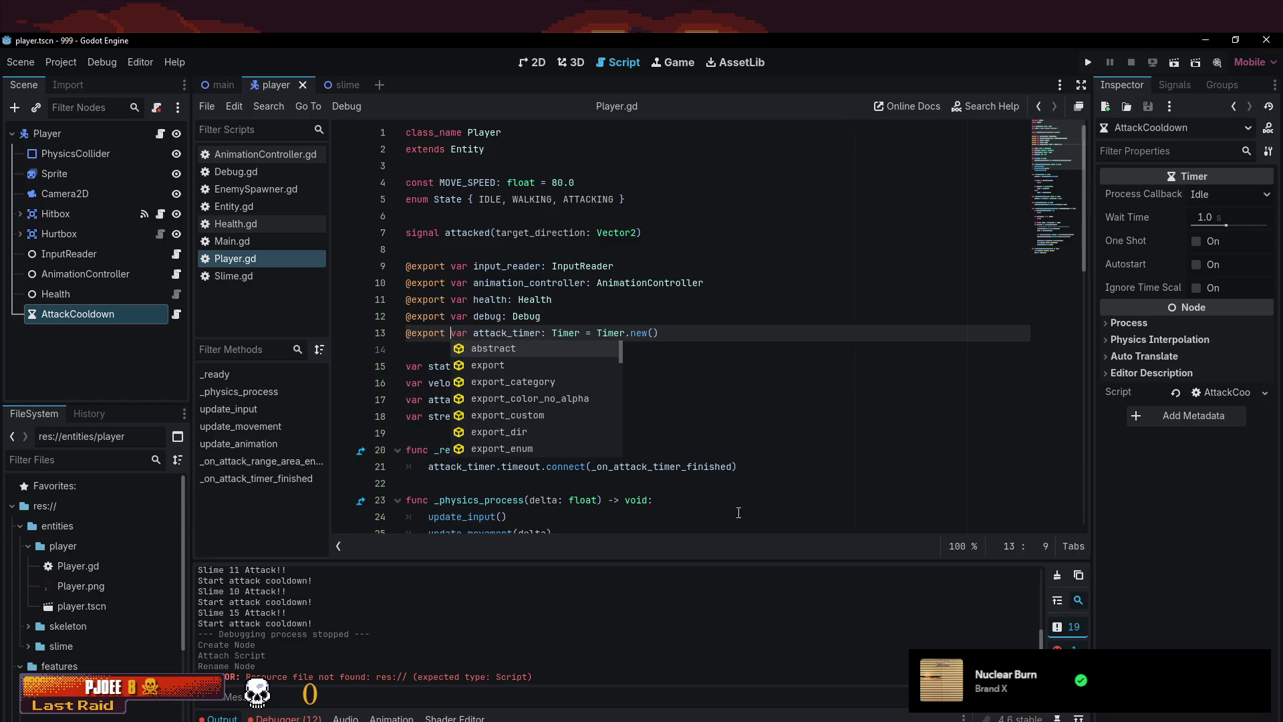
key(Escape)
key(End)
key(BackSpace)
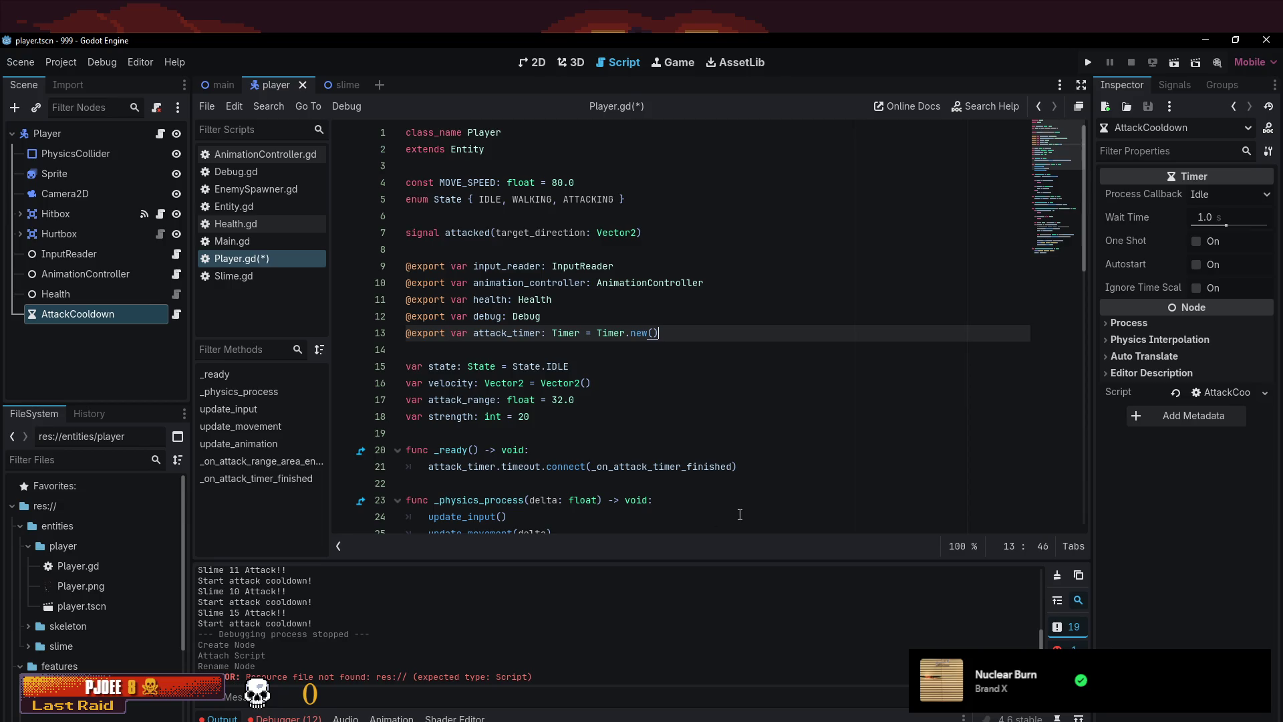
key(BackSpace)
key(BackSpace)
key(BackSpace)
key(ctrl+s)
click(668, 383)
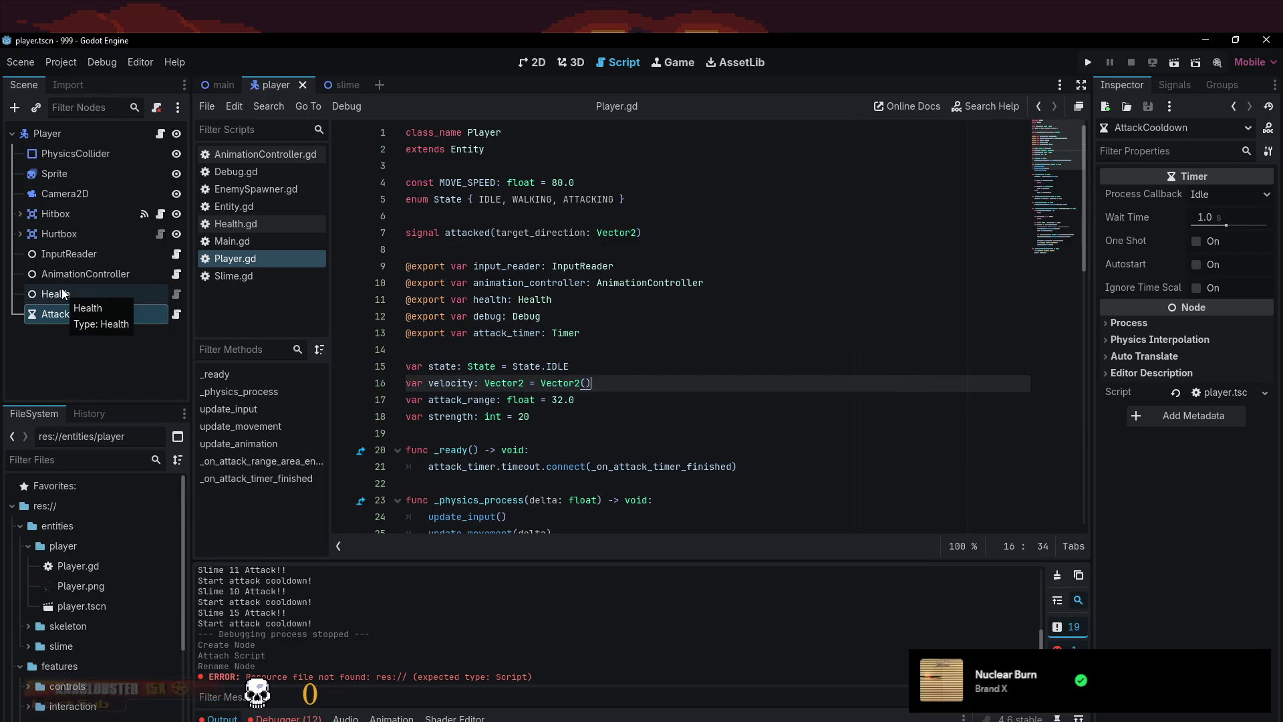
Assign the AttackCooldown node to the Player's Attack Timer property
click(47, 133)
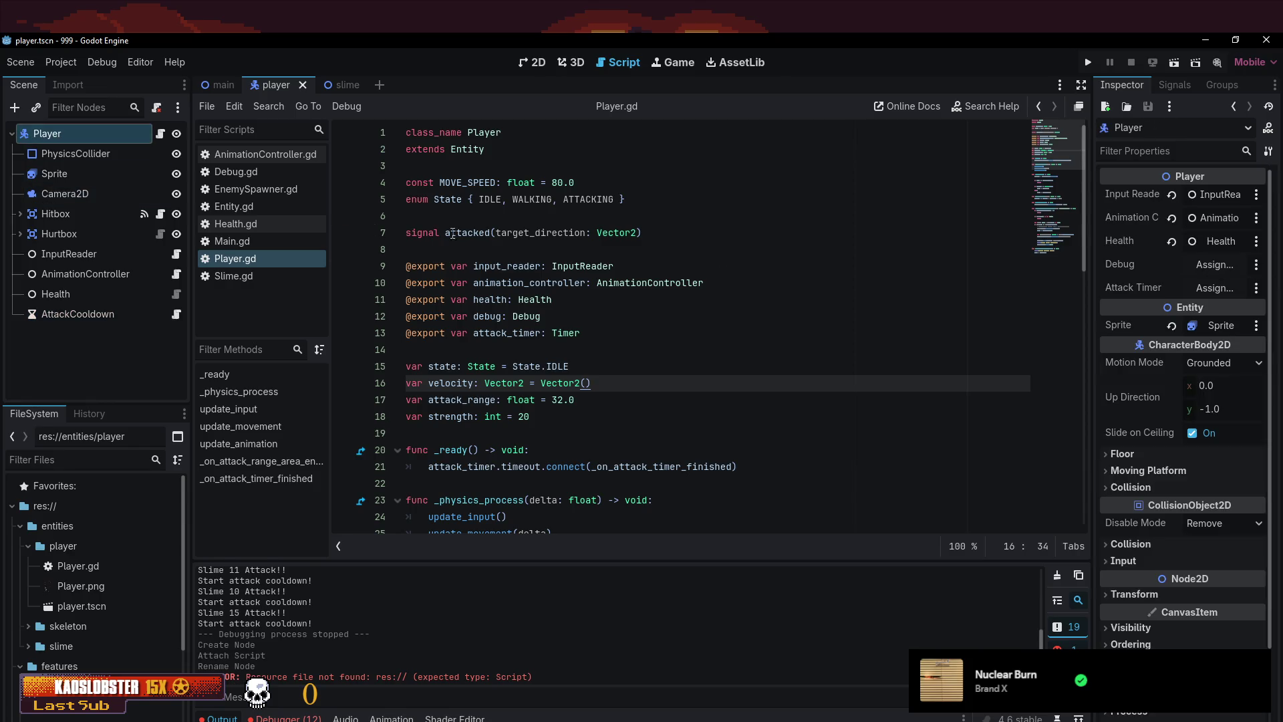
mouse_move(61, 314)
mouse_down()
mouse_move(1189, 316)
mouse_move(1212, 290)
mouse_up()
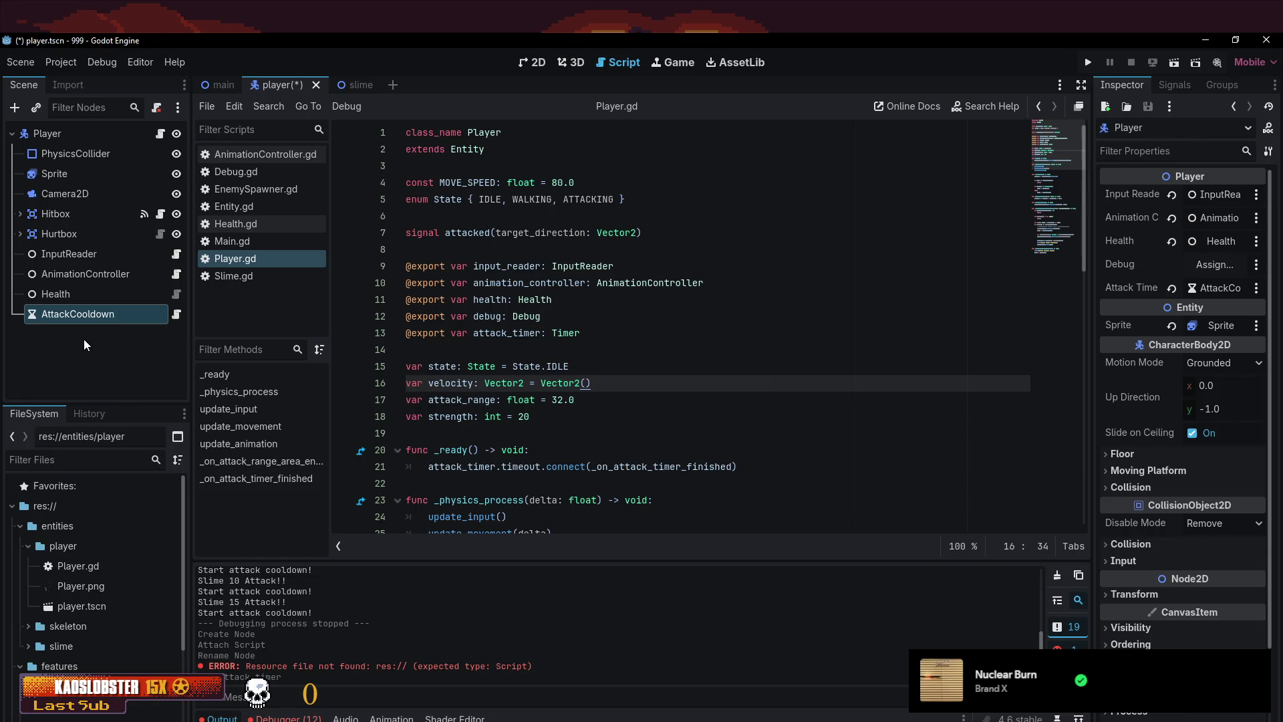
click(542, 266)
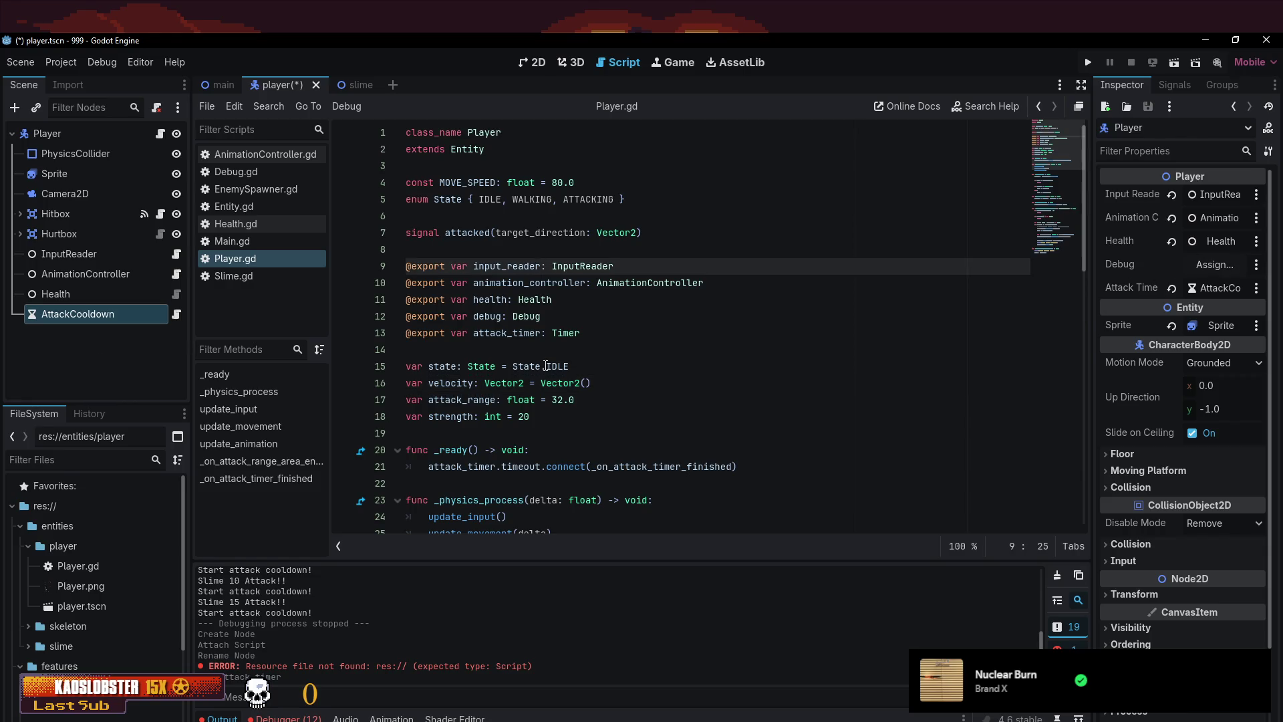
Delete the debug export line from Player.gd and save the script
mouse_move(553, 366)
click(550, 311)
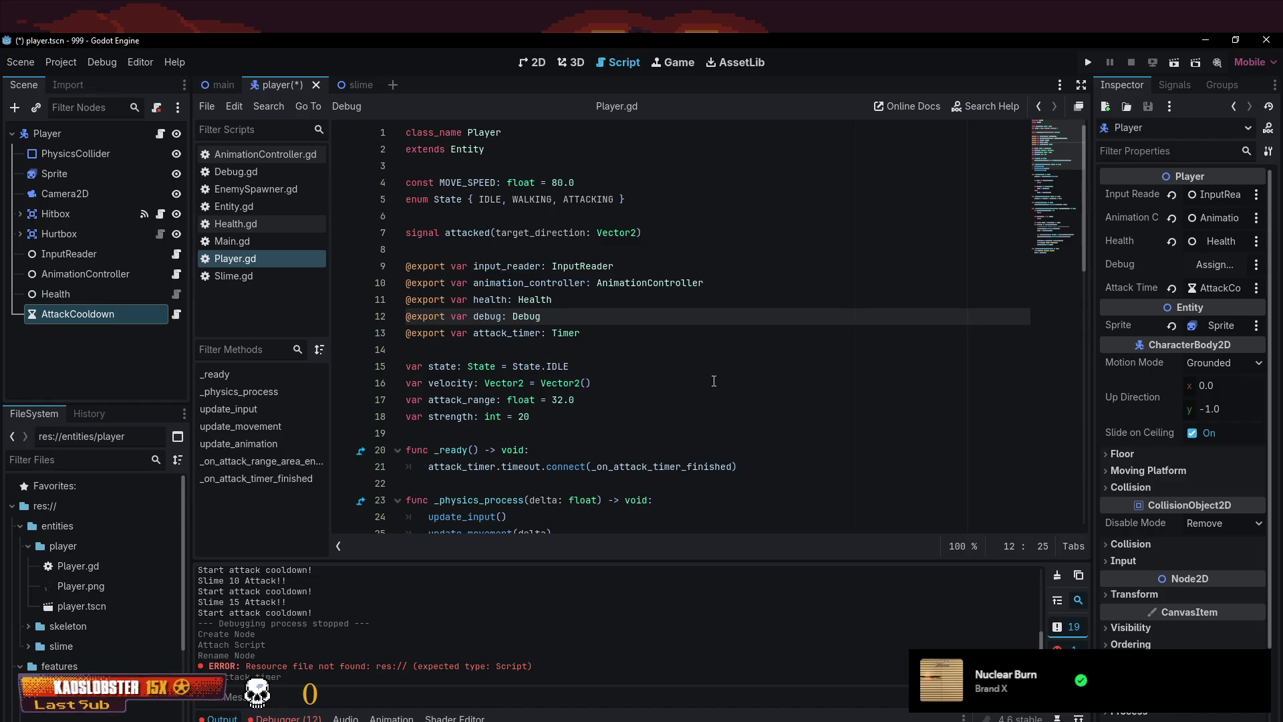
key(ctrl+shift+k)
key(ctrl+s)
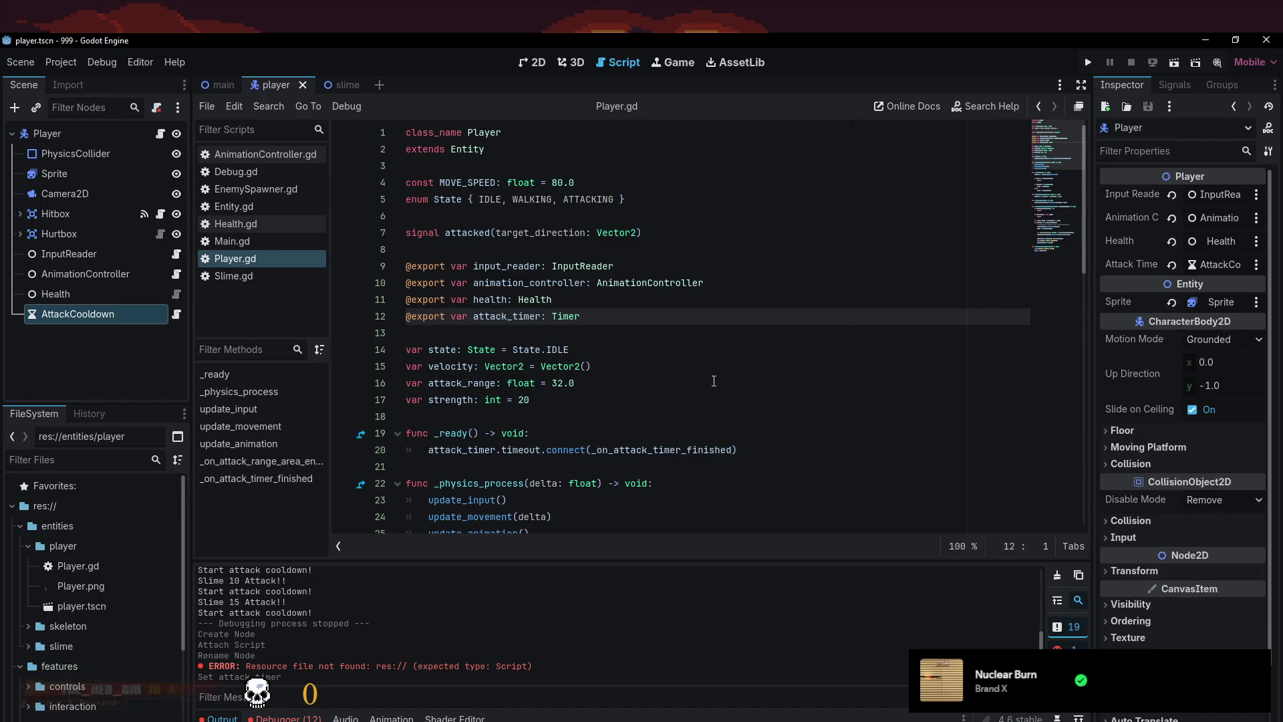
click(814, 317)
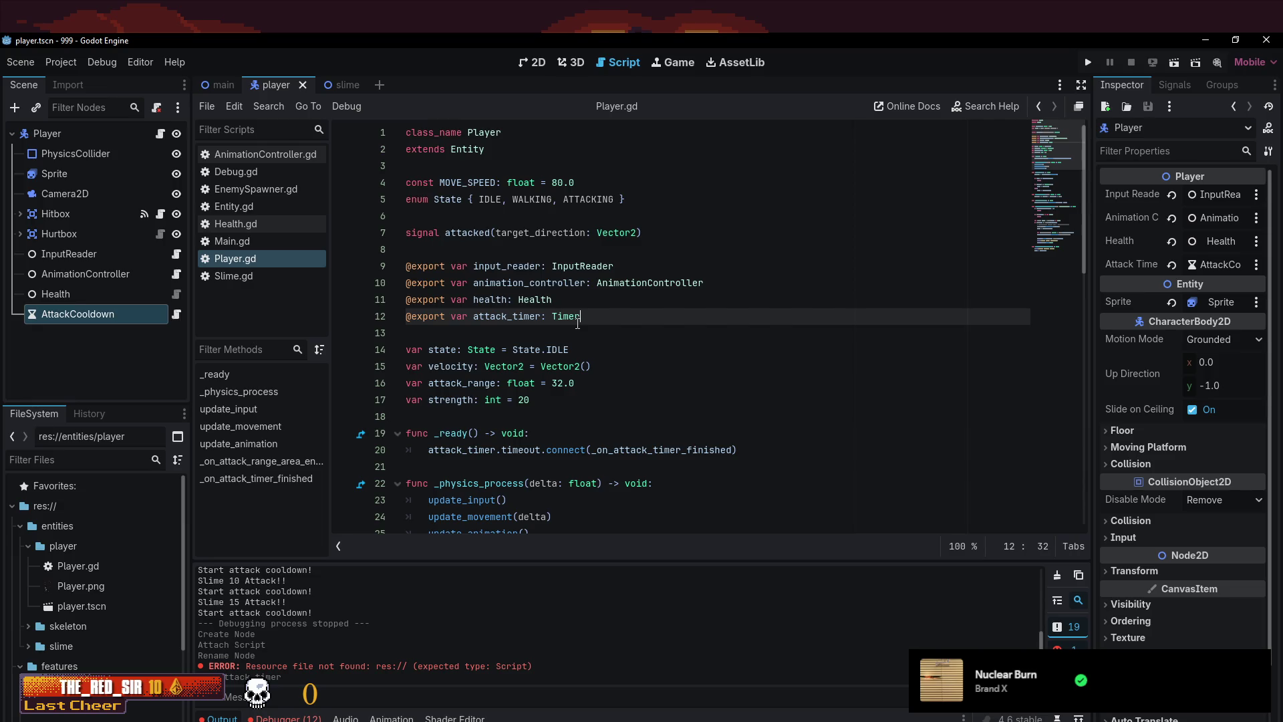
scroll(588, 327, down, 4)
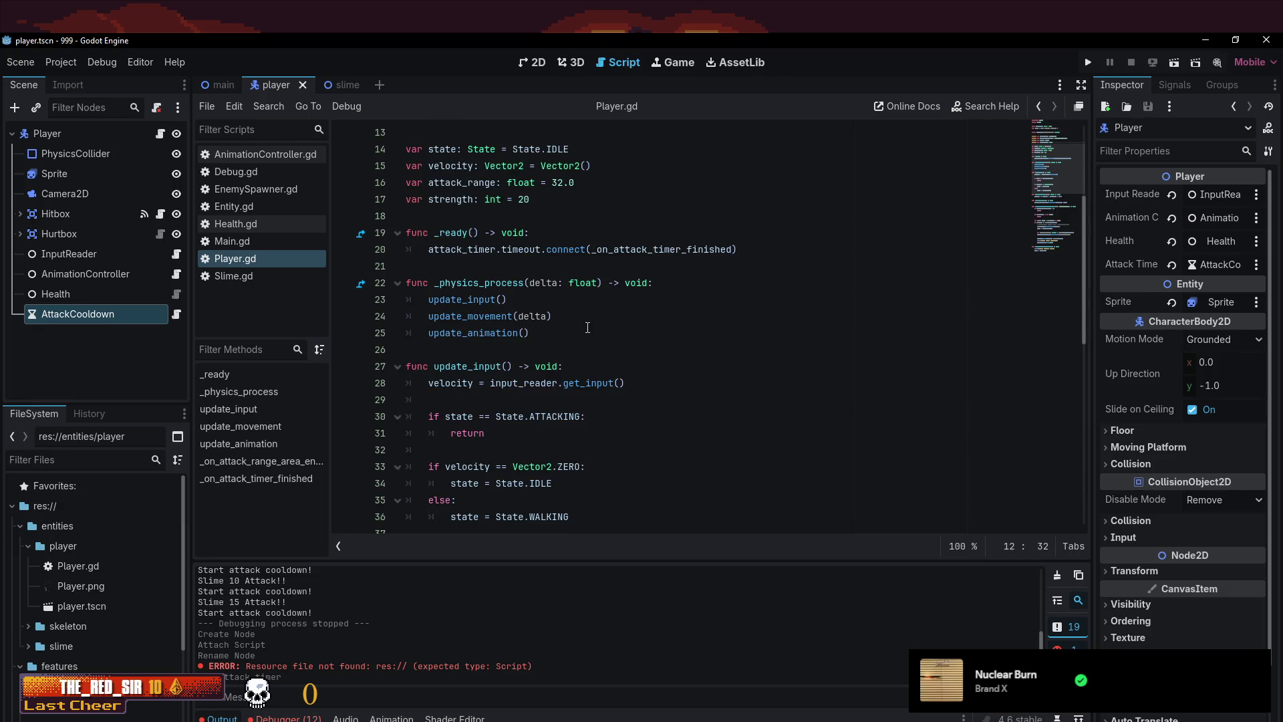
scroll(587, 327, up, 4)
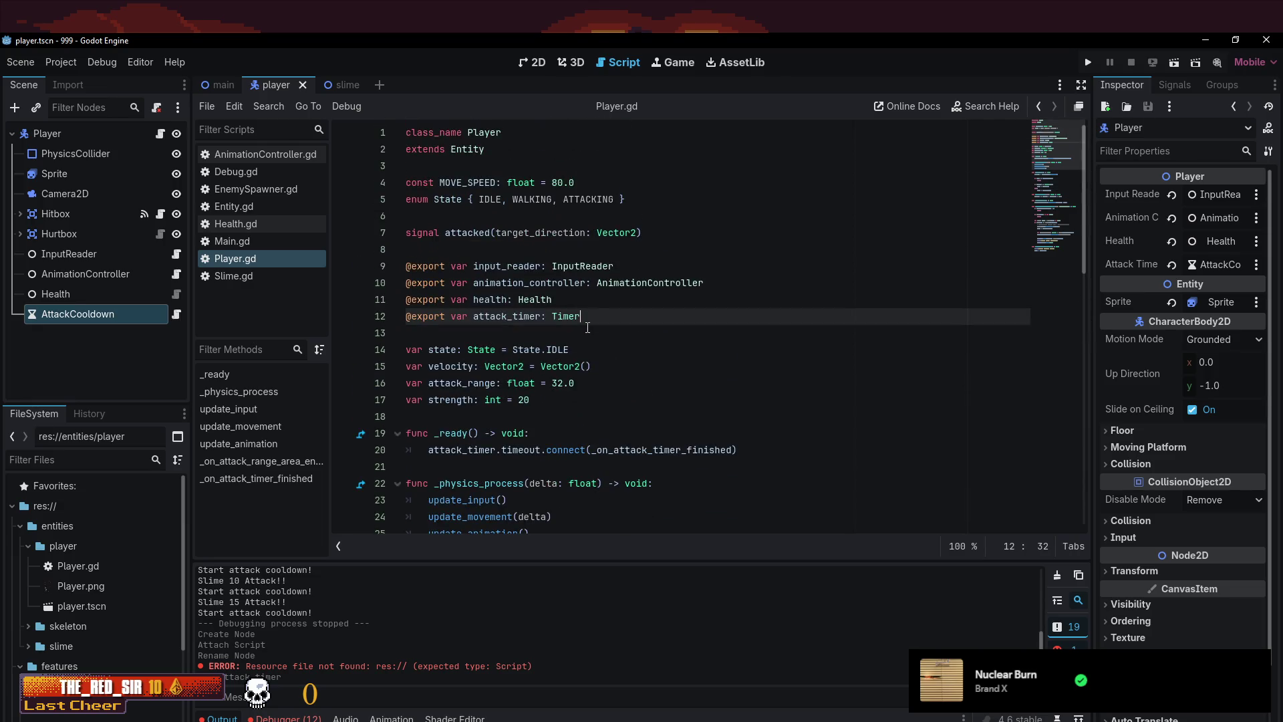
click(470, 438)
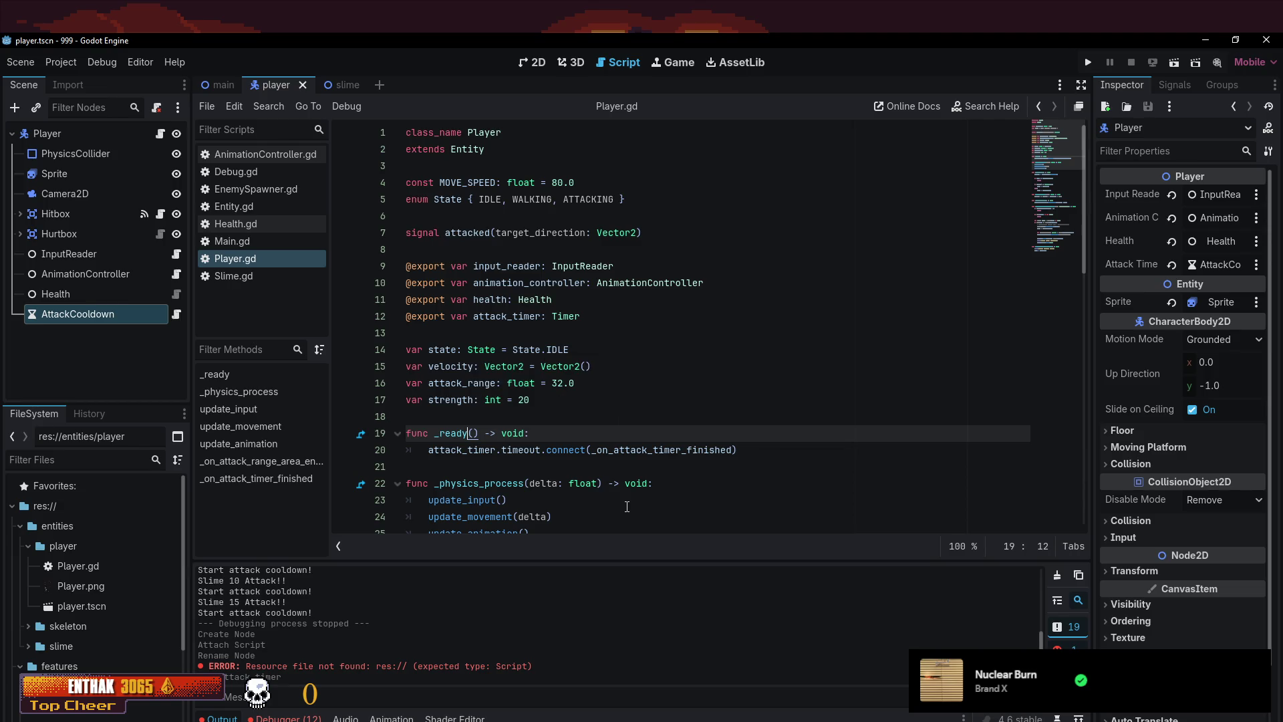
Run the game and walk the player among the slimes, checking the 'Attack cooldown over!' output
key(F5)
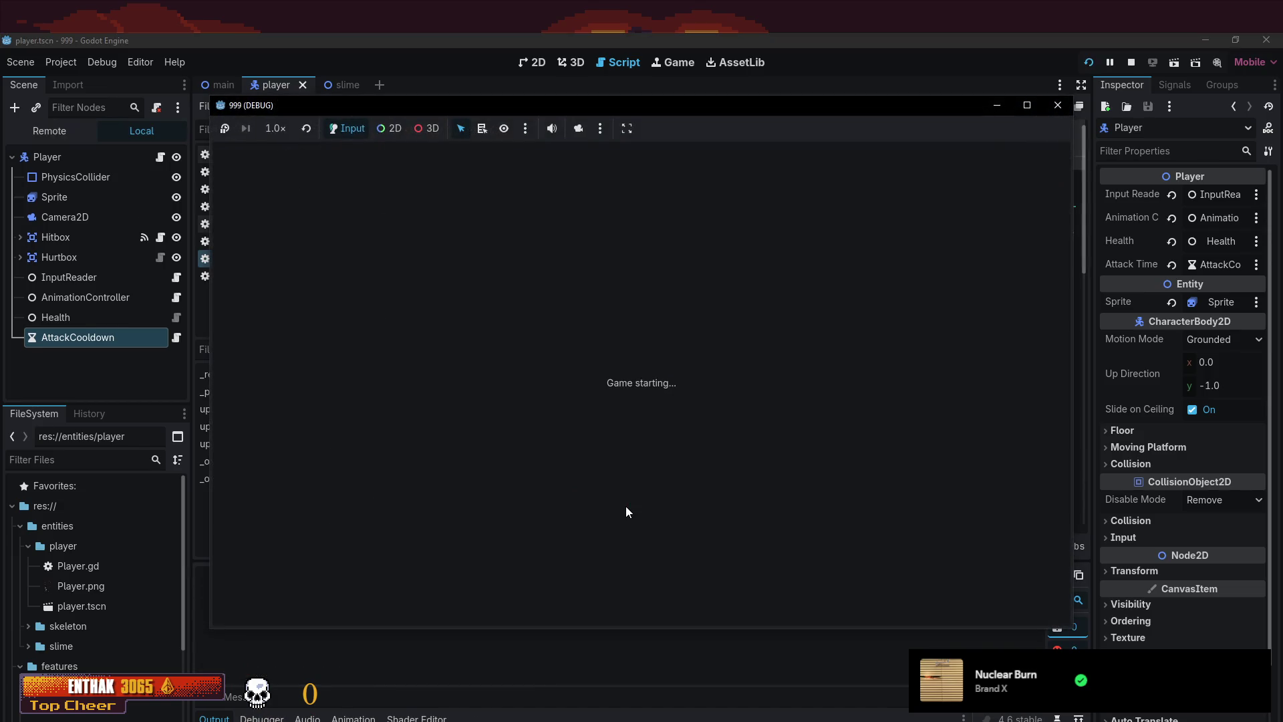
key(a)
key(w)
key(s)
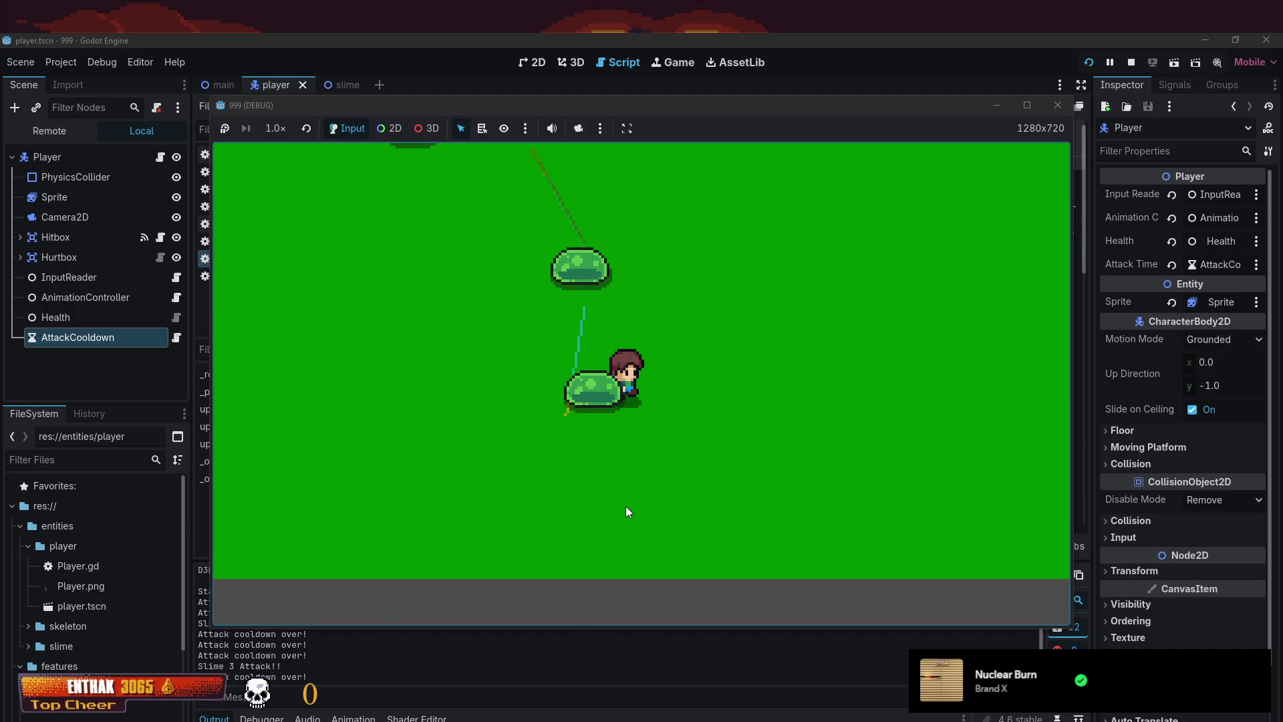
key(d)
key(d)
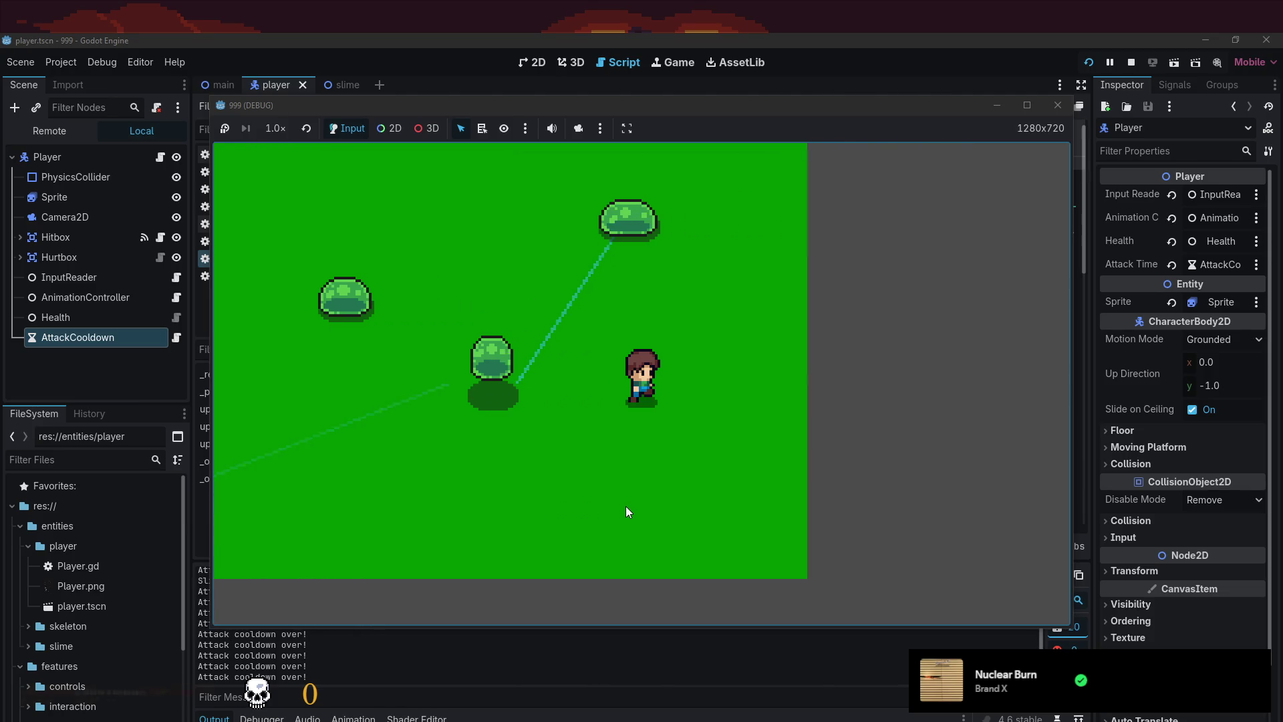
key(s)
key(a)
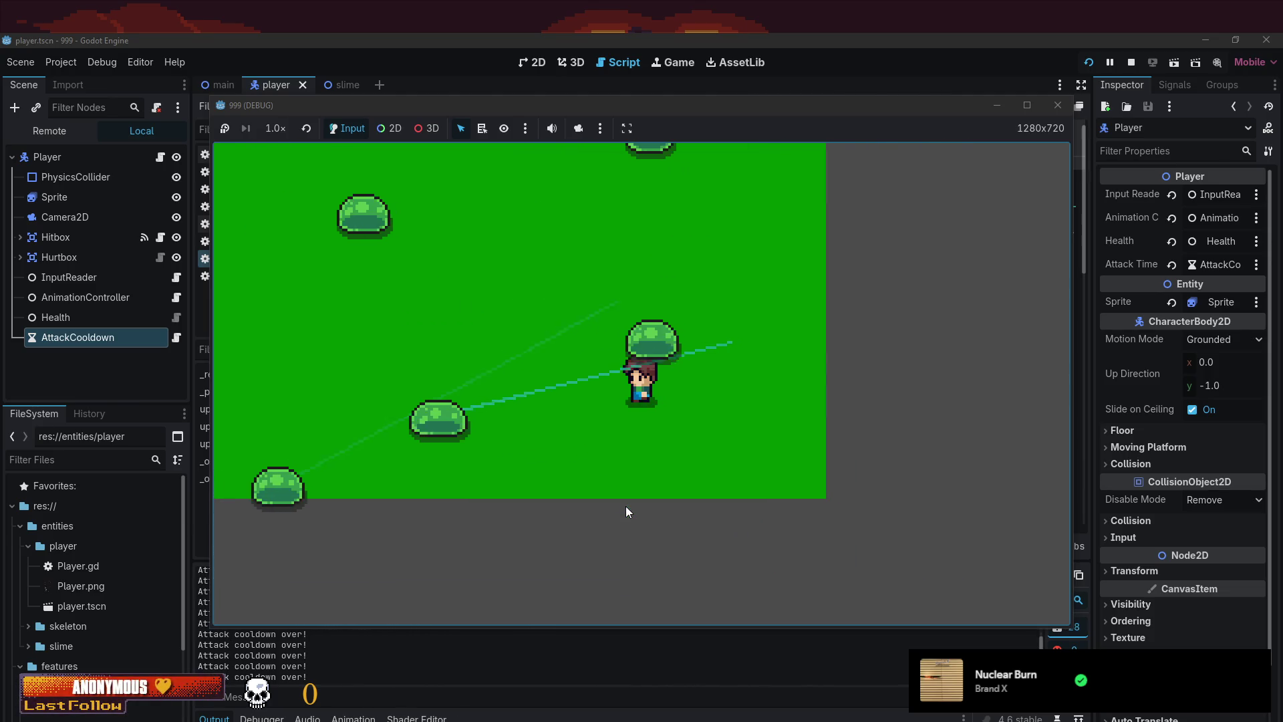
key(w)
key(a)
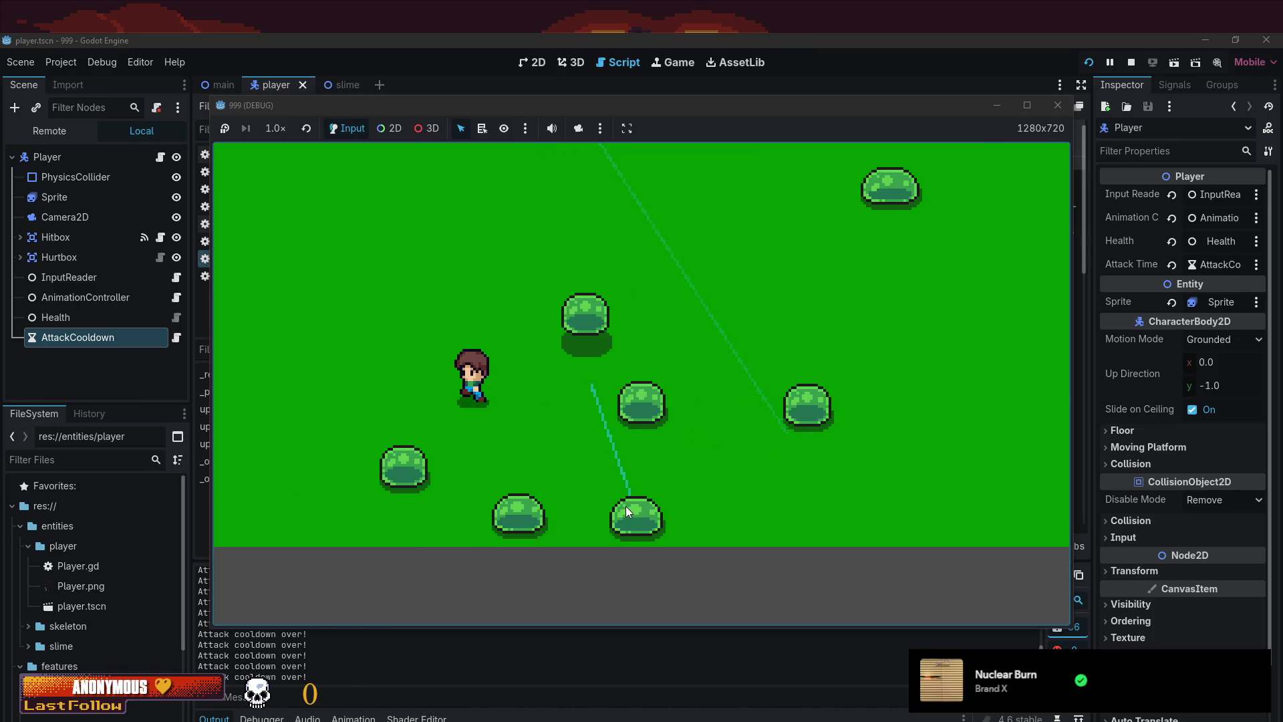
key(w)
key(w)
key(a)
key(s)
key(d)
key(w)
key(d)
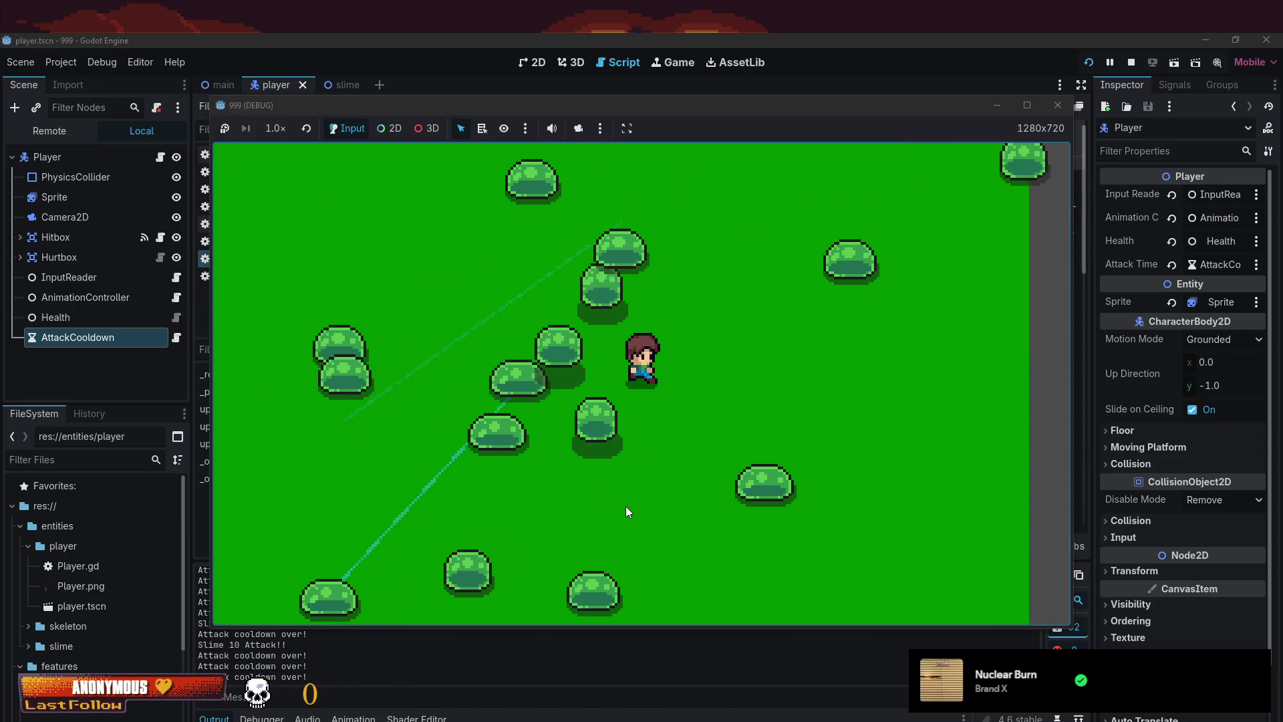
key(s)
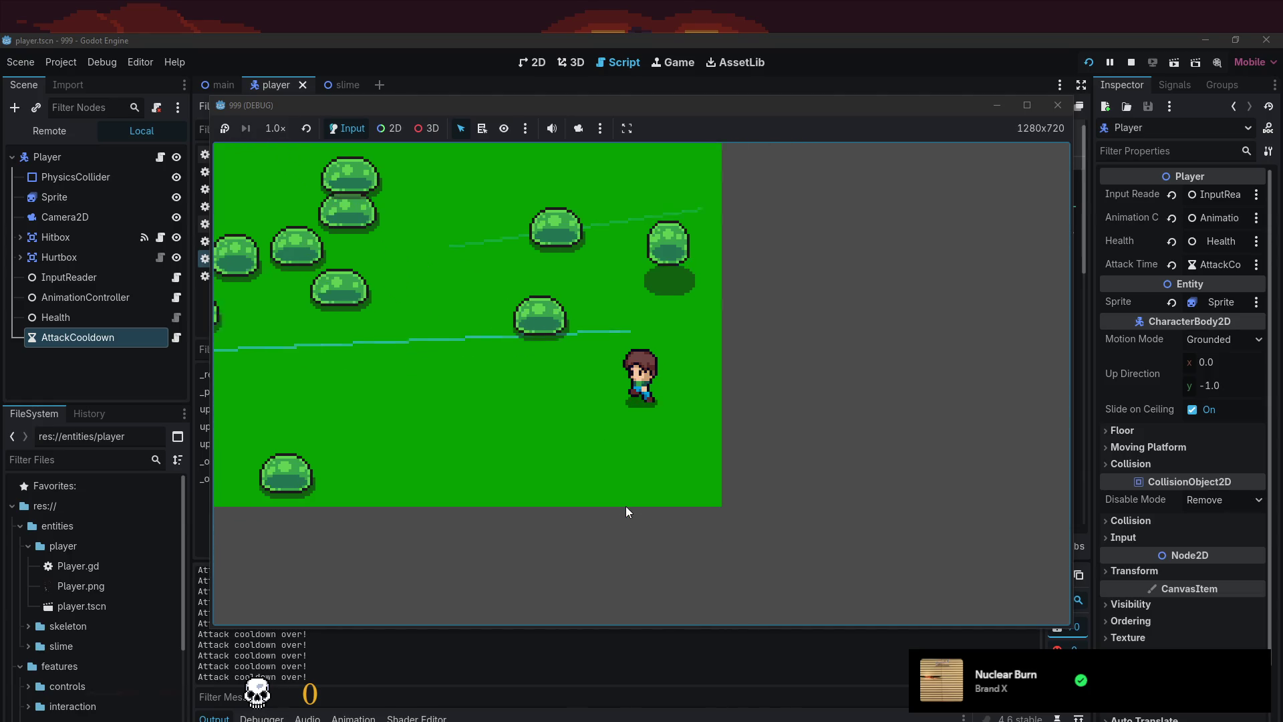
key(a)
key(a)
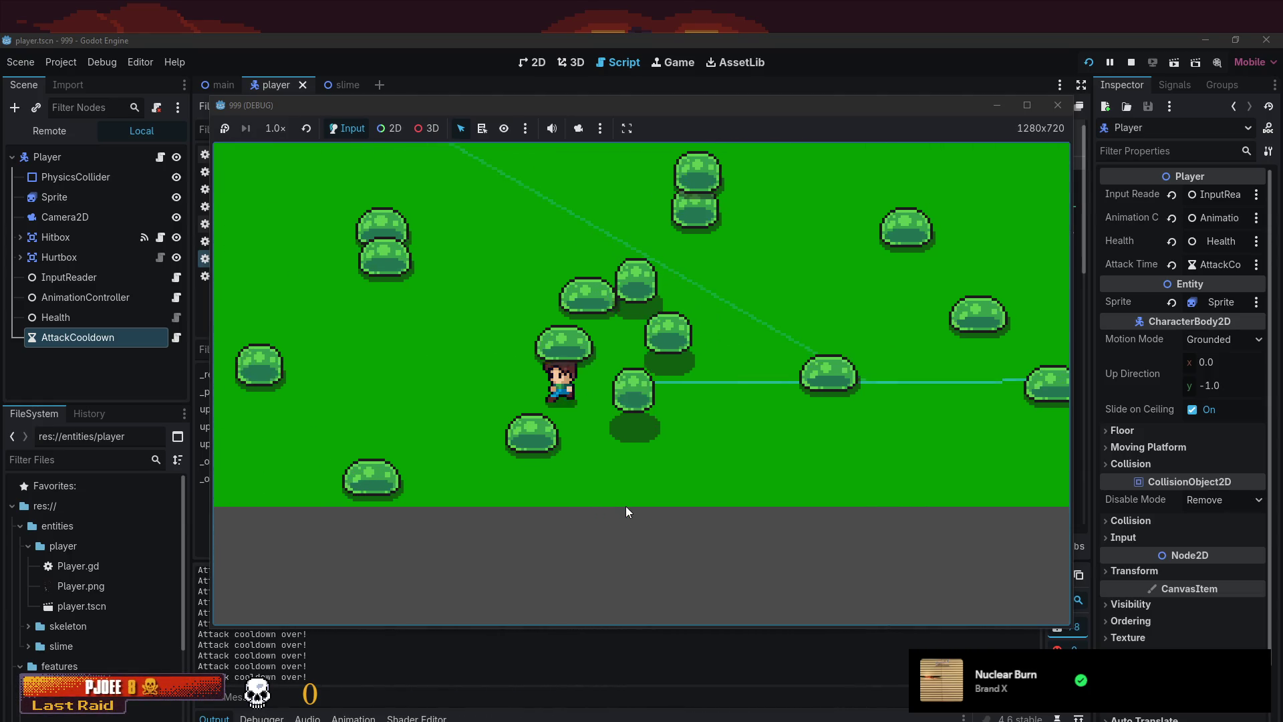
key(w)
key(w)
key(d)
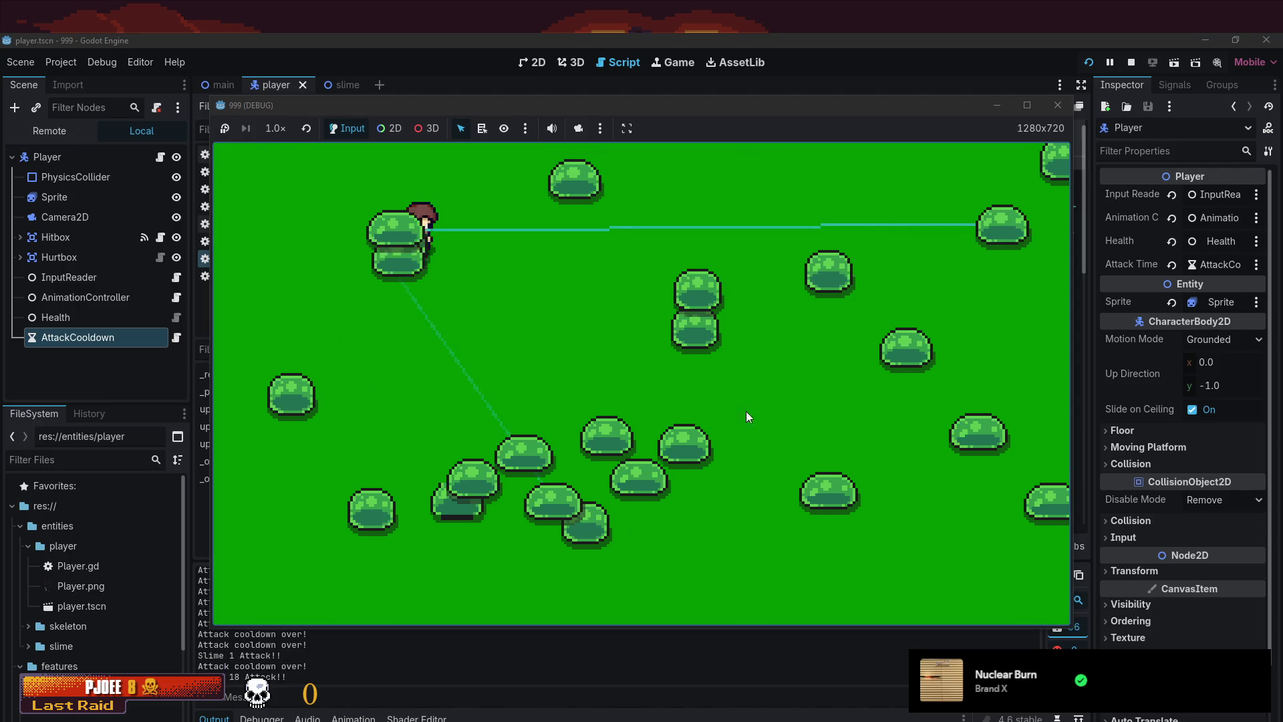
scroll(743, 393, down, 10)
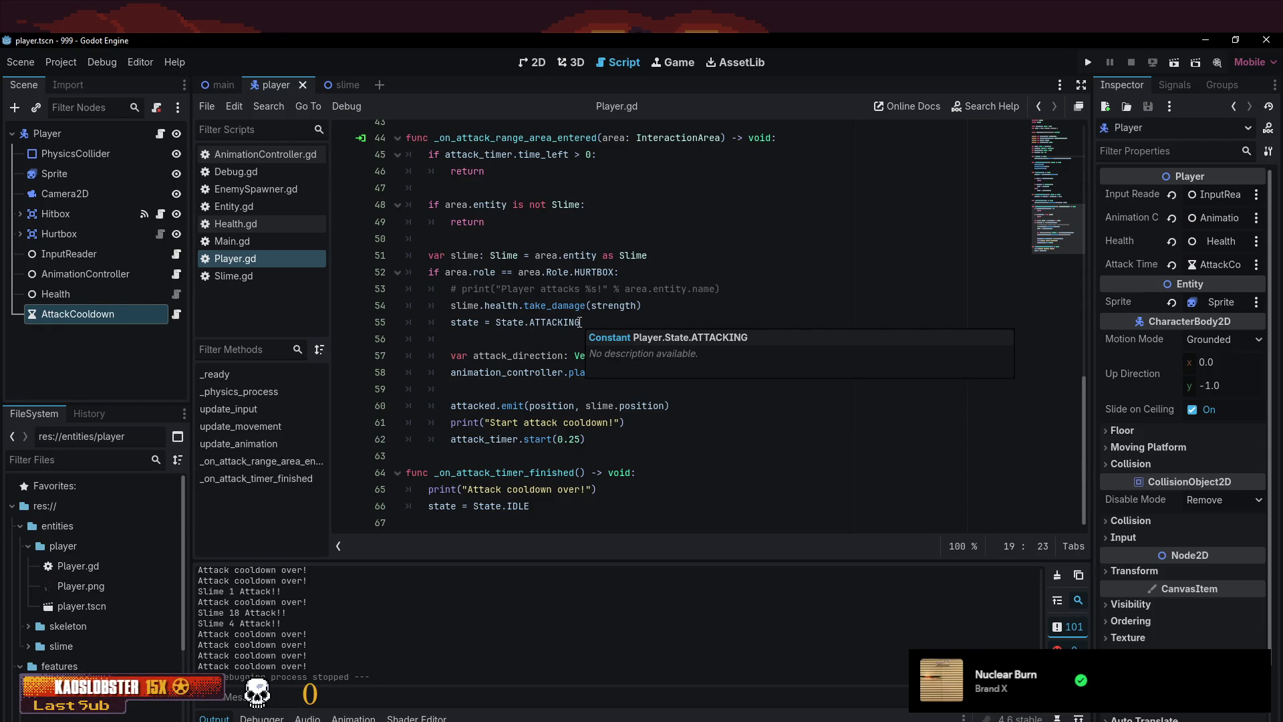
In the main scene's 2D view, drag the Player to position (123, 69)
click(599, 245)
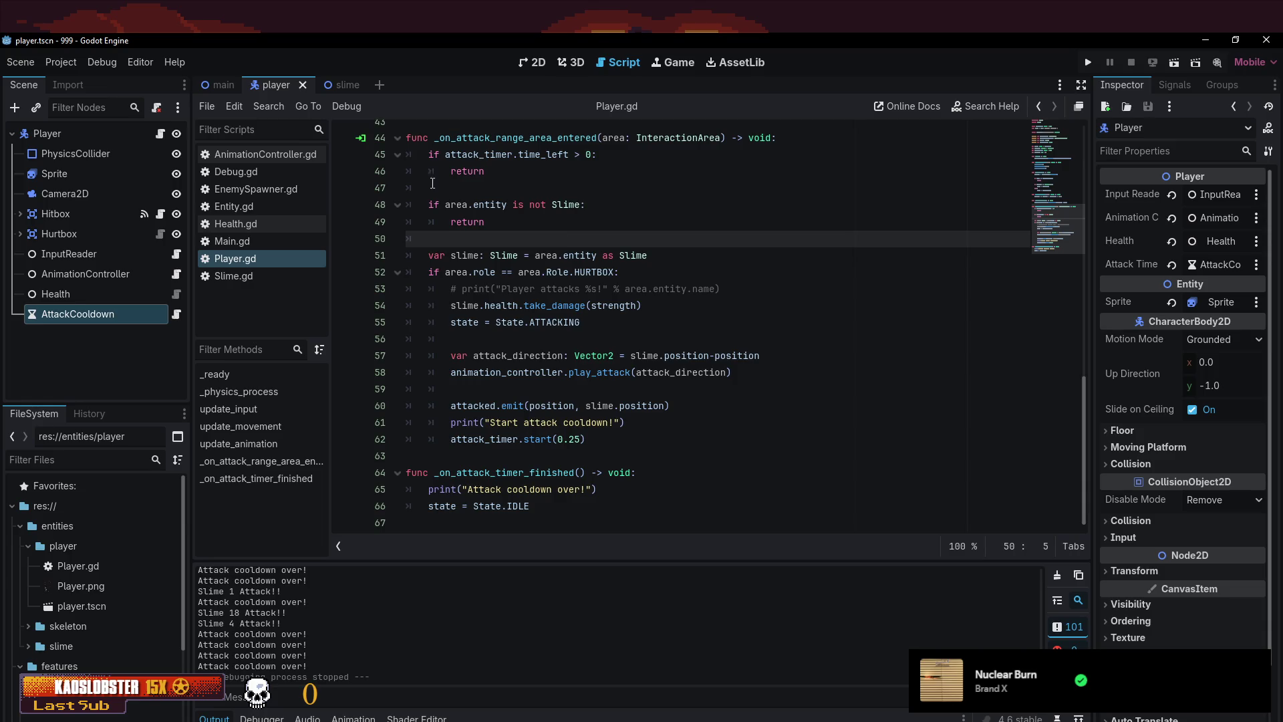
click(231, 89)
click(575, 287)
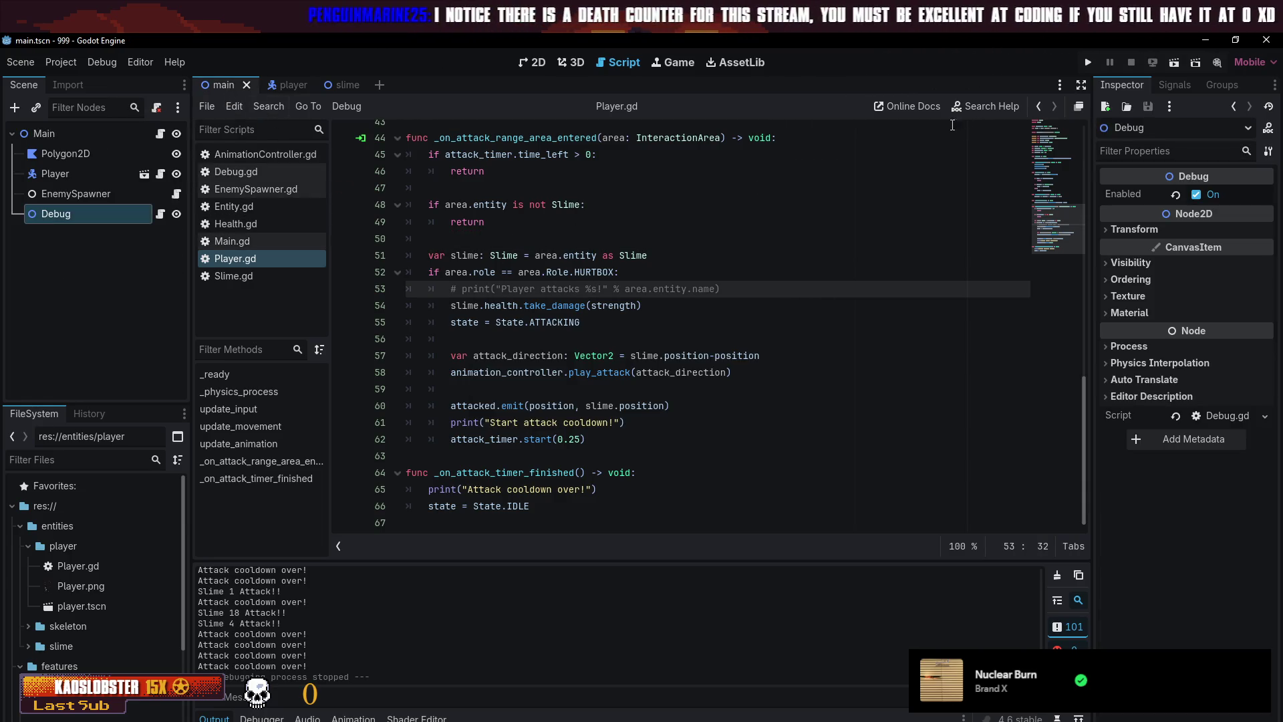
click(532, 62)
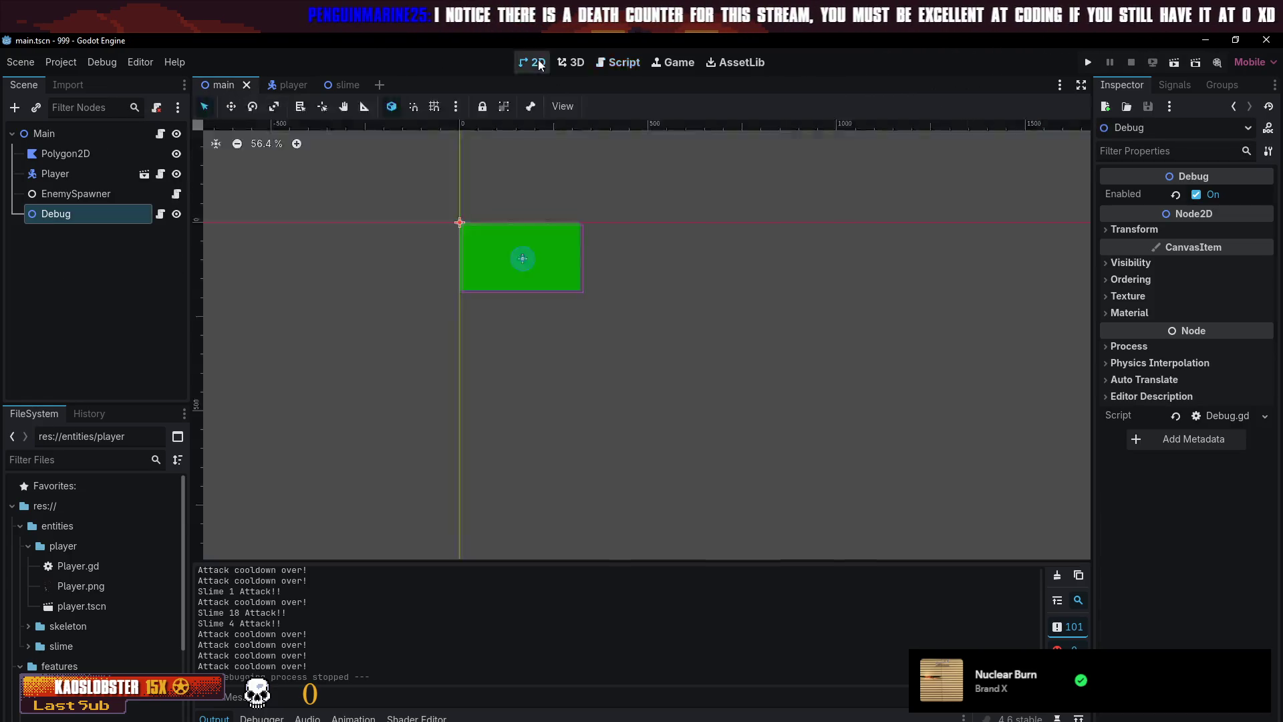
scroll(485, 231, up, 5)
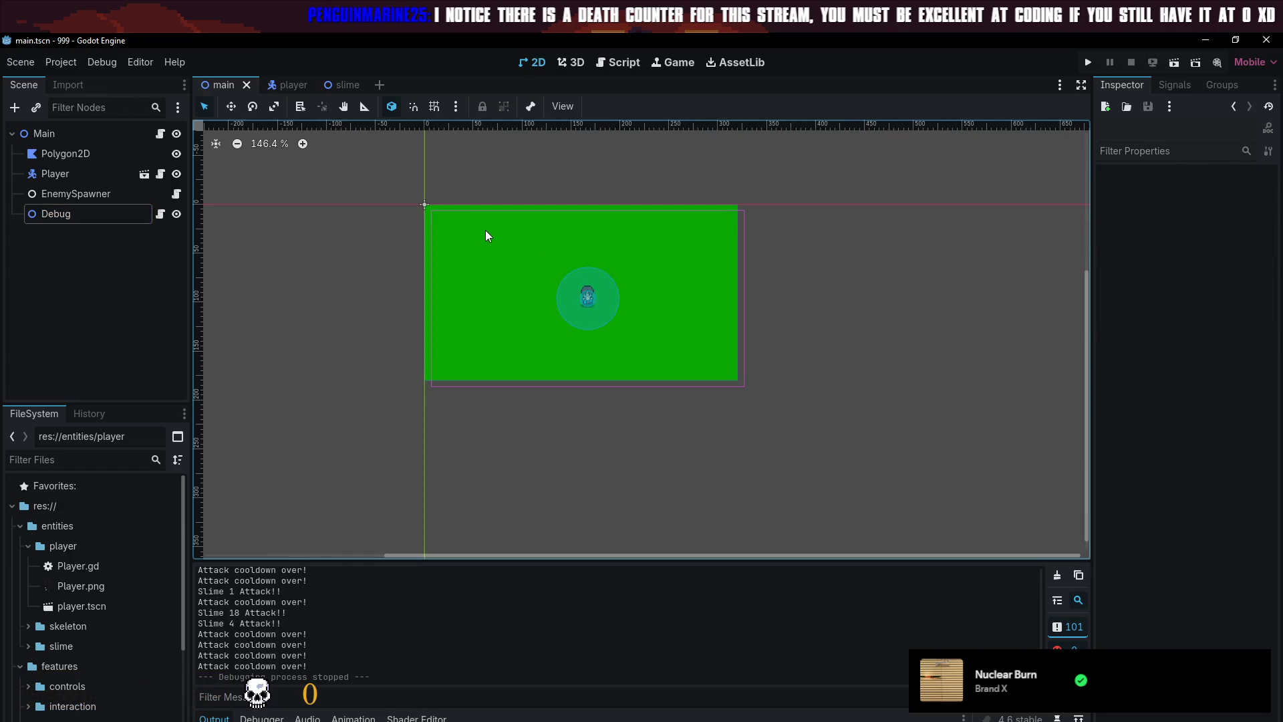
scroll(468, 287, up, 1)
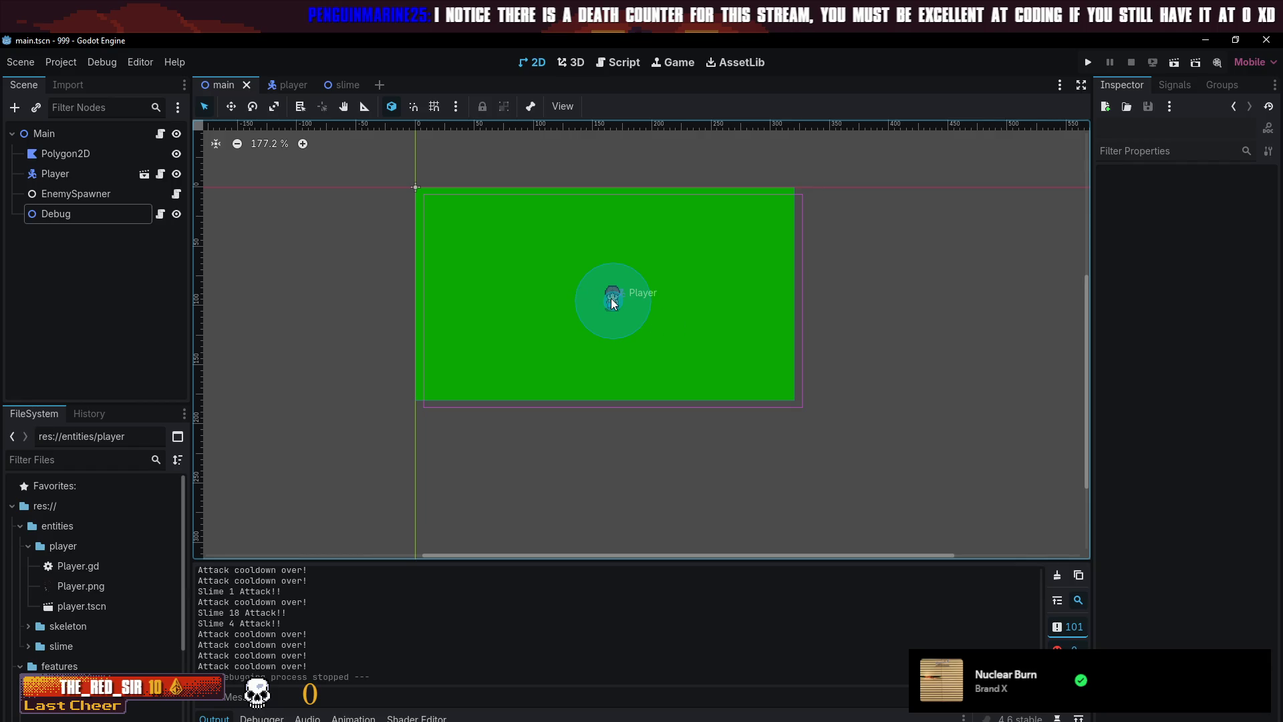
click(614, 302)
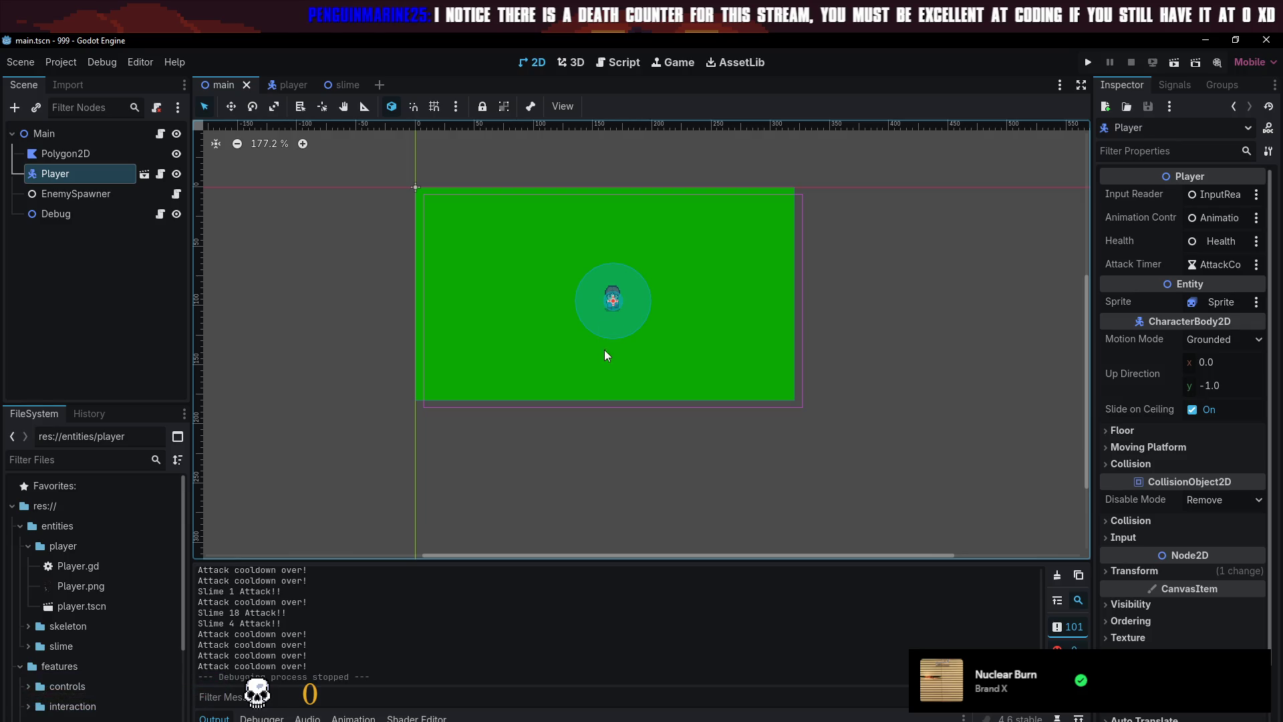
drag(614, 305, 559, 268)
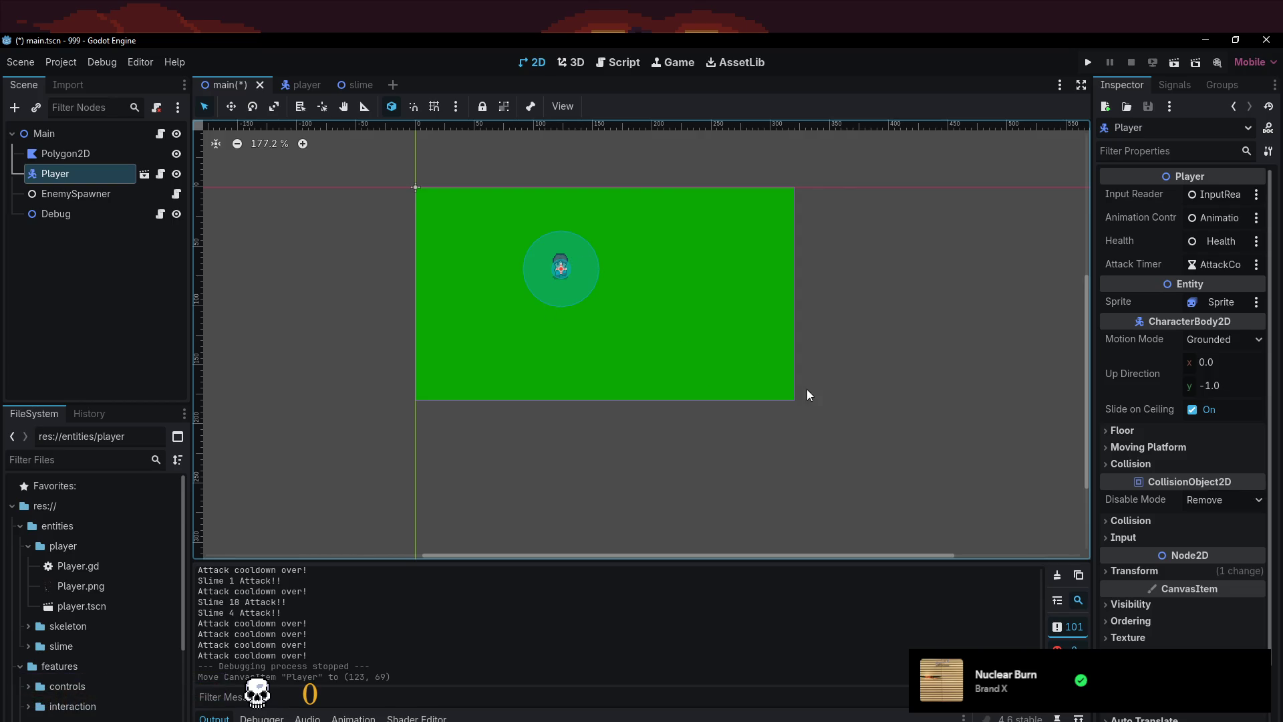
Save the main scene and begin adding a new node
mouse_move(1162, 400)
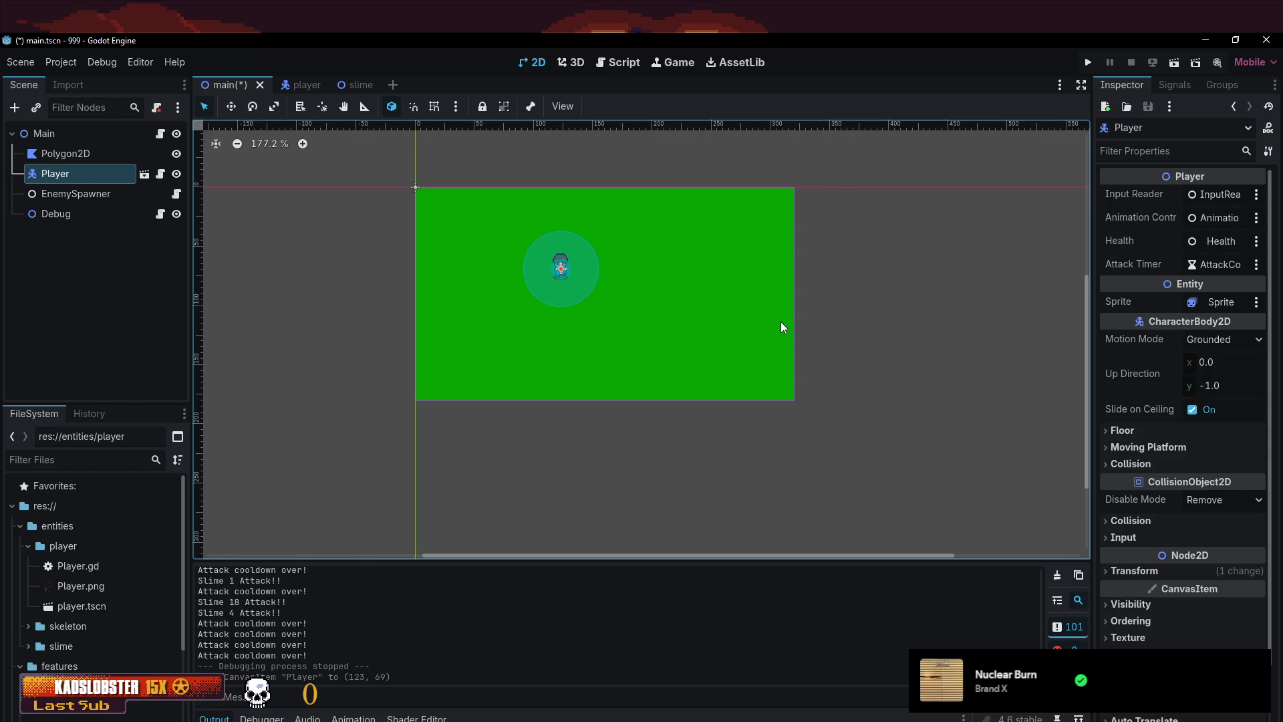
key(ctrl+s)
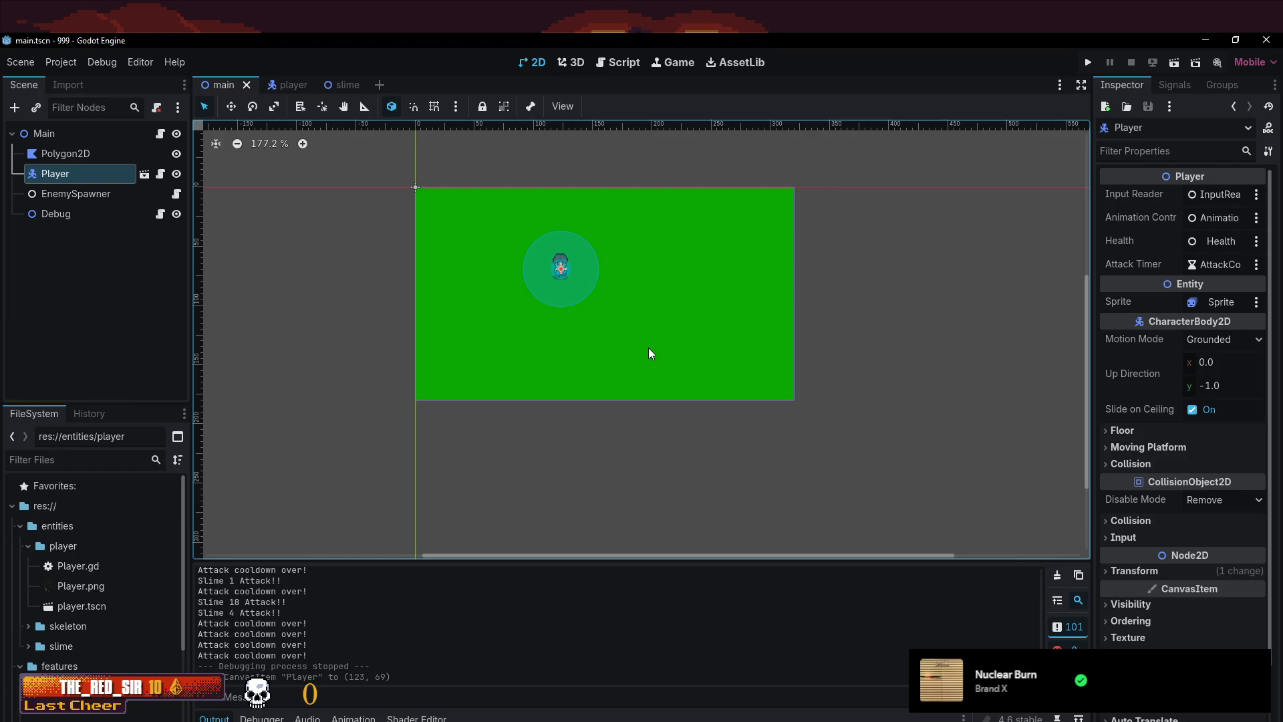
key(ctrl+a)
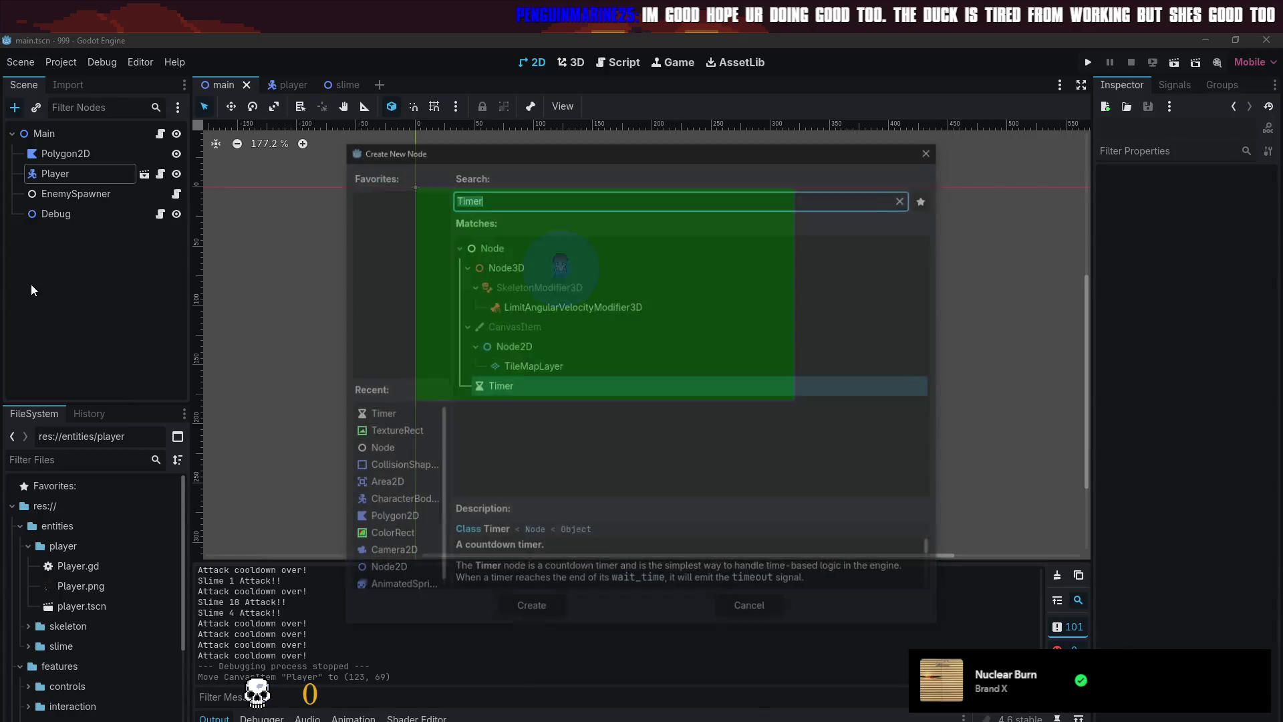
Create a Label node under Main and rename it StateLabel
text(Label)
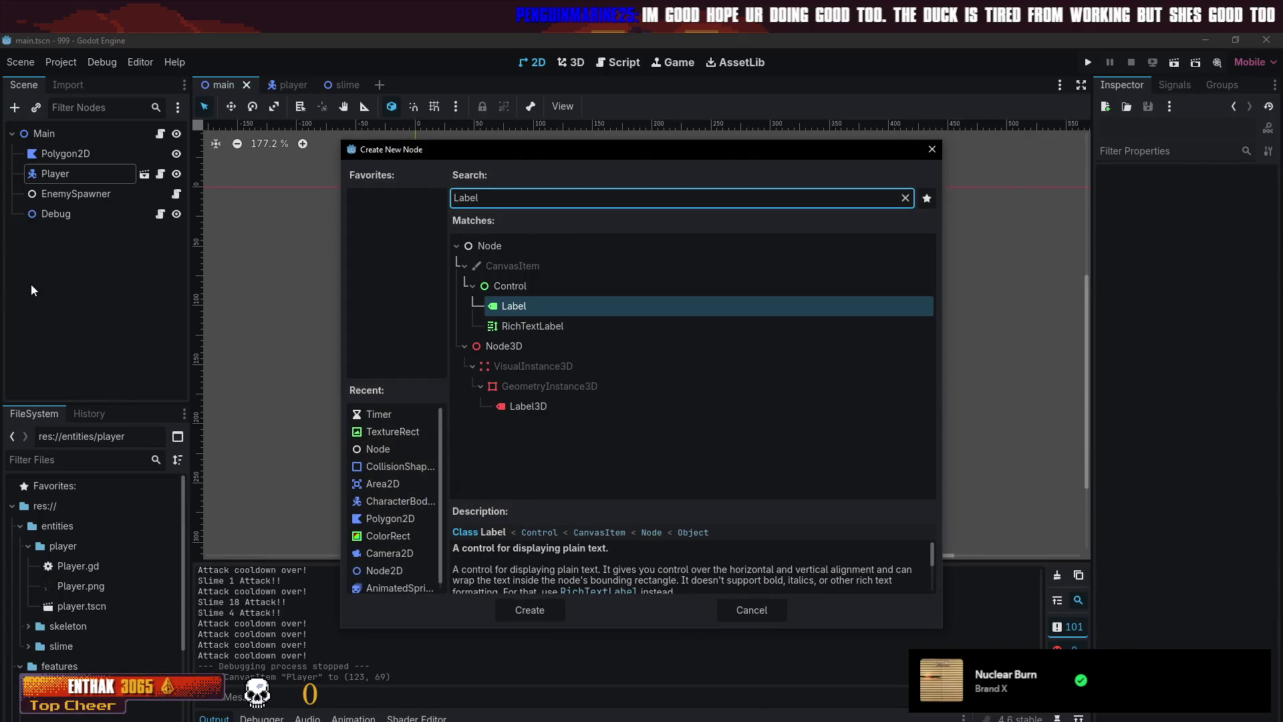
key(Return)
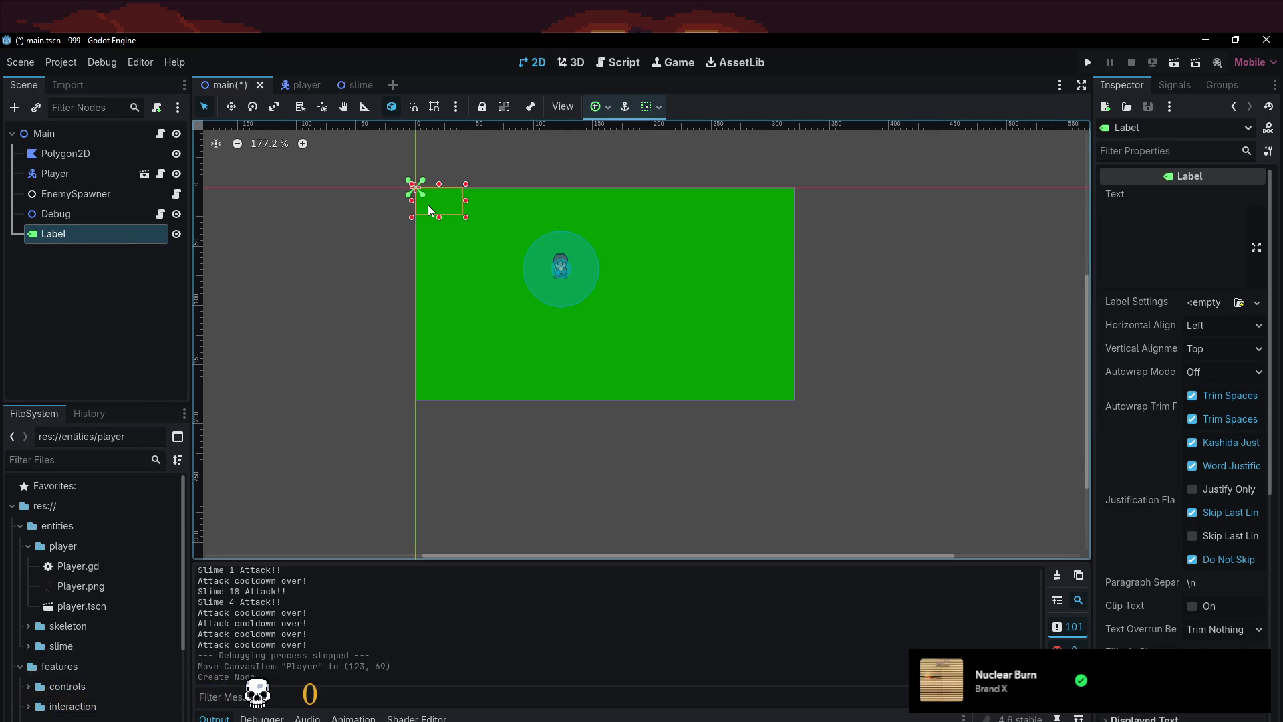
double_click(94, 234)
text(State)
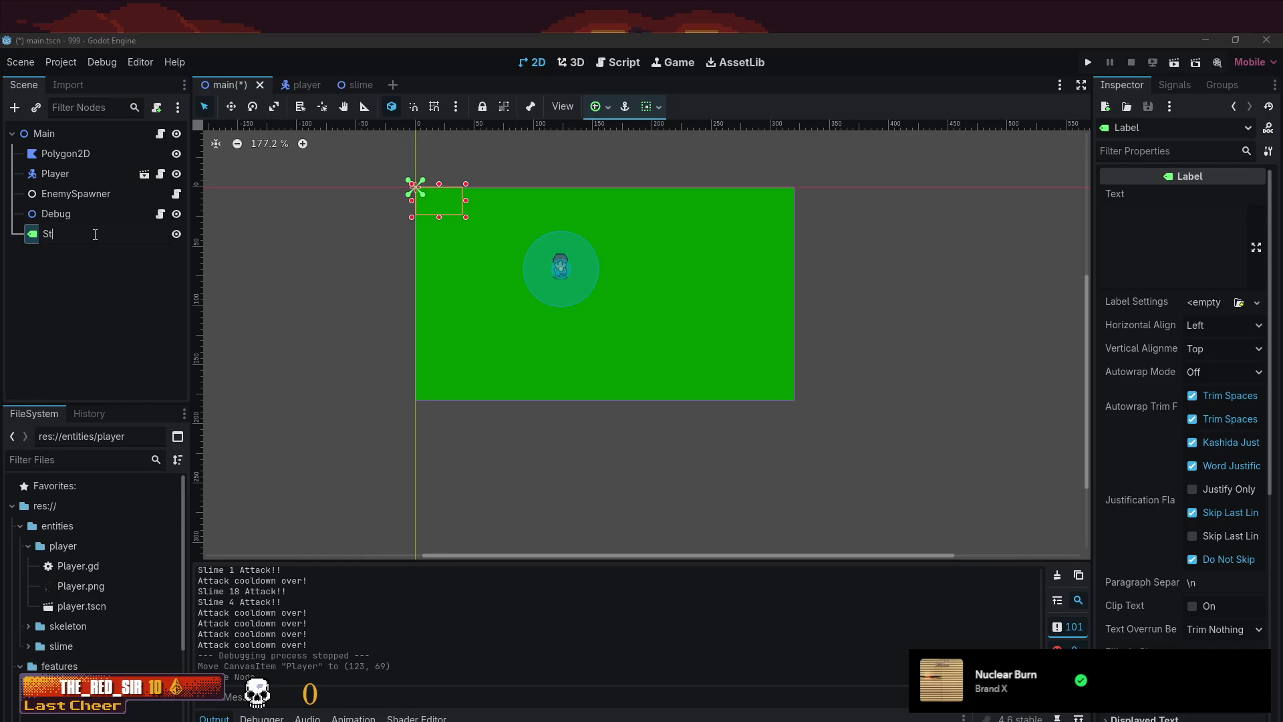
text(_)
text(Label)
key(Return)
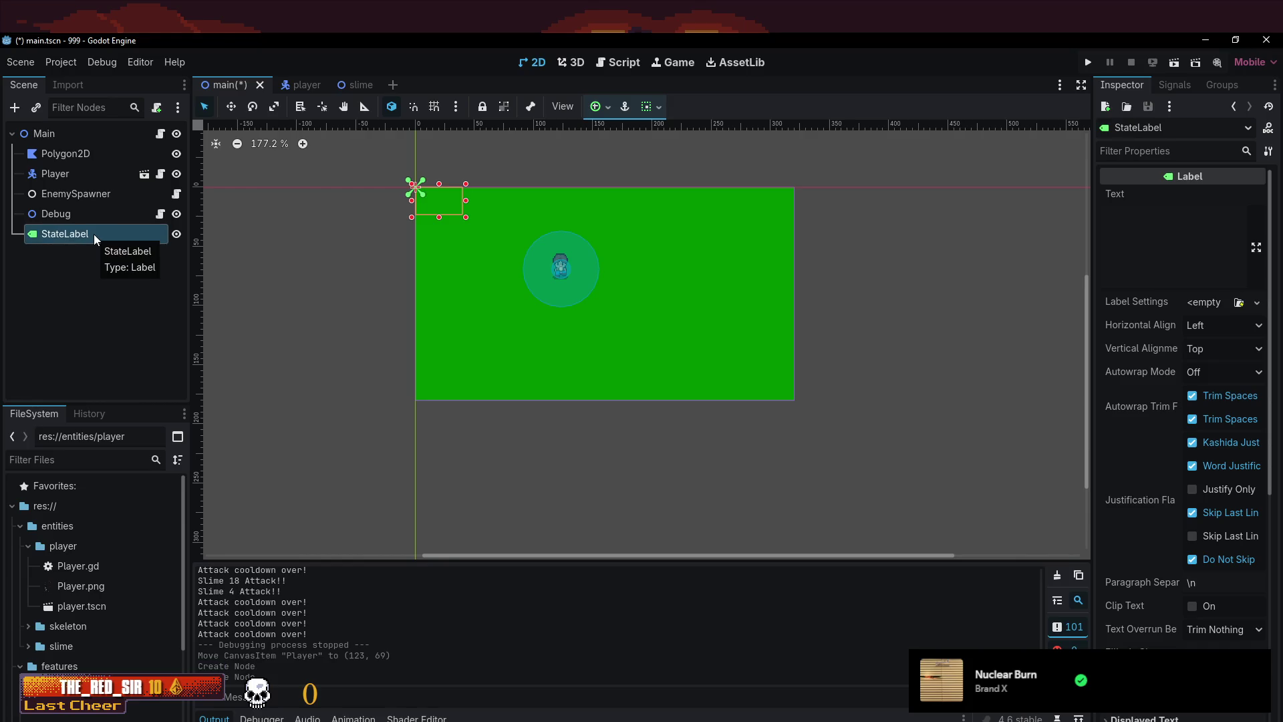
Select the Main node and open its Main.gd script
click(100, 335)
click(87, 235)
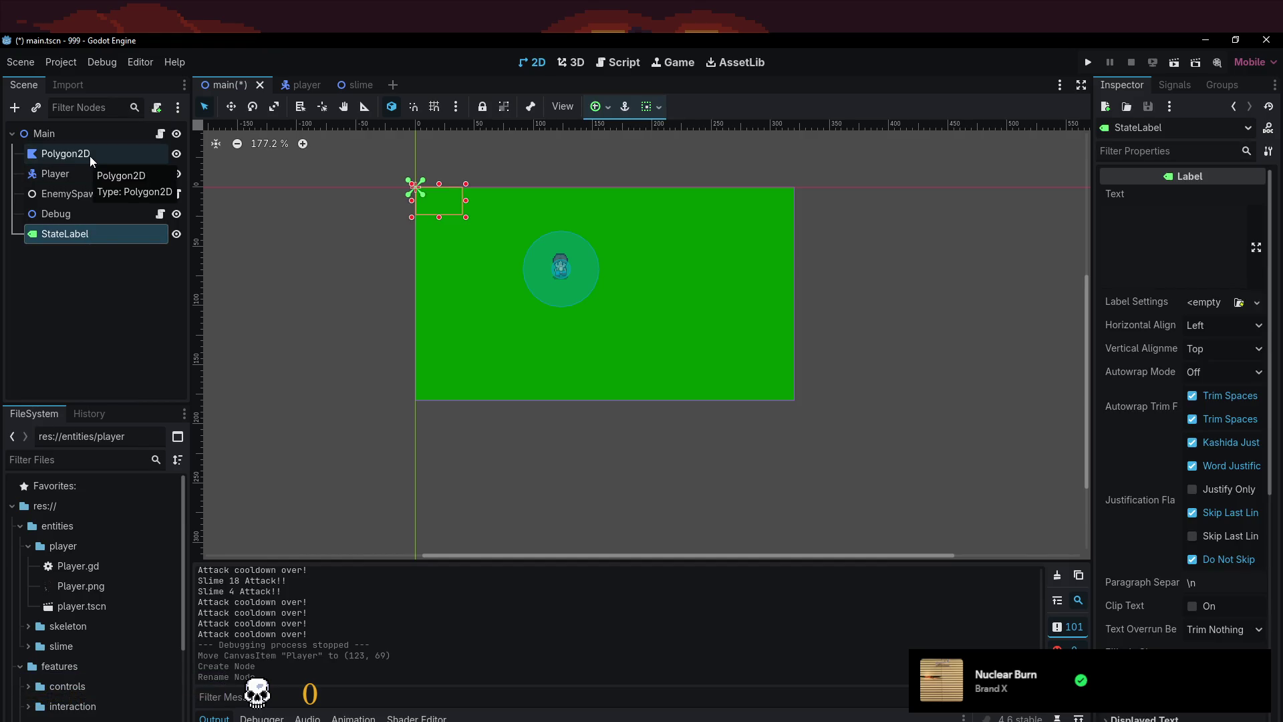
click(78, 129)
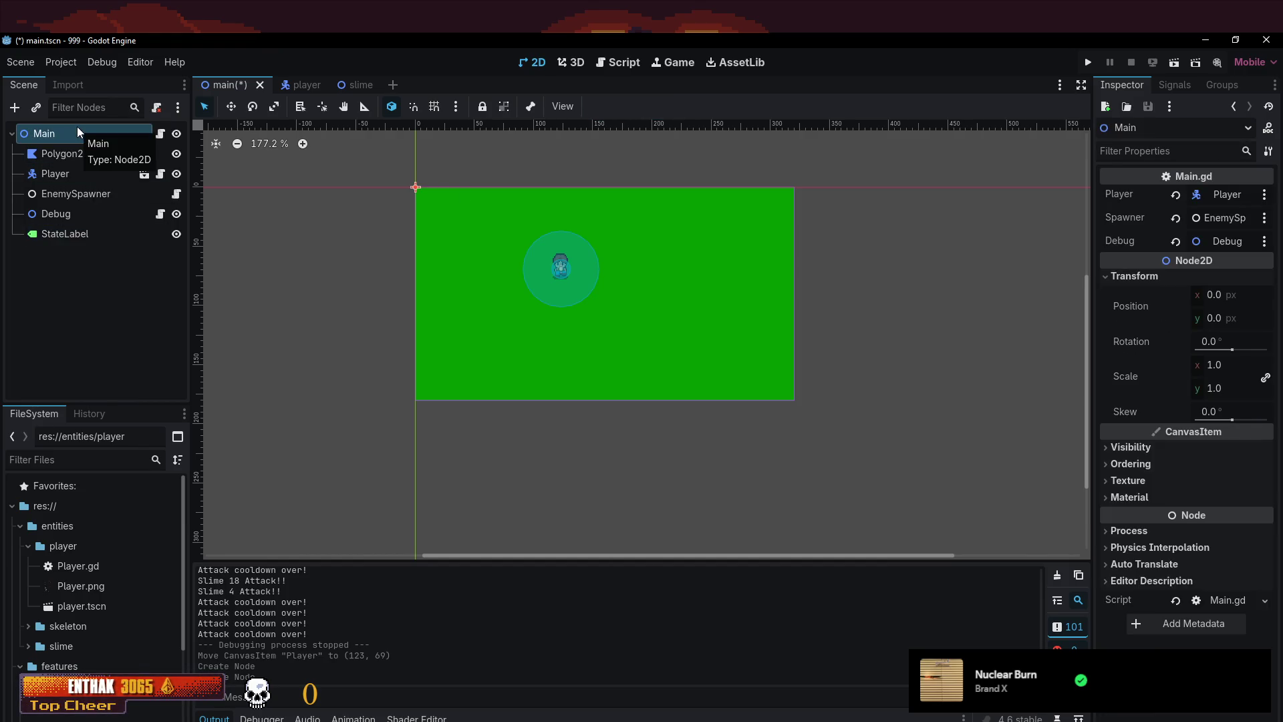
click(155, 138)
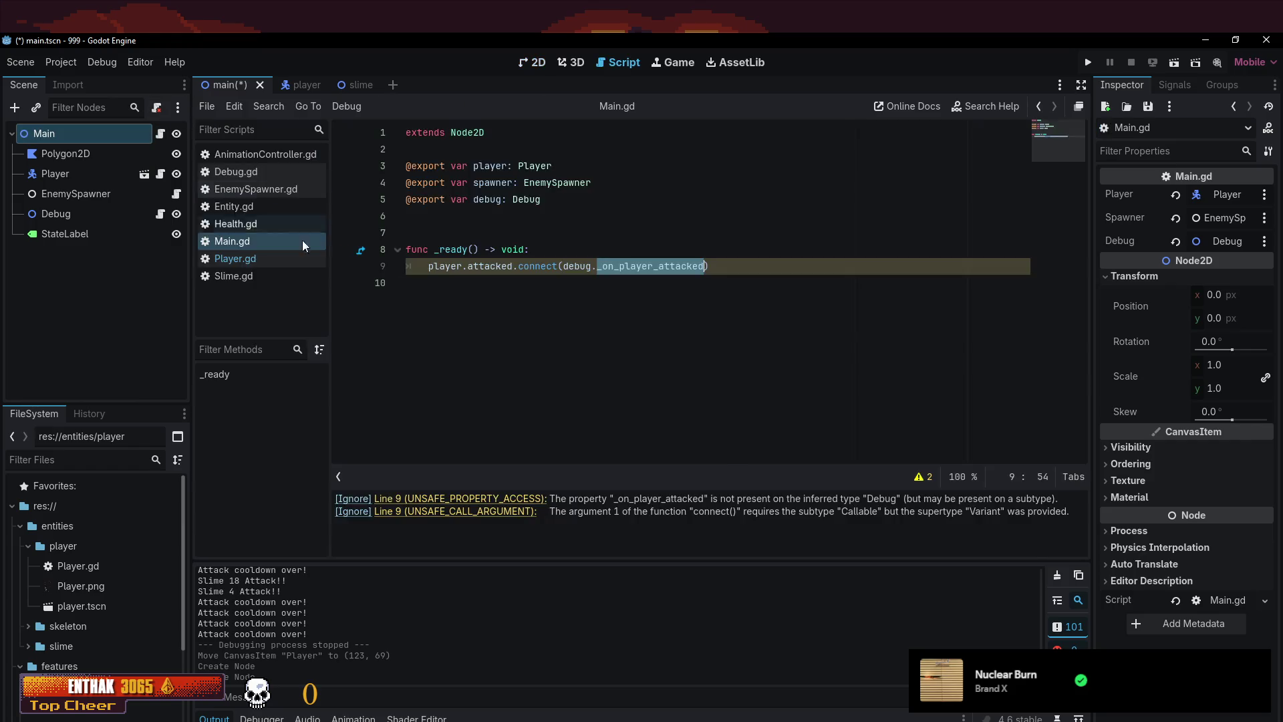
key(Up)
key(Up)
key(Up)
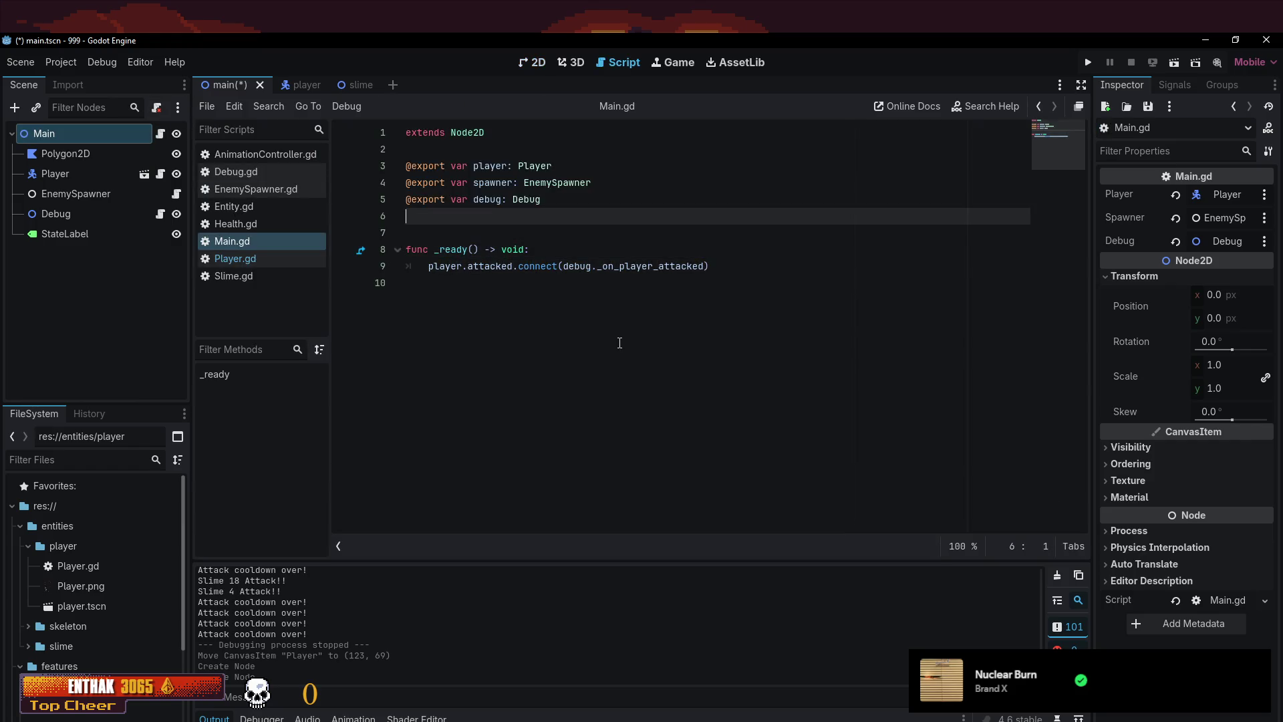
text(@export var )
text(state_label)
text(: Label)
key(ctrl+s)
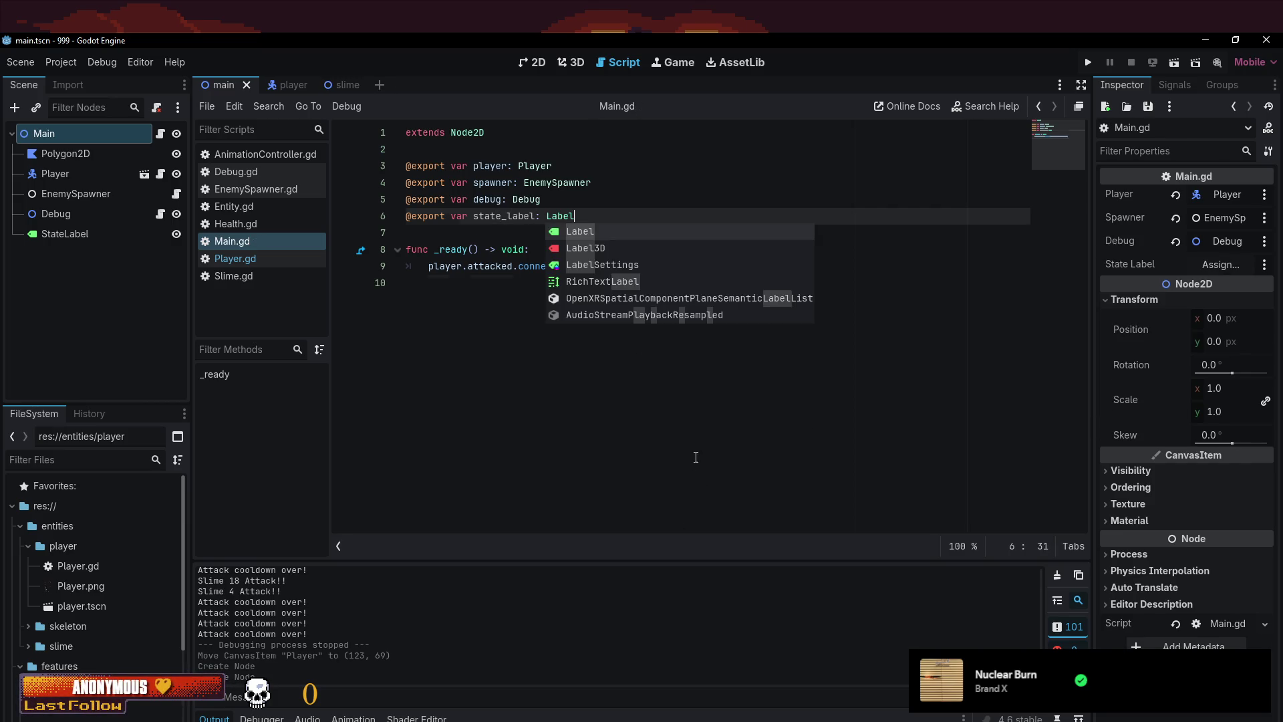
Assign the StateLabel node to Main's State Label property in the Inspector
click(696, 458)
drag(66, 237, 1214, 269)
key(Return)
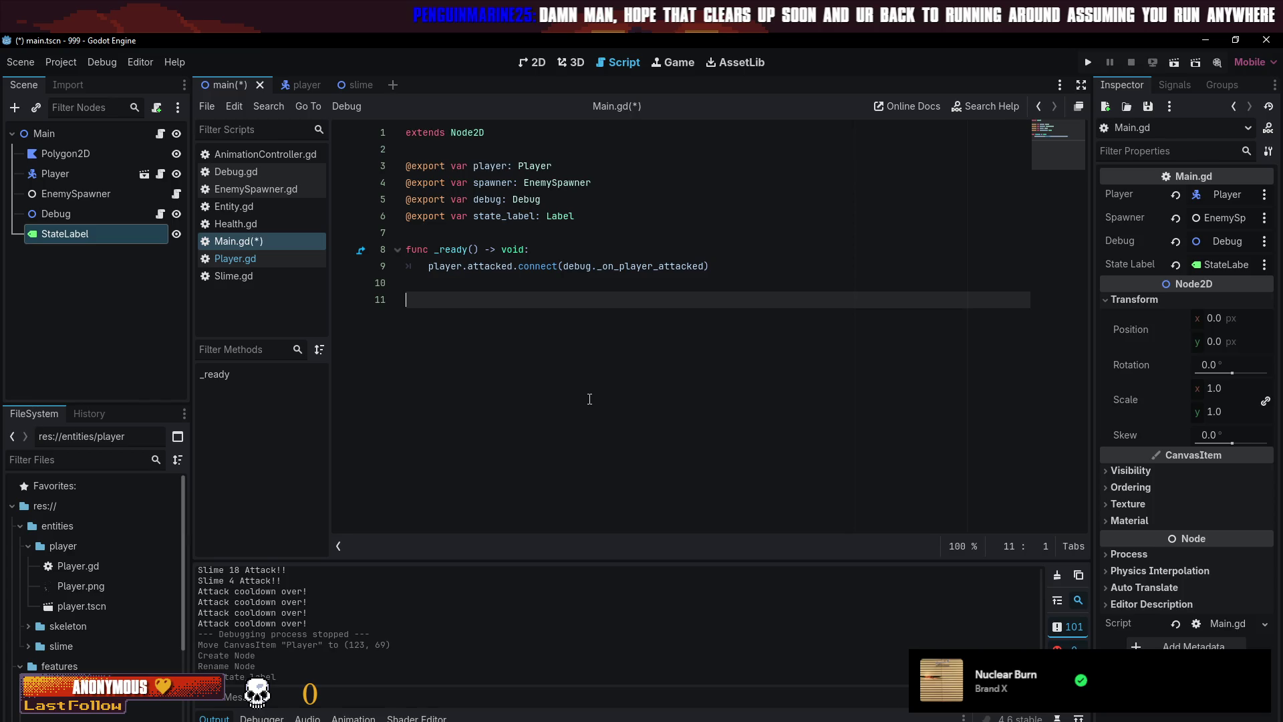
Declare func _on_state_changed(state: Player.State): in Main.gd and begin its body with state_label.text
text(func)
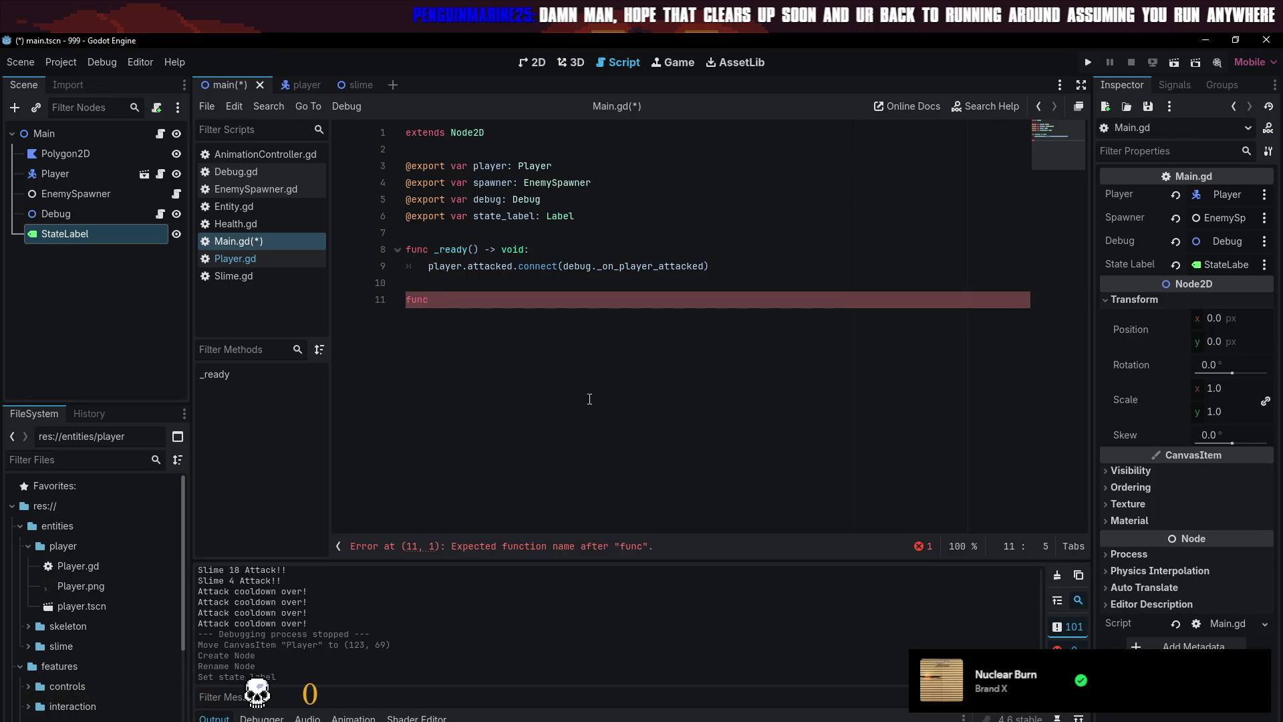
text( _o)
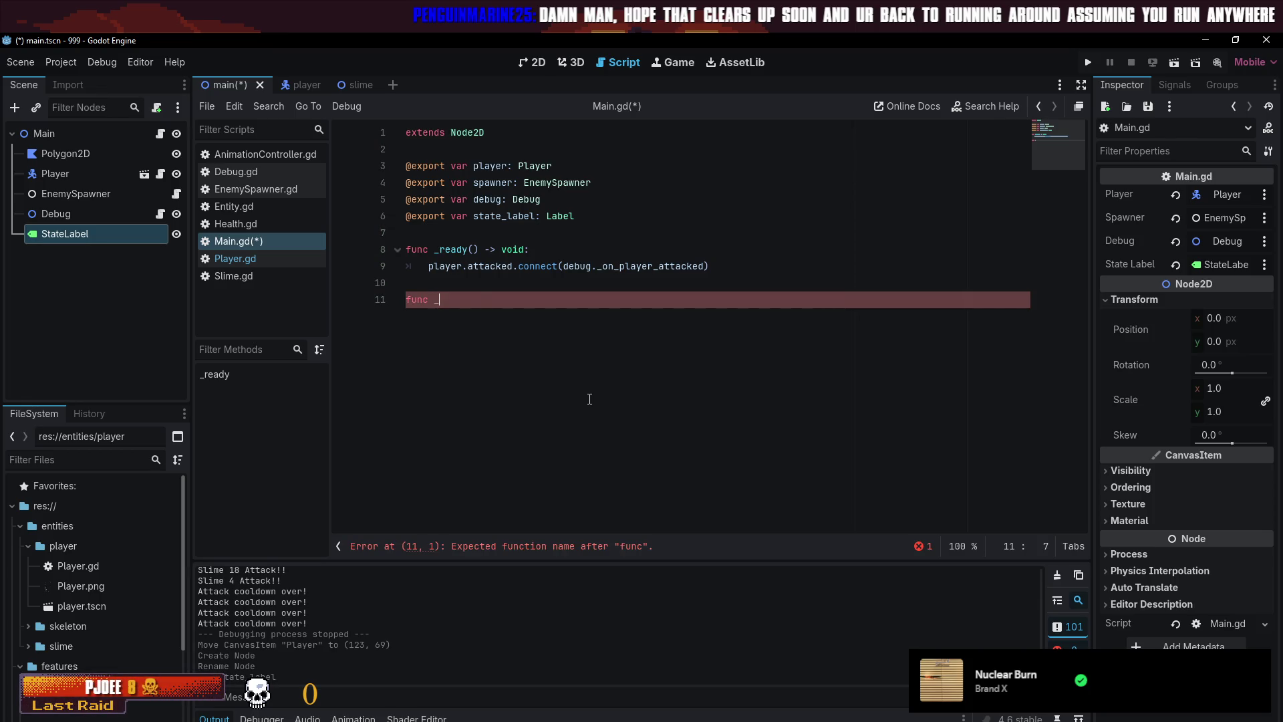
text(n_state_cha)
text(nged()
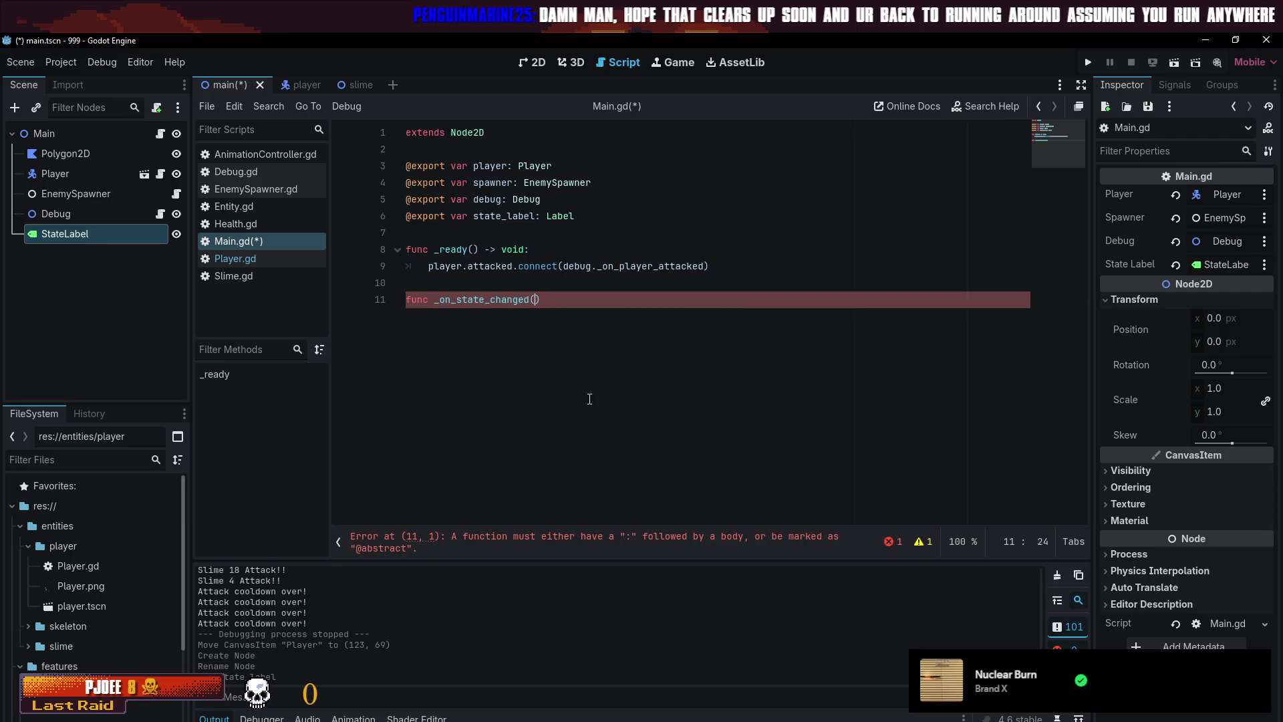
text(Player.State)
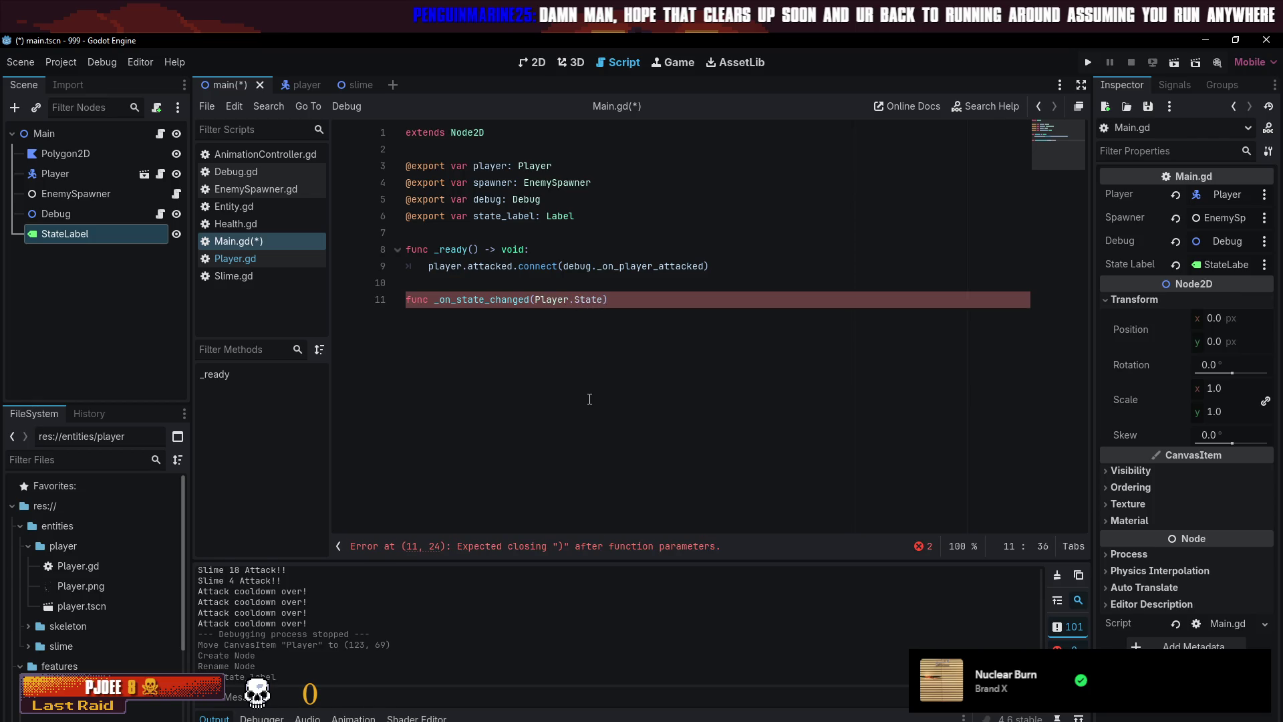
key(ctrl+Left)
key(ctrl+Left)
key(ctrl+Left)
text(state:)
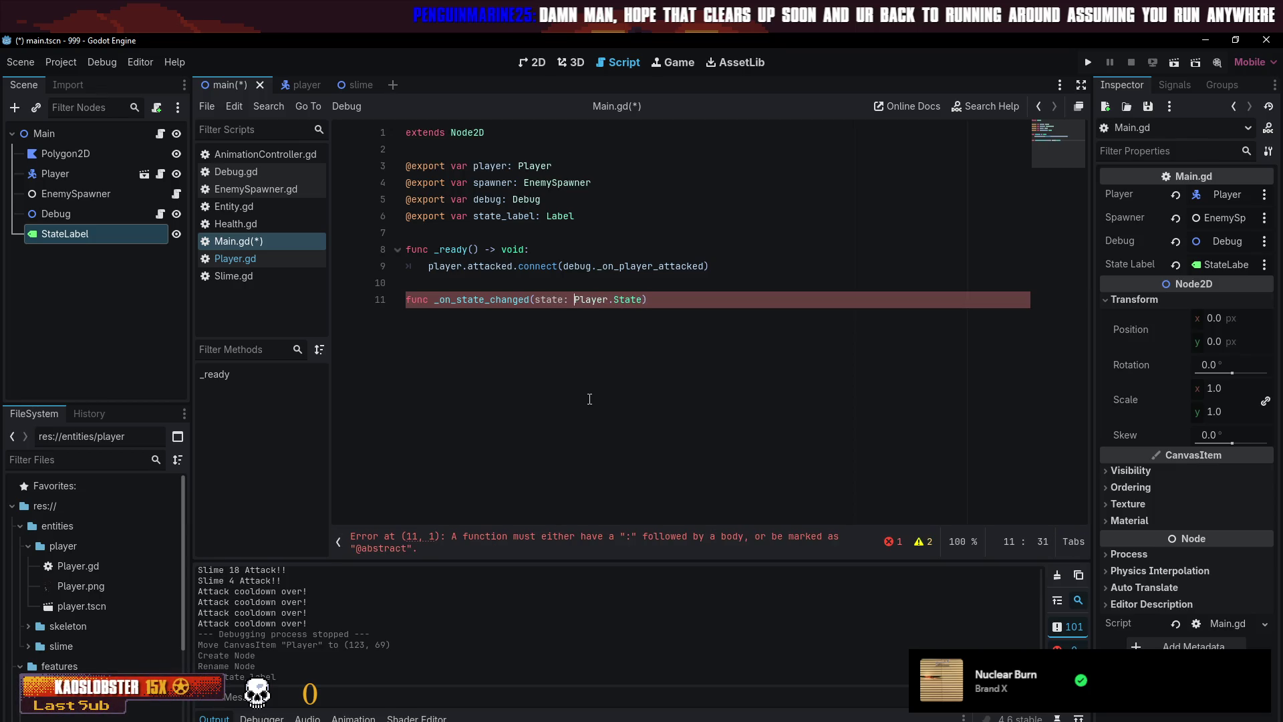
key(End)
text(:)
key(Return)
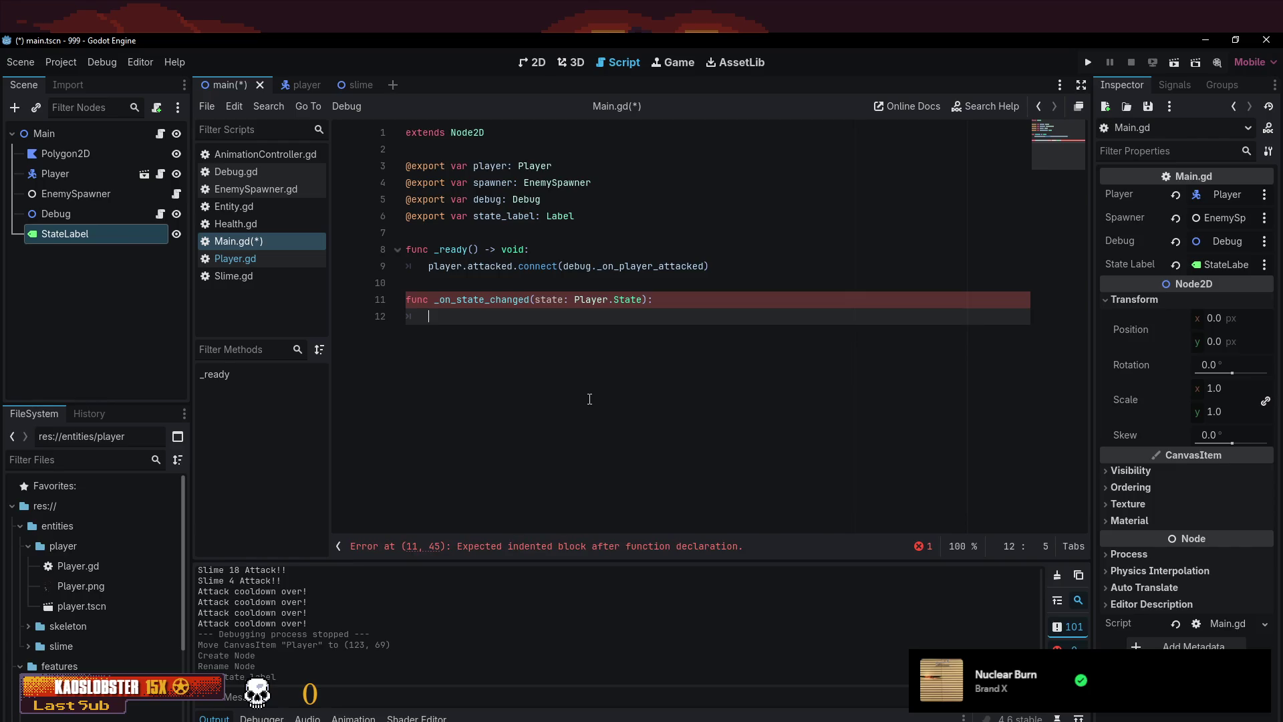
text(state_label)
text(.)
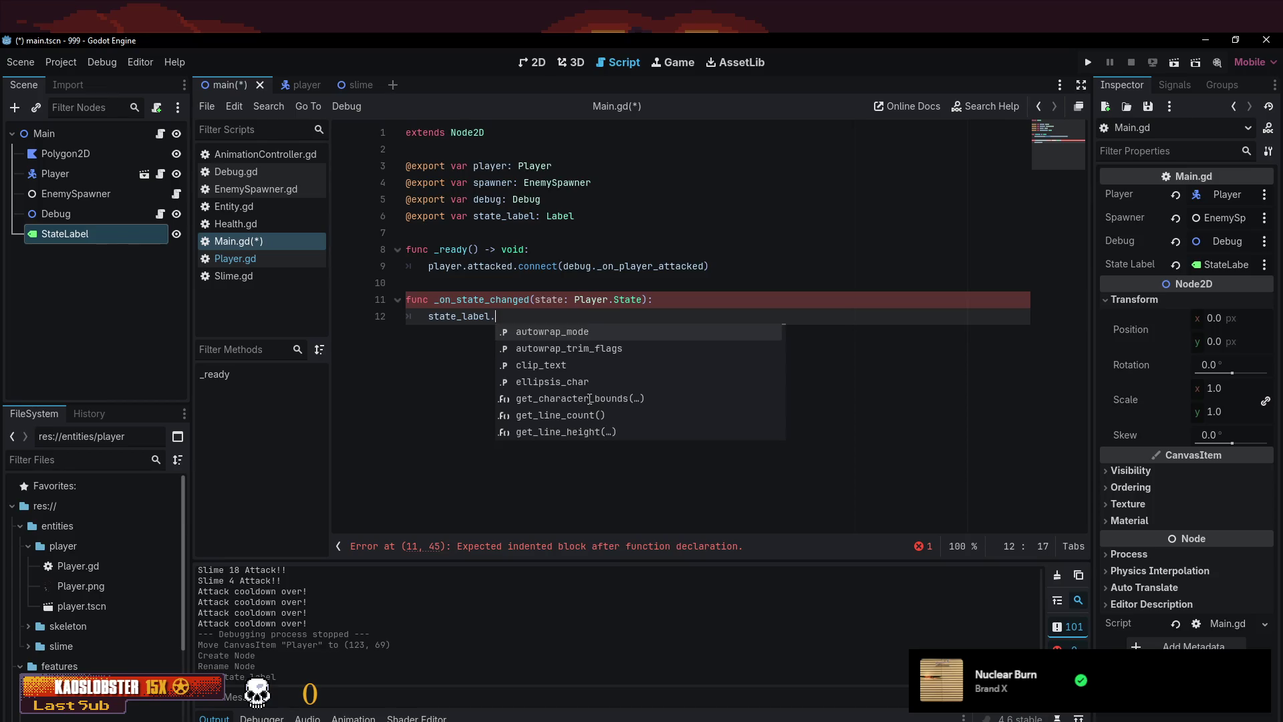
scroll(589, 399, down, 16)
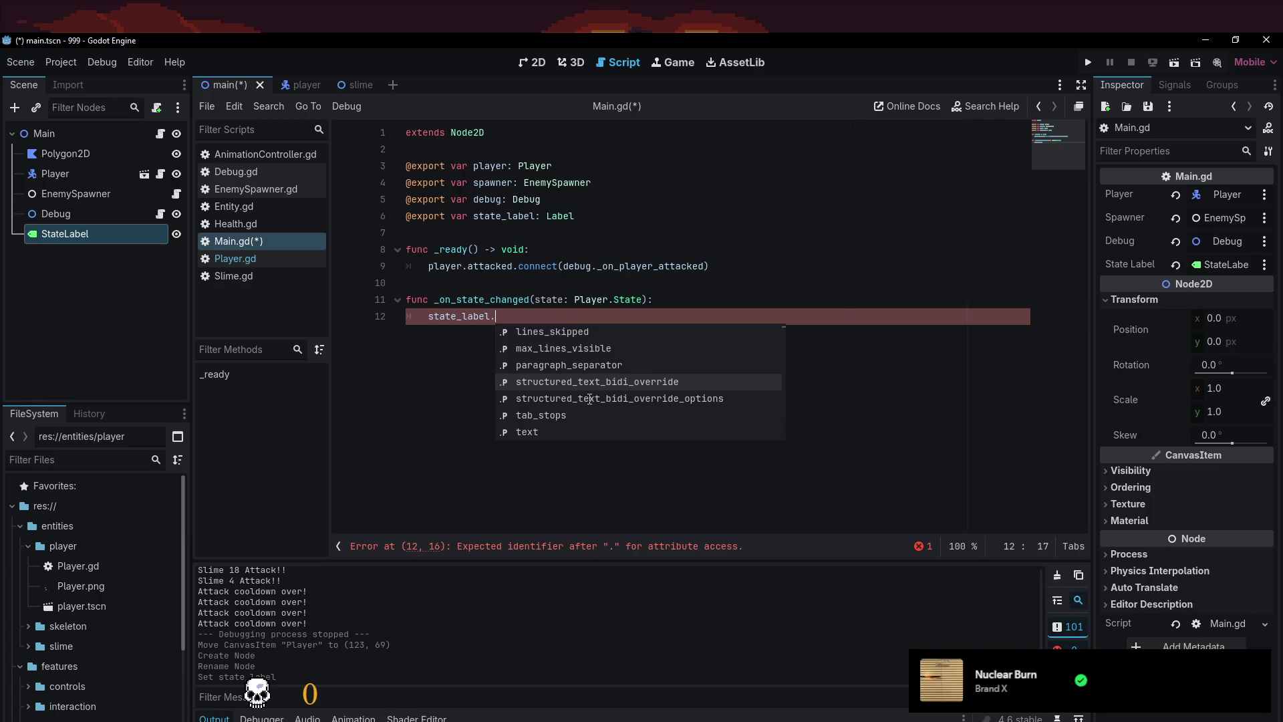
scroll(590, 399, down, 3)
key(Return)
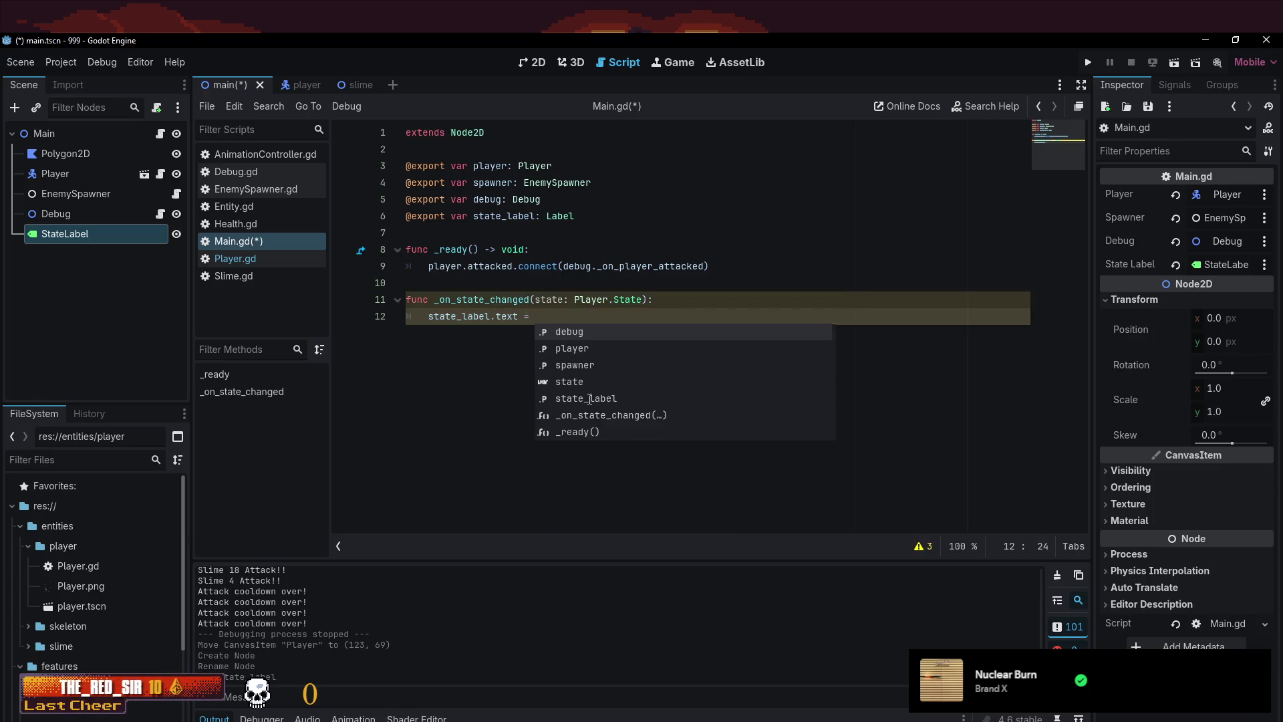
text(te)
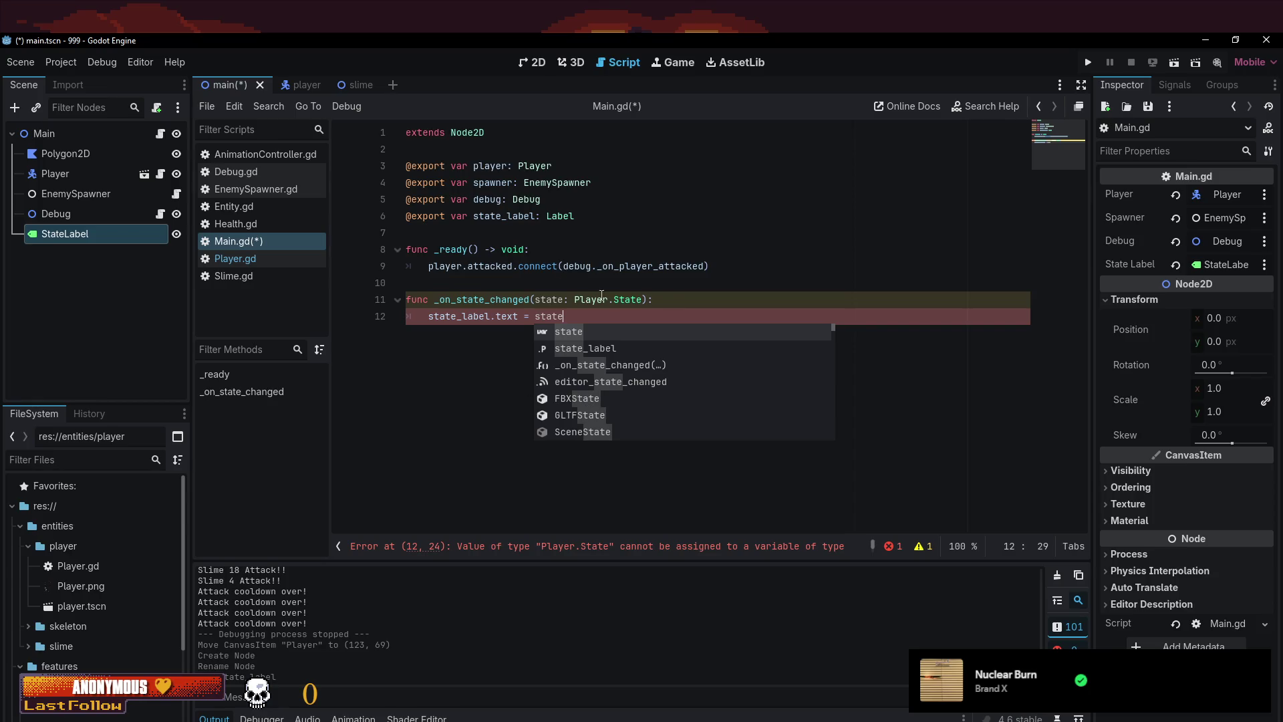
Change line 12 to state_label.text = str(state) and save Main.gd
key(Escape)
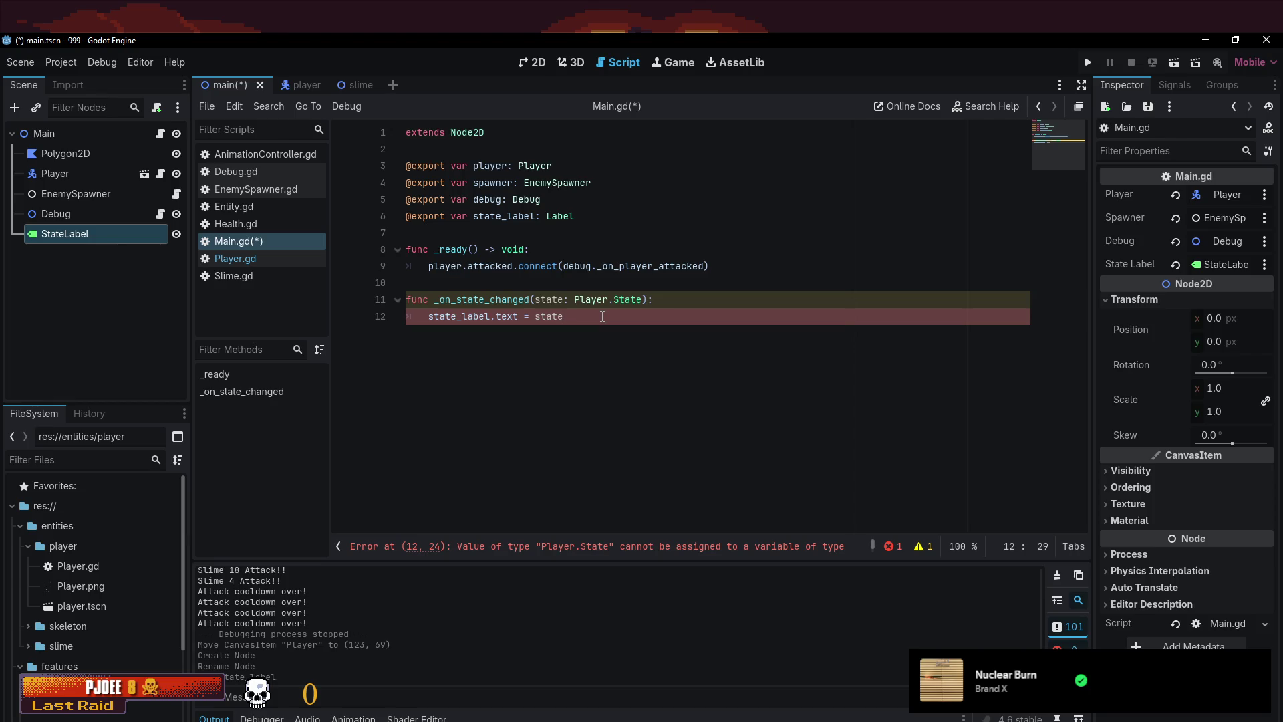
text(.)
key(BackSpace)
key(BackSpace)
key(BackSpace)
key(BackSpace)
key(BackSpace)
key(BackSpace)
key(BackSpace)
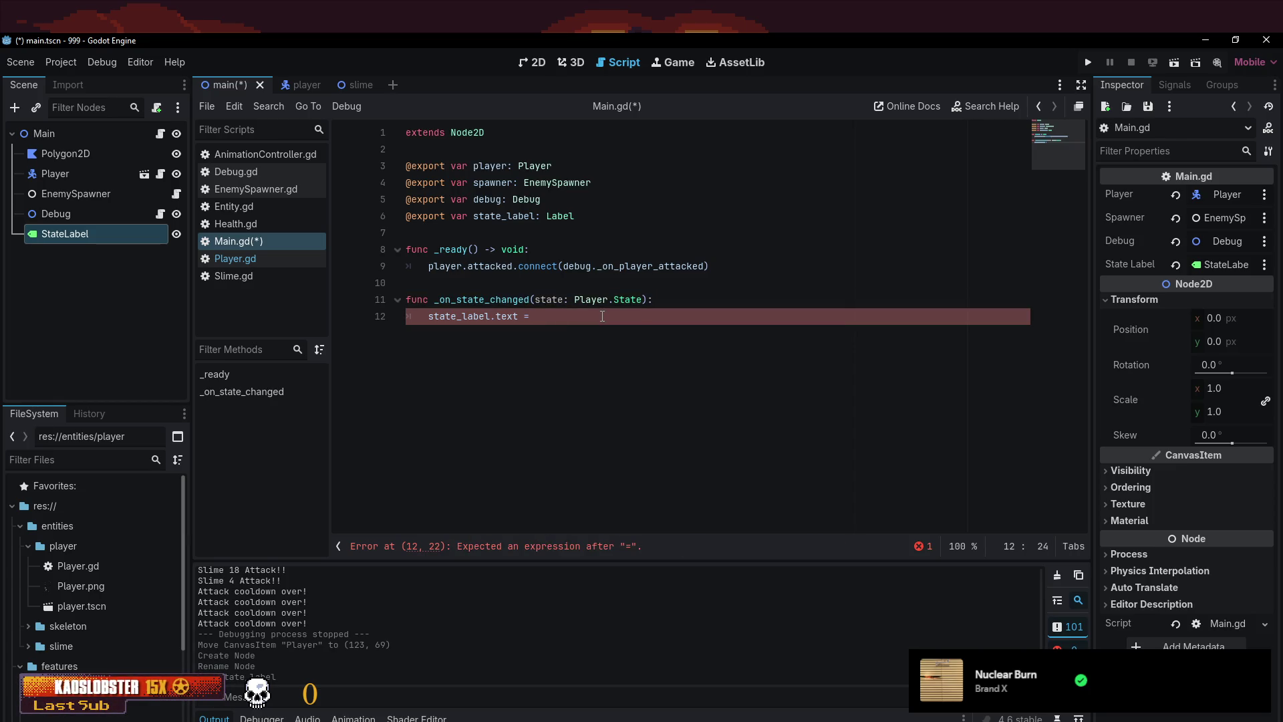
text(str)
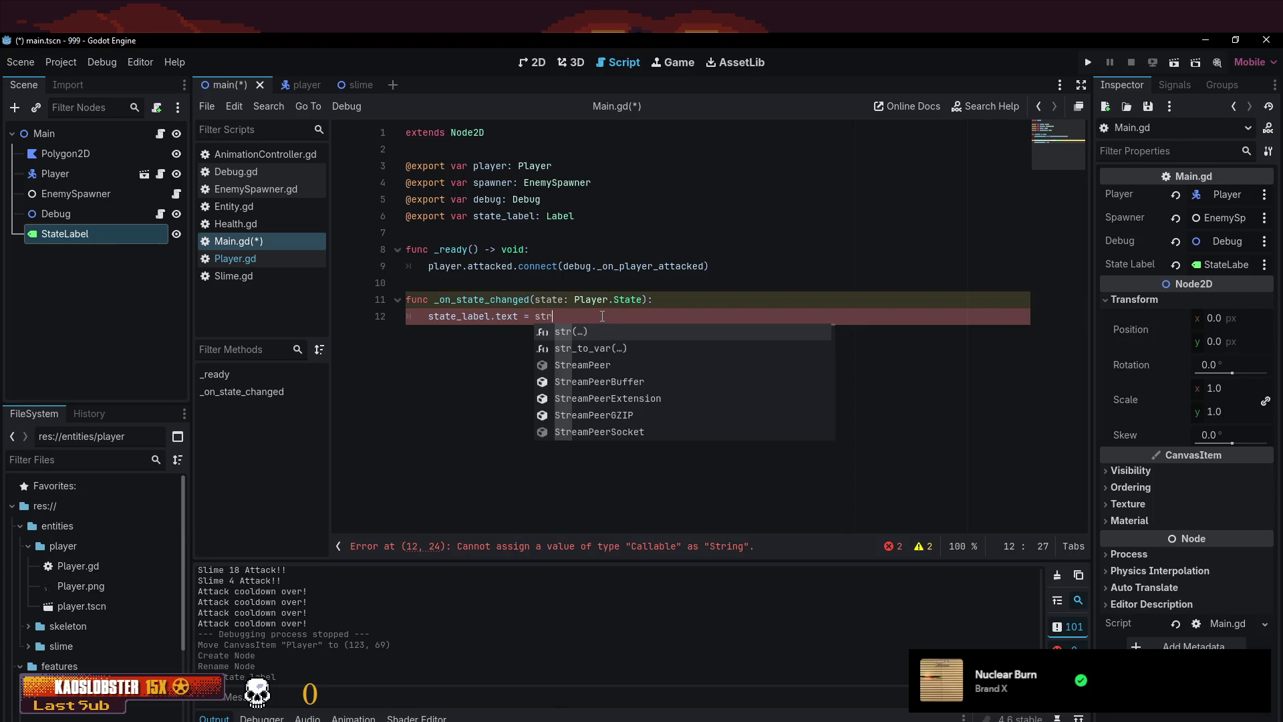
text((state)
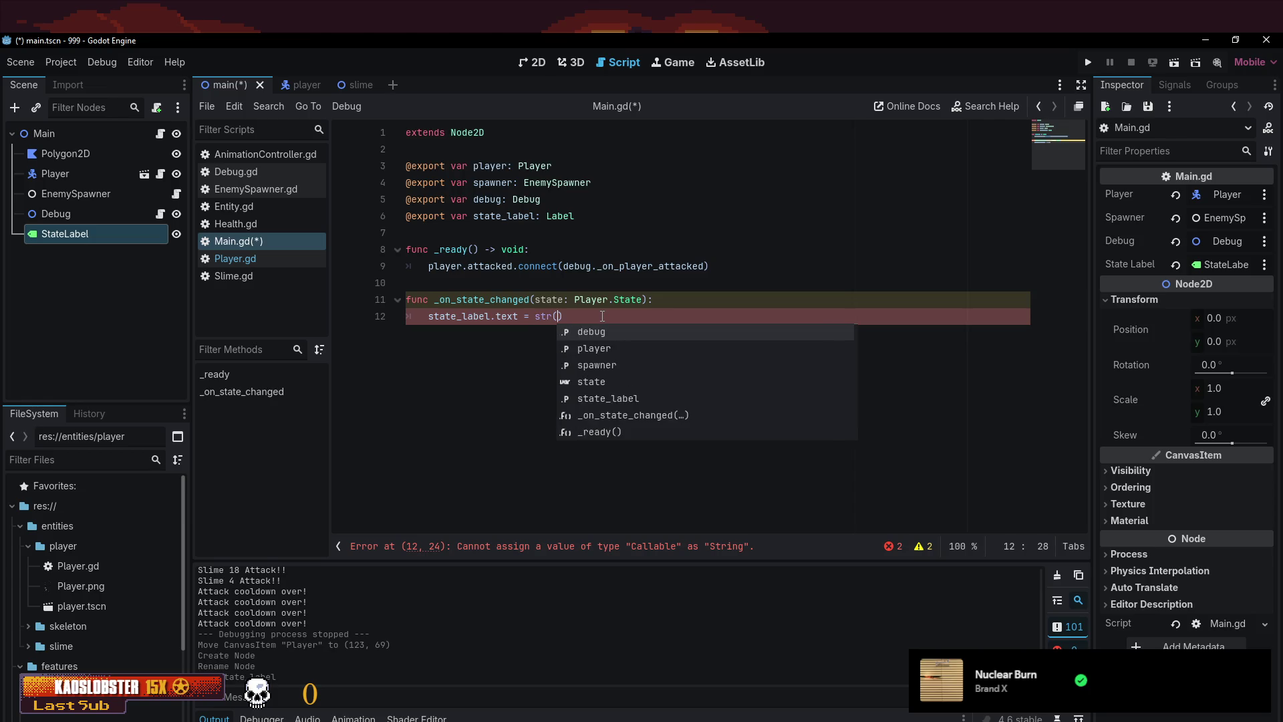
text())
key(ctrl+s)
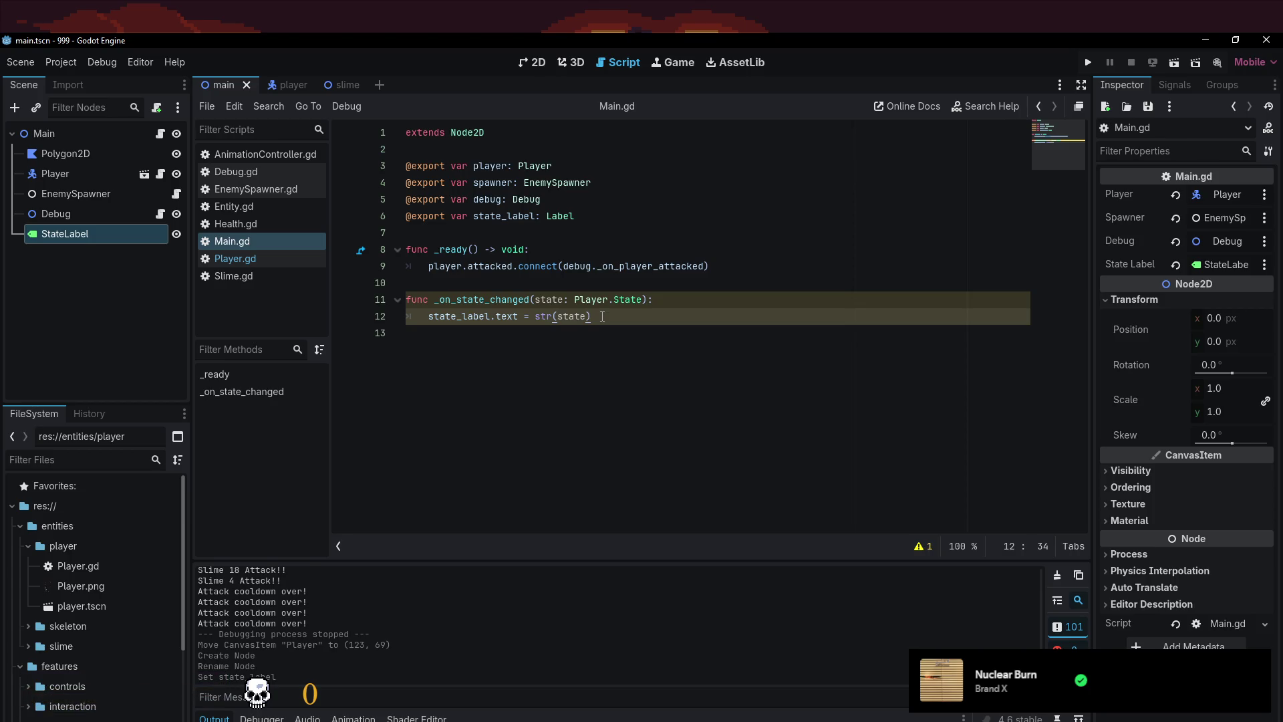
click(752, 261)
Add player.state_changed.connect(_on_state_changed) in Main.gd's _ready and save
key(Return)
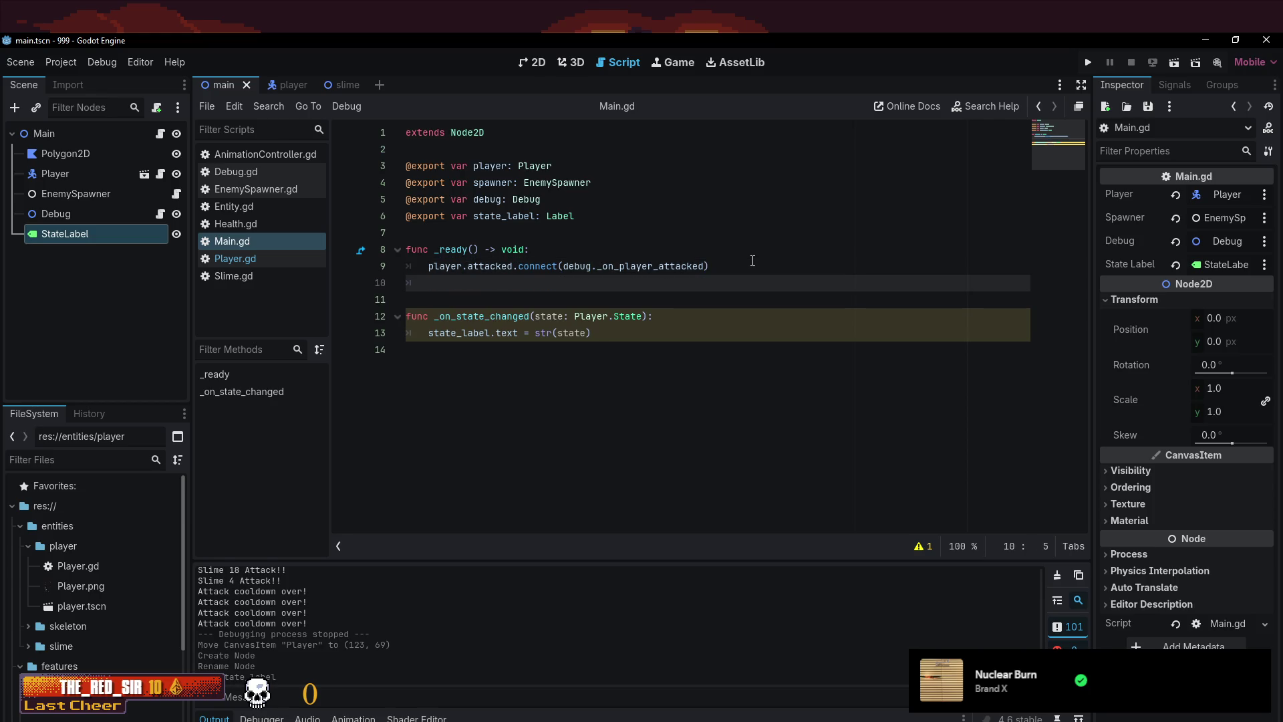
text(player.)
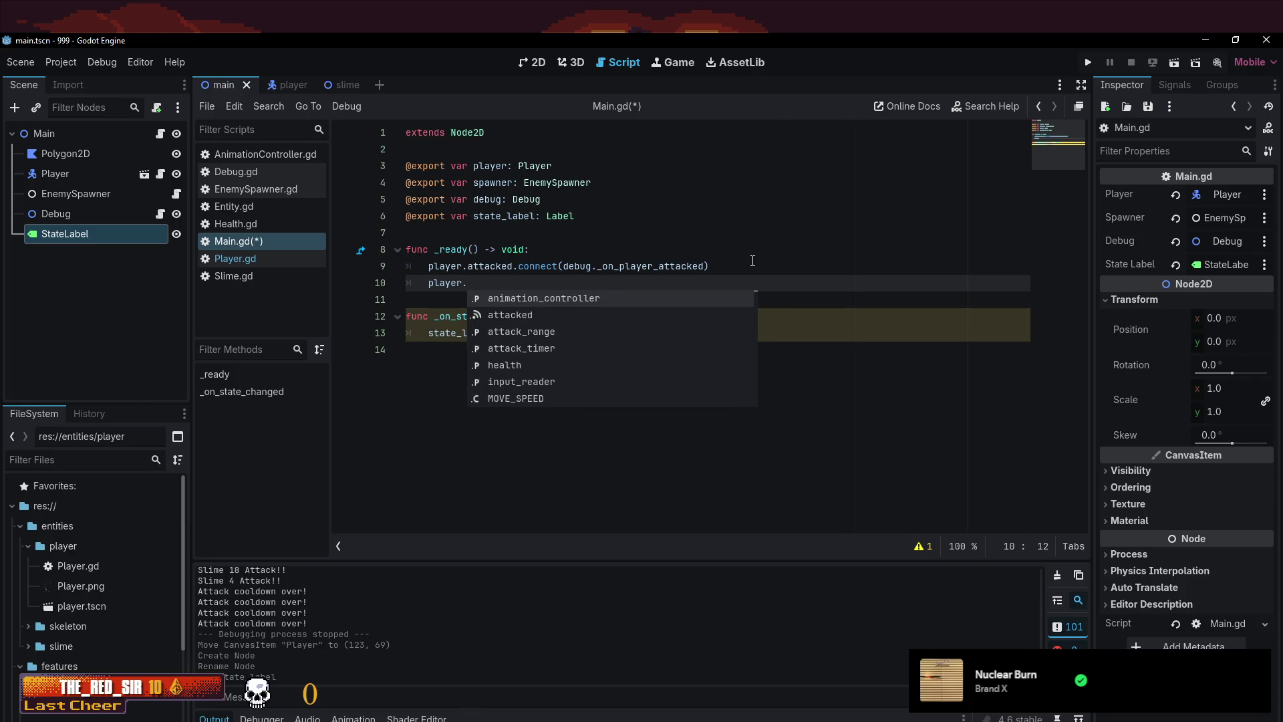
text(state_)
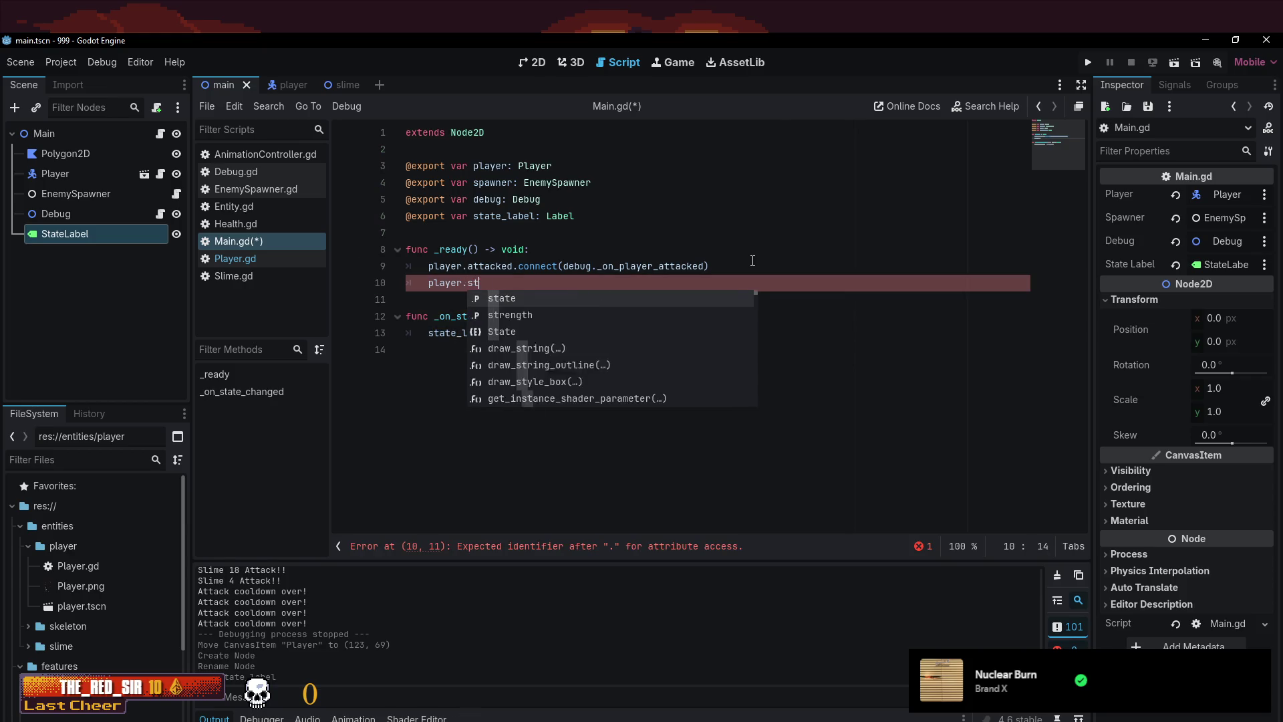
text(change)
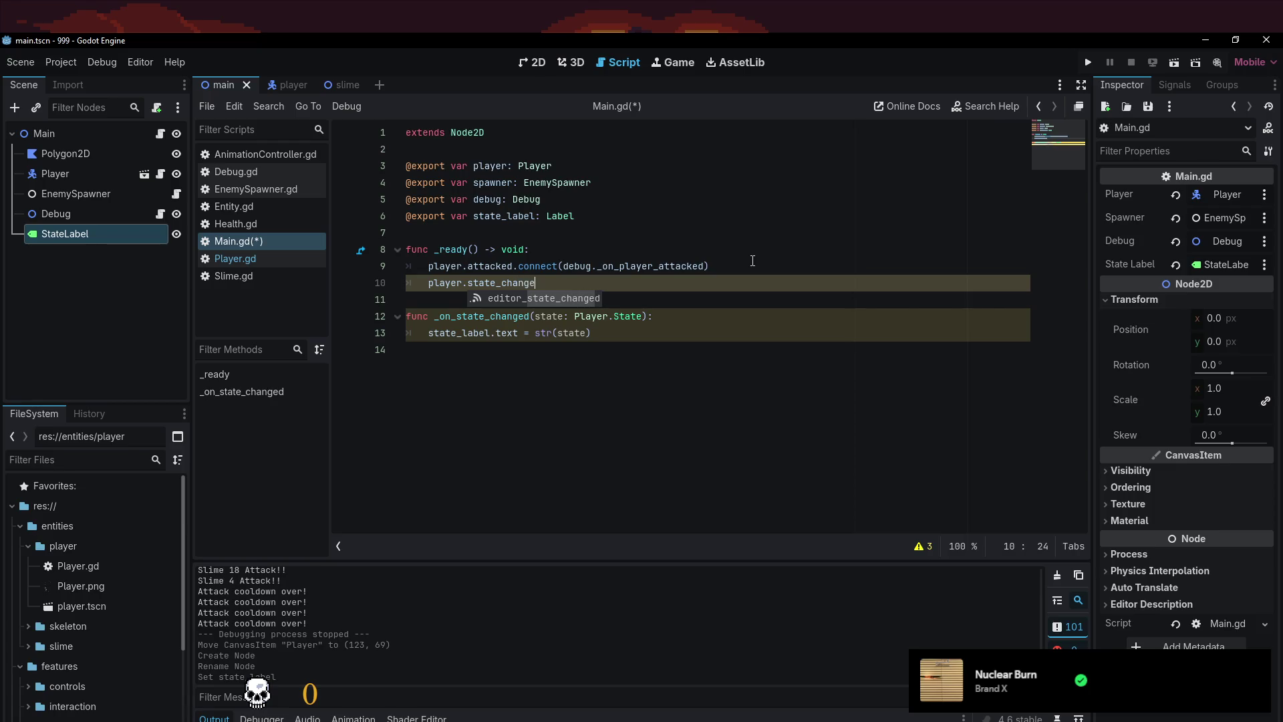
text(d)
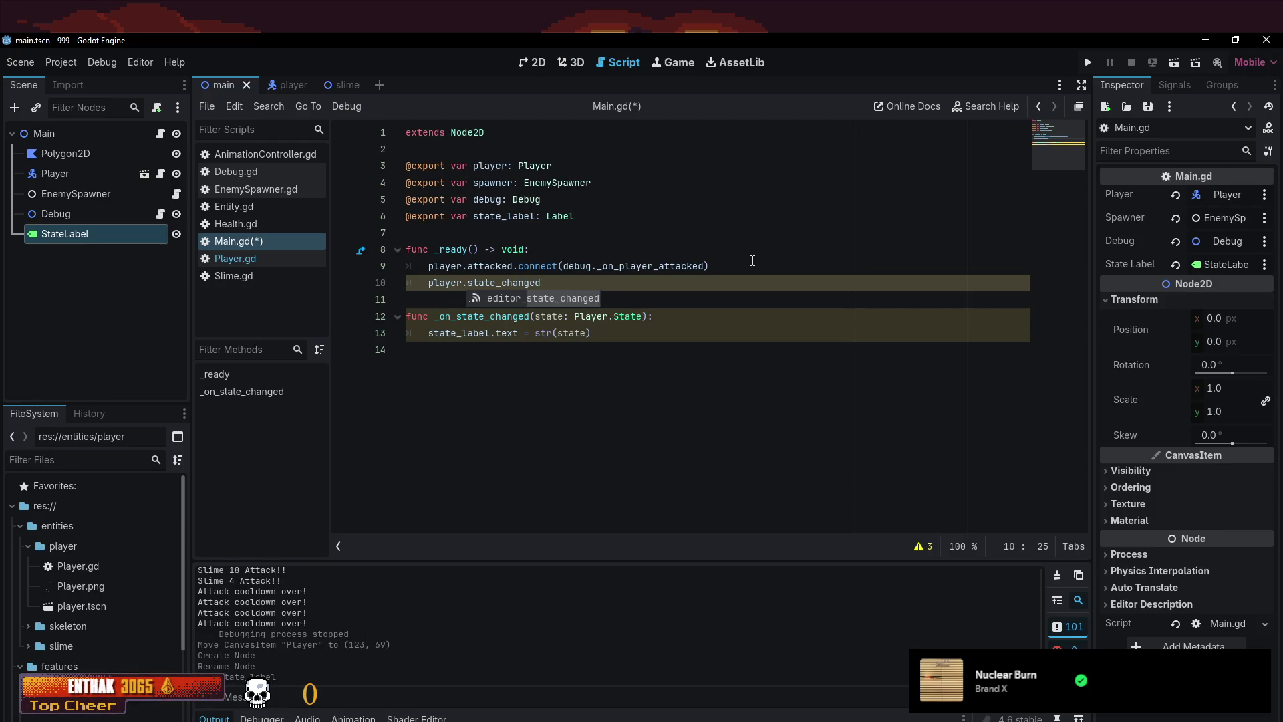
text(.connec)
key(Return)
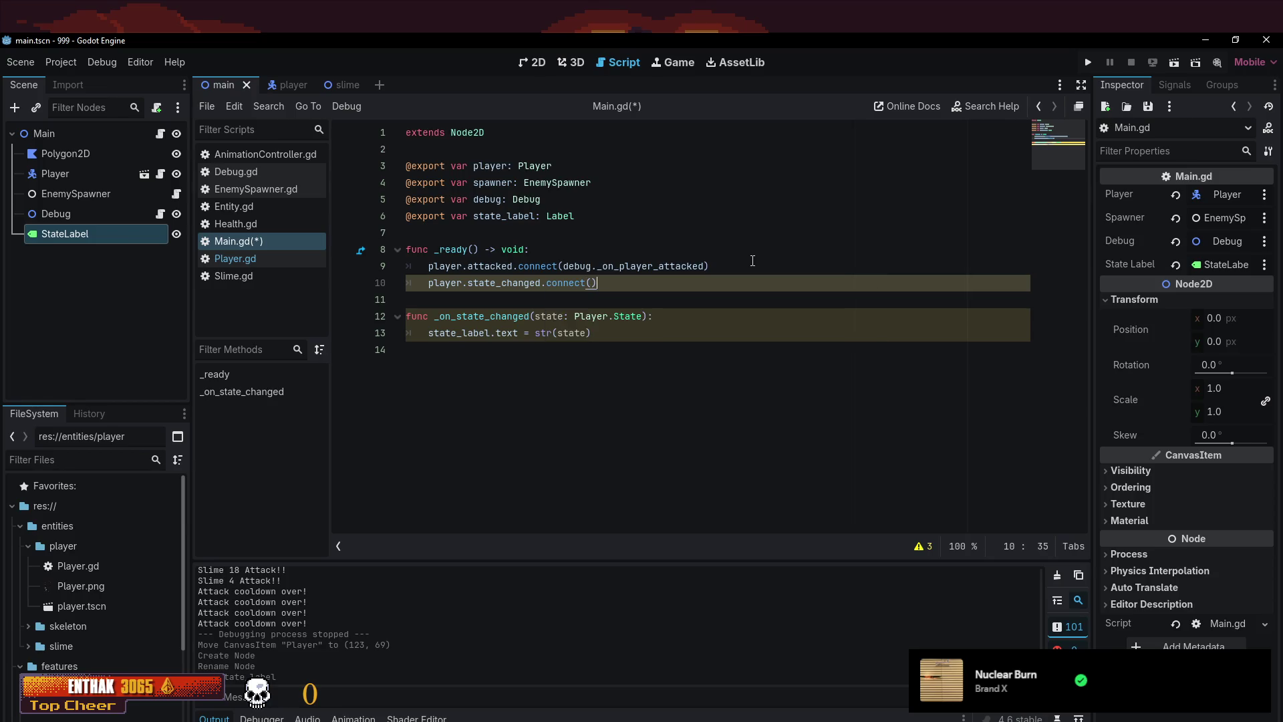
text(_on_sta)
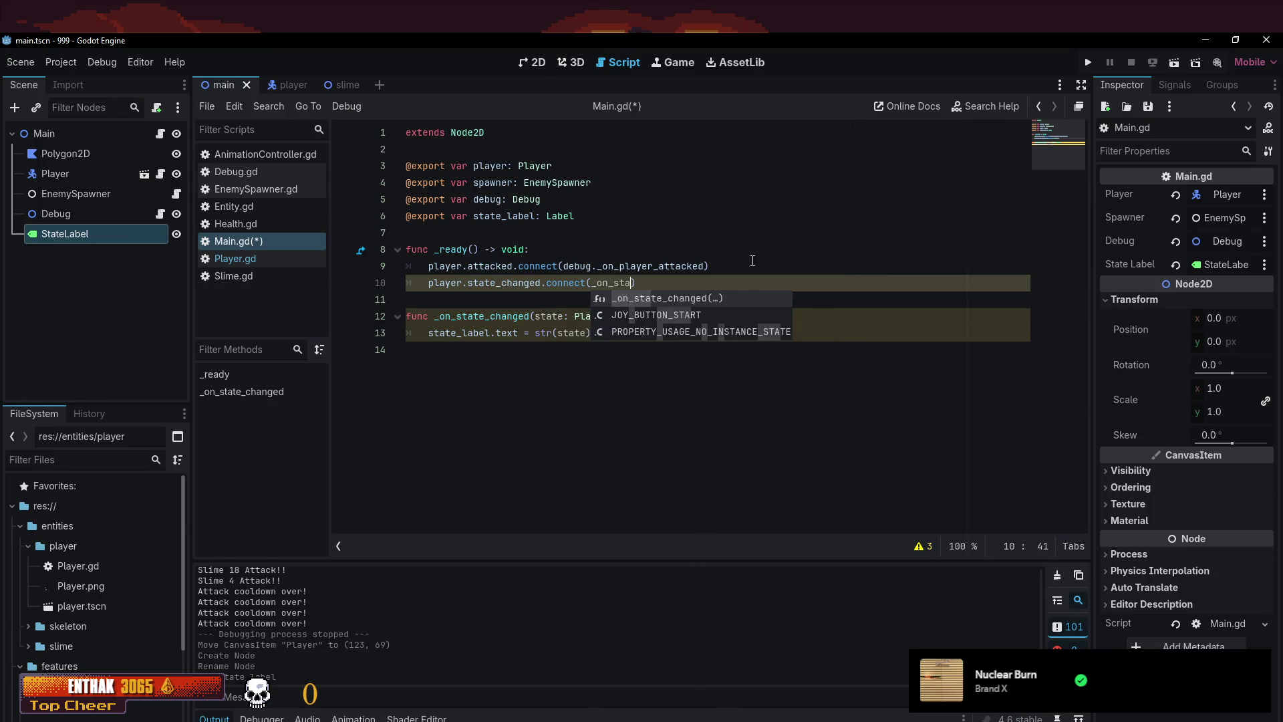
key(Return)
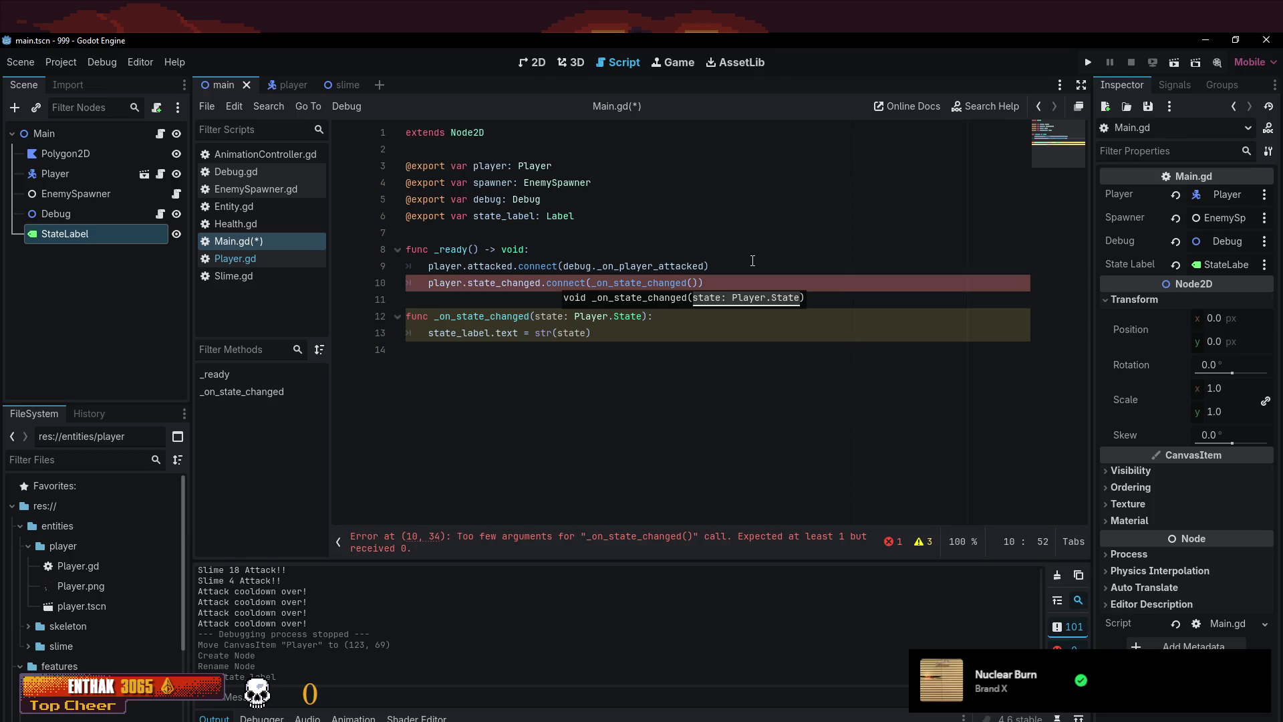
text(player.state)
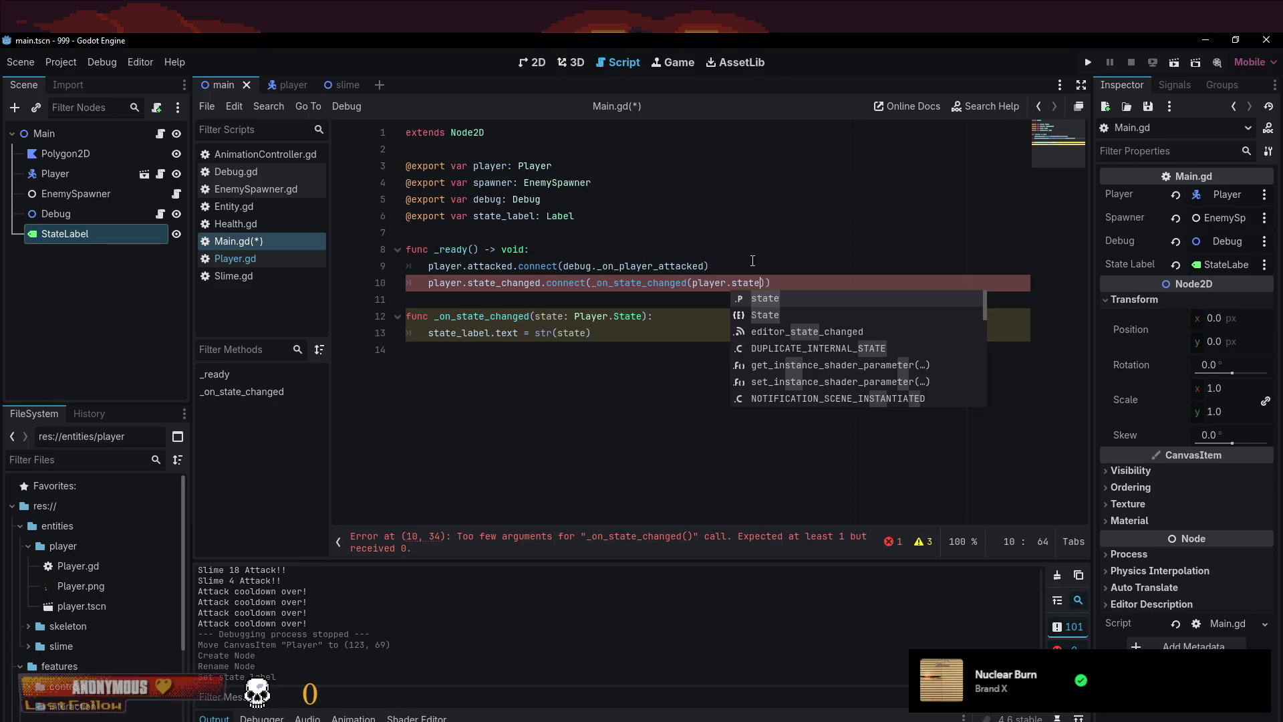
key(ctrl+s)
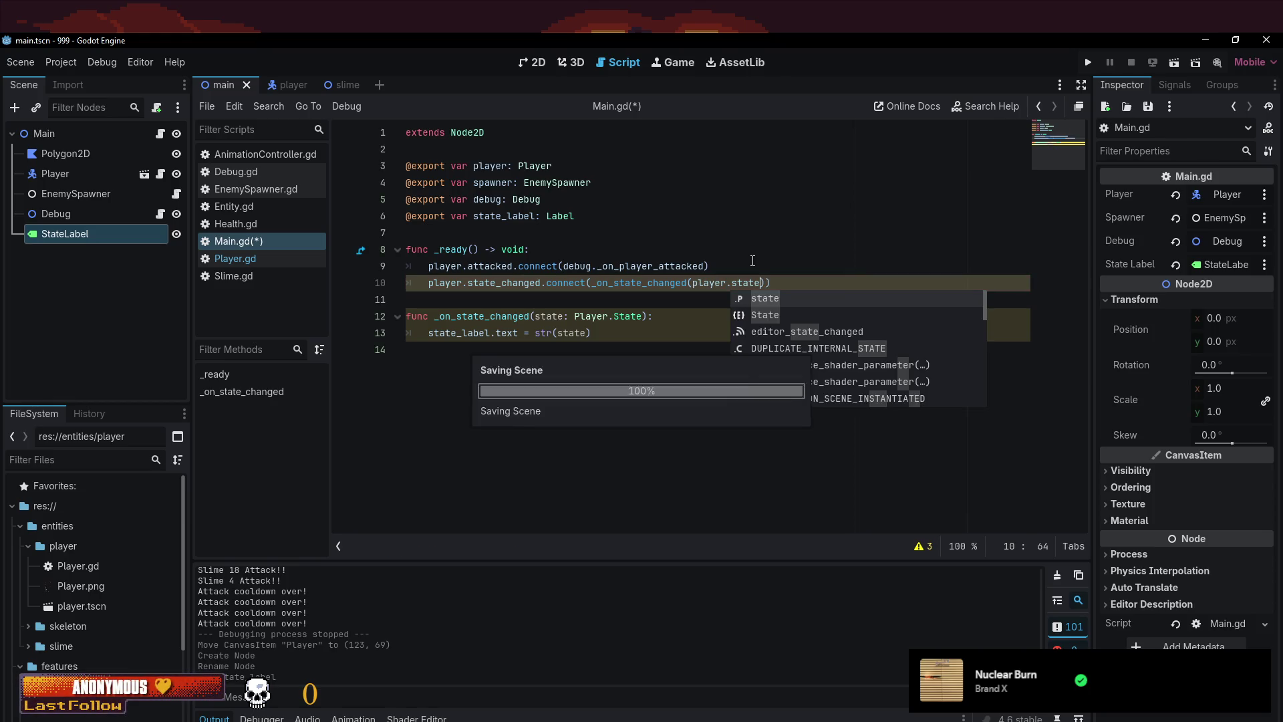
key(Escape)
key(Up)
key(Up)
key(Up)
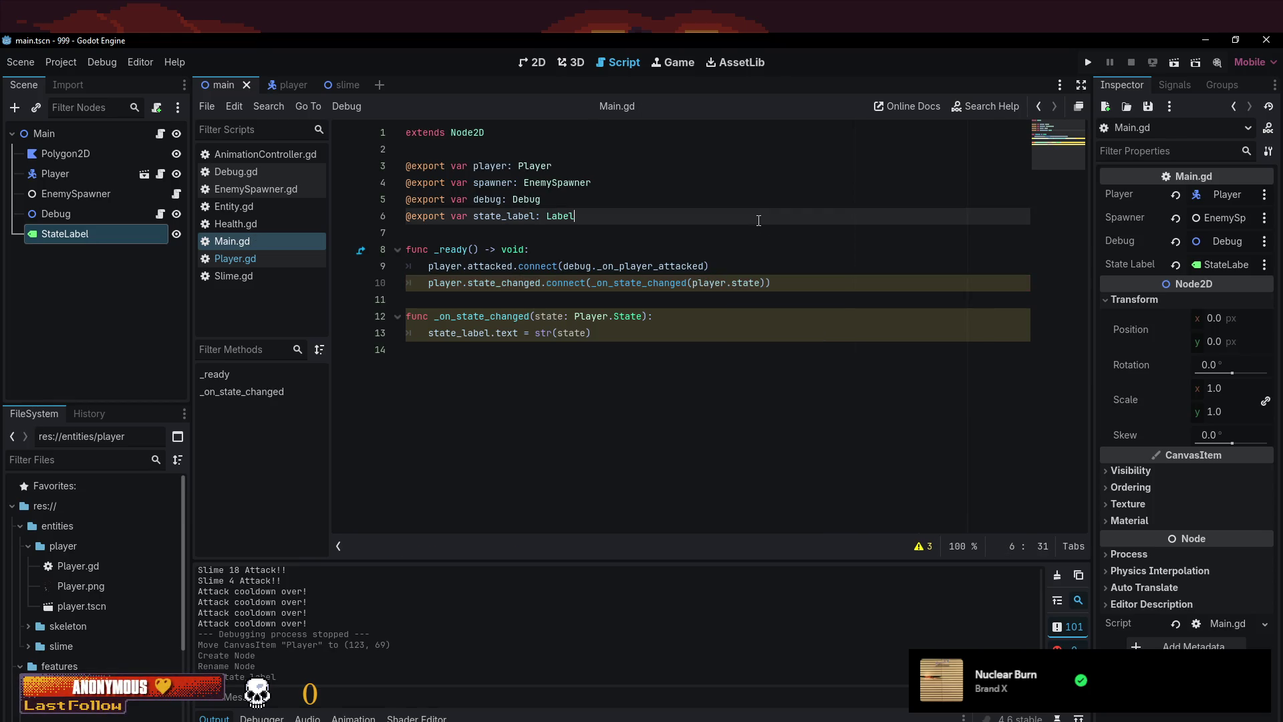
Remove the (player.state) argument from the connect callback and review the script warnings
click(693, 283)
key(shift+End)
key(shift+Left)
key(BackSpace)
key(BackSpace)
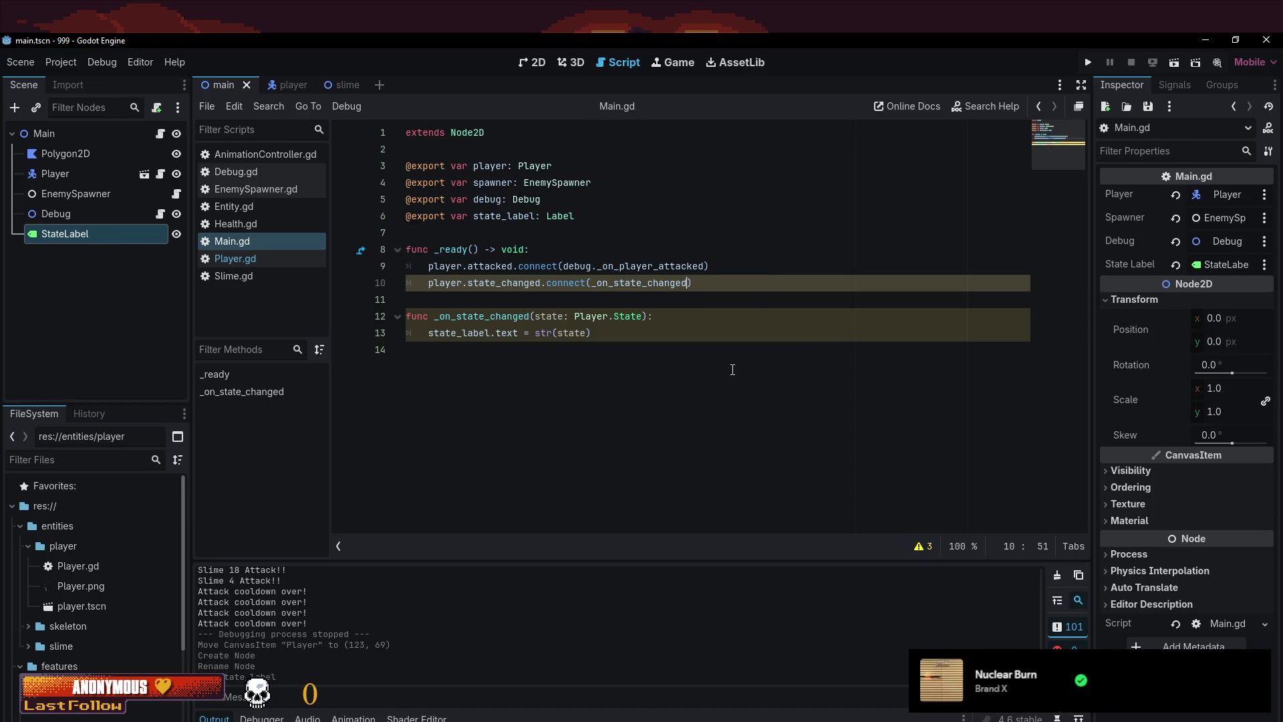
click(732, 369)
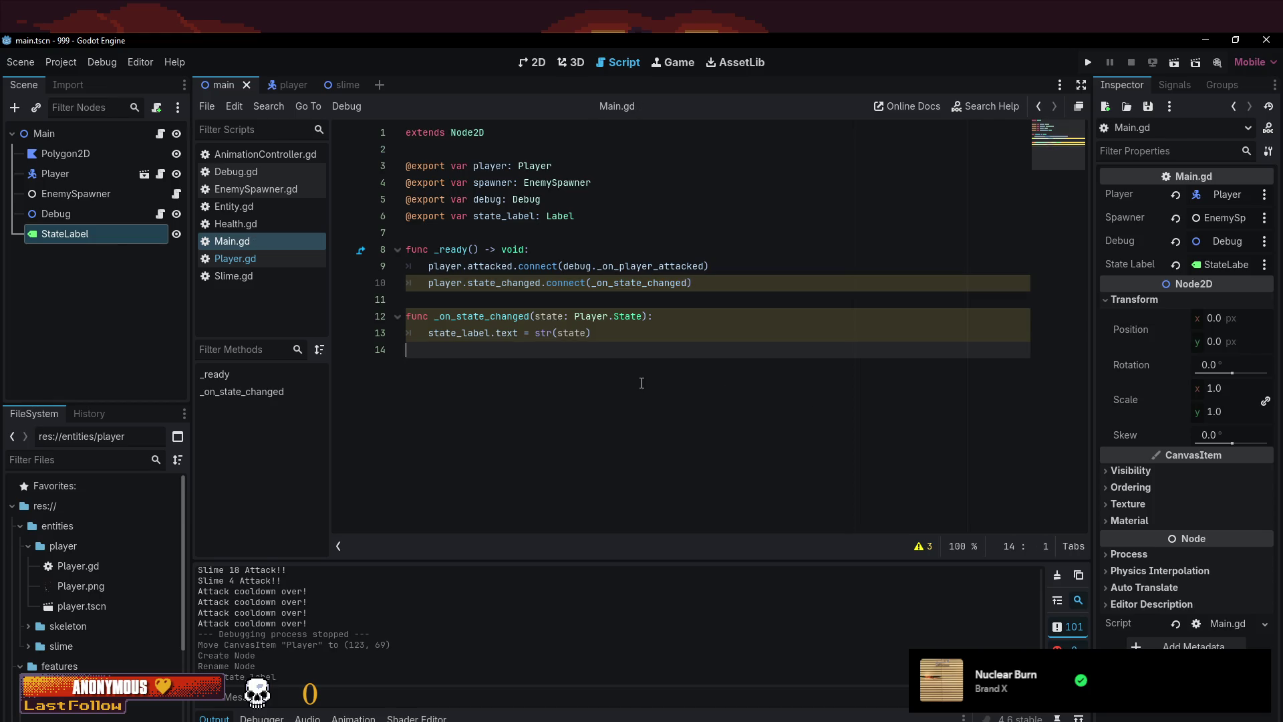
click(568, 283)
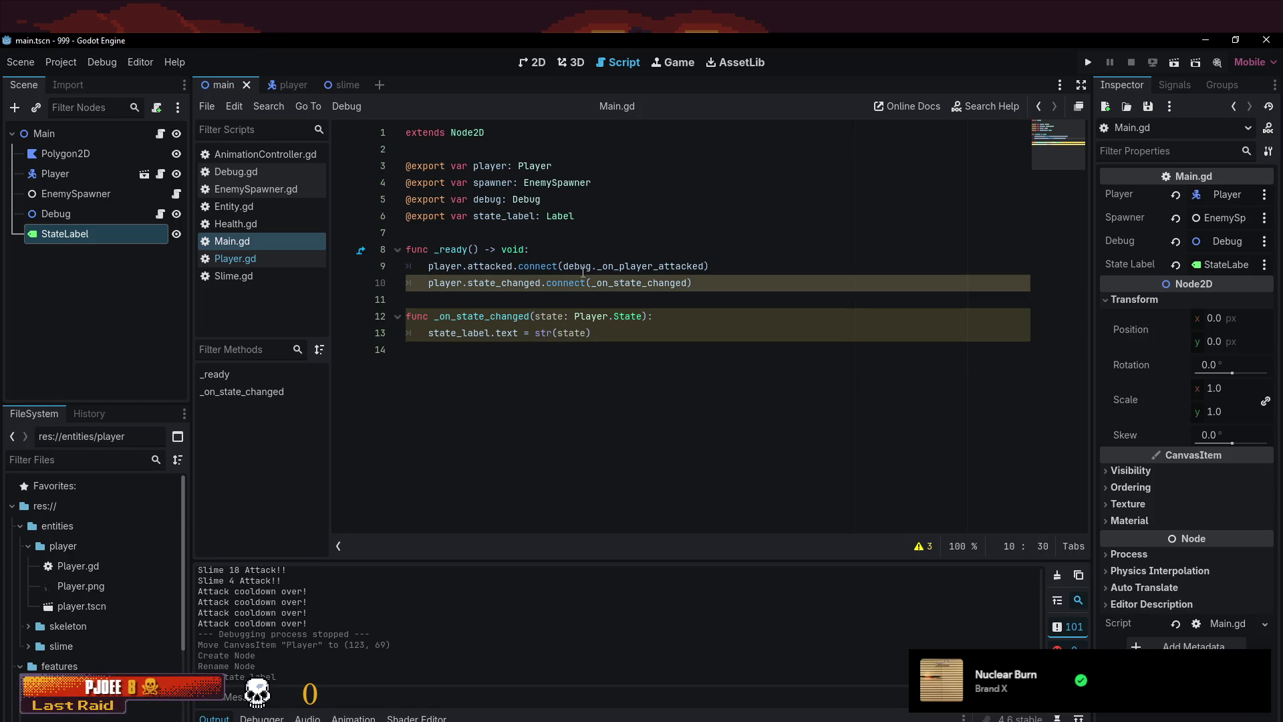
click(931, 551)
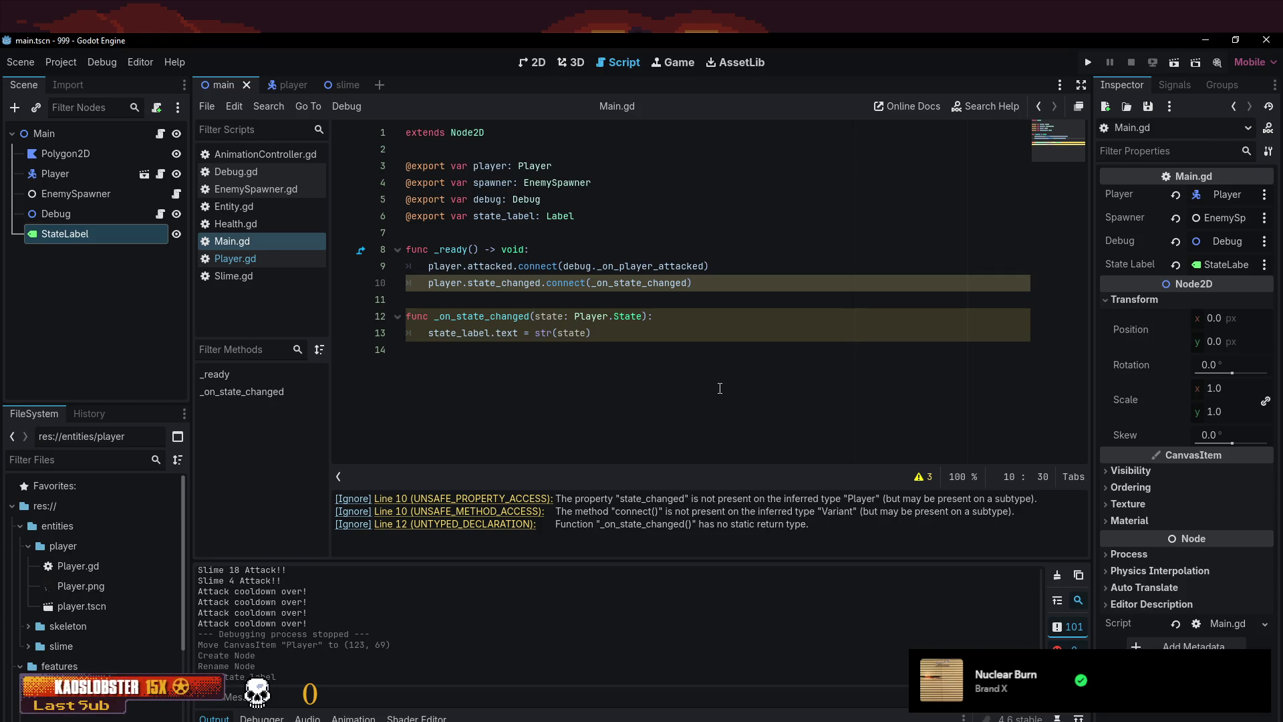
Give the _on_state_changed handler a -> void return type
click(669, 316)
key(Left)
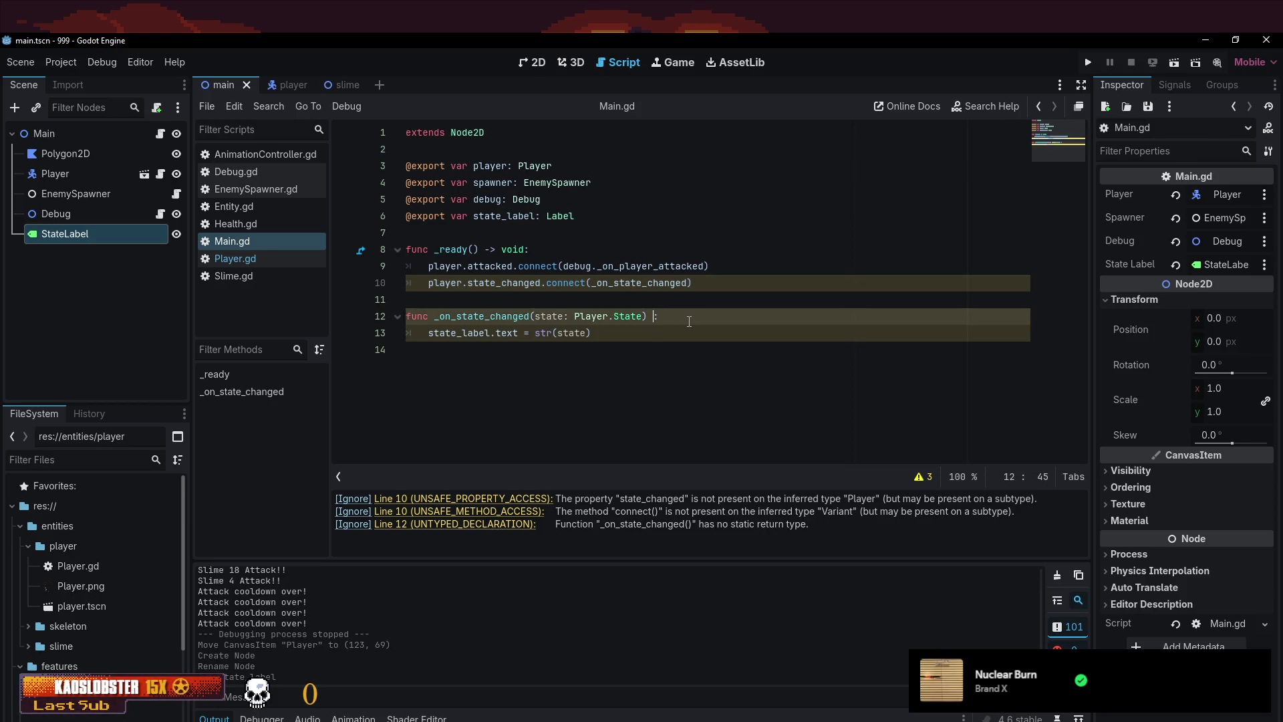
text(-> void)
click(633, 283)
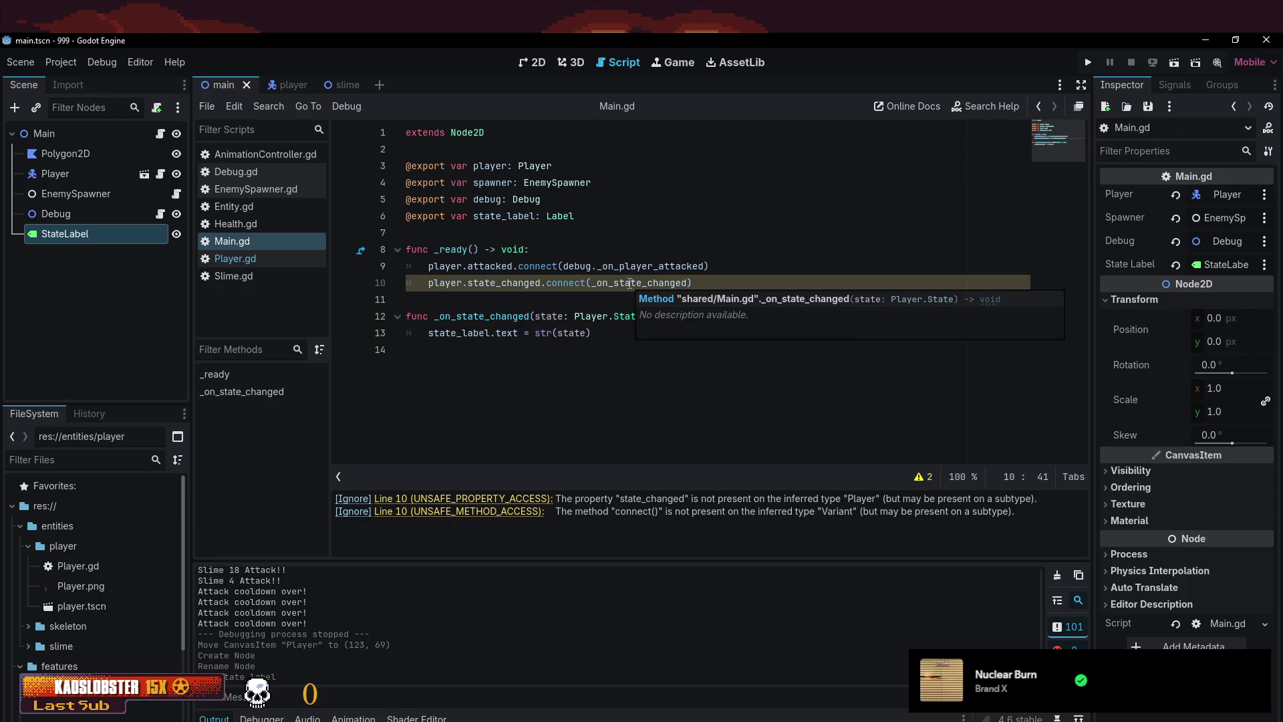
click(532, 282)
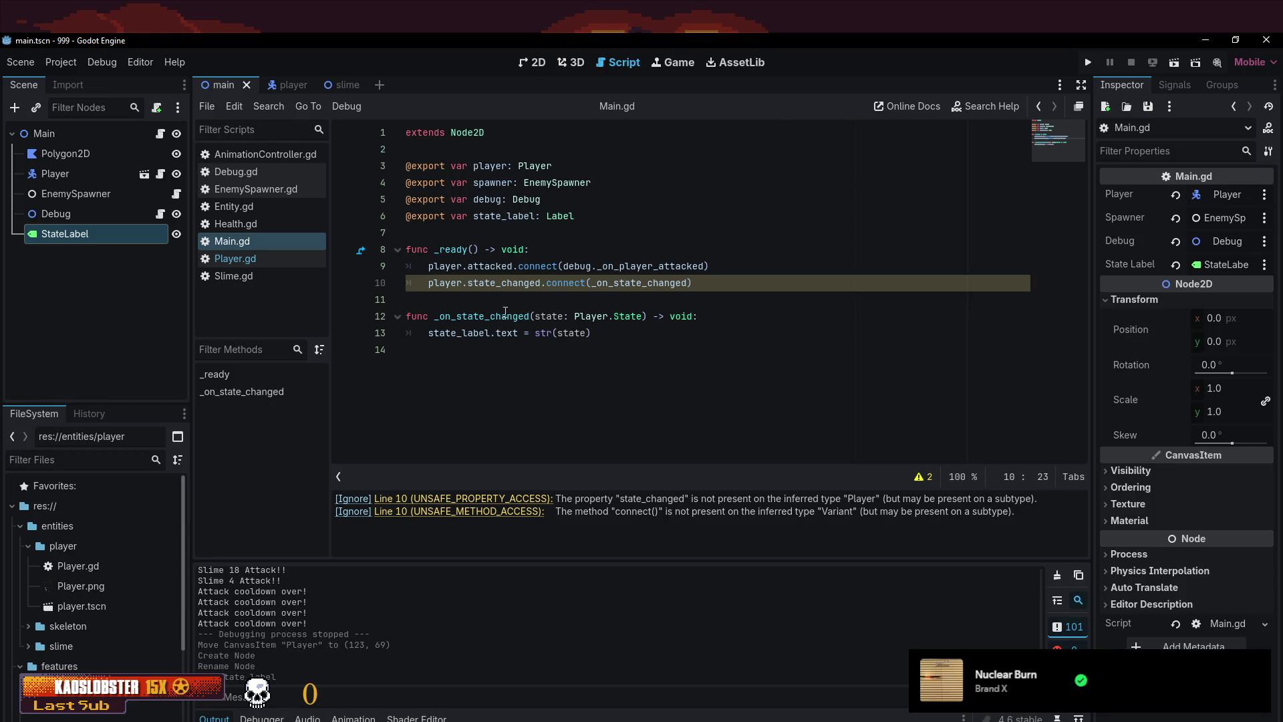
Open Player.gd and place the caret after the State enum
click(231, 258)
scroll(797, 283, up, 10)
scroll(798, 283, up, 3)
click(731, 203)
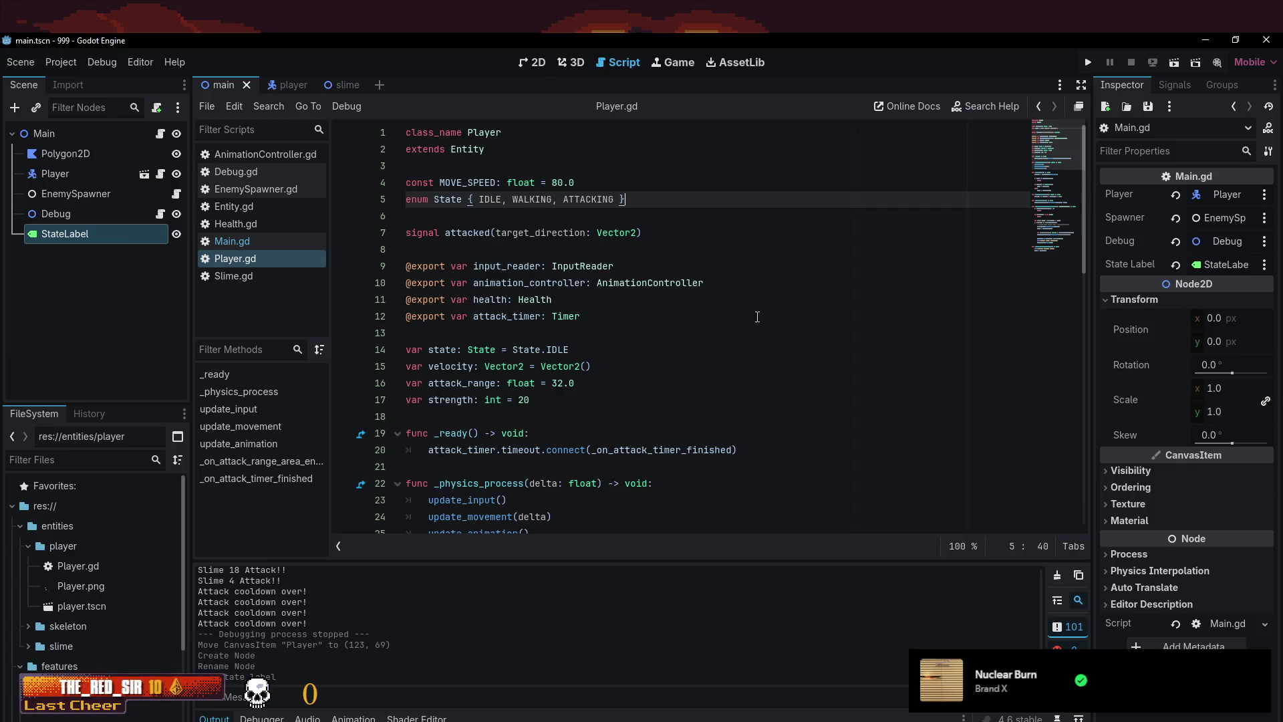
Declare signal state_changed(state: State) below the attacked signal in Player.gd and save
key(Down)
key(Down)
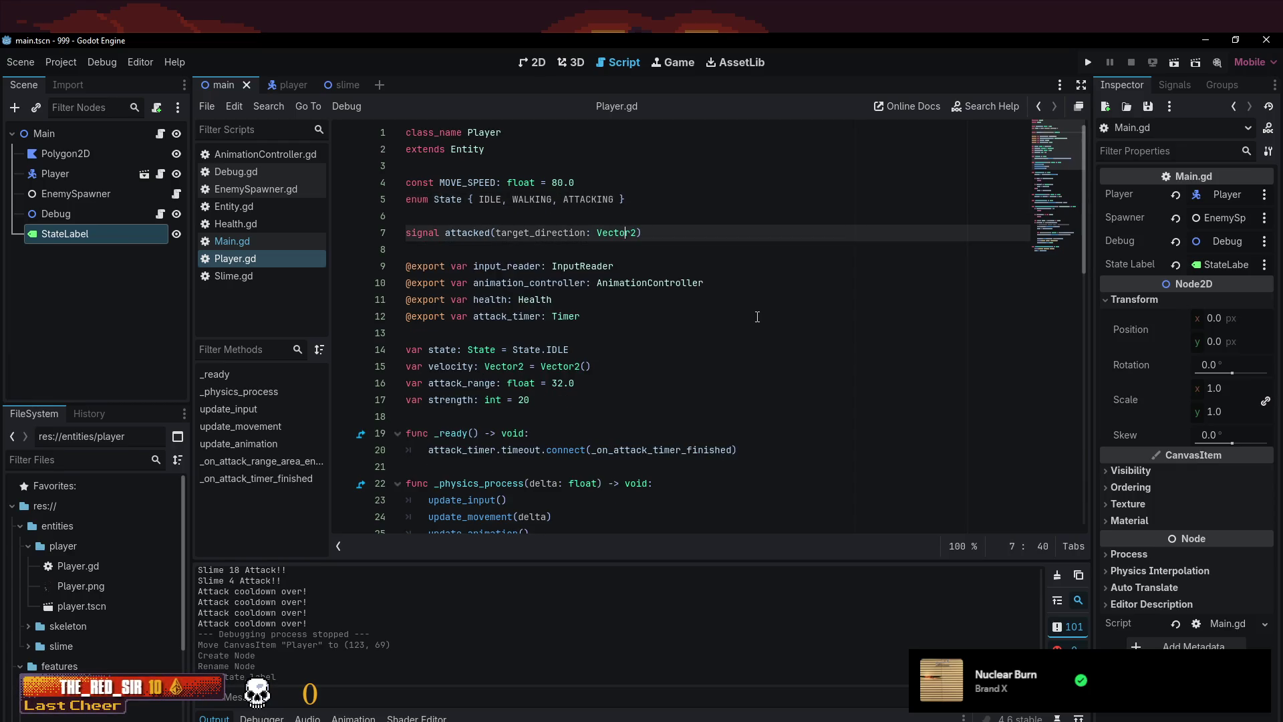
key(Return)
text(signal )
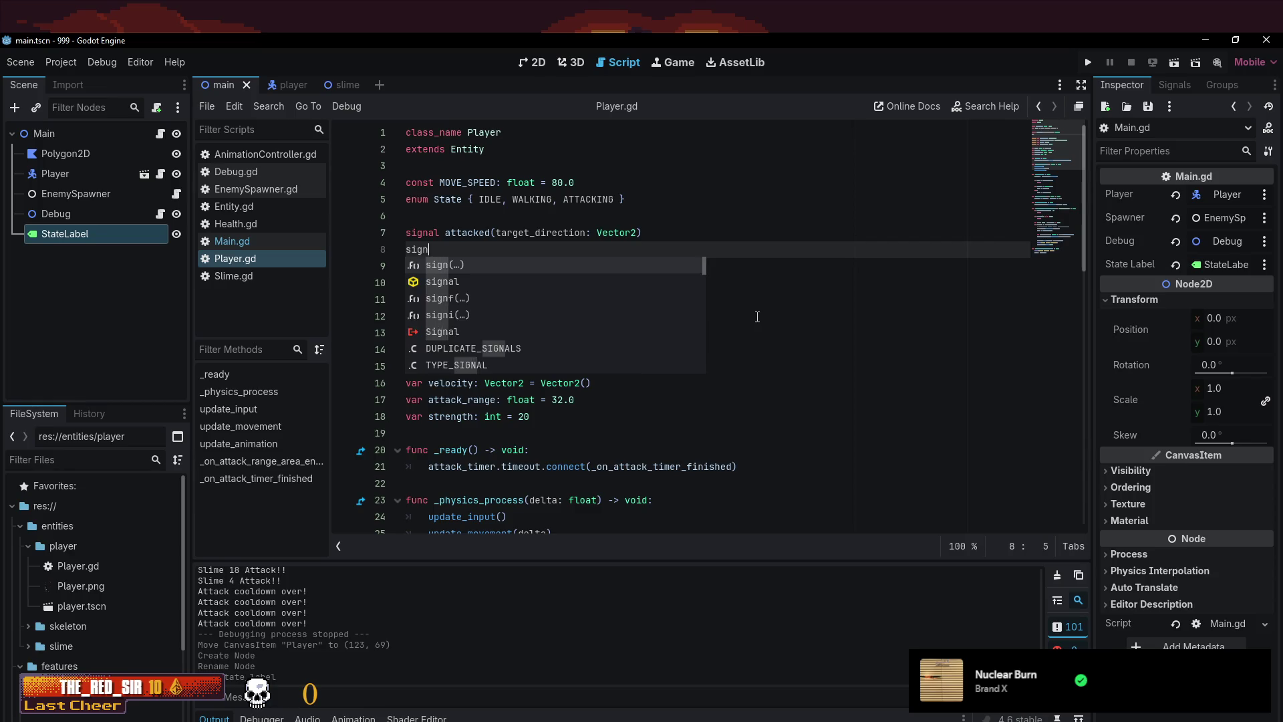
text(state_change)
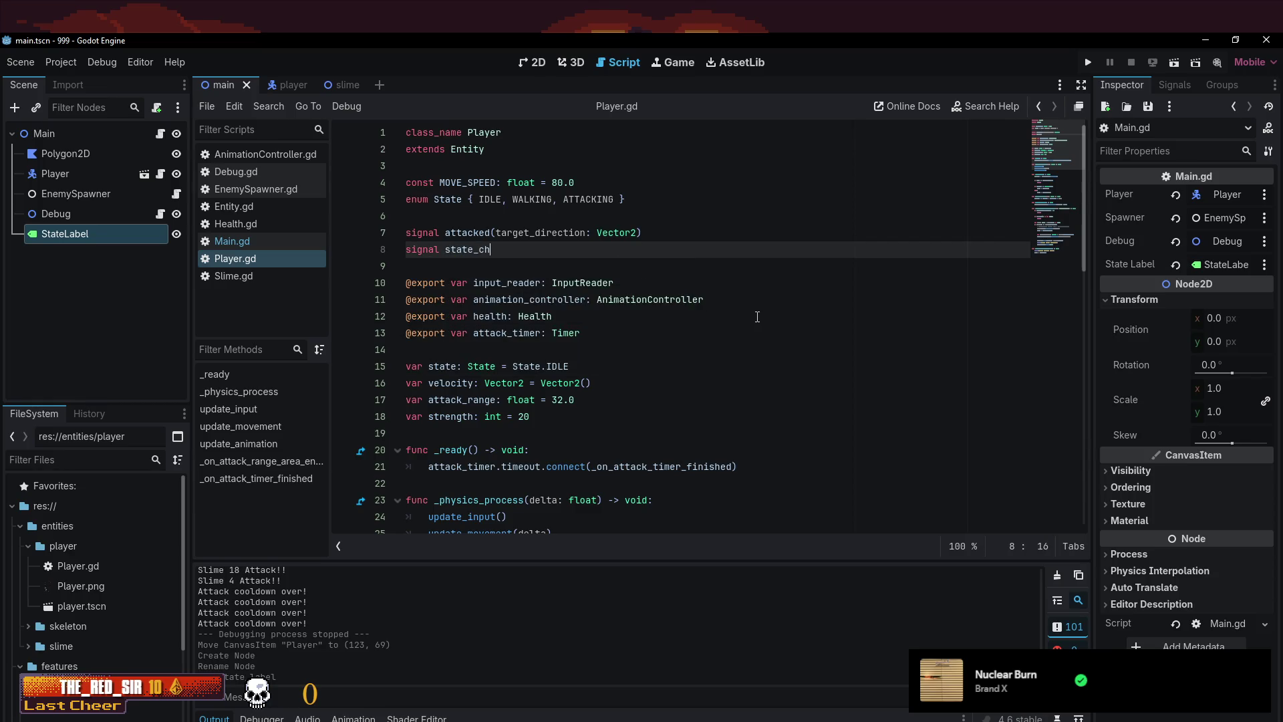
text(d())
text(state: )
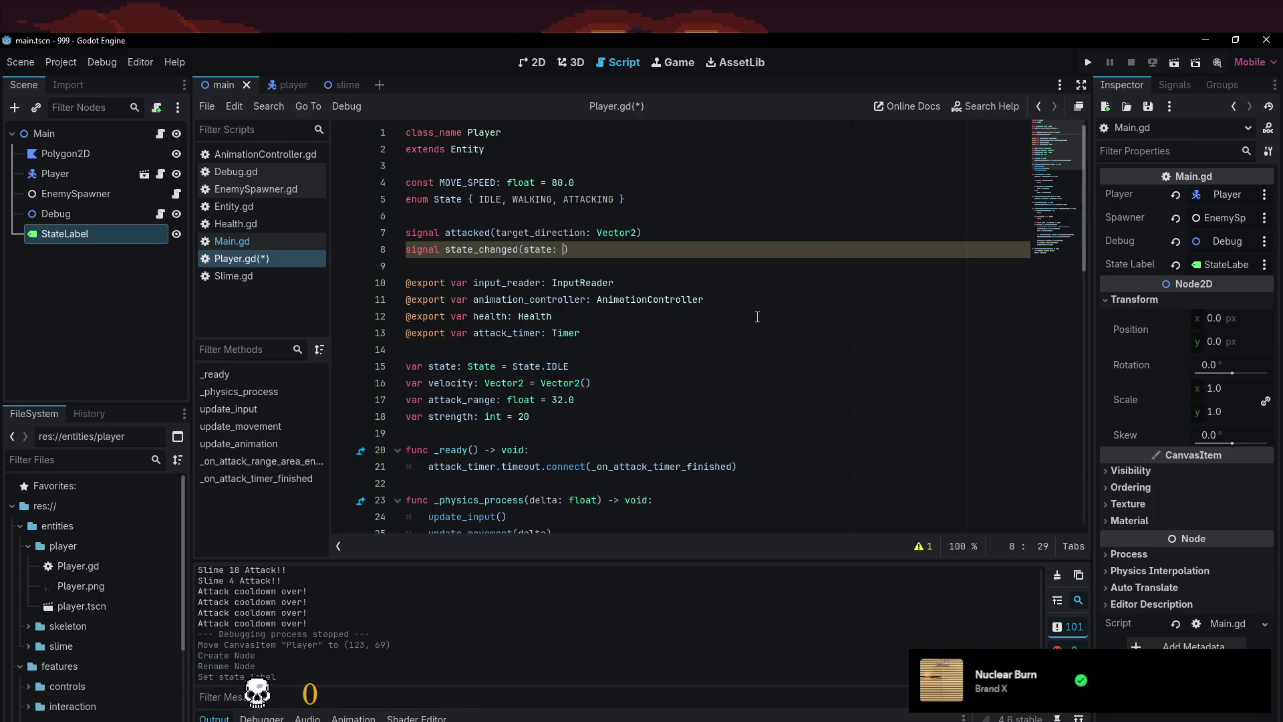
text(S)
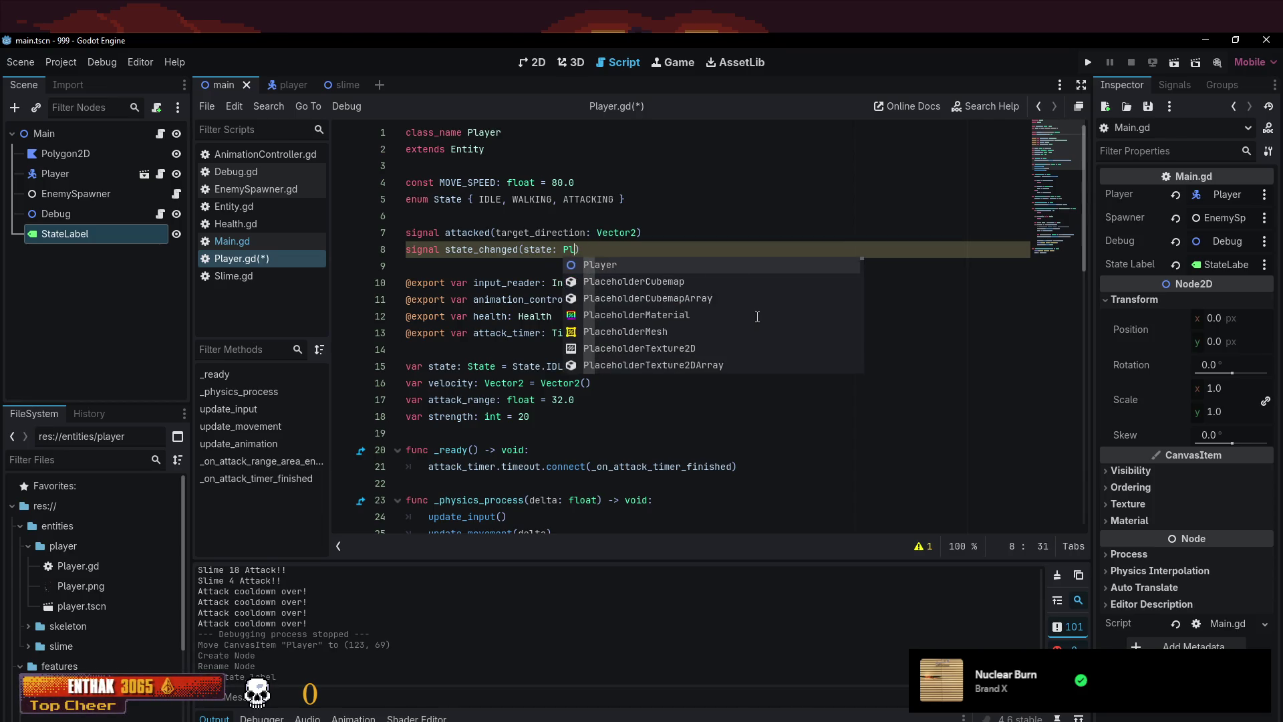
text(tate))
key(ctrl+s)
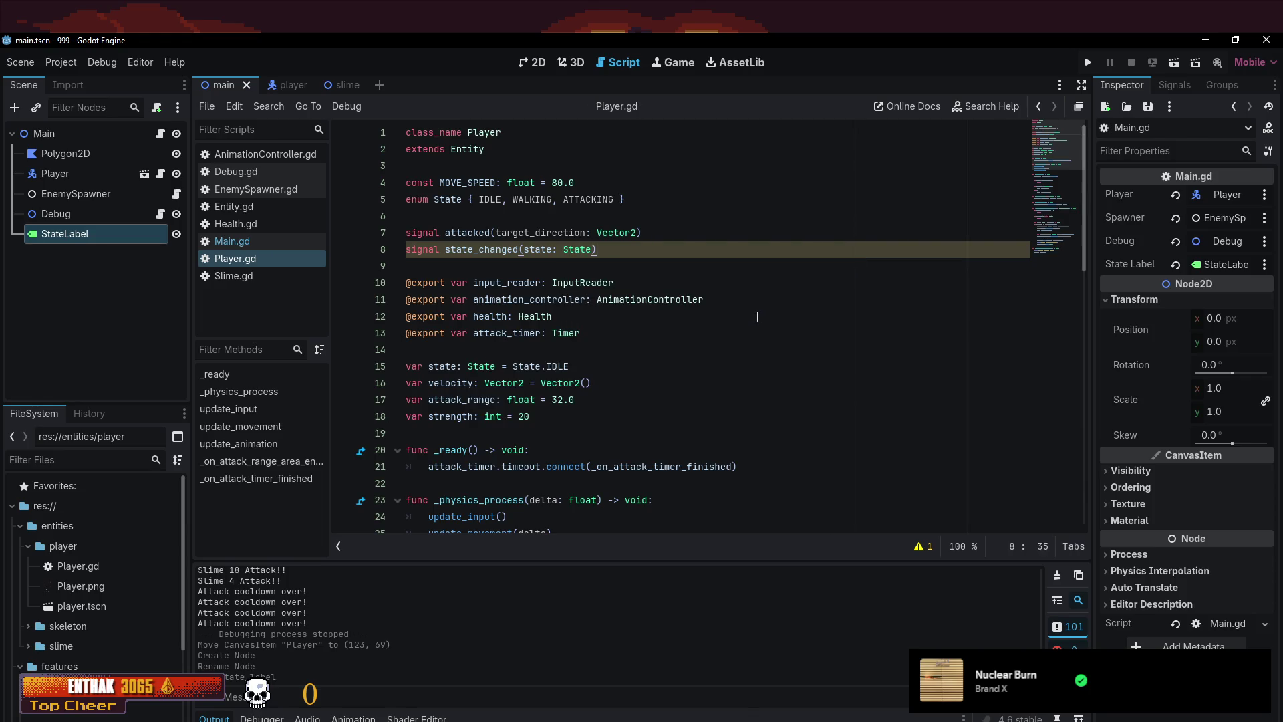
Move the caret to just below state = State.ATTACKING in the attack handler
scroll(757, 317, down, 10)
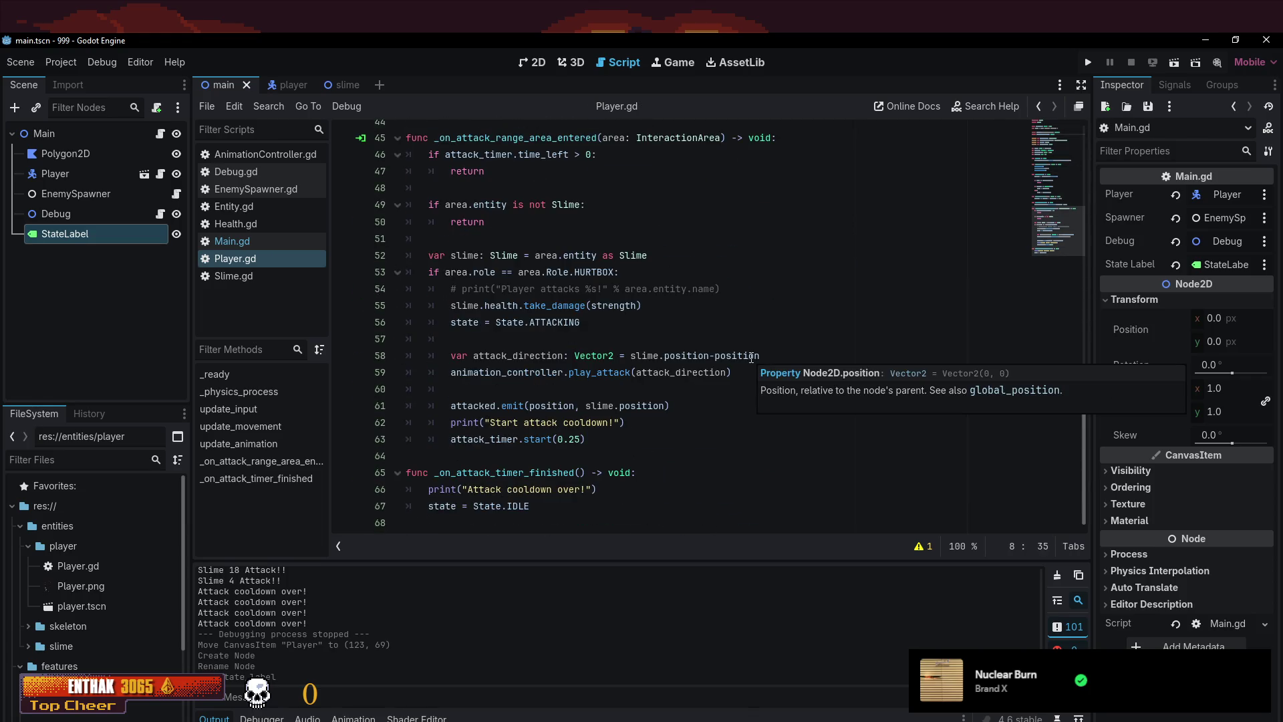
scroll(628, 365, up, 2)
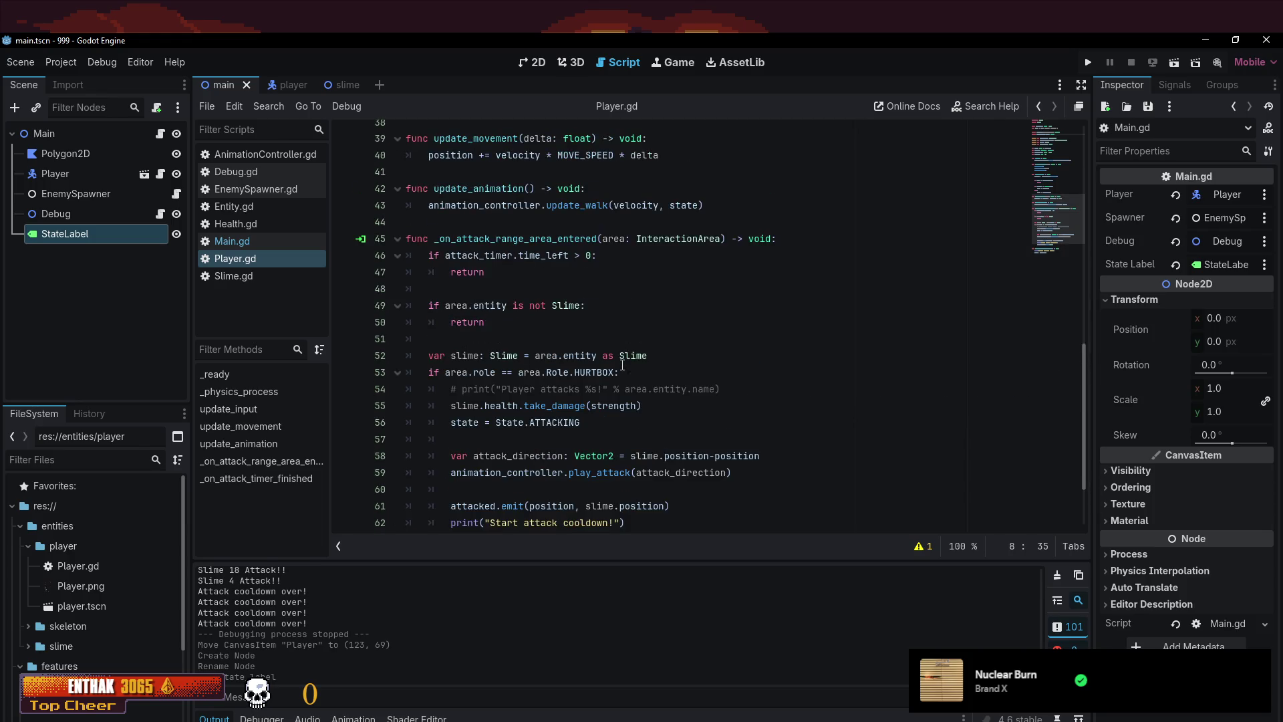
click(706, 356)
scroll(706, 383, down, 2)
key(Down)
key(Down)
key(Down)
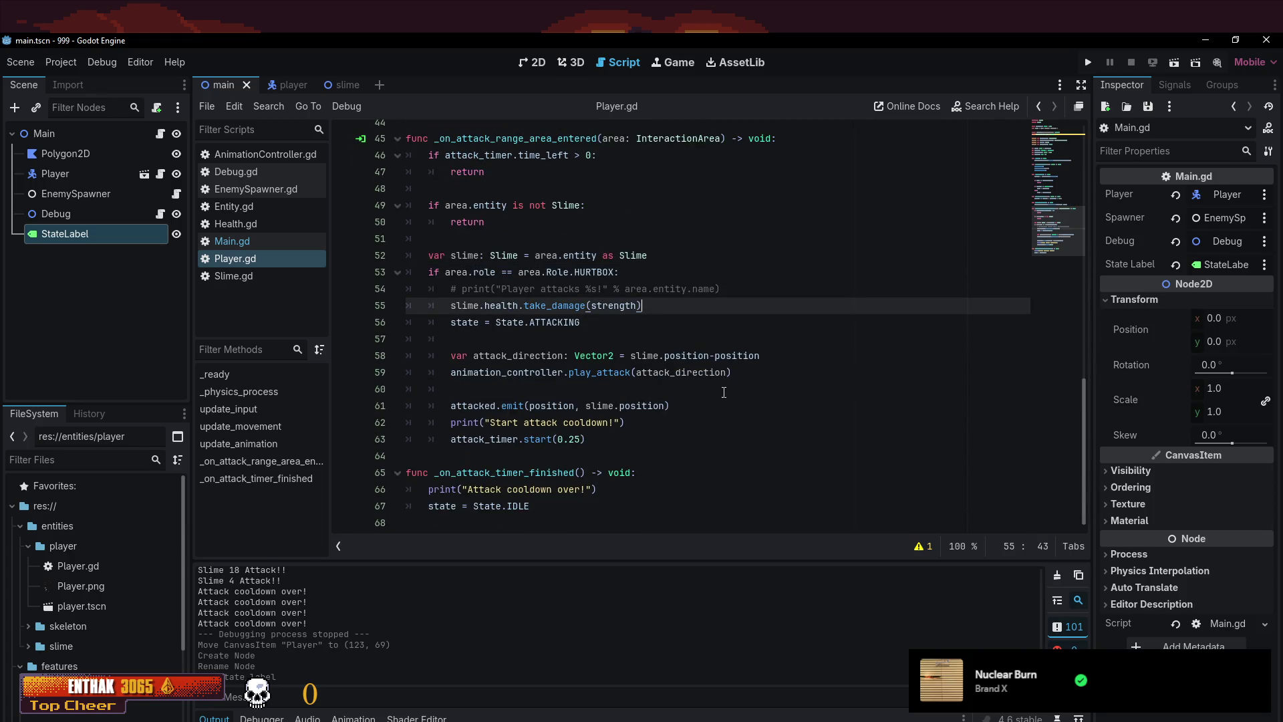
key(Down)
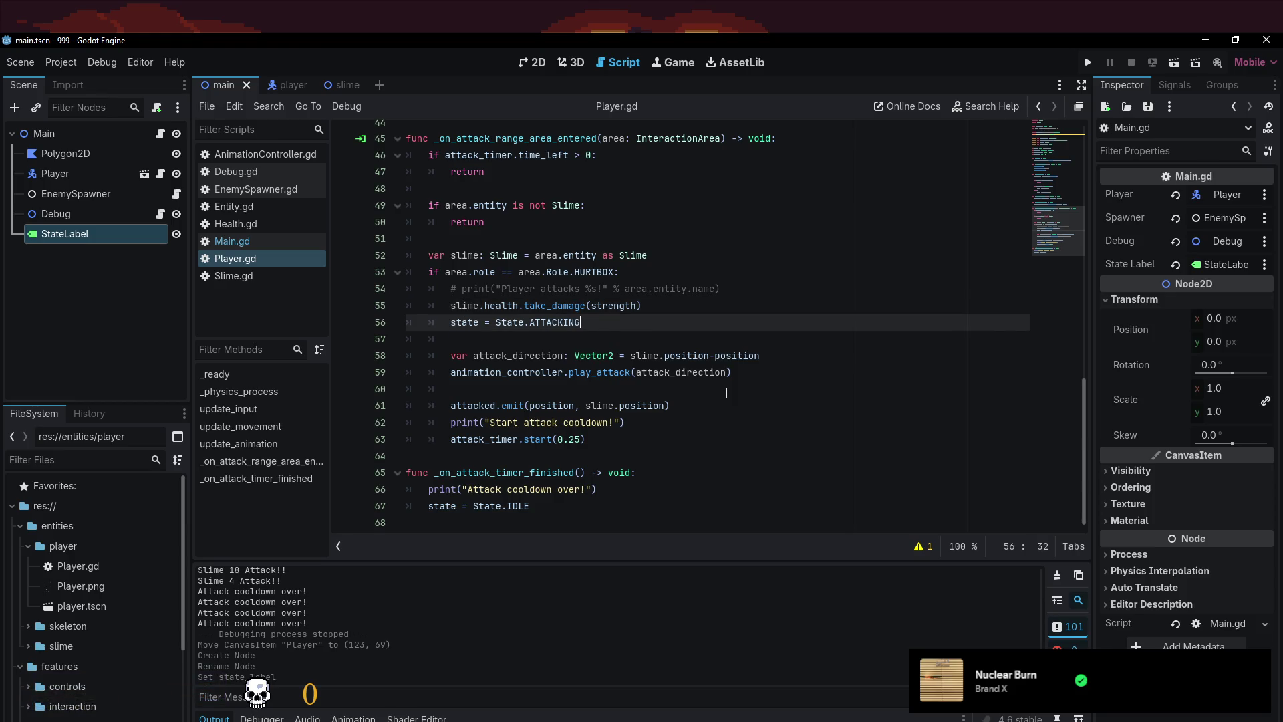
key(Down)
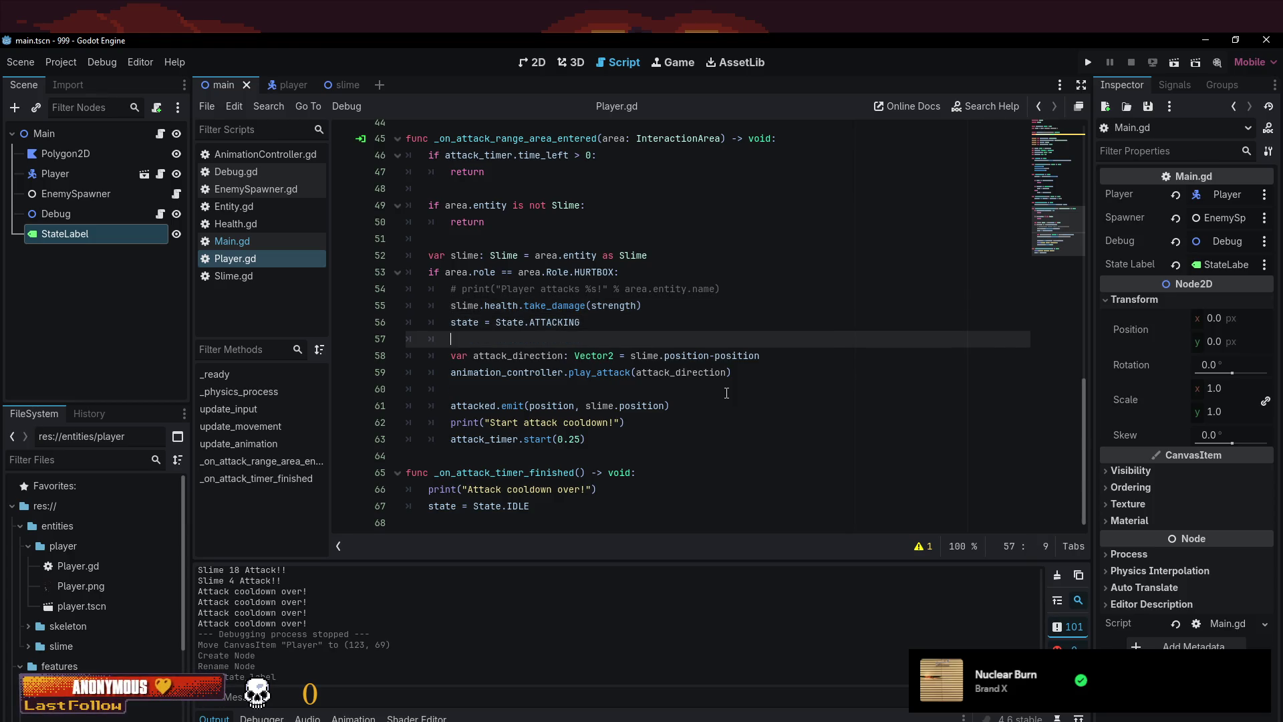
Add state_changed.emit(state) right after state = State.ATTACKING
key(Return)
key(Up)
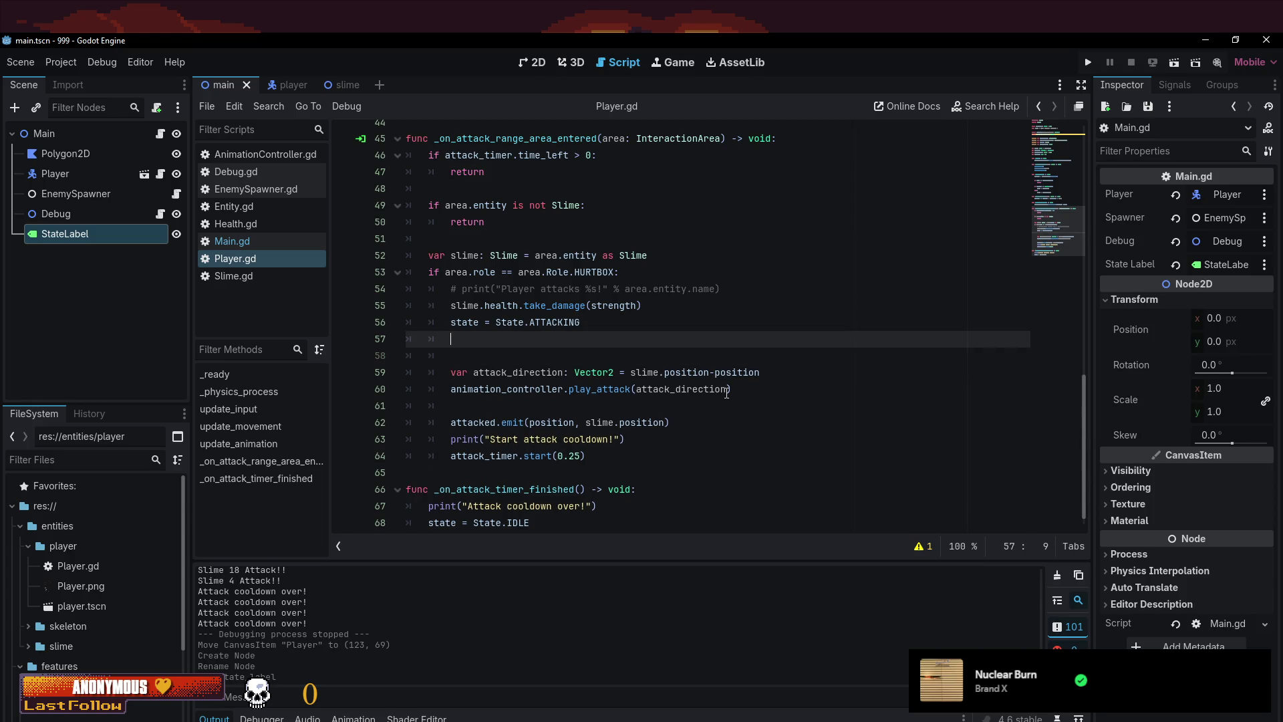
text(state_chan)
text(ged.emit(state)
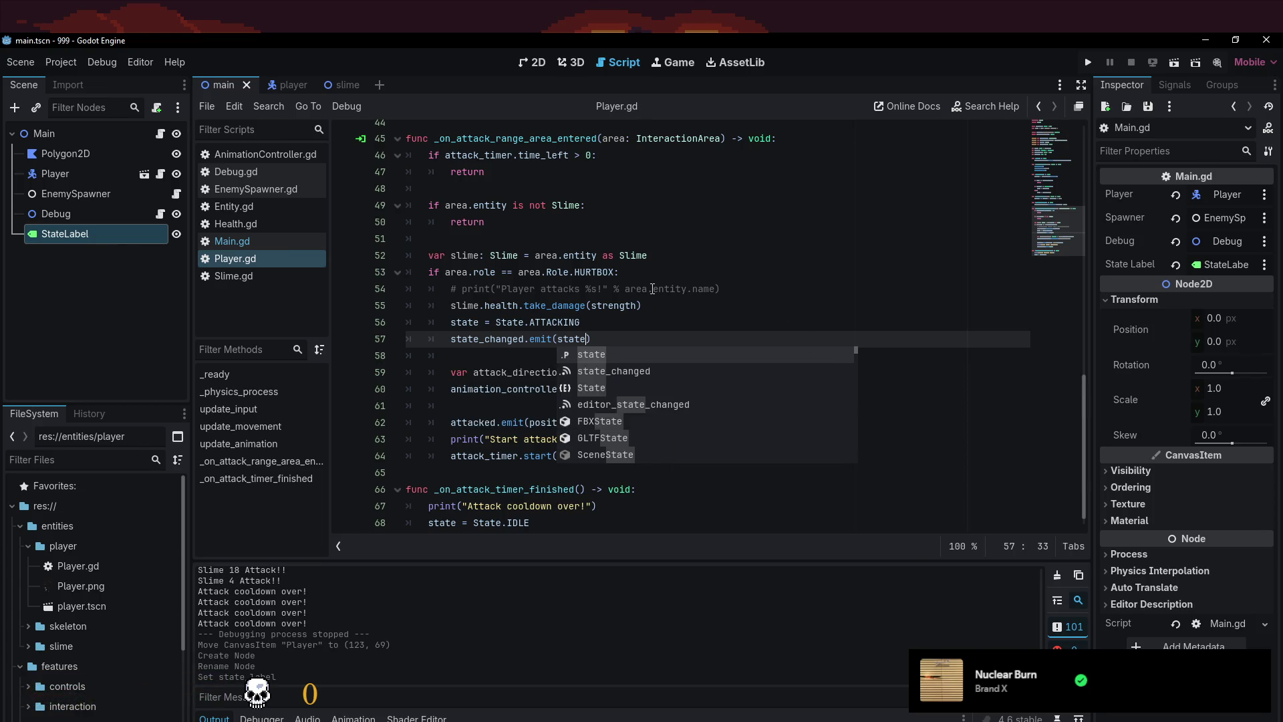
key(Escape)
Copy the emit line after state = State.IDLE in the cooldown handler and fix its indent
key(Down)
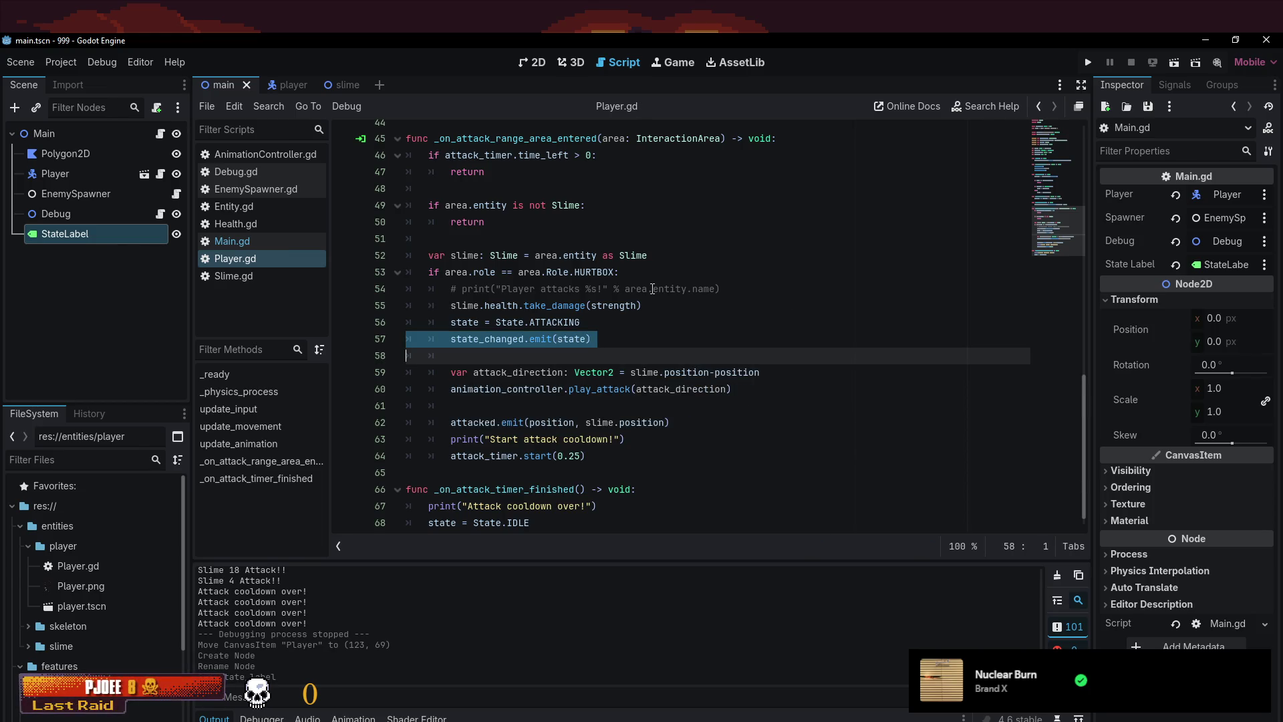
key(Down)
key(Down)
key(Down)
key(Down)
text(state_changed.emit(state))
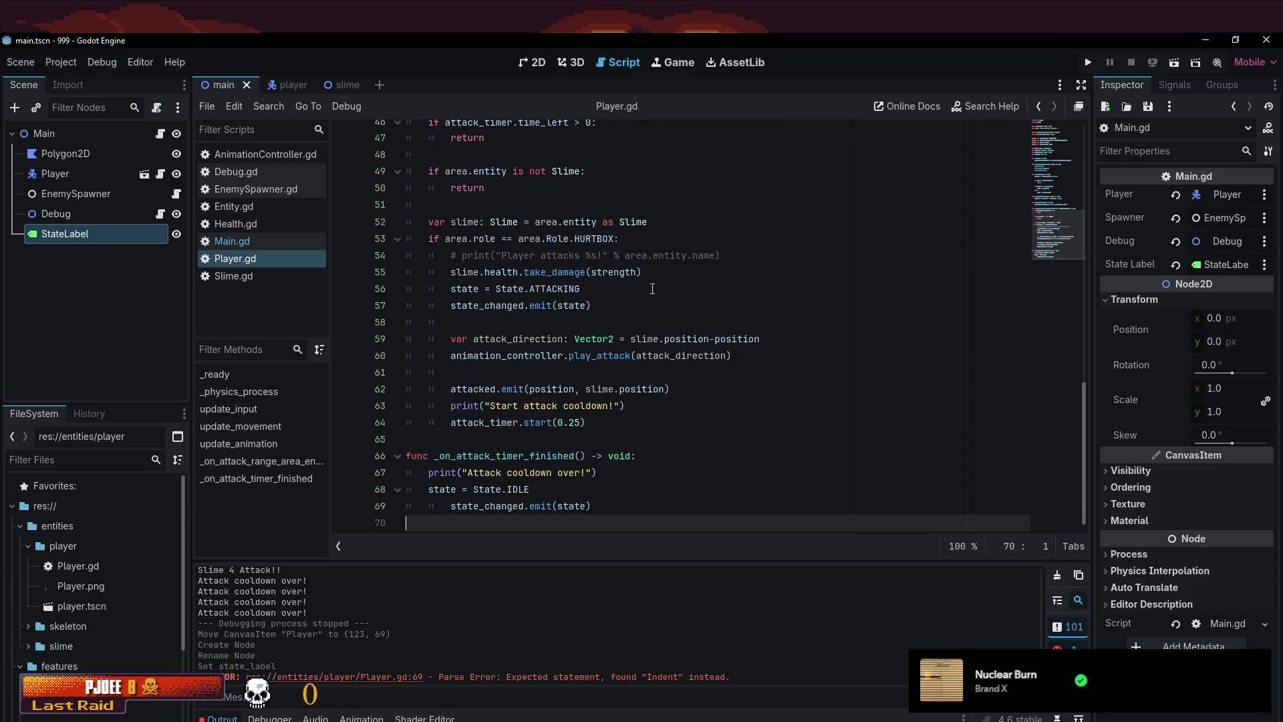
key(Up)
key(Delete)
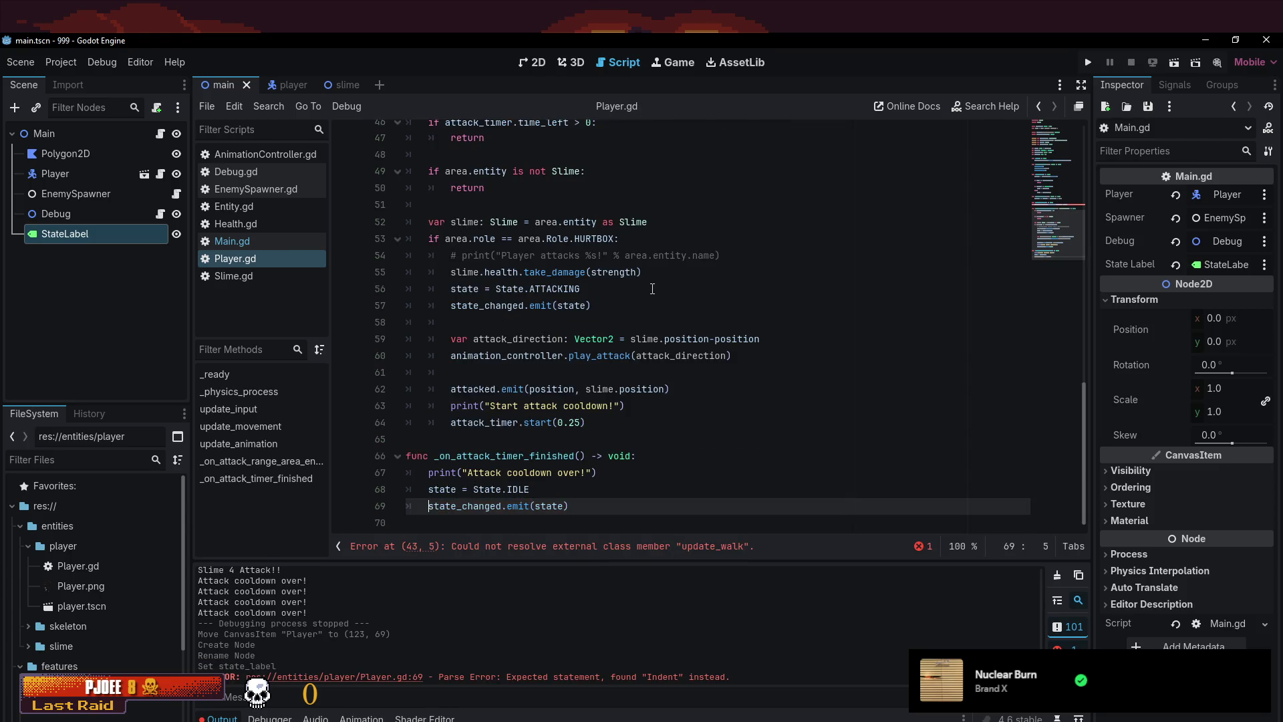
scroll(367, 299, up, 5)
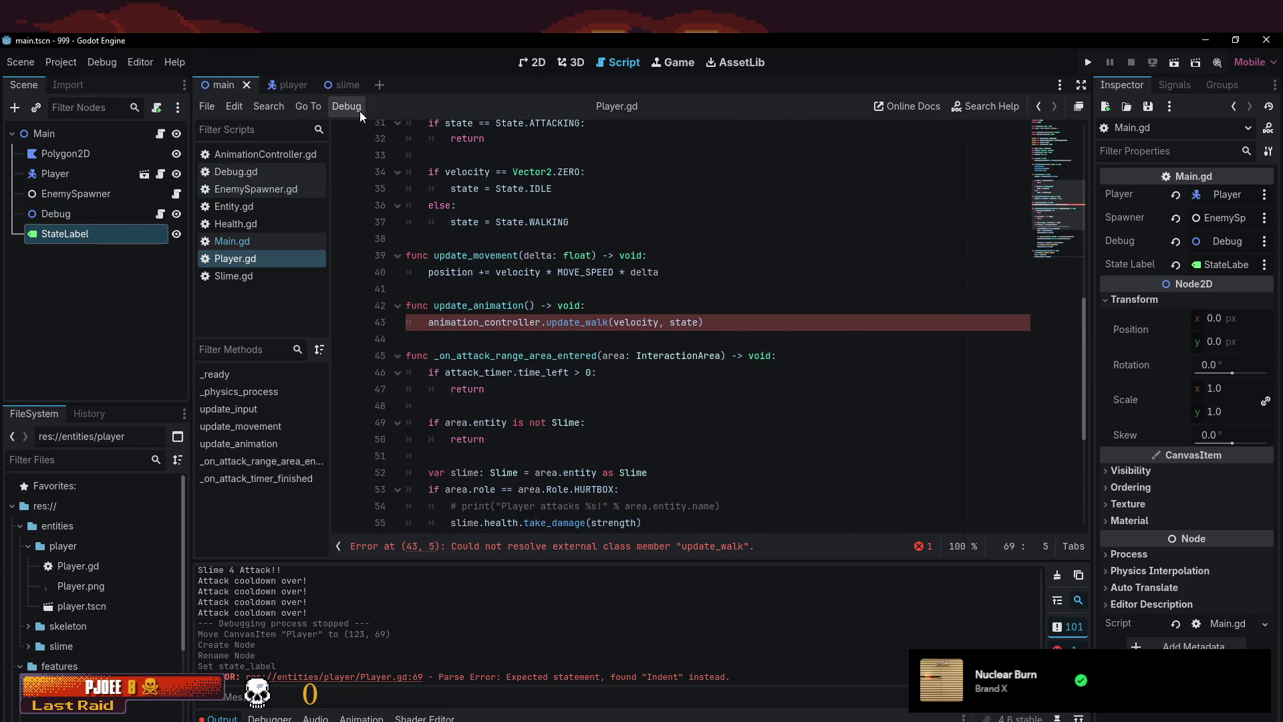
click(526, 275)
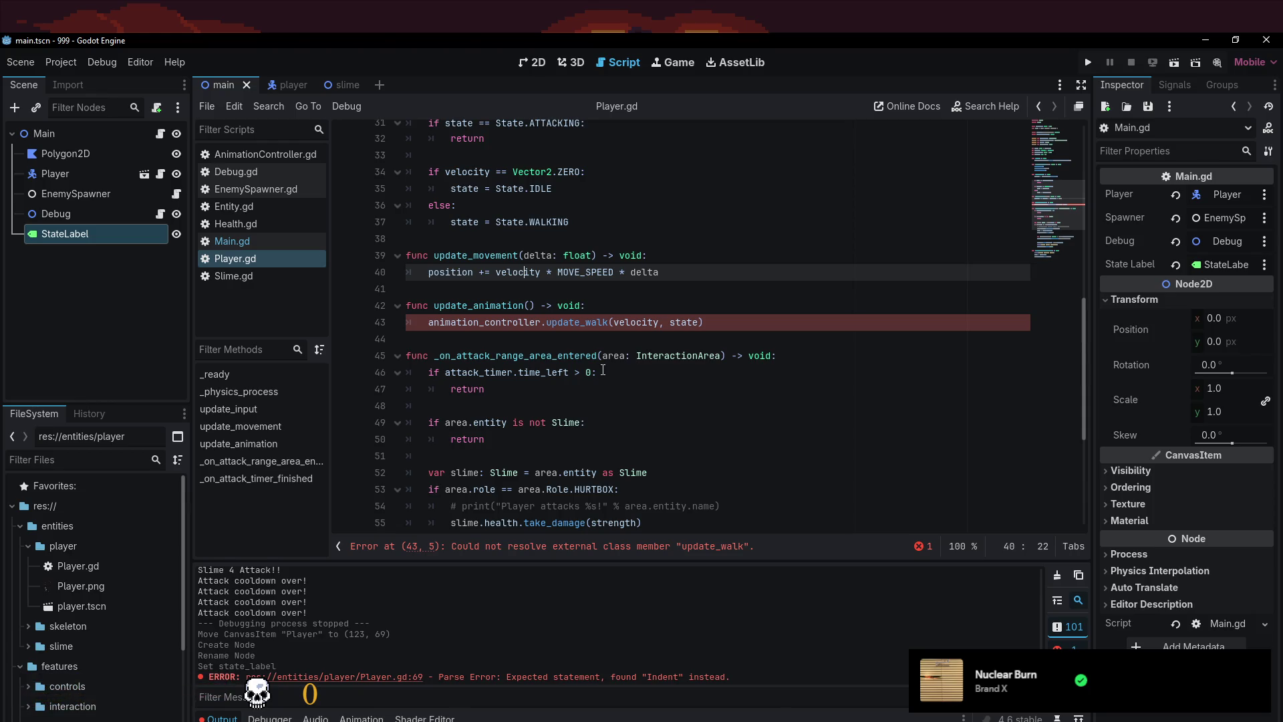
Inspect the failing update_walk call and its definition in AnimationController.gd
click(560, 324)
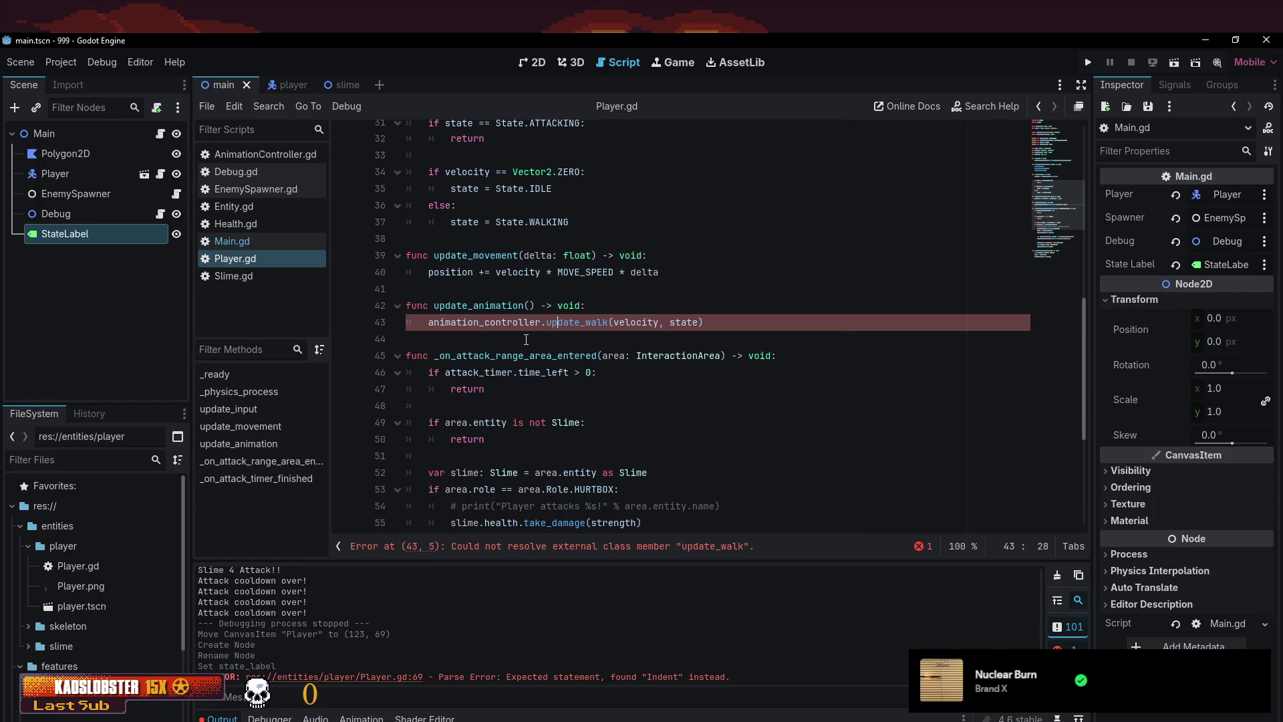
click(288, 155)
click(704, 304)
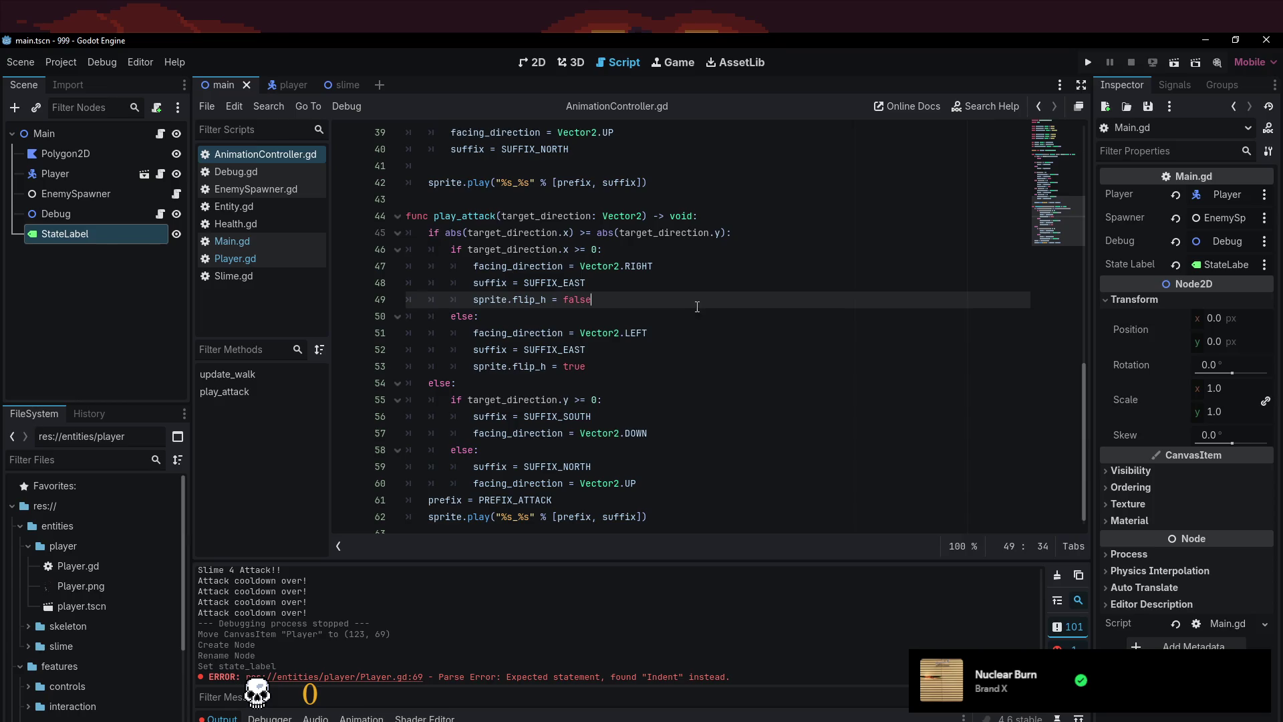
scroll(704, 305, up, 9)
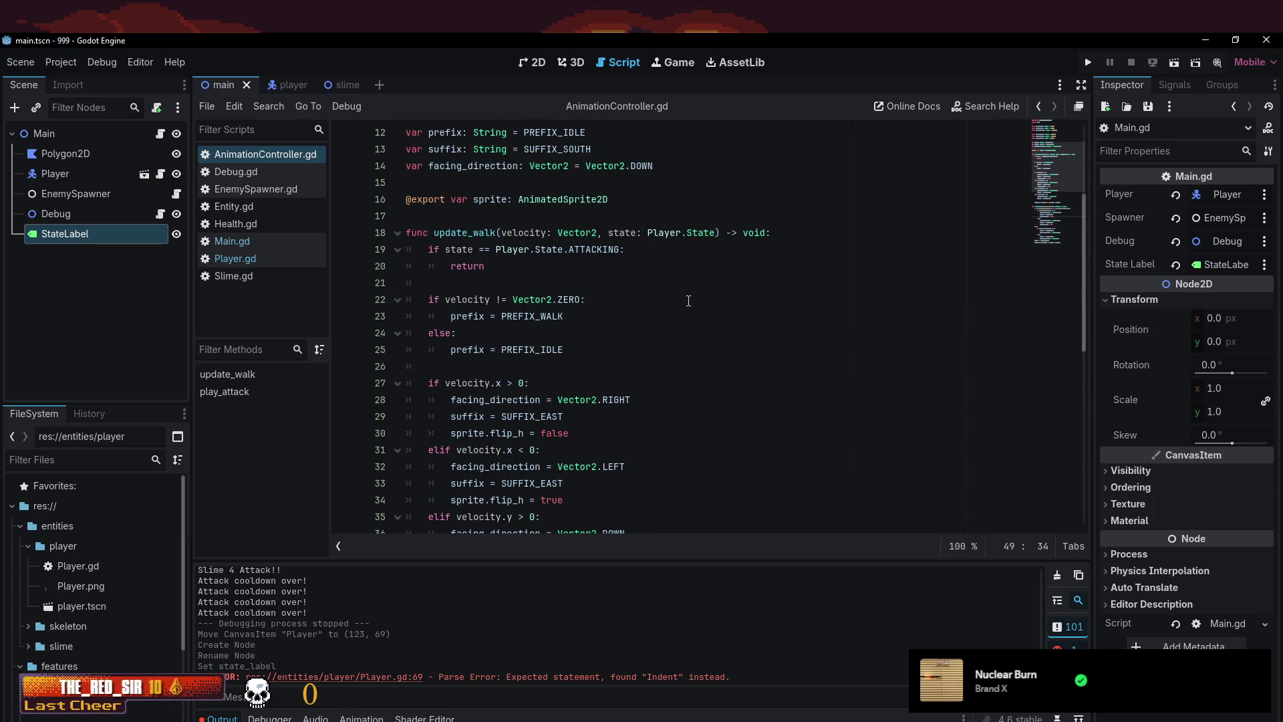
click(690, 310)
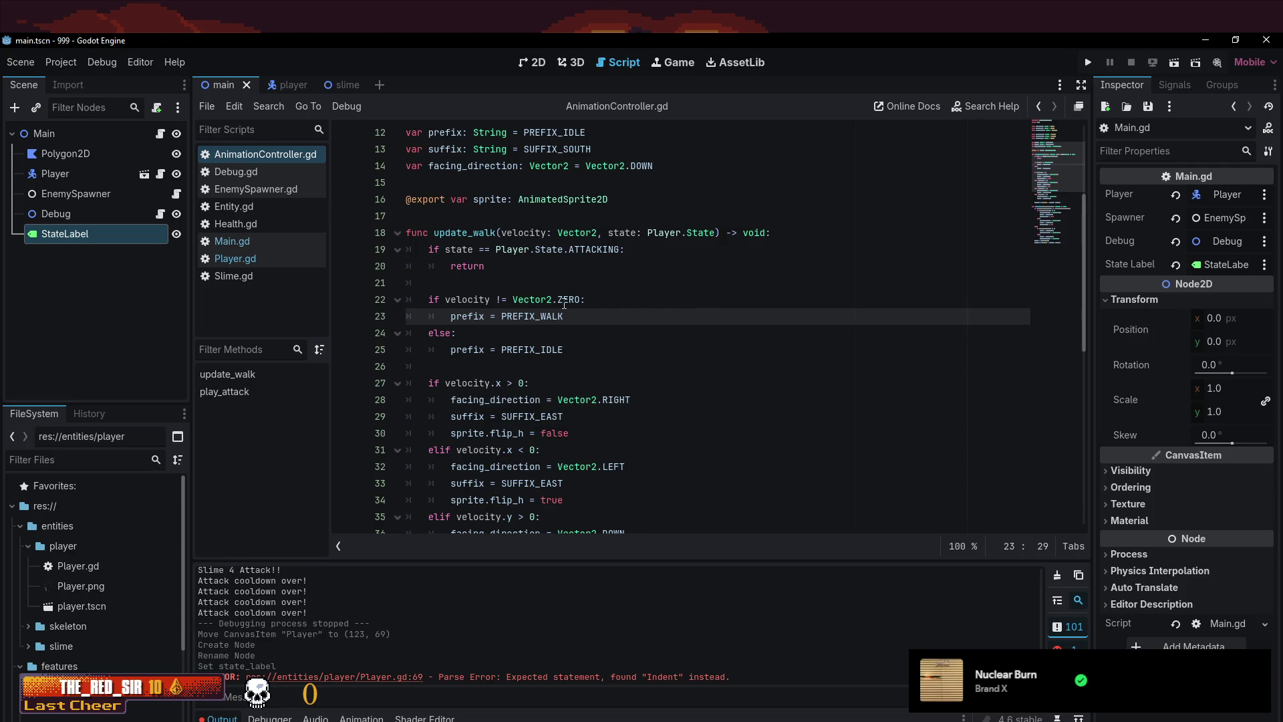
mouse_move(565, 304)
Switch to the player scene, save from Main.gd, then reopen Player.gd and AnimationController.gd
click(288, 82)
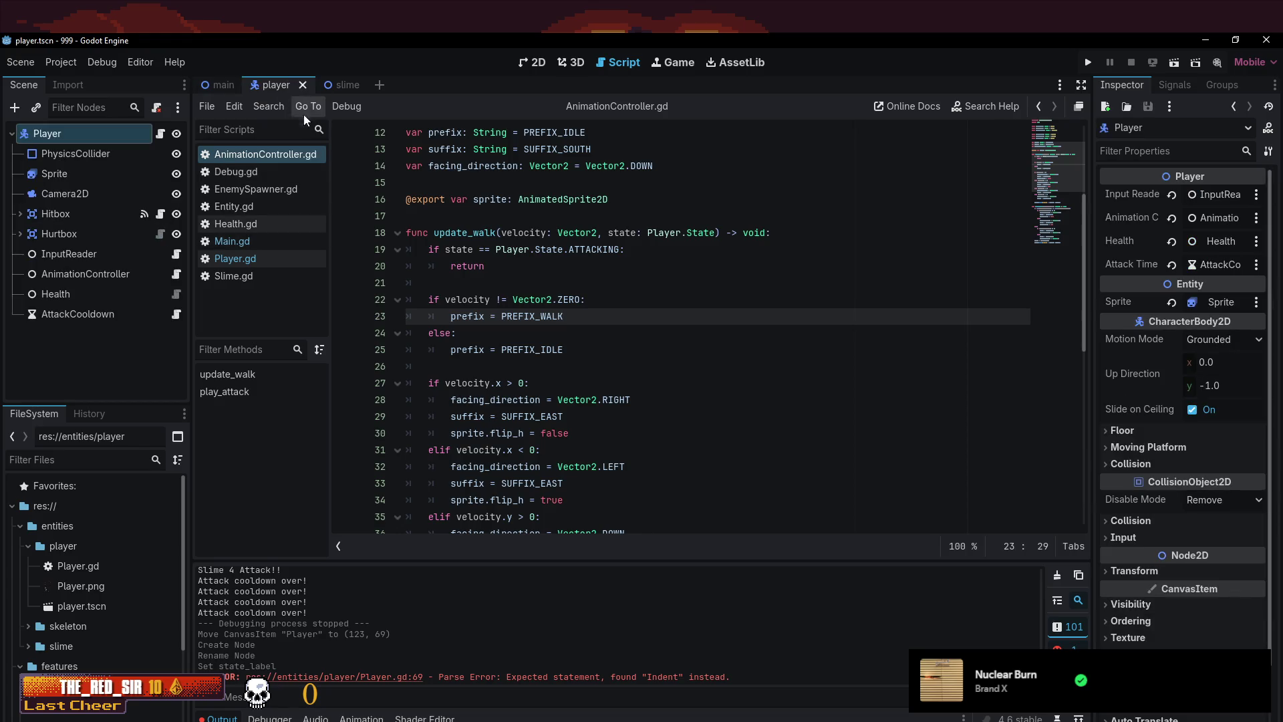
click(238, 243)
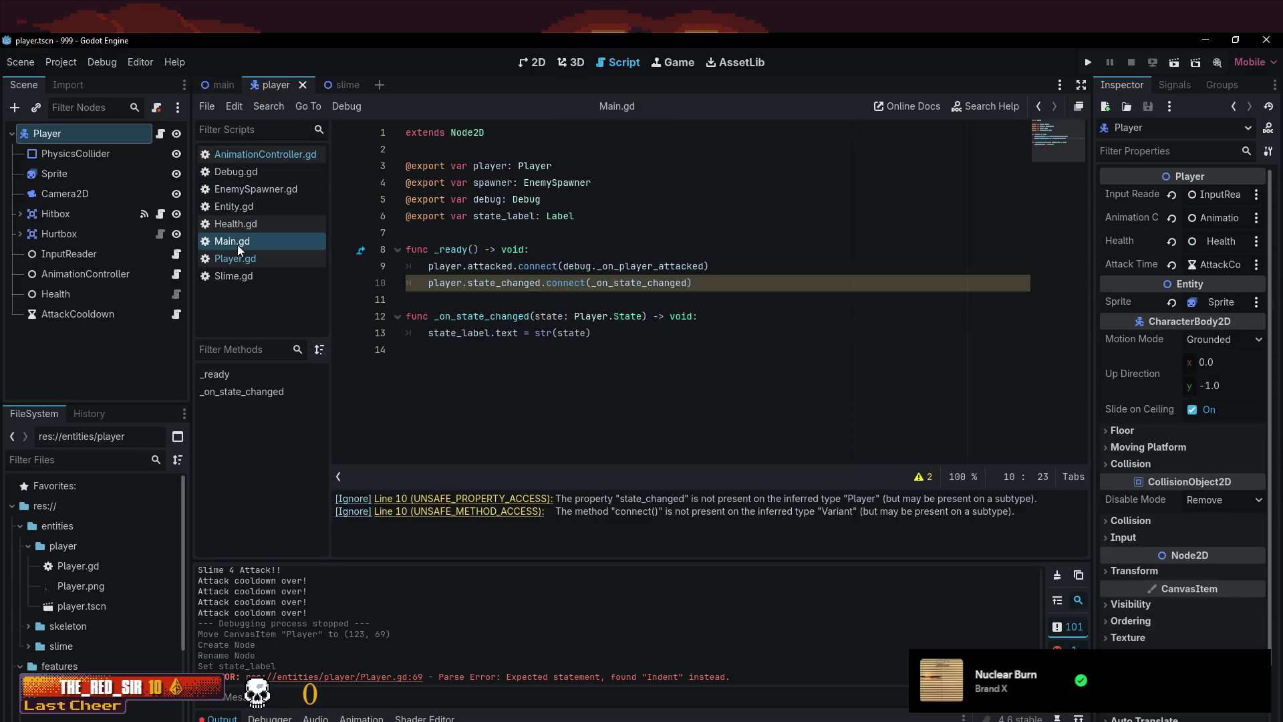
click(557, 333)
key(ctrl+s)
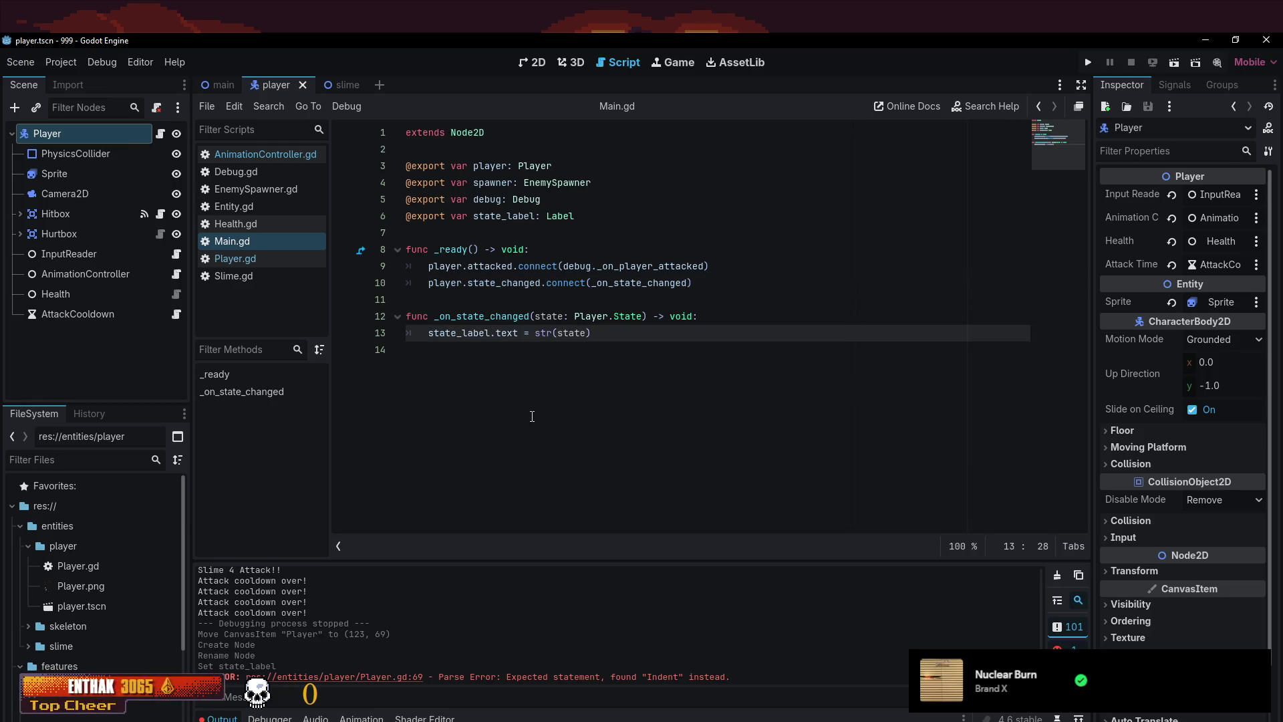
click(241, 258)
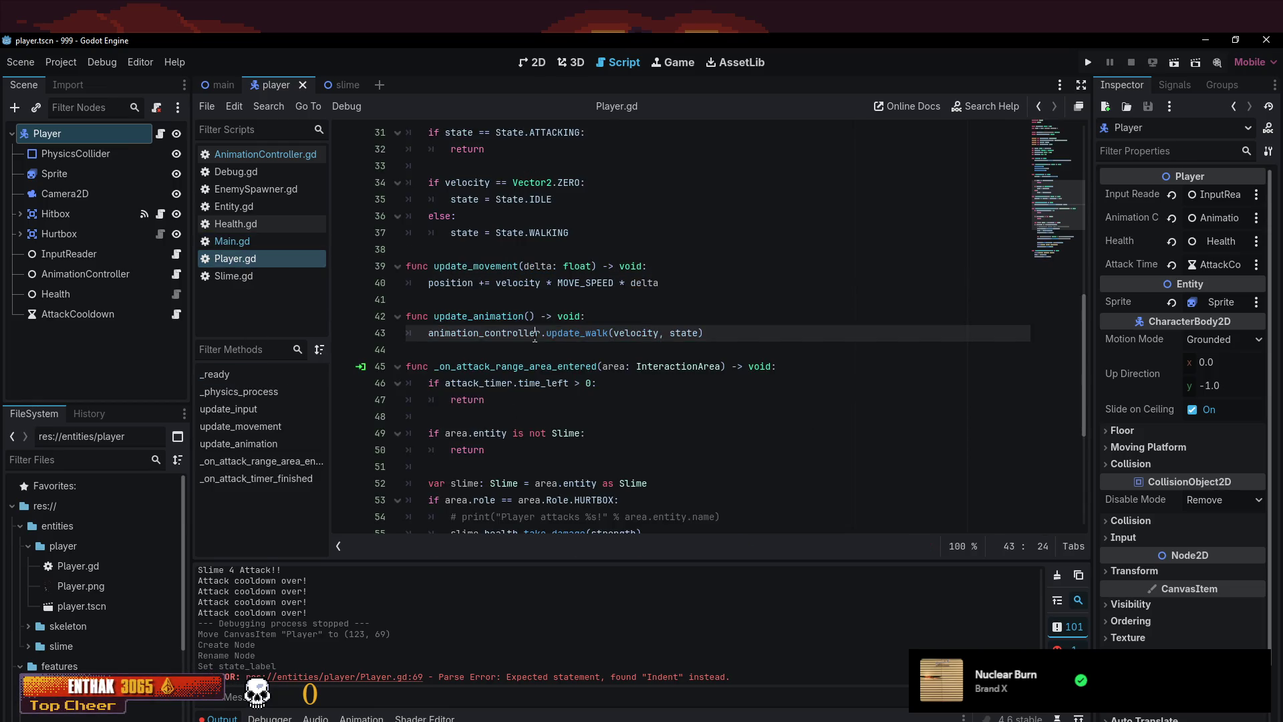
click(249, 157)
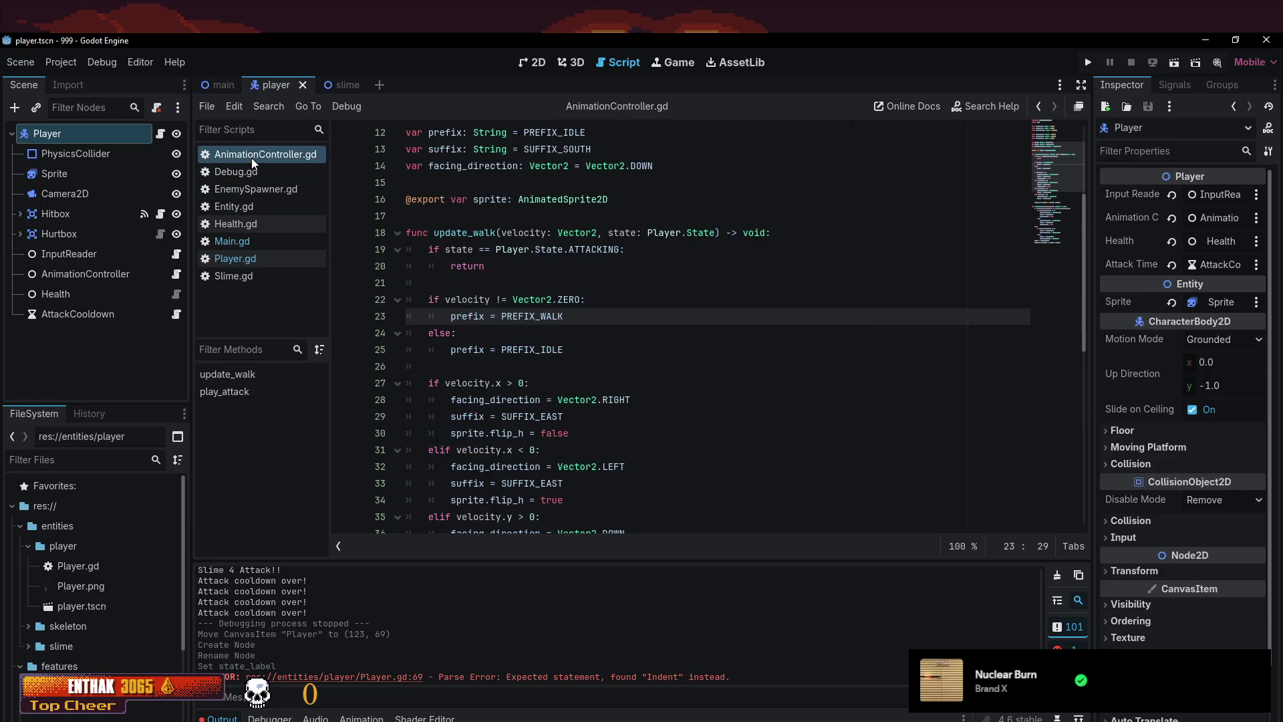
Playtest the game, walking the player among the slimes, then close the game window
key(F5)
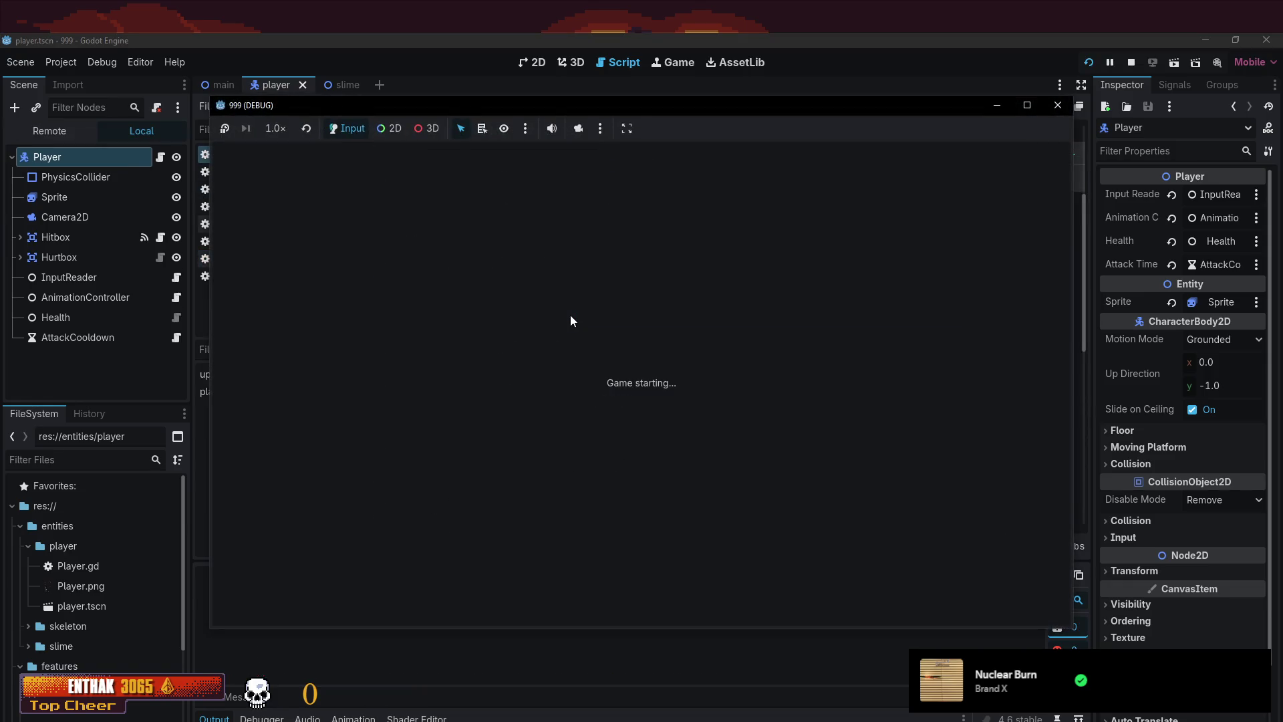
key(a)
key(s)
key(d)
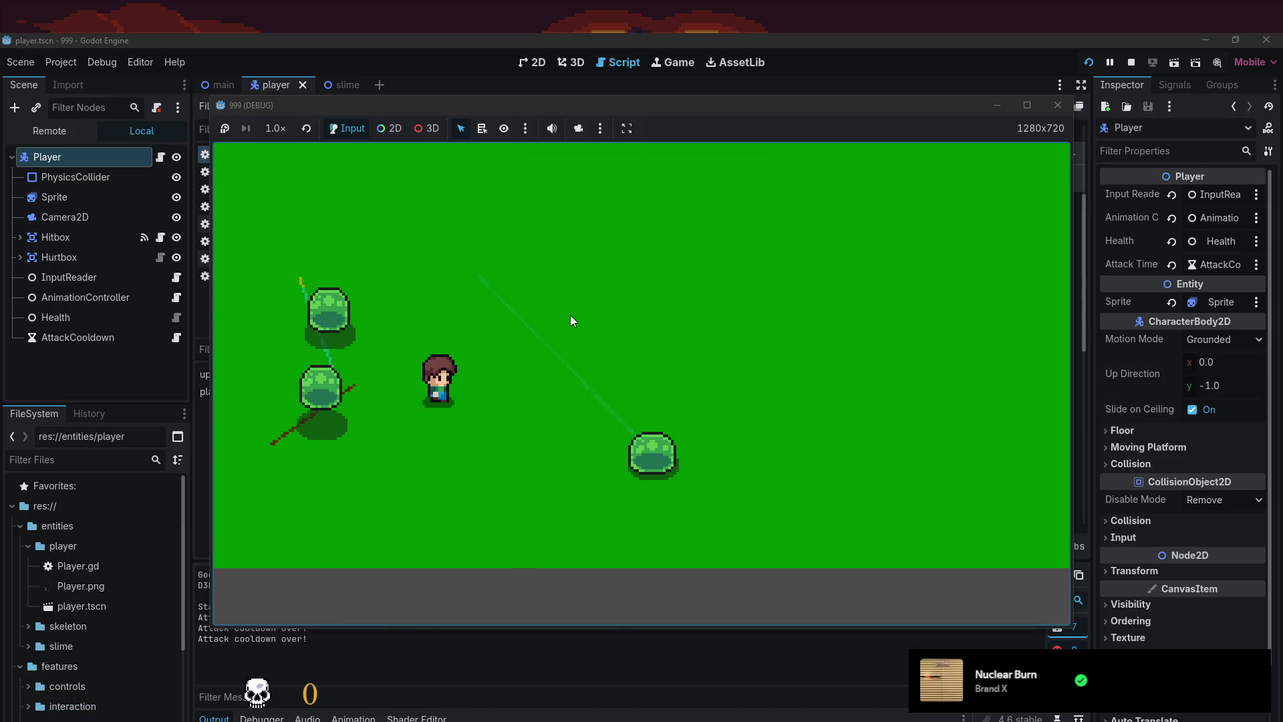
key(d)
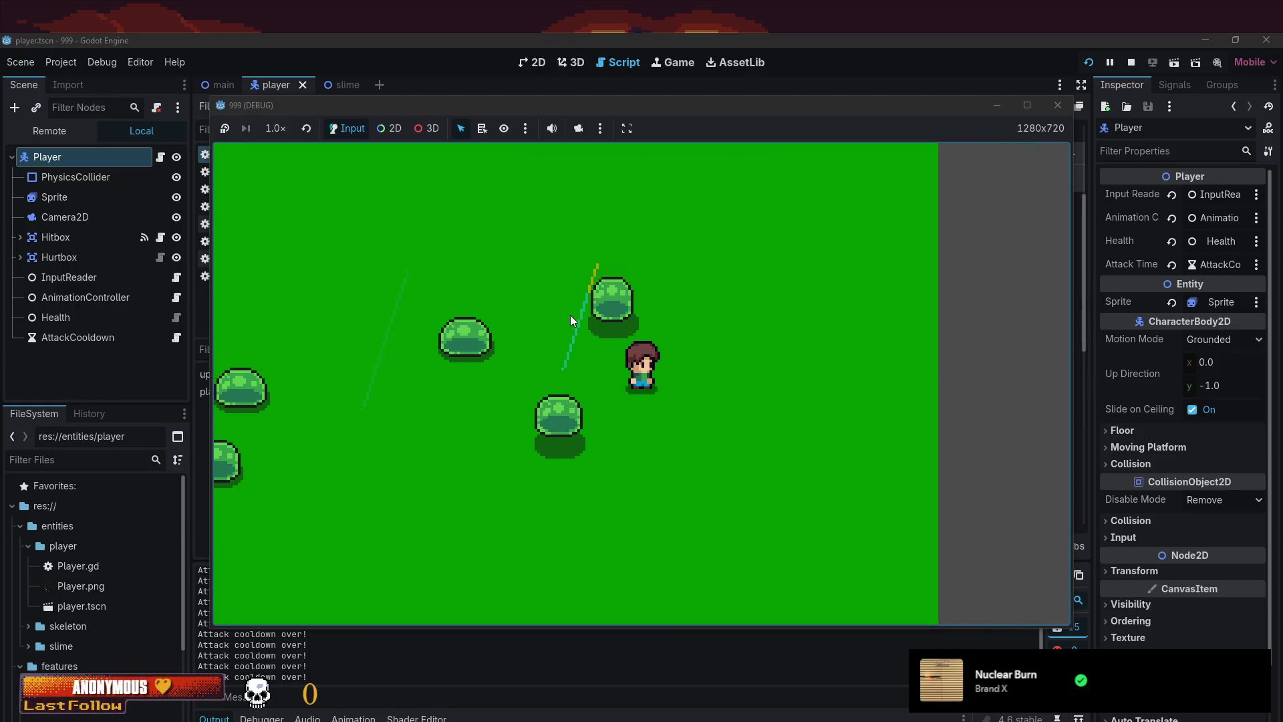
click(1057, 105)
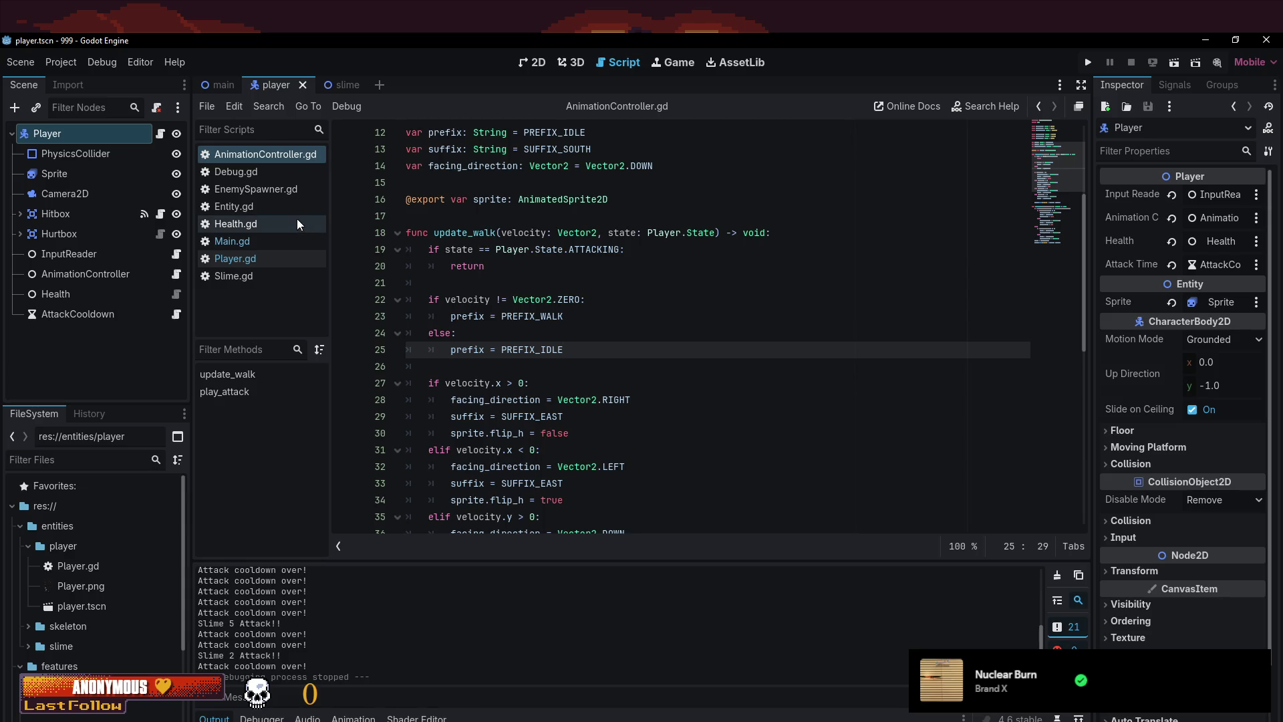
click(703, 361)
In the main scene, give StateLabel a new LabelSettings with a new FontFile
scroll(703, 361, down, 9)
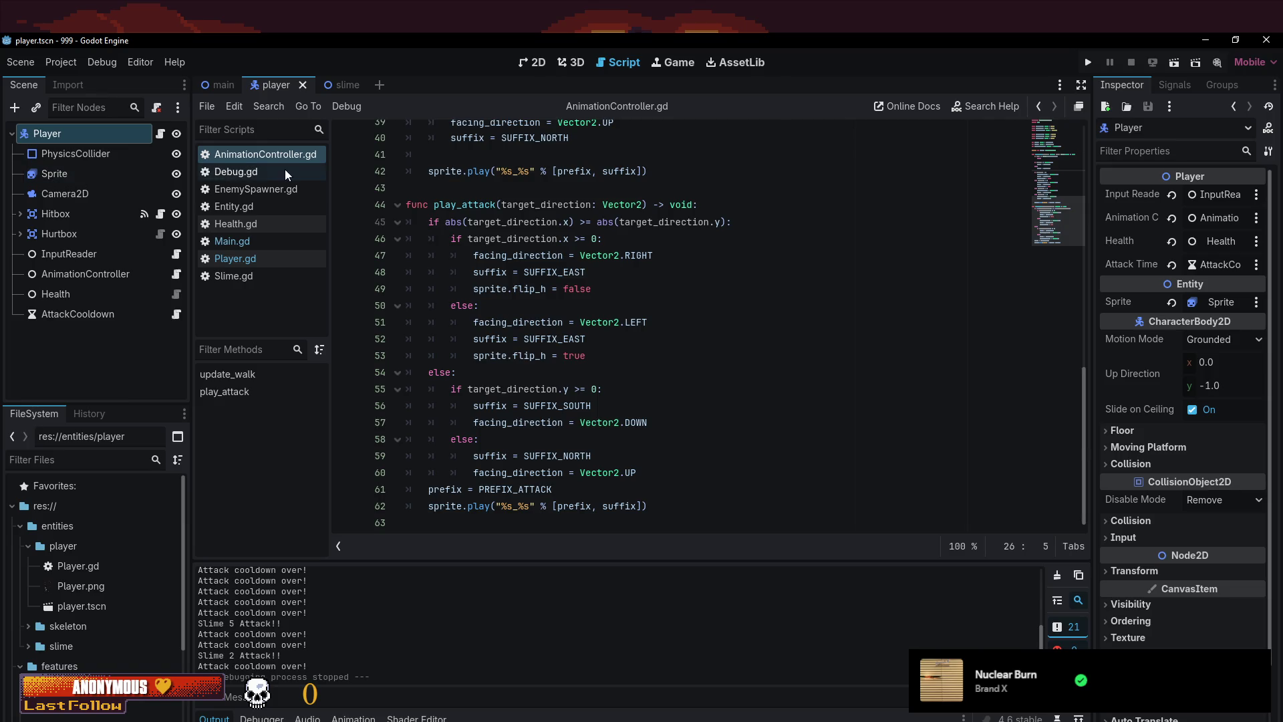
click(220, 83)
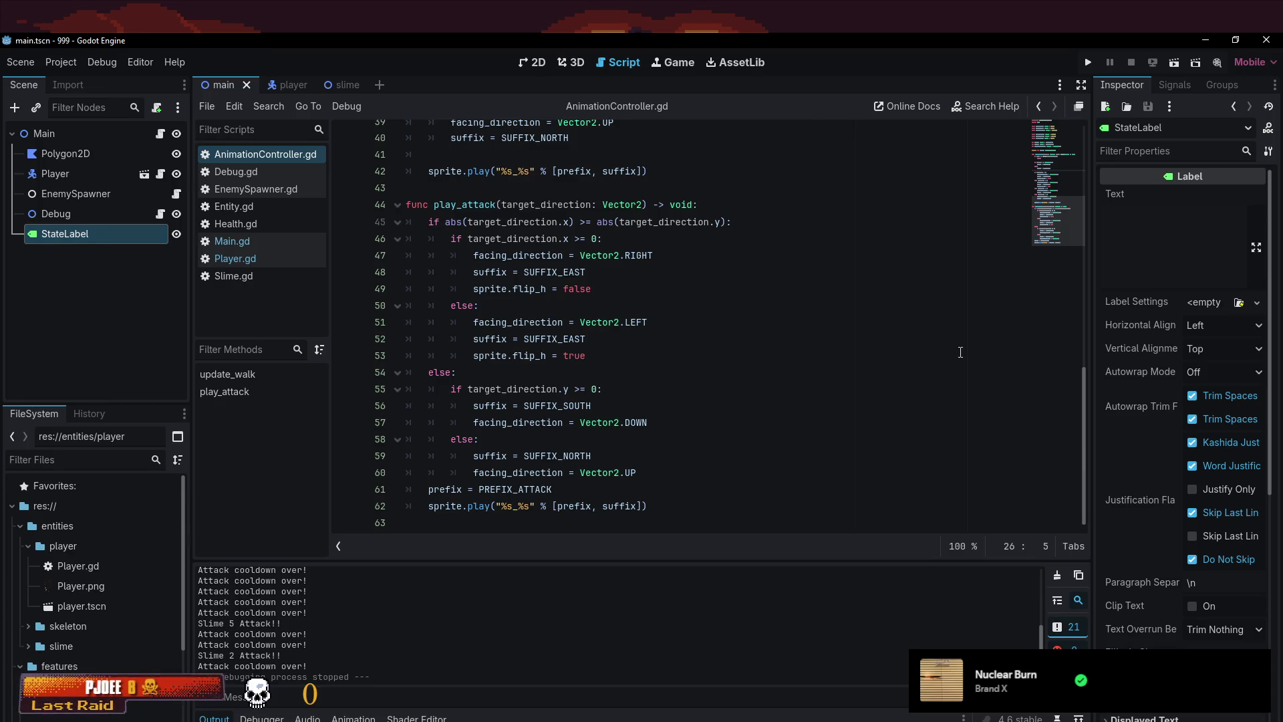
click(1210, 254)
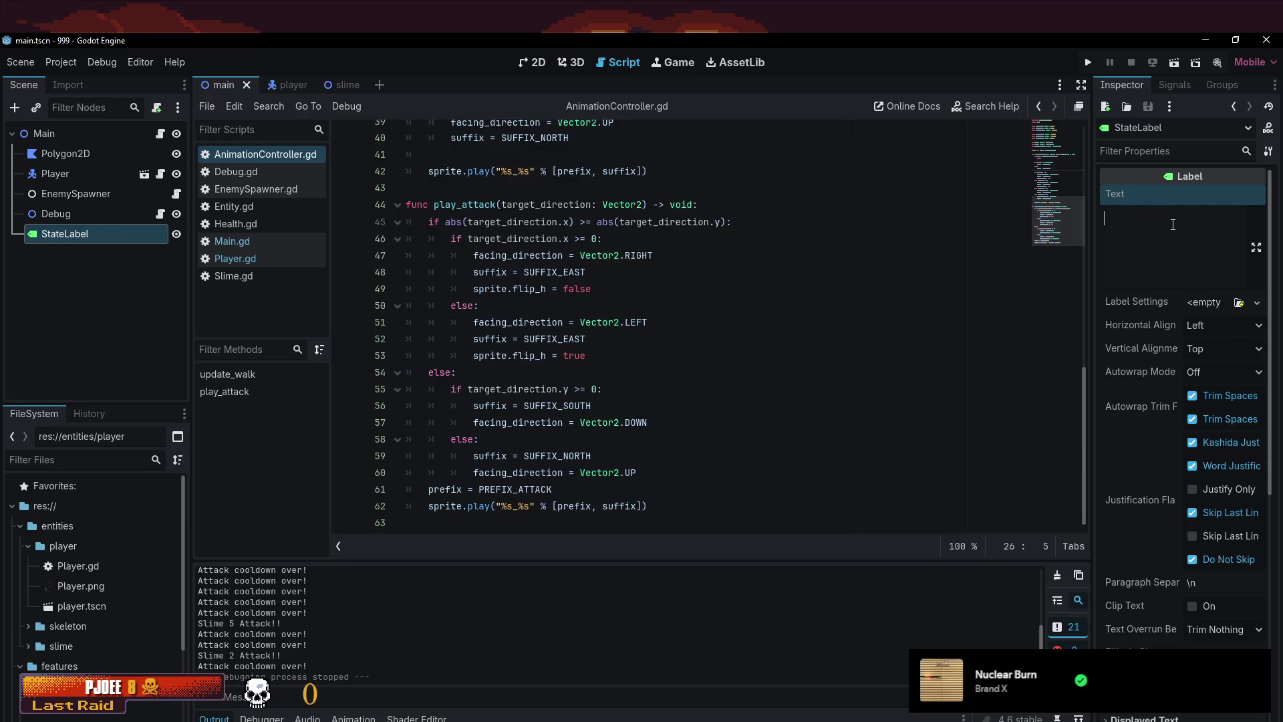
click(1204, 305)
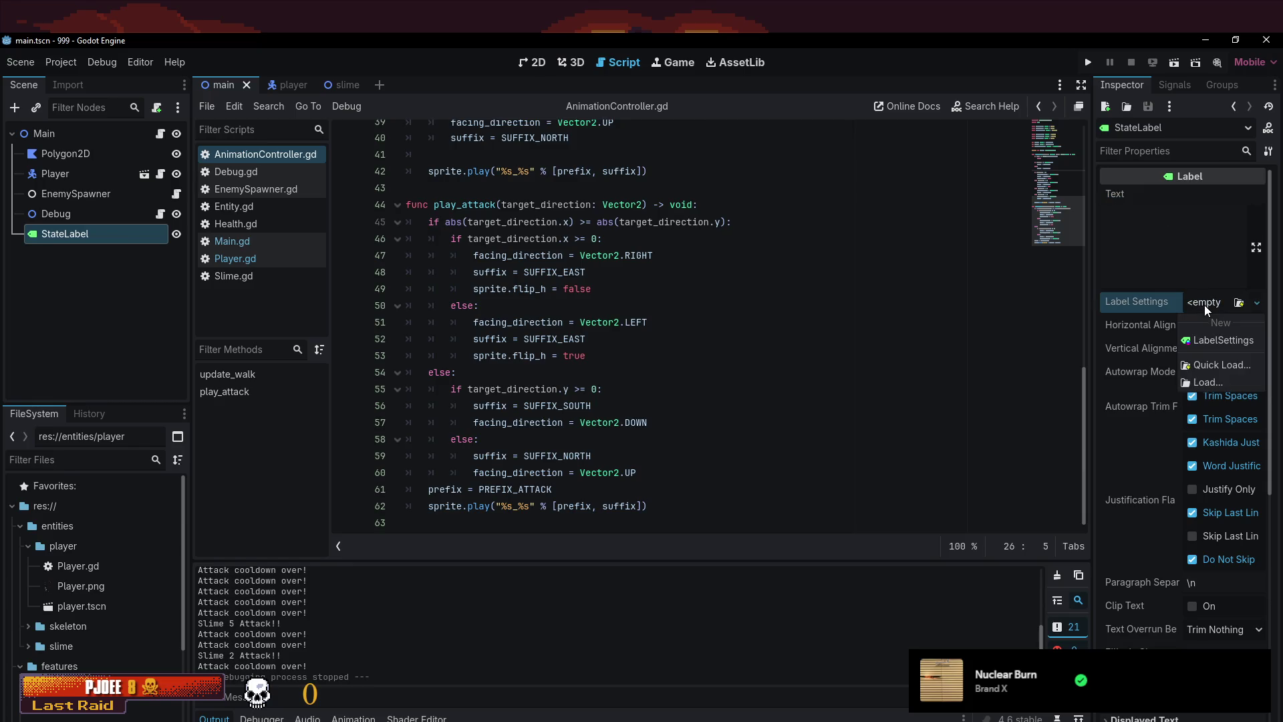
click(1211, 344)
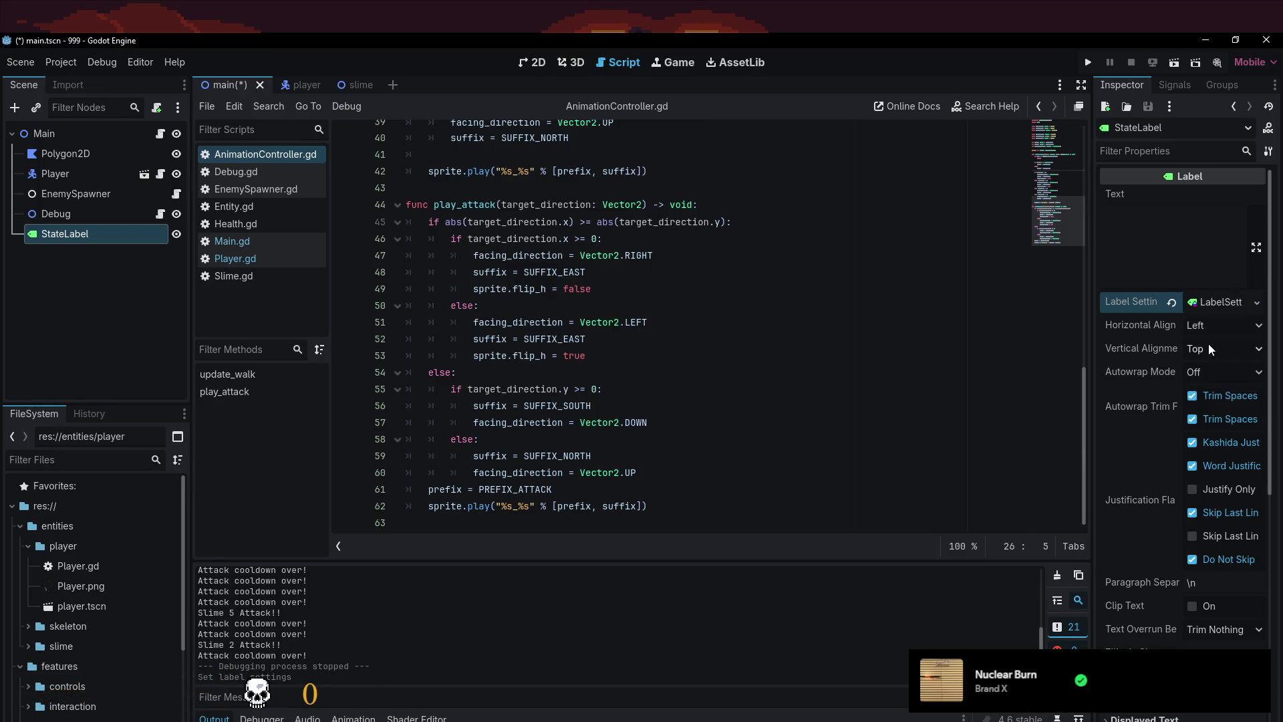
click(1206, 306)
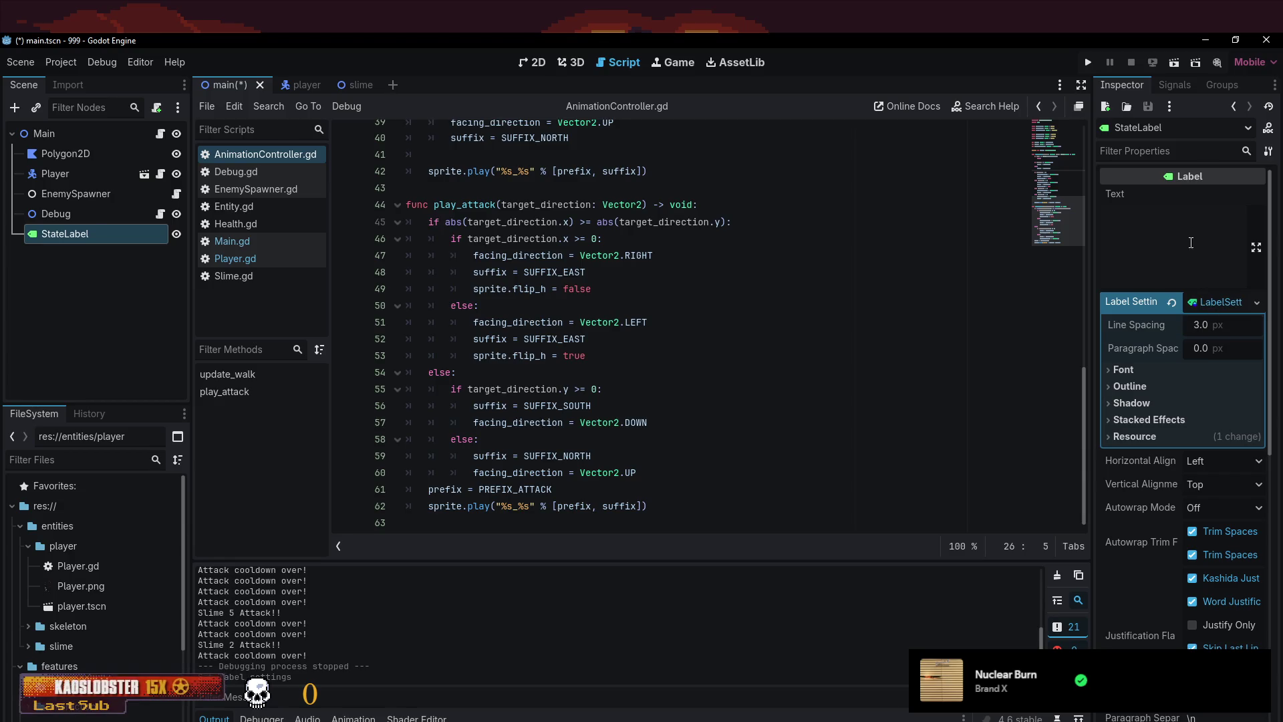
click(1129, 370)
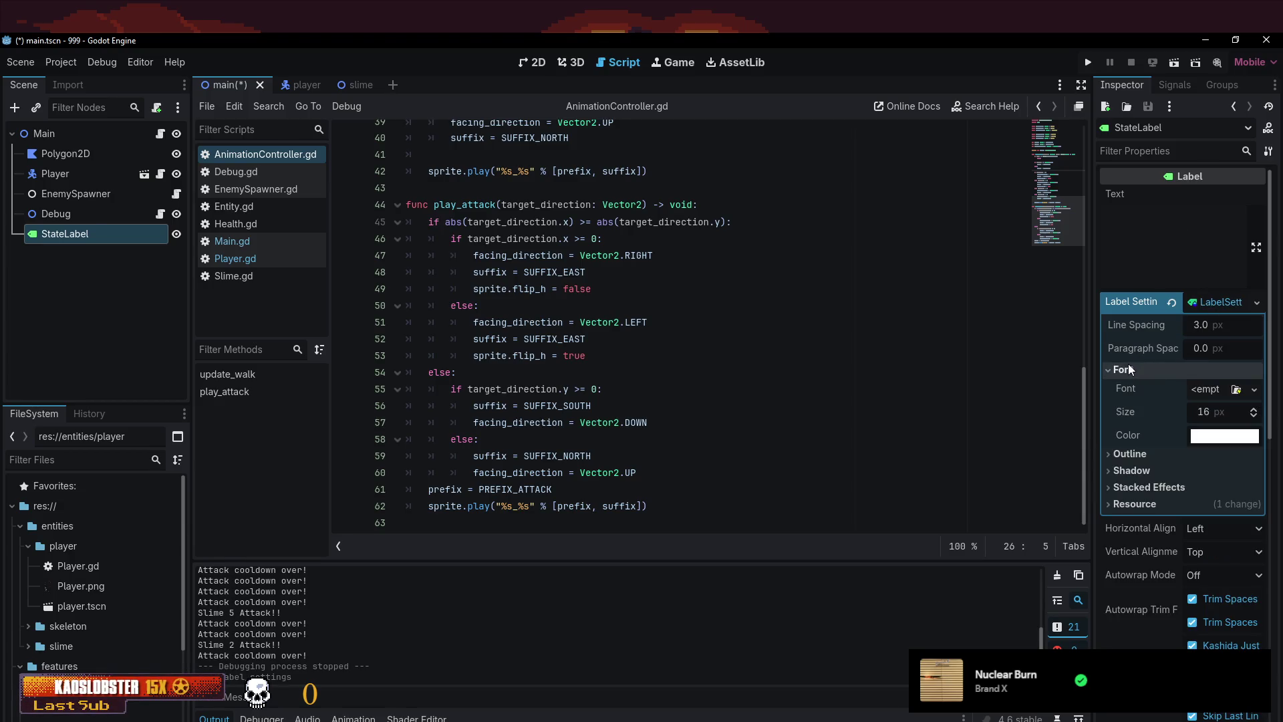
click(1203, 389)
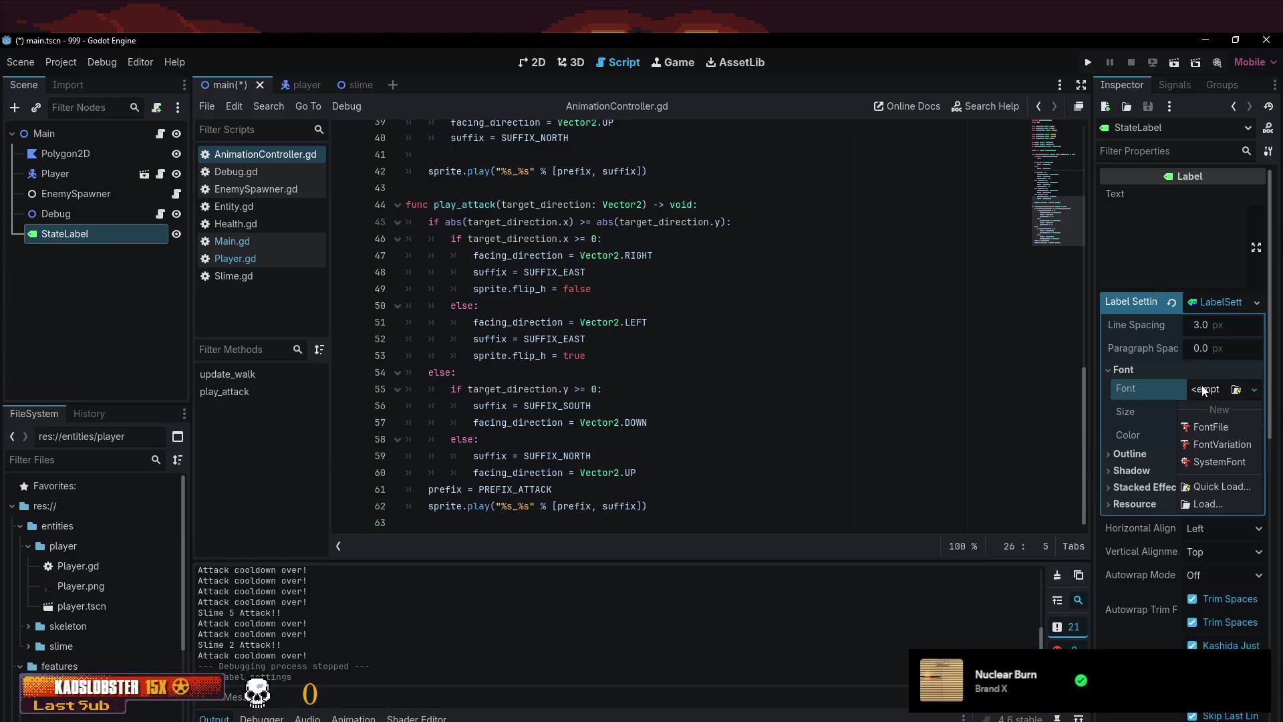
click(1201, 426)
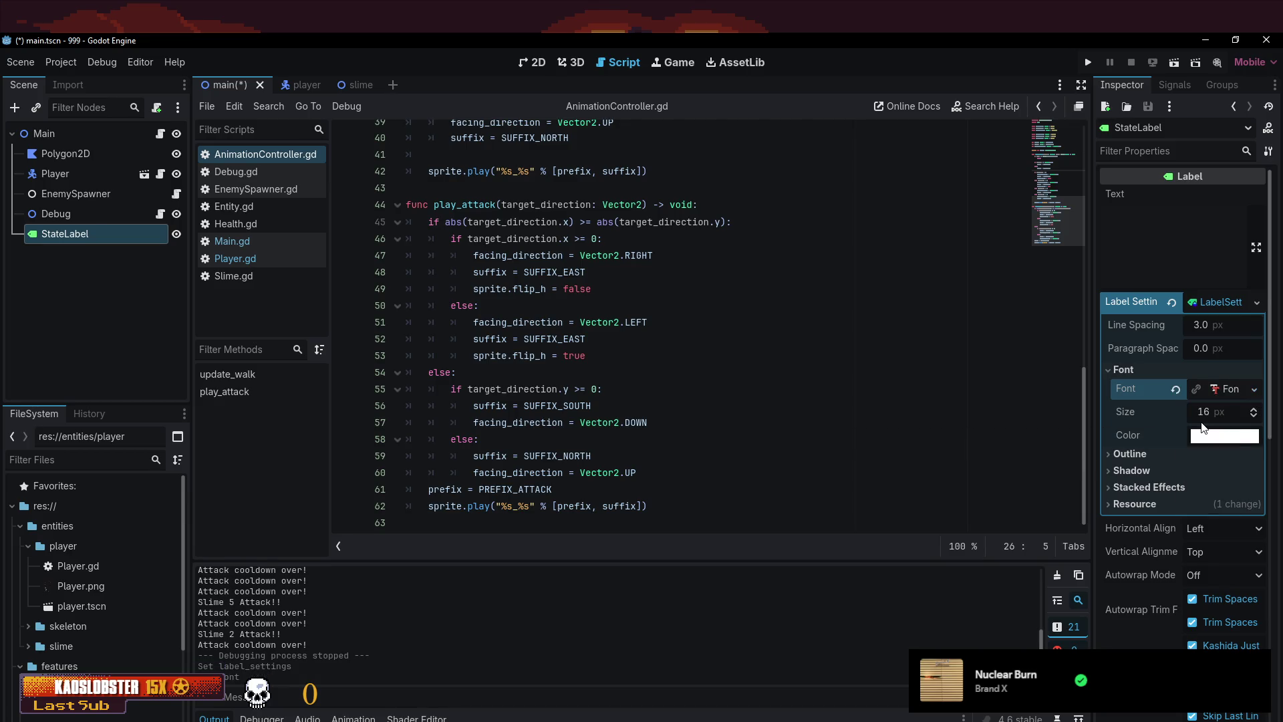
click(1224, 386)
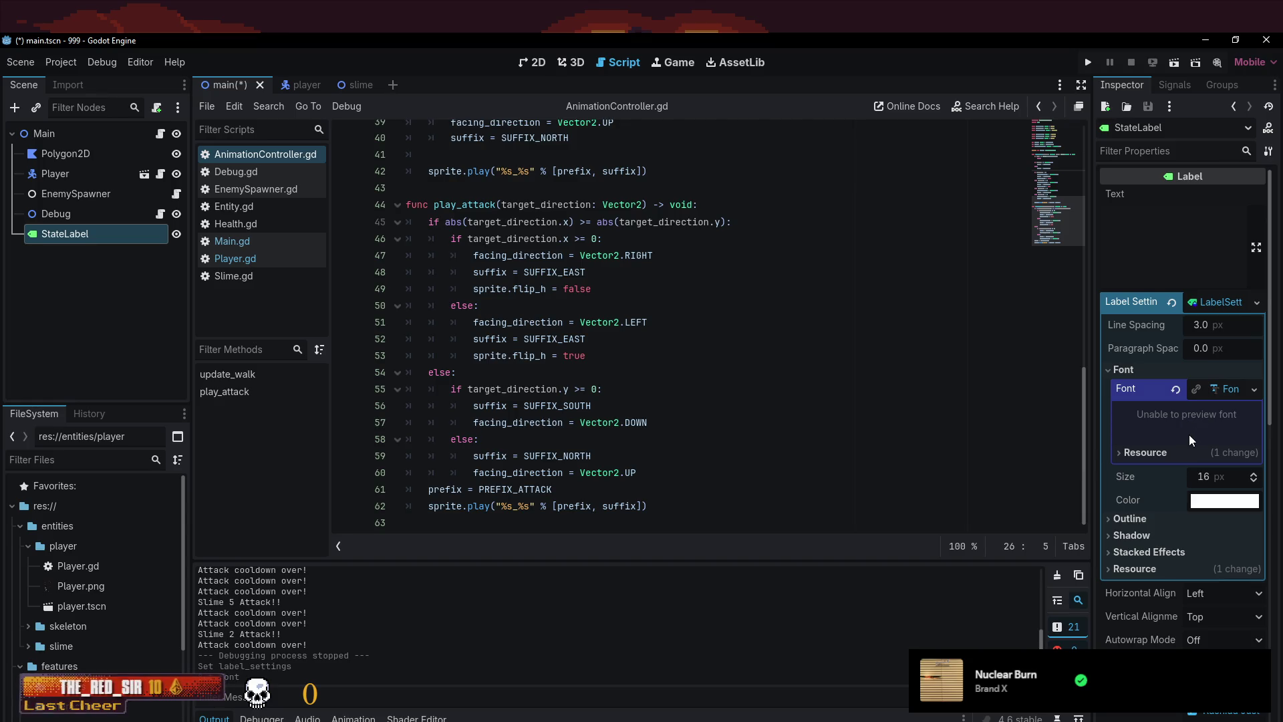
Clear StateLabel's Label Settings back to empty and return to its text
click(1258, 302)
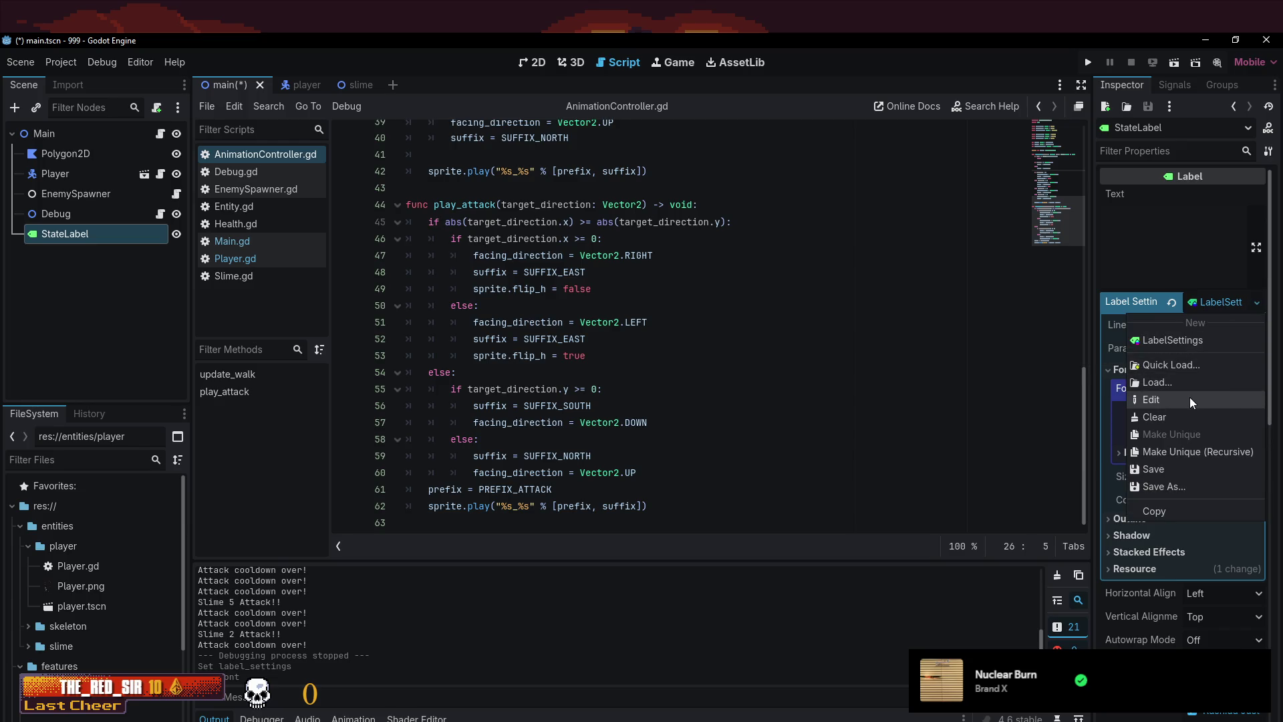
click(1179, 418)
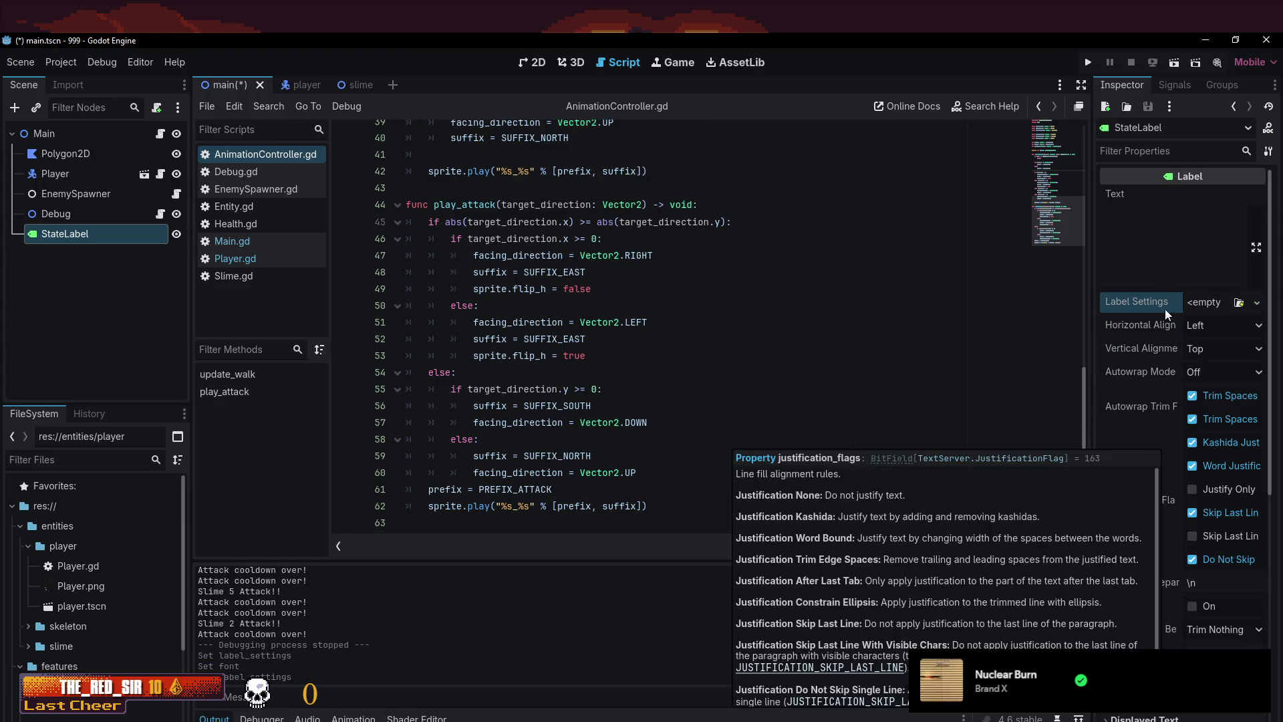
click(1165, 249)
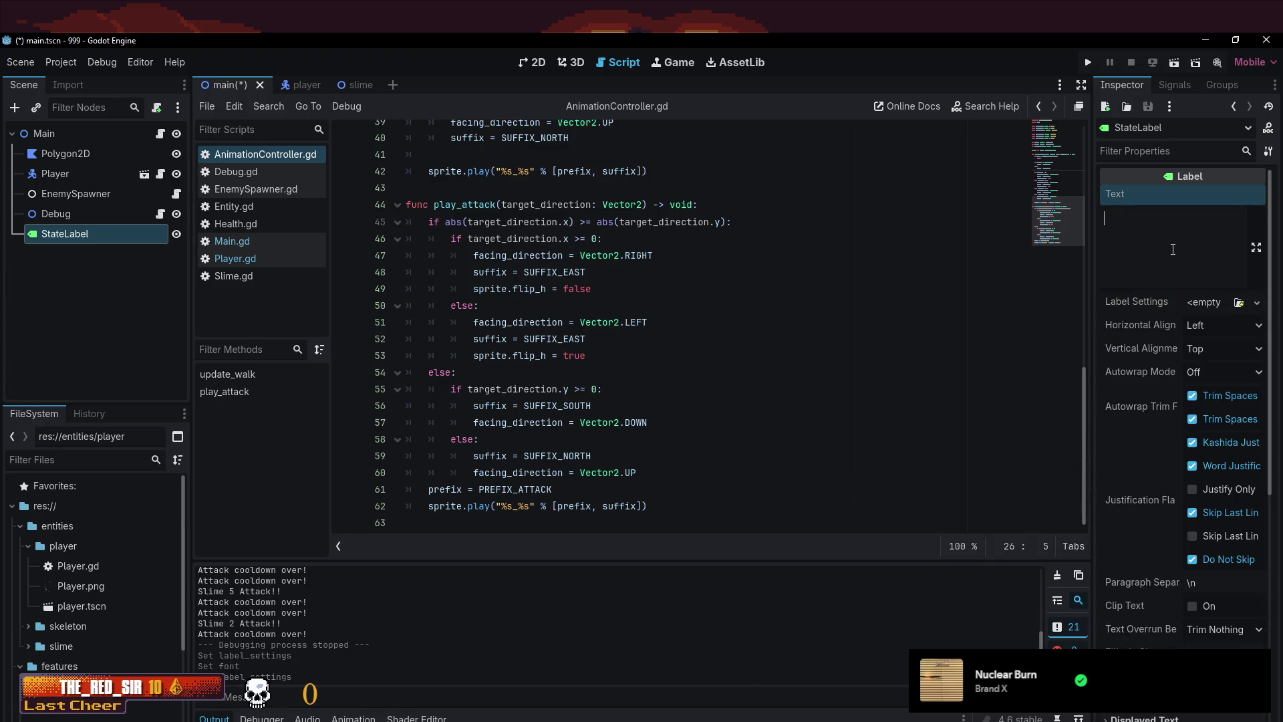
Set StateLabel's text to BLAAAA, save the main scene, and run the game with F5
text(BLAAAA)
key(ctrl+s)
click(720, 295)
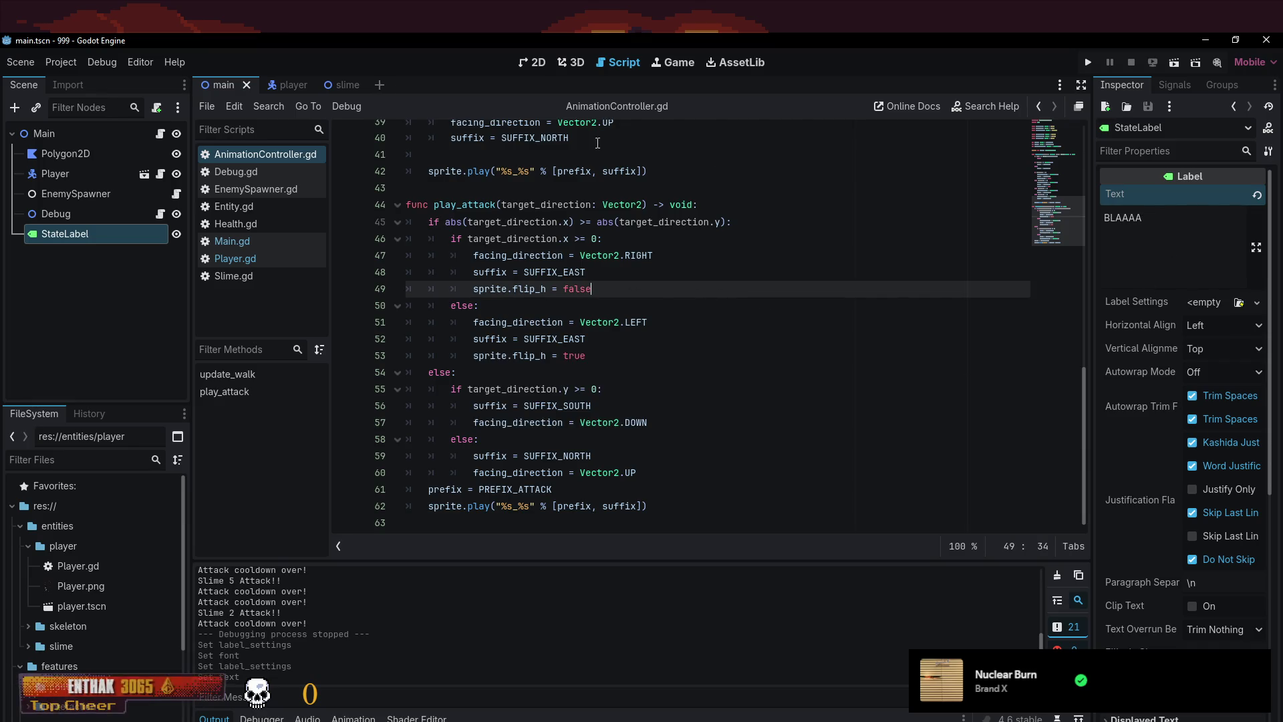
click(532, 62)
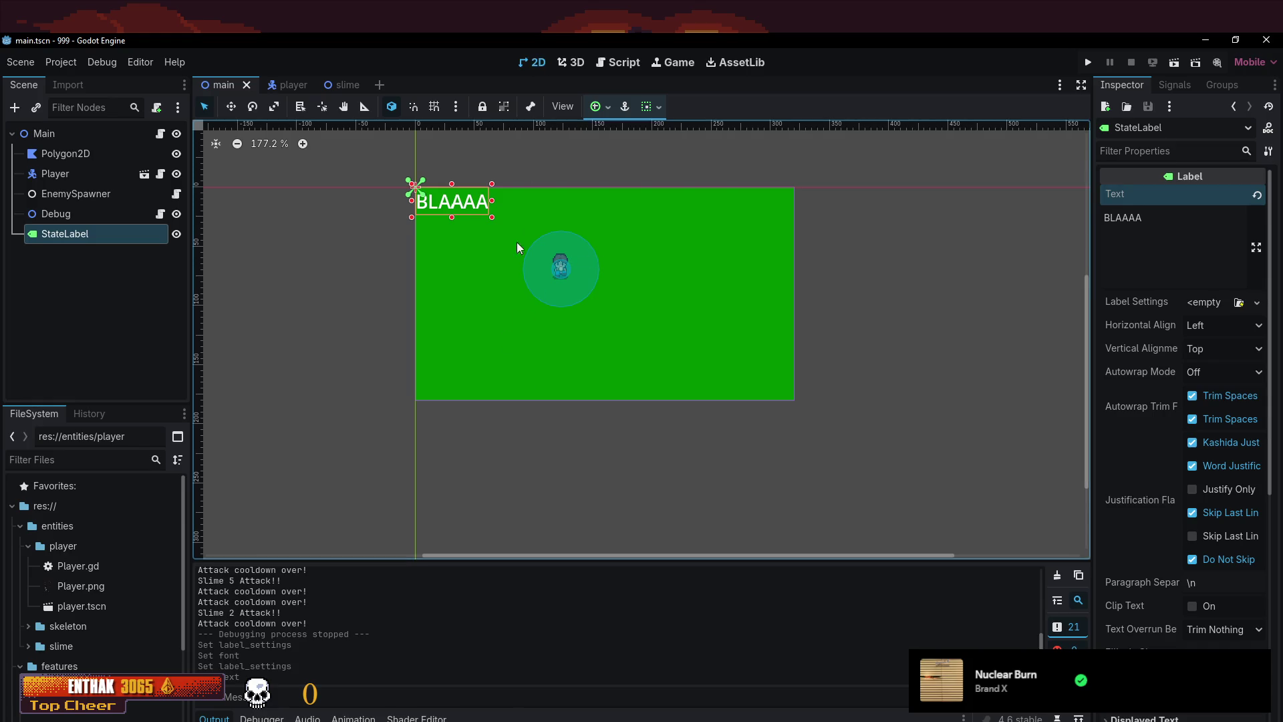
key(F5)
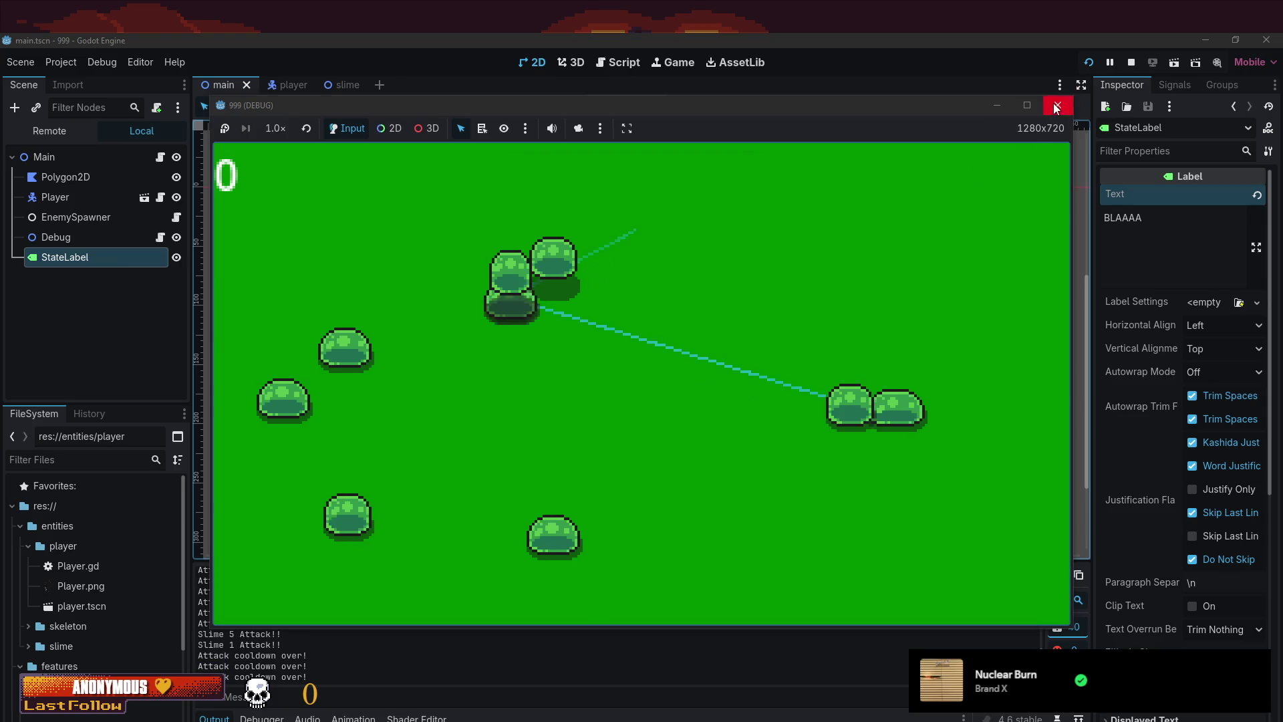
Stop the playtest and select the BLAAAA StateLabel in the main scene's 2D viewport
key(F8)
click(655, 364)
click(962, 381)
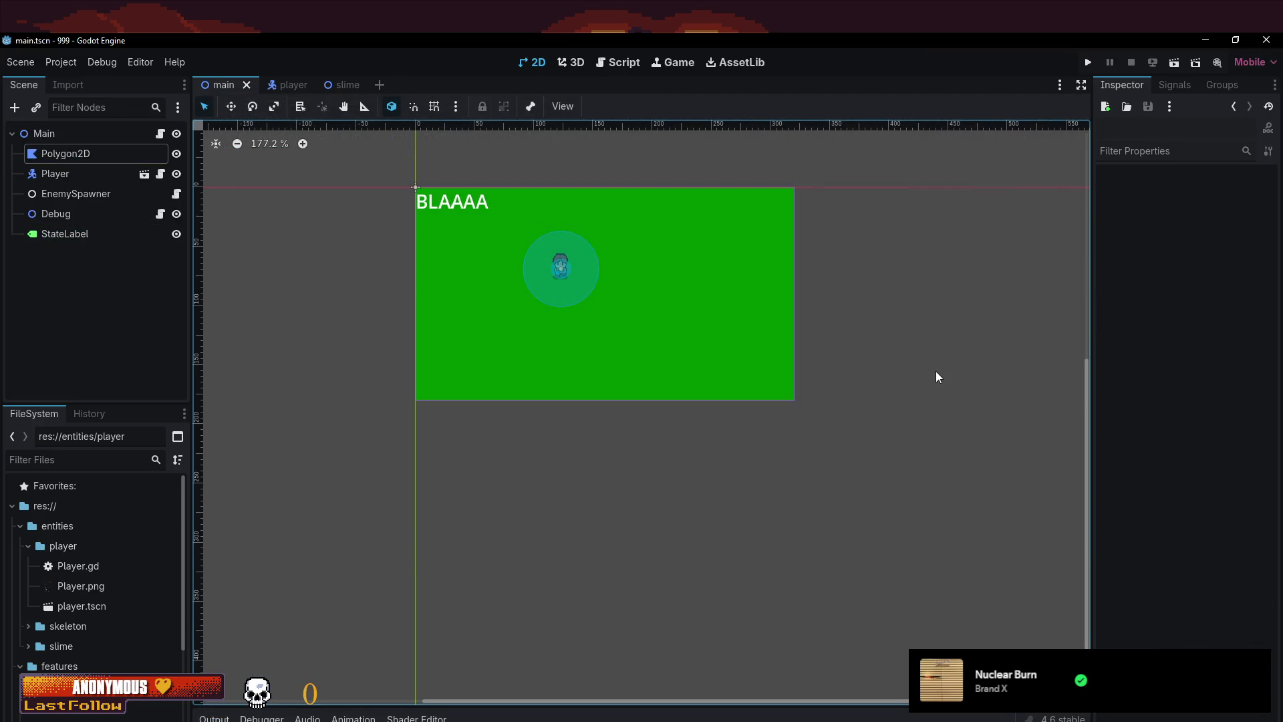
click(447, 205)
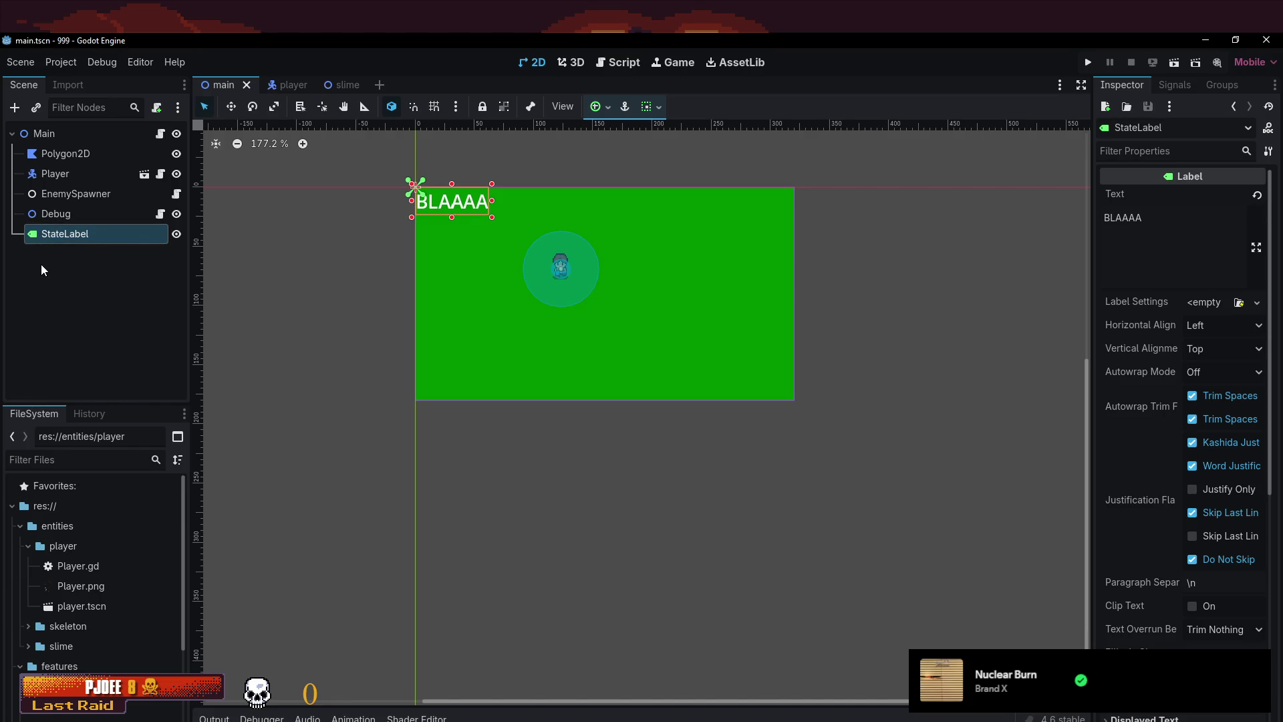
Move StateLabel under the Debug node in the Scene dock and save the main scene
drag(42, 229, 56, 229)
drag(65, 216, 65, 217)
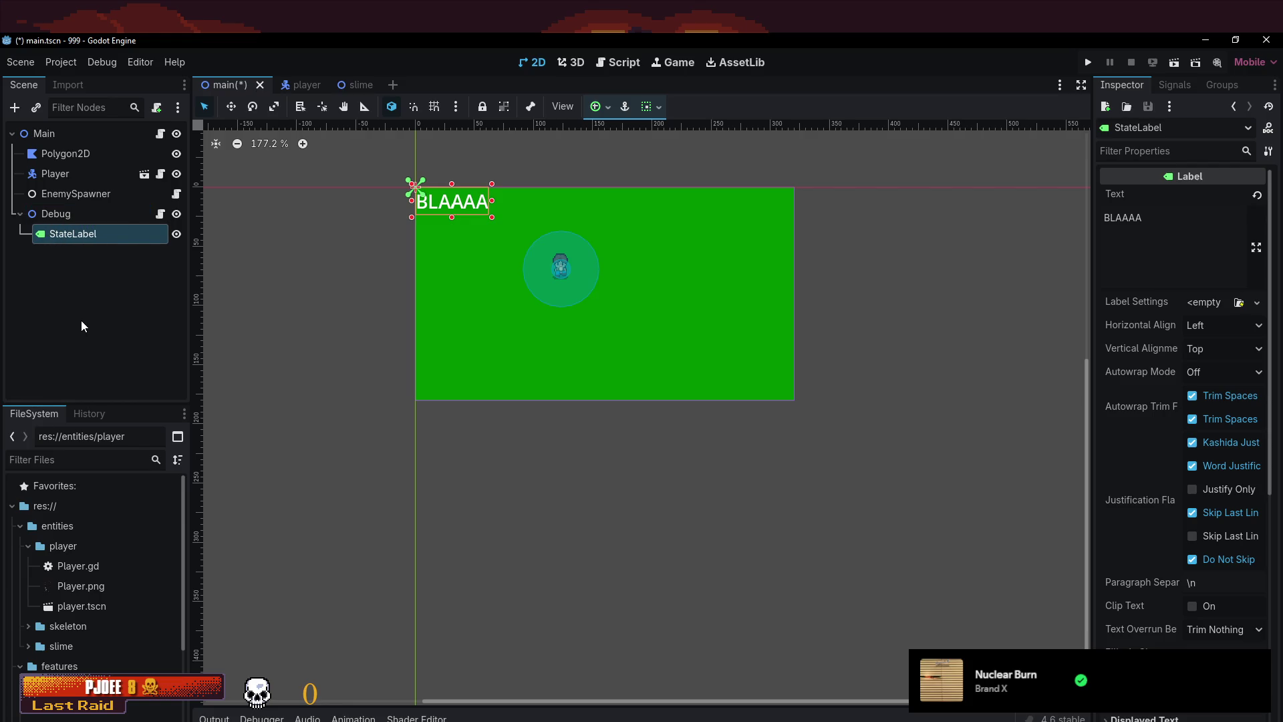
click(82, 321)
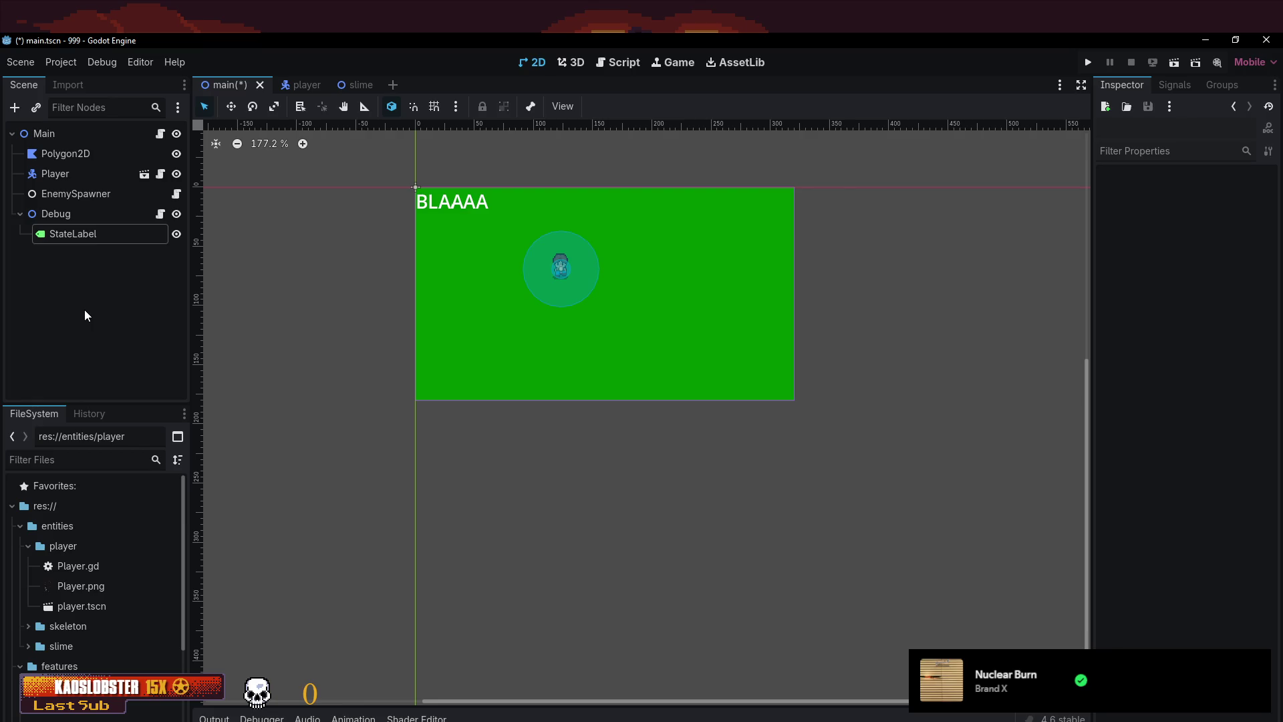
key(ctrl+s)
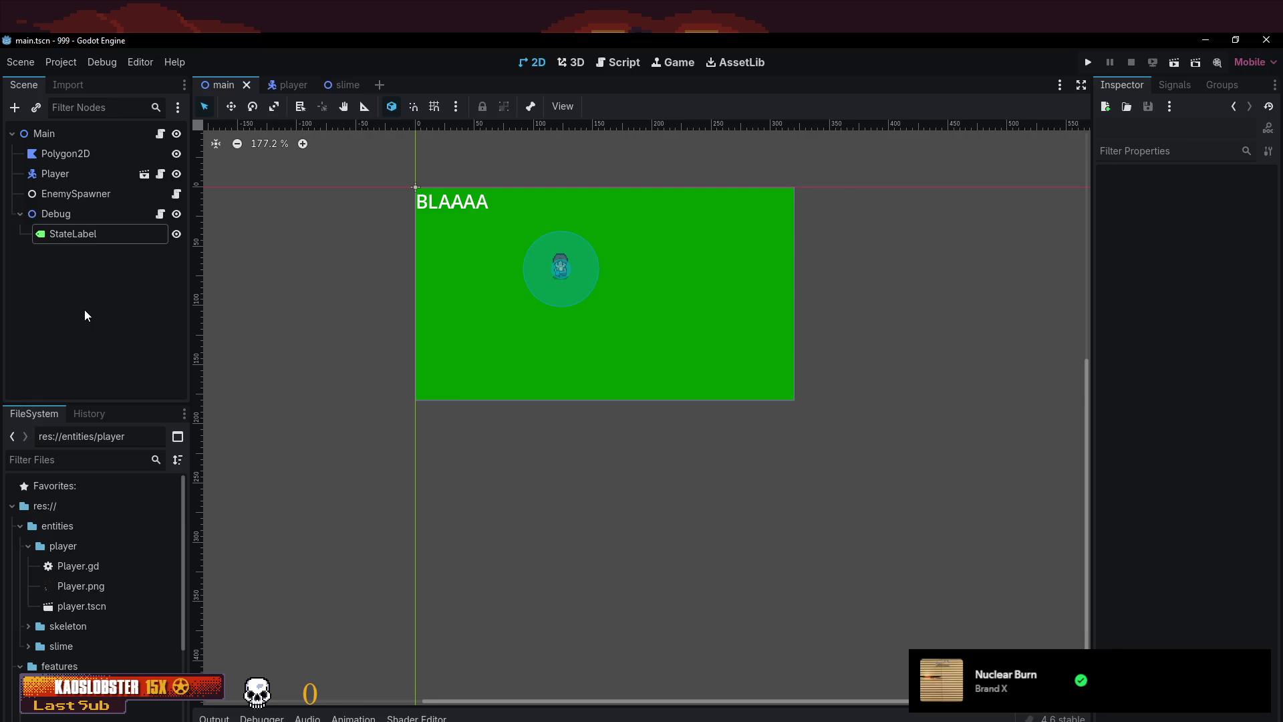
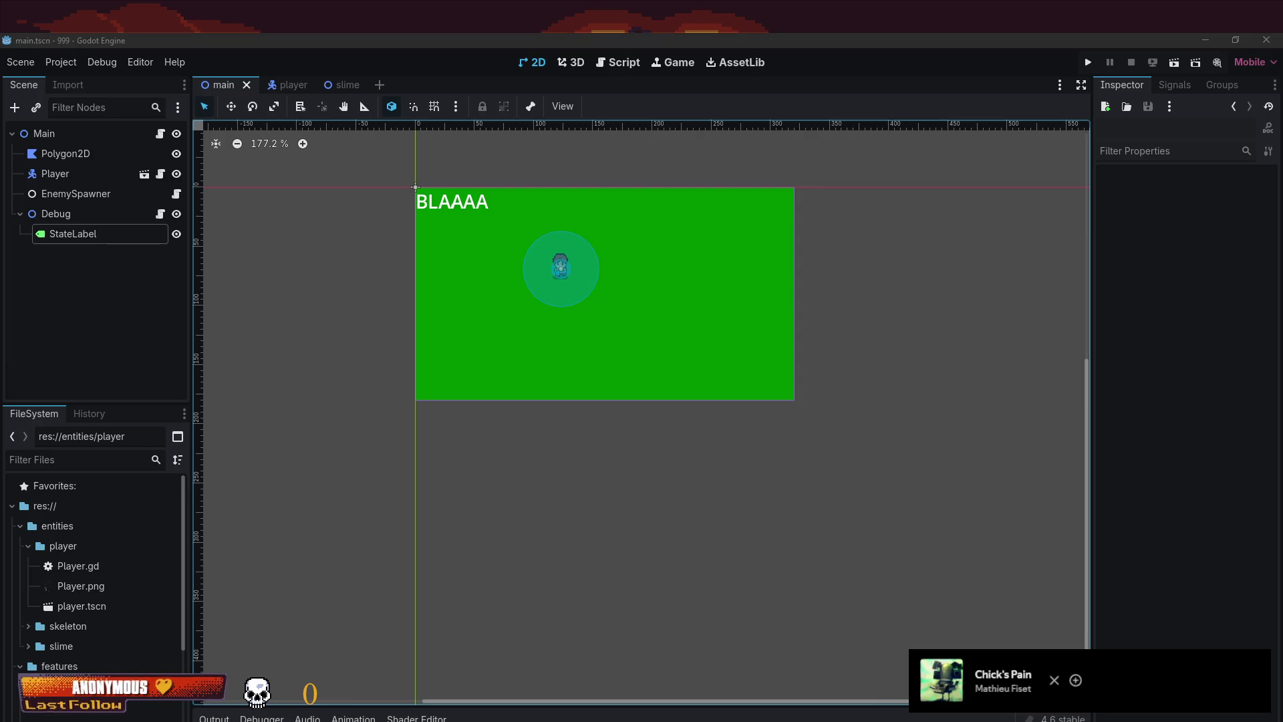
Search the web for 'godot text name of an enum value' and read the Godot Forum thread
key(alt+Tab)
click(319, 45)
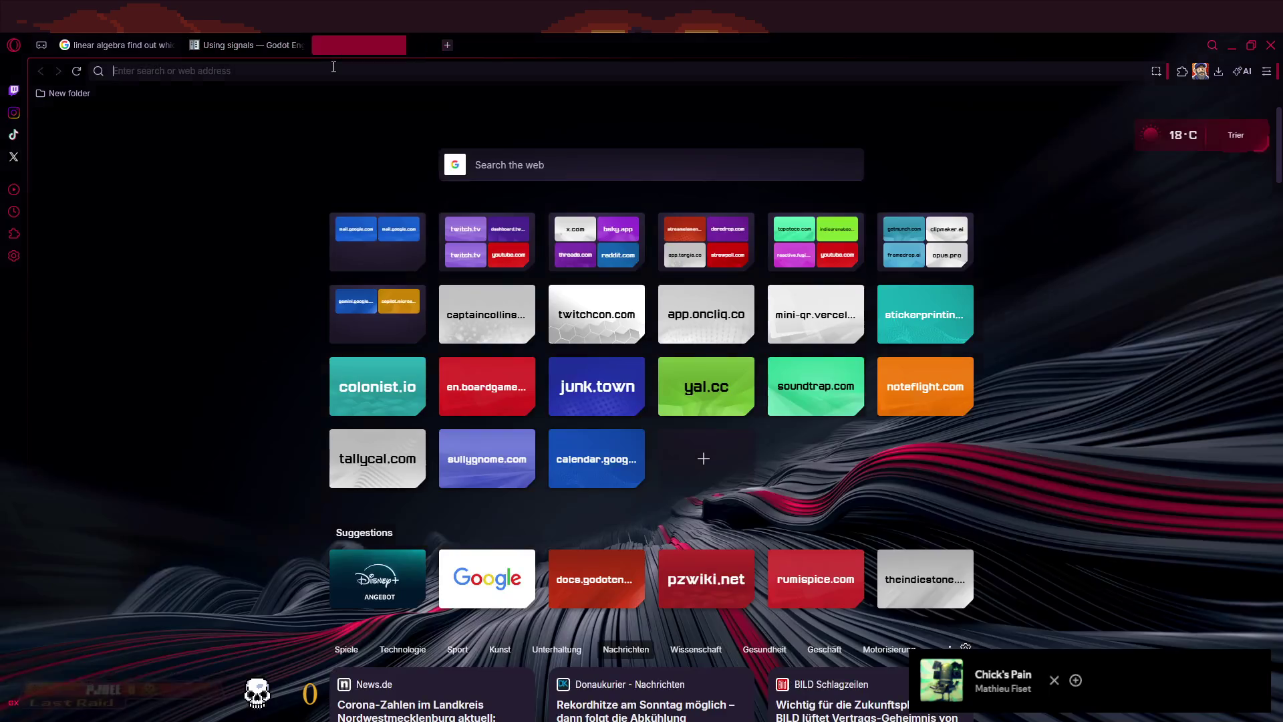
text(godot)
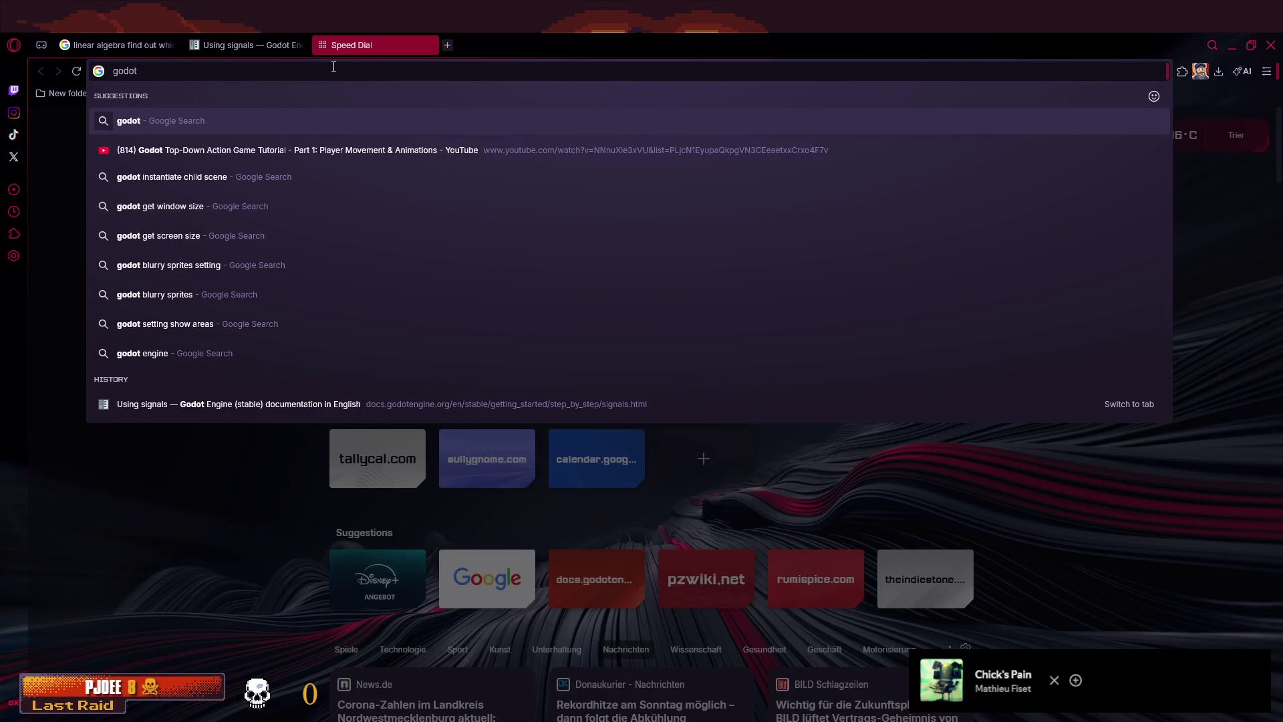
text( text name of an enum)
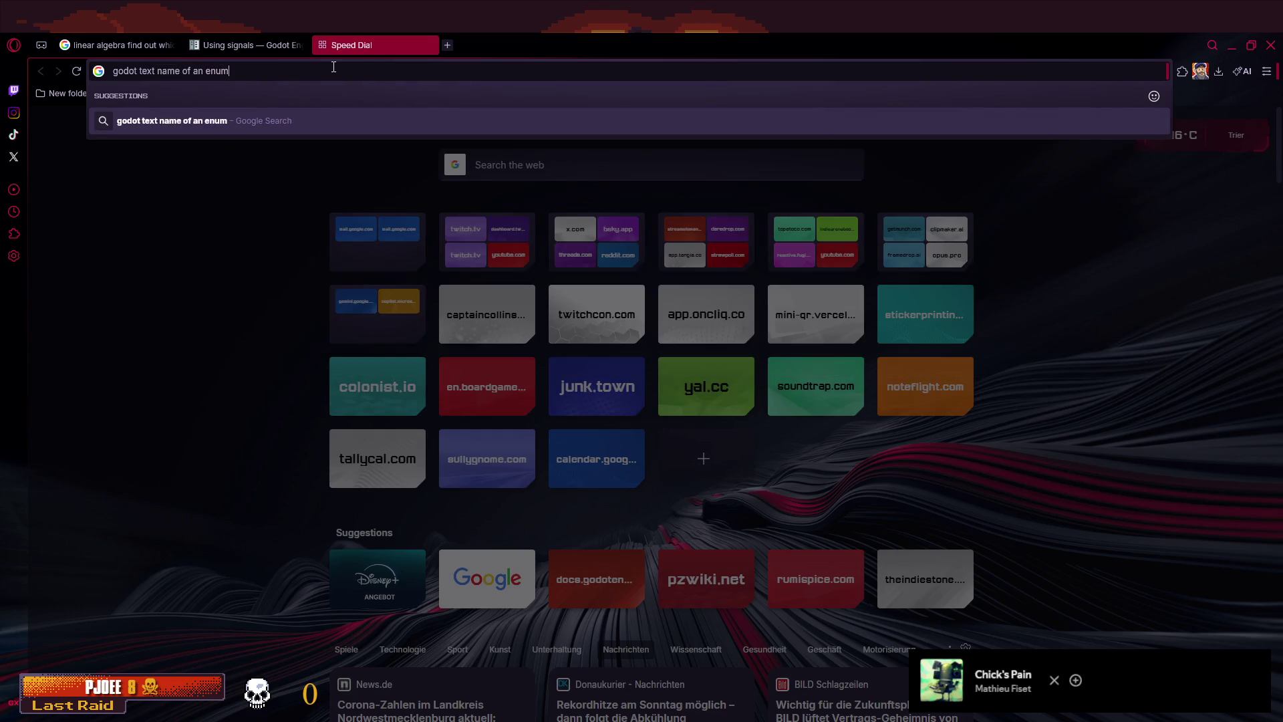
text( value)
key(Return)
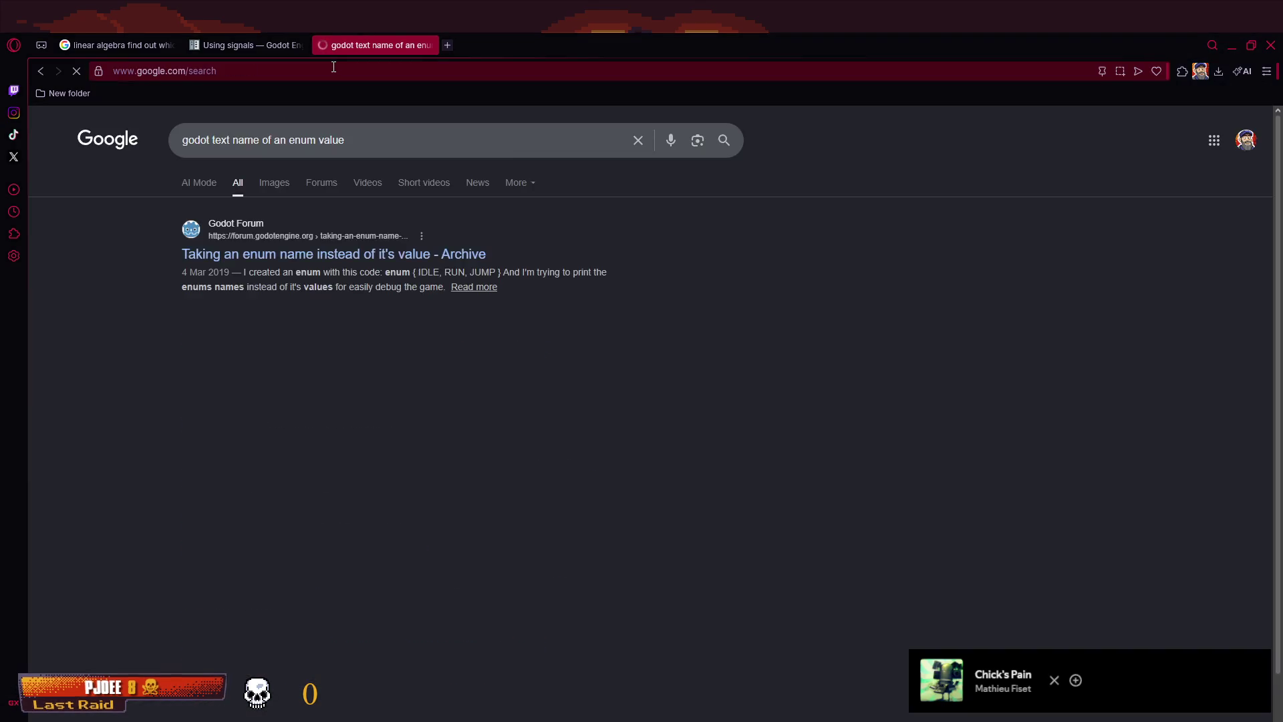
click(320, 255)
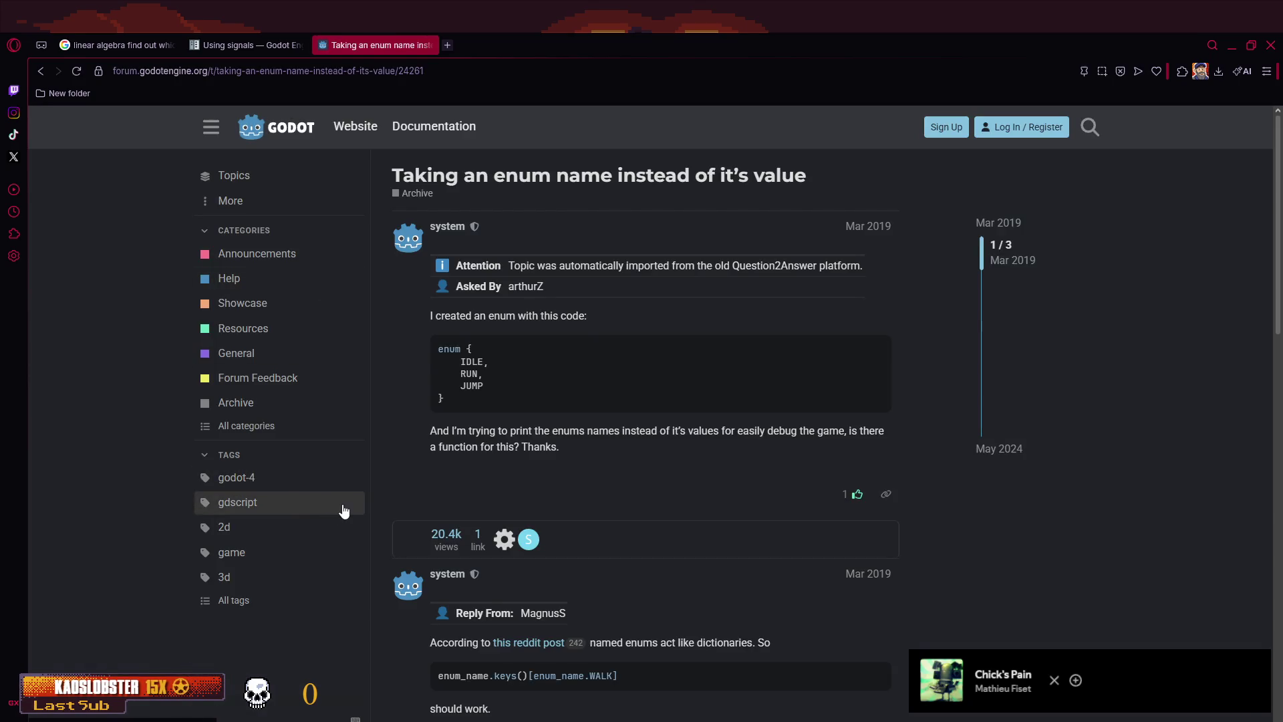
scroll(415, 380, down, 3)
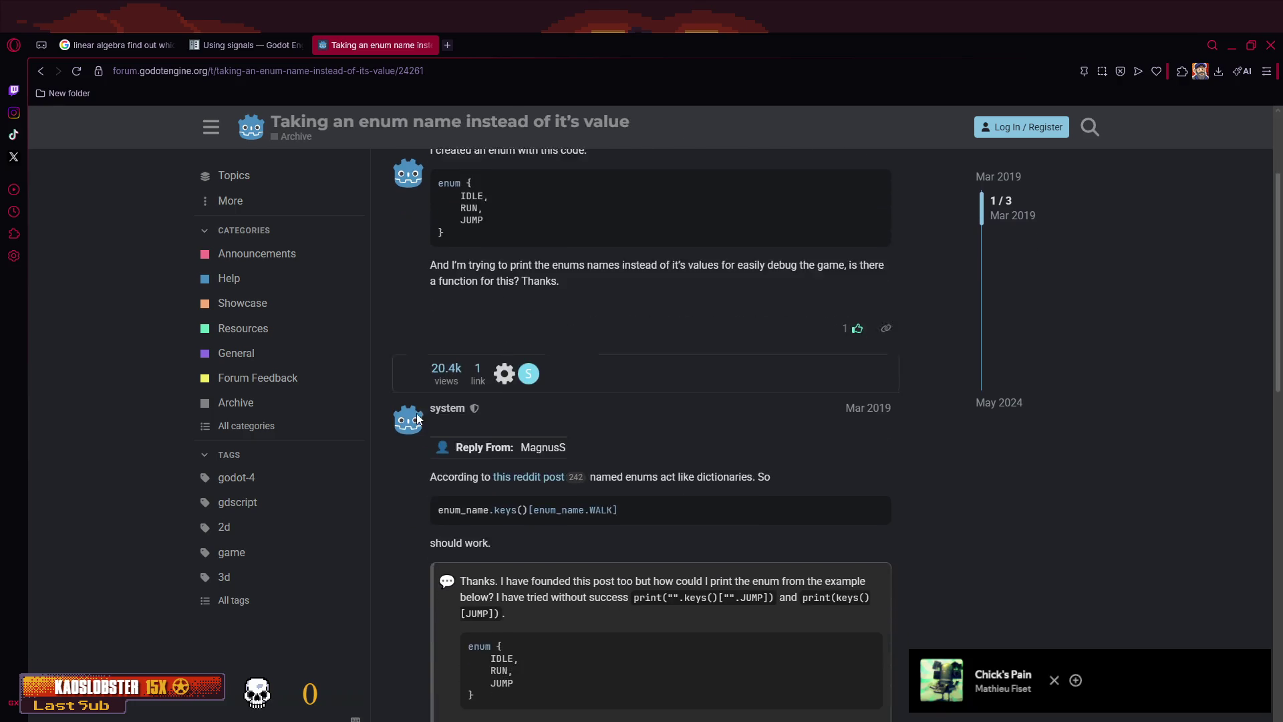
drag(440, 475, 618, 478)
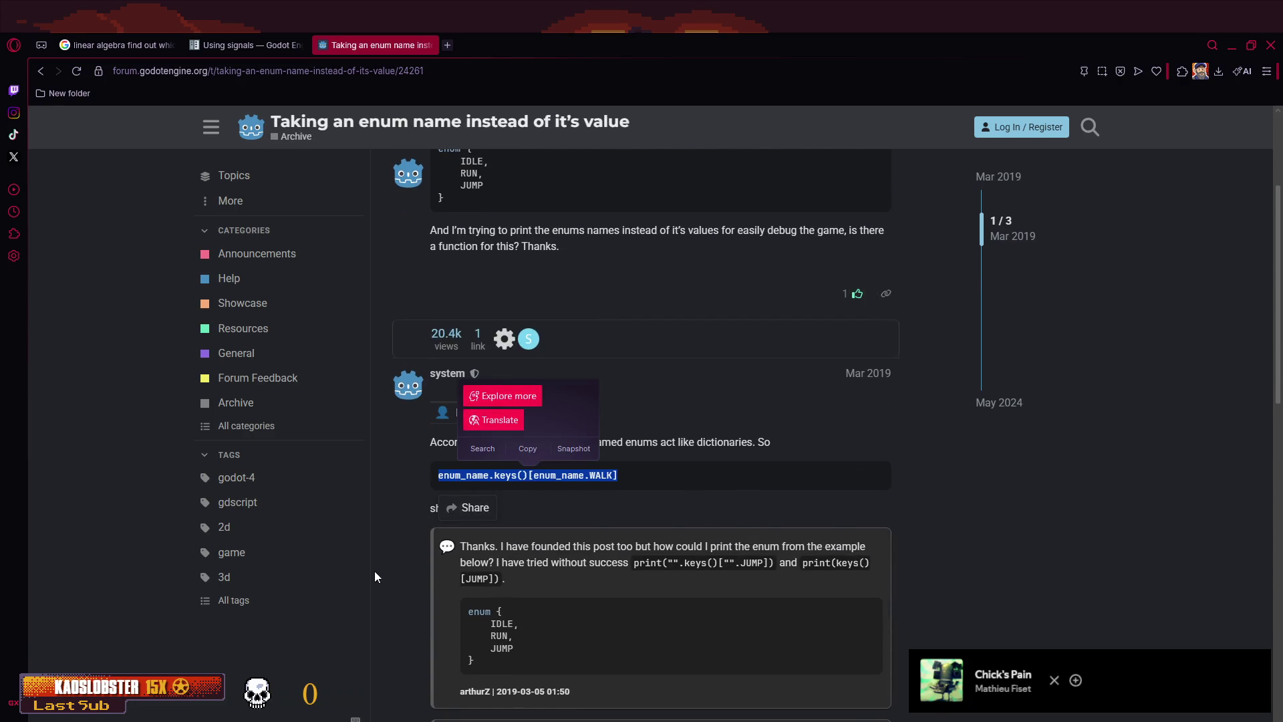
click(379, 614)
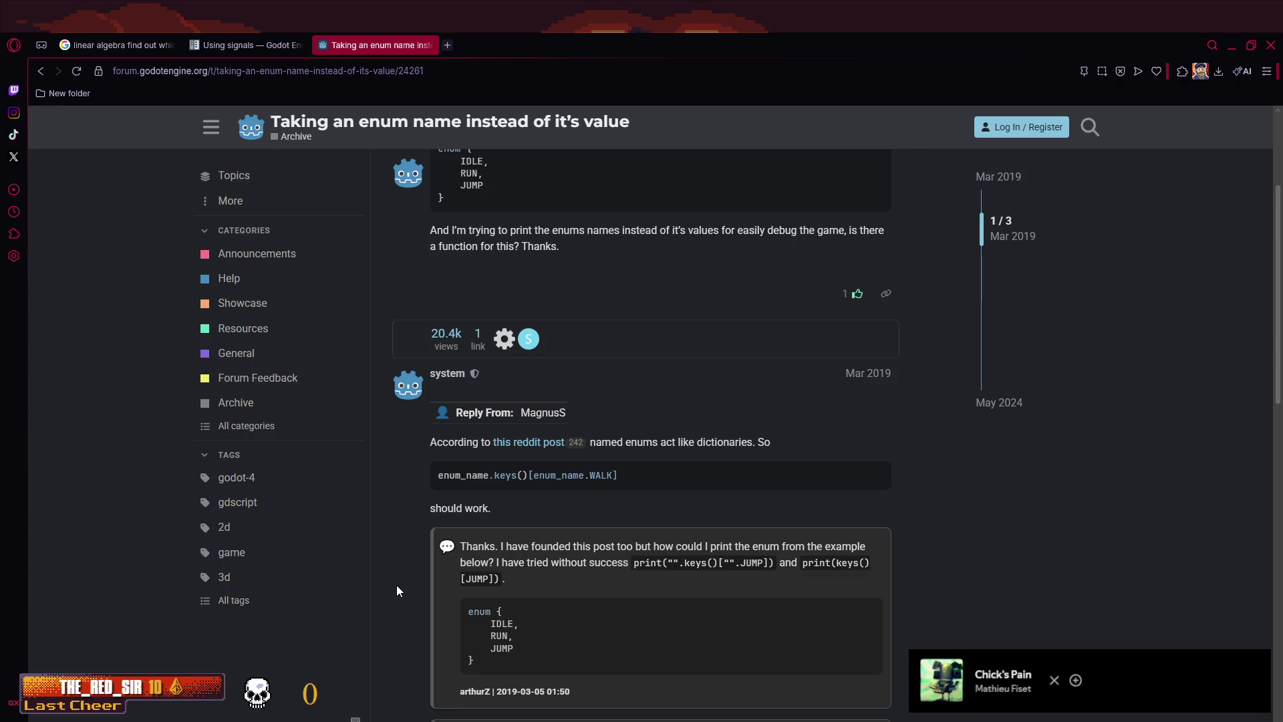
key(alt+Tab)
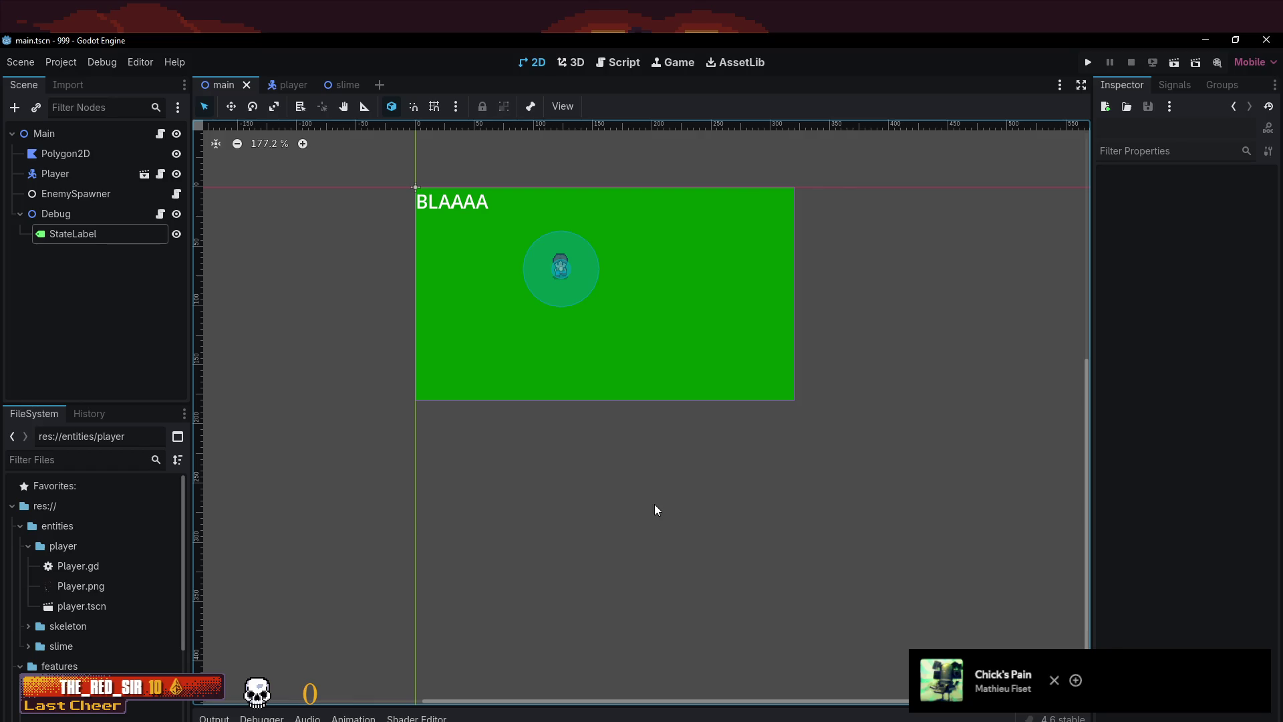
Open the slime scene's script in the Script workspace
click(78, 230)
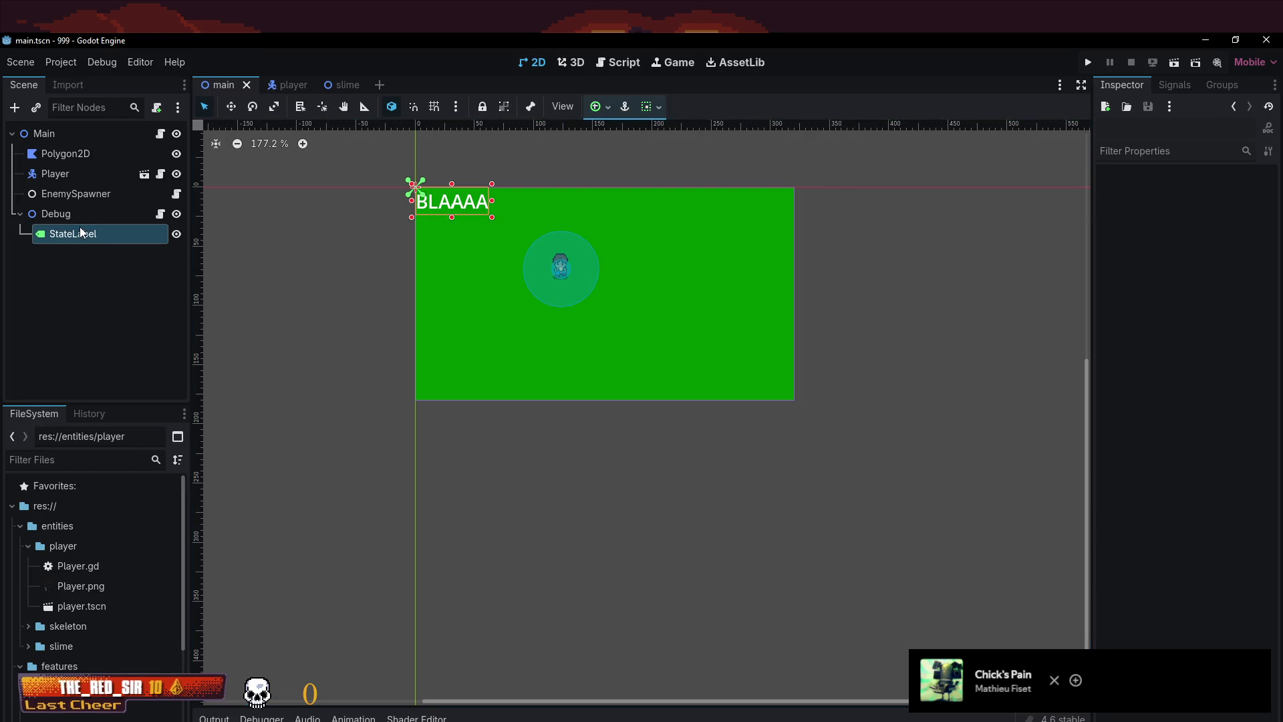
click(347, 85)
scroll(465, 395, down, 4)
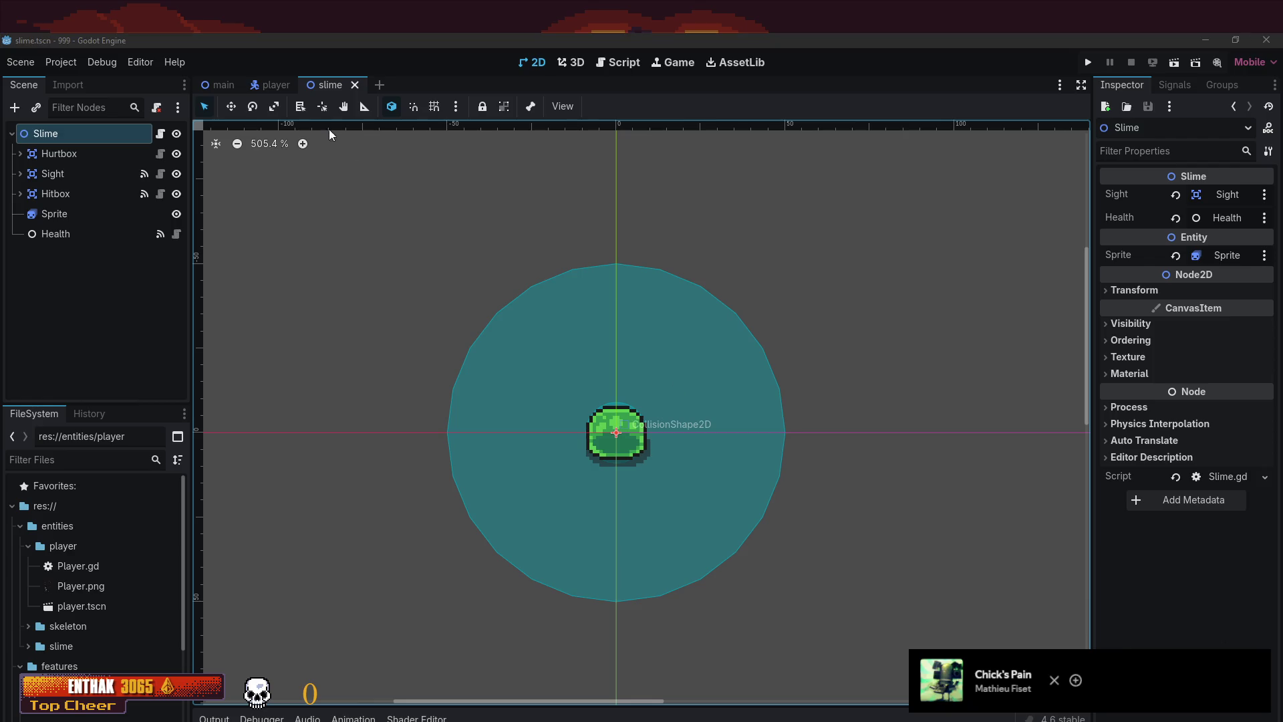
click(614, 62)
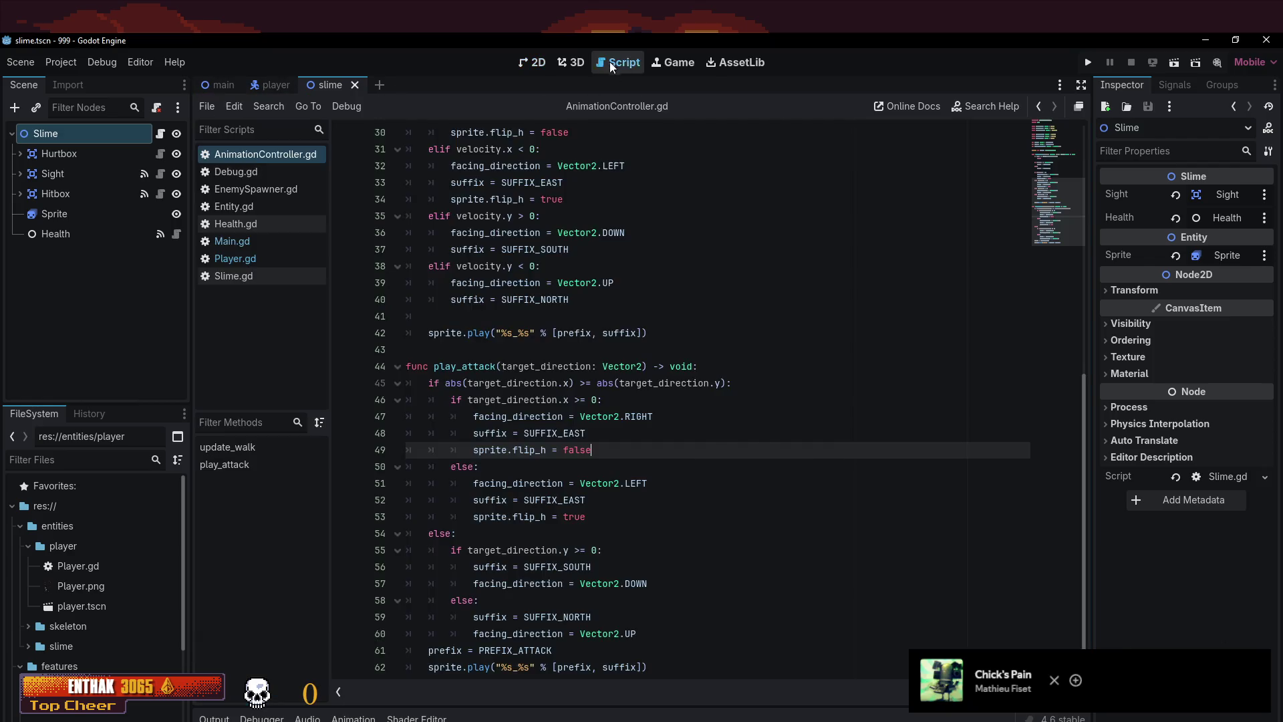
scroll(594, 476, up, 10)
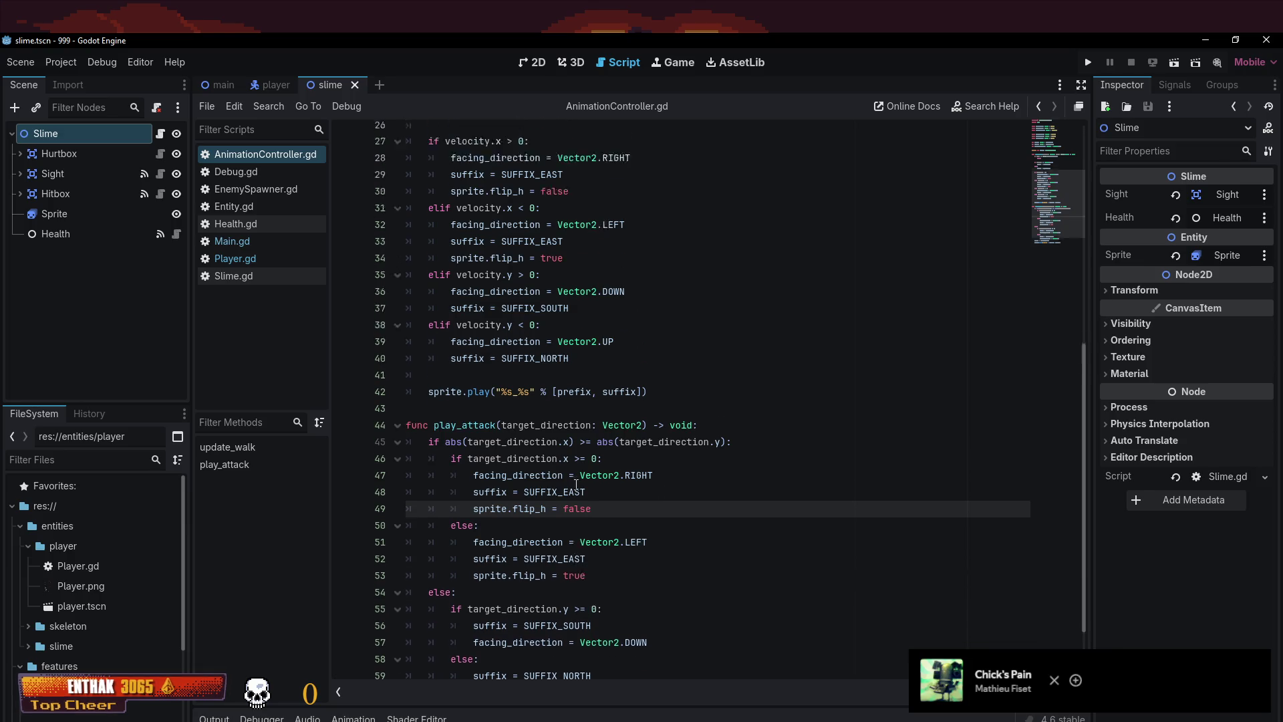
click(642, 233)
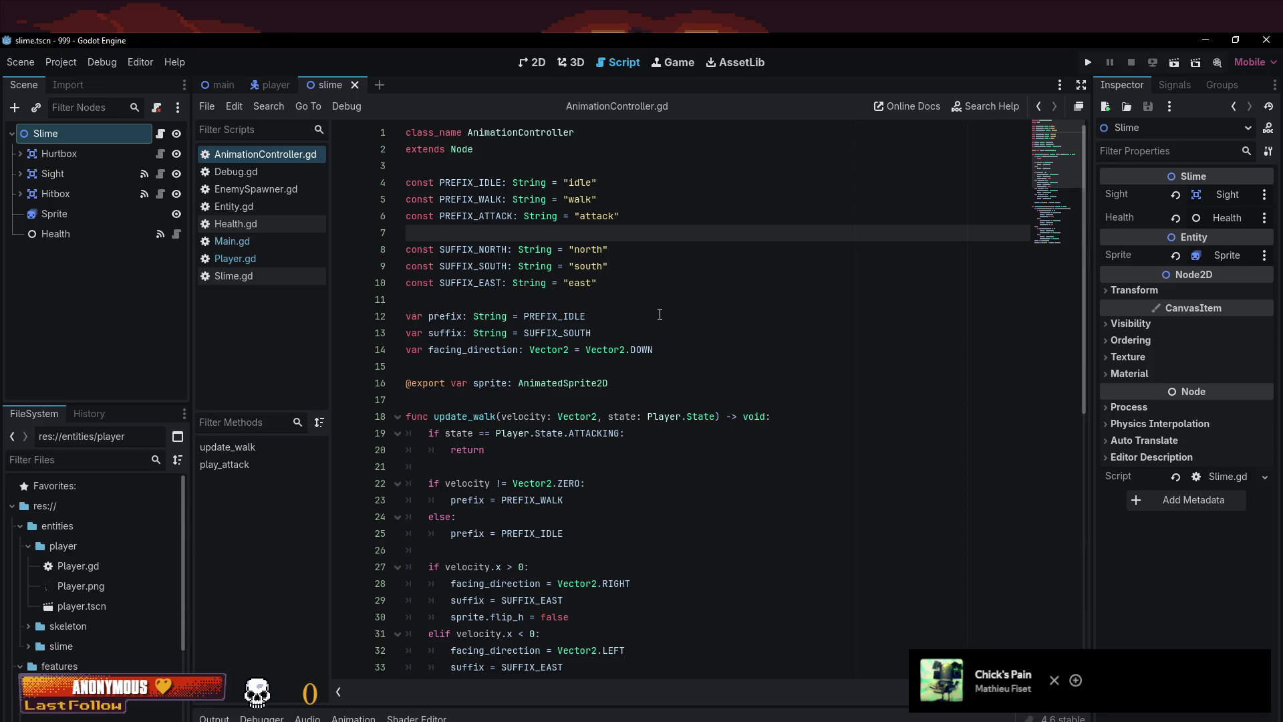
Open Player.gd from the player scene and scroll to its top
click(271, 87)
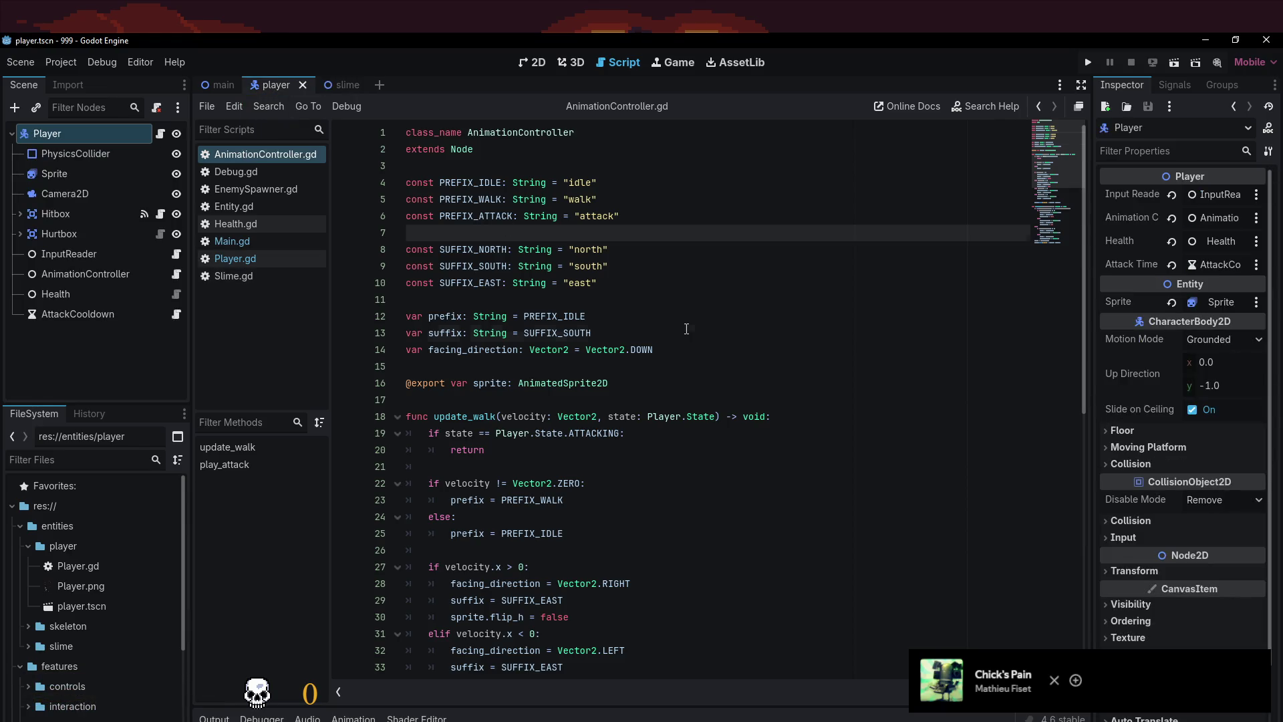
click(238, 258)
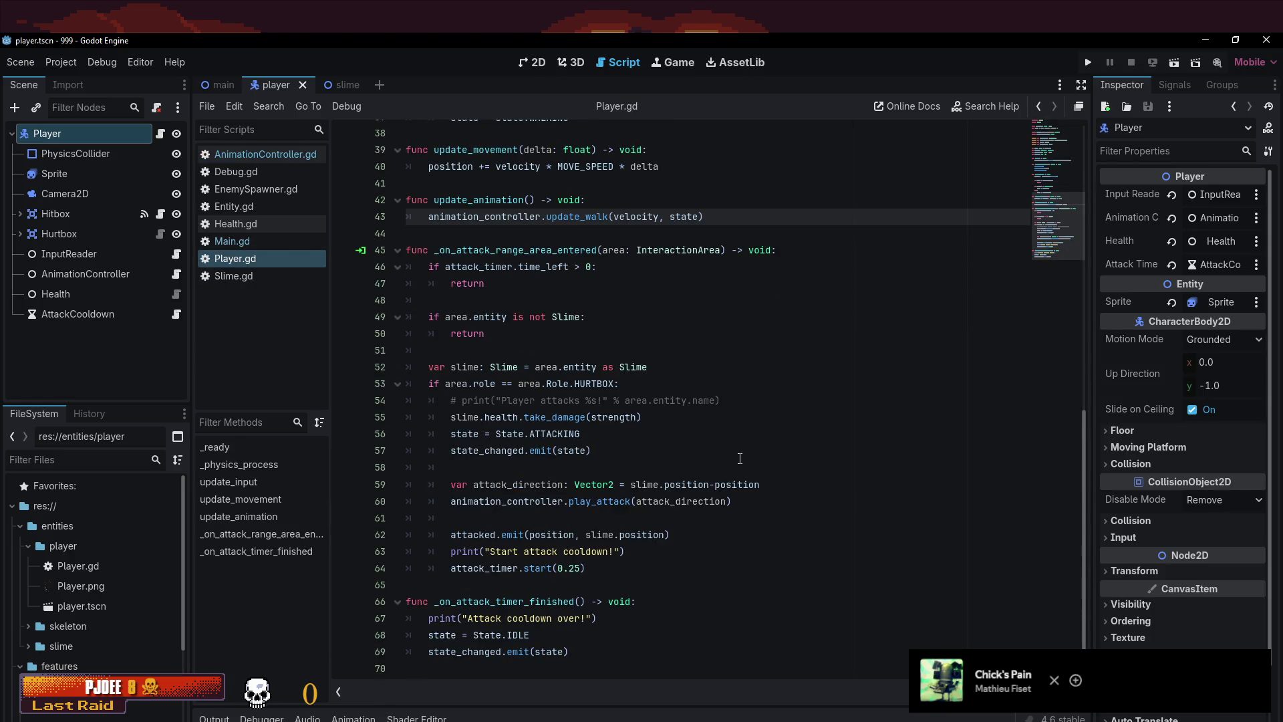
click(552, 649)
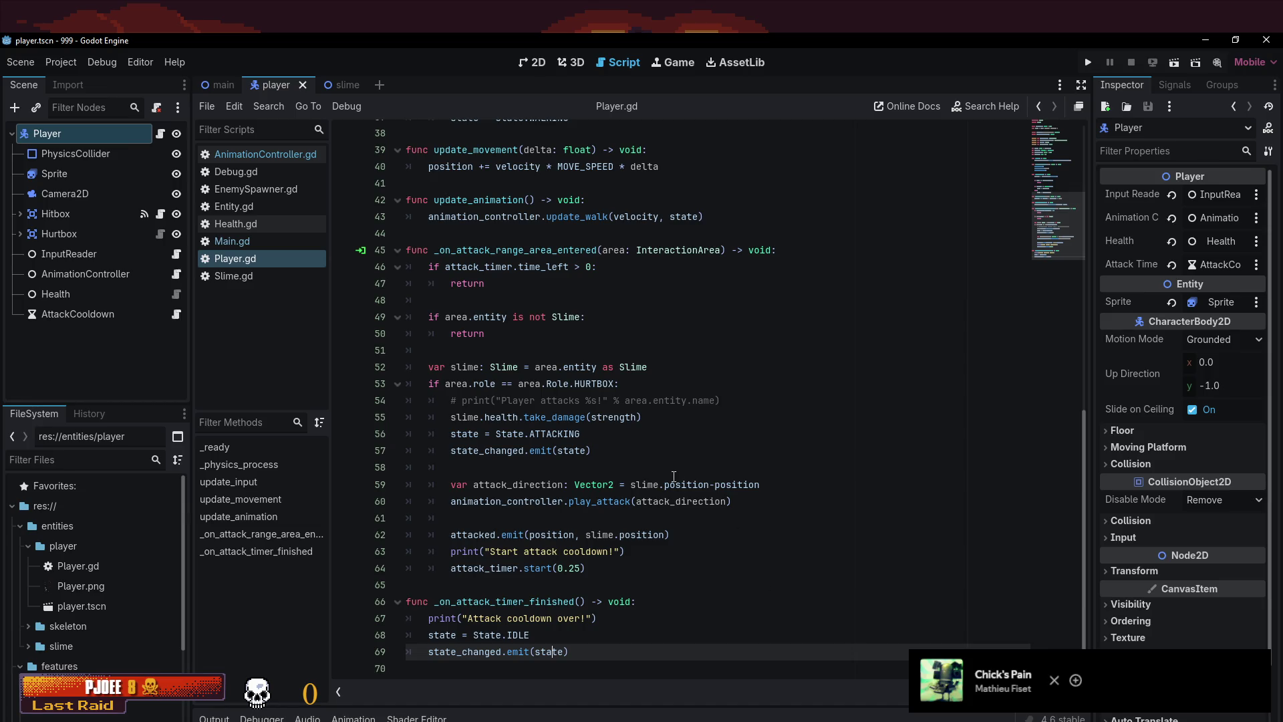
scroll(683, 469, up, 6)
scroll(683, 469, up, 6)
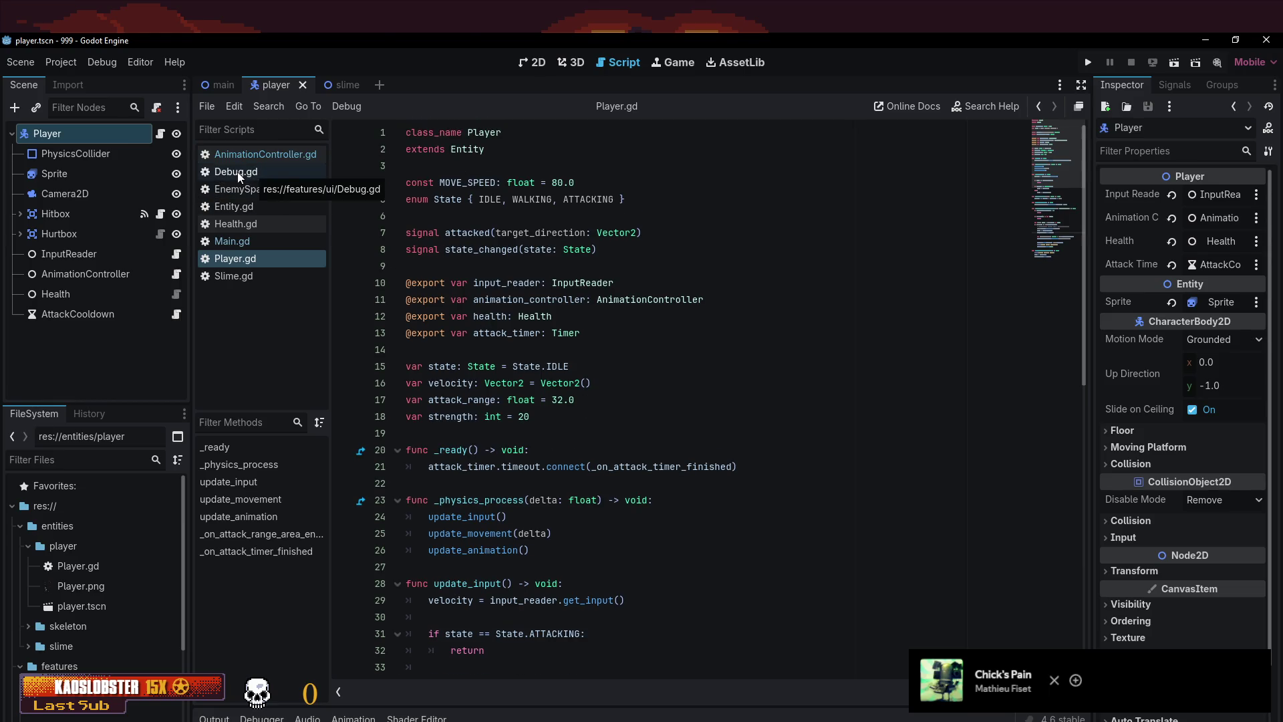
Move the _on_state_changed function from Main.gd into Debug.gd and save
click(220, 87)
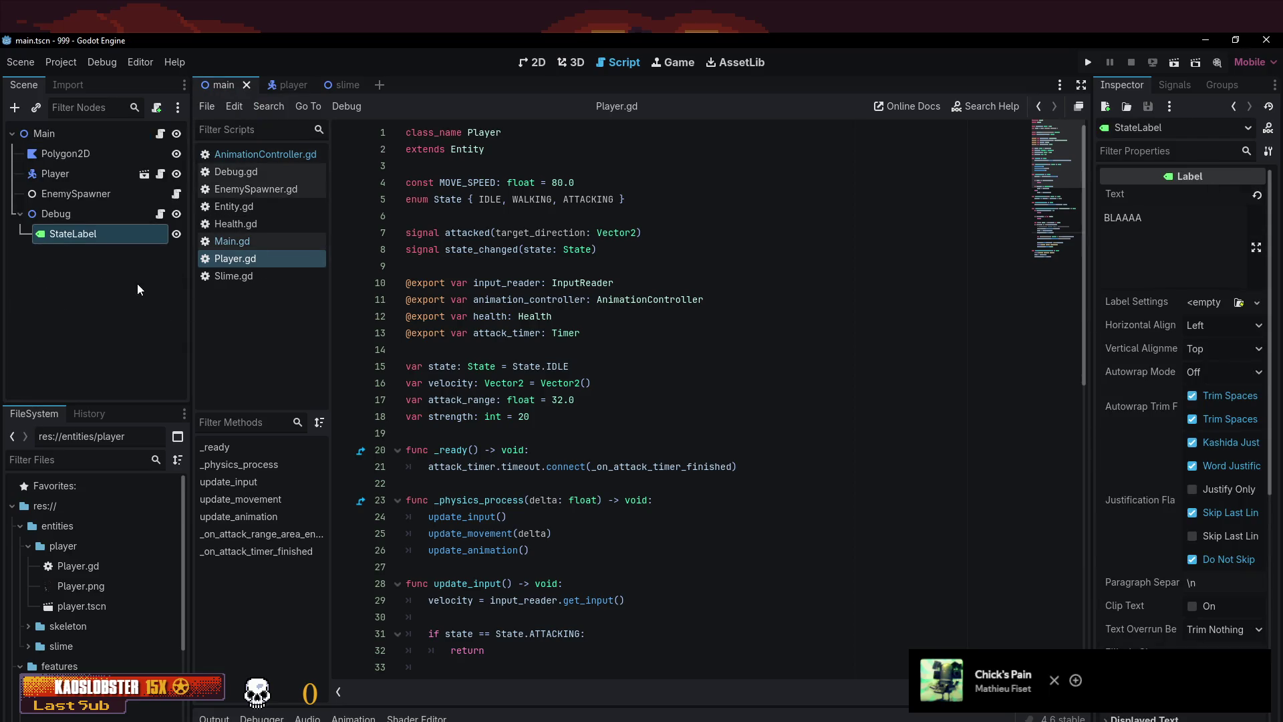
click(222, 242)
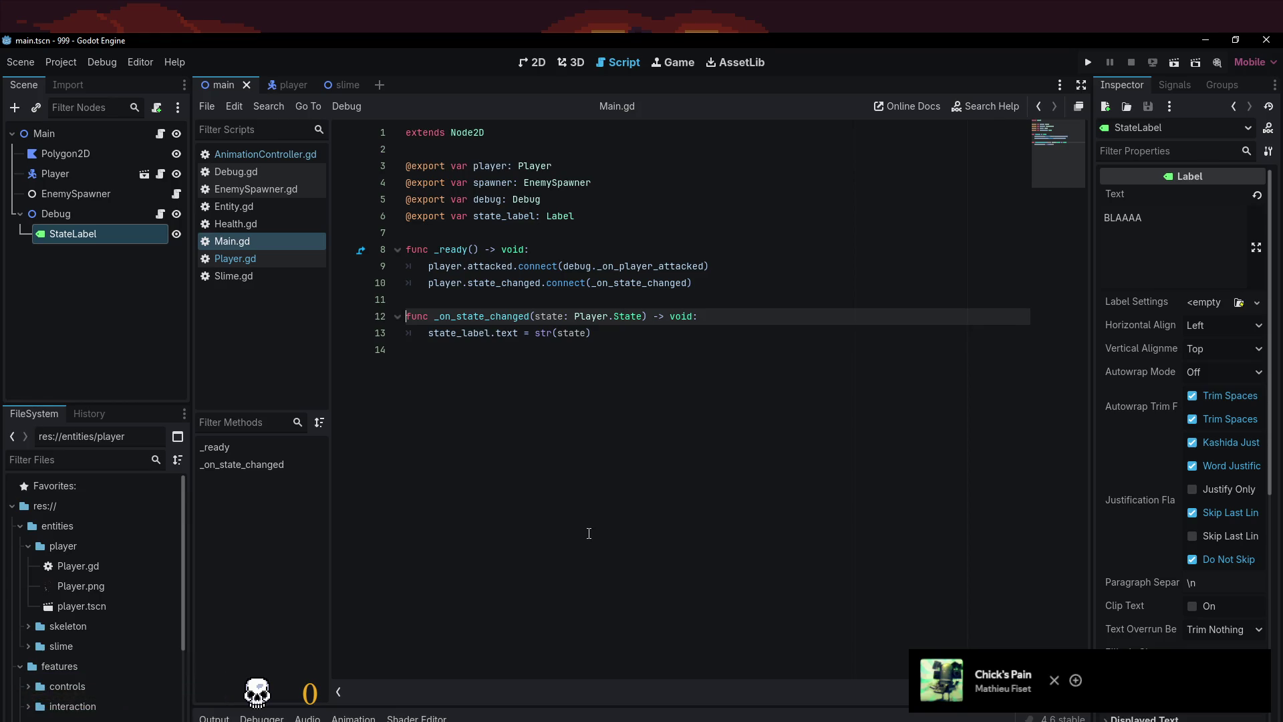
key(shift+Down)
key(shift+Down)
key(ctrl+c)
key(BackSpace)
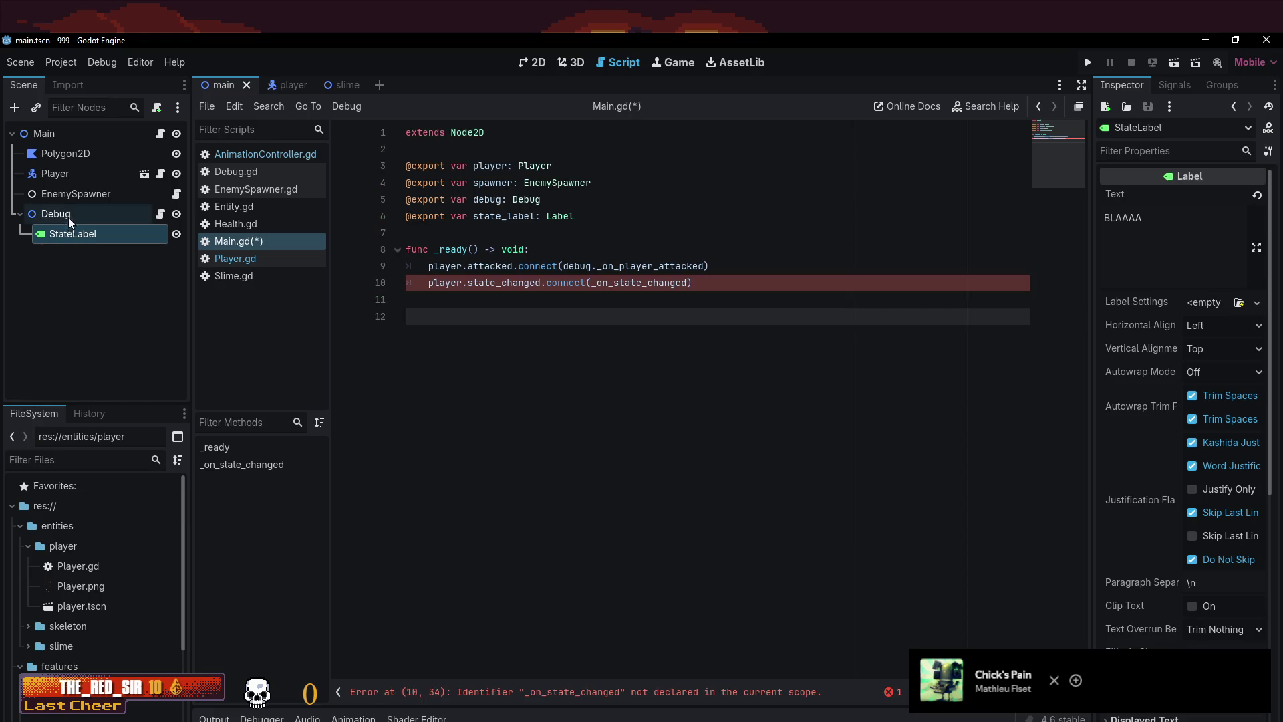
click(160, 213)
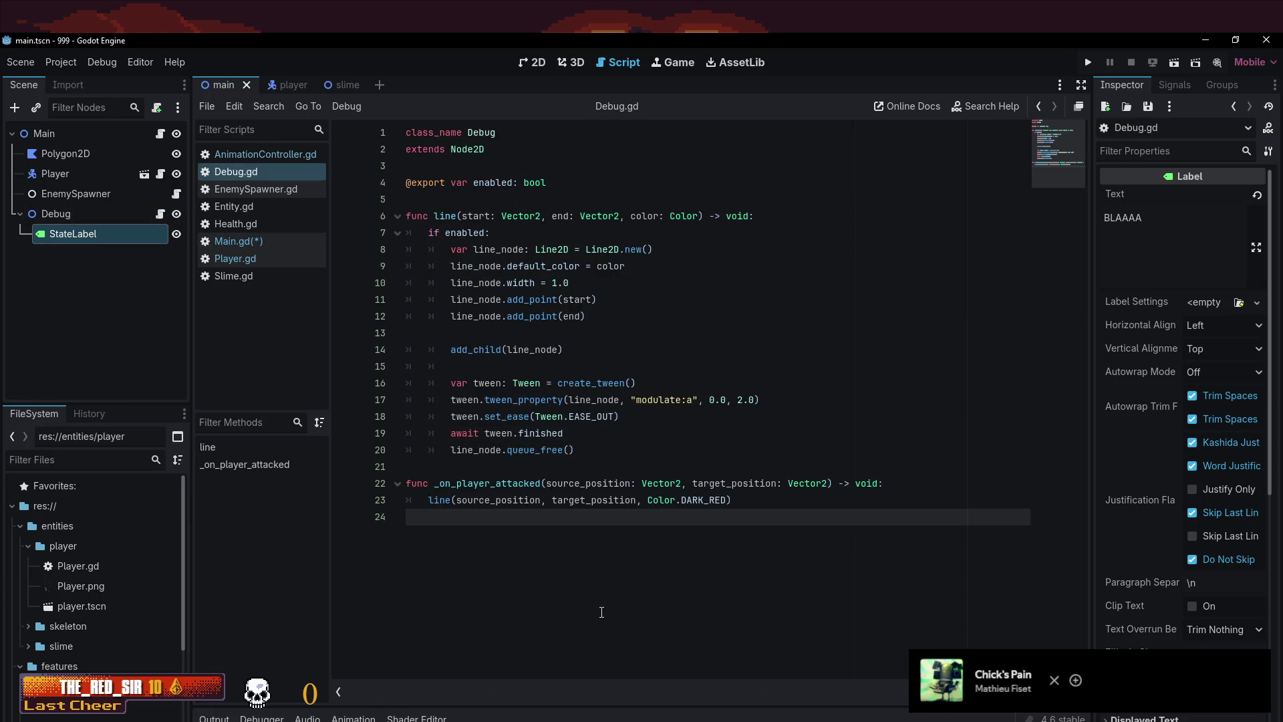
key(Return)
key(ctrl+v)
key(ctrl+s)
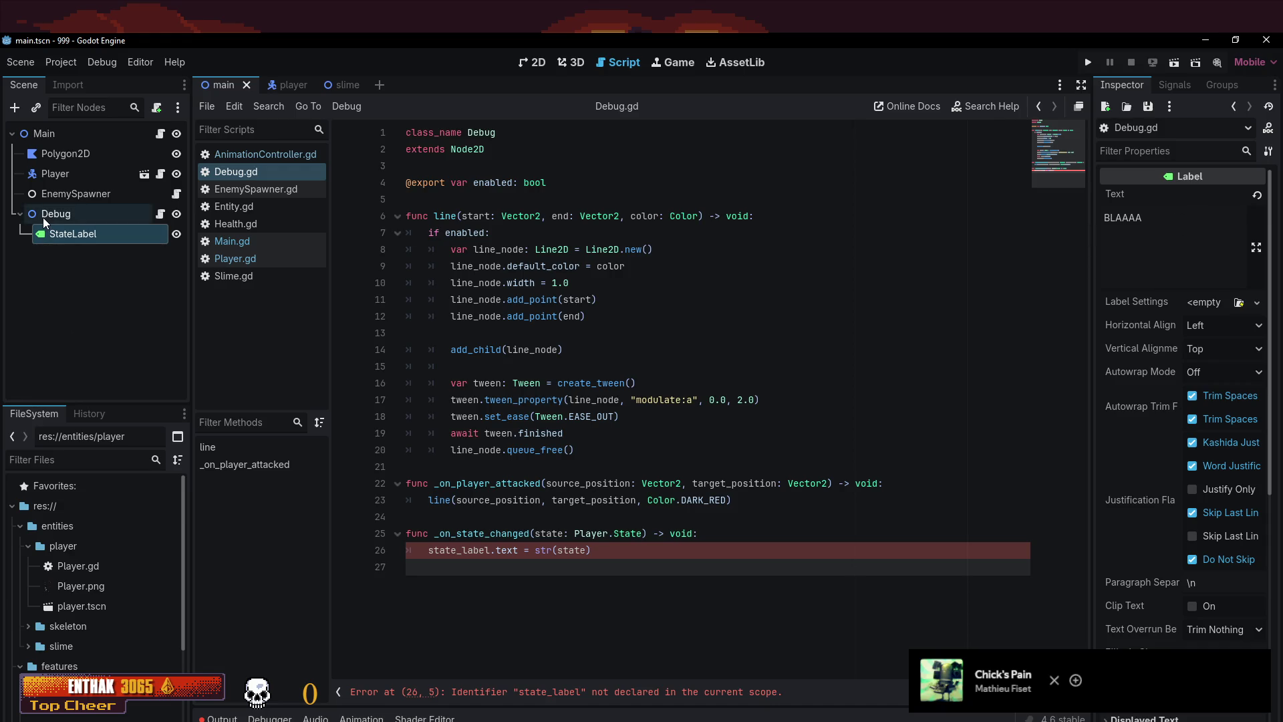
Move the state_label export from Main.gd into Debug.gd below the enabled export, then save
click(234, 244)
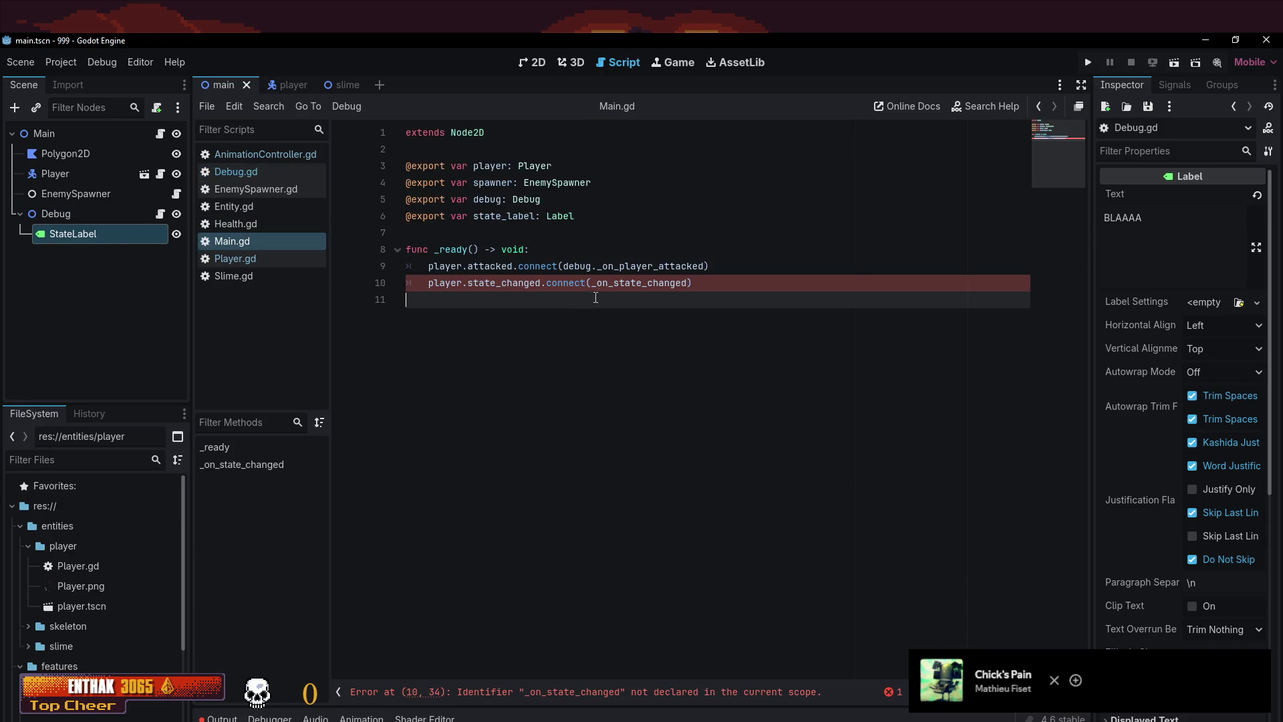
click(445, 216)
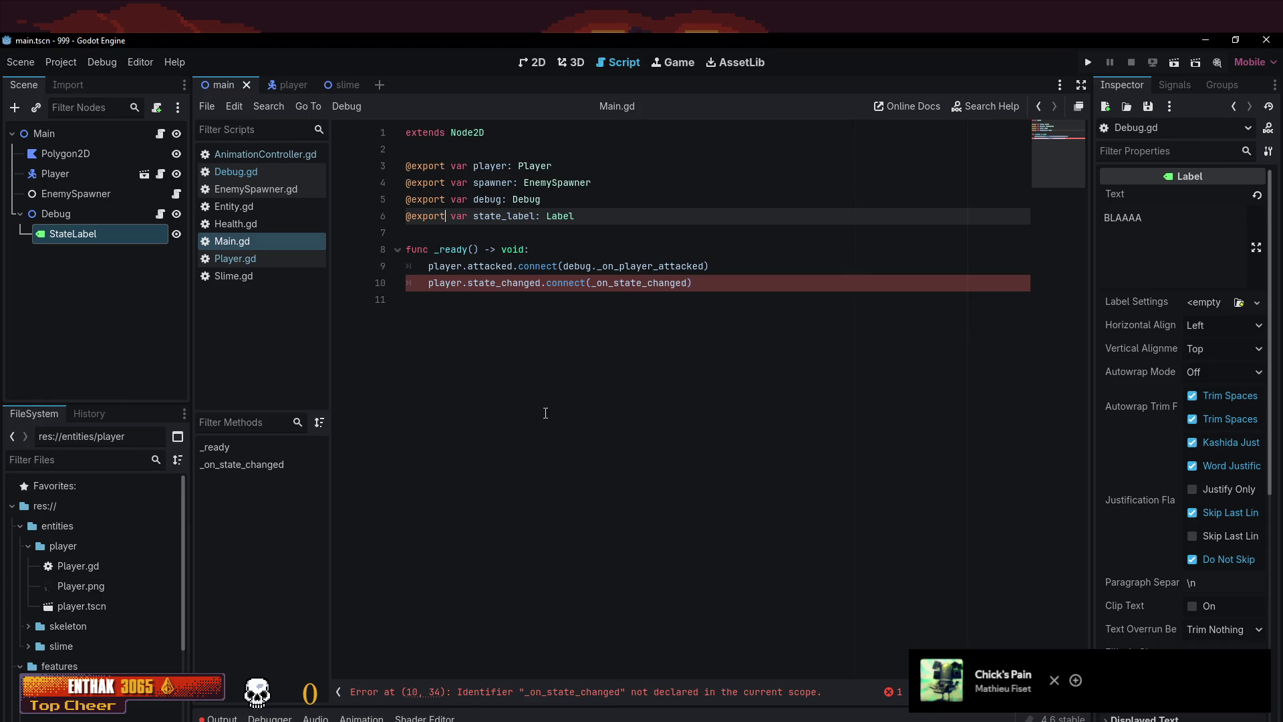
key(ctrl+x)
key(ctrl+s)
click(64, 210)
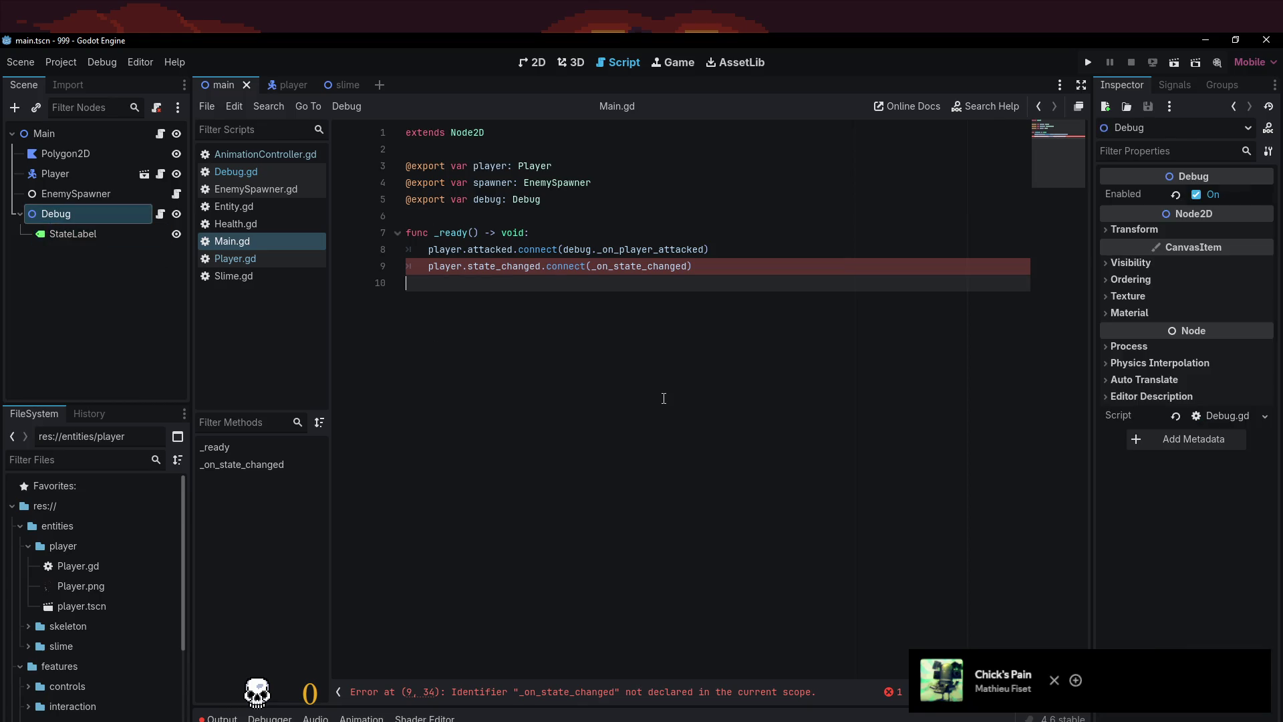
click(236, 172)
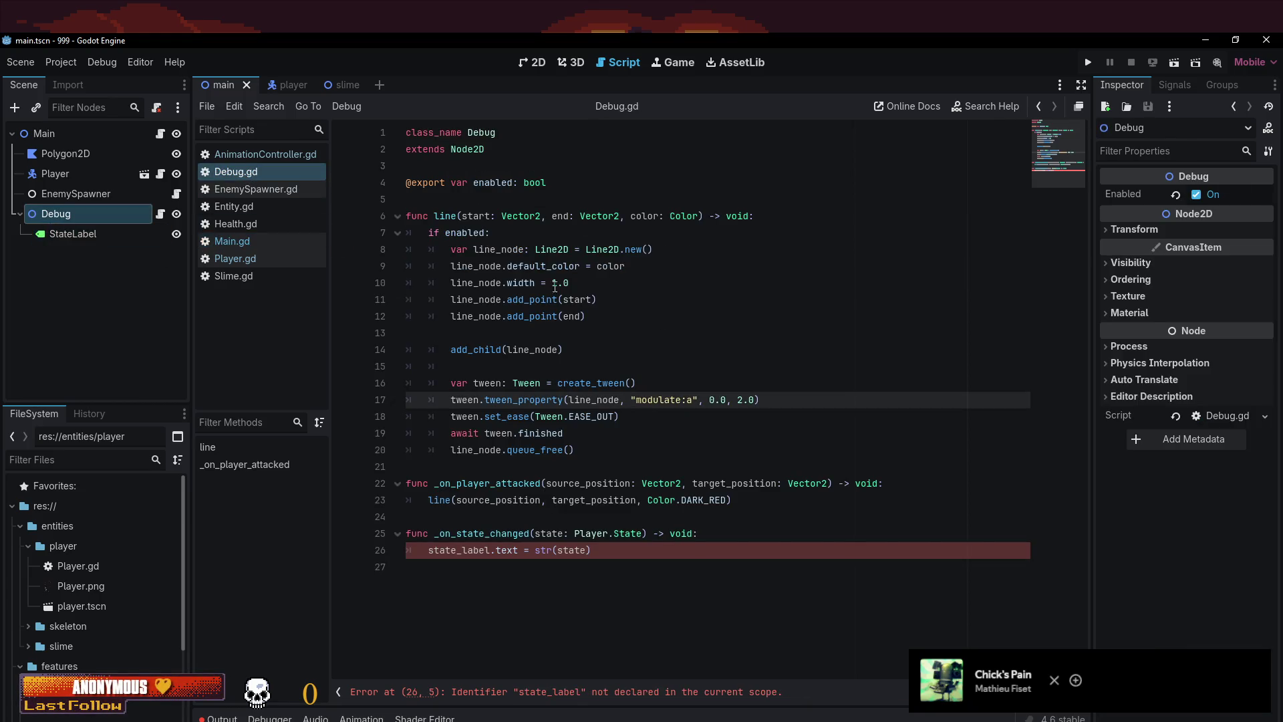
click(477, 203)
key(ctrl+v)
key(ctrl+s)
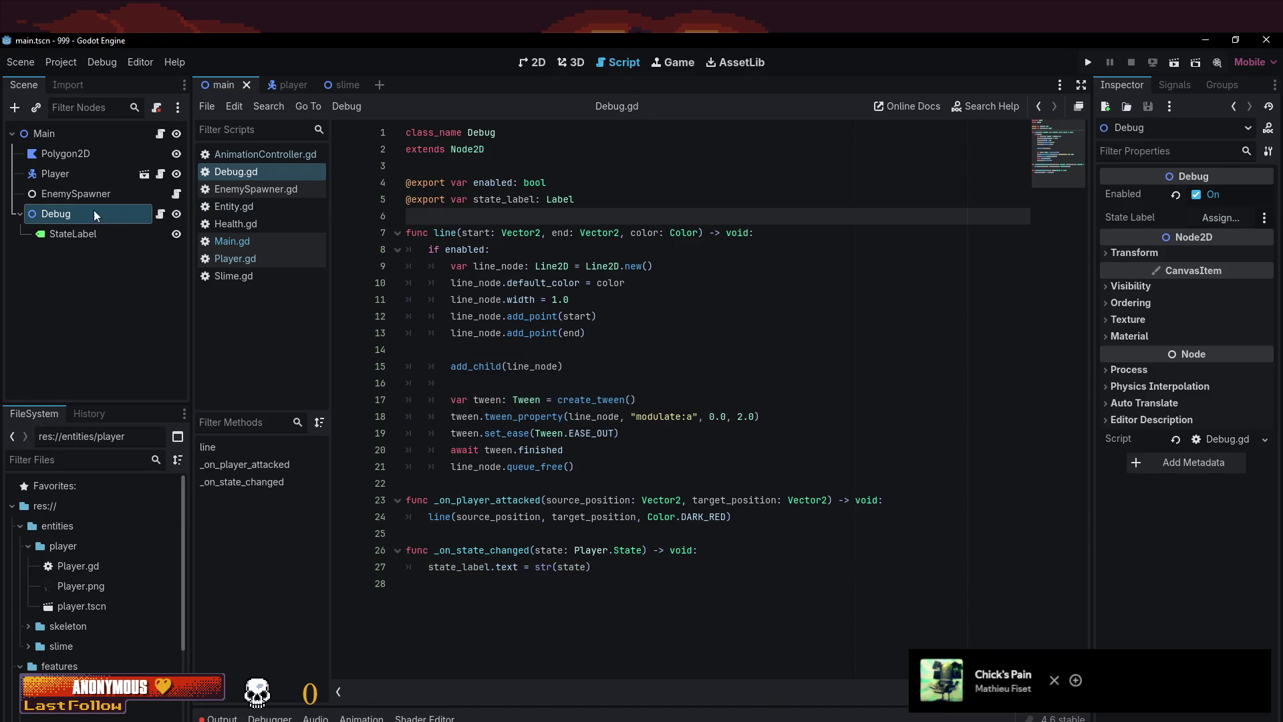
Assign the StateLabel node to Debug's State Label property and save the main scene
drag(69, 230, 1220, 215)
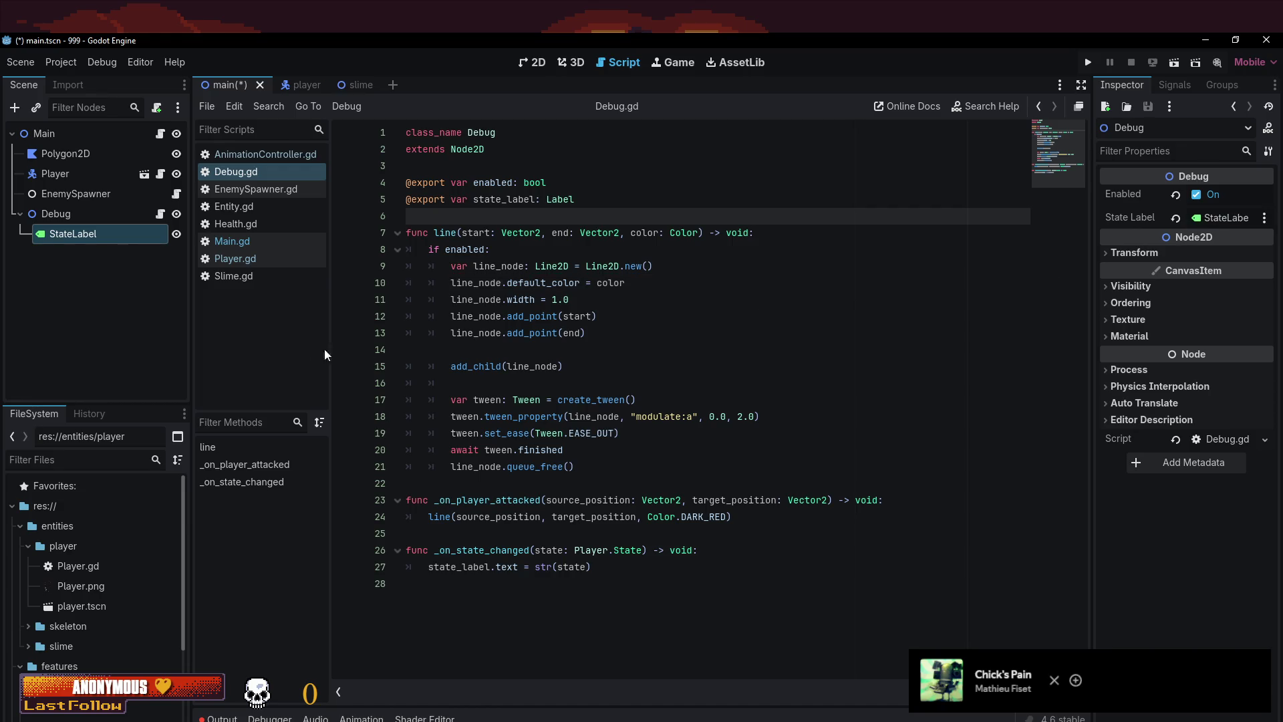
key(ctrl+s)
click(795, 325)
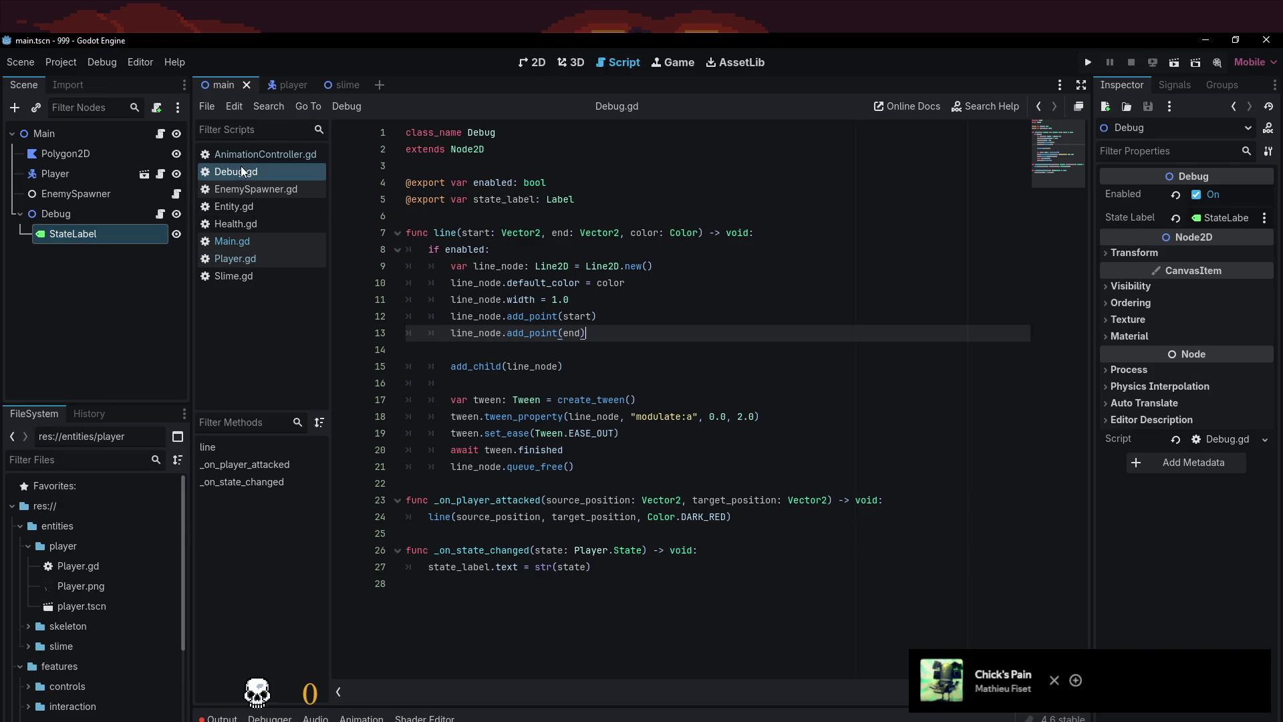
Change line 27 to state_label.text = Player.State.keys()[state], save, and run the game
click(646, 533)
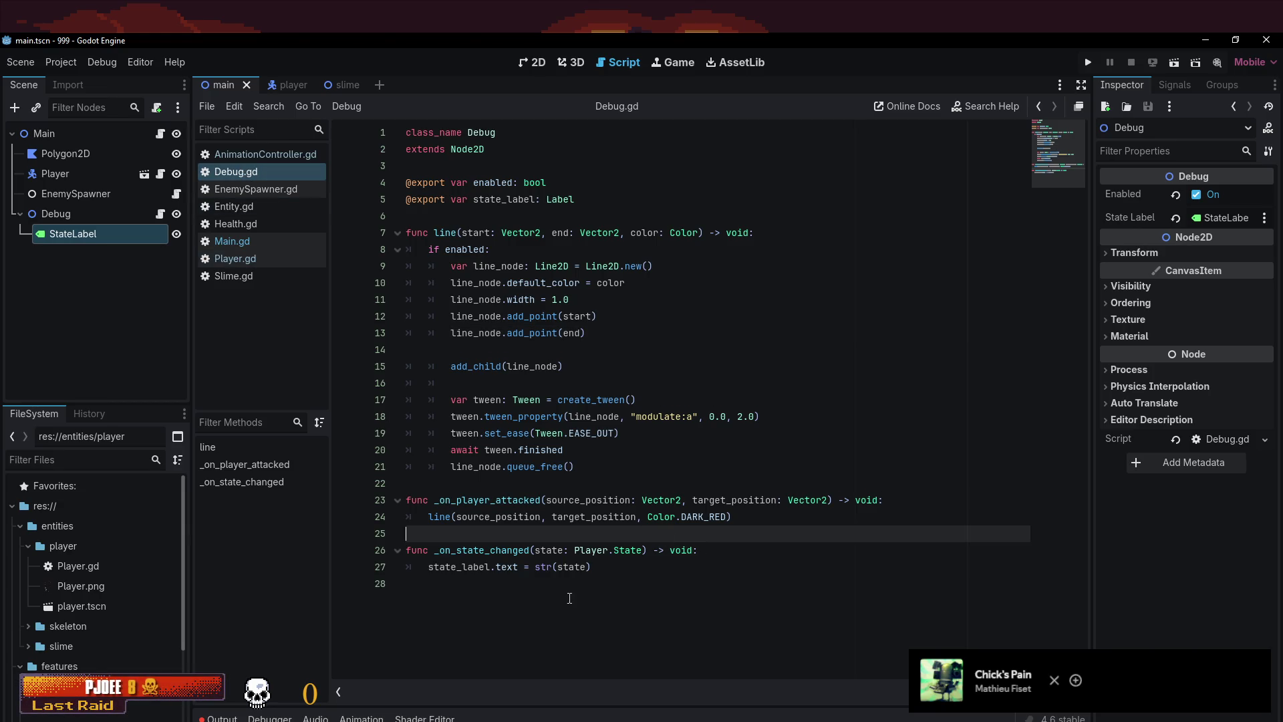
click(574, 567)
click(542, 567)
key(shift+End)
key(Delete)
text(Player.State.ke)
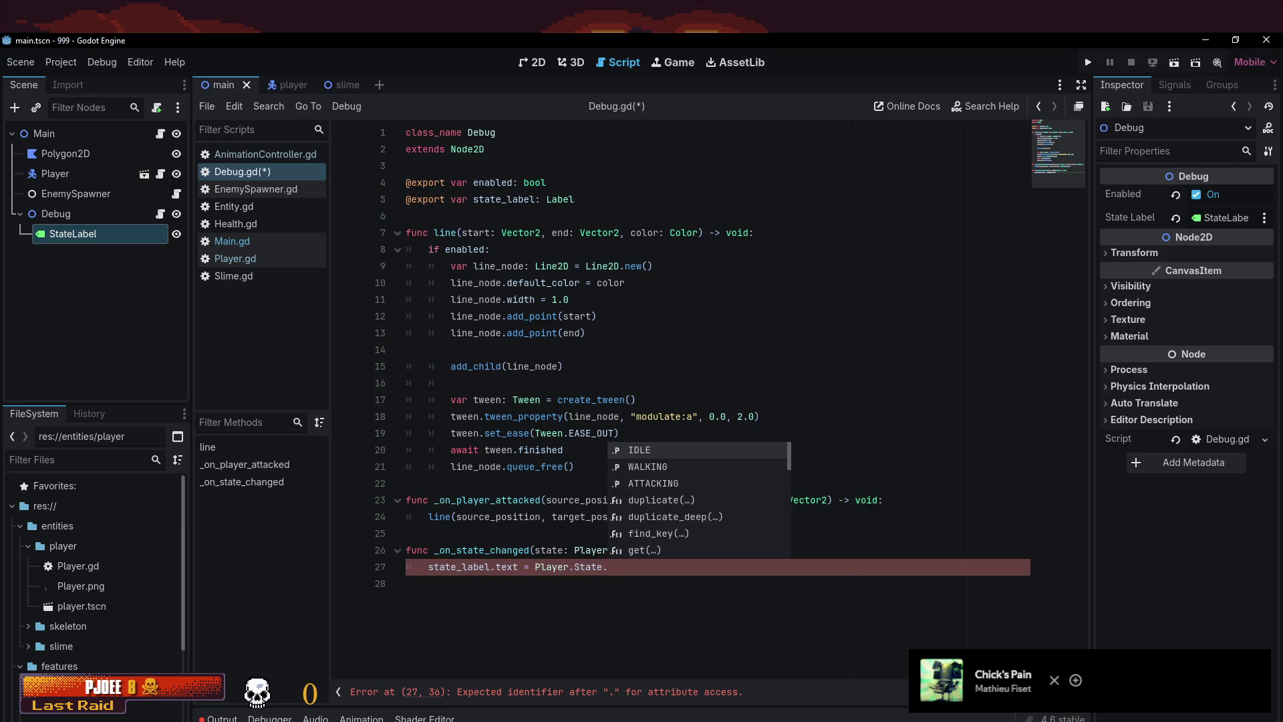
key(Return)
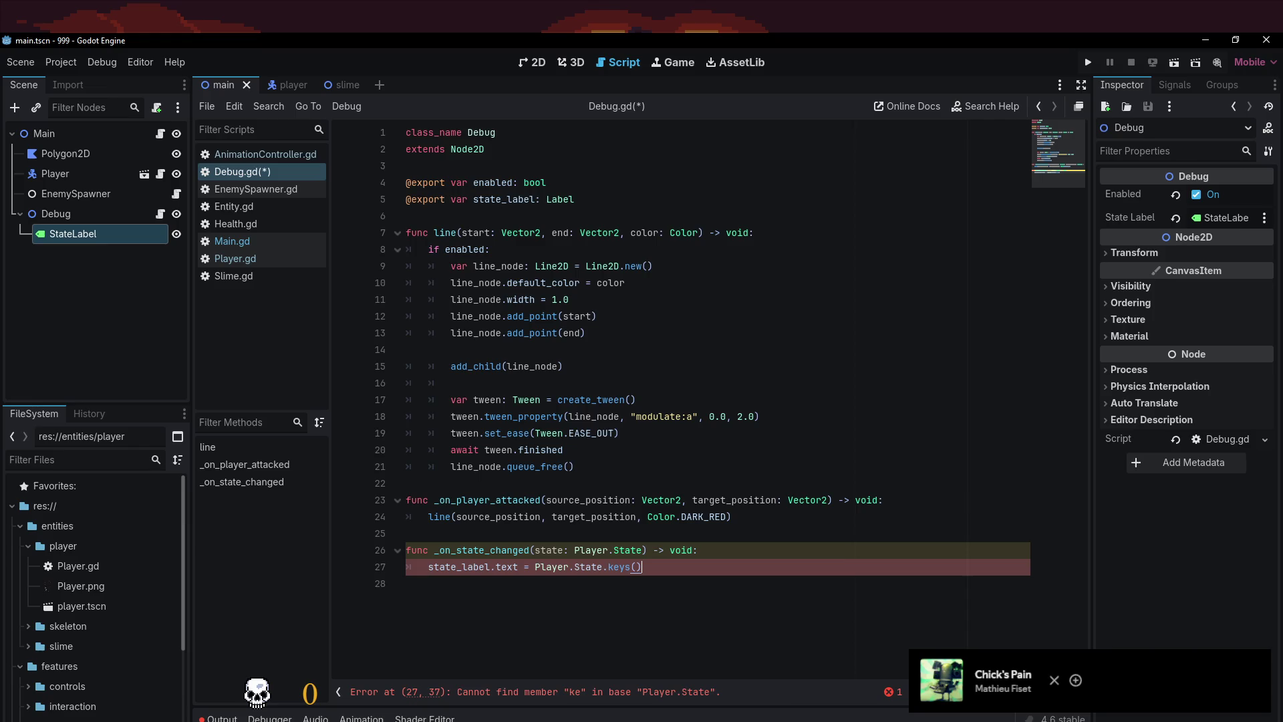
text([)
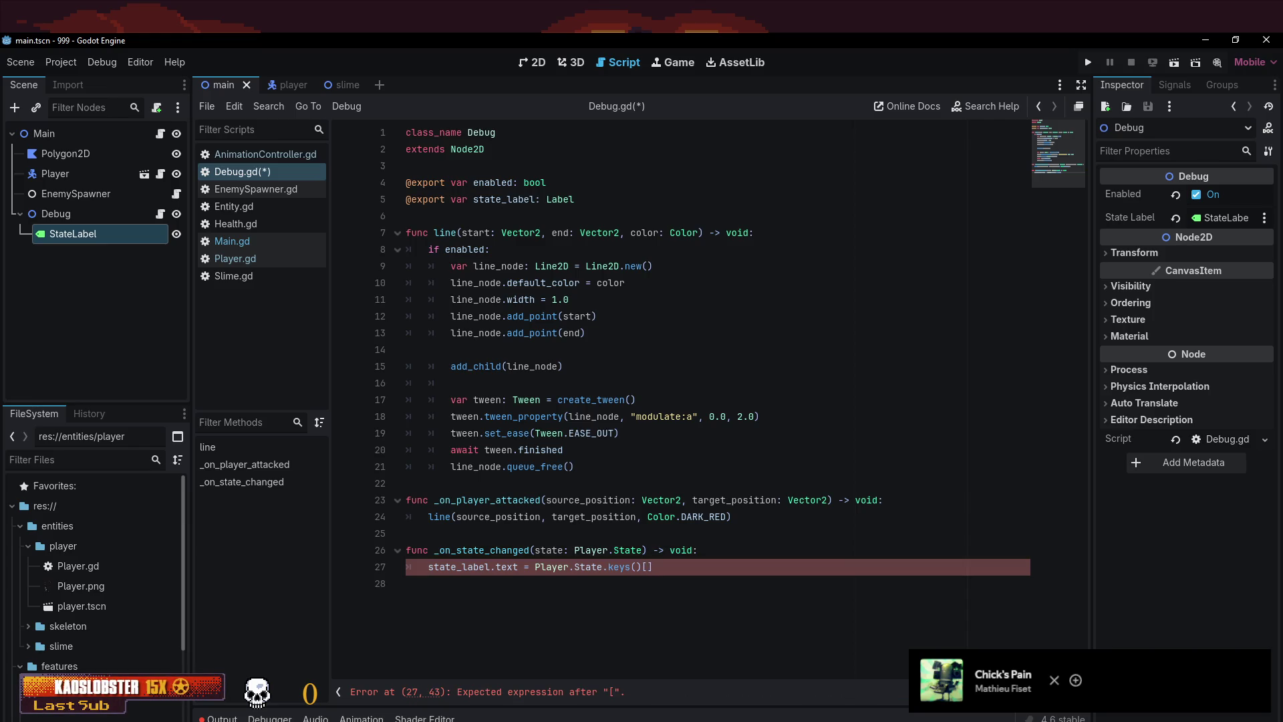
text(state)
key(ctrl+s)
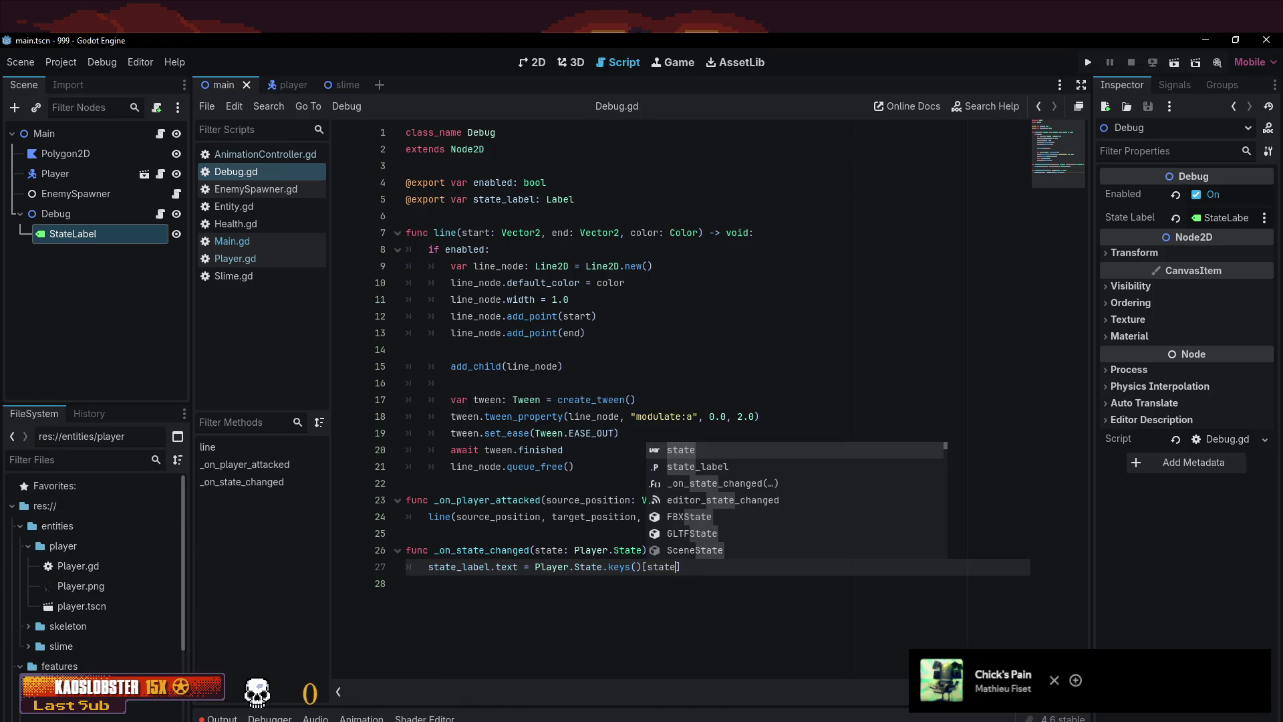
click(748, 626)
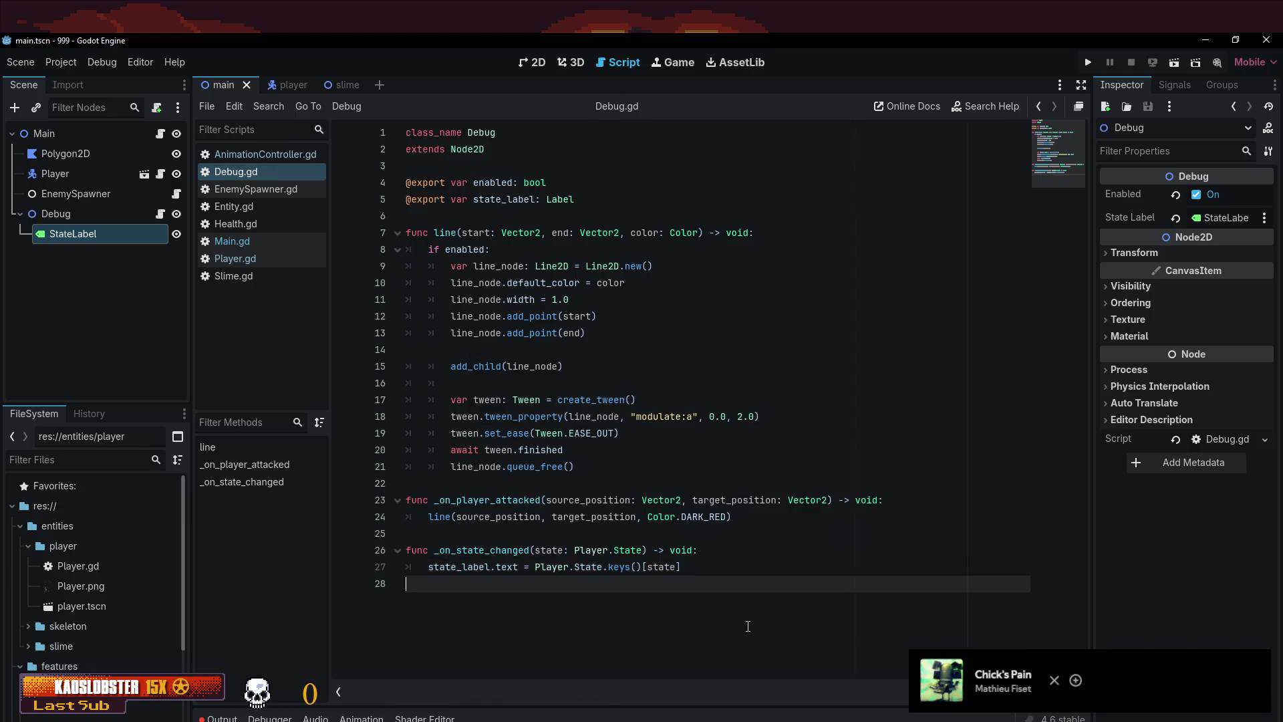
key(F5)
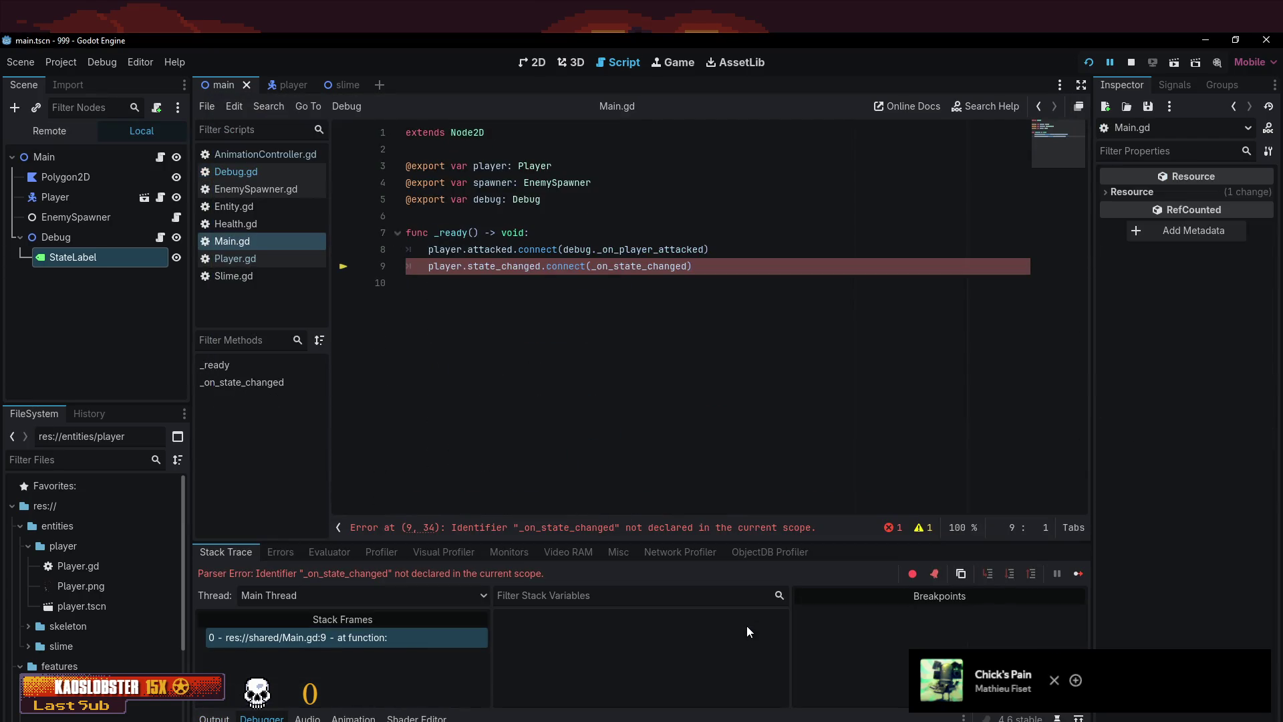
Change line 9's connect argument to debug._on_state_changed, save Main.gd, and relaunch the game
click(460, 270)
click(460, 250)
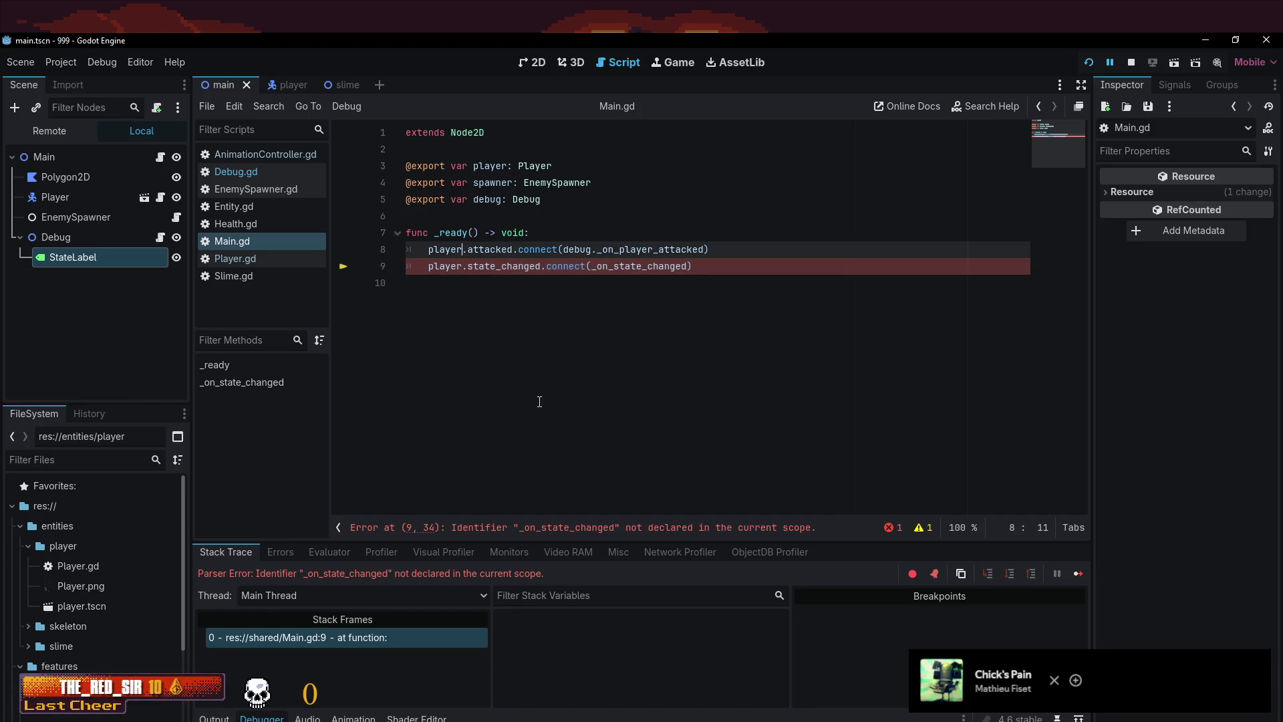
click(496, 266)
click(594, 265)
text(debug)
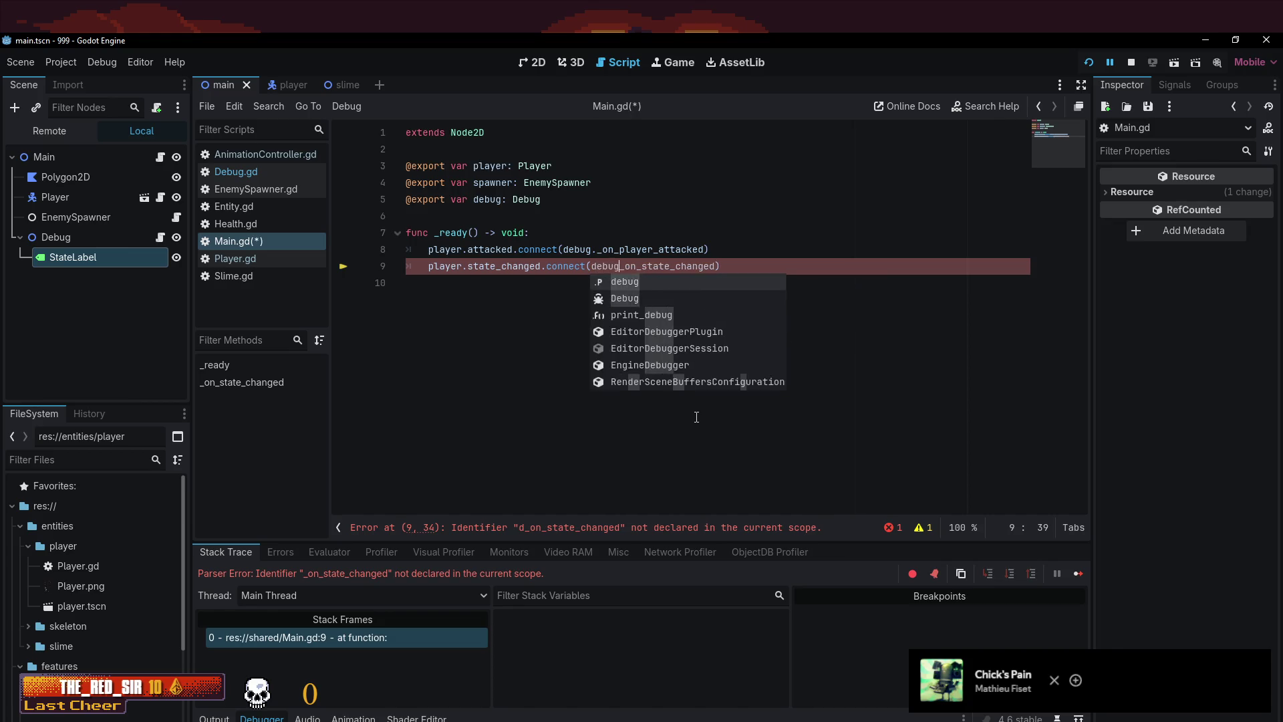
text(.)
key(ctrl+s)
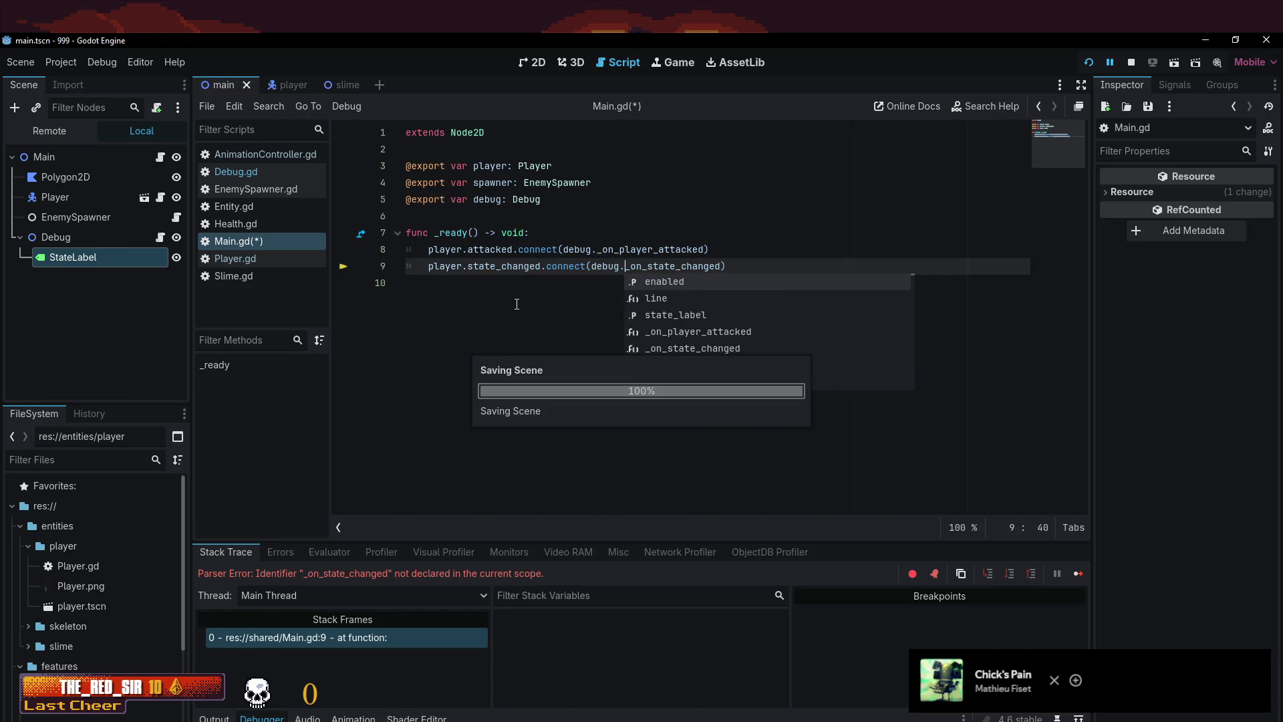
click(642, 555)
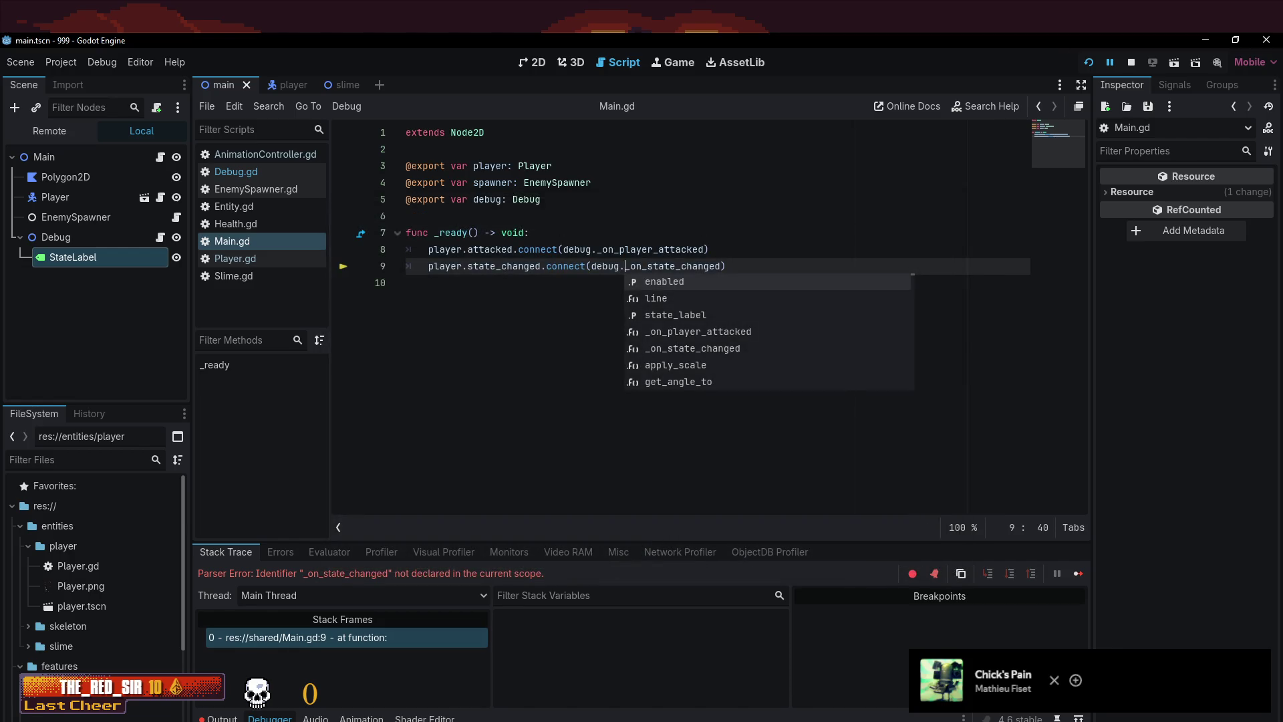
key(F5)
click(1066, 106)
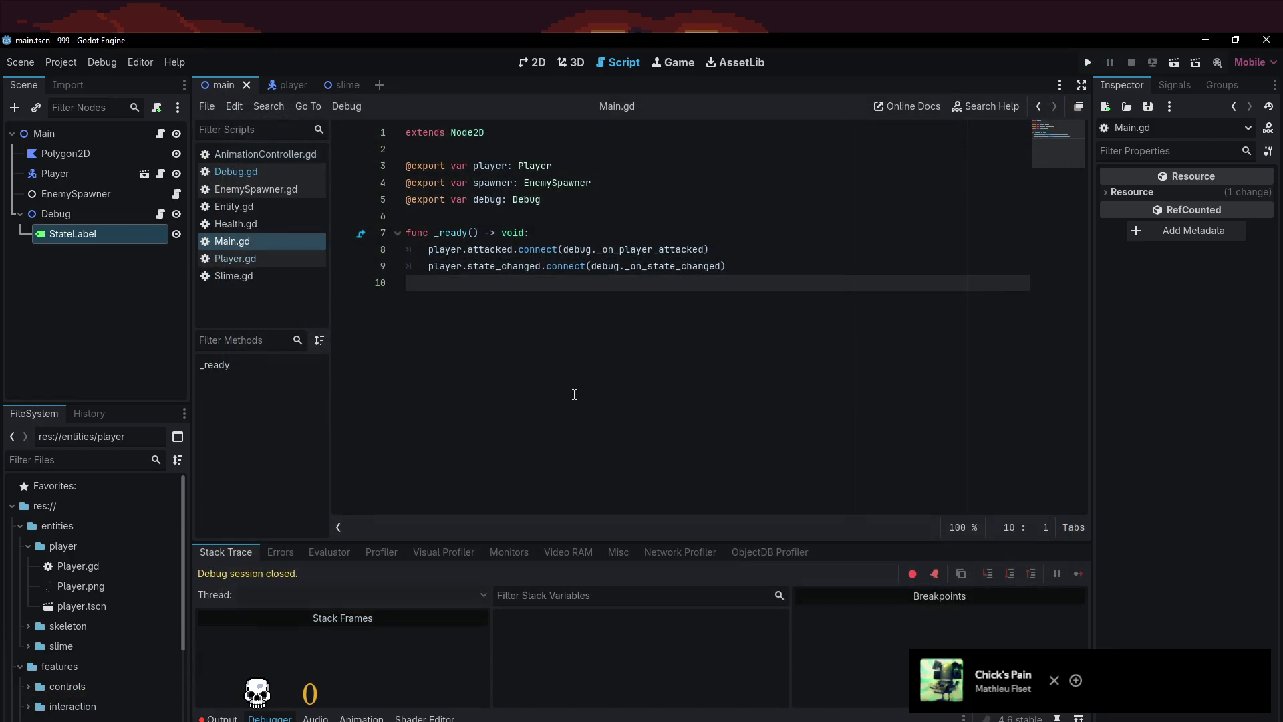
key(F5)
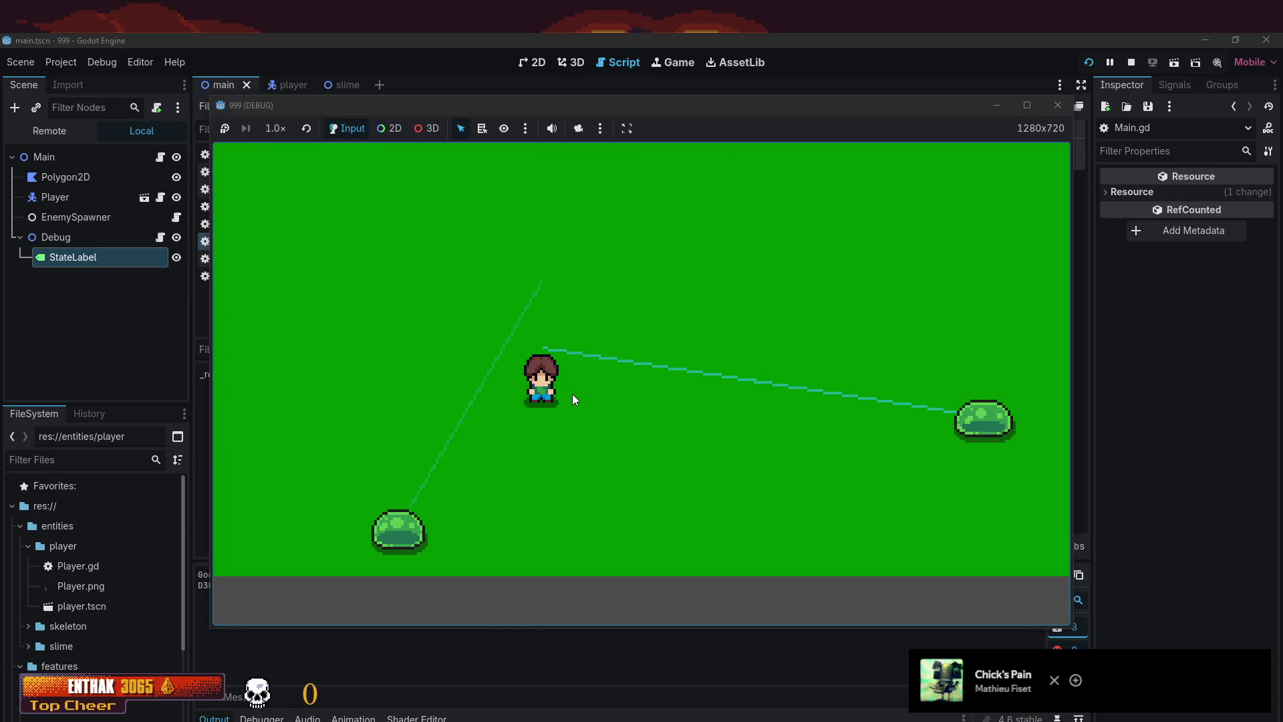
Walk the player around with WASD and attack a slime while the label reads IDLE, then stop the game
key(a)
key(space)
key(w)
key(d)
key(a)
key(d)
key(d)
key(w)
key(a)
key(d)
key(a)
key(w)
key(s)
key(d)
key(w)
key(d)
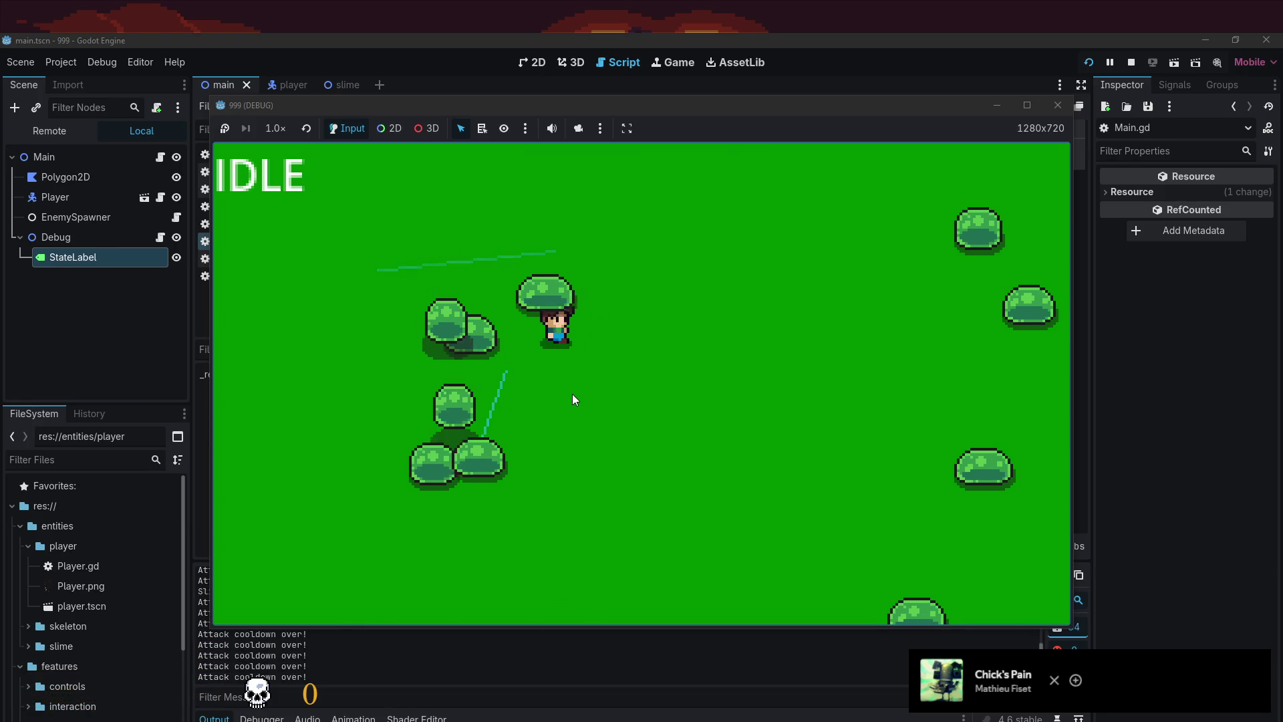
key(a)
key(a)
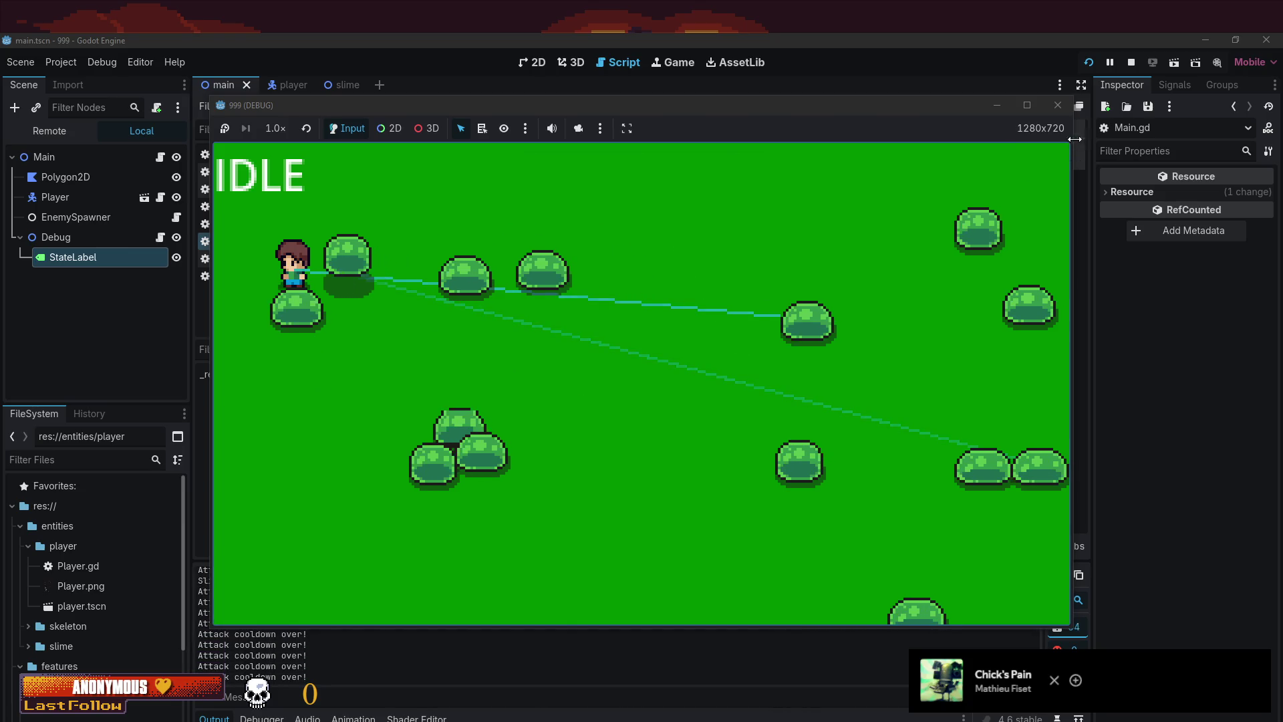
click(1058, 106)
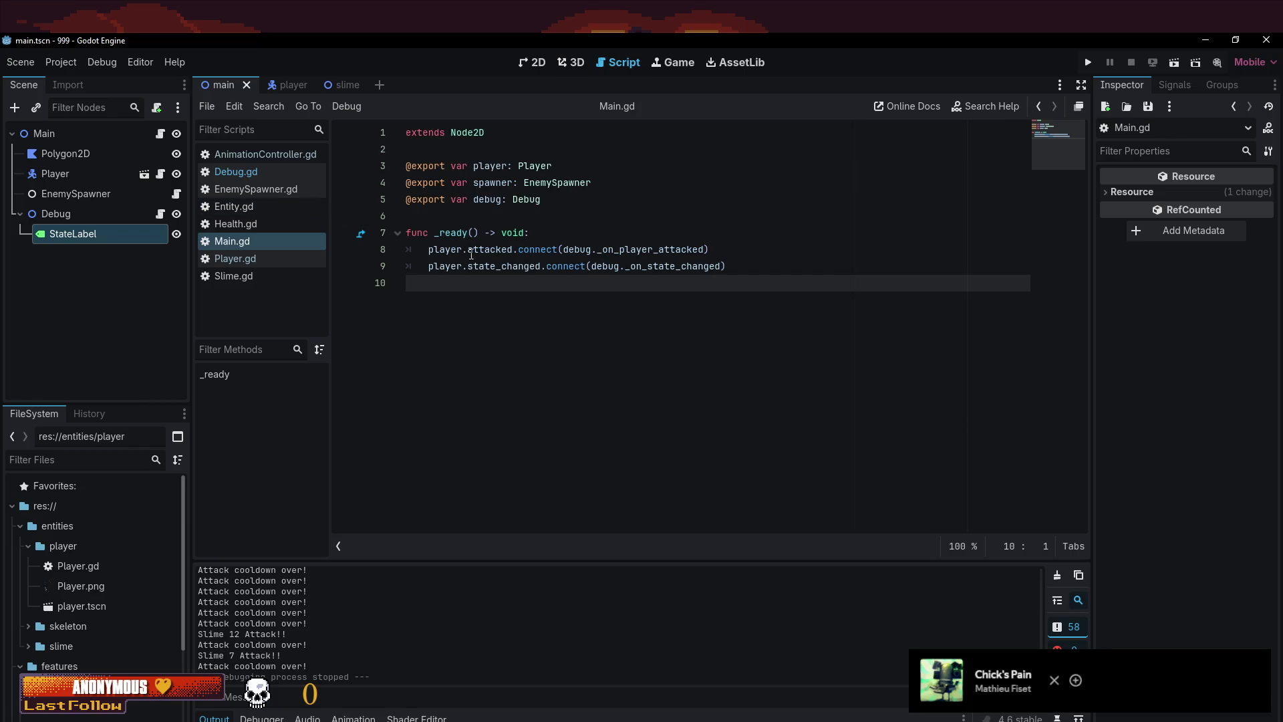
Collapse the Debug node and open Player.gd at its attack code
click(20, 214)
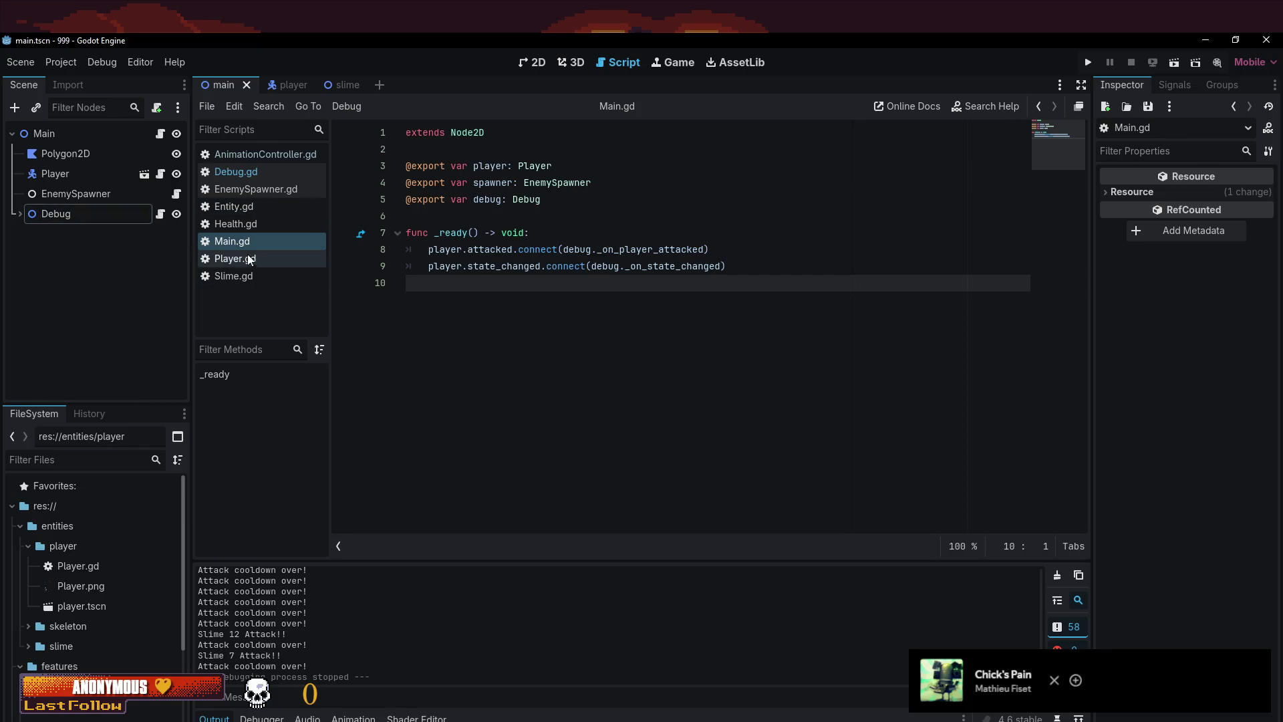
click(235, 259)
scroll(659, 411, down, 5)
scroll(659, 411, down, 10)
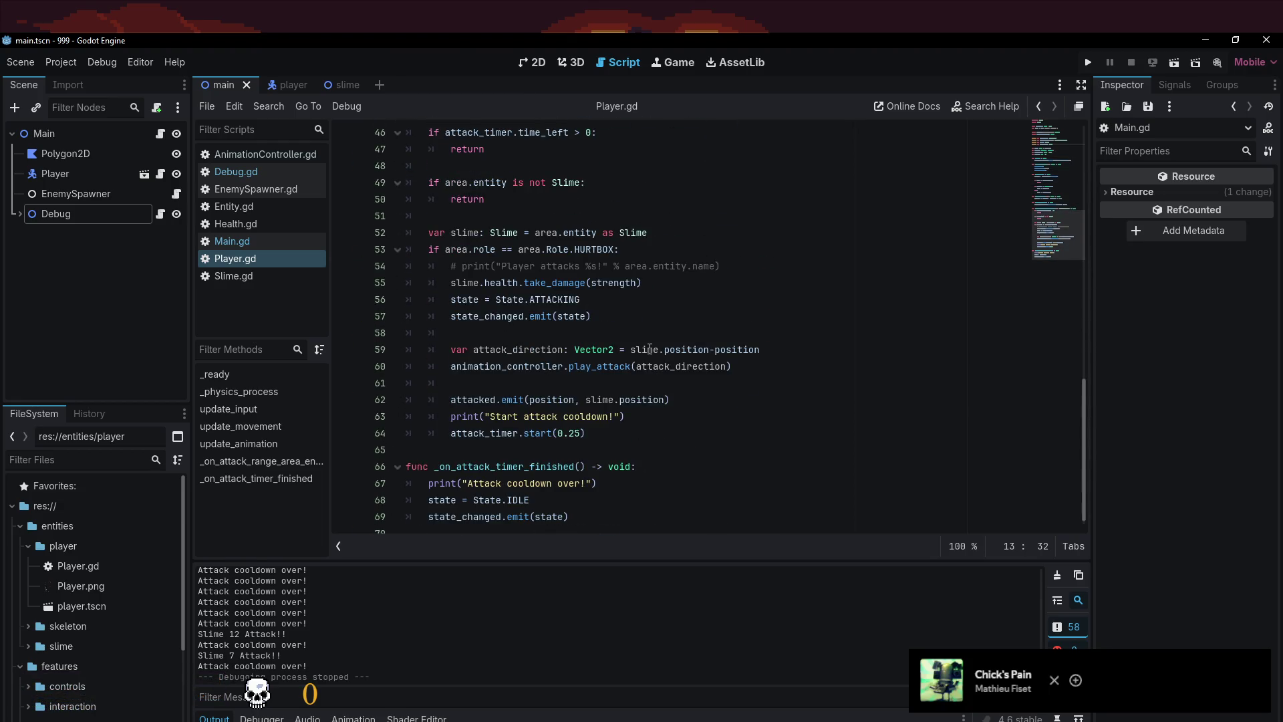
Replace line 46's attack_timer.time_left condition with state == State.ATTACKING and save
click(616, 296)
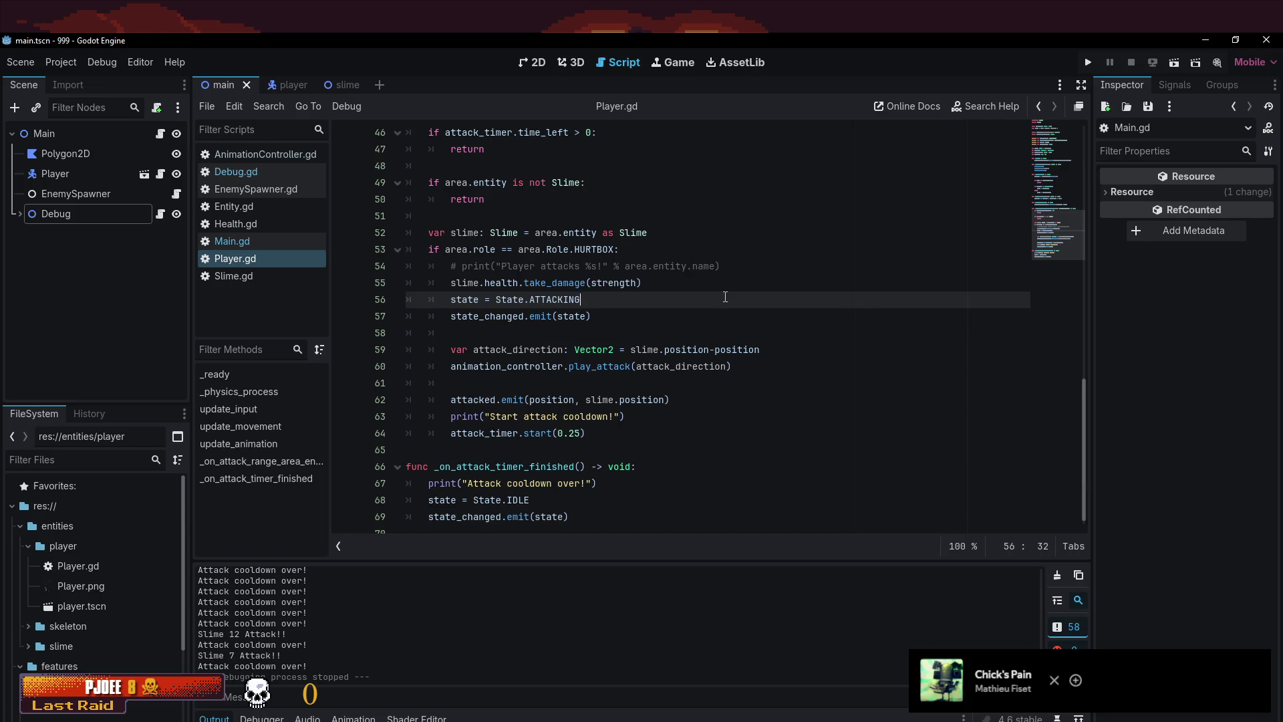
scroll(668, 297, up, 2)
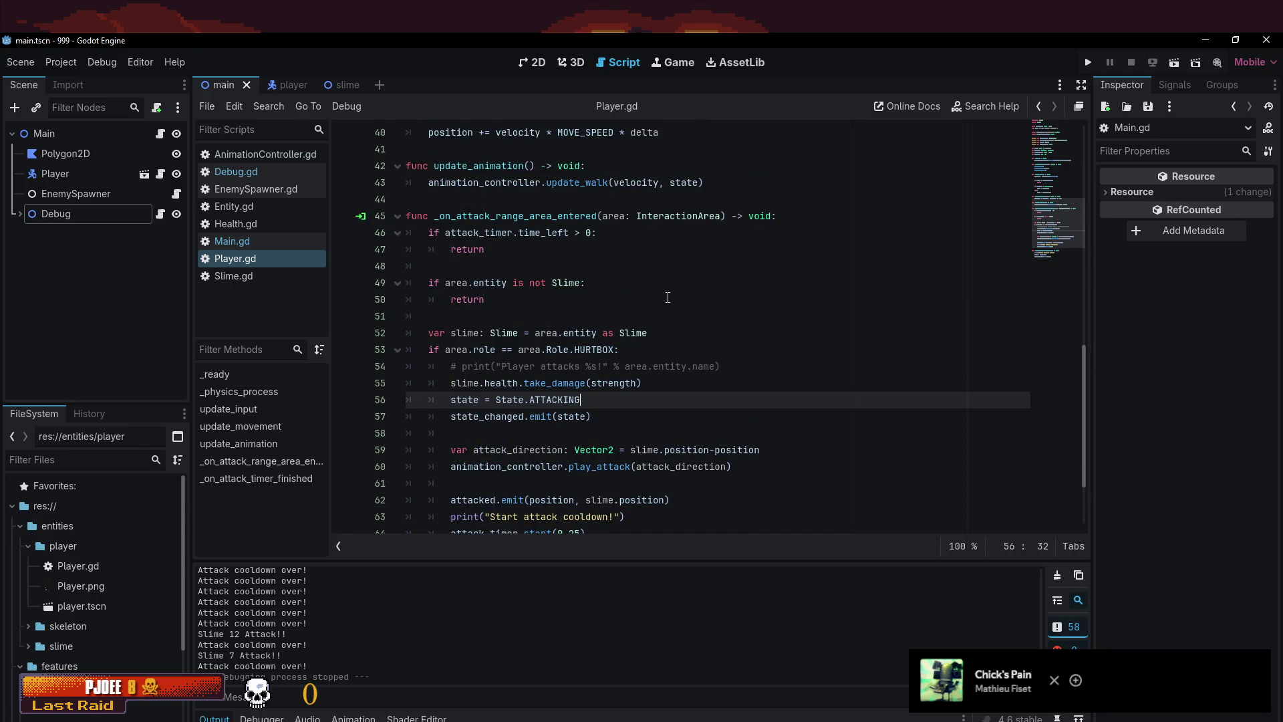
click(508, 232)
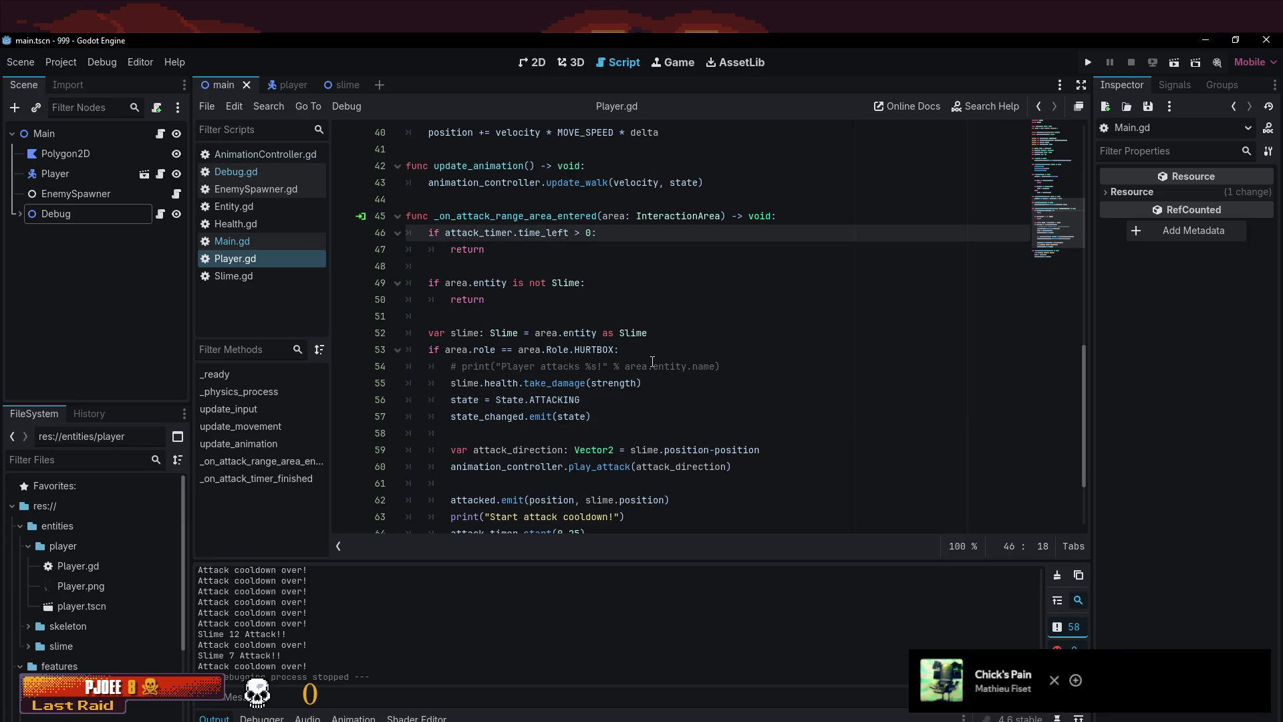
key(Home)
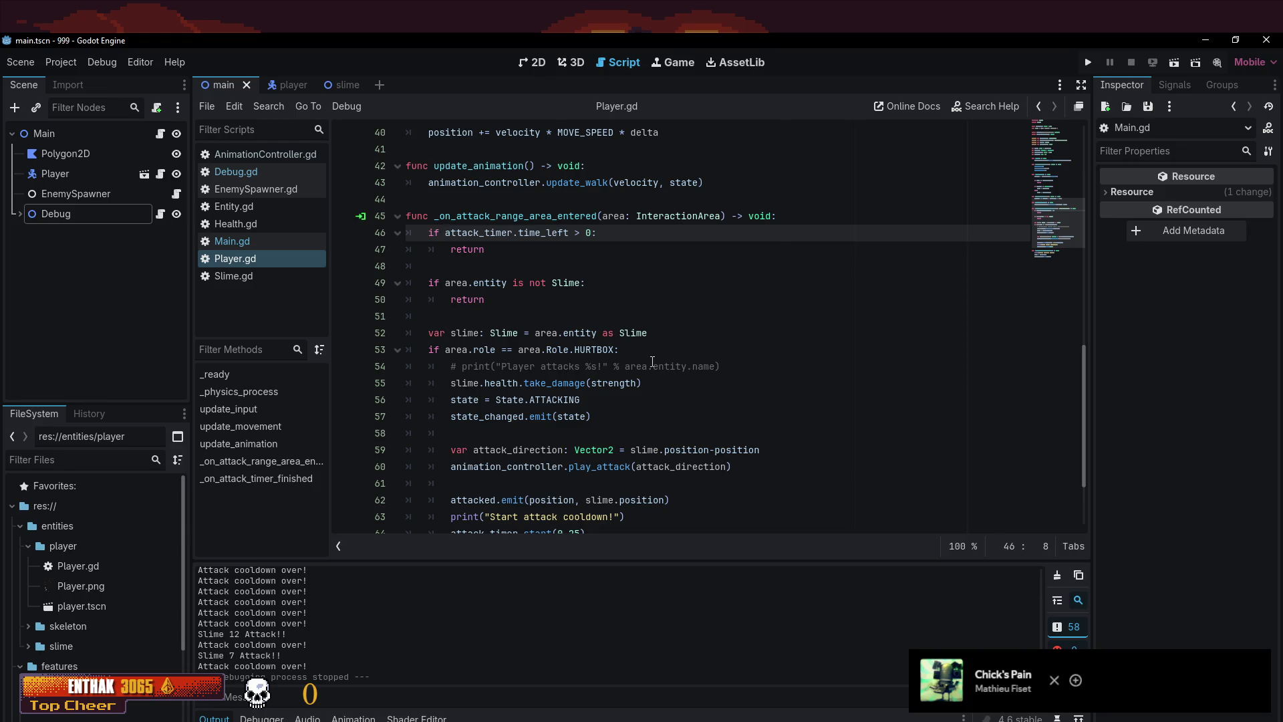
key(shift+Right)
key(shift+Right)
key(shift+Right)
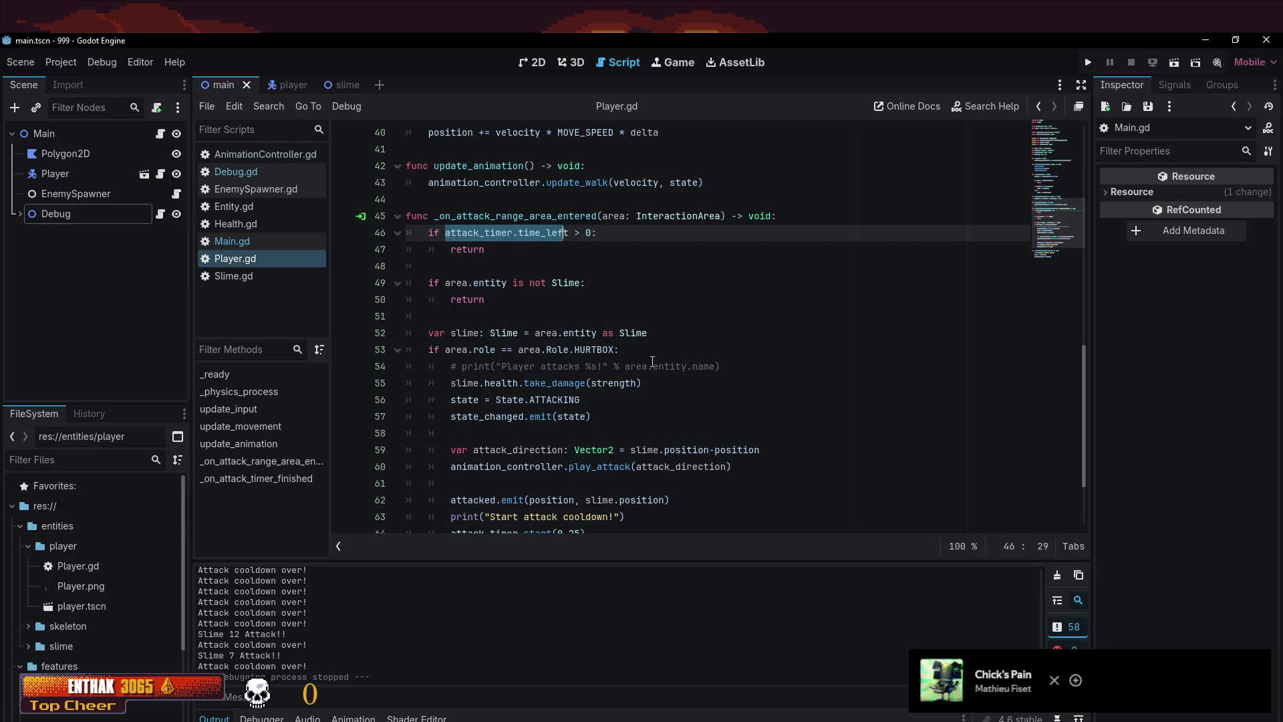
text(state==)
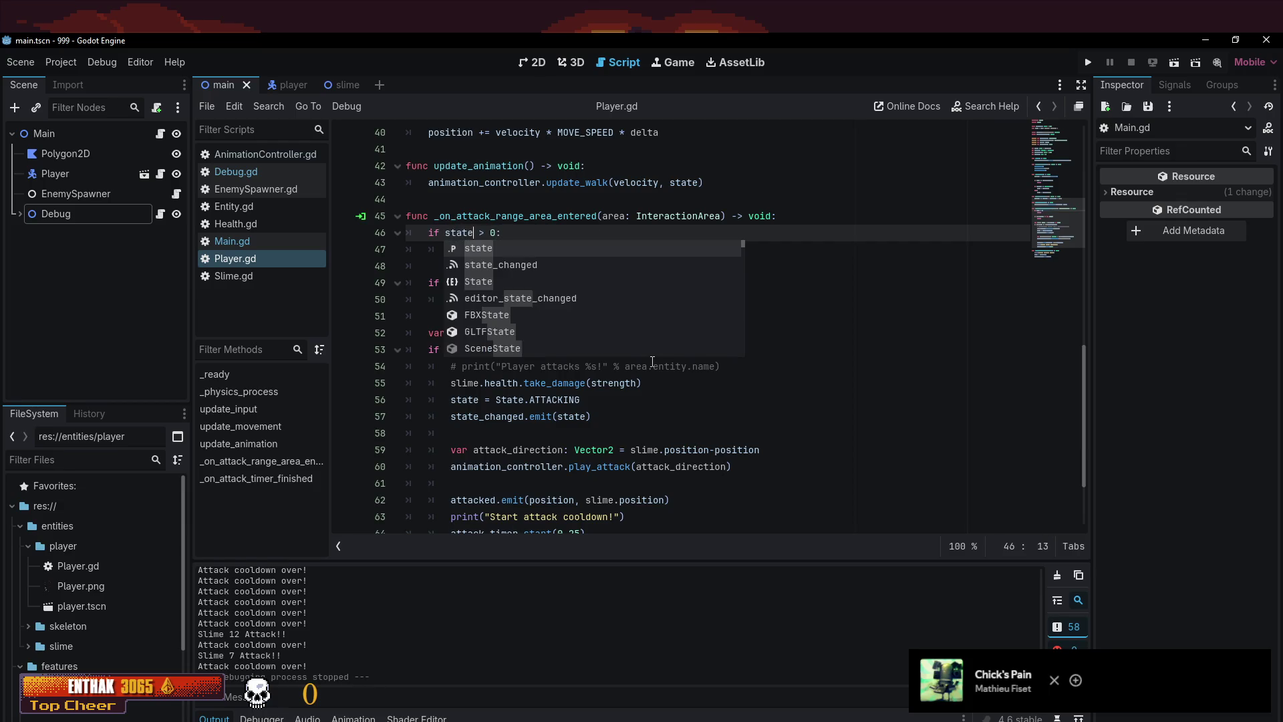
key(BackSpace)
key(BackSpace)
text(==  )
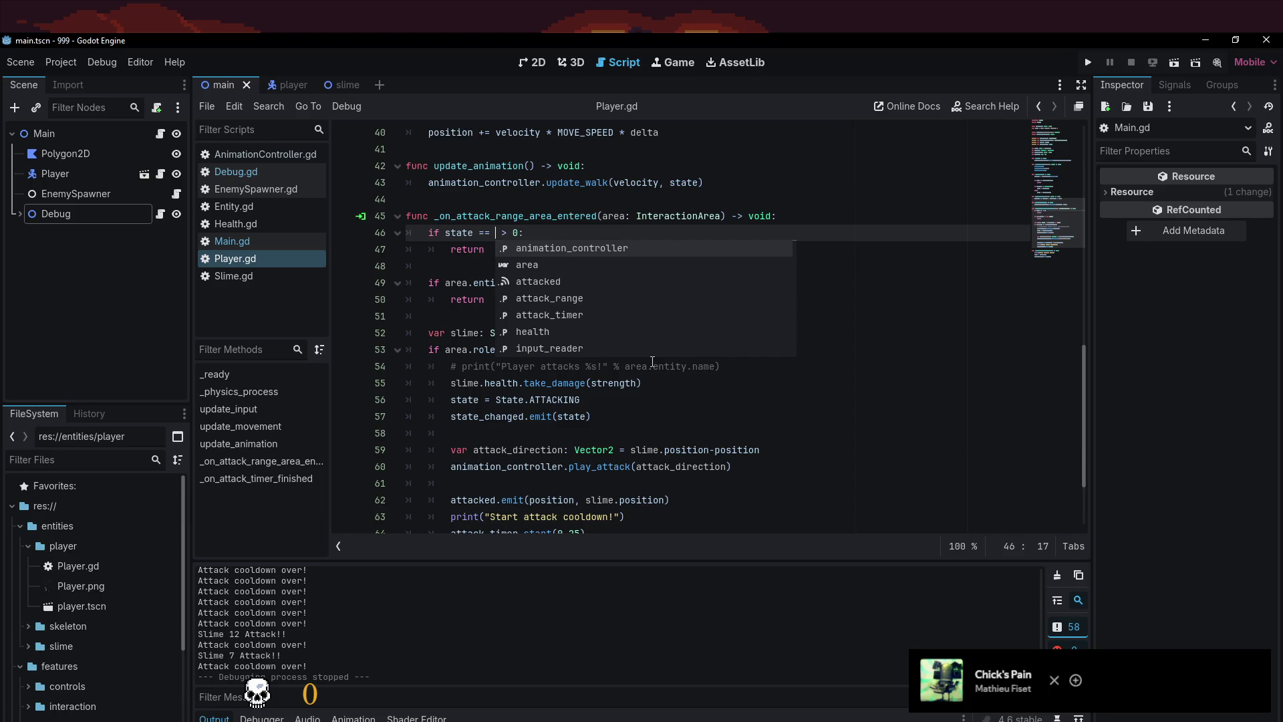
text(State.ATT)
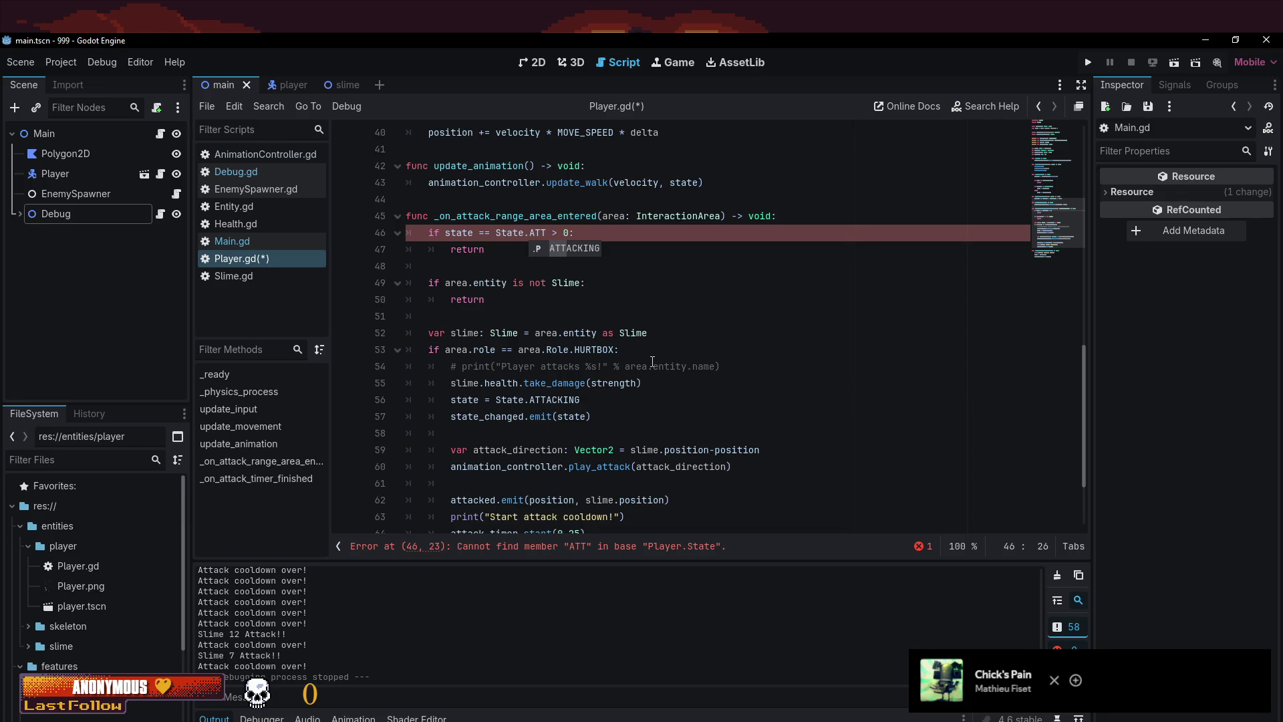
key(Return)
key(ctrl+s)
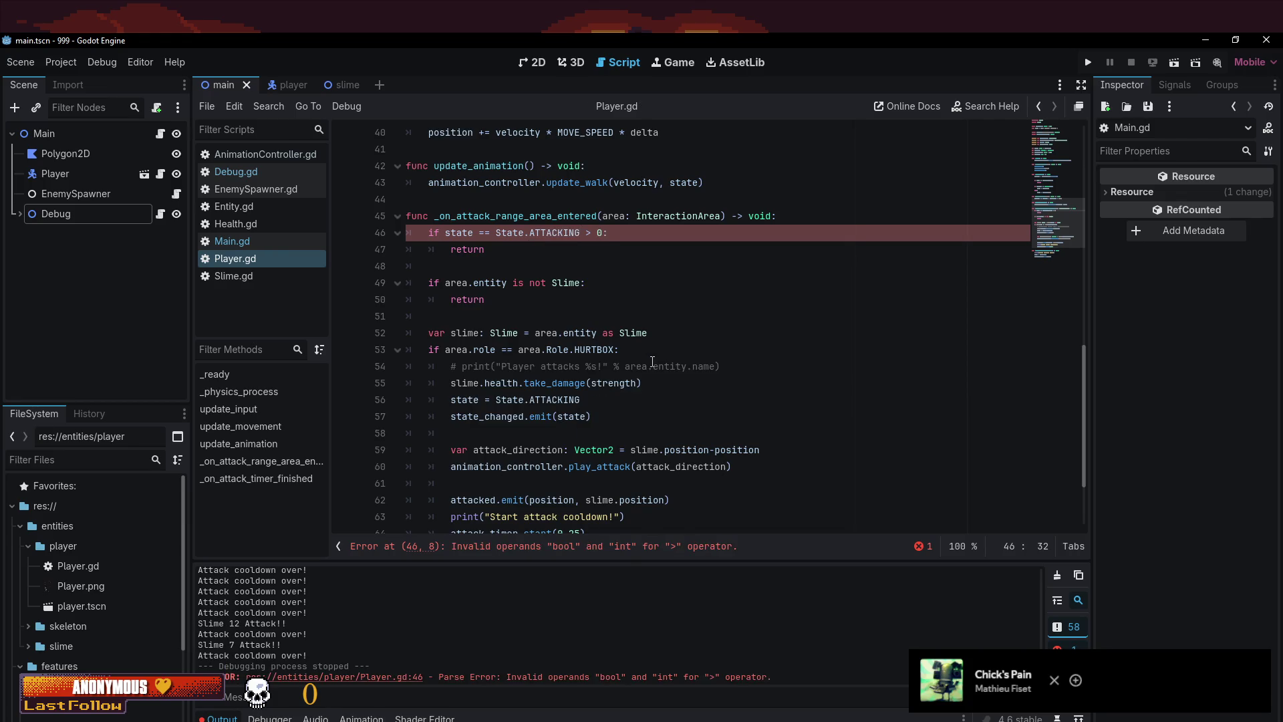
Delete the leftover '> 0' comparison, save Player.gd, and run the game
key(shift+End)
key(shift+Left)
key(Delete)
key(ctrl+s)
key(F5)
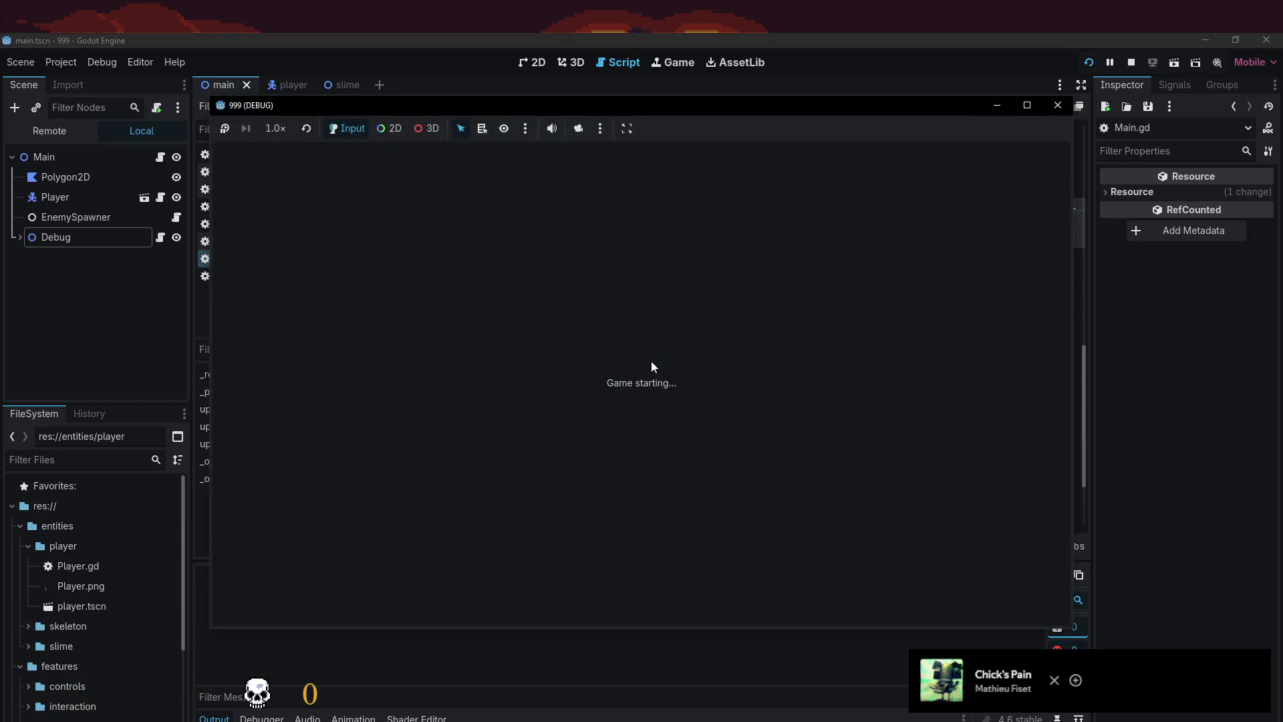
Move the player with the arrow keys and attack slimes with space, then stop the game
click(651, 361)
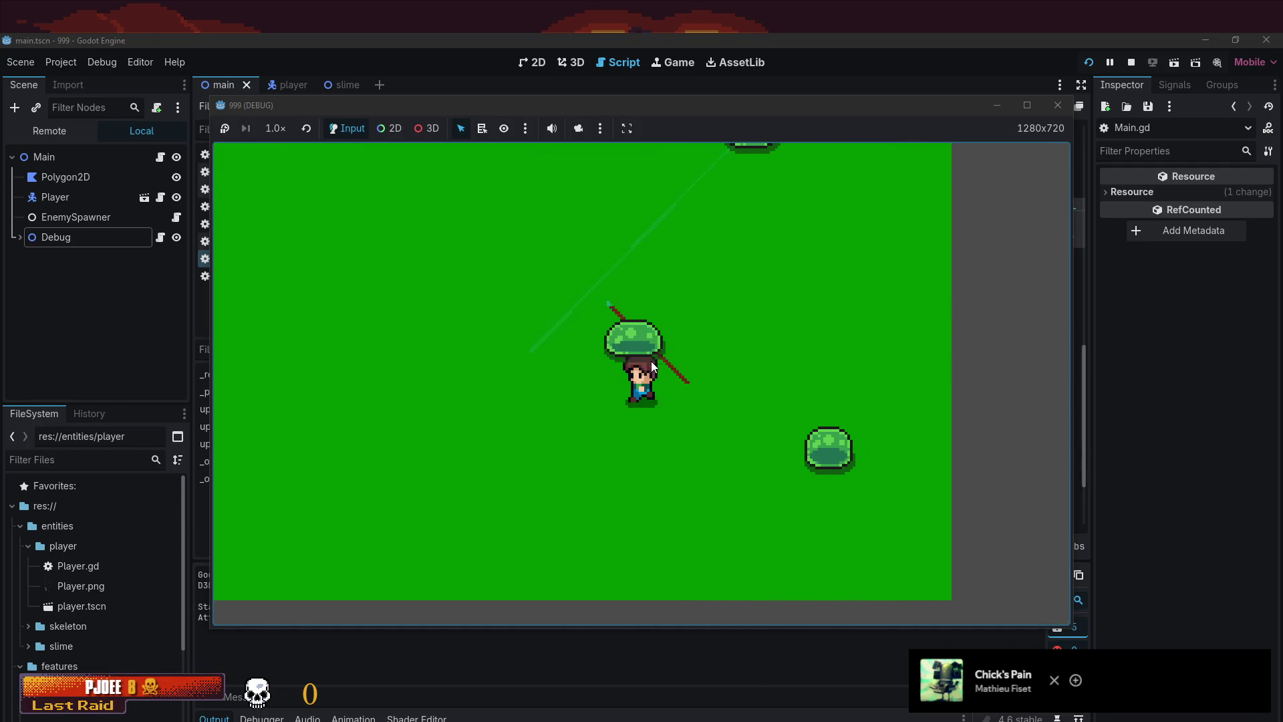
key(Left)
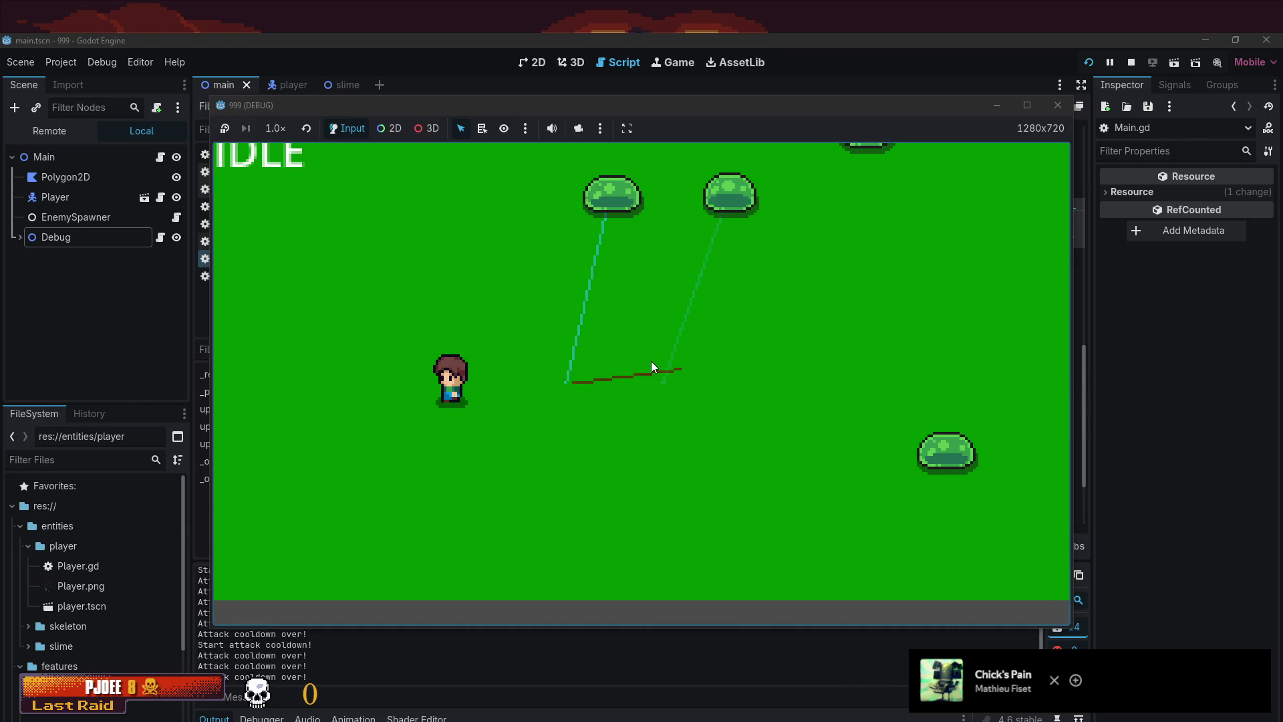
key(Up)
key(Left)
key(Down)
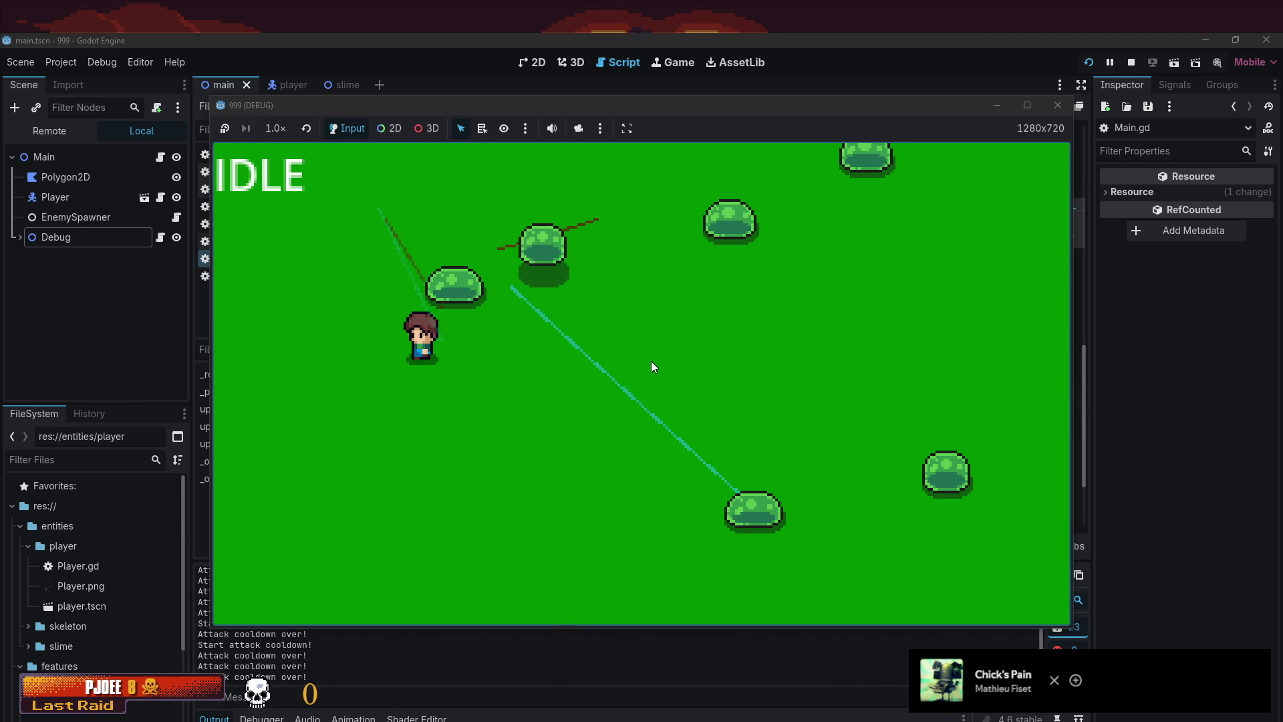
key(Right)
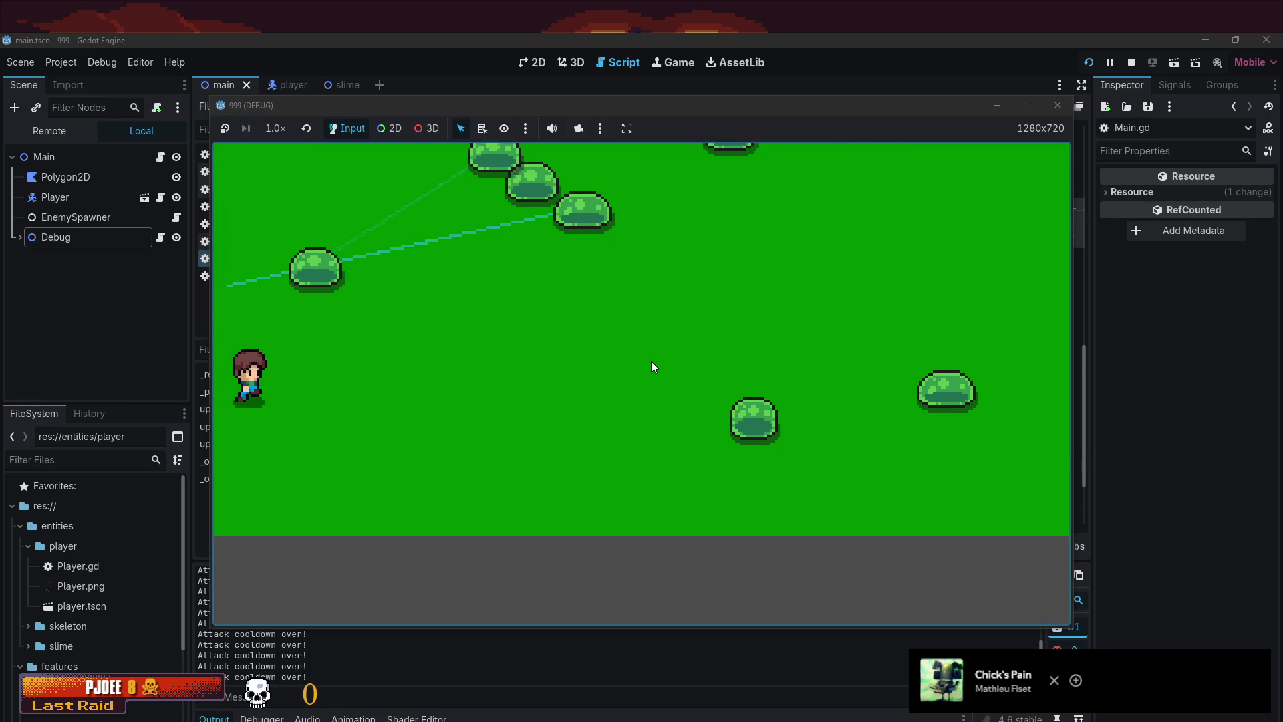
key(Left)
key(Left)
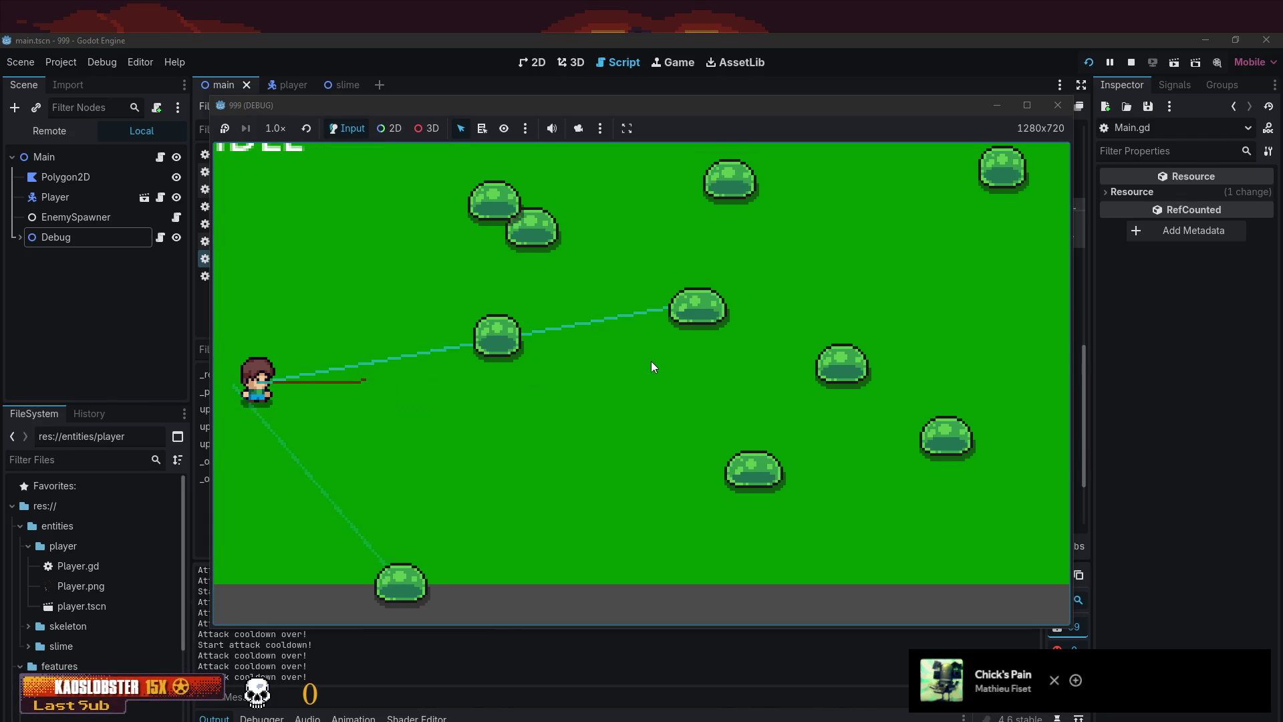
key(Right)
key(Up)
key(Up)
key(space)
key(Left)
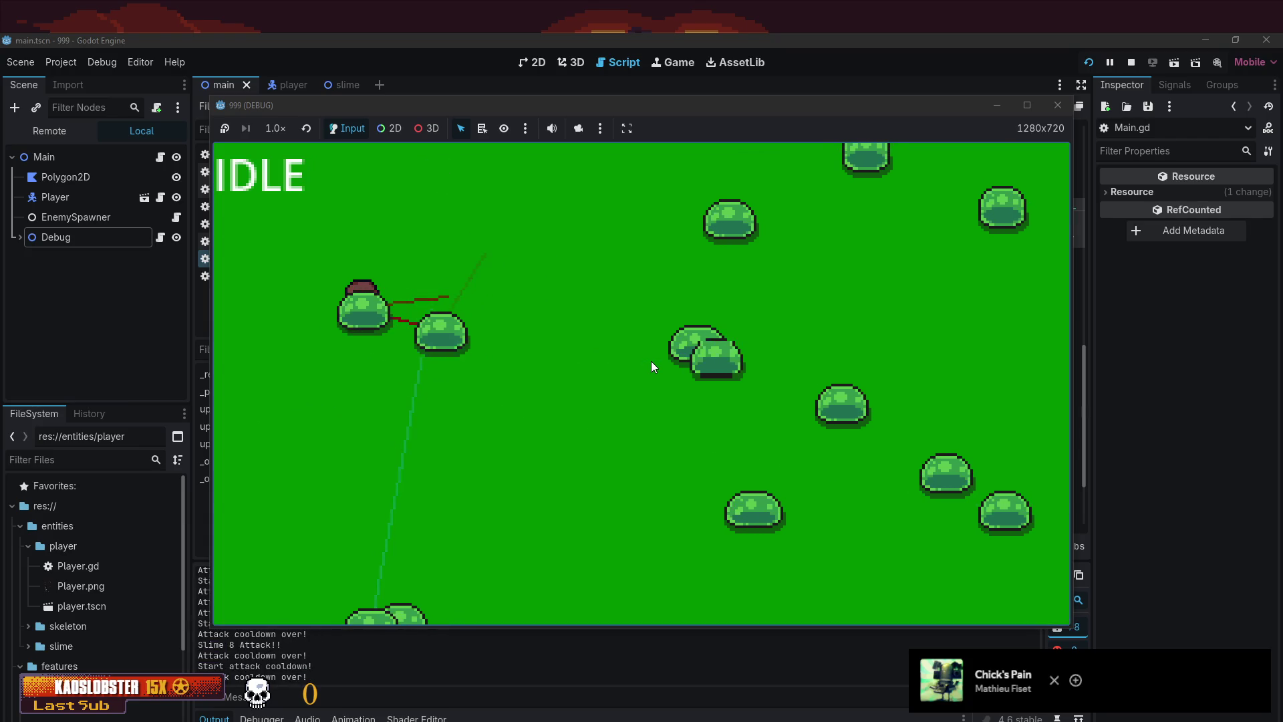
key(Right)
key(space)
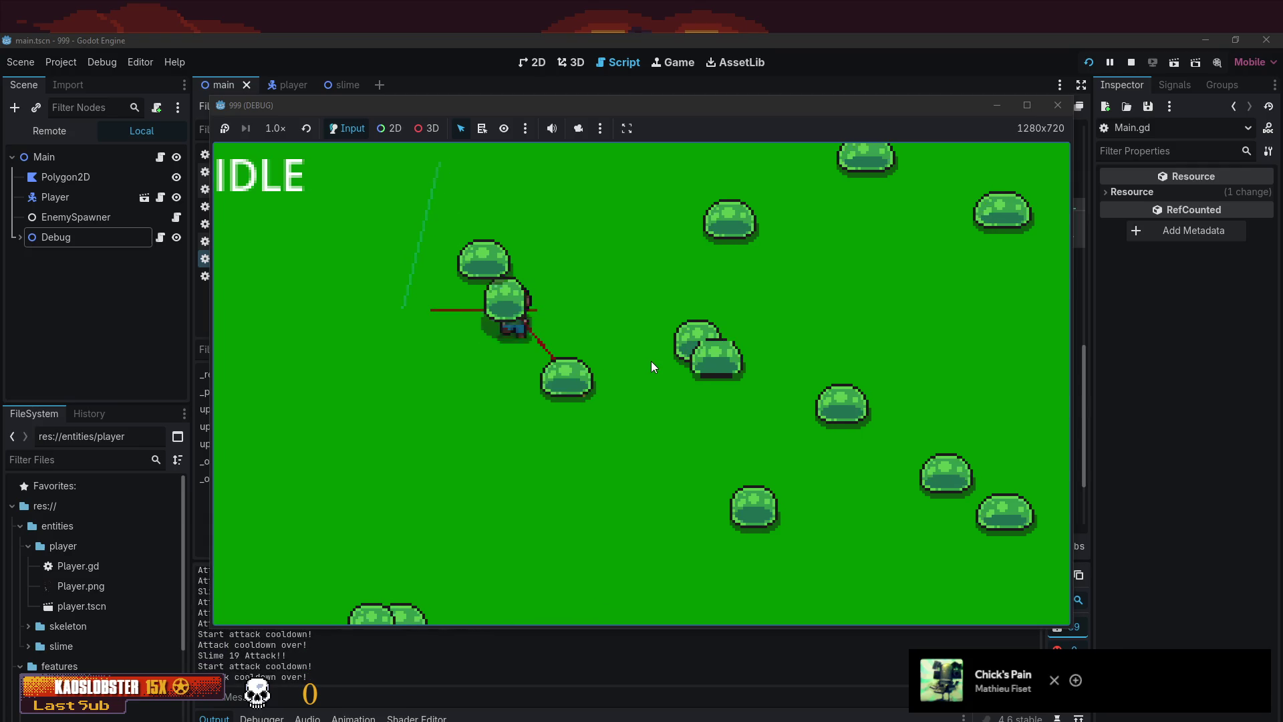
key(Down)
key(Left)
key(Right)
key(Up)
key(Right)
key(Up)
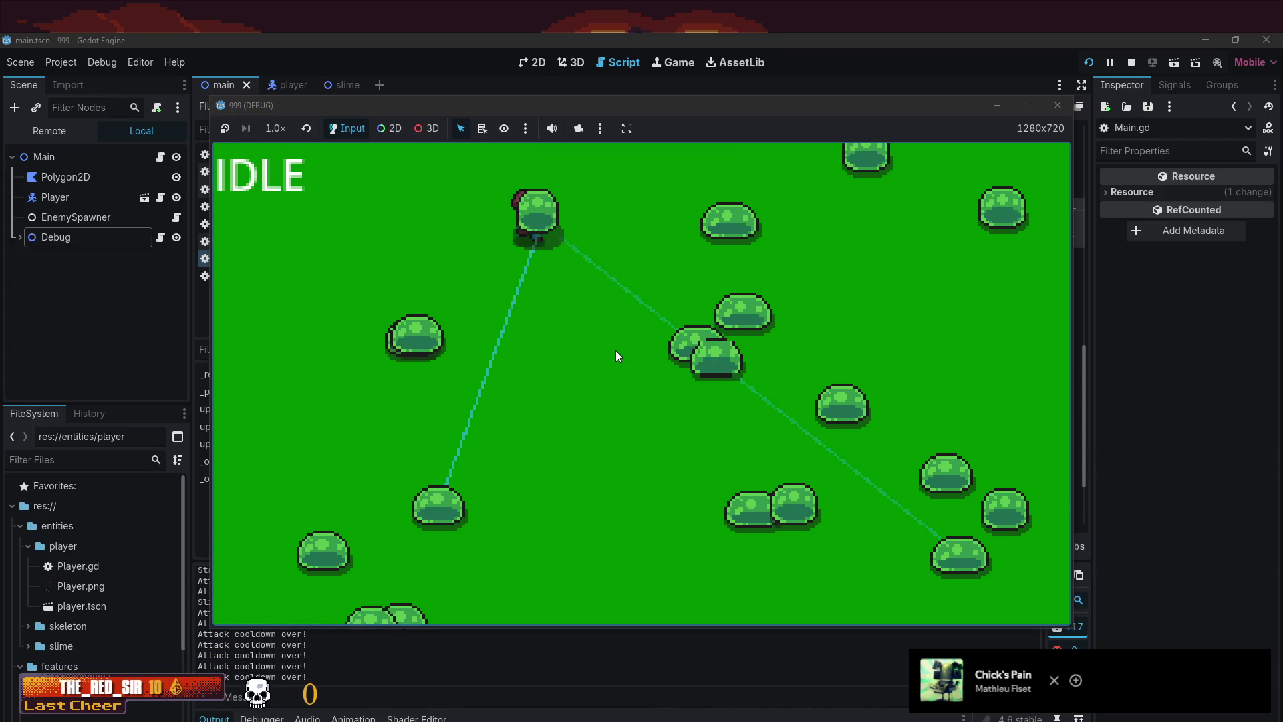
key(Down)
key(Left)
key(Right)
key(Left)
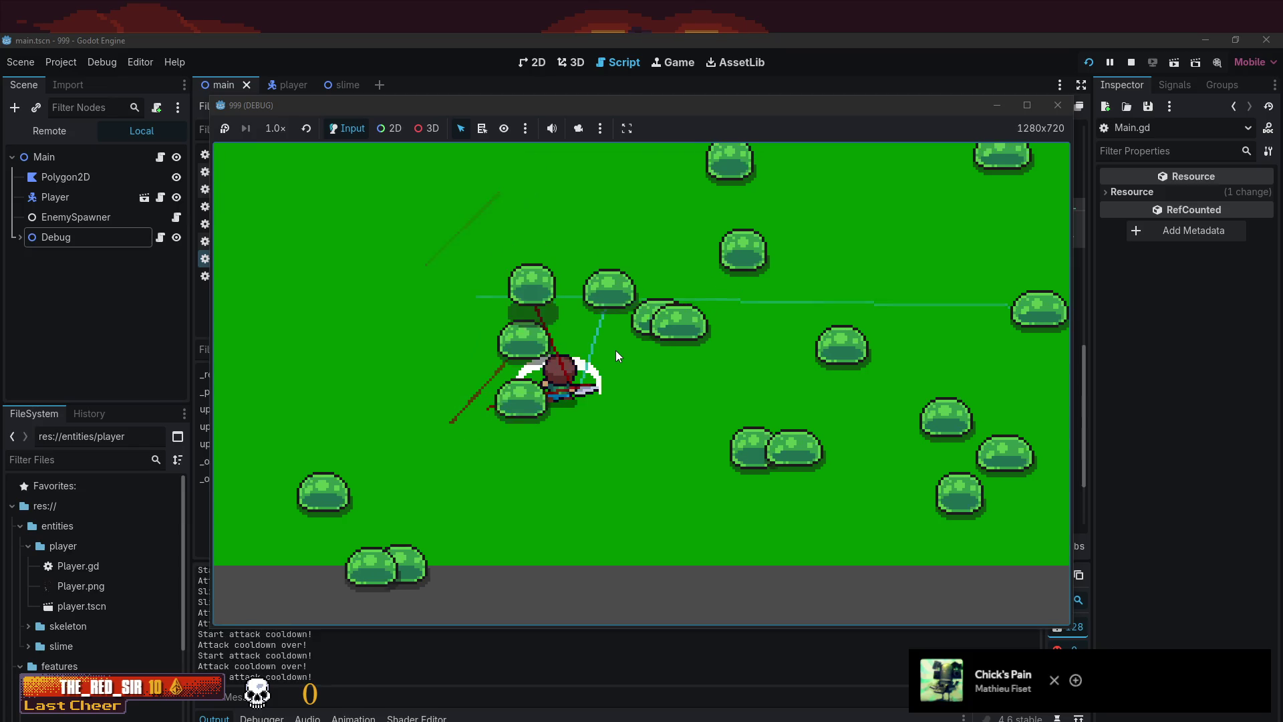
key(Down)
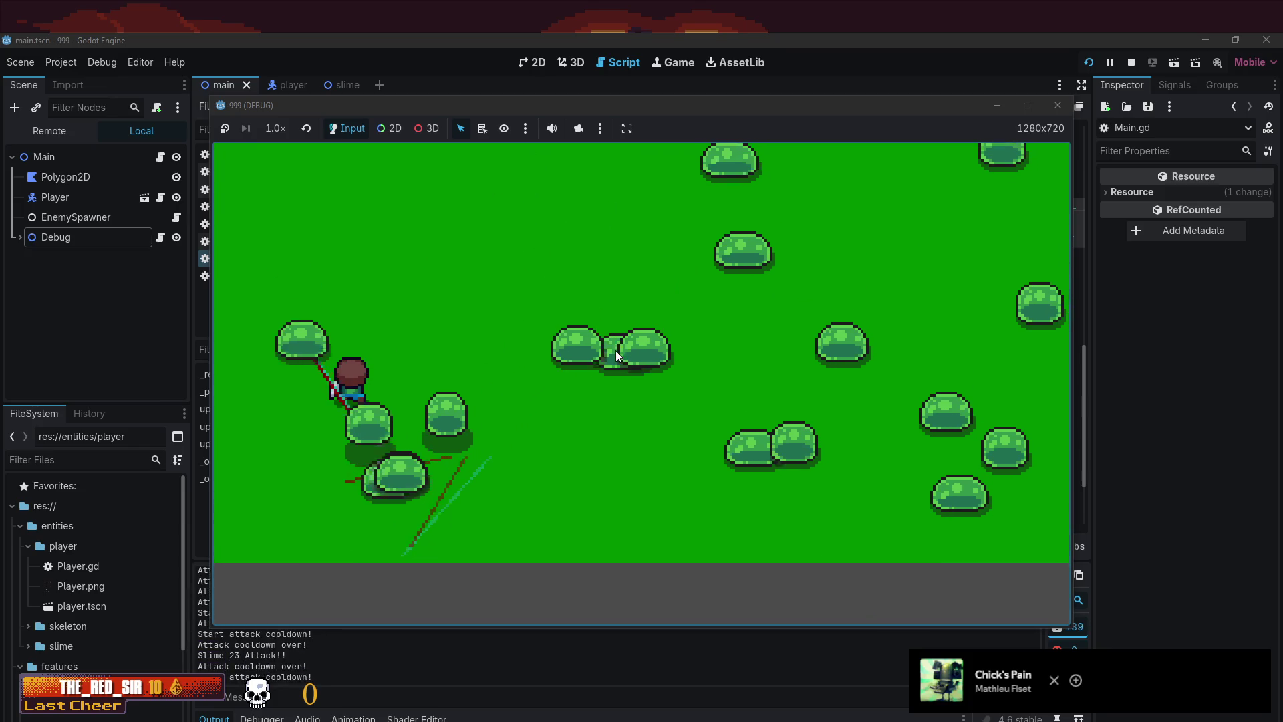
key(Up)
key(Right)
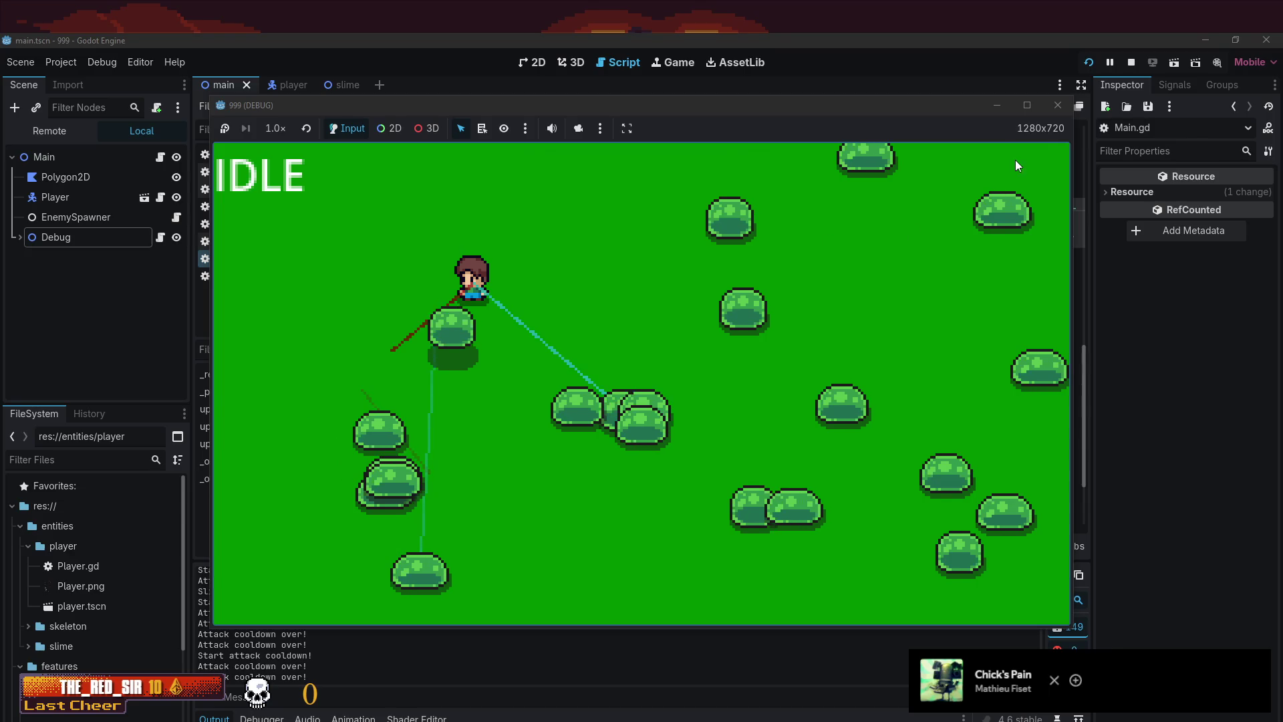
click(1057, 105)
scroll(782, 389, down, 2)
Change attack_timer.start(0.25) on line 64 to 0.5
click(568, 405)
click(569, 422)
key(shift+Right)
key(shift+Right)
text(5)
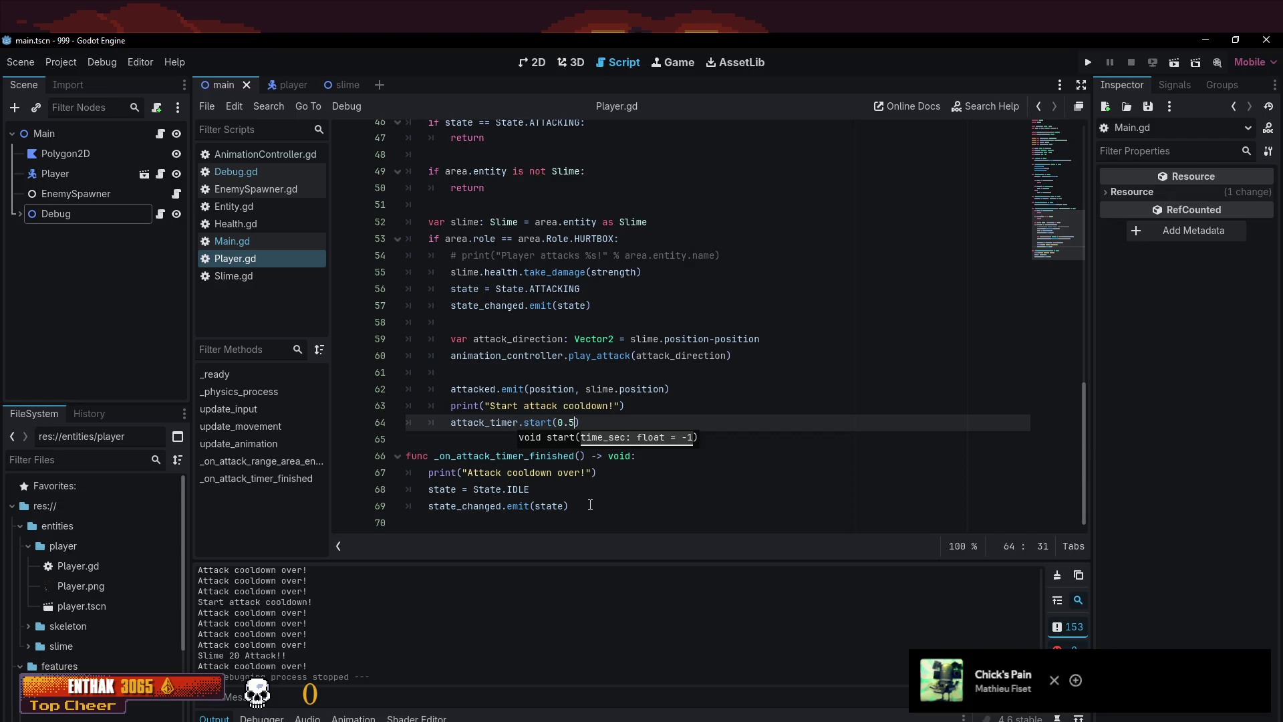
Run the game, move around the slimes to test the 0.5-second cooldown, then stop it
key(F5)
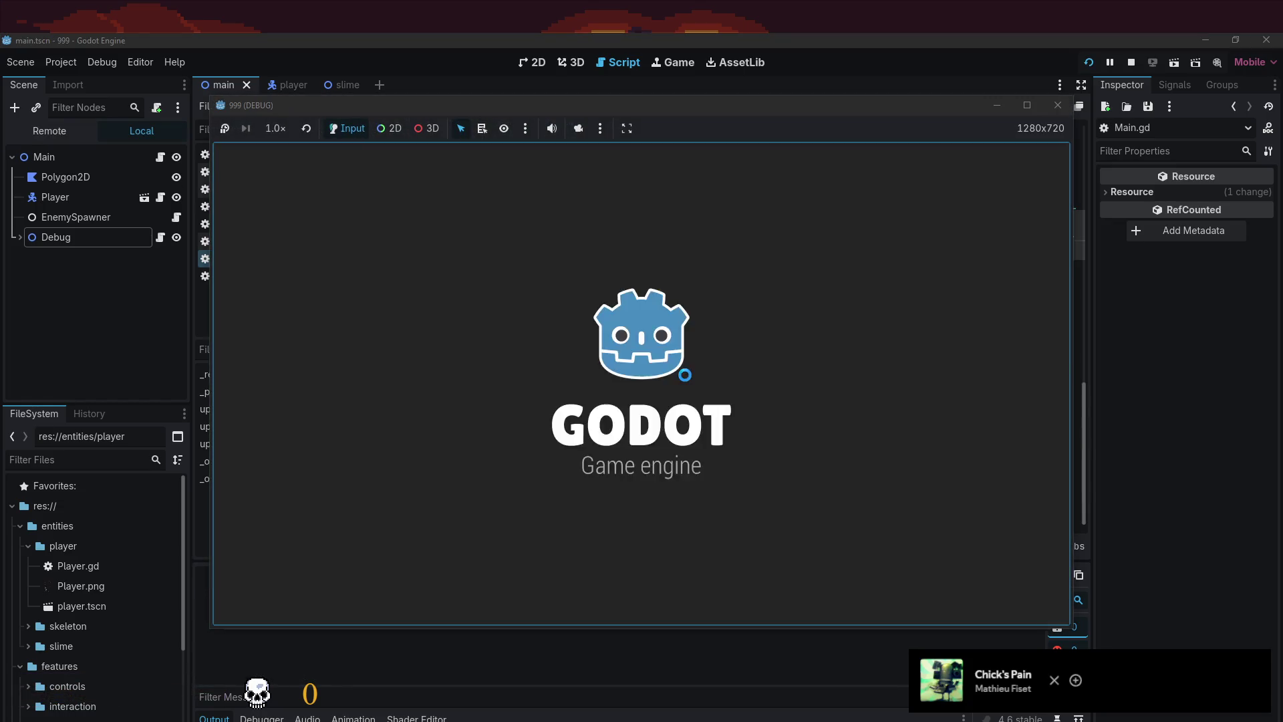
key(Left)
key(Down)
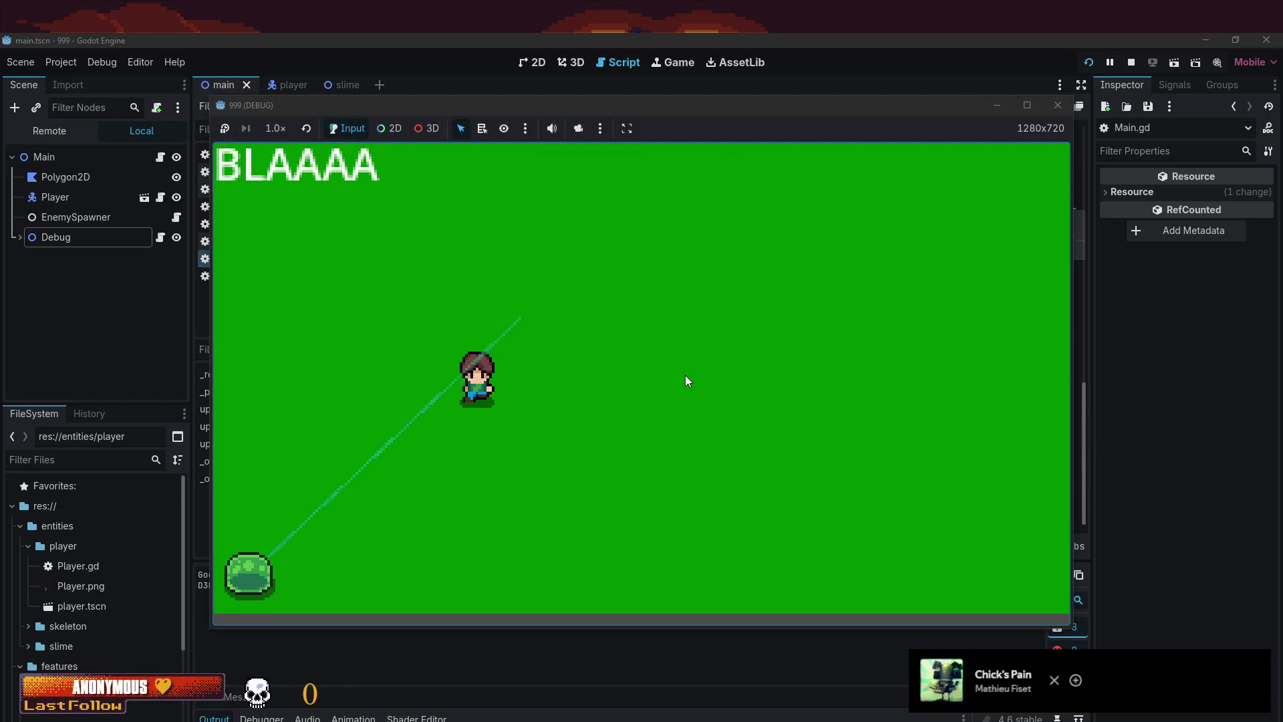
key(Right)
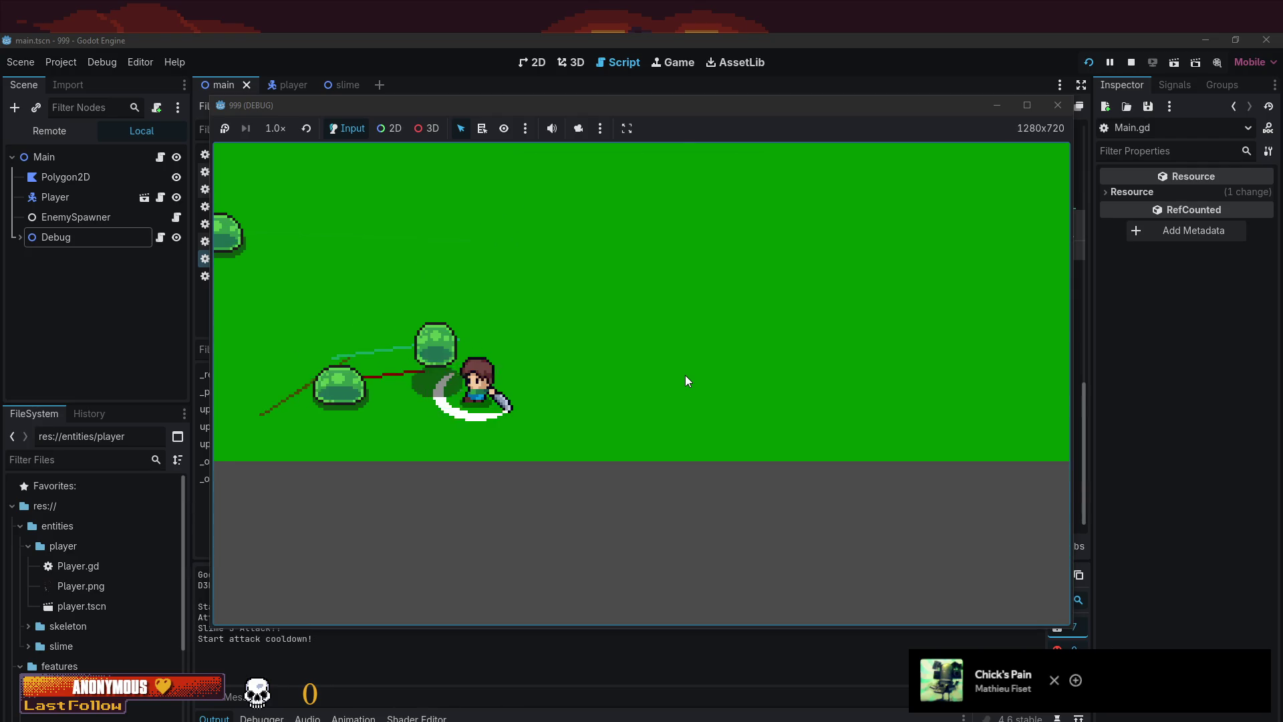
key(Right)
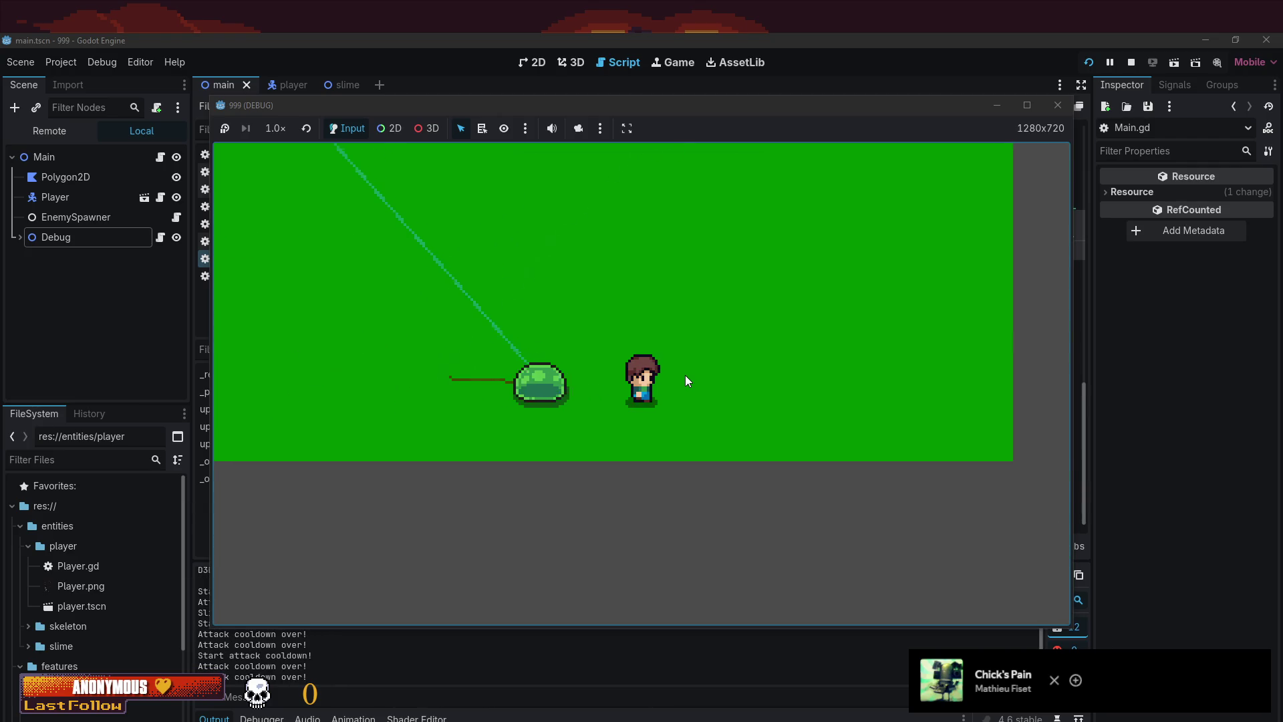
key(Up)
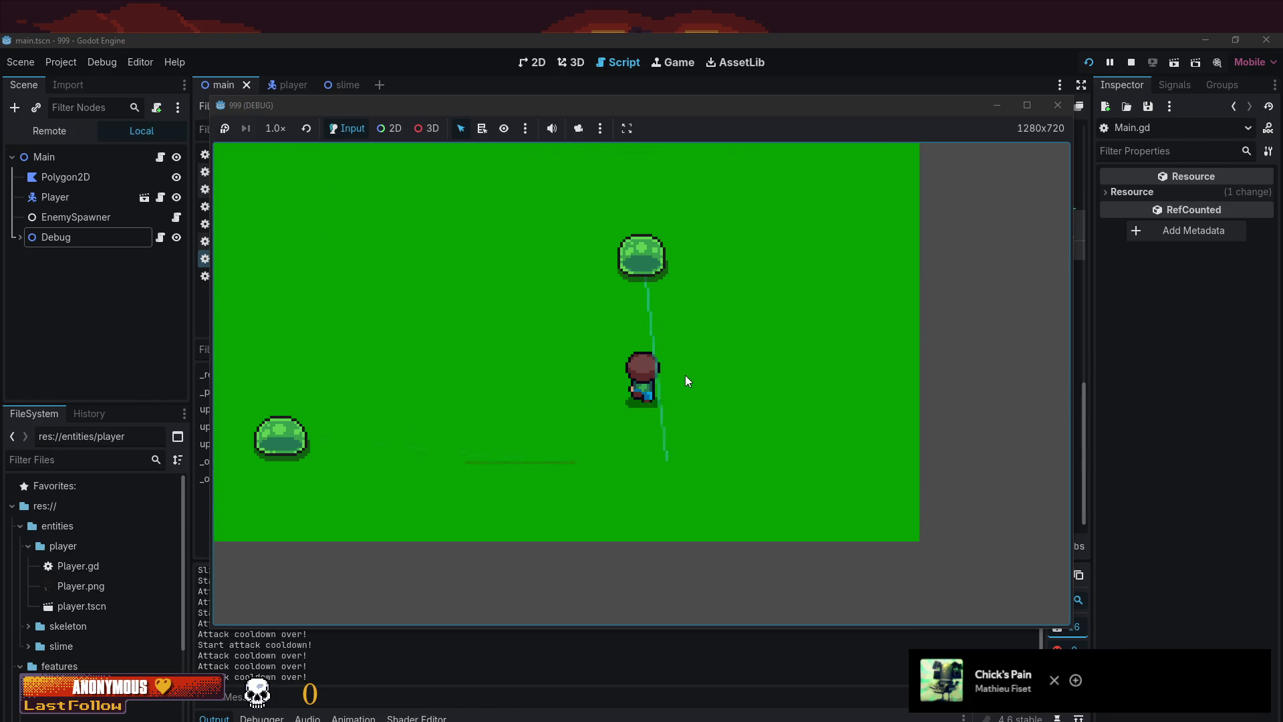
key(Left)
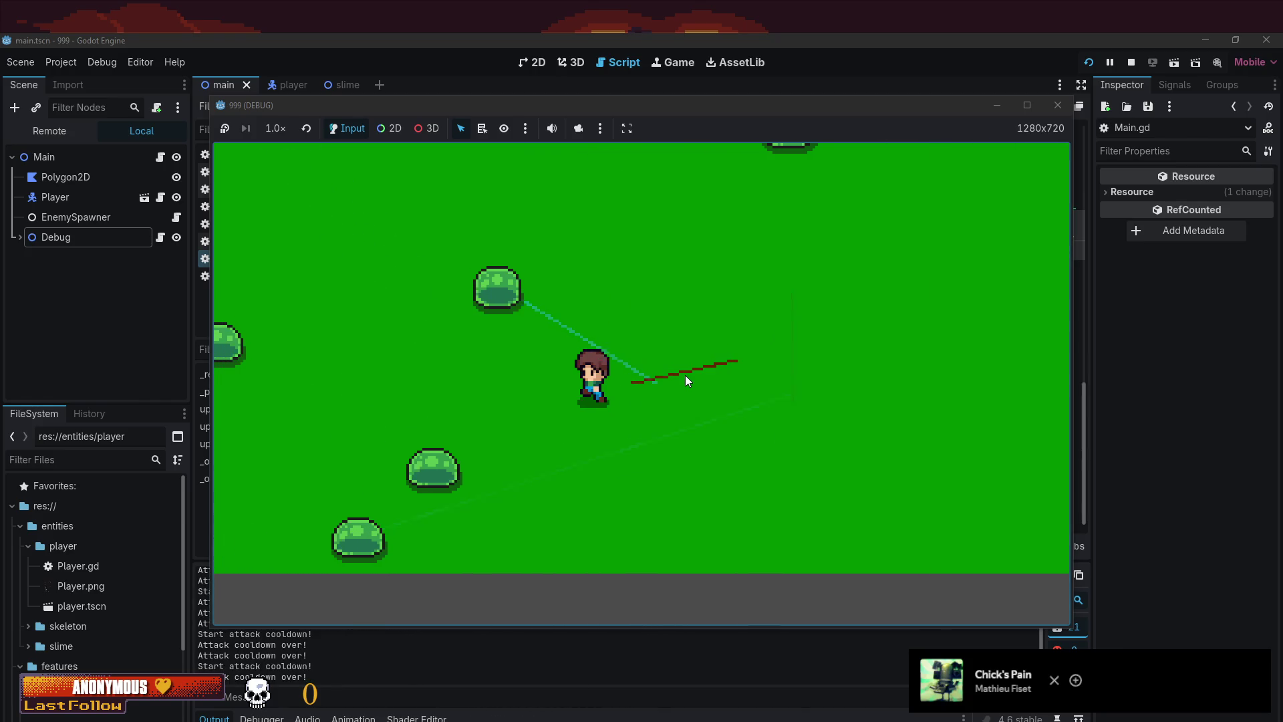
key(Down)
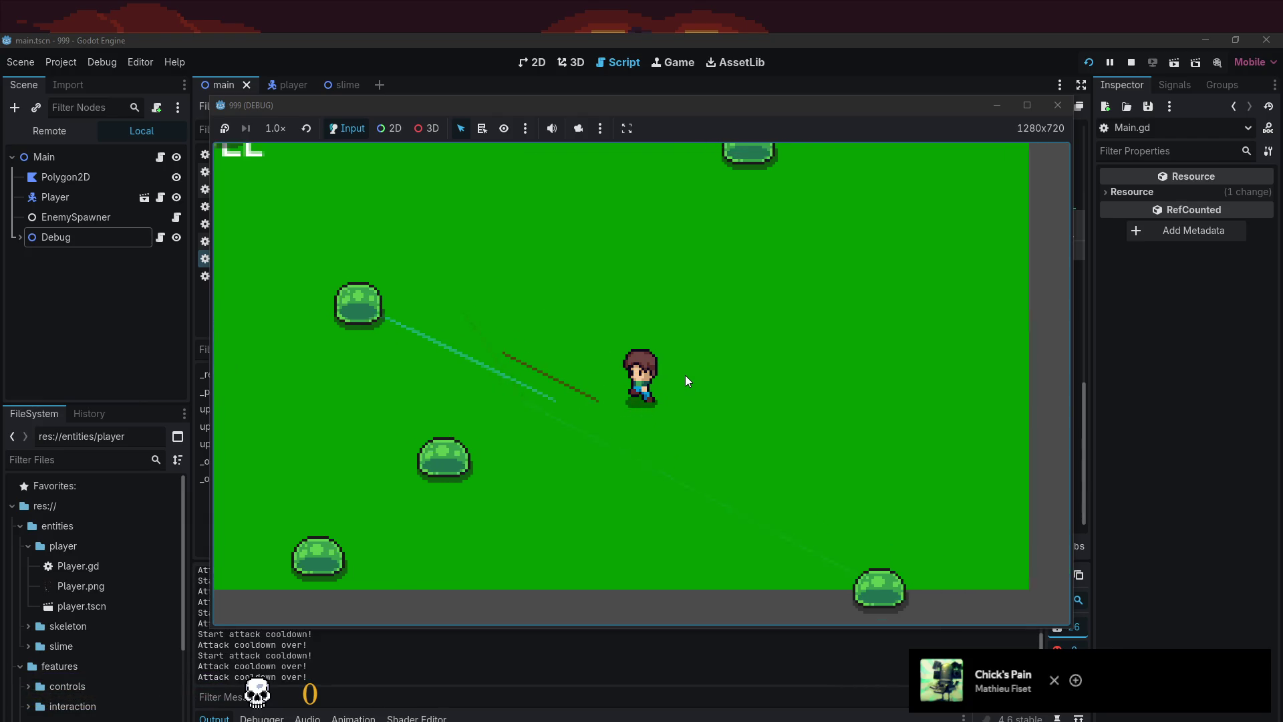
key(Left)
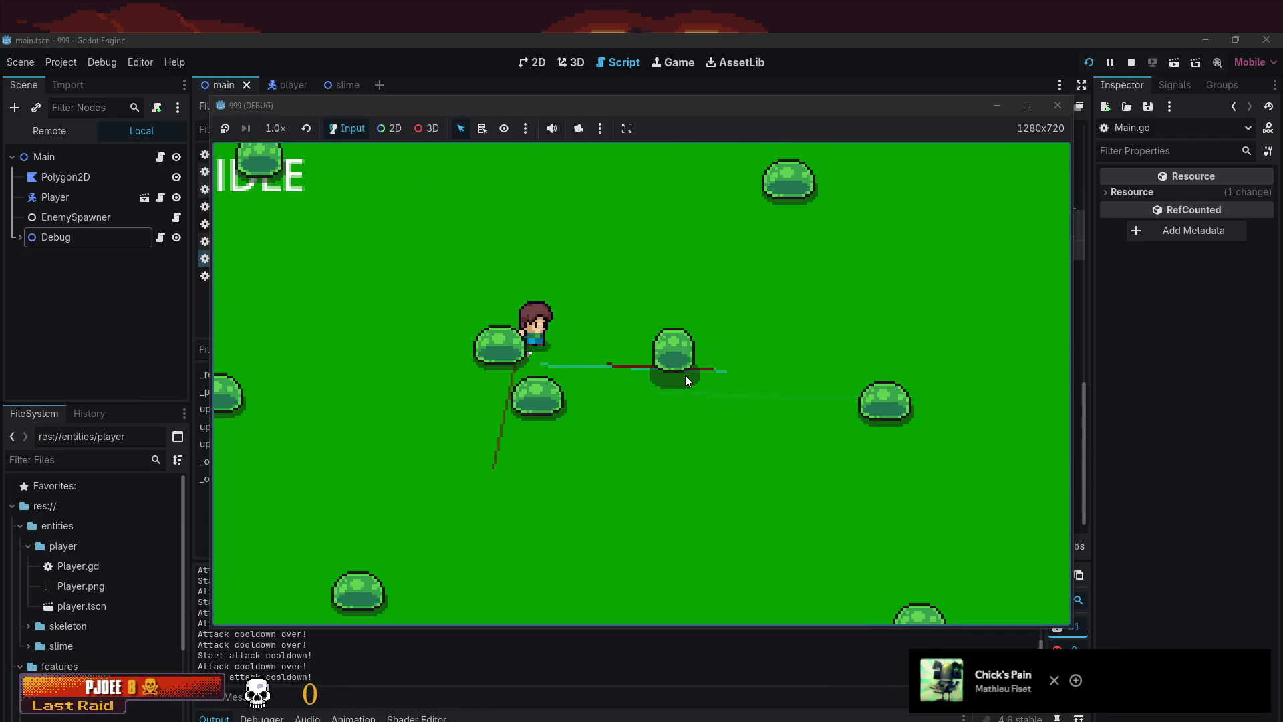
key(Up)
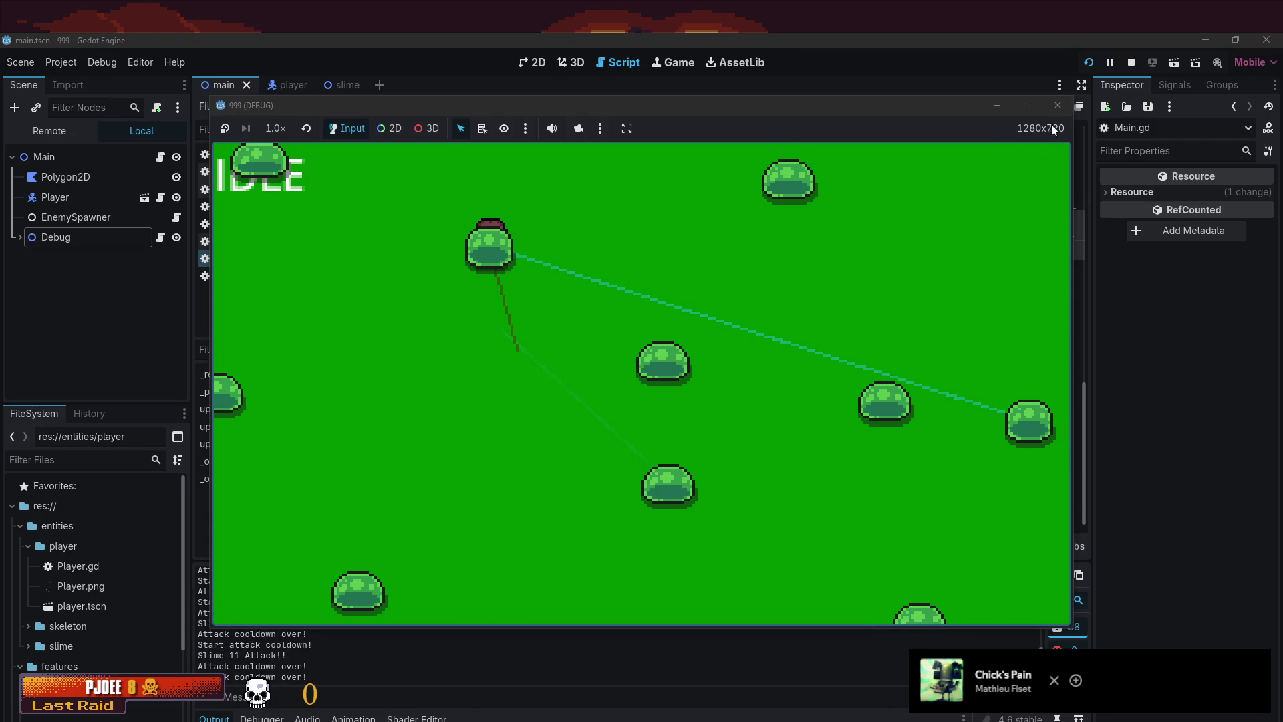
click(1057, 105)
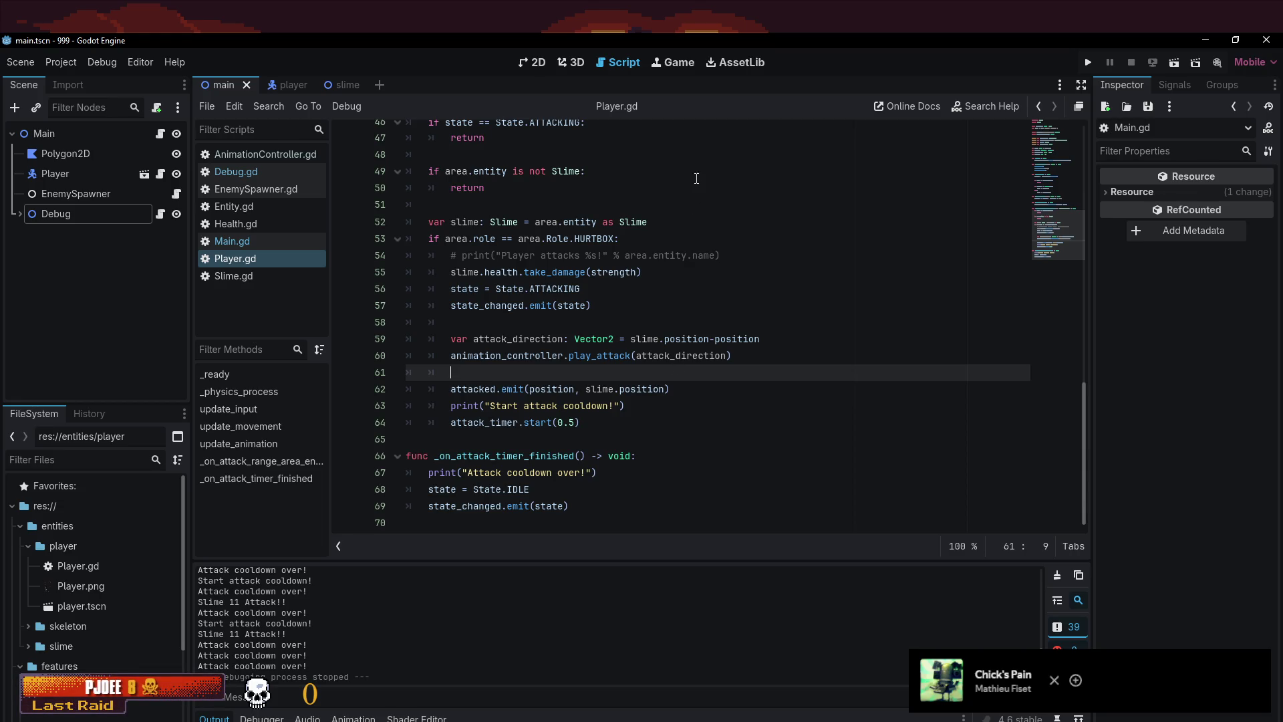
Scroll Player.gd back to the top and switch to the player scene
scroll(696, 178, up, 13)
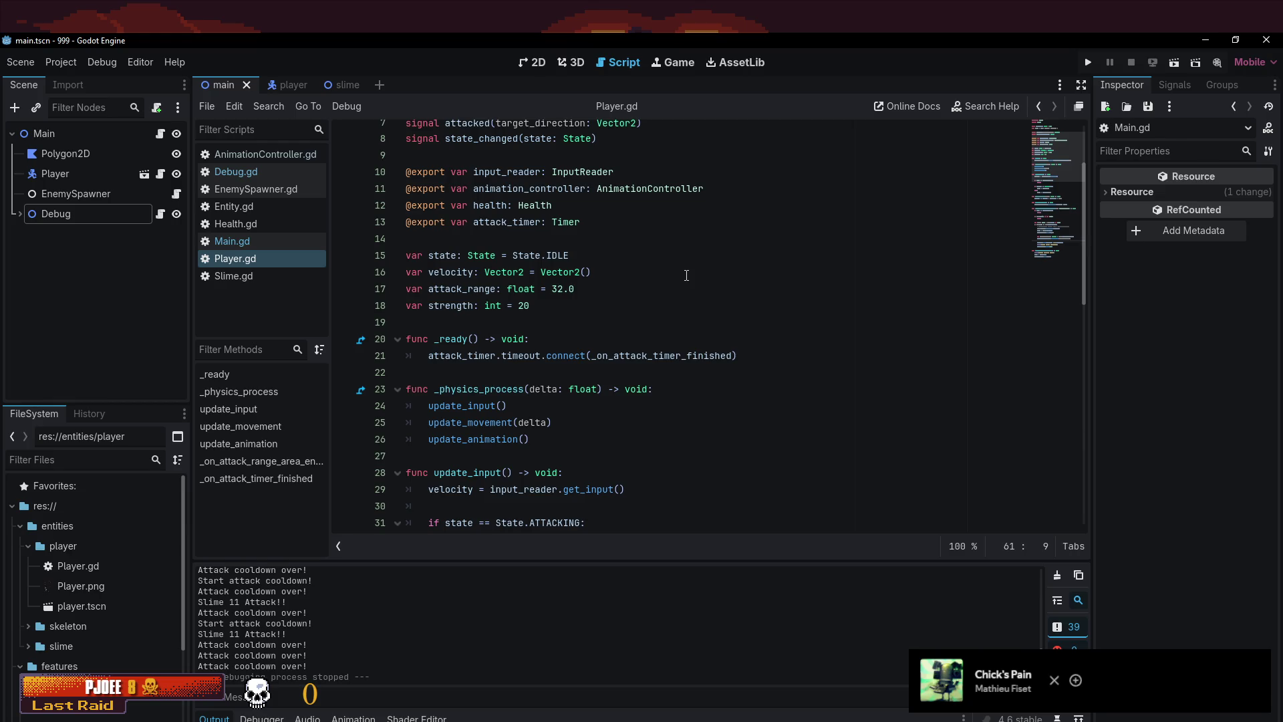
scroll(660, 224, up, 2)
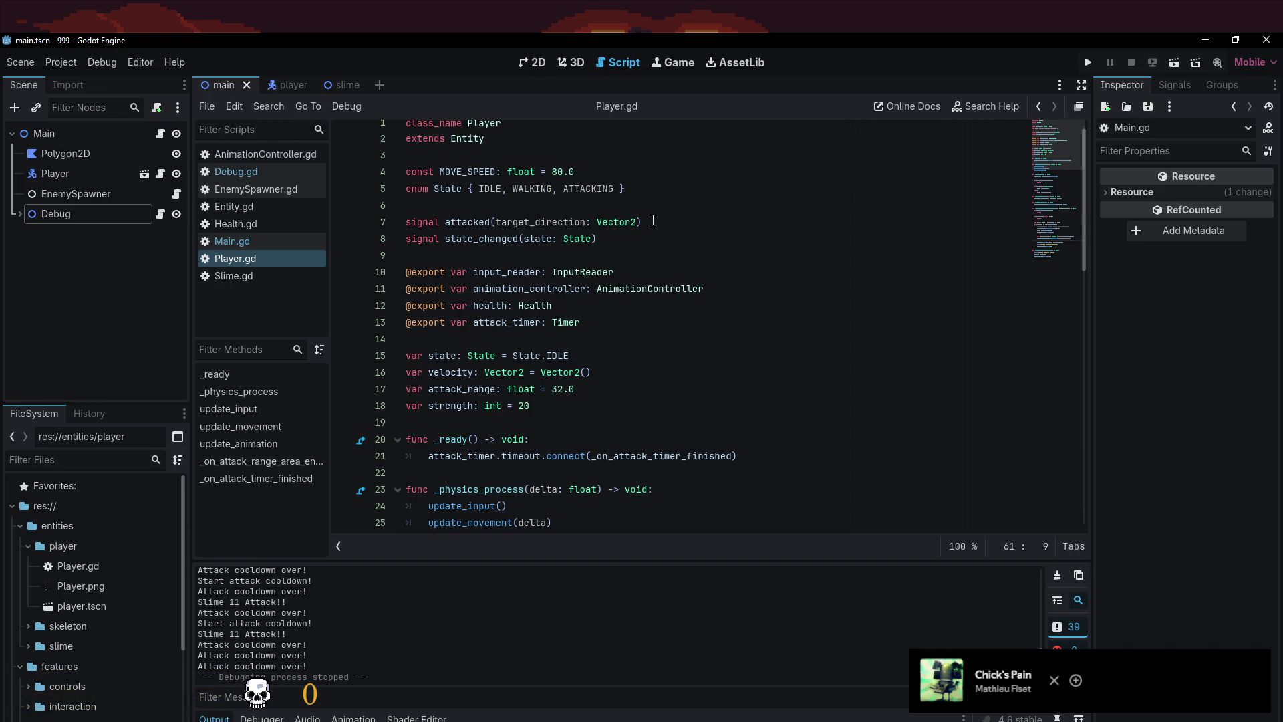
click(283, 87)
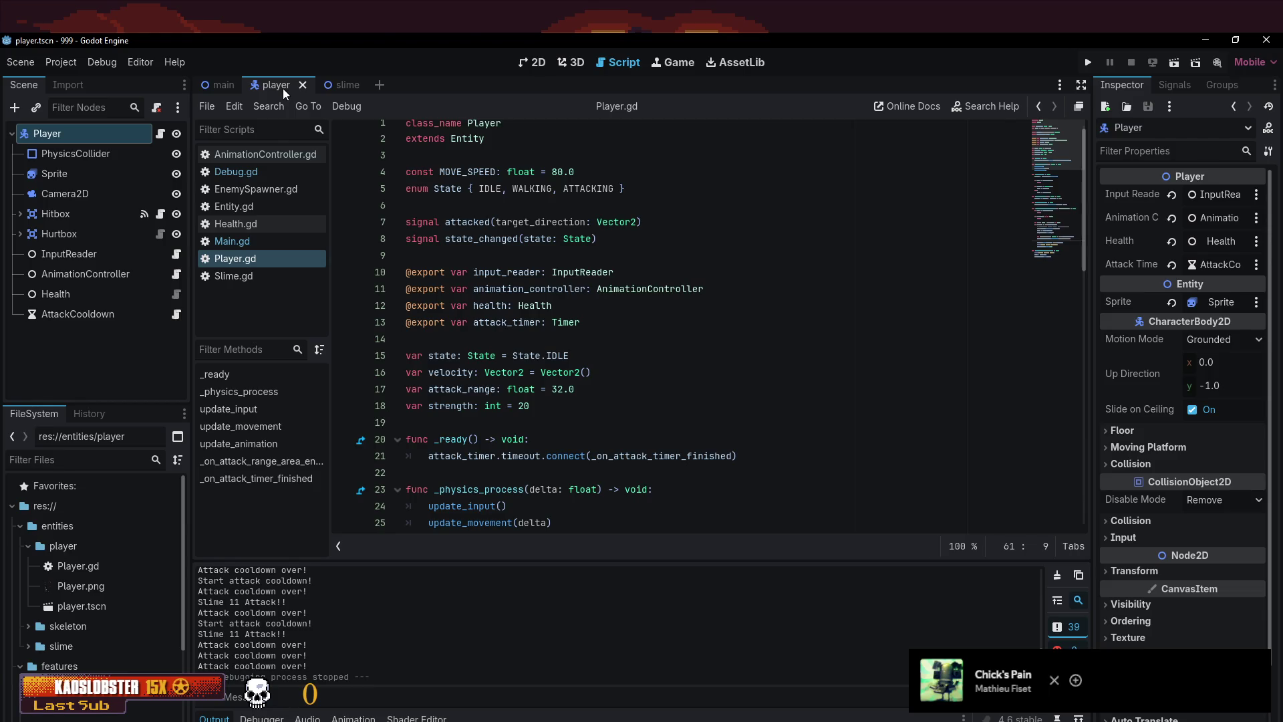
click(62, 211)
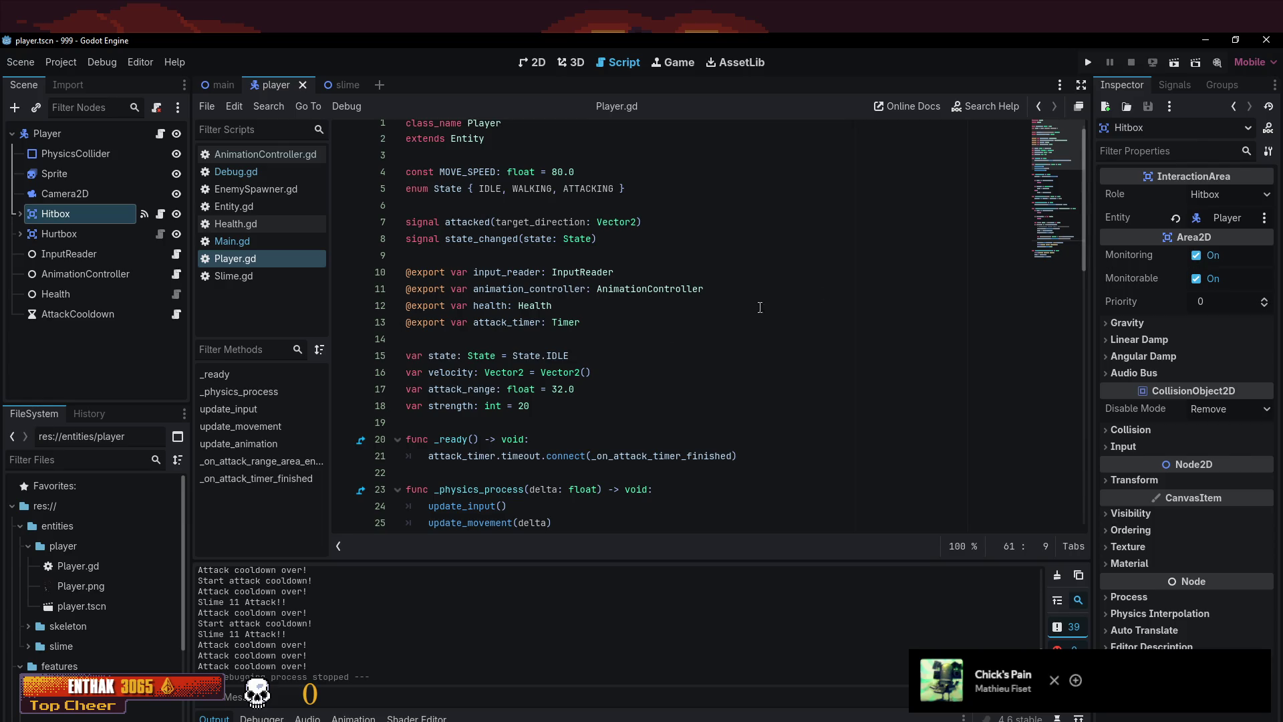
key(alt+Left)
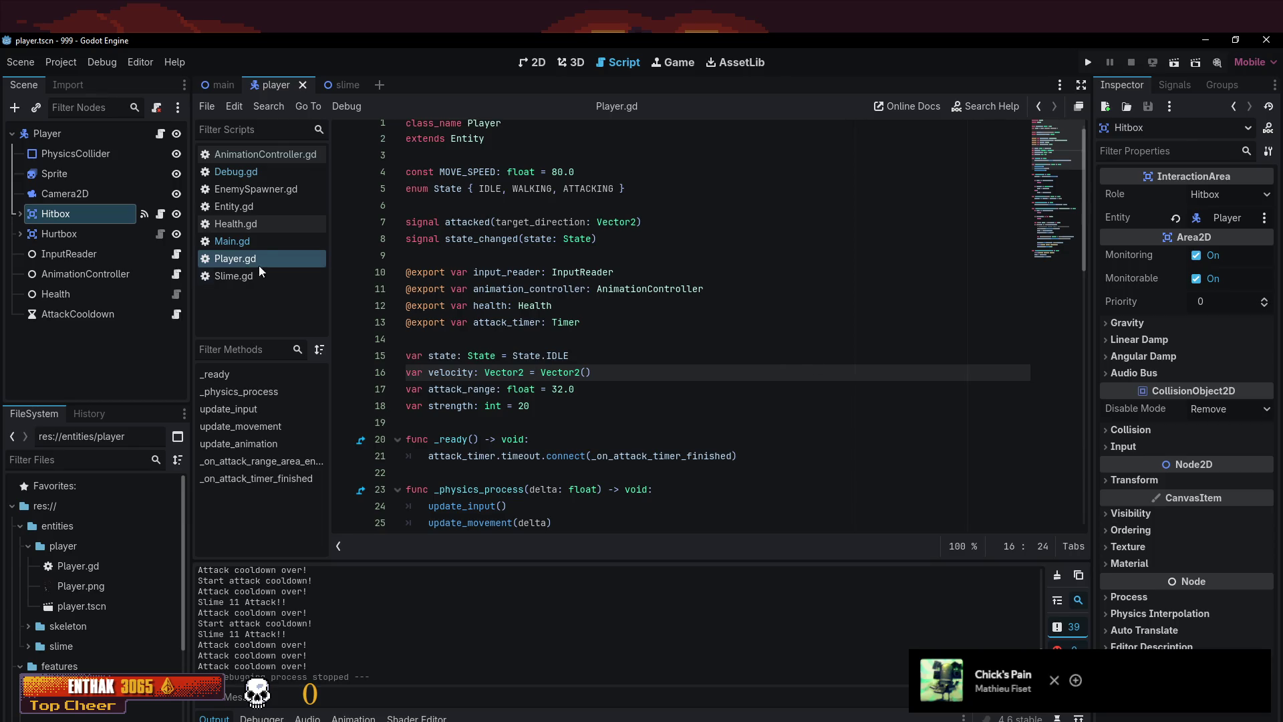
key(alt+Left)
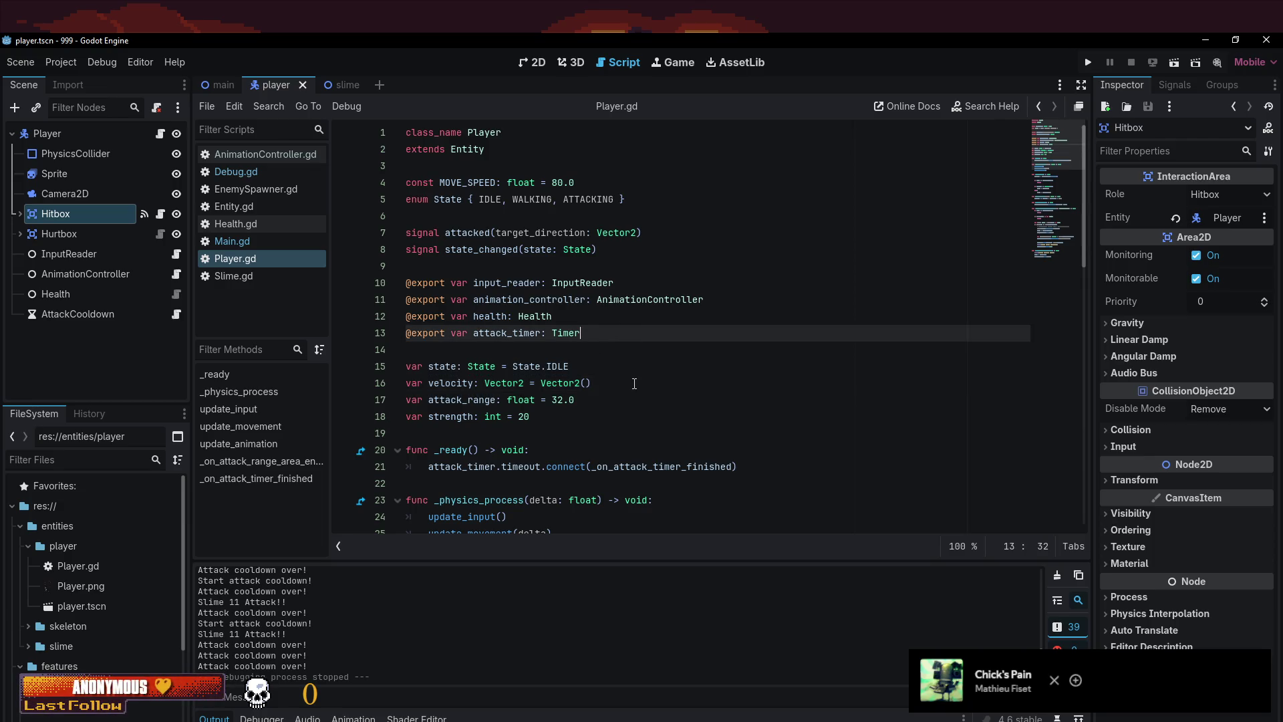
key(Return)
text(@export var )
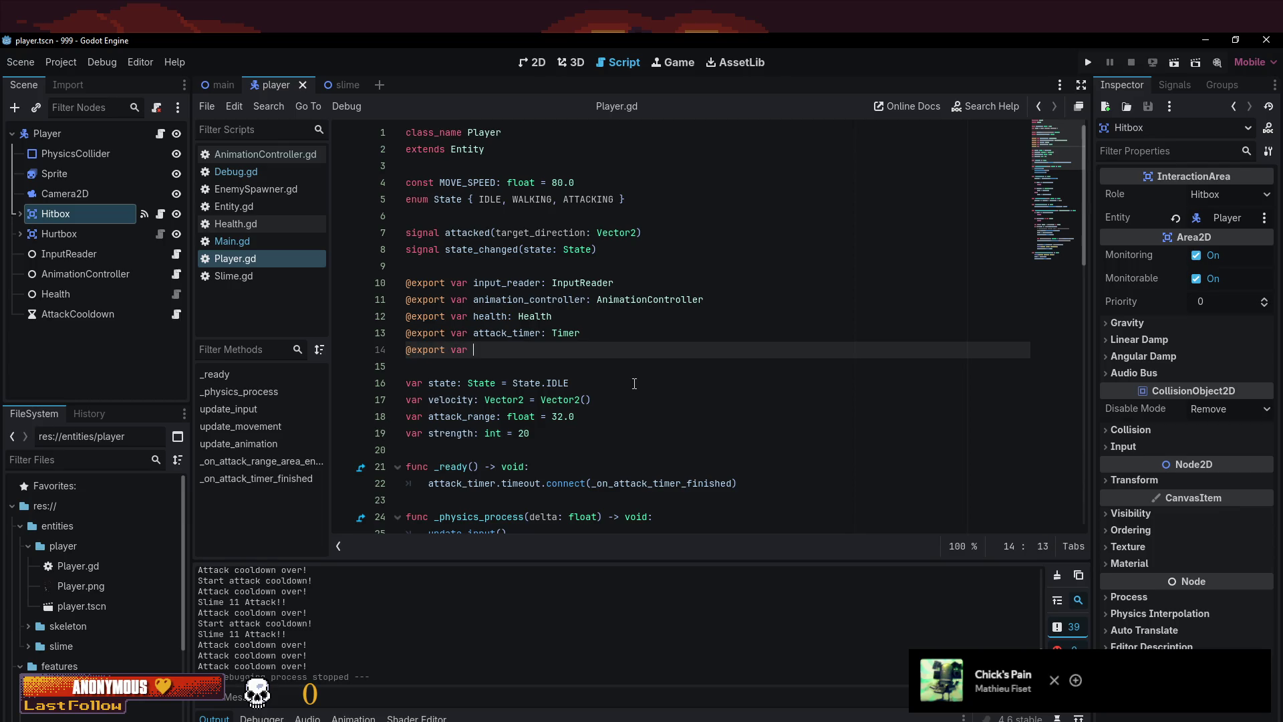
text(attack_)
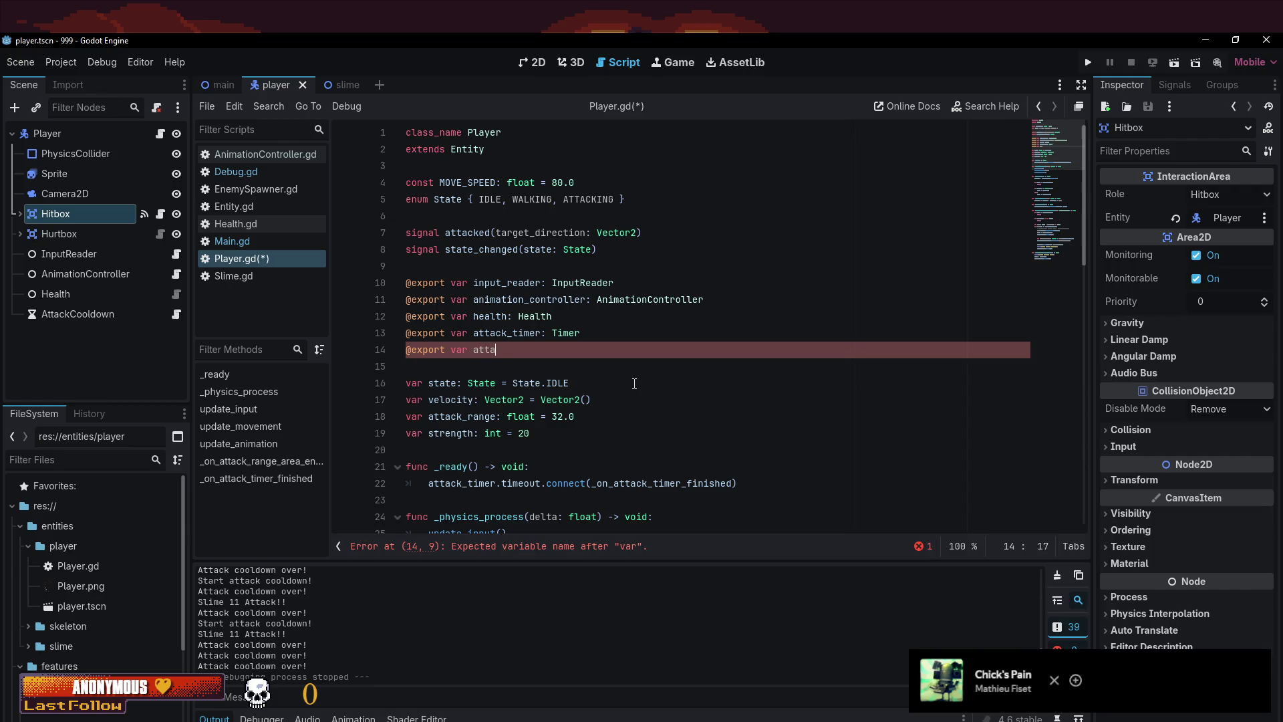
text(hitbox:)
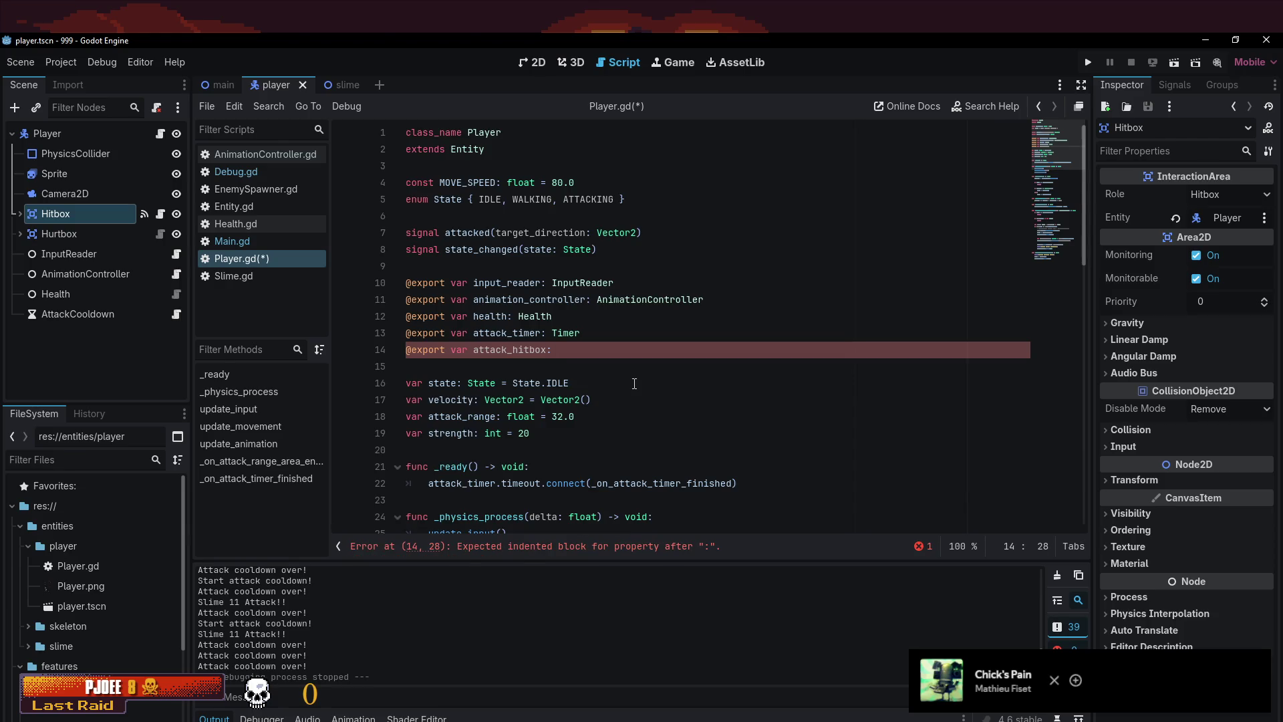
text(Inter)
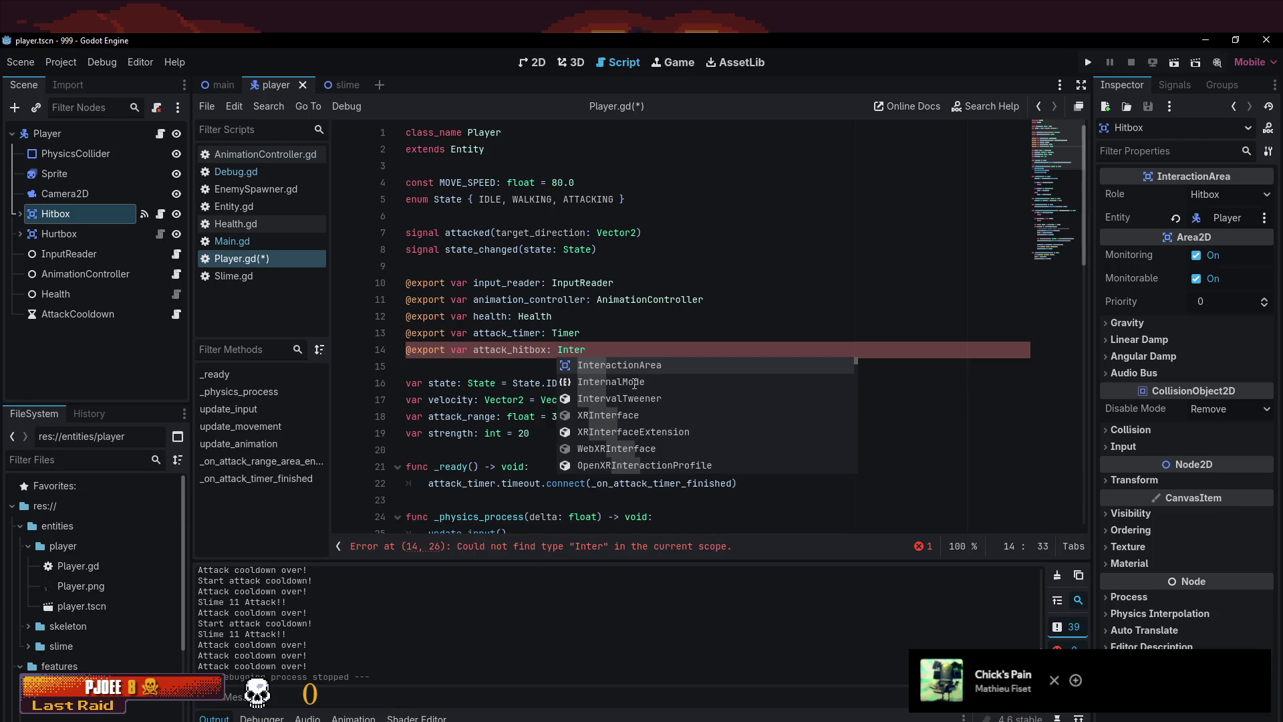
key(Return)
key(ctrl+s)
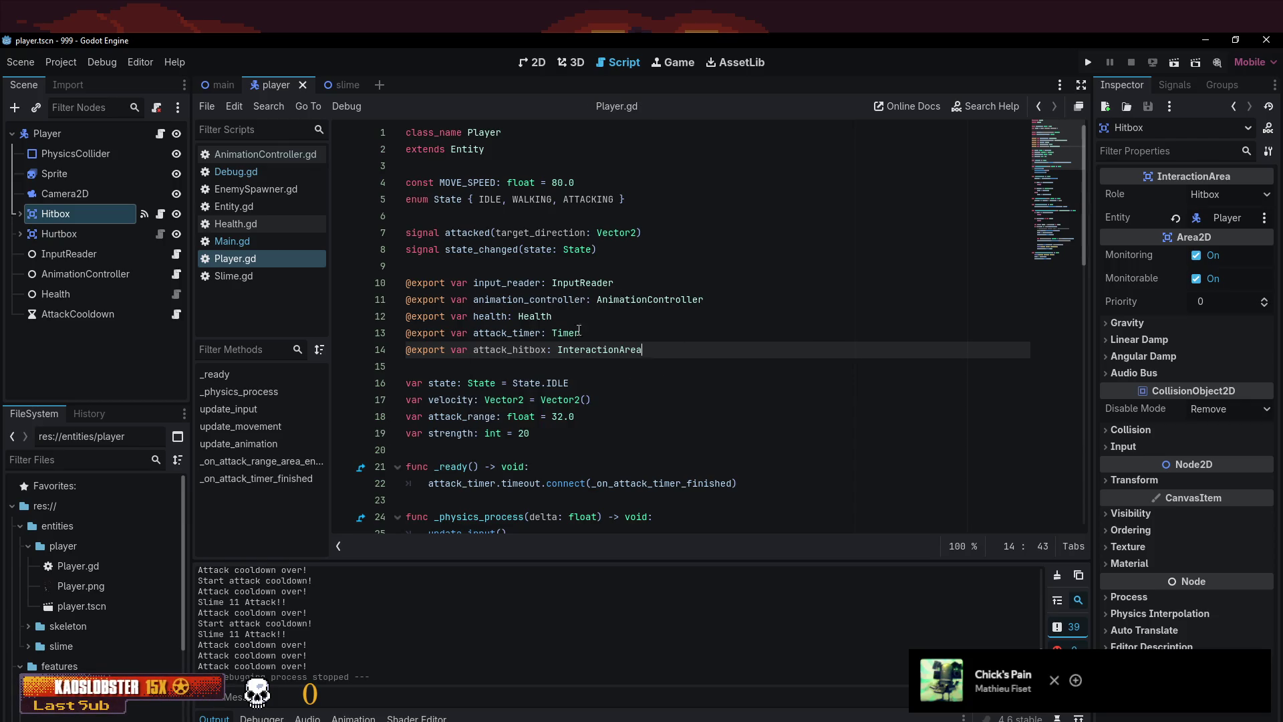
Assign the Hitbox node to the Player node's Attack Hitbox property in the inspector
click(47, 134)
mouse_move(55, 213)
mouse_down()
mouse_move(1129, 325)
mouse_move(1213, 288)
mouse_up()
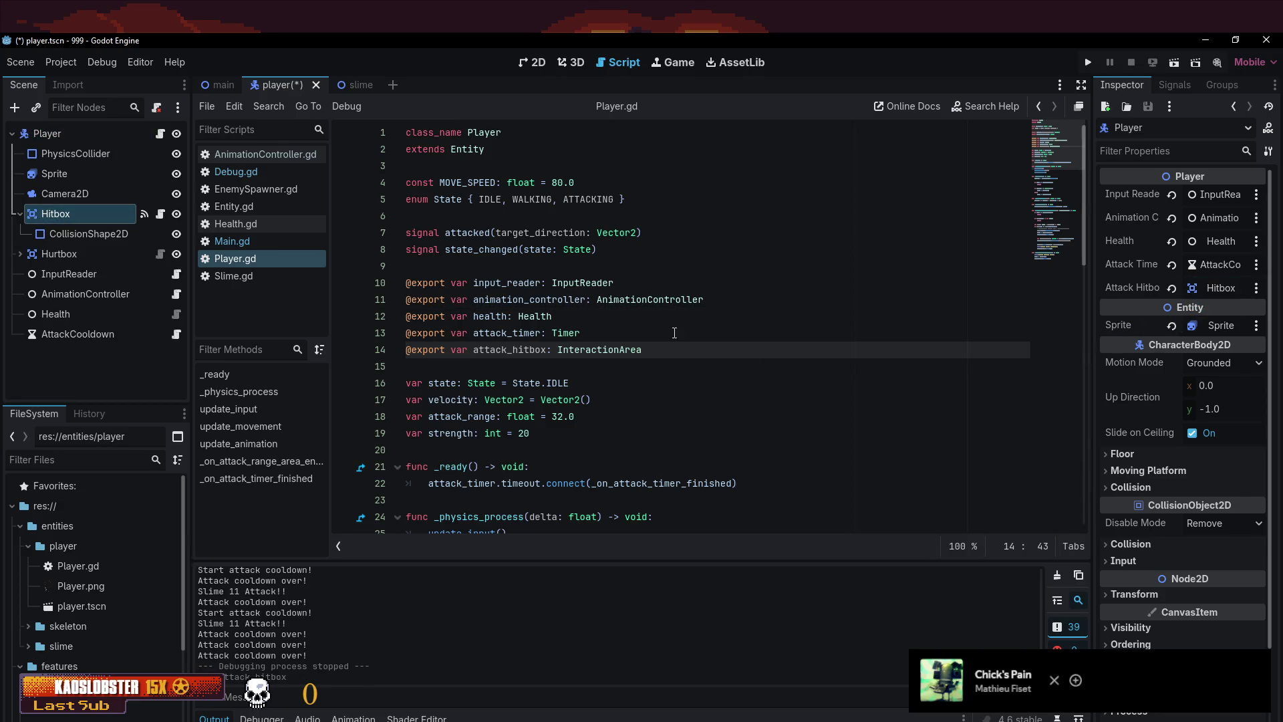
click(812, 329)
scroll(809, 331, down, 6)
scroll(669, 405, up, 4)
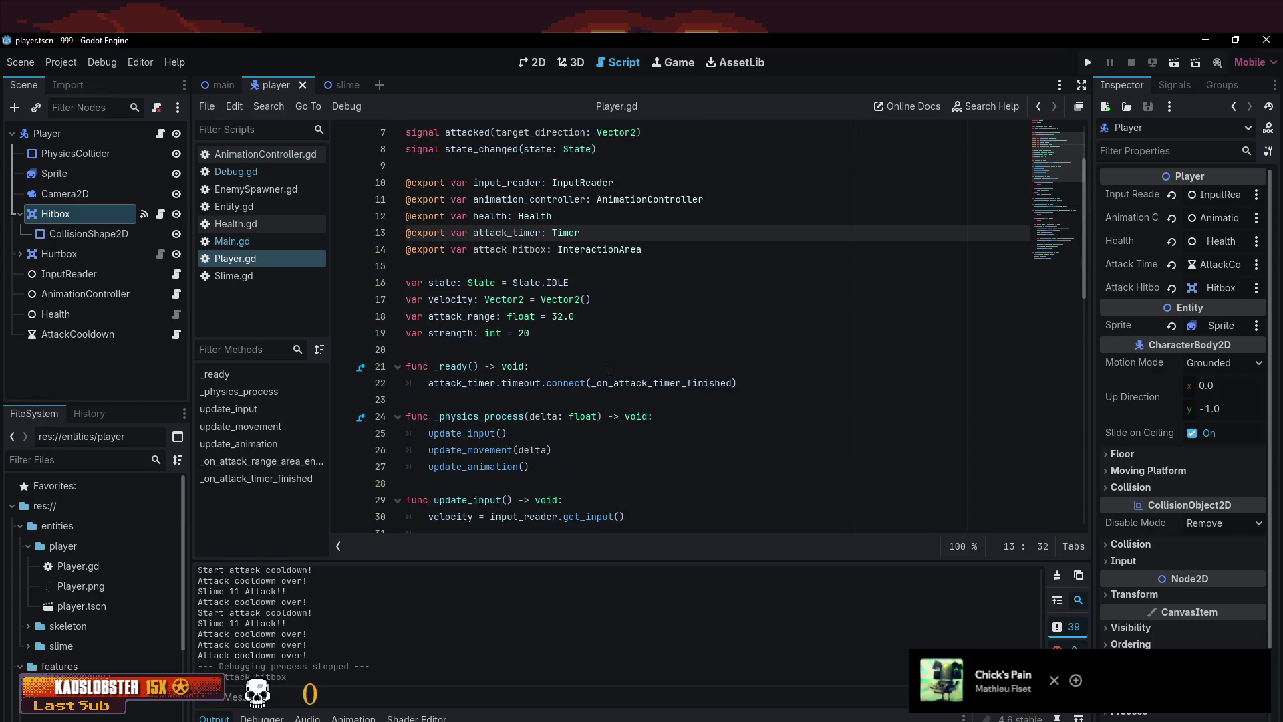
triple_click(488, 316)
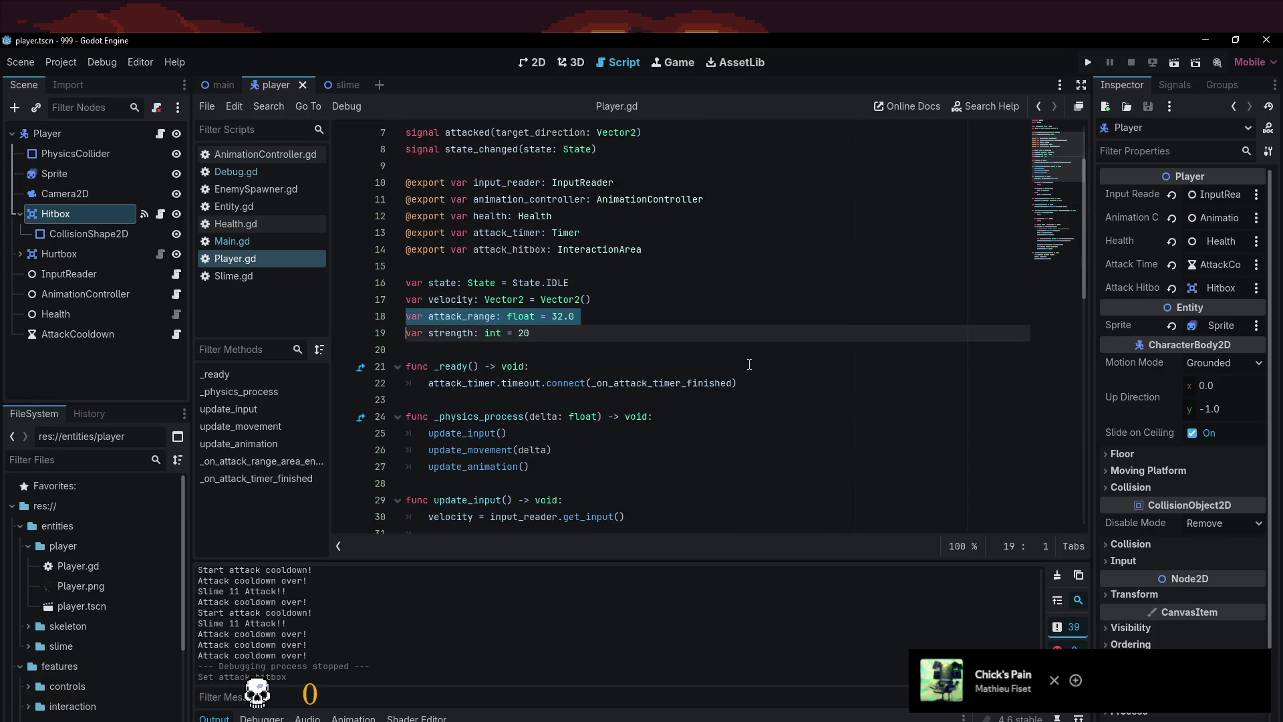